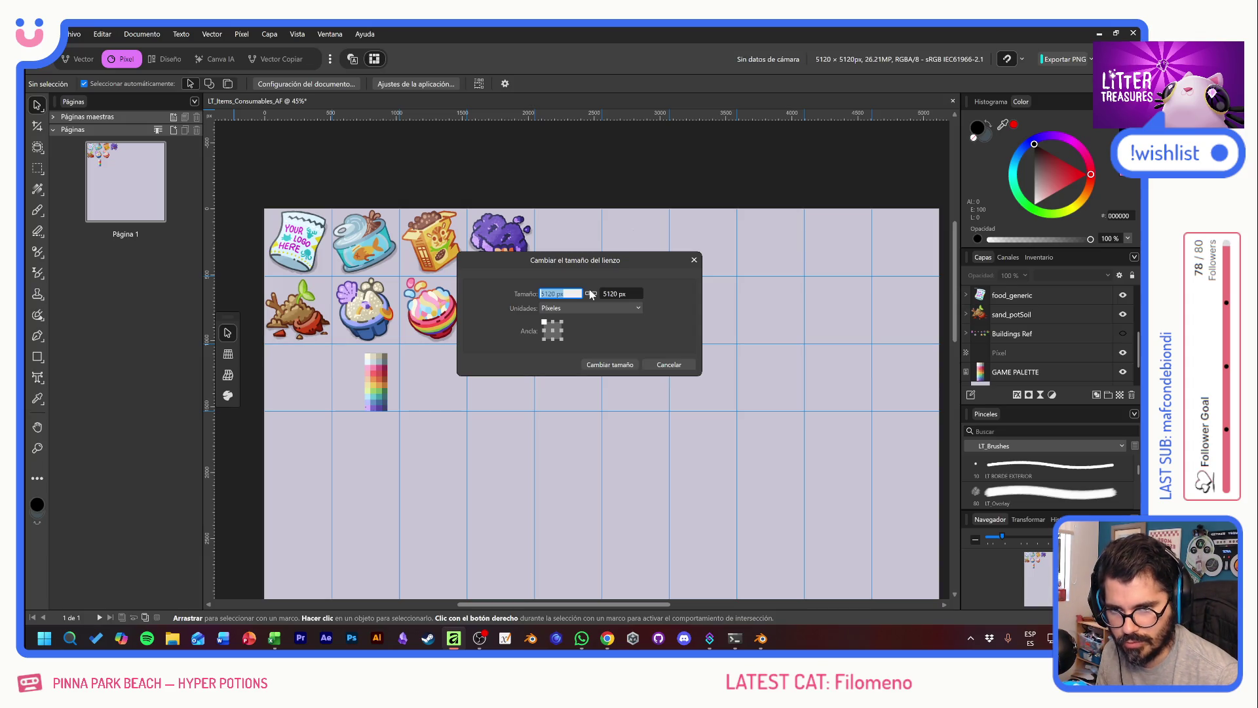
# Step: Resize the sprite sheet canvas to 4096 px wide with linked height, giving 4096 × 4096 px
pyautogui.write('4096')
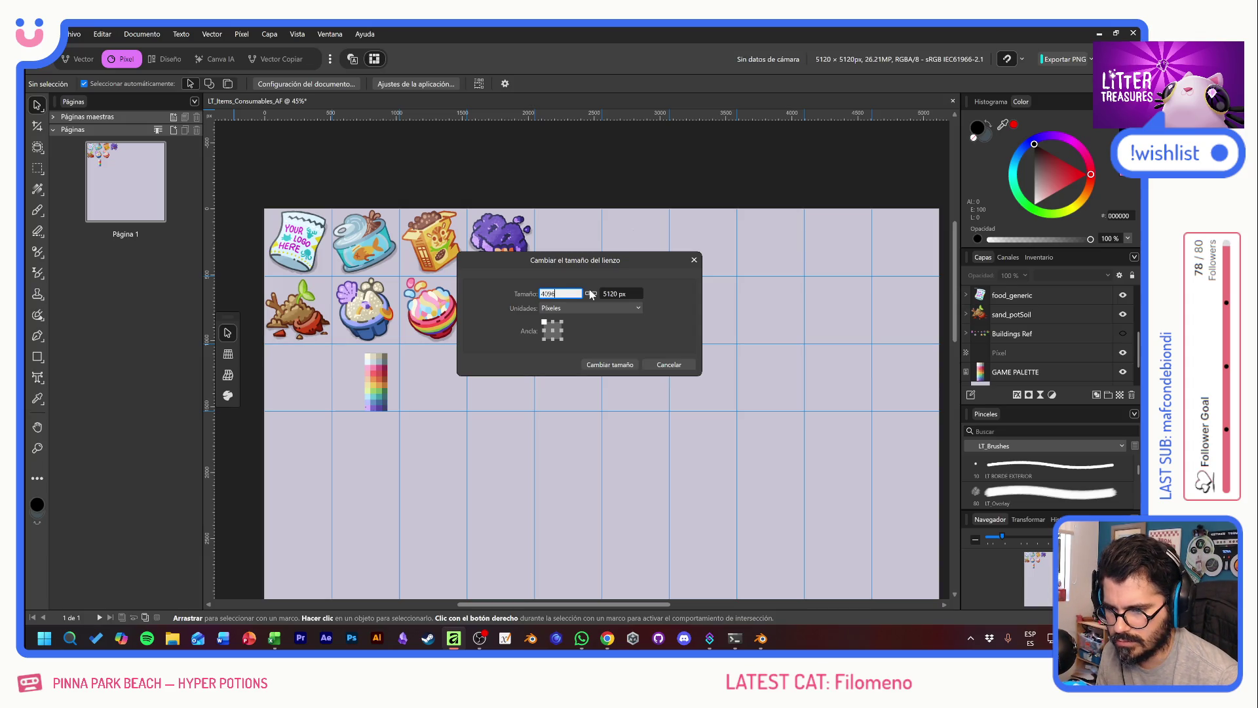
pyautogui.press('Return')
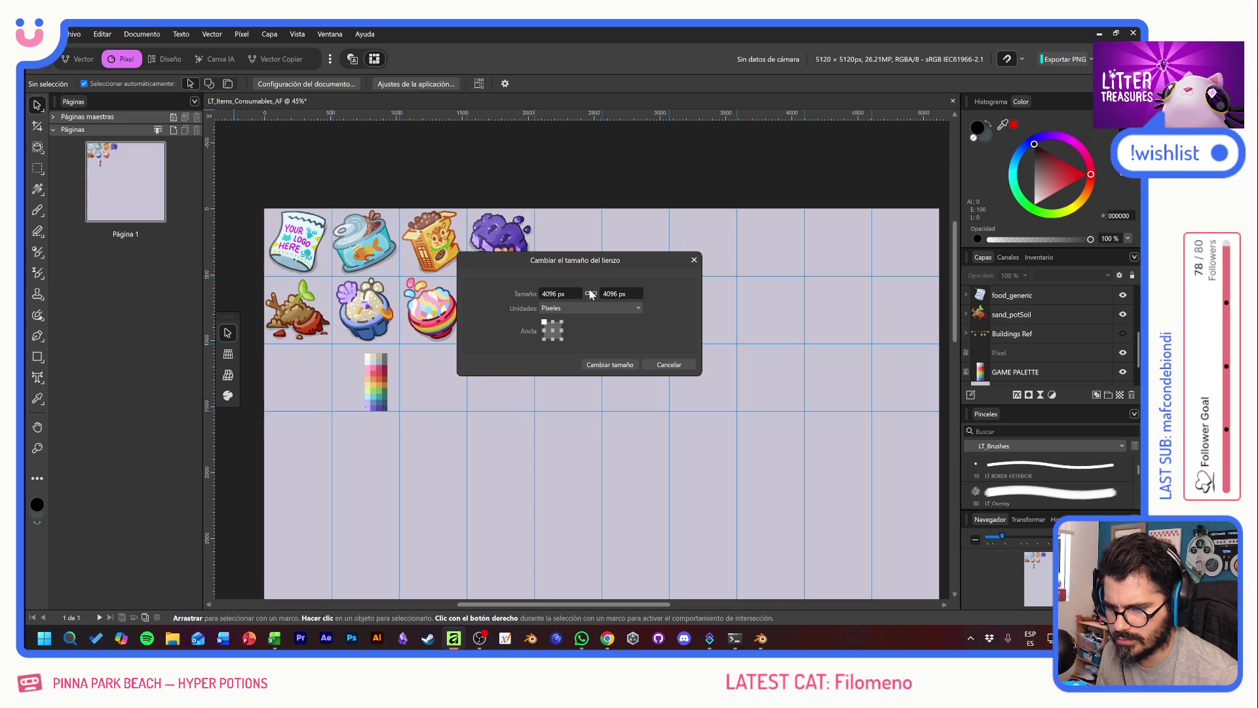
pyautogui.click(605, 365)
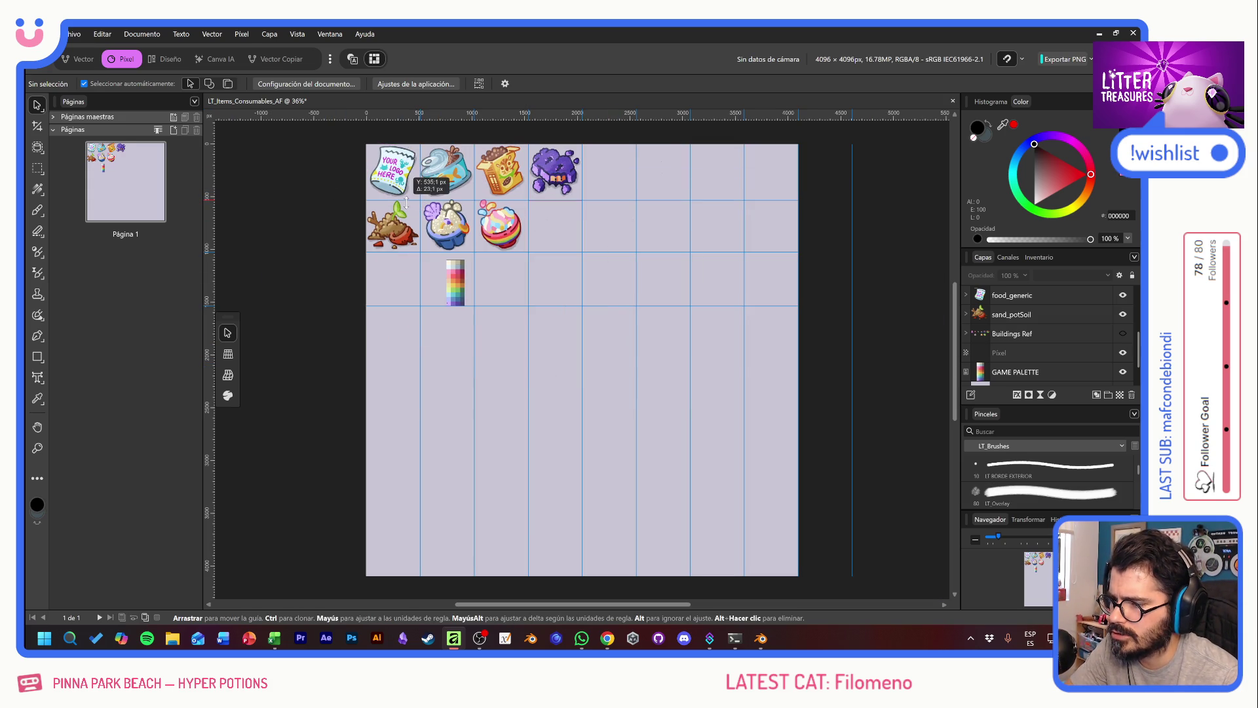
pyautogui.doubleClick(416, 198)
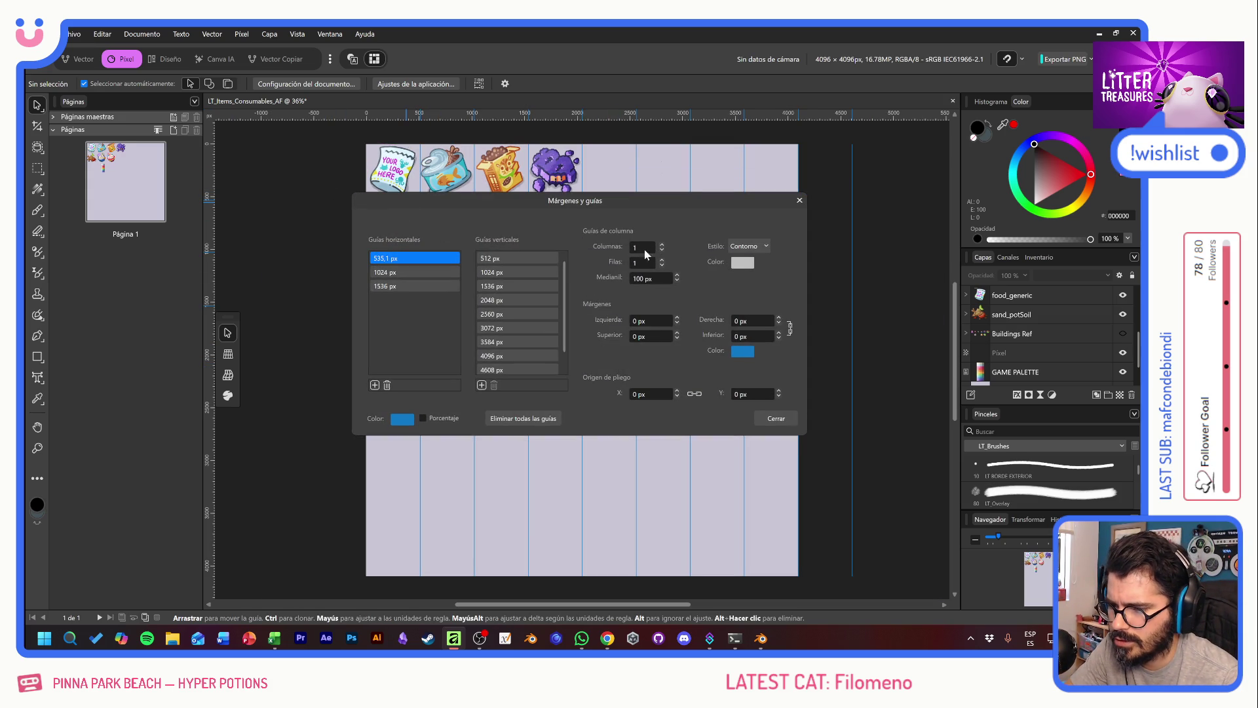
# Step: Set the guide grid to 8 columns and 8 rows with a 0 px gutter
pyautogui.scroll(6, 662, 245)
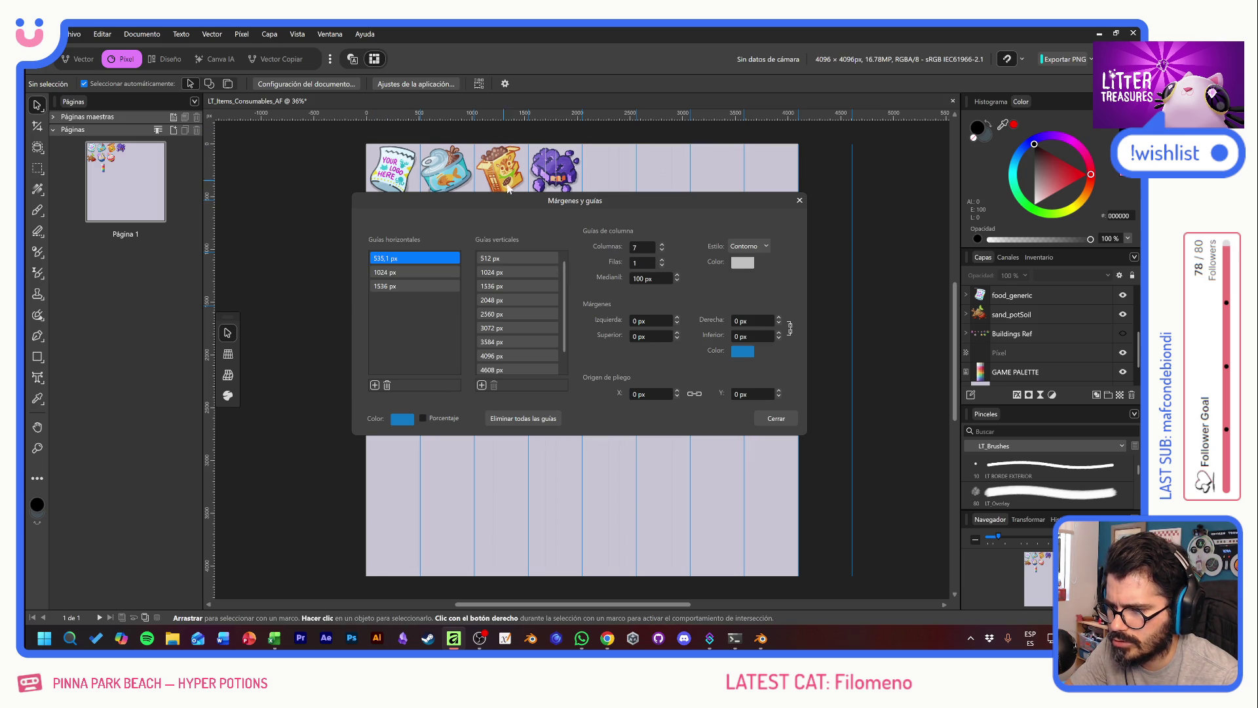
pyautogui.click(642, 247)
pyautogui.write('8')
pyautogui.press('Tab')
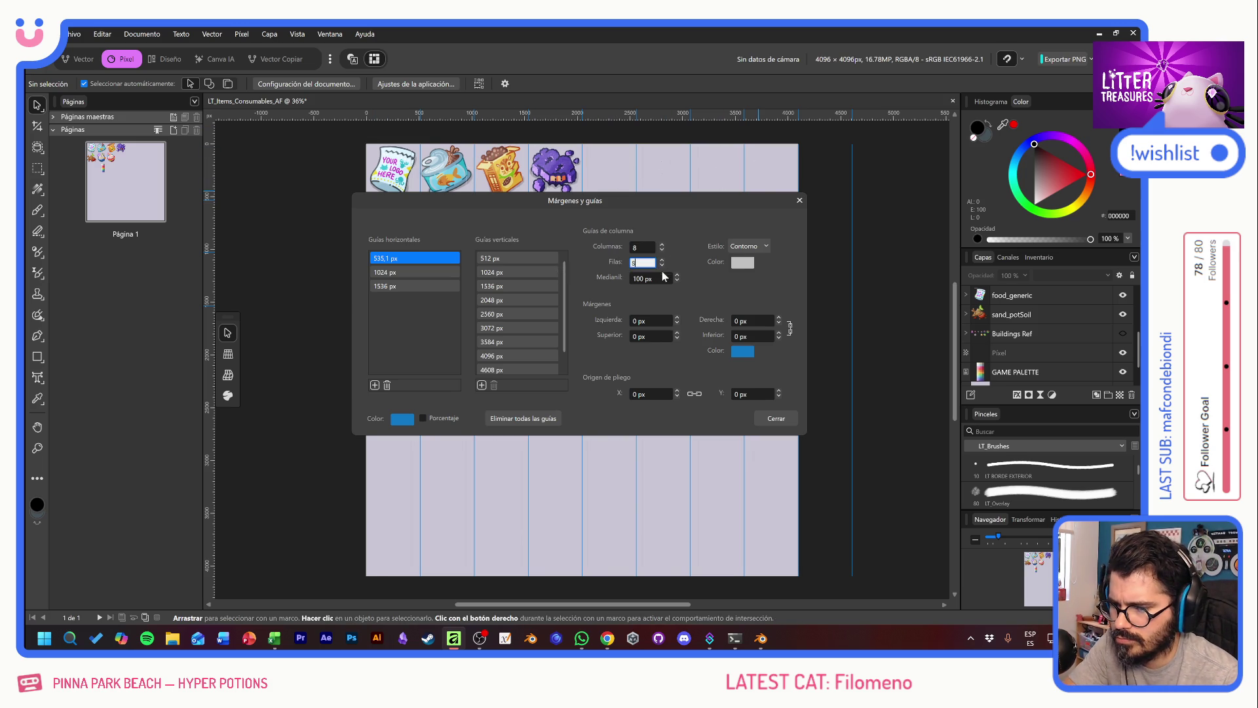
pyautogui.click(677, 281)
pyautogui.click(677, 281)
pyautogui.click(677, 281)
pyautogui.click(677, 281)
pyautogui.click(677, 281)
pyautogui.write('0')
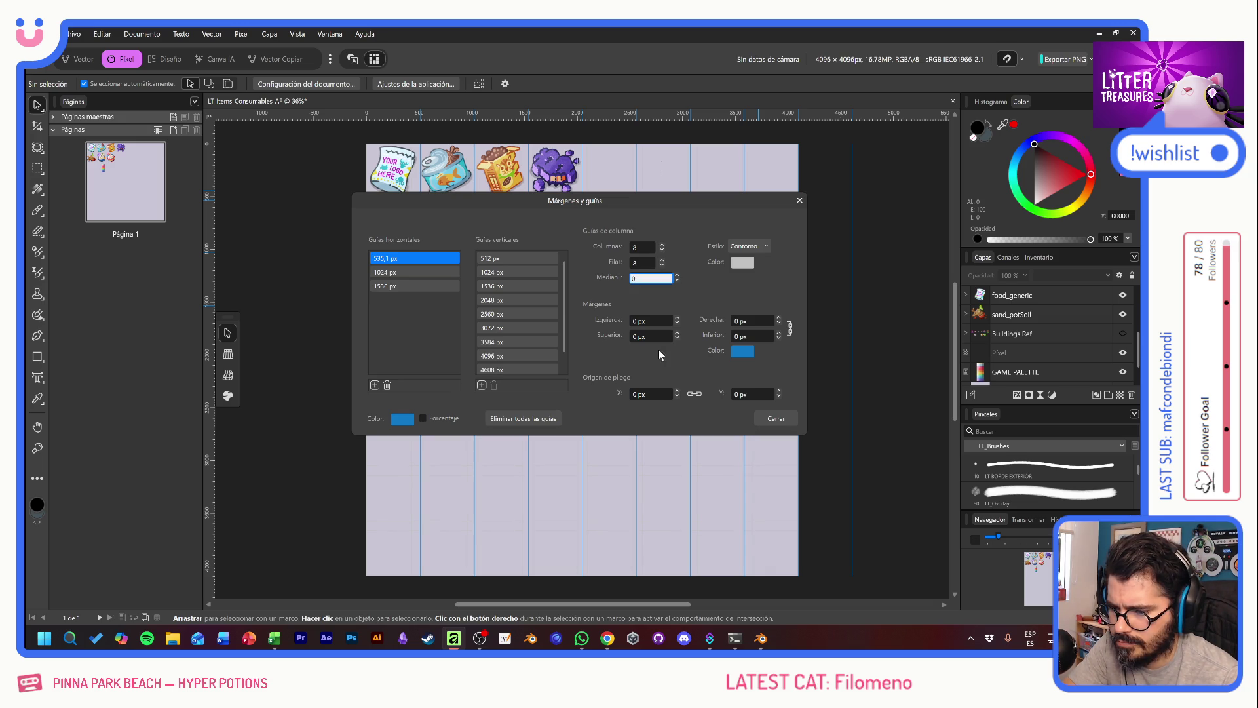
# Step: Delete all the old vertical and horizontal guides, including 512, 535,1 and 1024 px, and close the dialog
pyautogui.click(511, 259)
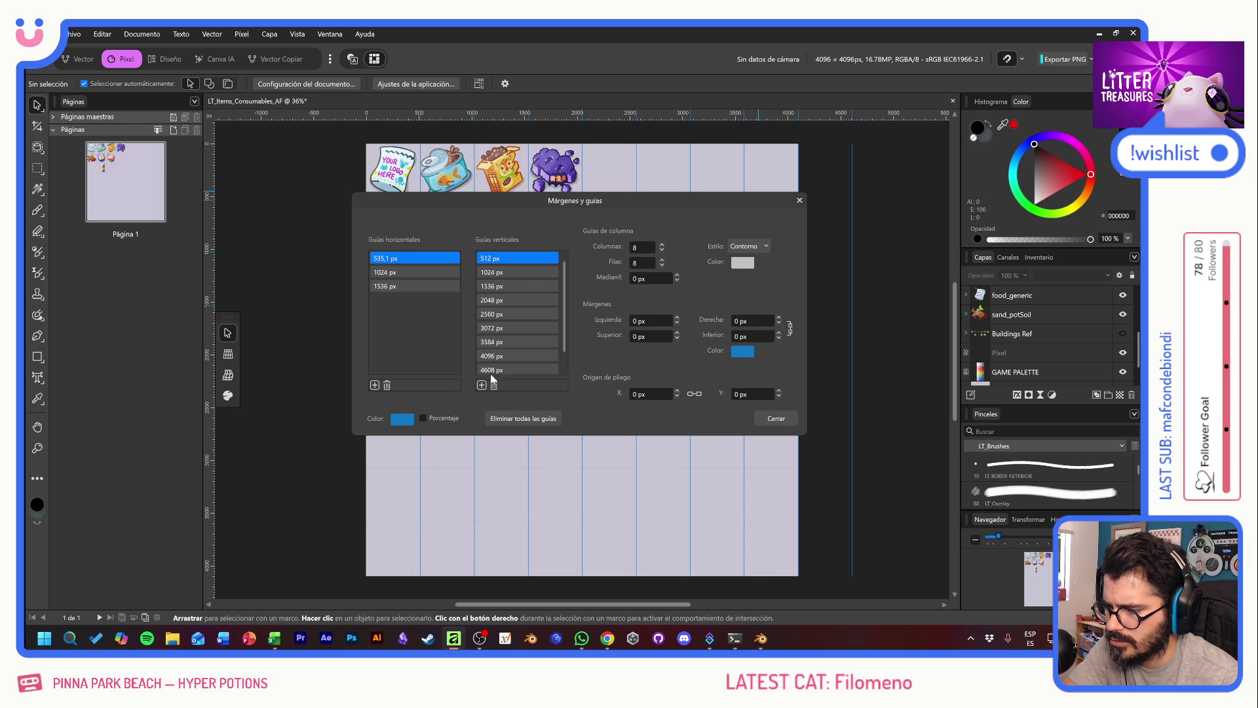
pyautogui.click(494, 385)
pyautogui.click(494, 385)
pyautogui.click(494, 386)
pyautogui.click(495, 385)
pyautogui.click(494, 385)
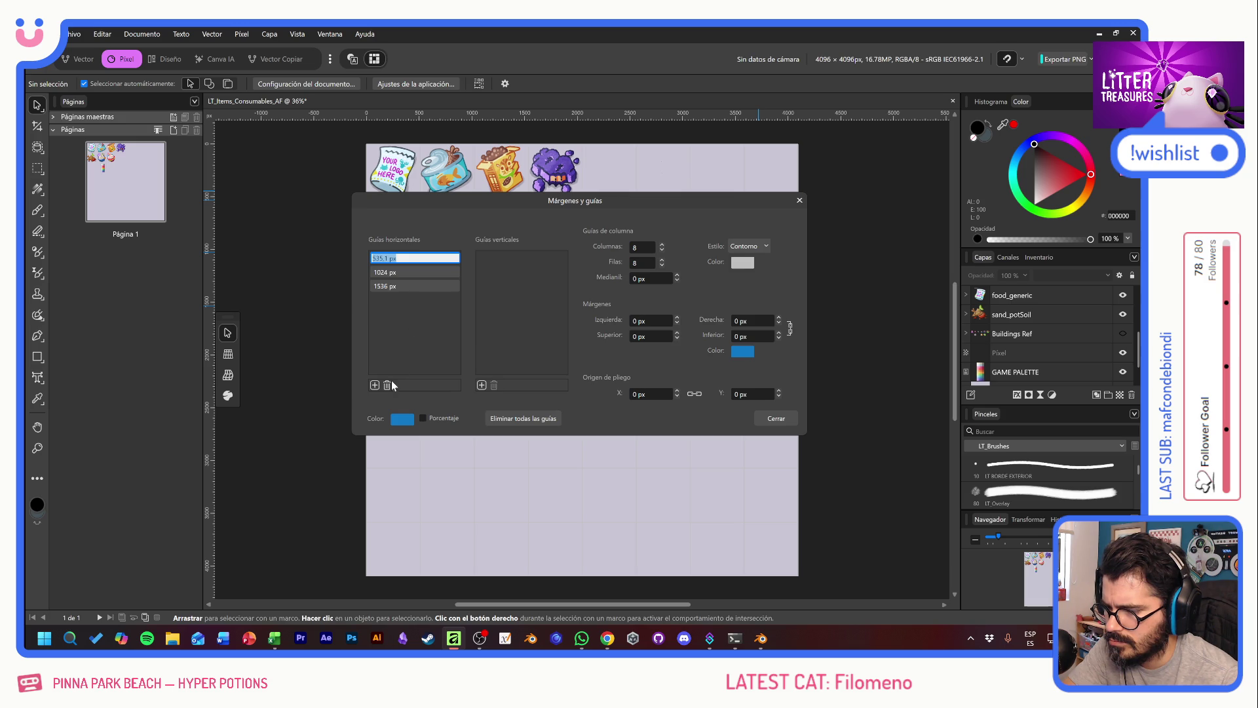
pyautogui.click(388, 385)
pyautogui.click(387, 386)
pyautogui.click(387, 386)
pyautogui.click(776, 419)
pyautogui.scroll(3, 473, 190)
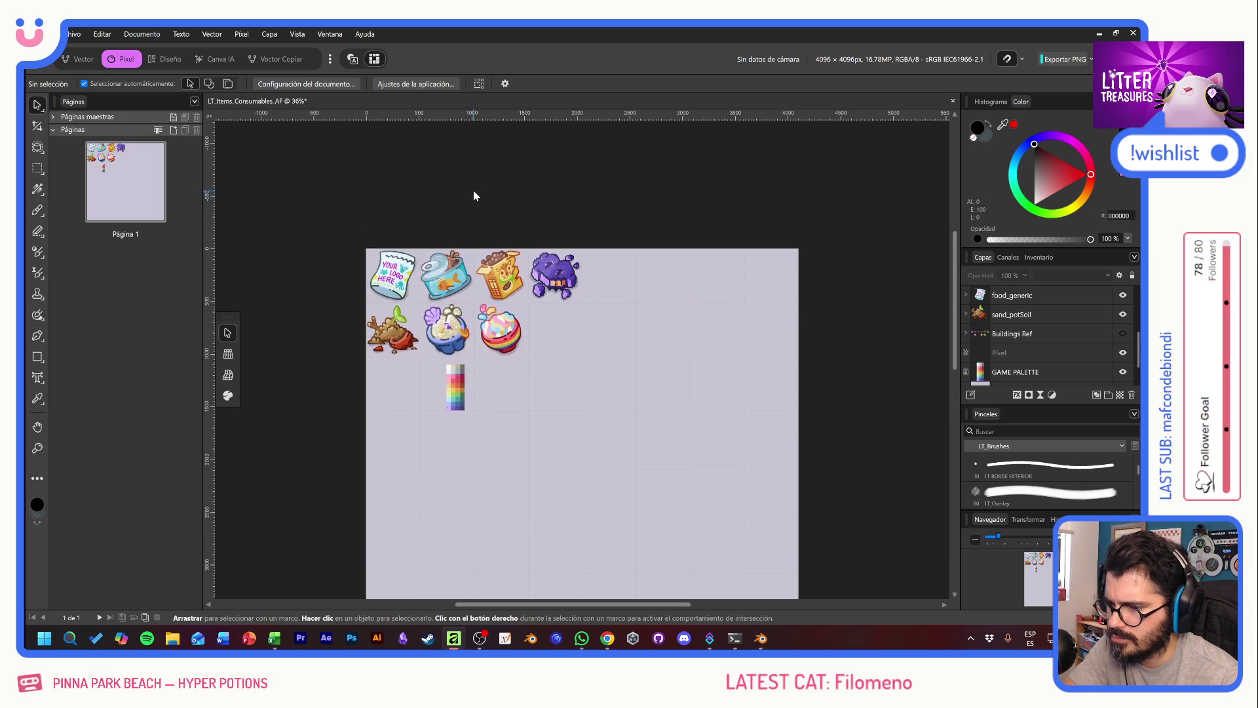
# Step: Drag vertical guides from the left ruler to 512, 1024, 1536 and 2048 px
pyautogui.scroll(5, 413, 308)
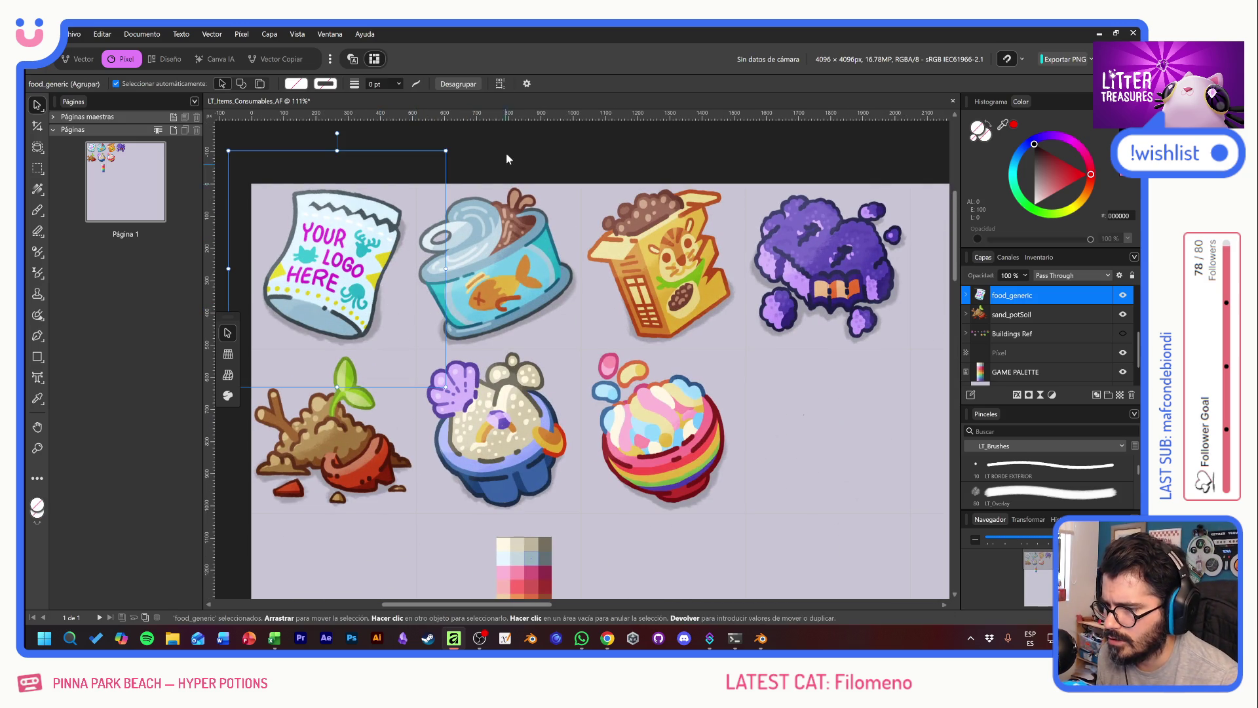
pyautogui.moveTo(209, 258); pyautogui.dragTo(415, 228)
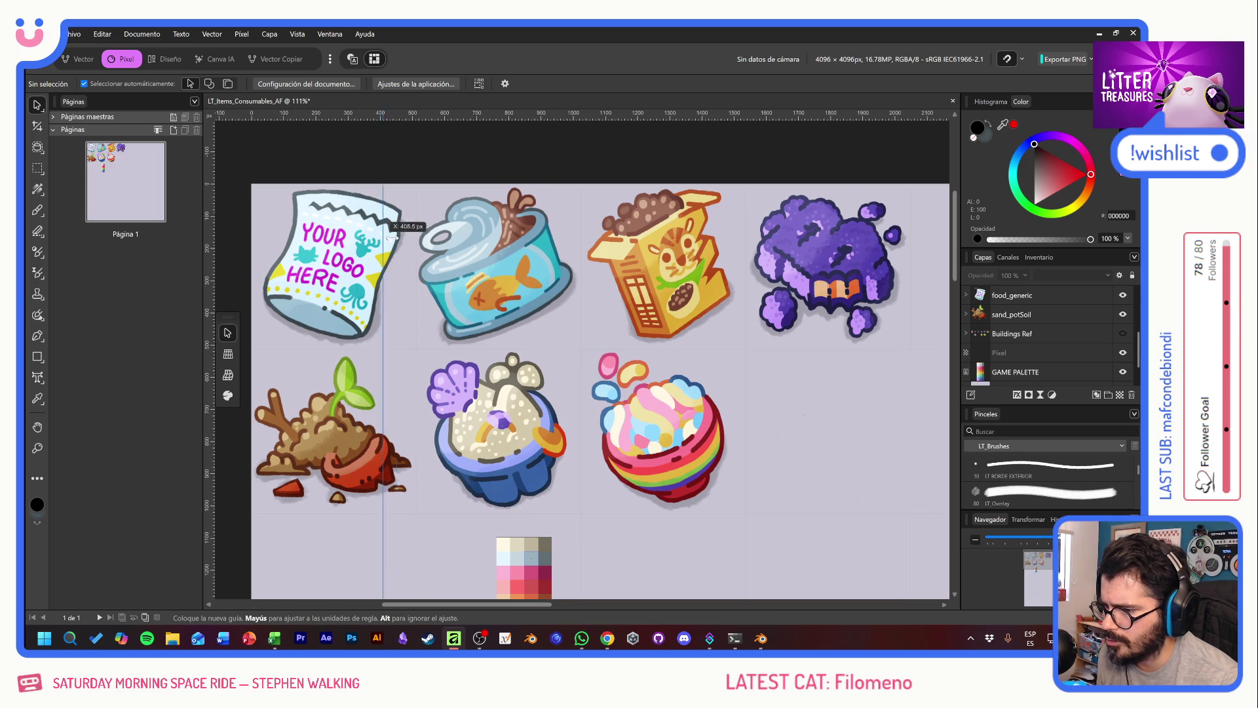
pyautogui.moveTo(211, 228); pyautogui.dragTo(583, 223)
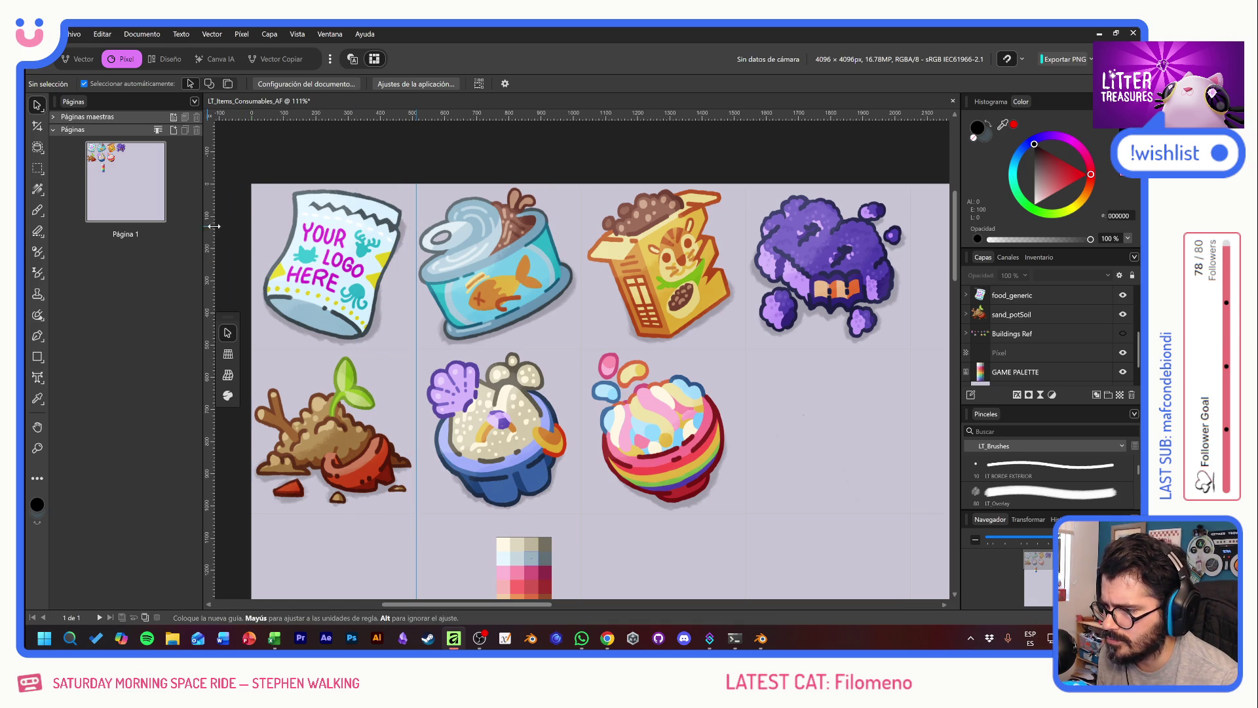
pyautogui.moveTo(211, 243); pyautogui.dragTo(746, 245)
pyautogui.moveTo(211, 257); pyautogui.dragTo(911, 238)
# Step: Add a horizontal guide between the icon rows from the top ruler
pyautogui.hscroll(5, 623, 160)
pyautogui.moveTo(636, 116); pyautogui.dragTo(671, 365)
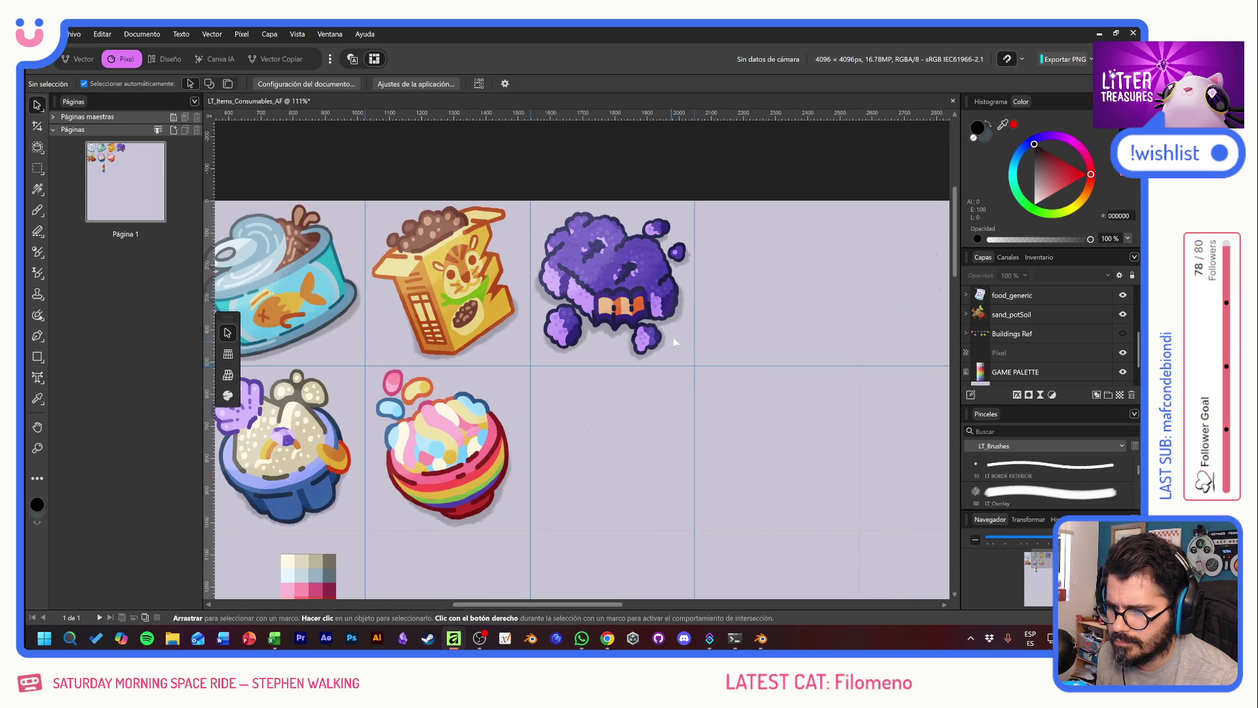
pyautogui.moveTo(576, 289); pyautogui.dragTo(795, 318)
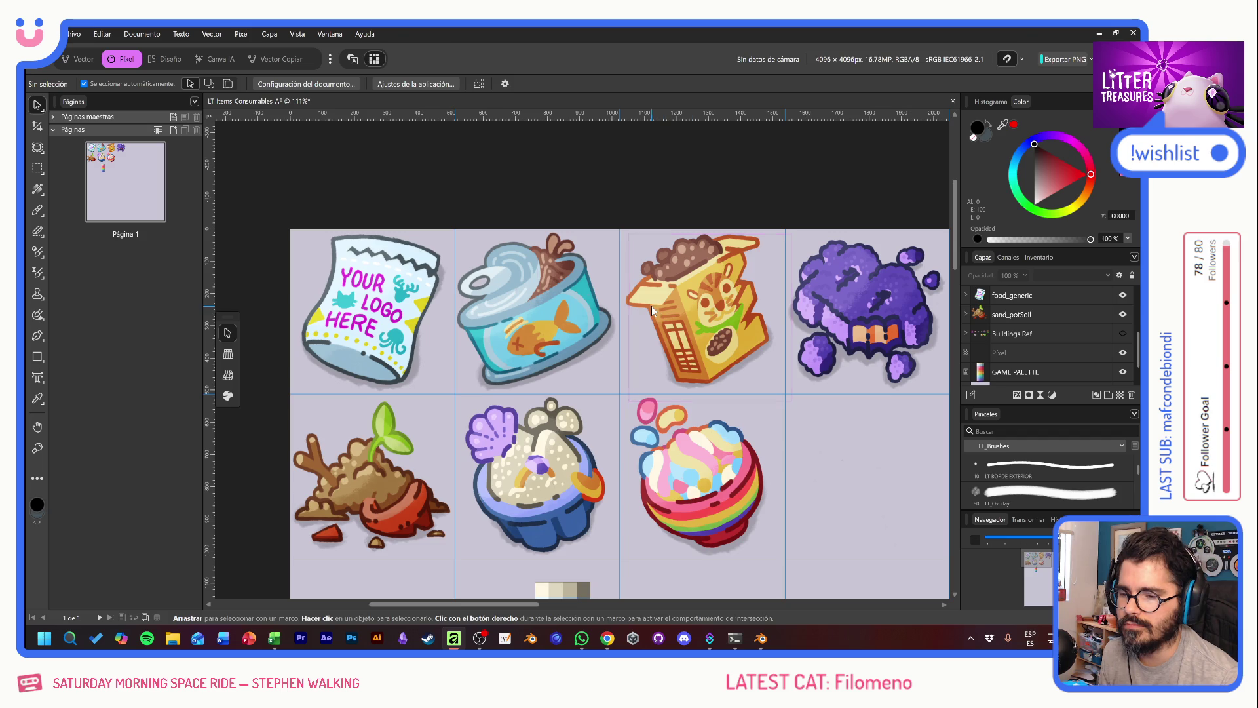
pyautogui.hscroll(5, 809, 295)
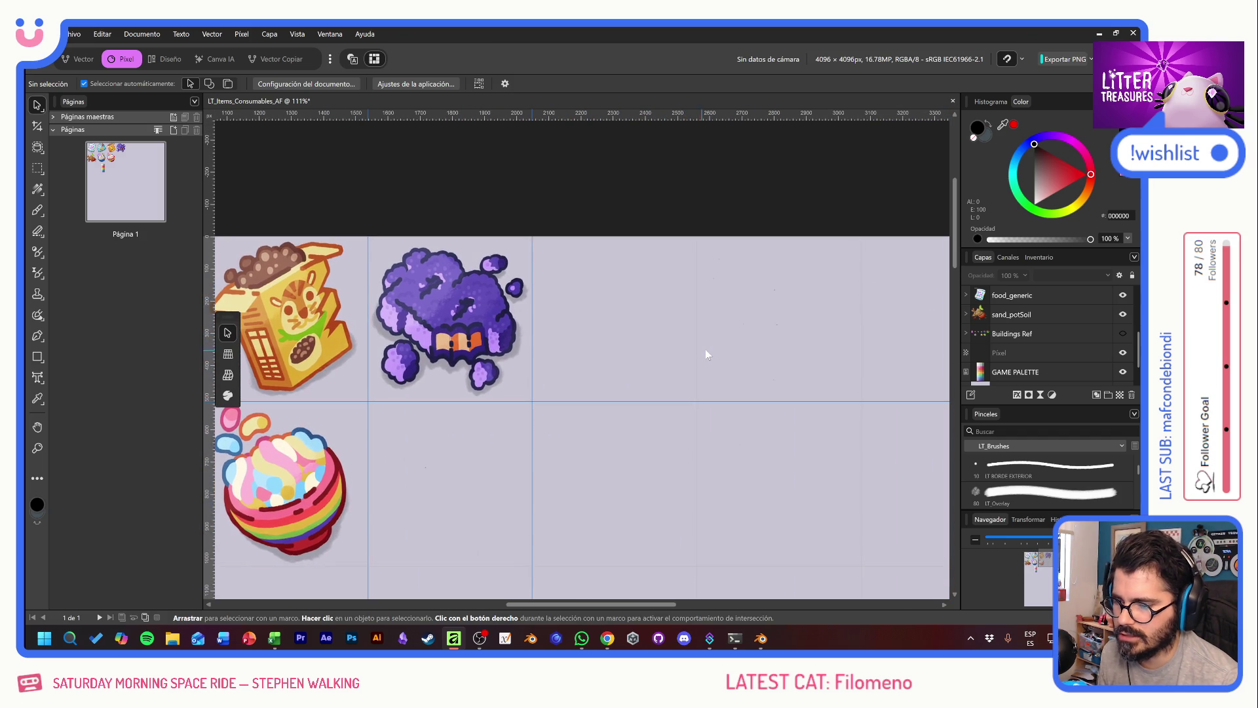
pyautogui.scroll(2, 705, 349)
pyautogui.scroll(1, 705, 349)
pyautogui.scroll(1, 639, 354)
# Step: Place another vertical guide at 2576 px and collapse the Pages list
pyautogui.click(608, 638)
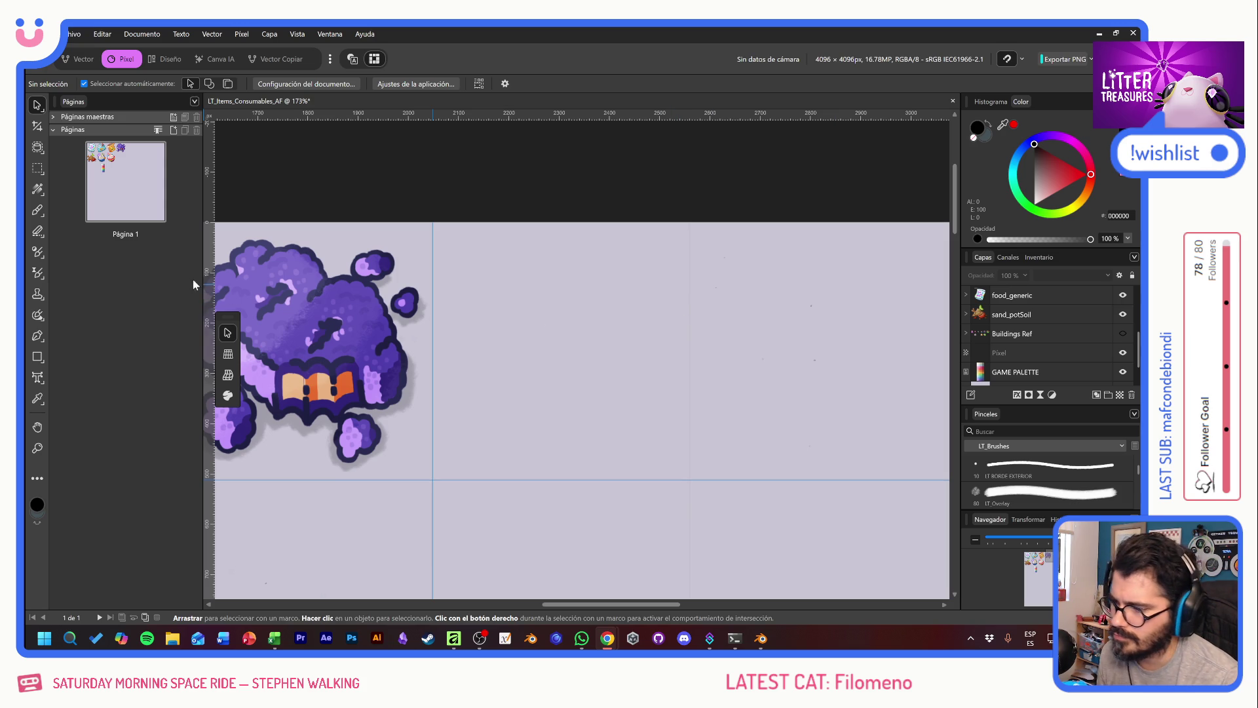
pyautogui.moveTo(207, 277); pyautogui.dragTo(689, 308)
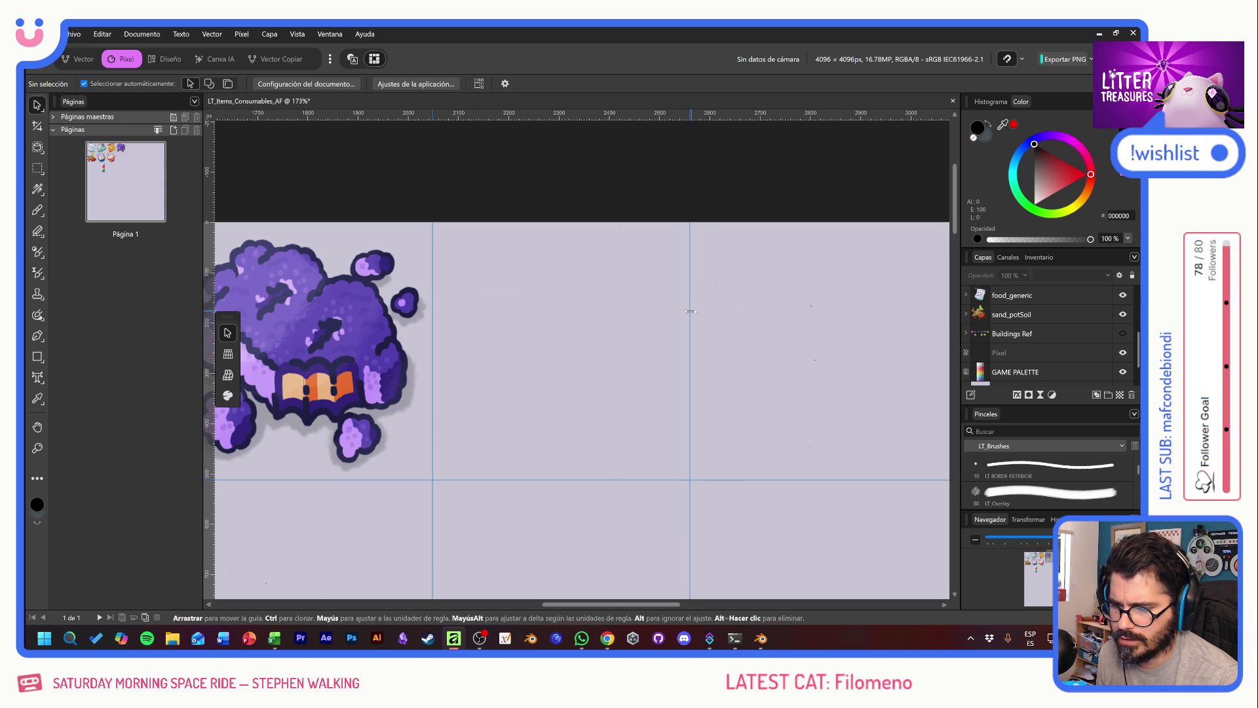
pyautogui.click(54, 131)
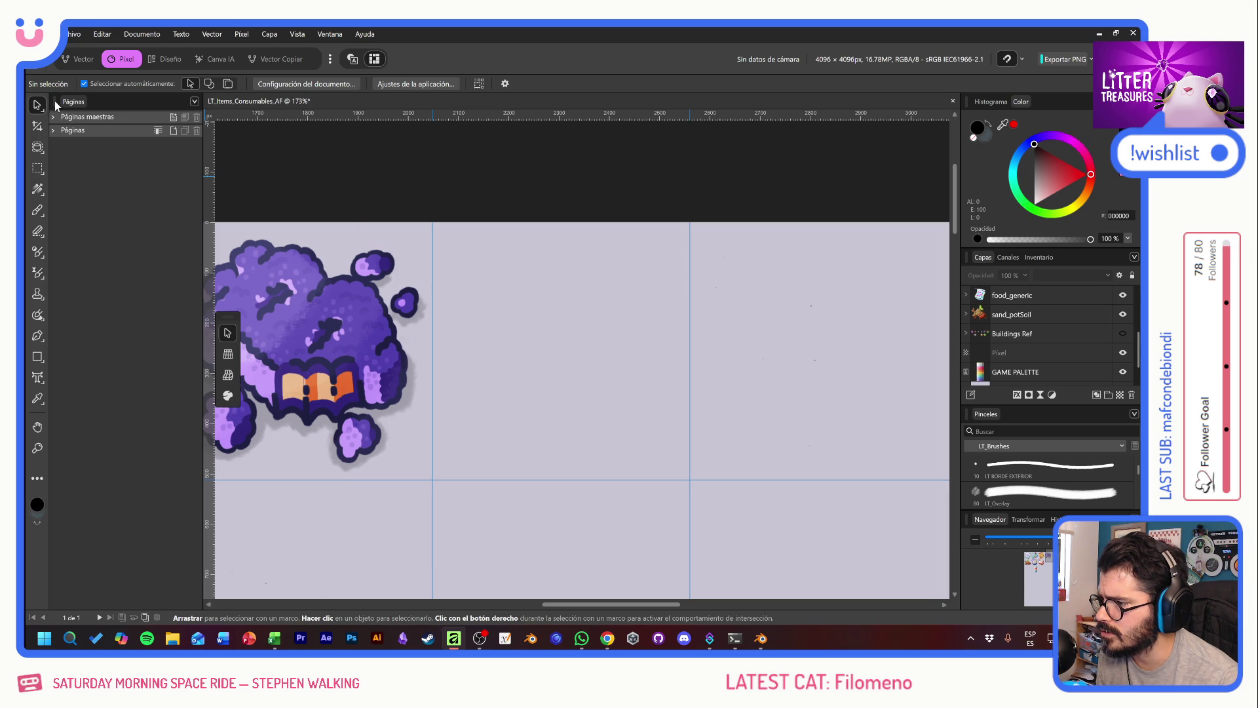
# Step: Move the Pages panel over to the right-side studio
pyautogui.moveTo(55, 105); pyautogui.dragTo(147, 141)
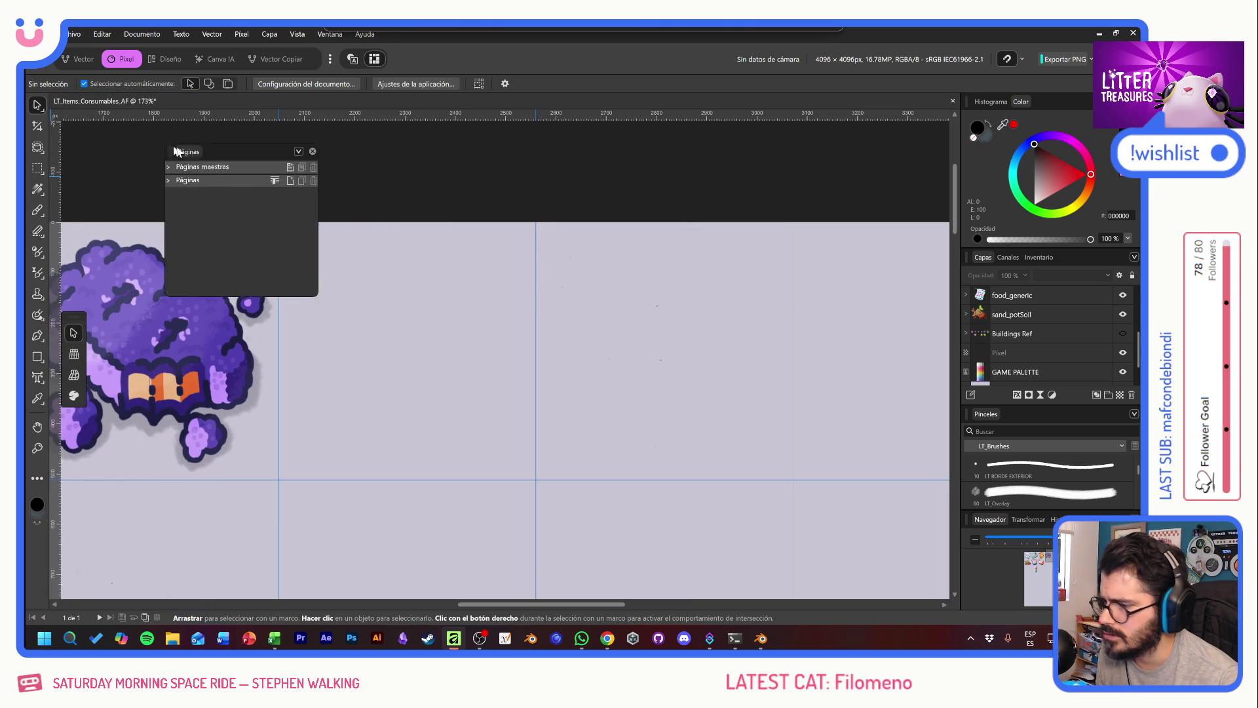
pyautogui.moveTo(147, 141); pyautogui.dragTo(996, 599)
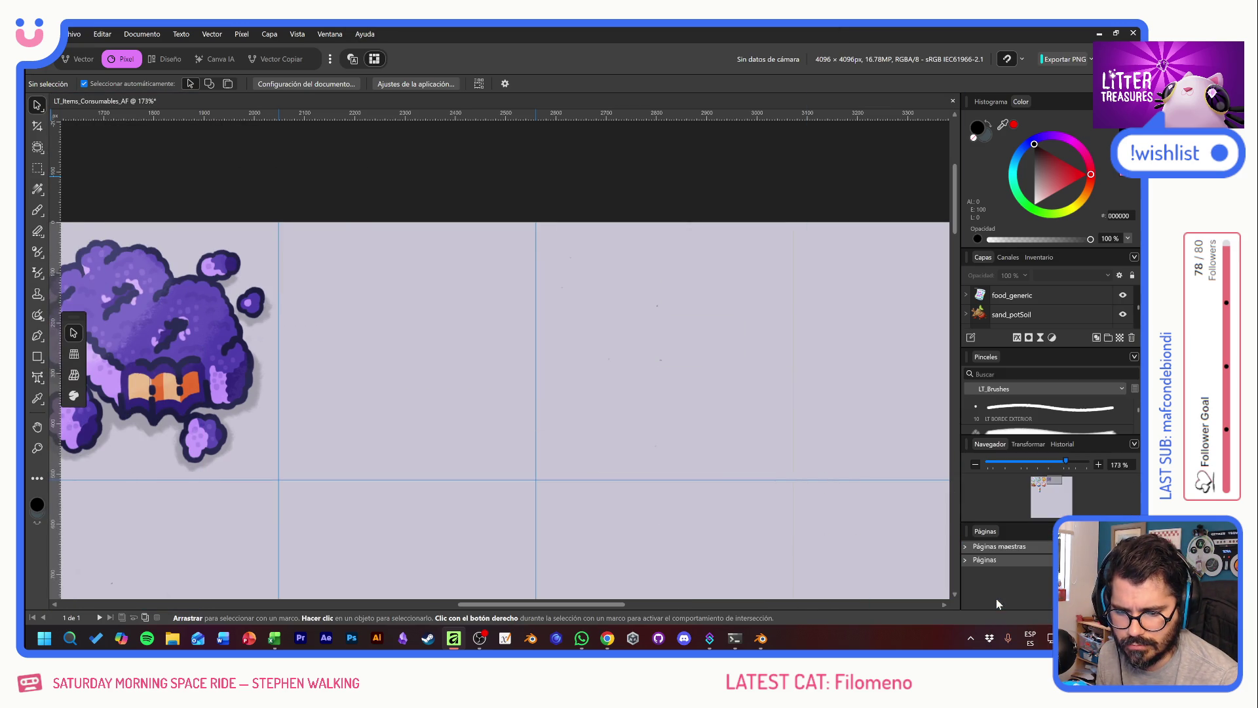
pyautogui.click(1134, 531)
pyautogui.click(1134, 531)
pyautogui.click(1134, 531)
pyautogui.click(1037, 519)
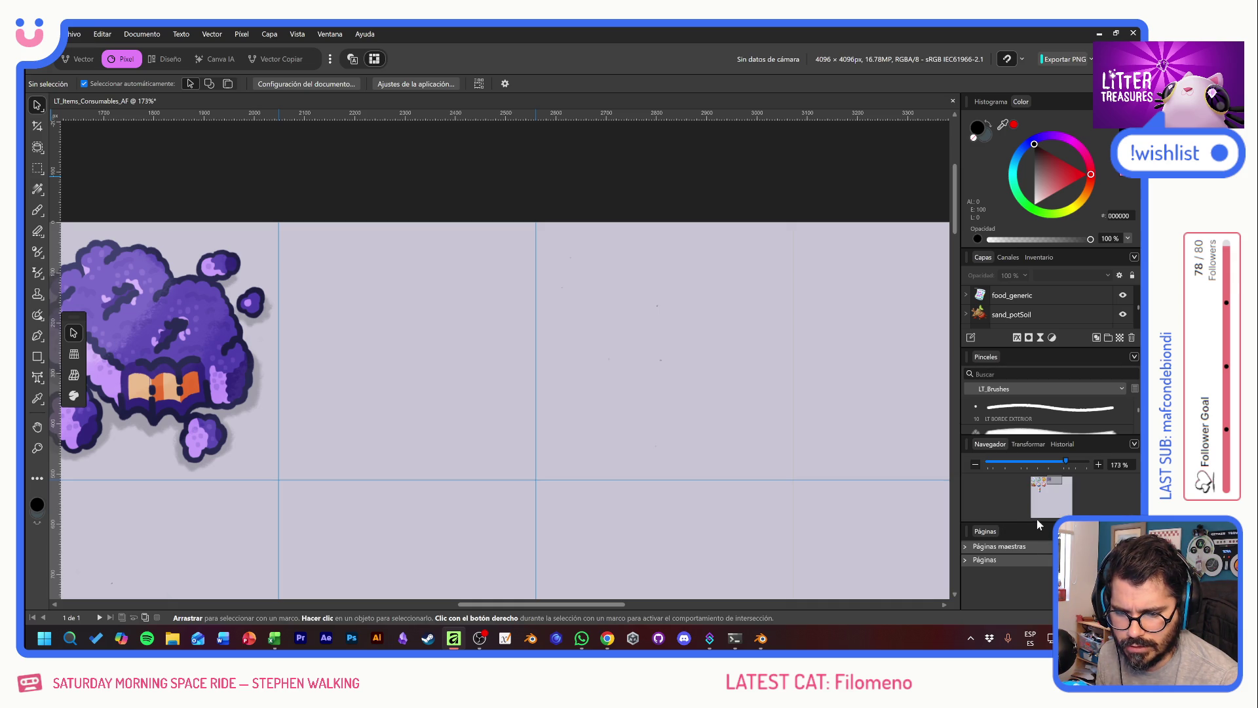
pyautogui.moveTo(989, 530)
pyautogui.mouseDown()
pyautogui.moveTo(1002, 533)
pyautogui.moveTo(993, 597)
pyautogui.mouseUp()
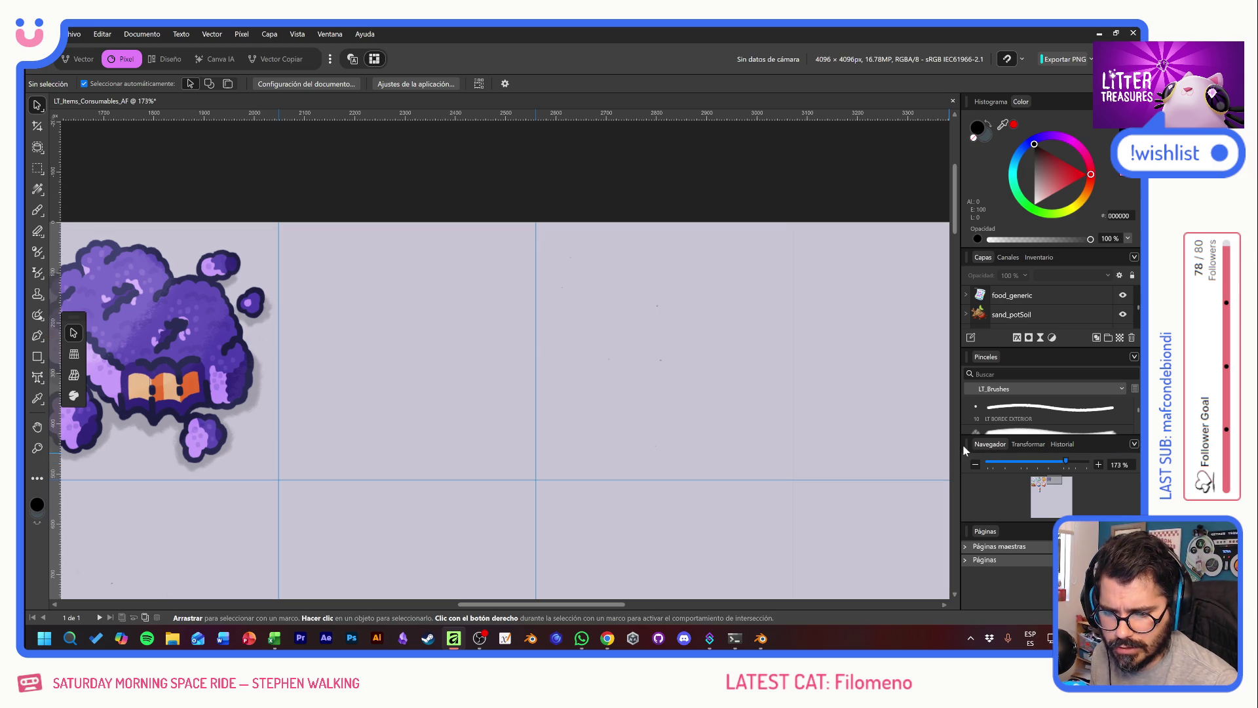
# Step: Close the Navigator panel group from its panel menu
pyautogui.moveTo(968, 448); pyautogui.dragTo(979, 445)
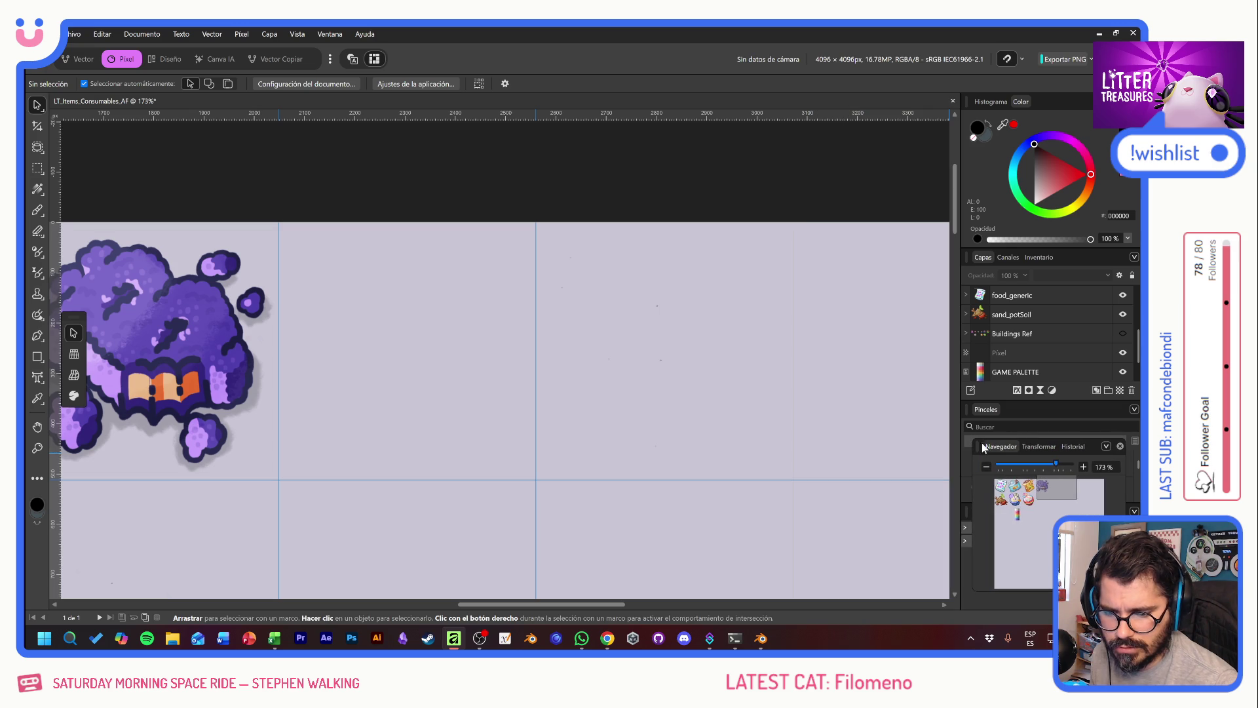
pyautogui.click(1107, 447)
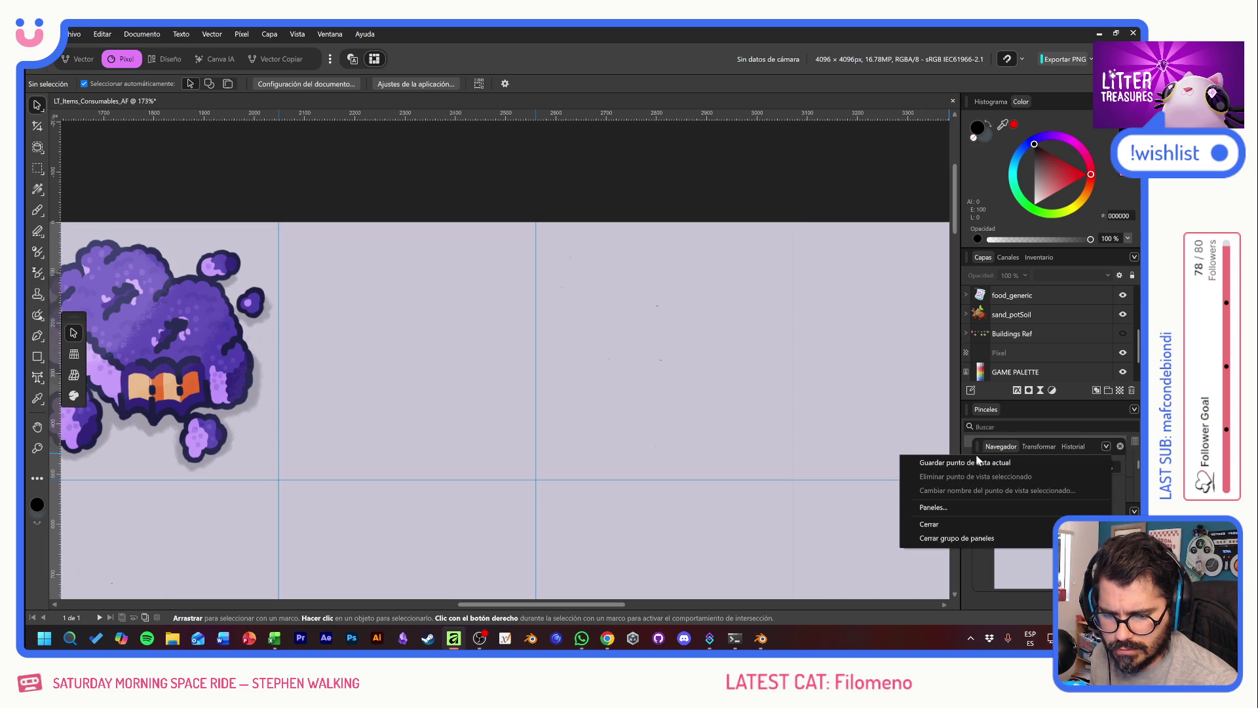
pyautogui.click(966, 538)
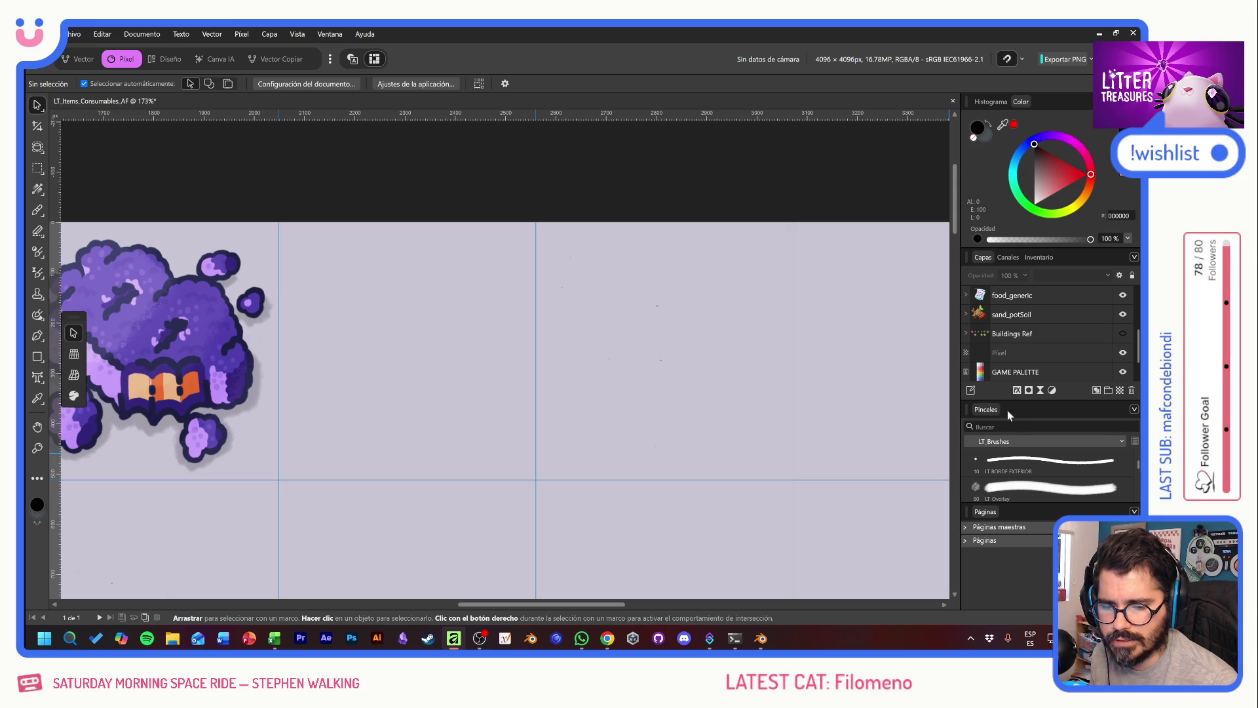
# Step: Choose the Drafts 2 brush from LT_Brushes and activate the Paint Brush Tool
pyautogui.scroll(-1, 1049, 482)
pyautogui.scroll(-1, 1058, 471)
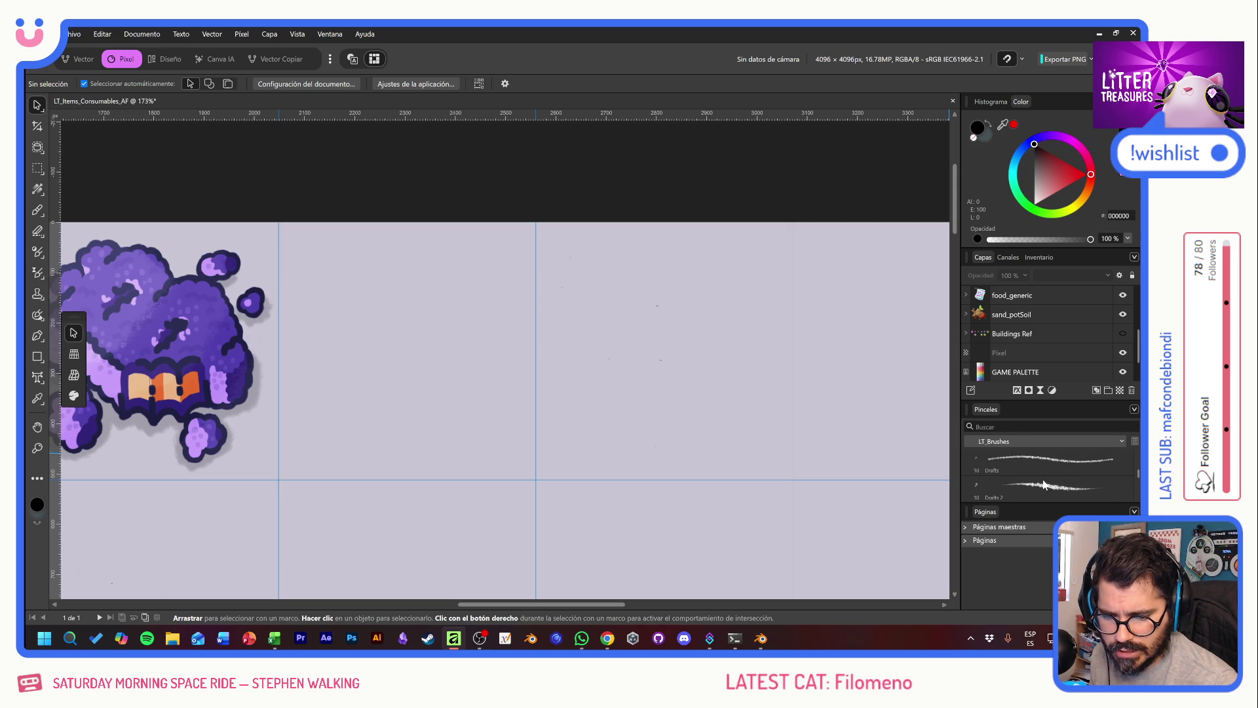
pyautogui.click(1016, 483)
pyautogui.click(686, 333)
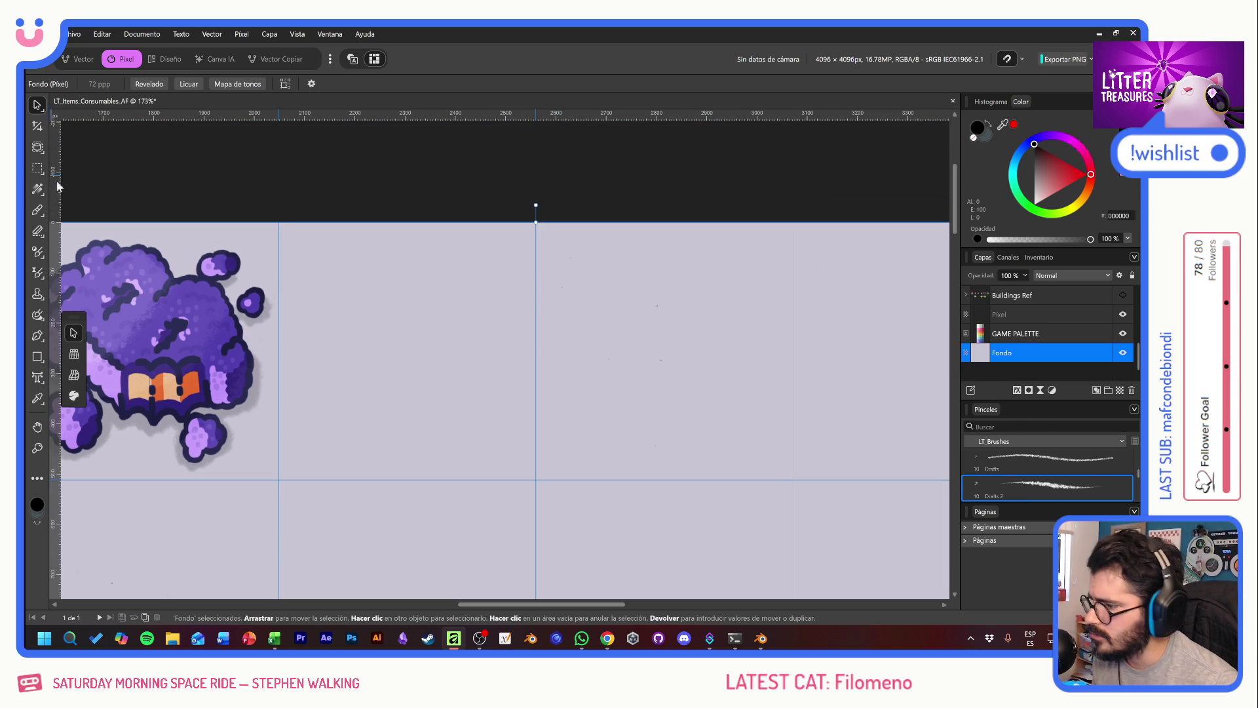
pyautogui.click(38, 210)
# Step: Select the Pixel layer and try a pencil stroke, then undo it
pyautogui.scroll(3, 1071, 329)
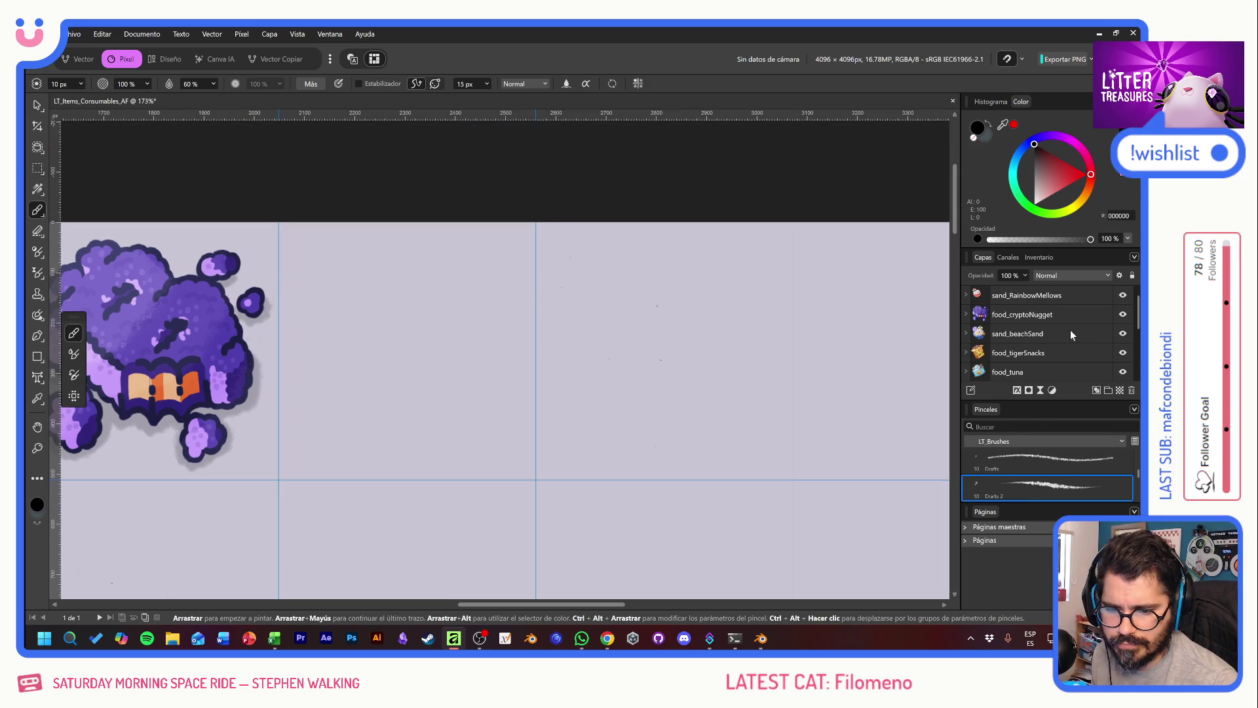
pyautogui.click(1048, 295)
pyautogui.moveTo(300, 360); pyautogui.dragTo(459, 425)
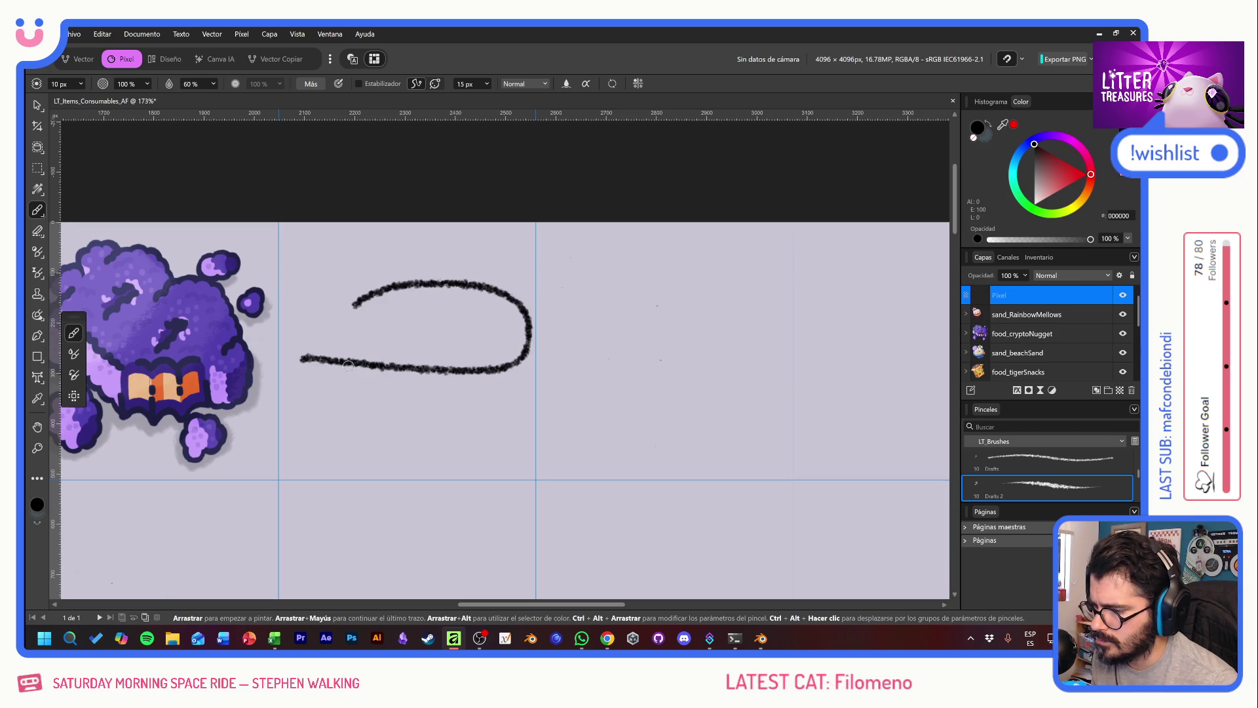
pyautogui.hotkey('ctrl', 'z')
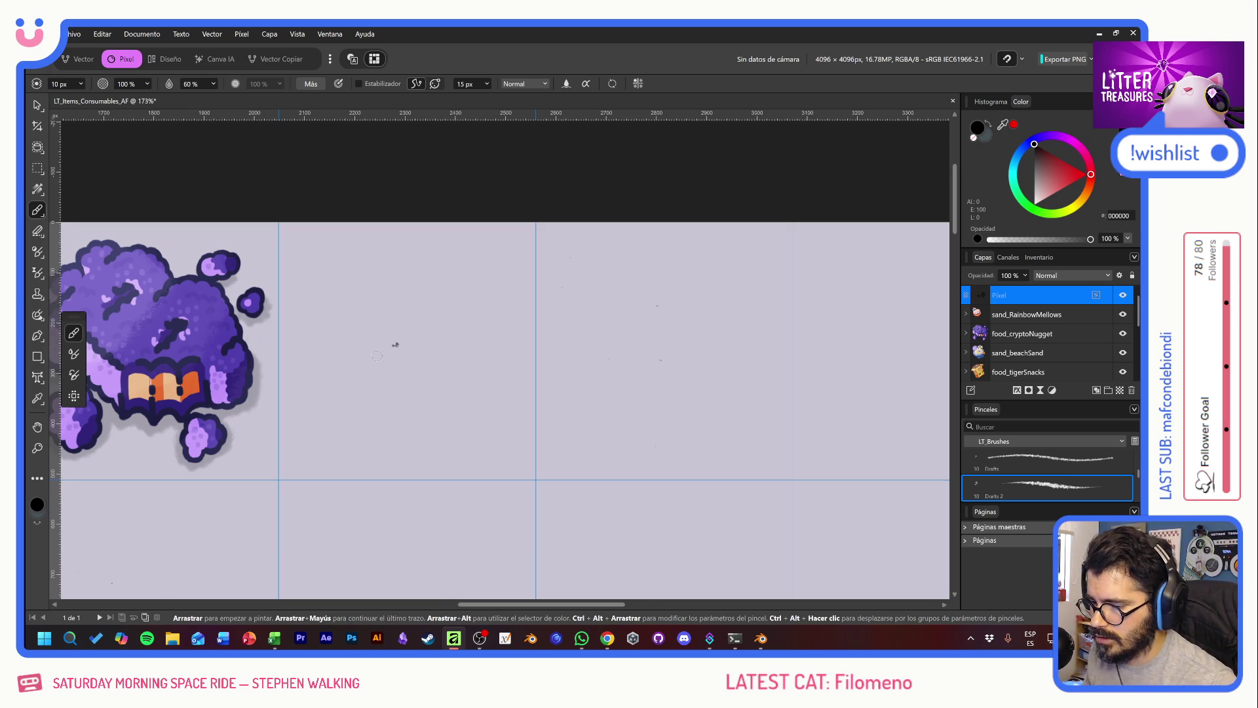
# Step: Sketch the wavy rounded toast outline in the empty cell beside the purple cloud icon
pyautogui.moveTo(411, 336); pyautogui.dragTo(449, 322)
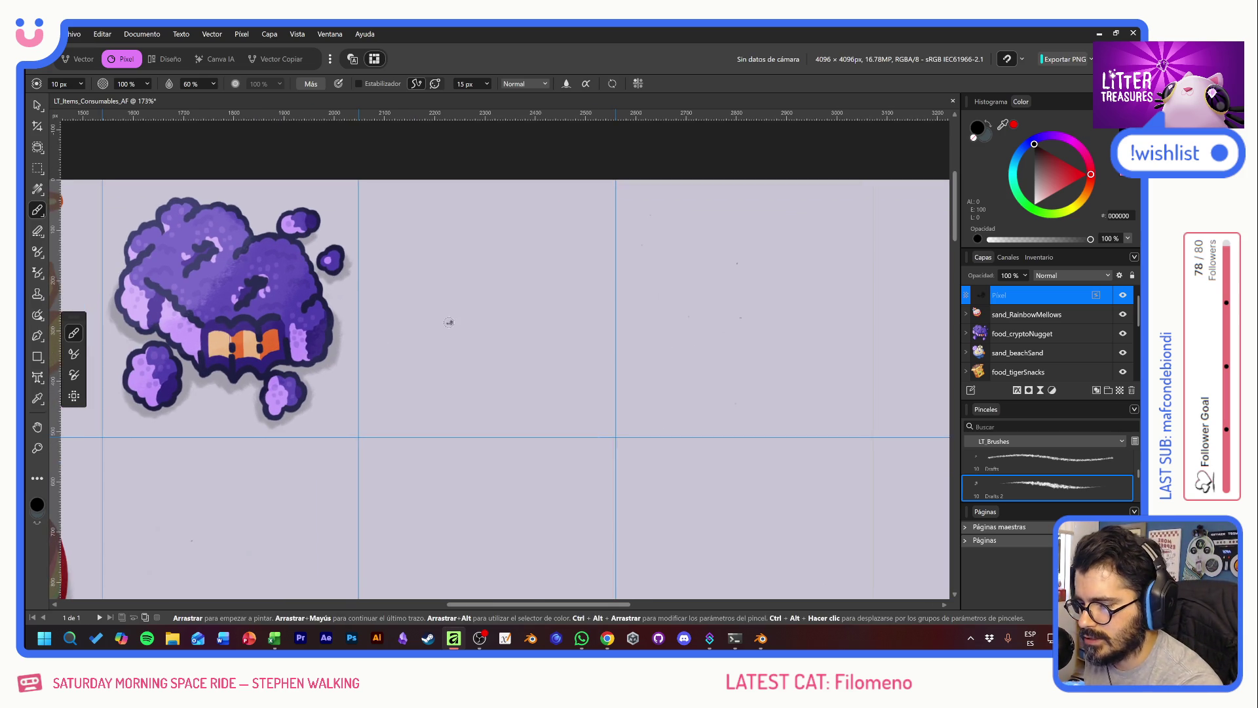
pyautogui.moveTo(393, 342); pyautogui.dragTo(442, 240)
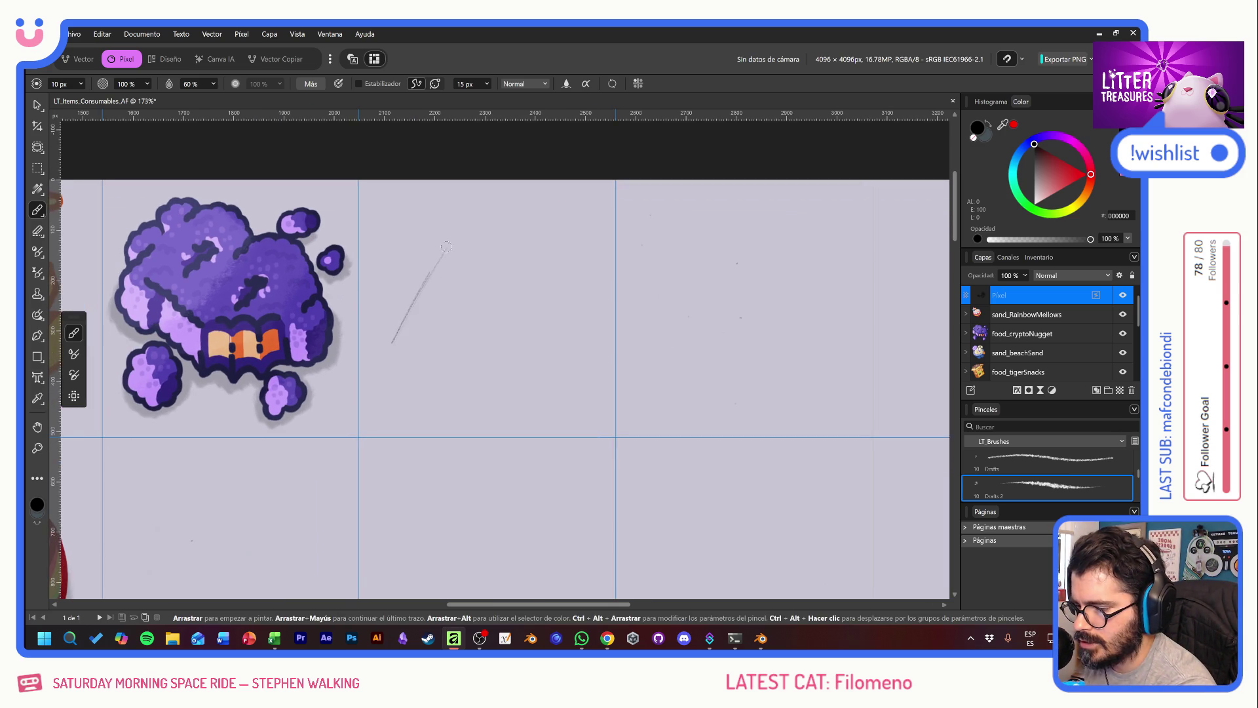
pyautogui.moveTo(510, 210)
pyautogui.mouseDown()
pyautogui.moveTo(530, 249)
pyautogui.moveTo(568, 252)
pyautogui.moveTo(587, 318)
pyautogui.mouseUp()
pyautogui.moveTo(637, 284)
pyautogui.mouseDown()
pyautogui.moveTo(623, 324)
pyautogui.moveTo(584, 321)
pyautogui.moveTo(545, 407)
pyautogui.moveTo(513, 411)
pyautogui.moveTo(473, 382)
pyautogui.mouseUp()
pyautogui.moveTo(514, 418)
pyautogui.mouseDown()
pyautogui.moveTo(395, 346)
pyautogui.moveTo(446, 239)
pyautogui.mouseUp()
pyautogui.moveTo(410, 297); pyautogui.dragTo(433, 268)
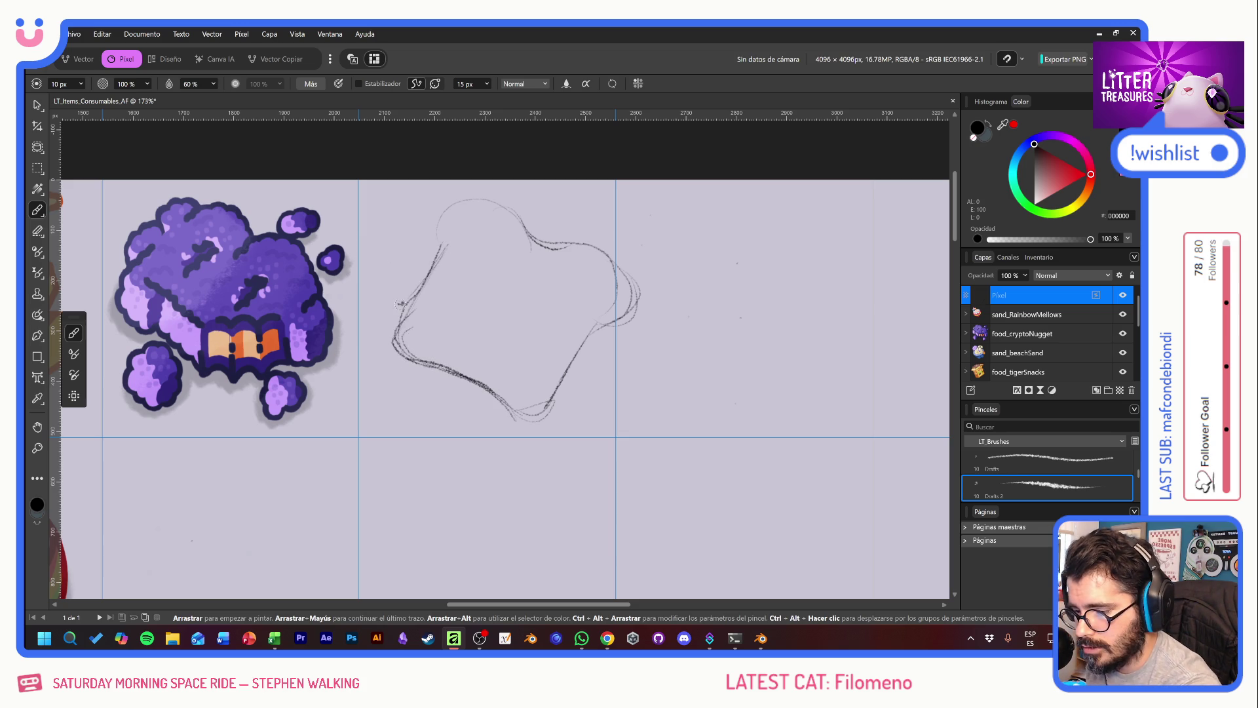
pyautogui.moveTo(391, 359)
pyautogui.mouseDown()
pyautogui.moveTo(402, 382)
pyautogui.moveTo(414, 374)
pyautogui.moveTo(489, 435)
pyautogui.mouseUp()
pyautogui.moveTo(403, 384); pyautogui.dragTo(512, 454)
pyautogui.moveTo(464, 414); pyautogui.dragTo(547, 452)
pyautogui.moveTo(456, 411)
pyautogui.mouseDown()
pyautogui.moveTo(553, 455)
pyautogui.moveTo(597, 358)
pyautogui.mouseUp()
pyautogui.moveTo(557, 435)
pyautogui.mouseDown()
pyautogui.moveTo(606, 348)
pyautogui.moveTo(630, 337)
pyautogui.moveTo(605, 321)
pyautogui.moveTo(640, 298)
pyautogui.mouseUp()
pyautogui.moveTo(614, 349)
pyautogui.mouseDown()
pyautogui.moveTo(635, 319)
pyautogui.moveTo(626, 360)
pyautogui.mouseUp()
pyautogui.moveTo(638, 282)
pyautogui.mouseDown()
pyautogui.moveTo(627, 369)
pyautogui.moveTo(592, 374)
pyautogui.mouseUp()
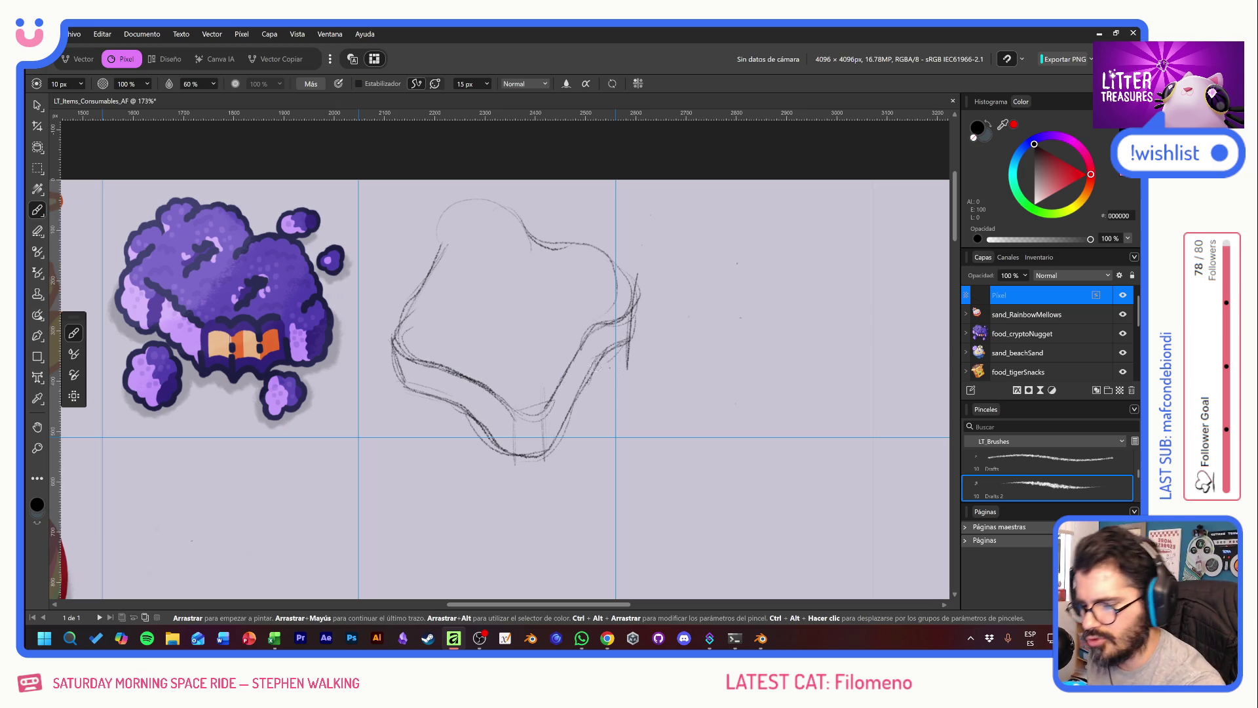
pyautogui.hotkey('ctrl', 'z')
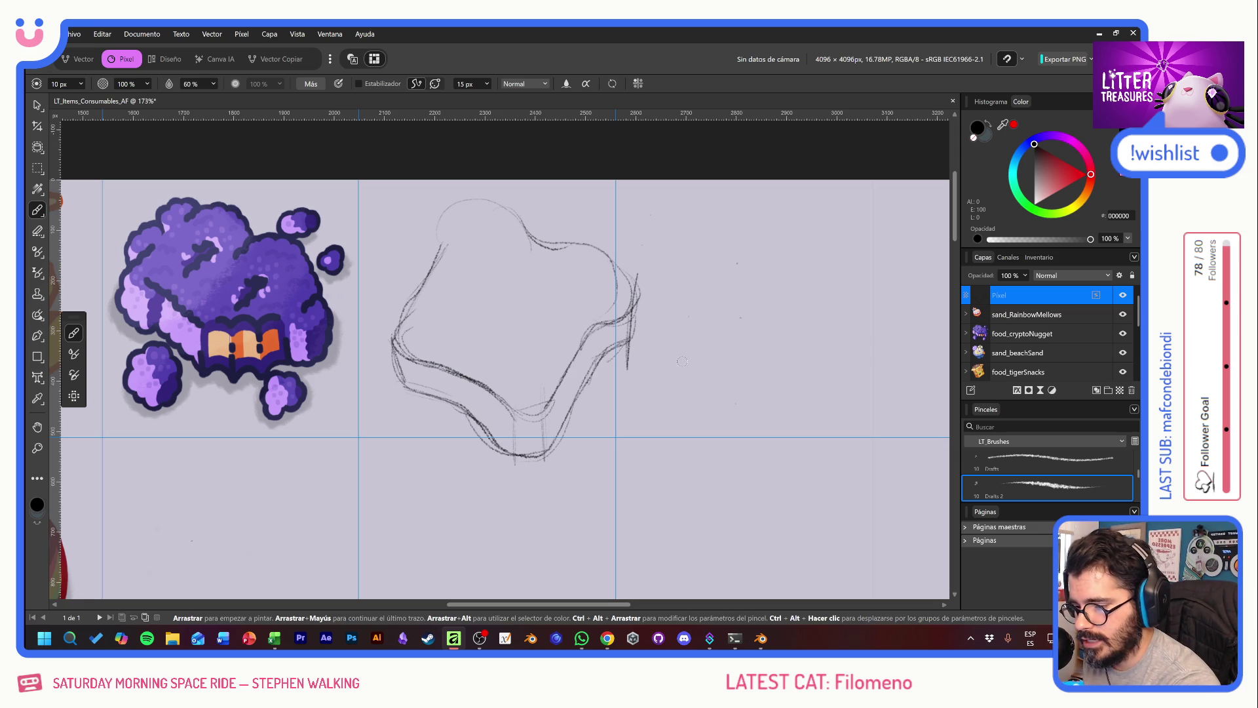
# Step: Trace and darken the toast's top, right and left edges, adding an inner crust line
pyautogui.moveTo(423, 288)
pyautogui.mouseDown()
pyautogui.moveTo(442, 233)
pyautogui.moveTo(529, 246)
pyautogui.mouseUp()
pyautogui.moveTo(474, 191); pyautogui.dragTo(550, 252)
pyautogui.moveTo(507, 205); pyautogui.dragTo(635, 281)
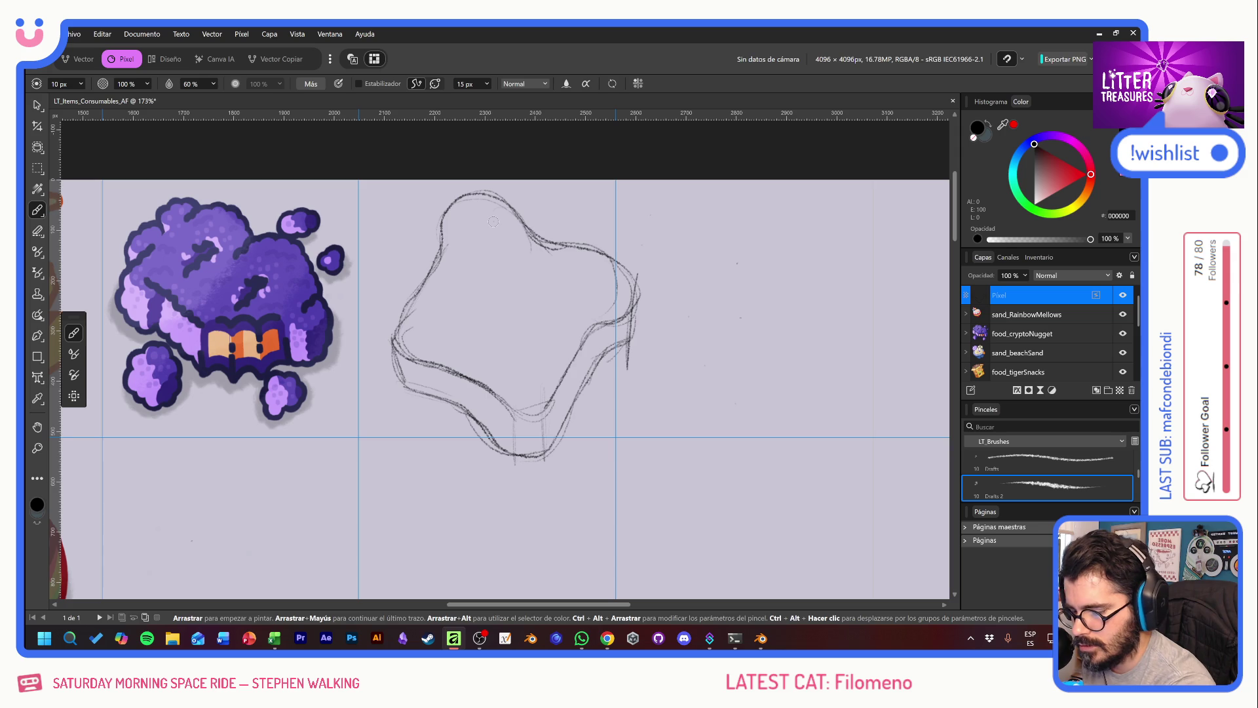
pyautogui.moveTo(416, 337)
pyautogui.mouseDown()
pyautogui.moveTo(473, 210)
pyautogui.moveTo(560, 260)
pyautogui.moveTo(544, 260)
pyautogui.mouseUp()
pyautogui.moveTo(515, 210); pyautogui.dragTo(572, 246)
pyautogui.moveTo(518, 213)
pyautogui.mouseDown()
pyautogui.moveTo(531, 234)
pyautogui.moveTo(609, 256)
pyautogui.mouseUp()
pyautogui.moveTo(512, 235)
pyautogui.mouseDown()
pyautogui.moveTo(540, 259)
pyautogui.moveTo(595, 264)
pyautogui.moveTo(599, 305)
pyautogui.moveTo(614, 307)
pyautogui.moveTo(571, 329)
pyautogui.mouseUp()
pyautogui.moveTo(611, 277); pyautogui.dragTo(602, 308)
pyautogui.moveTo(583, 243)
pyautogui.mouseDown()
pyautogui.moveTo(613, 257)
pyautogui.moveTo(635, 307)
pyautogui.moveTo(617, 324)
pyautogui.mouseUp()
pyautogui.moveTo(630, 268)
pyautogui.mouseDown()
pyautogui.moveTo(616, 324)
pyautogui.moveTo(581, 350)
pyautogui.moveTo(563, 348)
pyautogui.moveTo(537, 389)
pyautogui.moveTo(565, 344)
pyautogui.mouseUp()
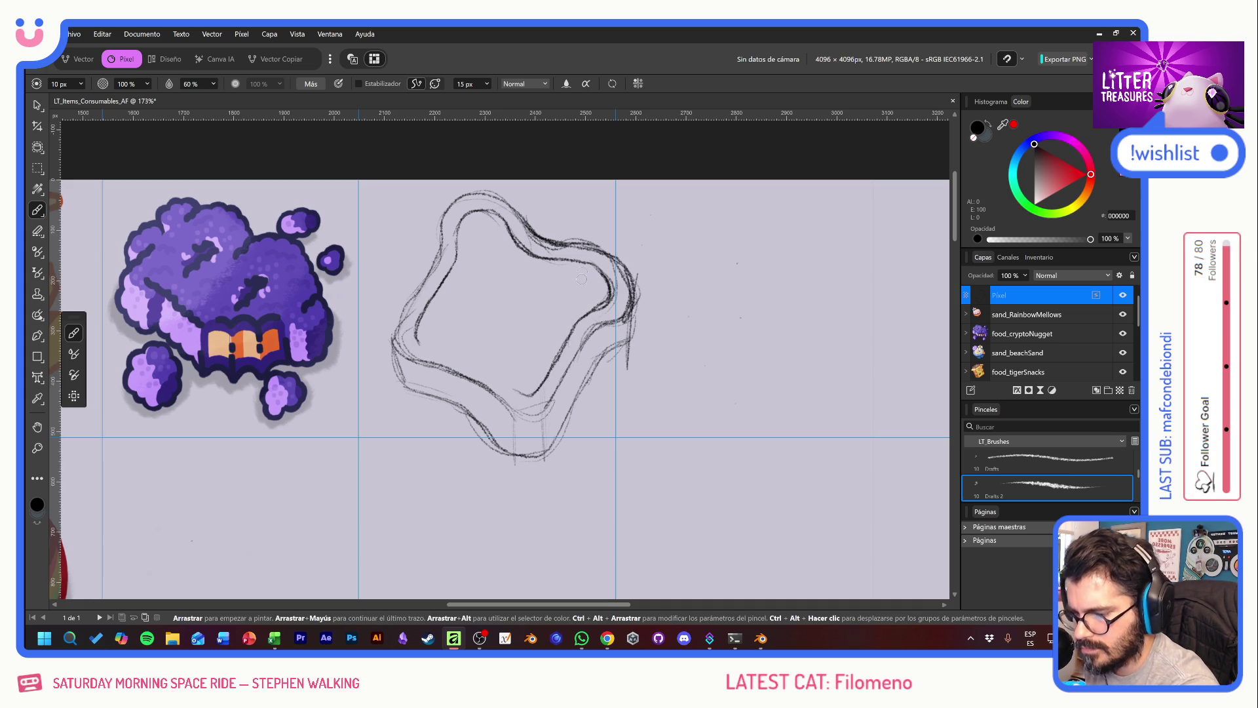
pyautogui.moveTo(423, 346)
pyautogui.mouseDown()
pyautogui.moveTo(515, 391)
pyautogui.moveTo(446, 350)
pyautogui.mouseUp()
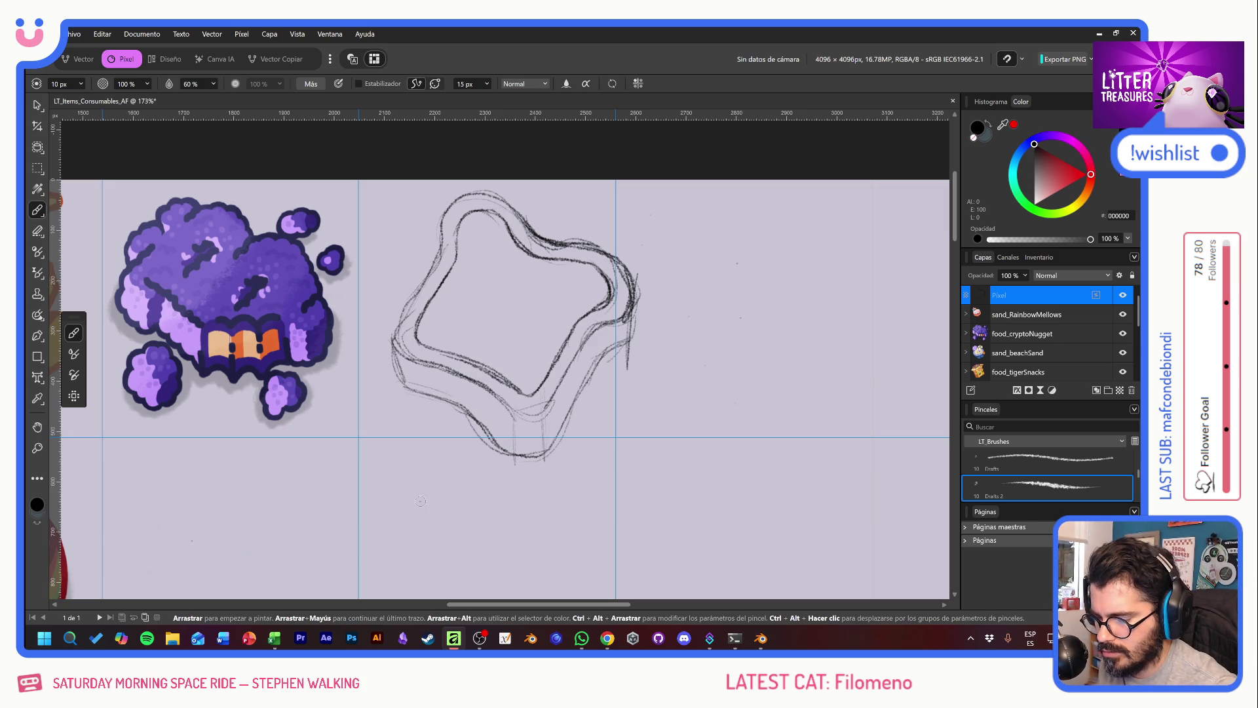
# Step: Erase the messy strokes on the right, then redraw the toast's bottom, left and right edges
pyautogui.press('e')
pyautogui.moveTo(629, 351)
pyautogui.mouseDown()
pyautogui.moveTo(551, 457)
pyautogui.moveTo(393, 360)
pyautogui.mouseUp()
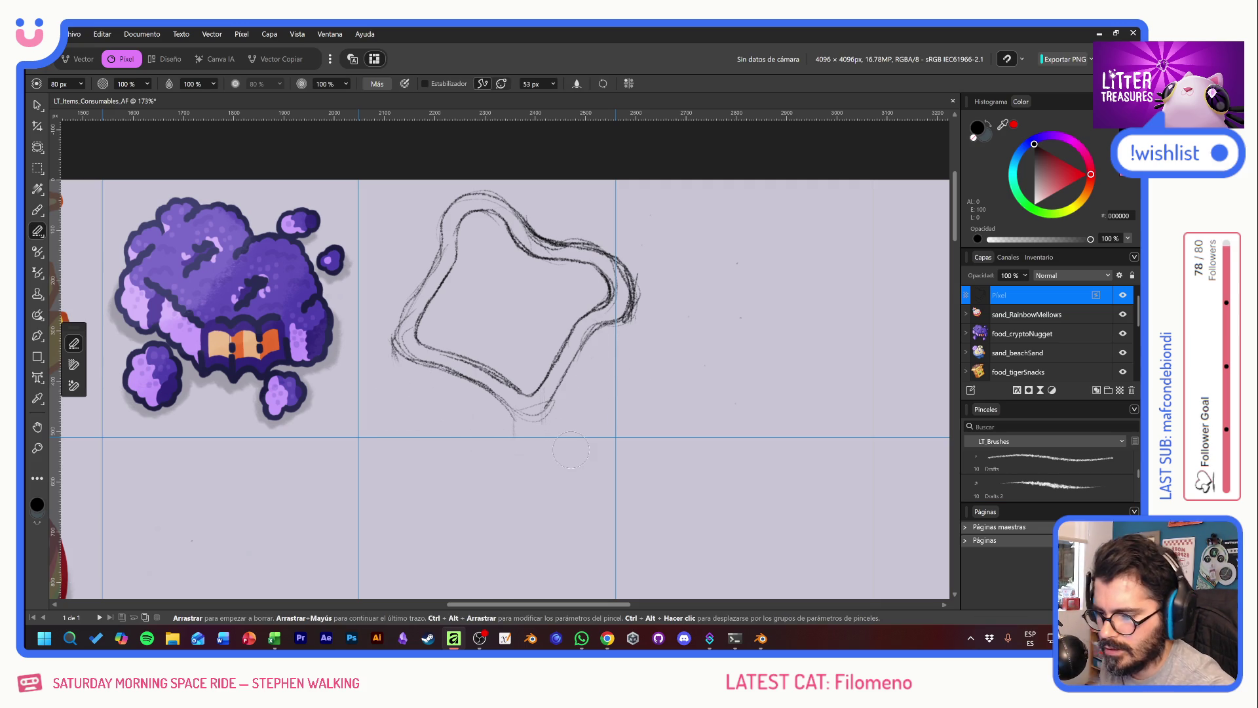
pyautogui.press('b')
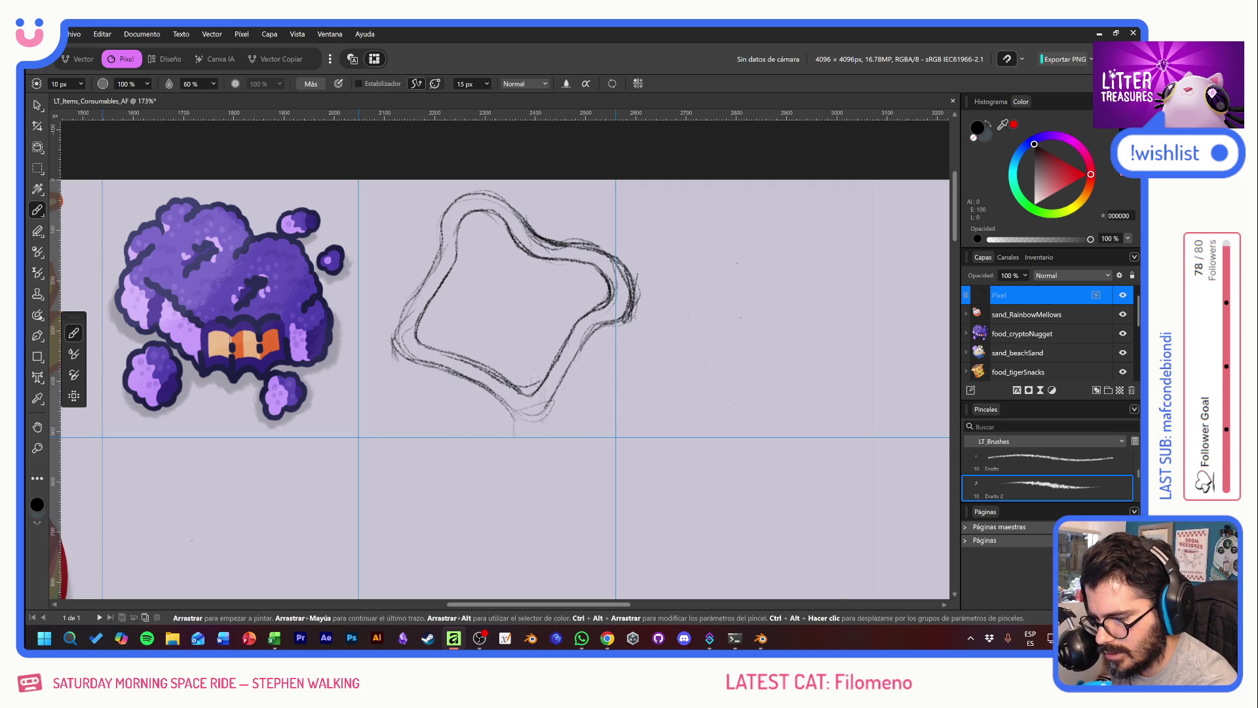
pyautogui.moveTo(564, 354)
pyautogui.mouseDown()
pyautogui.moveTo(513, 408)
pyautogui.moveTo(557, 393)
pyautogui.moveTo(510, 414)
pyautogui.moveTo(571, 367)
pyautogui.mouseUp()
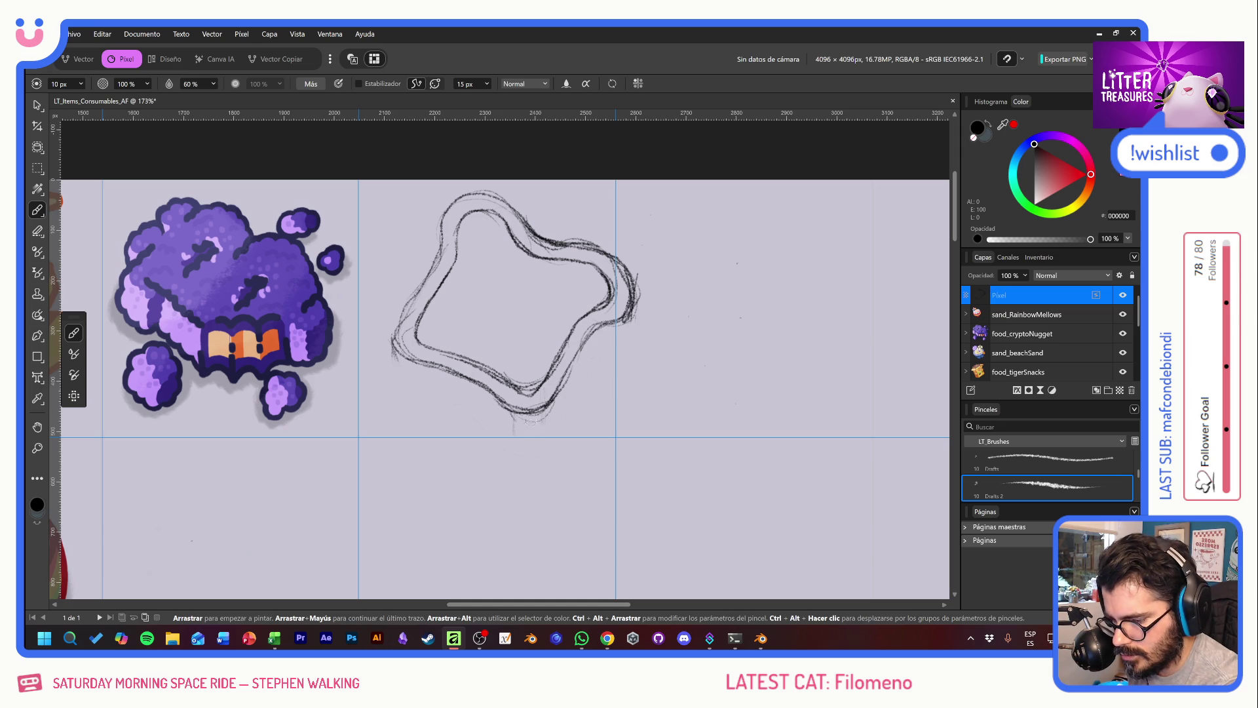
pyautogui.moveTo(533, 438)
pyautogui.mouseDown()
pyautogui.moveTo(554, 431)
pyautogui.moveTo(501, 438)
pyautogui.moveTo(474, 406)
pyautogui.moveTo(408, 380)
pyautogui.moveTo(409, 333)
pyautogui.mouseUp()
pyautogui.moveTo(398, 379); pyautogui.dragTo(410, 345)
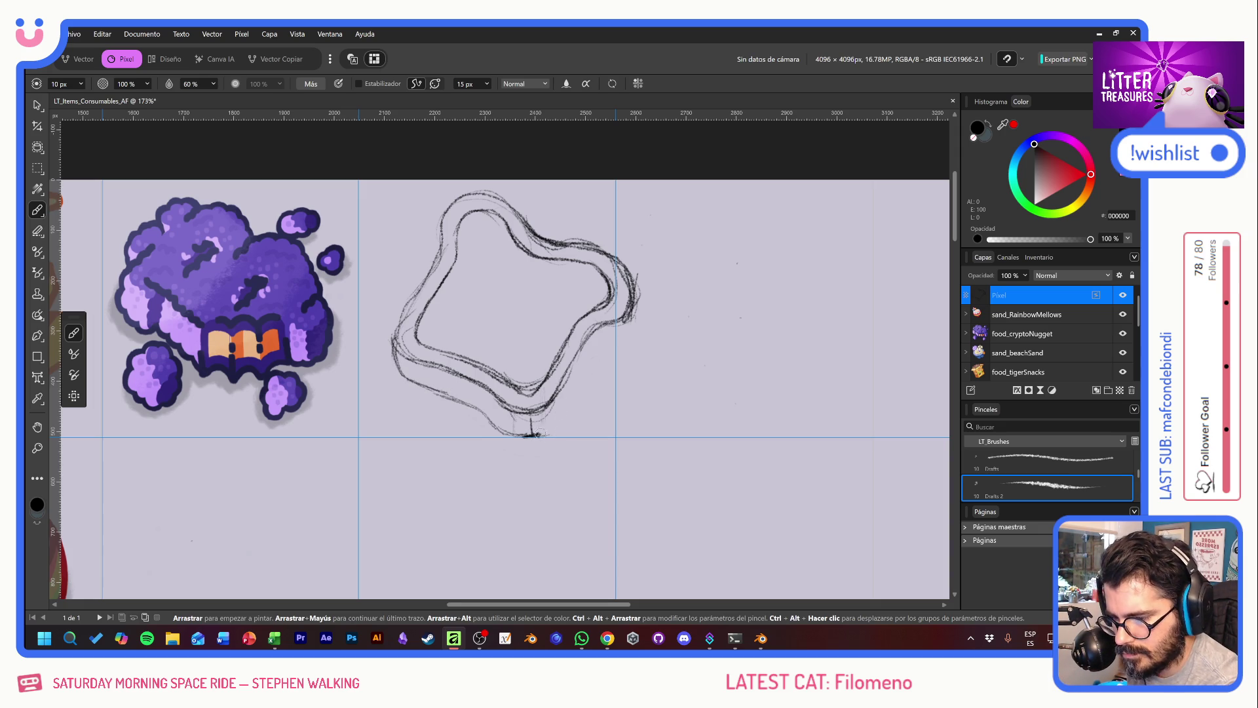
pyautogui.moveTo(539, 435); pyautogui.dragTo(600, 341)
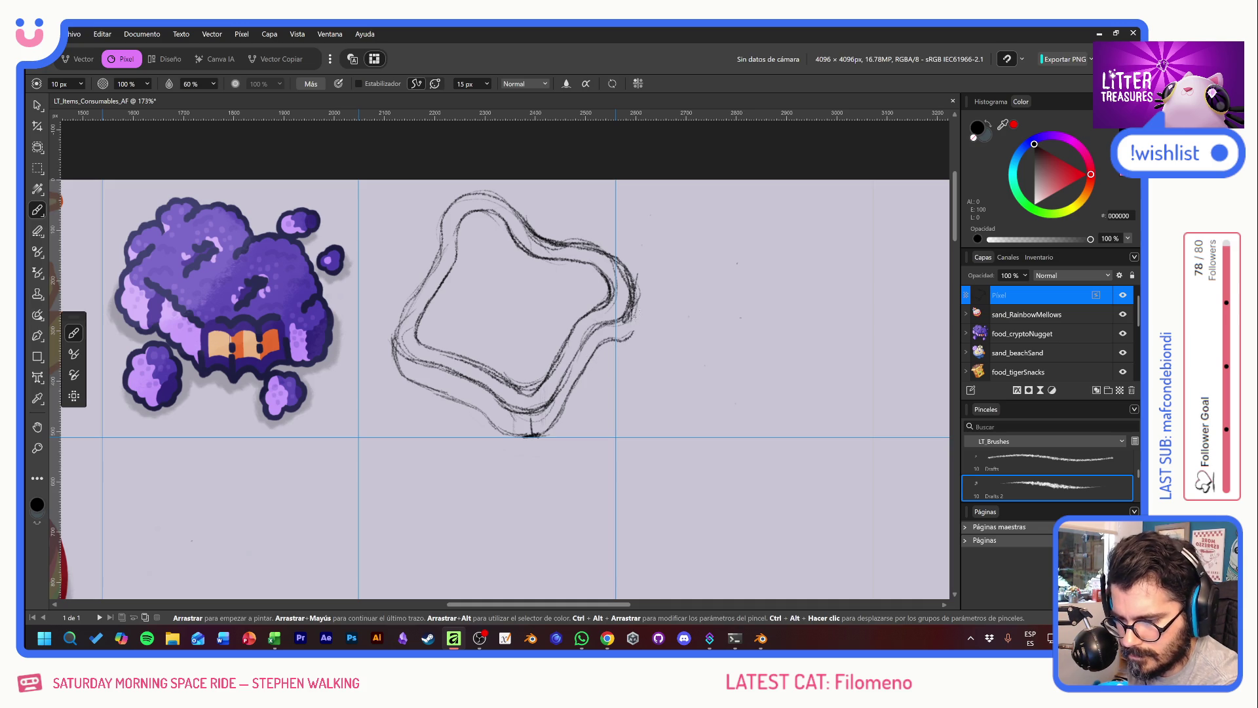
pyautogui.moveTo(633, 336); pyautogui.dragTo(627, 287)
# Step: Draw a large oval hole and several small holes across the toast's surface
pyautogui.moveTo(487, 289)
pyautogui.mouseDown()
pyautogui.moveTo(453, 303)
pyautogui.moveTo(451, 323)
pyautogui.mouseUp()
pyautogui.moveTo(478, 244); pyautogui.dragTo(476, 248)
pyautogui.moveTo(554, 279)
pyautogui.mouseDown()
pyautogui.moveTo(562, 286)
pyautogui.moveTo(507, 267)
pyautogui.mouseUp()
pyautogui.moveTo(488, 221); pyautogui.dragTo(486, 223)
pyautogui.moveTo(494, 326); pyautogui.dragTo(438, 327)
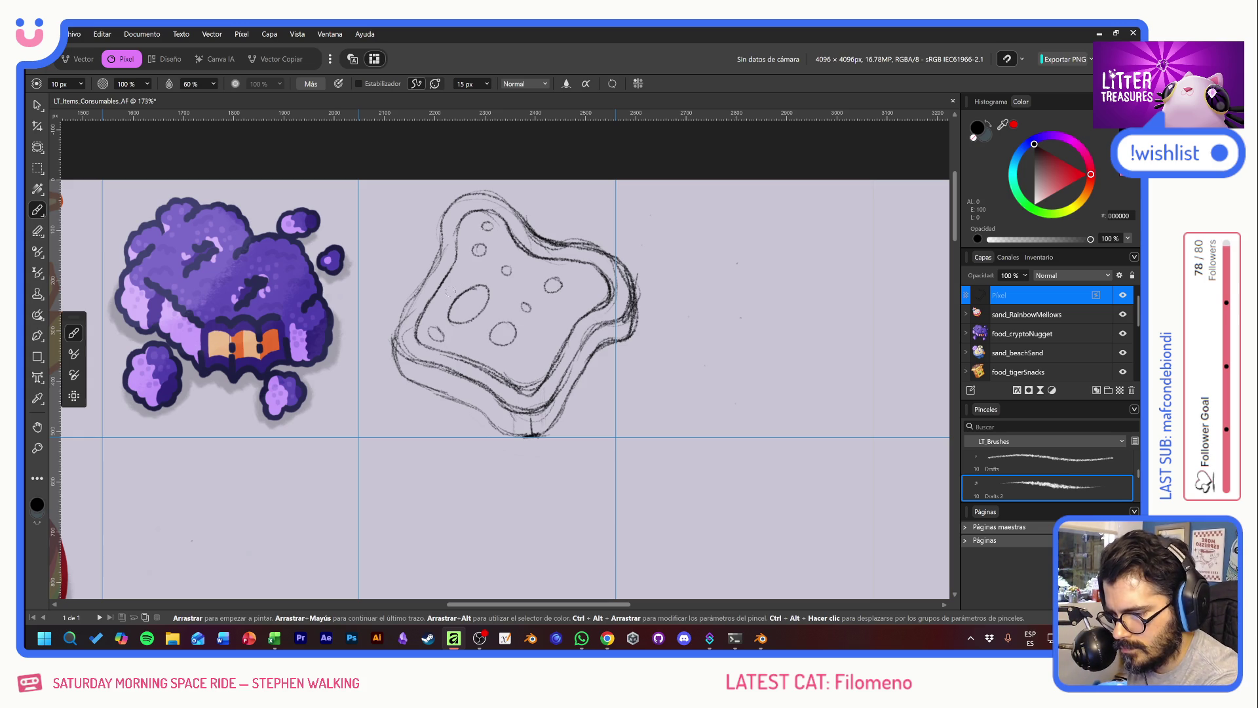
pyautogui.moveTo(517, 360); pyautogui.dragTo(522, 371)
pyautogui.moveTo(548, 319); pyautogui.dragTo(545, 328)
pyautogui.moveTo(586, 277); pyautogui.dragTo(528, 269)
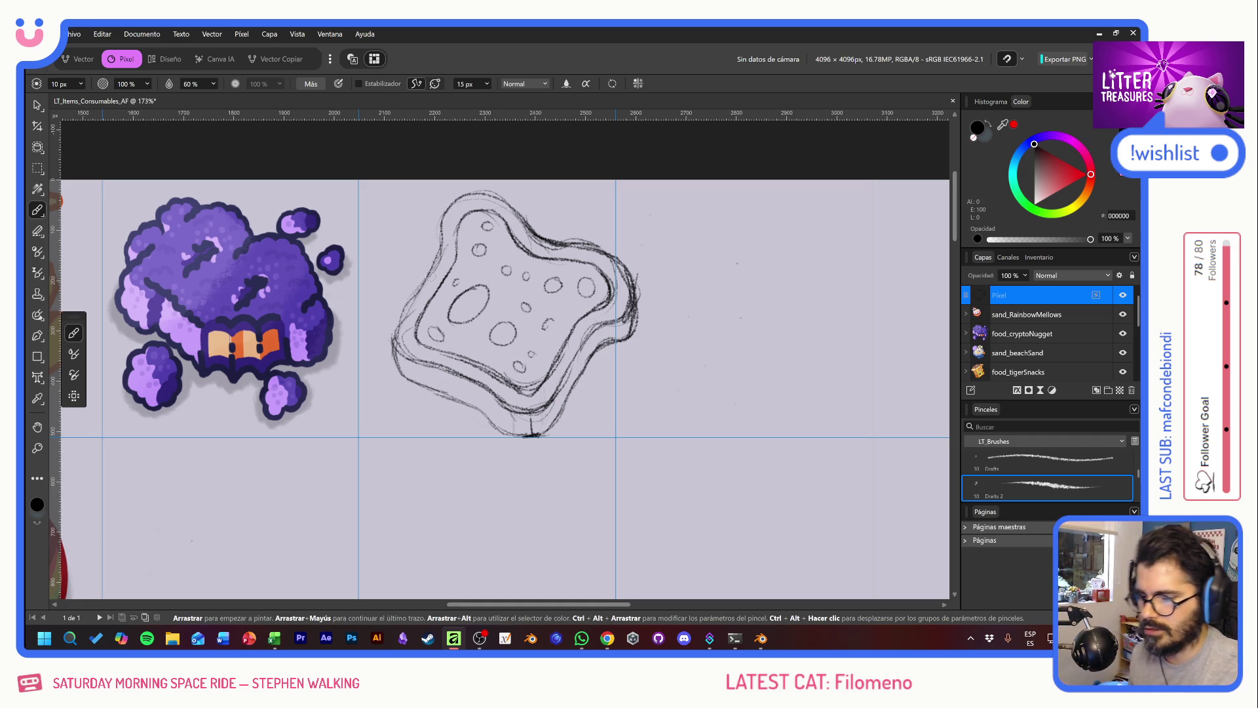
# Step: Move the toast sketch left and slightly up, then tilt its corners with the Perspective Tool
pyautogui.click(33, 107)
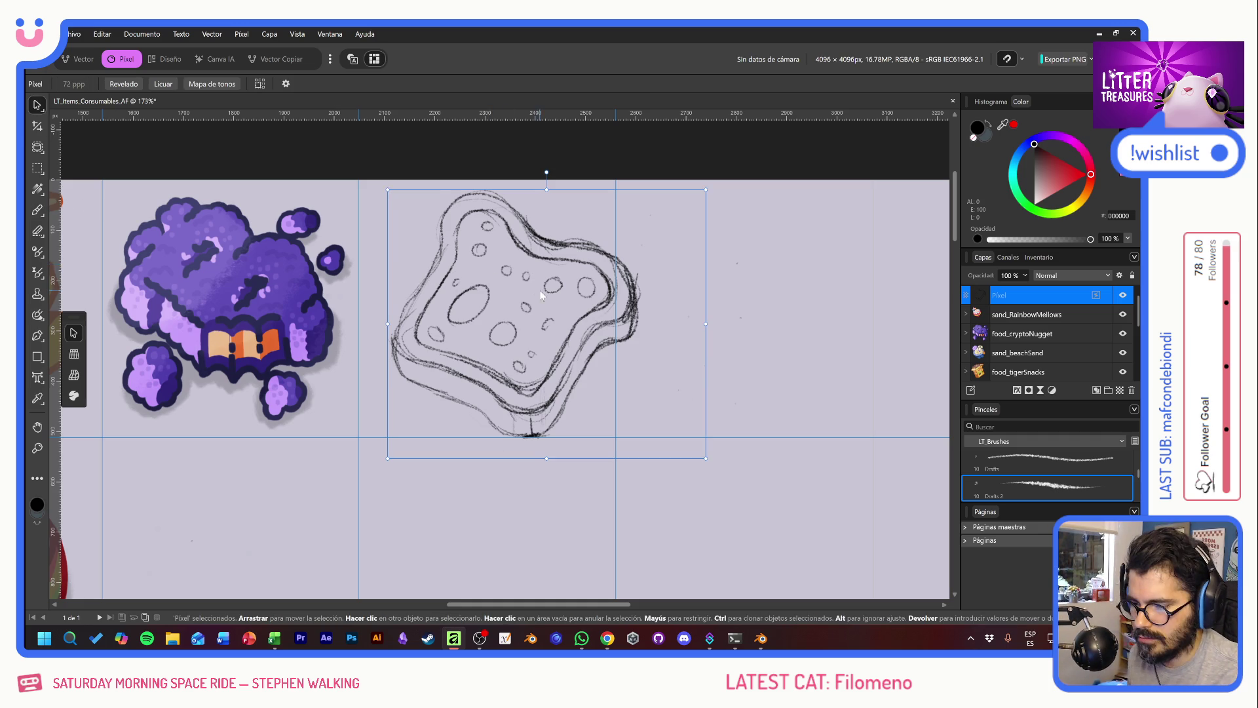
pyautogui.moveTo(540, 289); pyautogui.dragTo(513, 280)
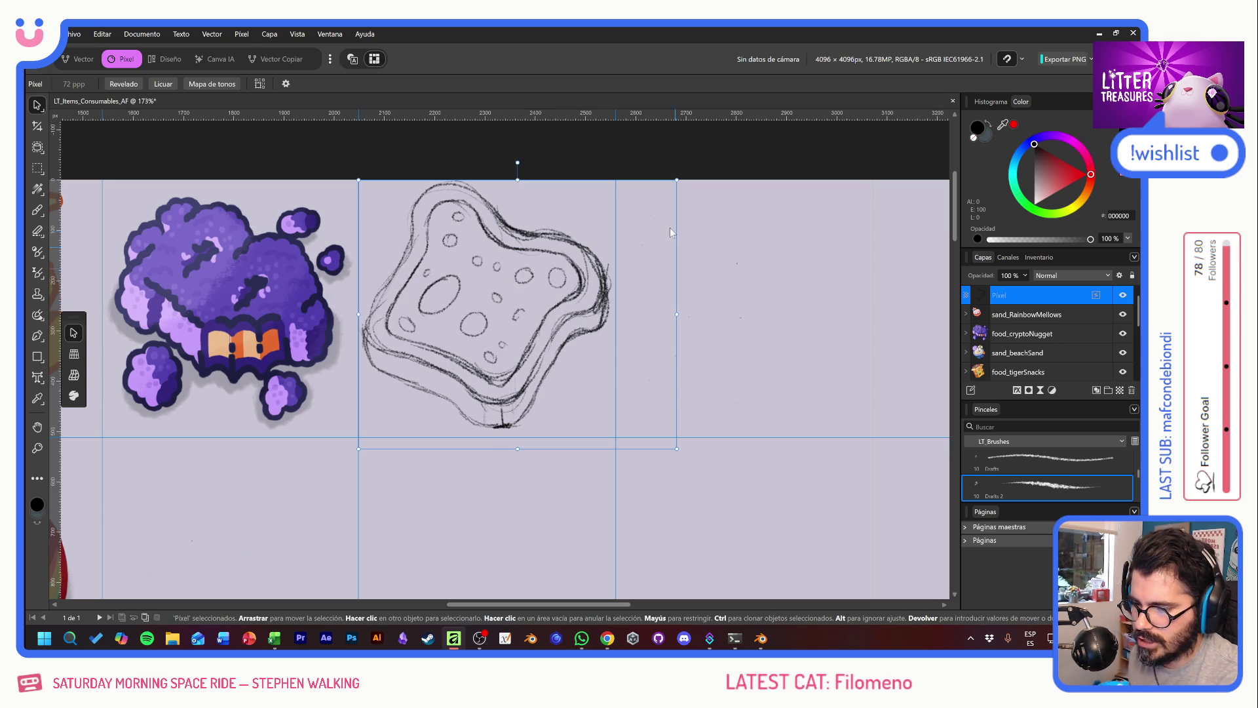
pyautogui.click(41, 112)
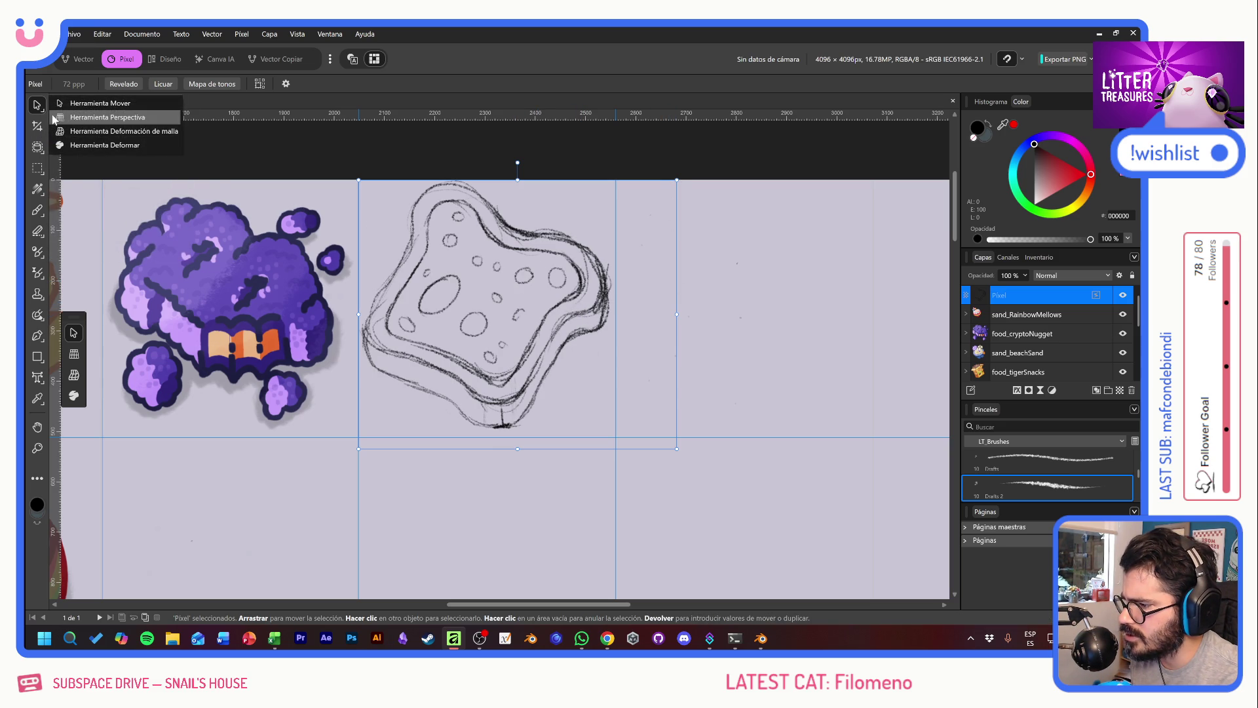
pyautogui.click(95, 118)
pyautogui.moveTo(678, 449); pyautogui.dragTo(679, 452)
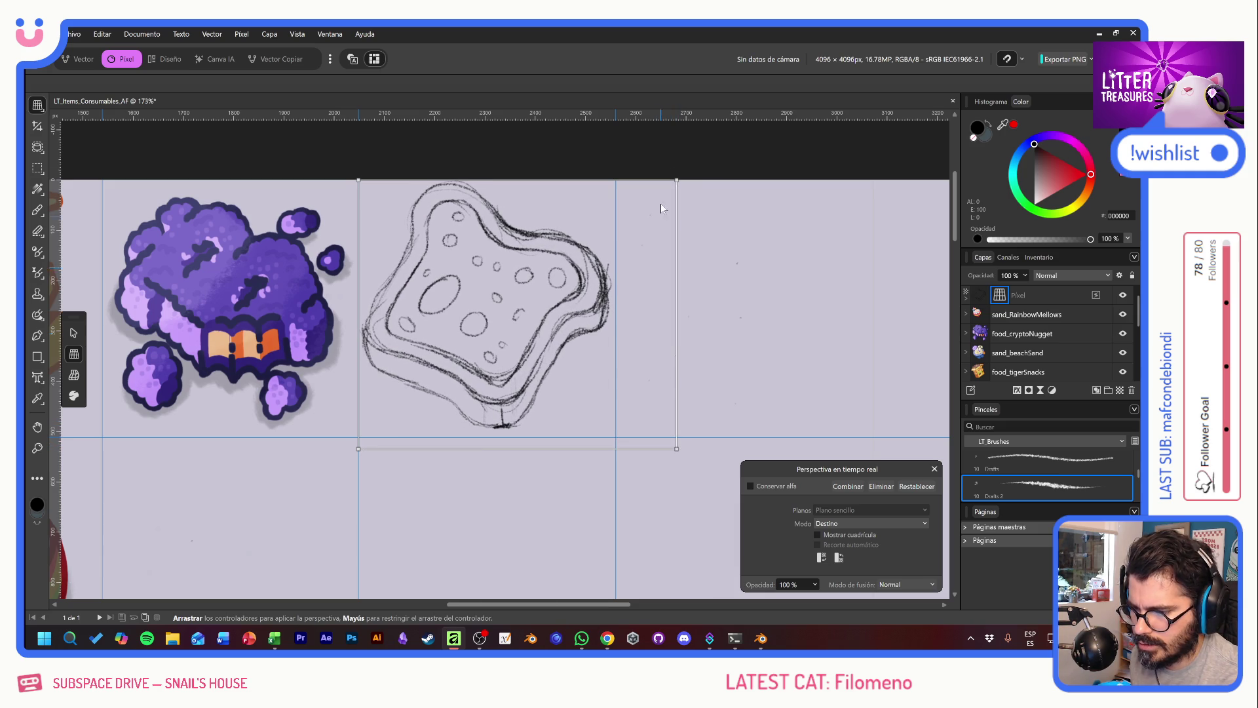
pyautogui.moveTo(679, 180); pyautogui.dragTo(675, 168)
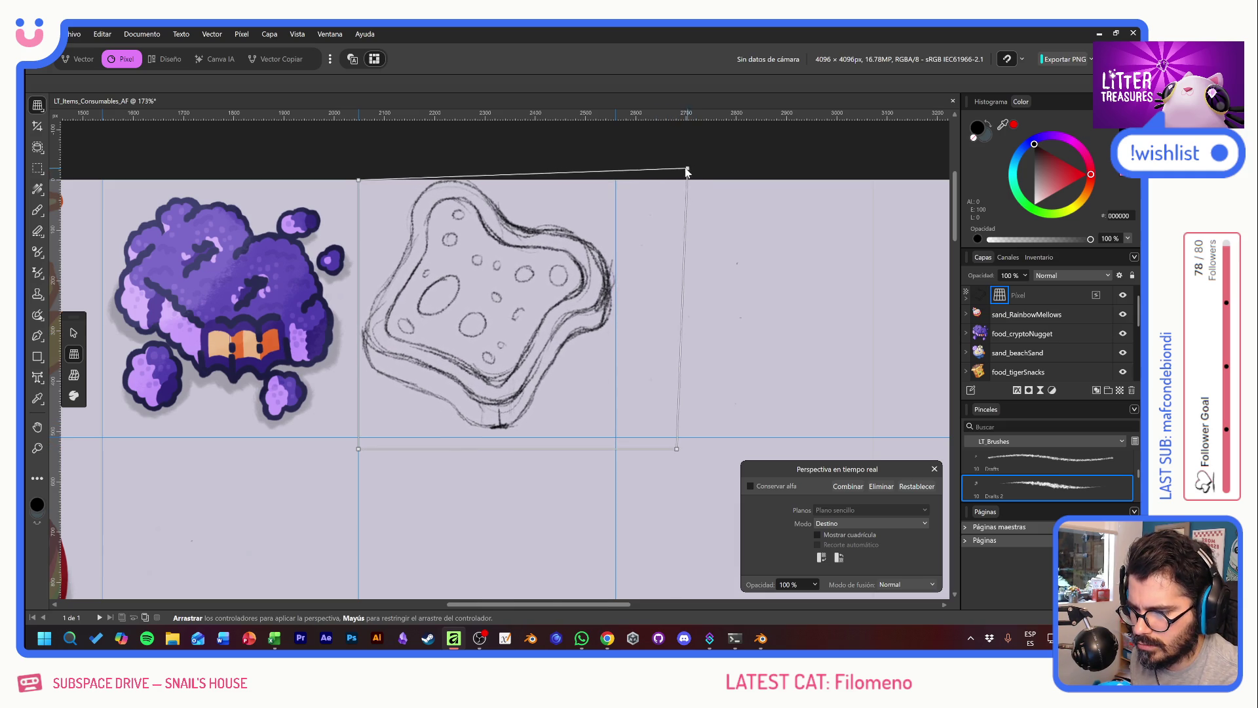
pyautogui.moveTo(674, 171); pyautogui.dragTo(687, 189)
pyautogui.moveTo(676, 450); pyautogui.dragTo(676, 461)
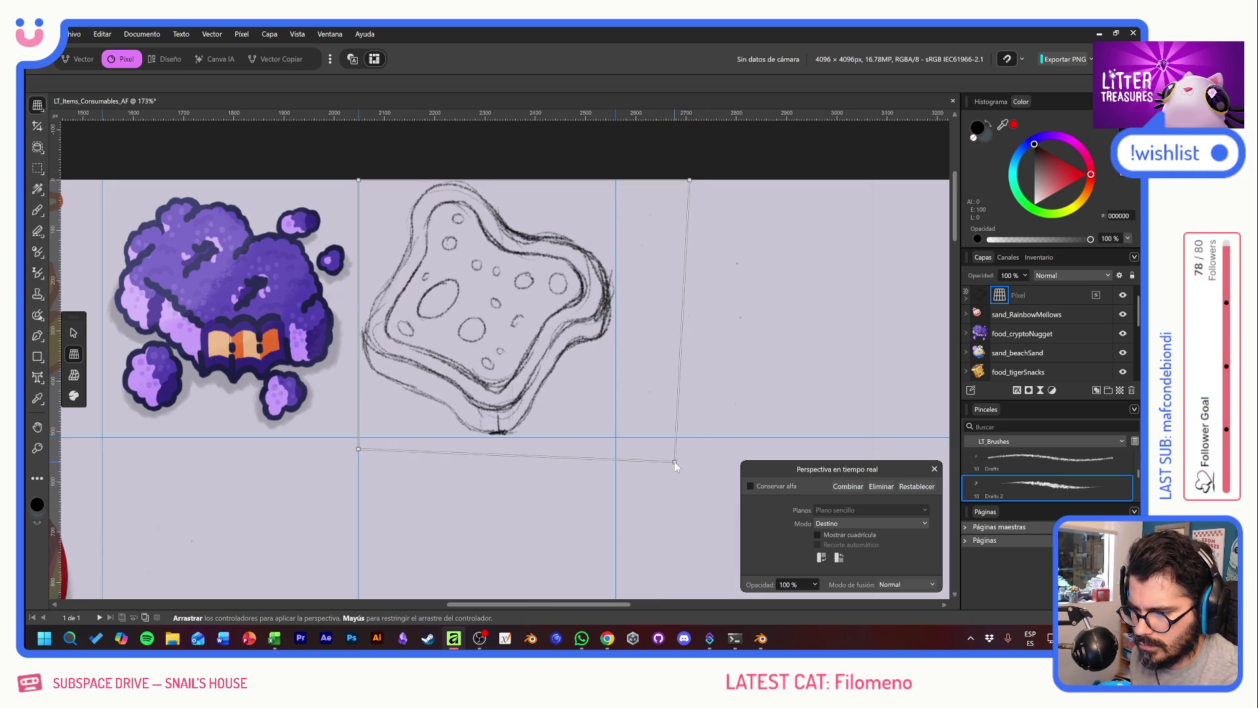
pyautogui.moveTo(358, 180); pyautogui.dragTo(365, 195)
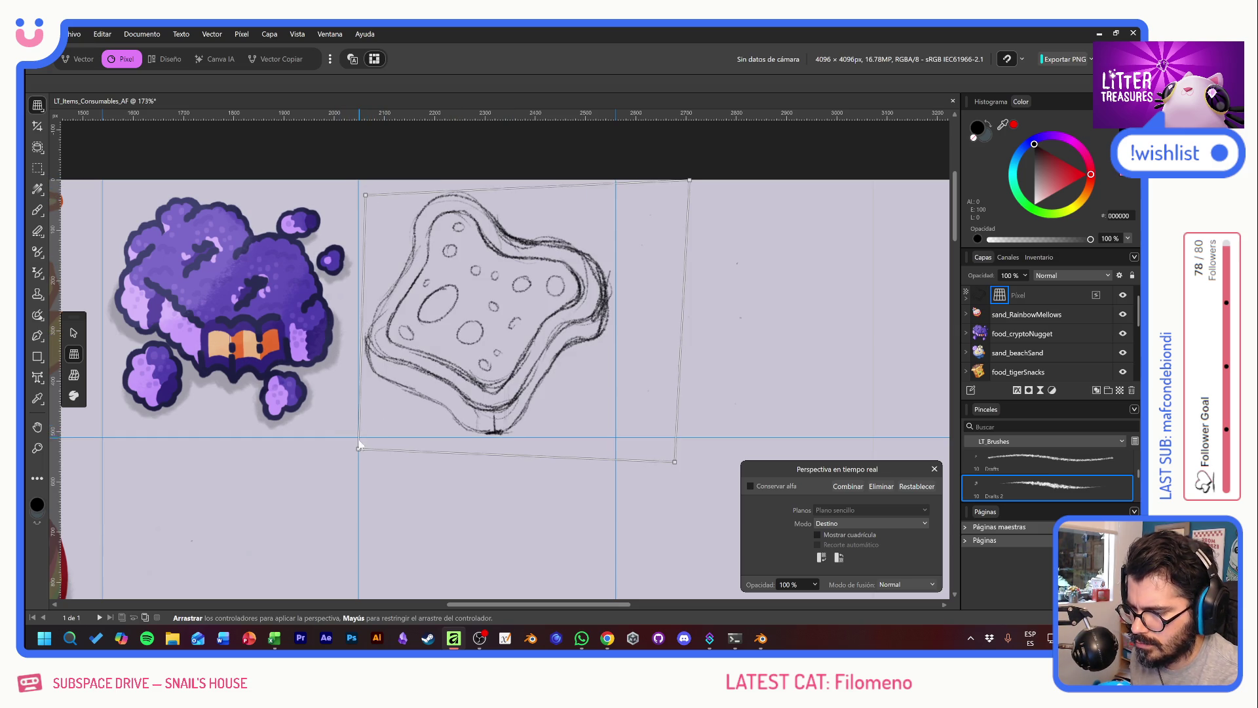
pyautogui.moveTo(358, 447)
pyautogui.mouseDown()
pyautogui.moveTo(329, 428)
pyautogui.moveTo(335, 461)
pyautogui.mouseUp()
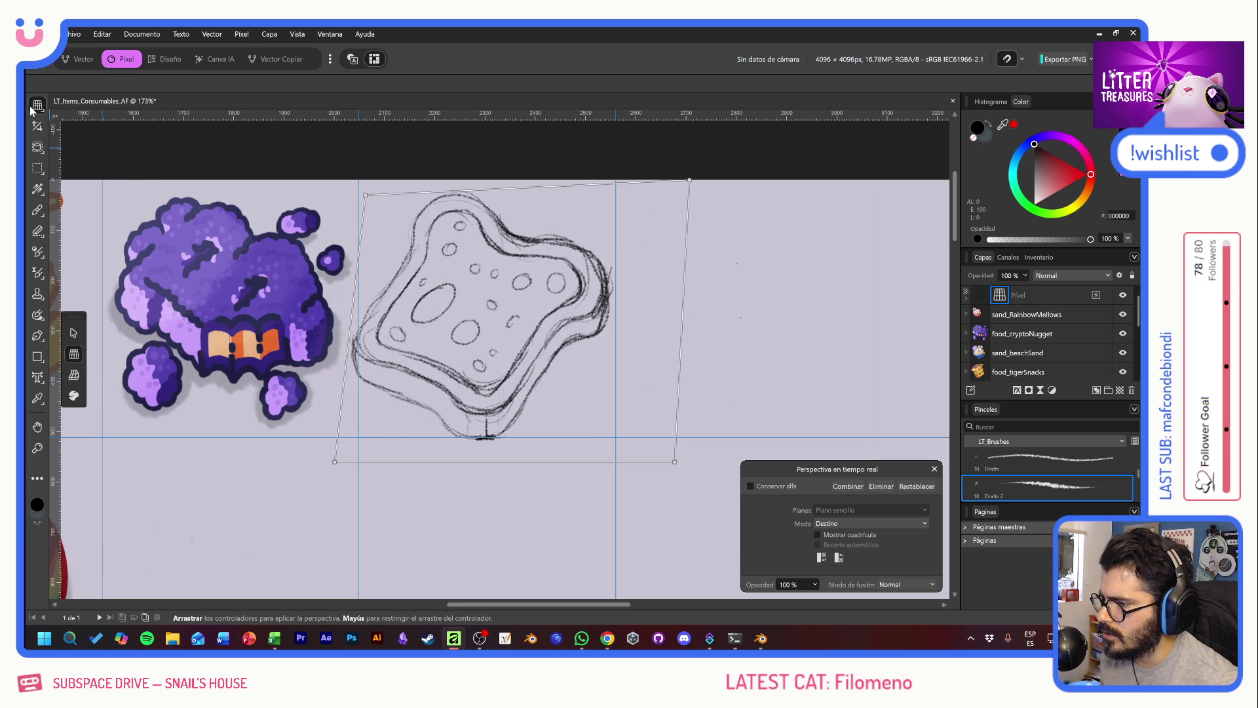
pyautogui.moveTo(29, 108); pyautogui.dragTo(84, 118)
pyautogui.click(504, 352)
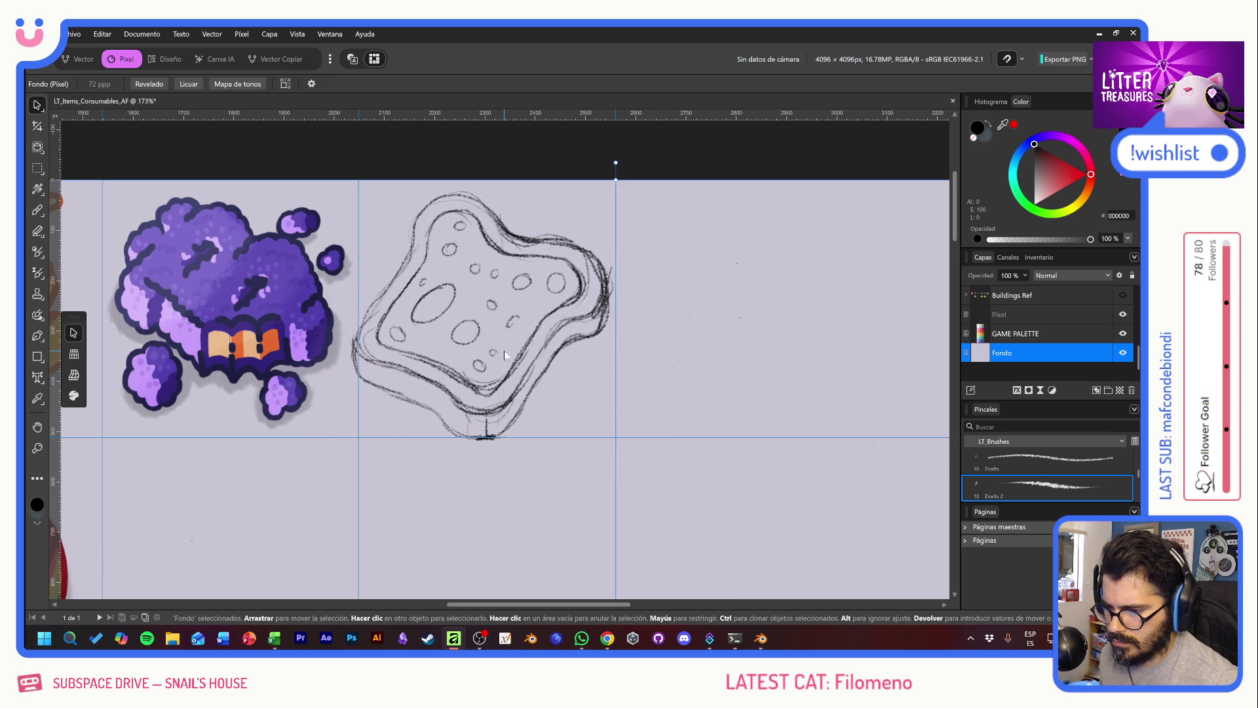
pyautogui.click(568, 263)
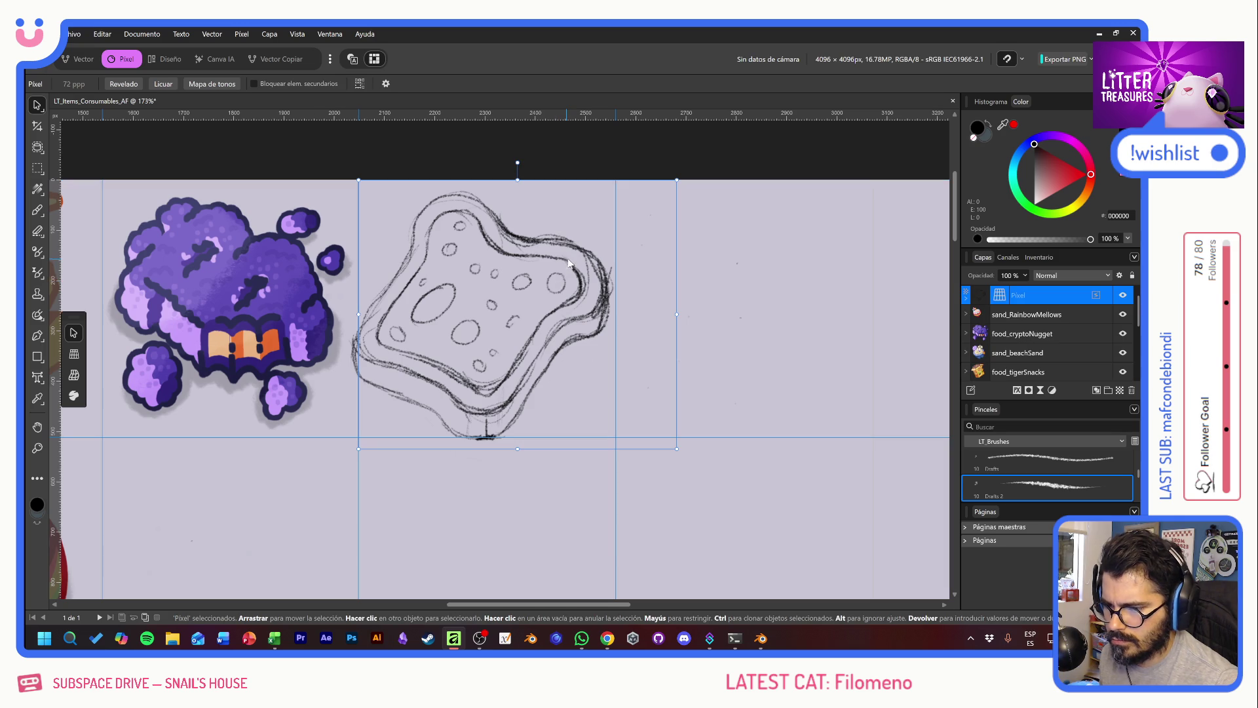
pyautogui.moveTo(672, 179); pyautogui.dragTo(637, 213)
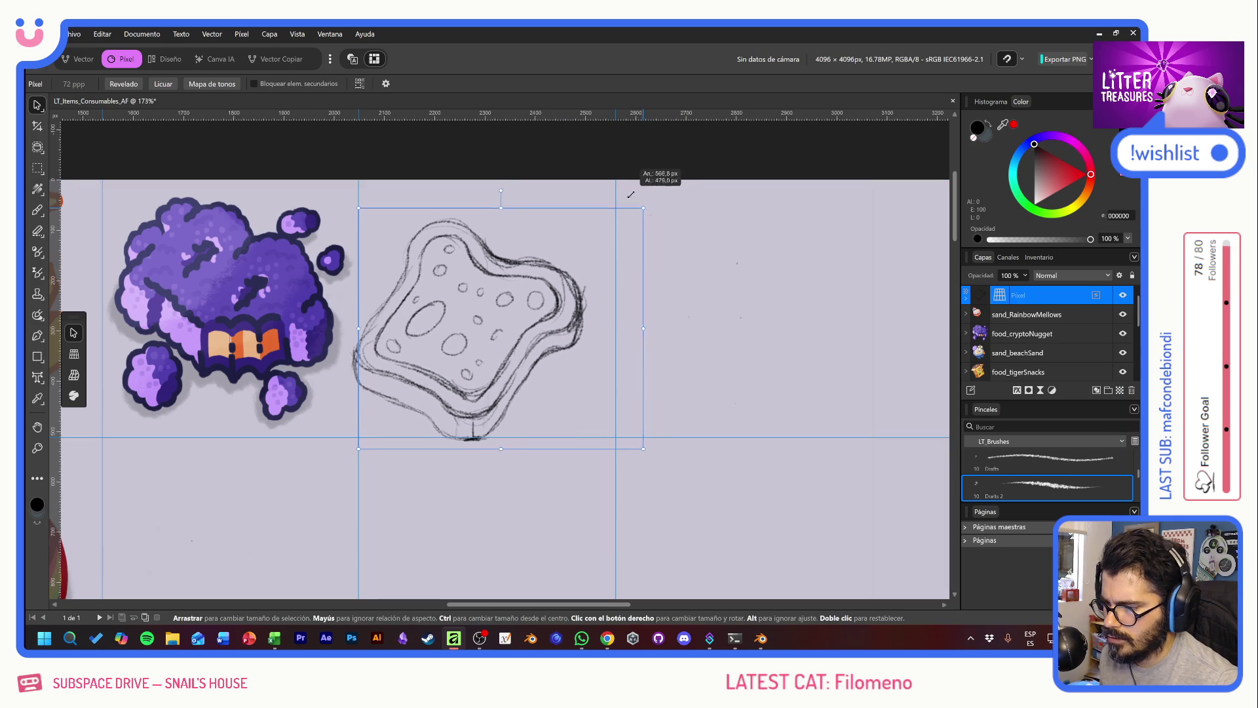
pyautogui.moveTo(487, 356)
pyautogui.mouseDown()
pyautogui.moveTo(509, 321)
pyautogui.moveTo(520, 349)
pyautogui.mouseUp()
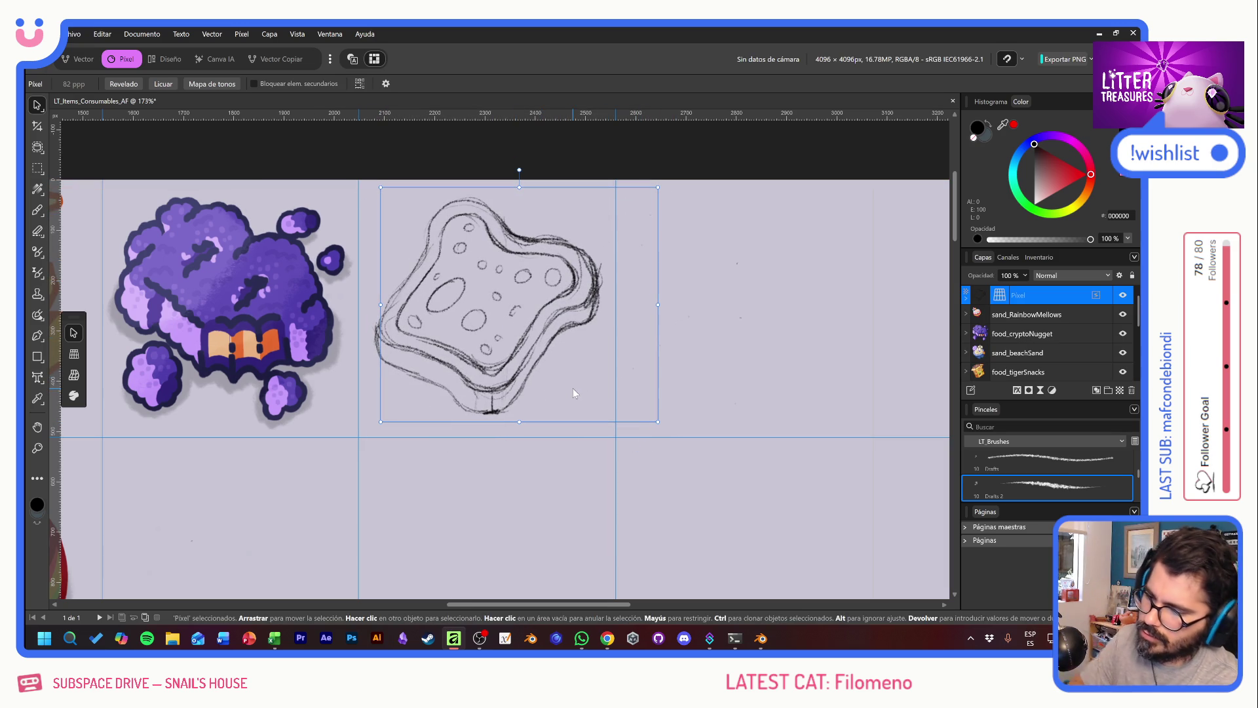
pyautogui.click(536, 305)
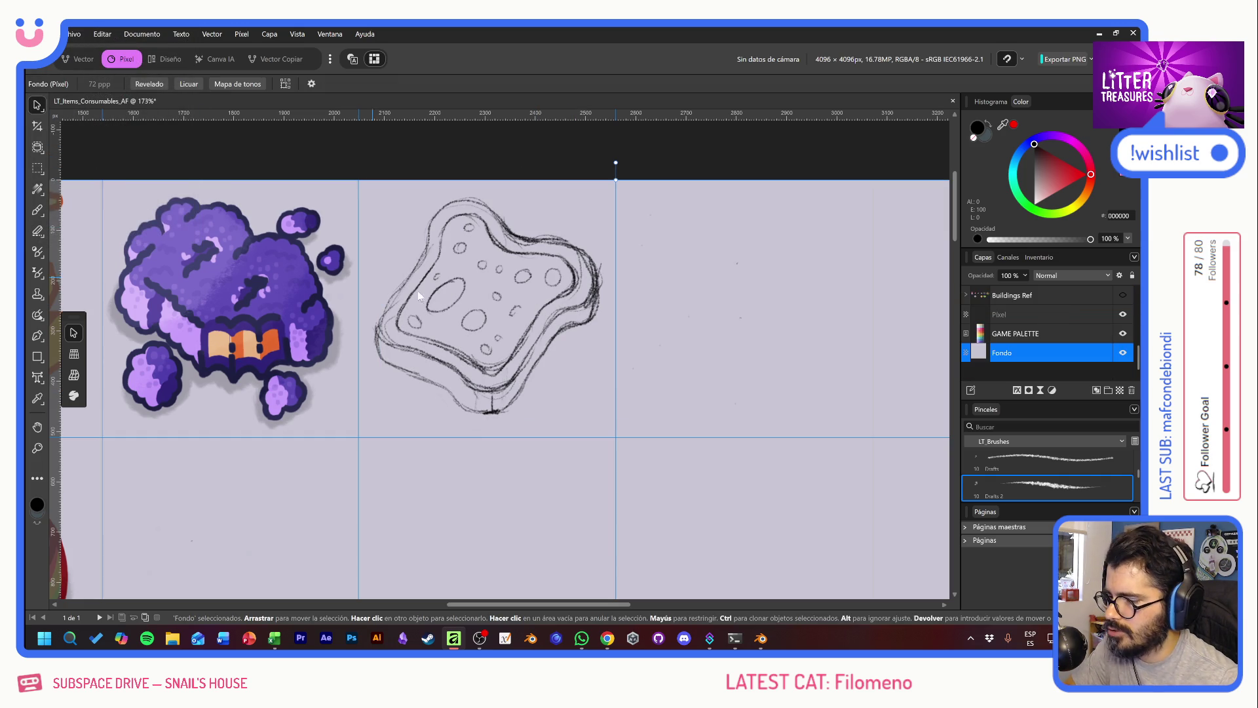
pyautogui.moveTo(372, 360)
pyautogui.mouseDown()
pyautogui.moveTo(713, 371)
pyautogui.moveTo(379, 350)
pyautogui.moveTo(705, 365)
pyautogui.mouseUp()
pyautogui.moveTo(340, 372)
pyautogui.mouseDown()
pyautogui.moveTo(692, 361)
pyautogui.moveTo(542, 335)
pyautogui.mouseUp()
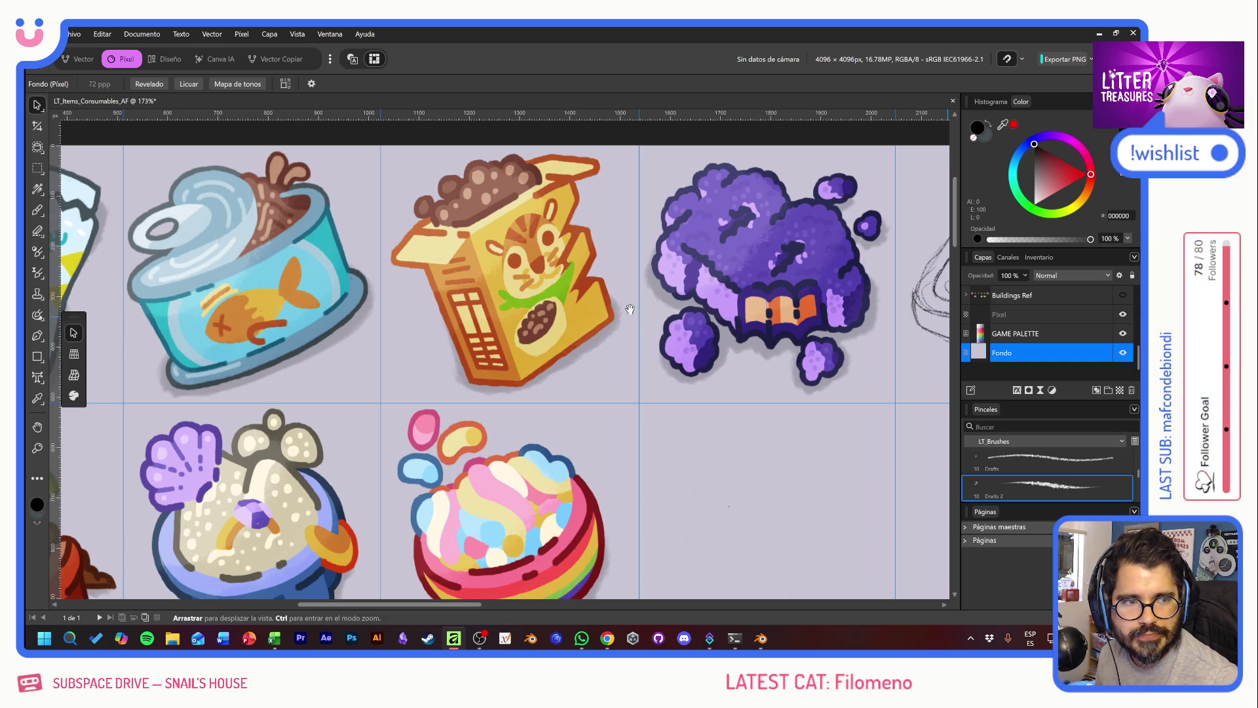
pyautogui.moveTo(620, 319); pyautogui.dragTo(238, 350)
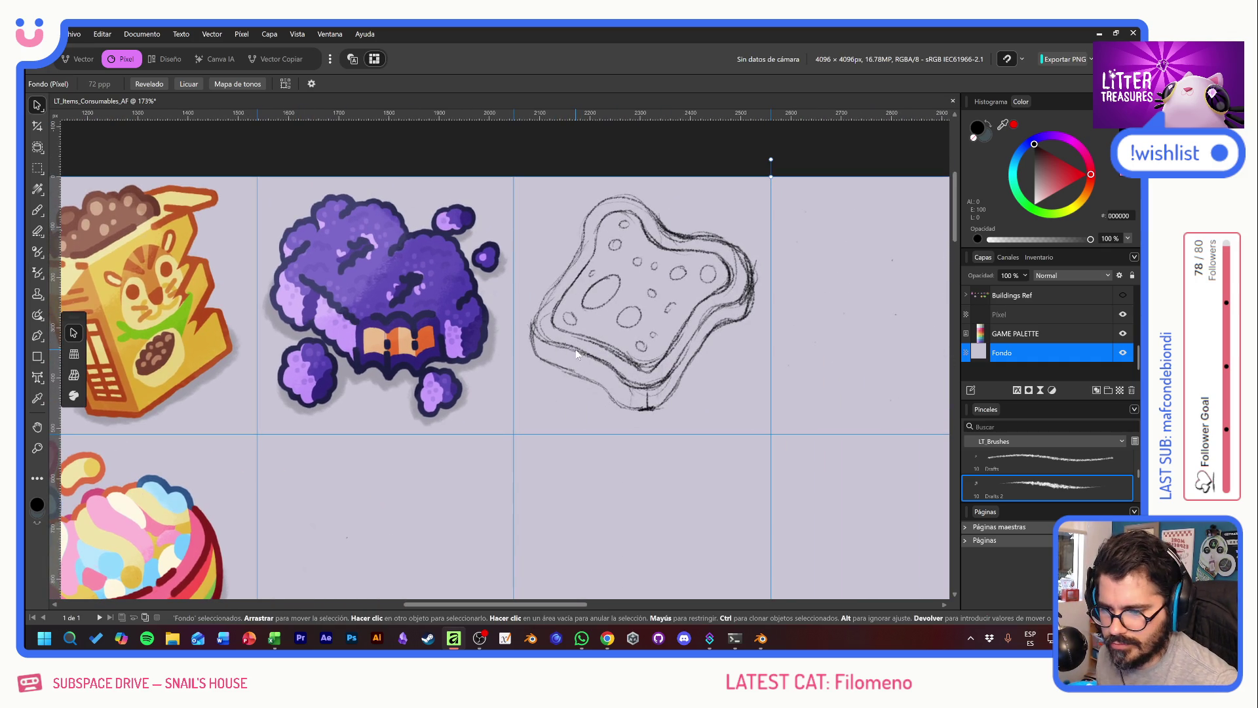
# Step: Sample a cream colour from the rice bag and paint cream strokes around the toast sketch
pyautogui.press('b')
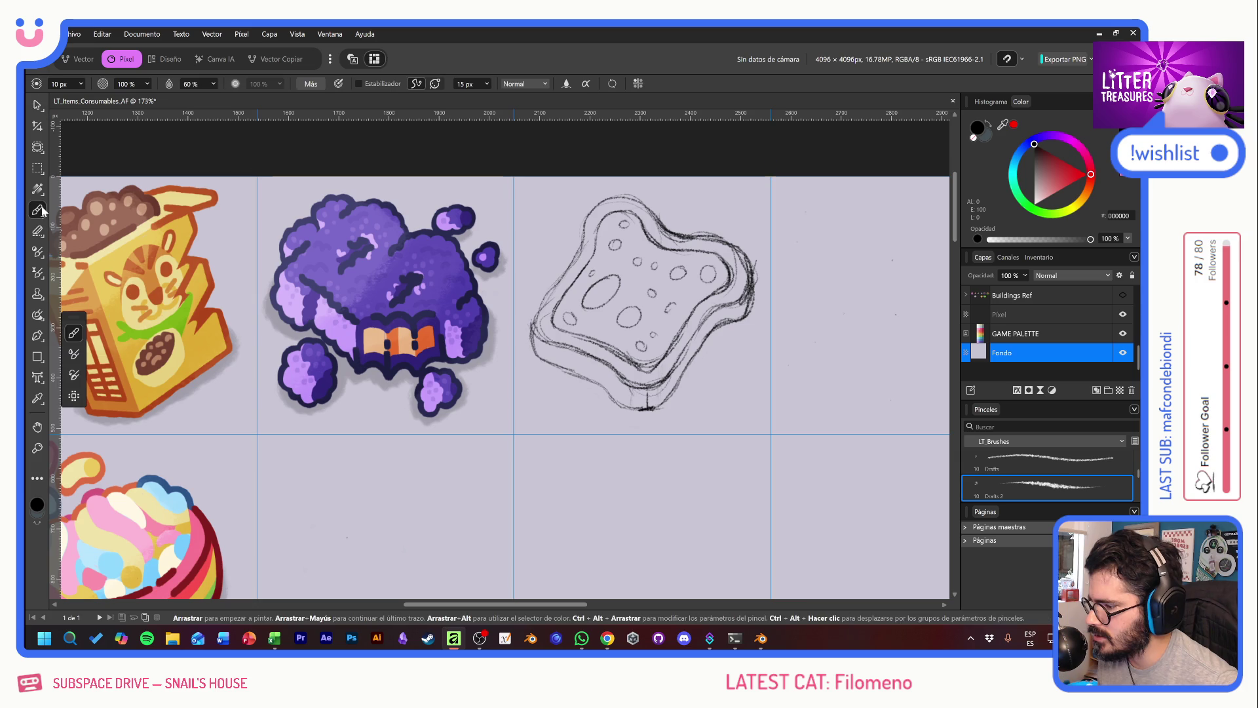
pyautogui.keyDown('alt'); pyautogui.click(95, 208); pyautogui.keyUp('alt')
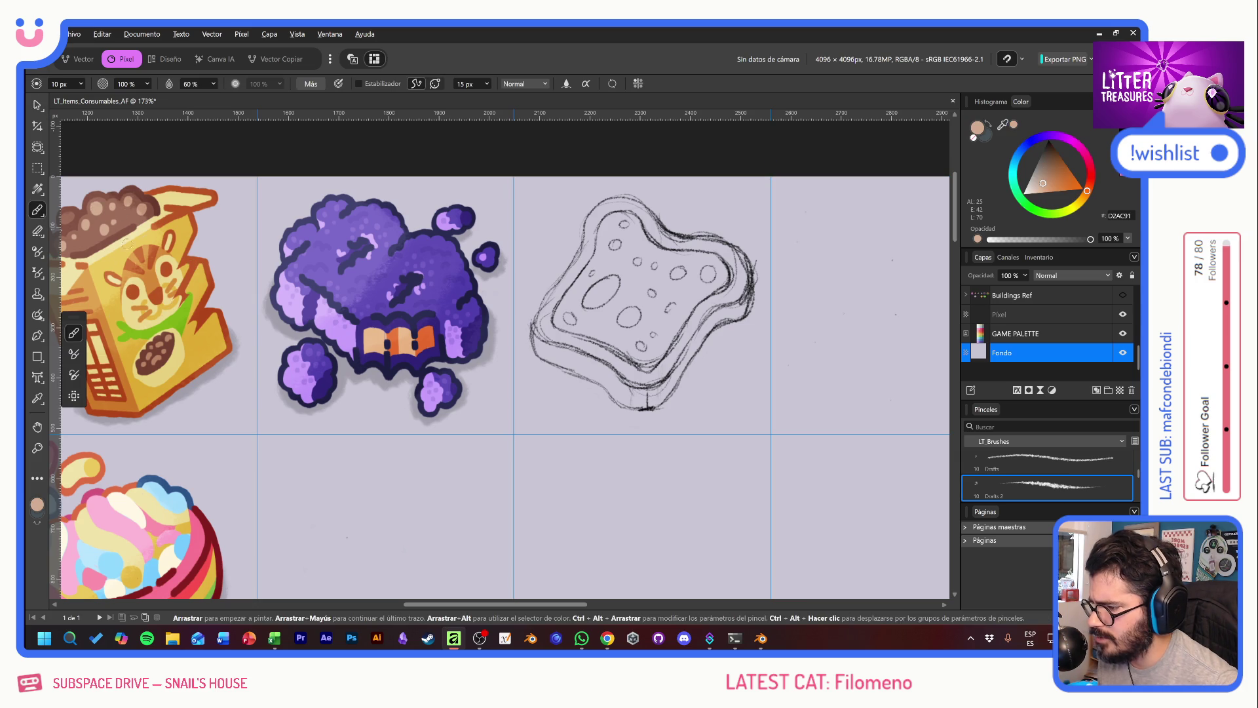
pyautogui.moveTo(229, 446); pyautogui.dragTo(649, 289)
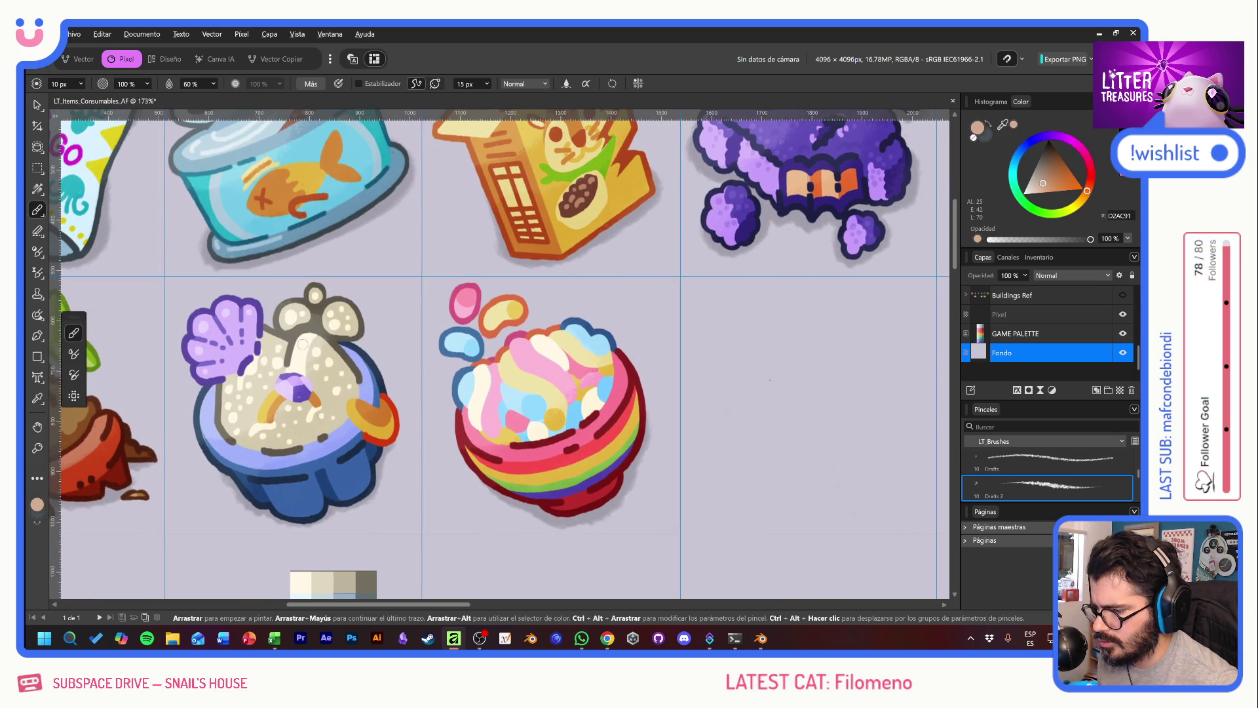
pyautogui.keyDown('alt'); pyautogui.click(301, 347); pyautogui.keyUp('alt')
pyautogui.moveTo(599, 304); pyautogui.dragTo(119, 421)
pyautogui.moveTo(512, 307); pyautogui.dragTo(613, 233)
pyautogui.moveTo(550, 177); pyautogui.dragTo(544, 362)
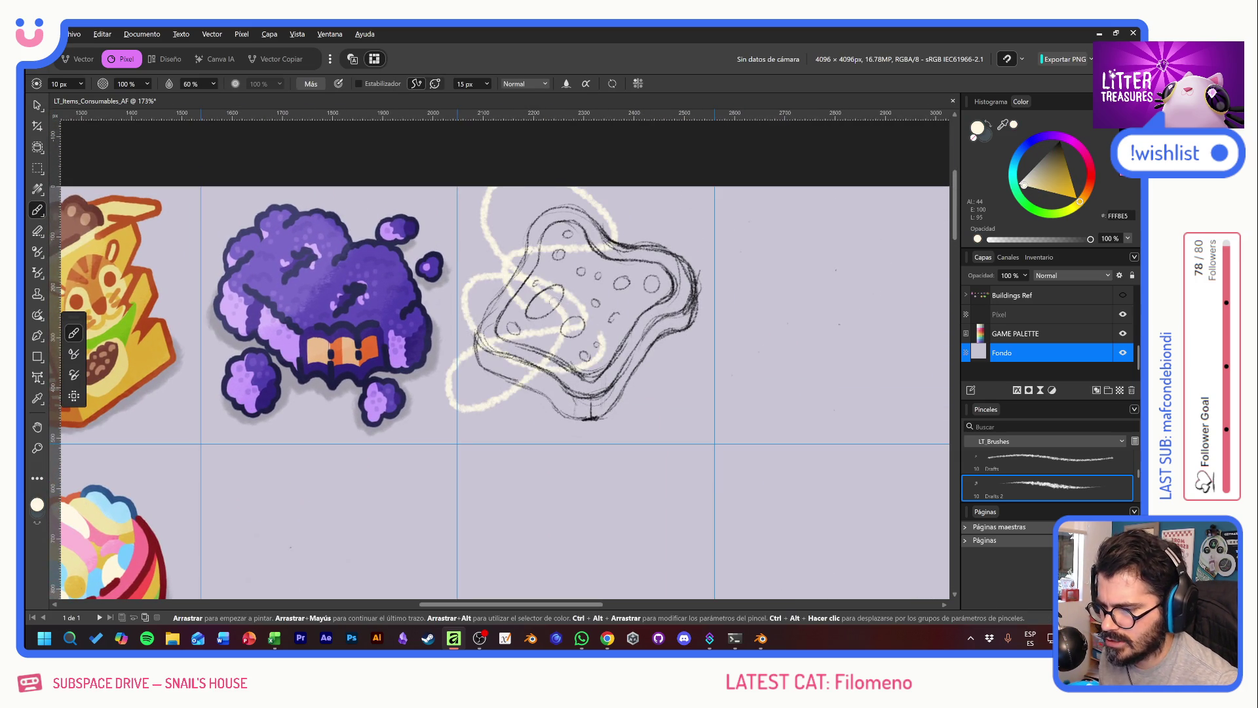
# Step: Add a new empty pixel layer above the sketch and pick the LT_NFW brush, undoing test strokes
pyautogui.scroll(3, 1073, 365)
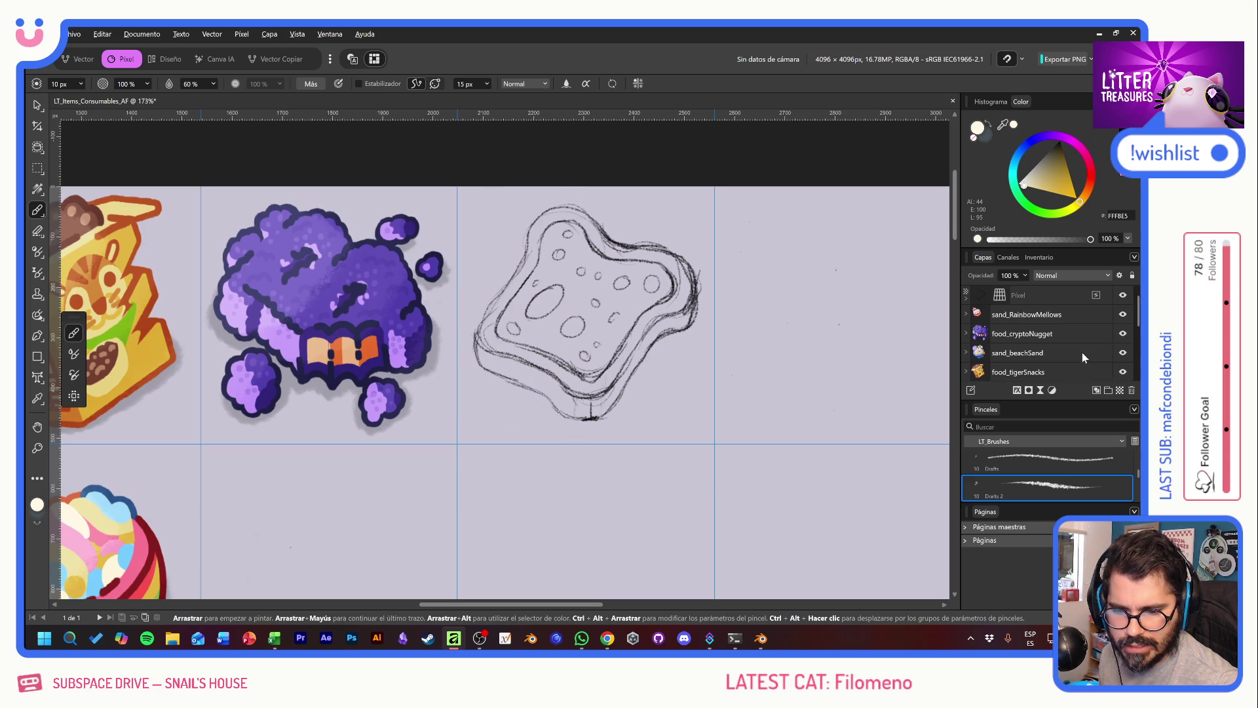
pyautogui.click(1047, 300)
pyautogui.click(1120, 390)
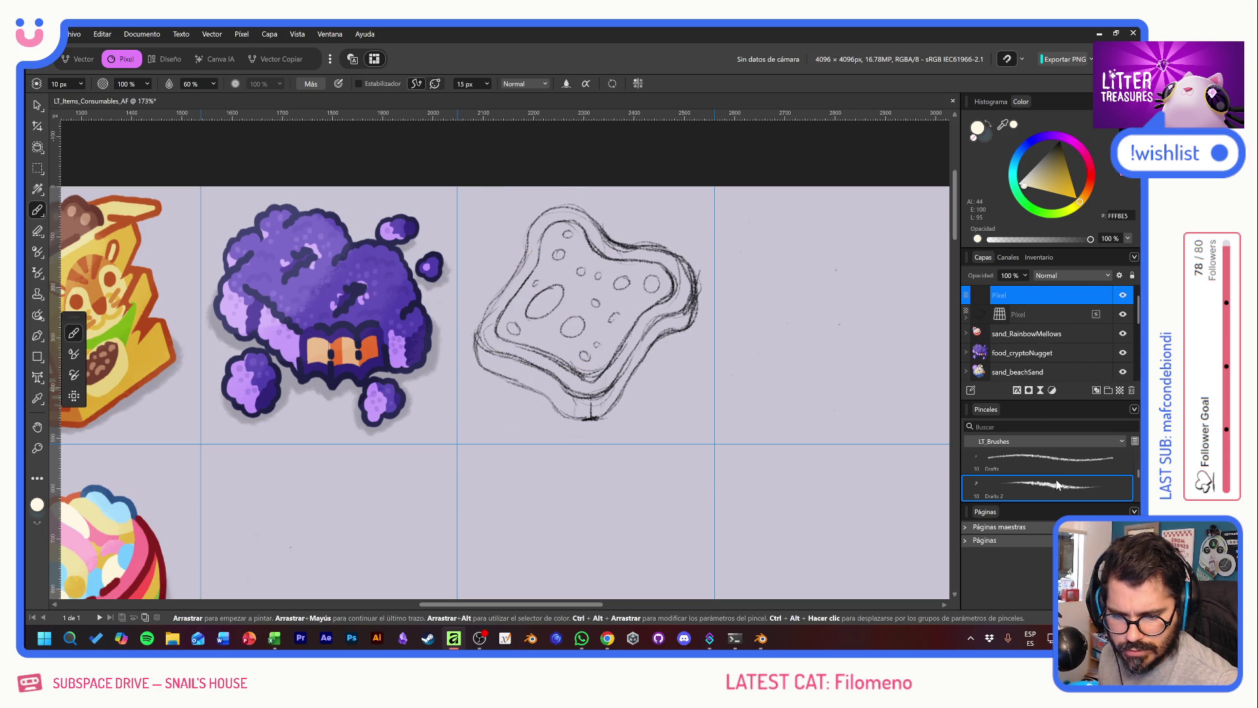
pyautogui.scroll(3, 1057, 485)
pyautogui.click(1049, 461)
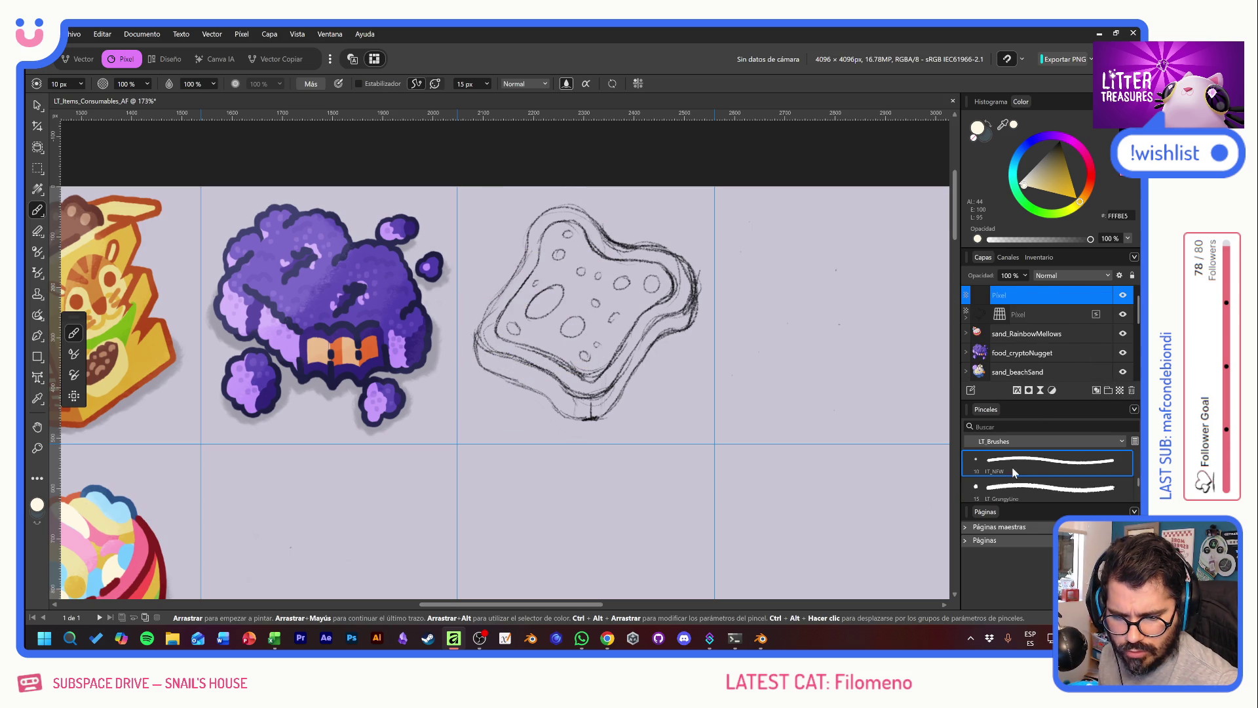
pyautogui.moveTo(499, 235)
pyautogui.mouseDown()
pyautogui.moveTo(524, 223)
pyautogui.moveTo(540, 299)
pyautogui.mouseUp()
pyautogui.hotkey('ctrl', 'z')
pyautogui.hotkey('ctrl', 'z')
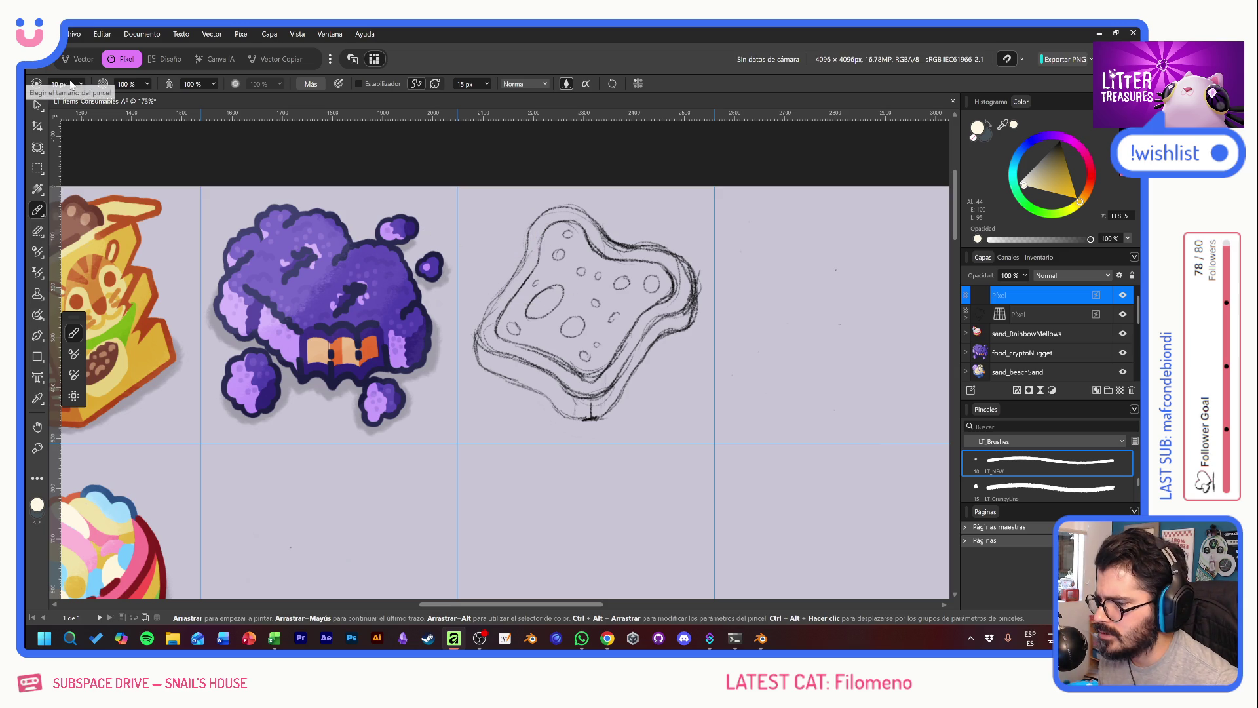
pyautogui.moveTo(332, 197)
pyautogui.mouseDown()
pyautogui.moveTo(355, 207)
pyautogui.moveTo(249, 337)
pyautogui.mouseUp()
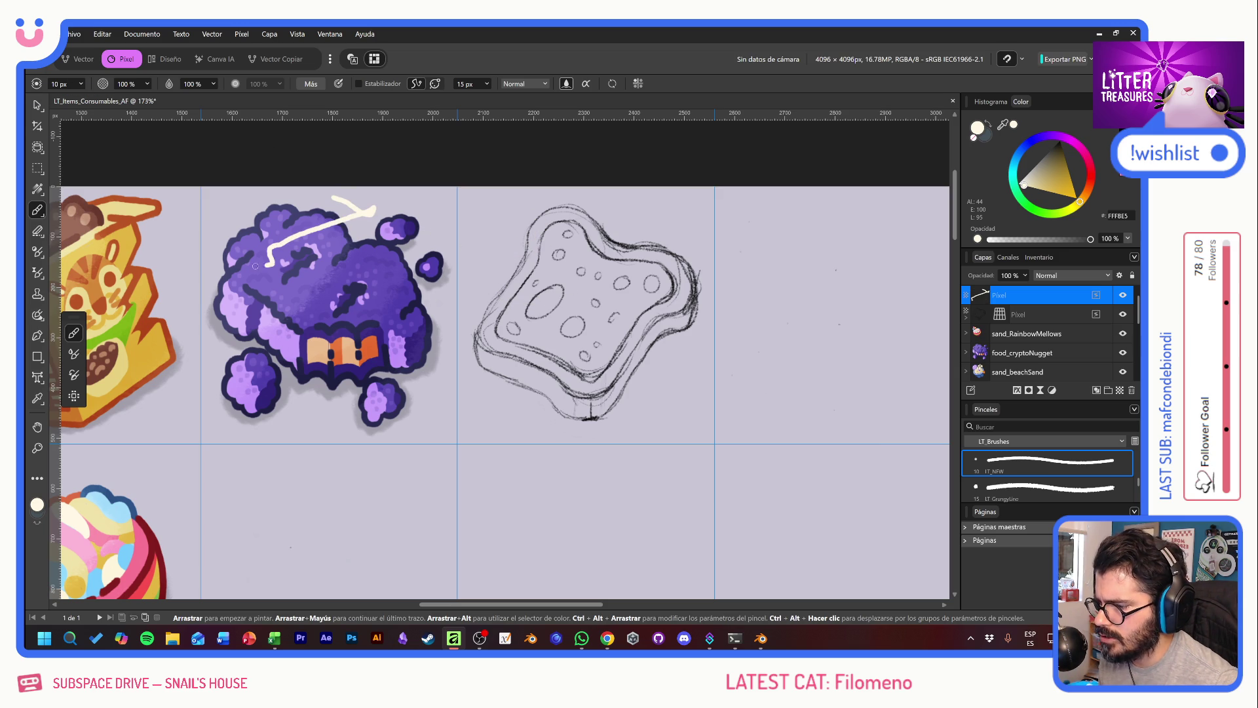
pyautogui.hotkey('ctrl', 'z')
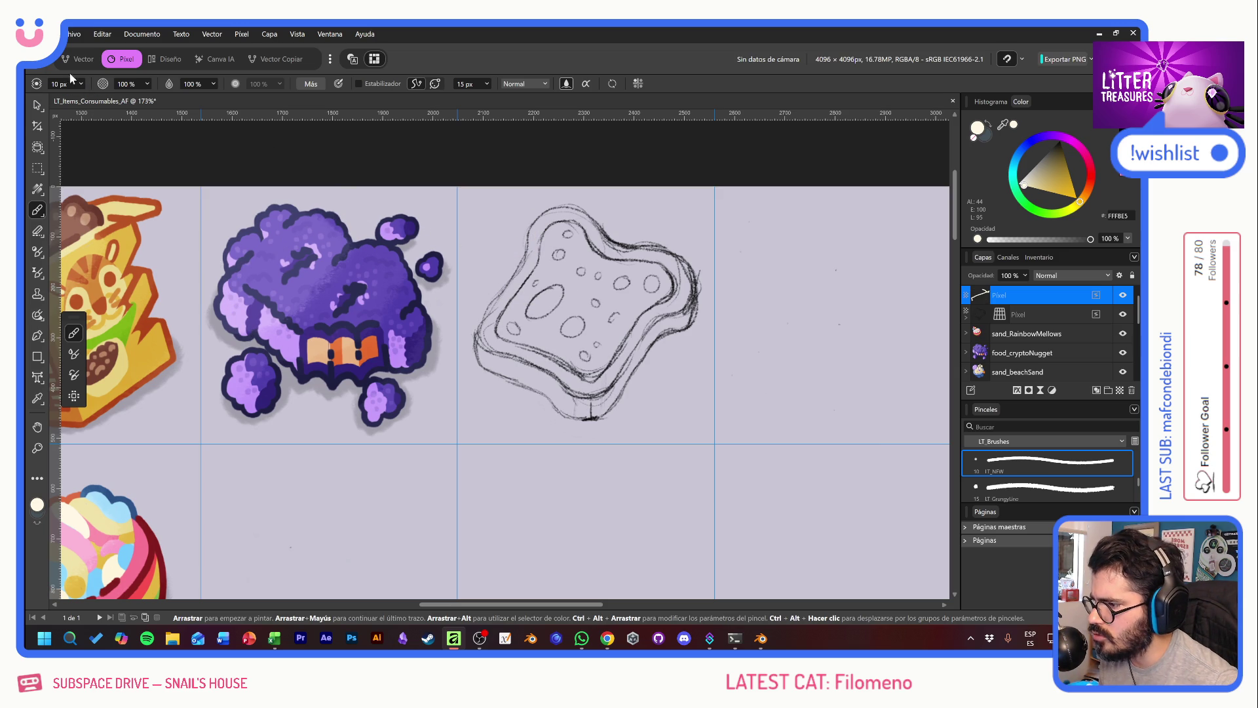
# Step: Set the brush size to 10 px and pan across the finished food icons
pyautogui.click(73, 84)
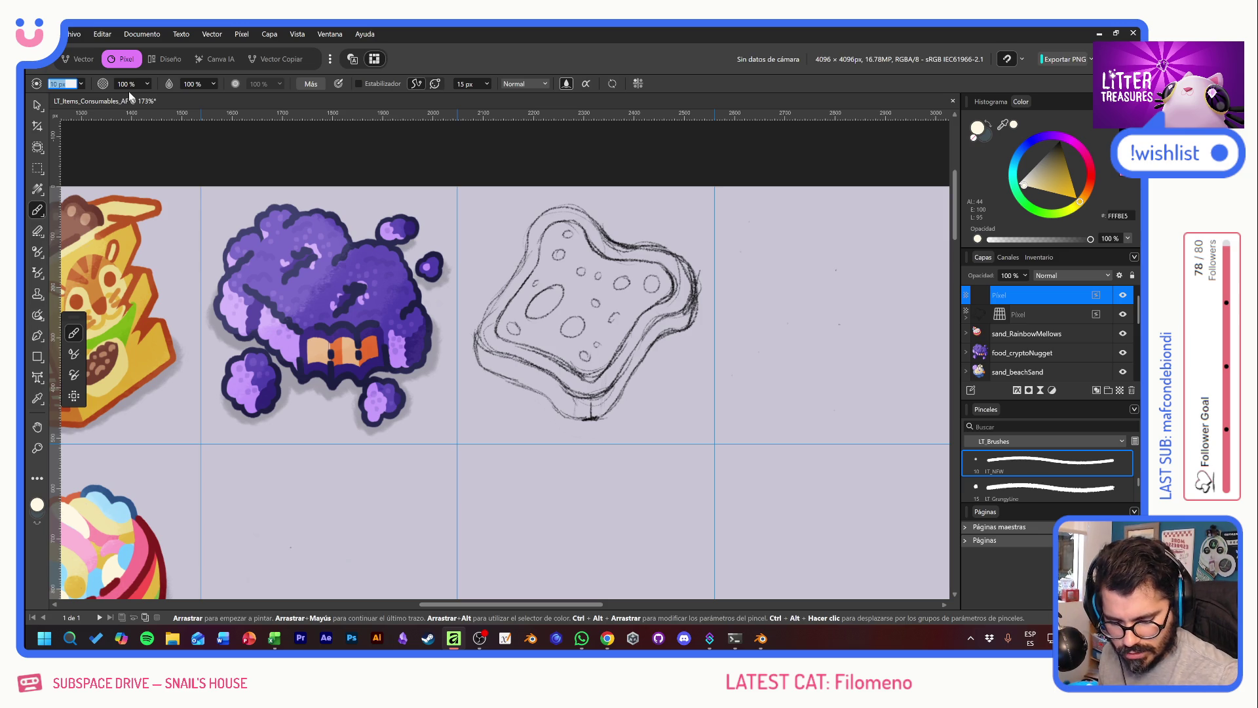
pyautogui.press('Return')
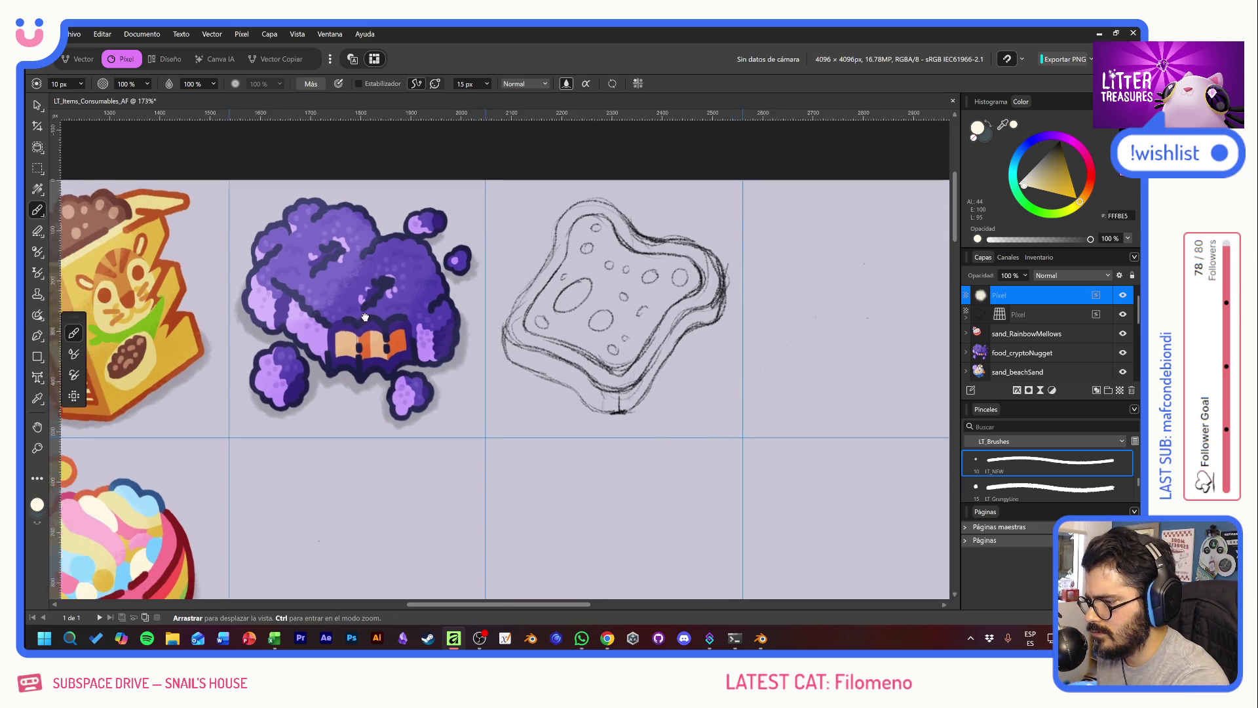
pyautogui.moveTo(321, 314); pyautogui.dragTo(774, 216)
pyautogui.hscroll(-2, 774, 216)
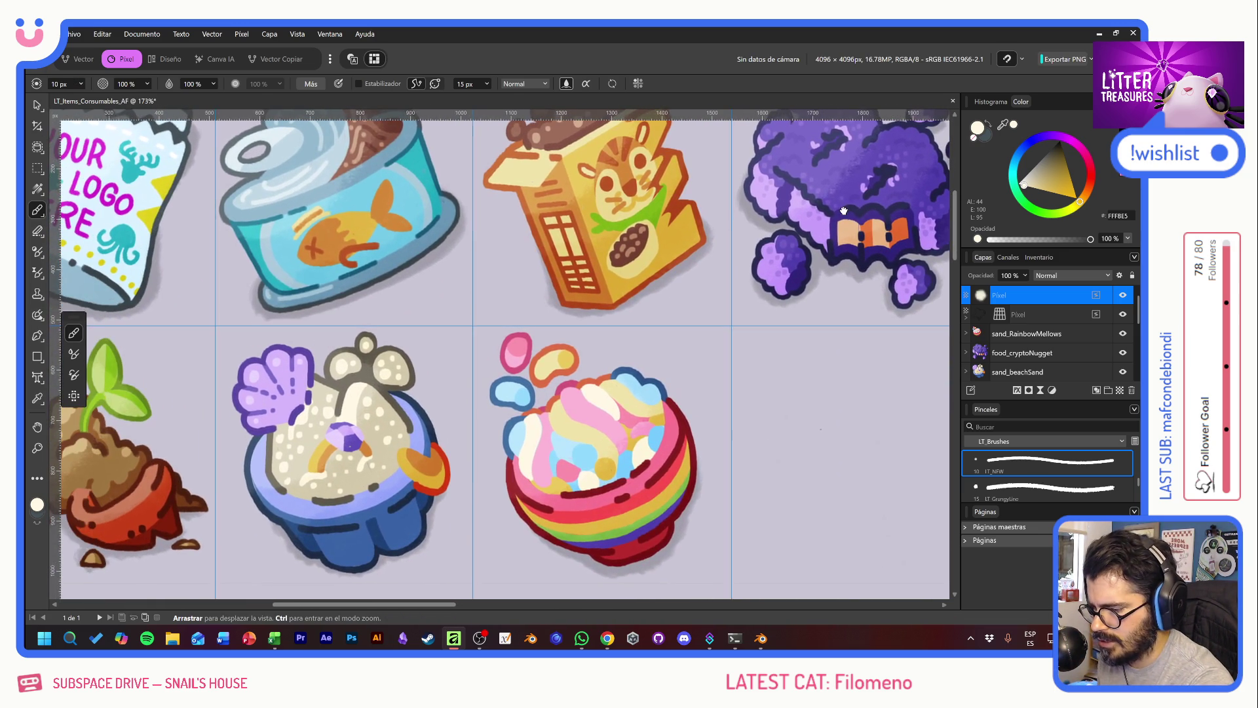
pyautogui.scroll(3, 443, 202)
pyautogui.hscroll(-2, 443, 202)
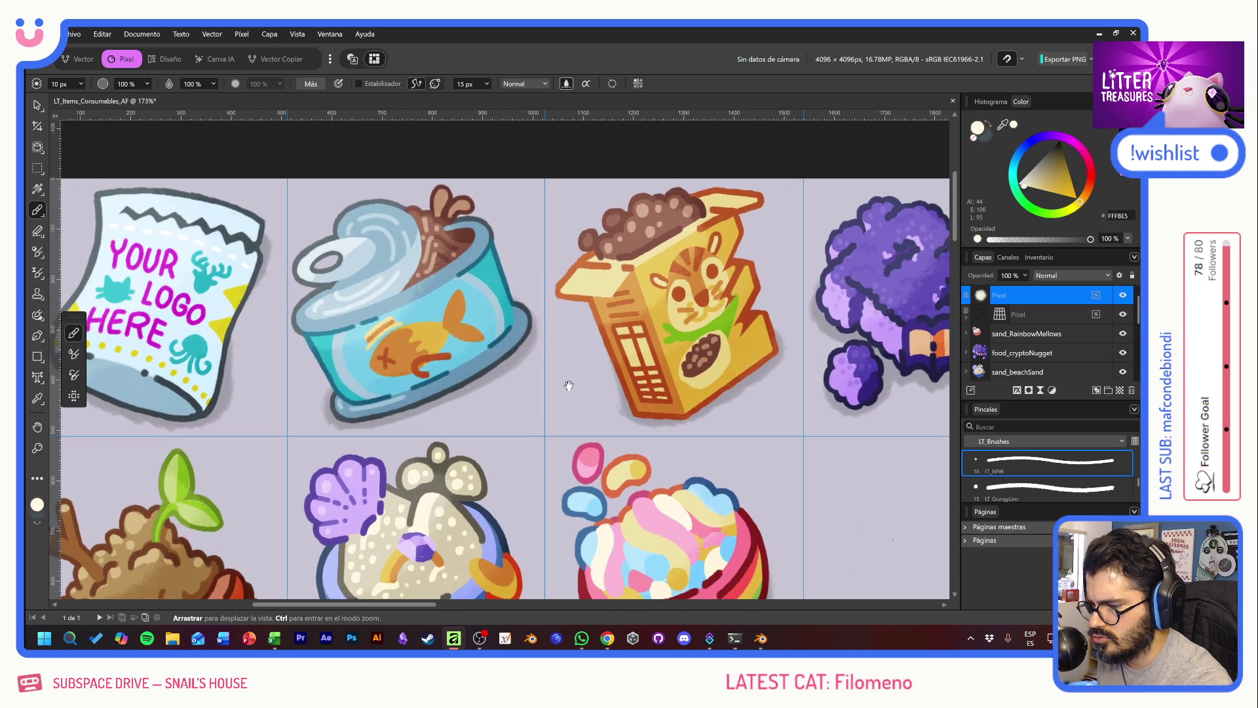
# Step: Sample brown from the tuna can and paint a brown test dab beside the toast sketch
pyautogui.keyDown('alt'); pyautogui.click(441, 200); pyautogui.keyUp('alt')
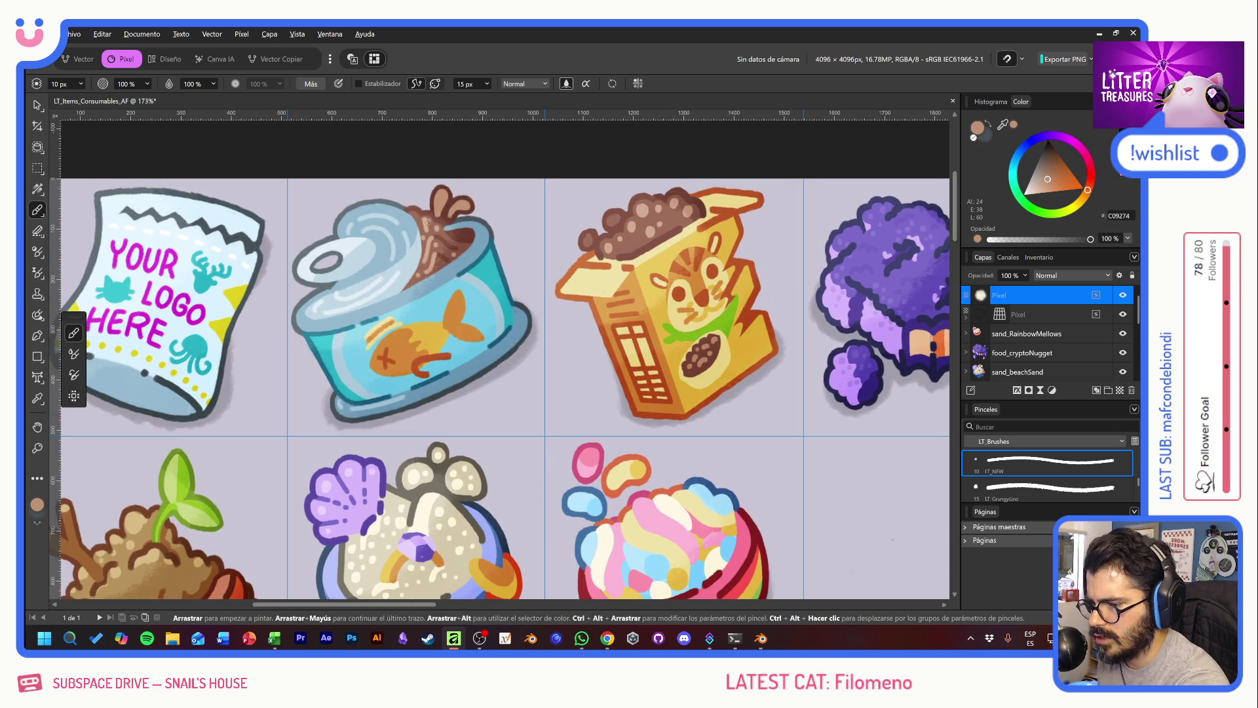
pyautogui.hscroll(10, 441, 199)
pyautogui.moveTo(641, 208); pyautogui.dragTo(630, 219)
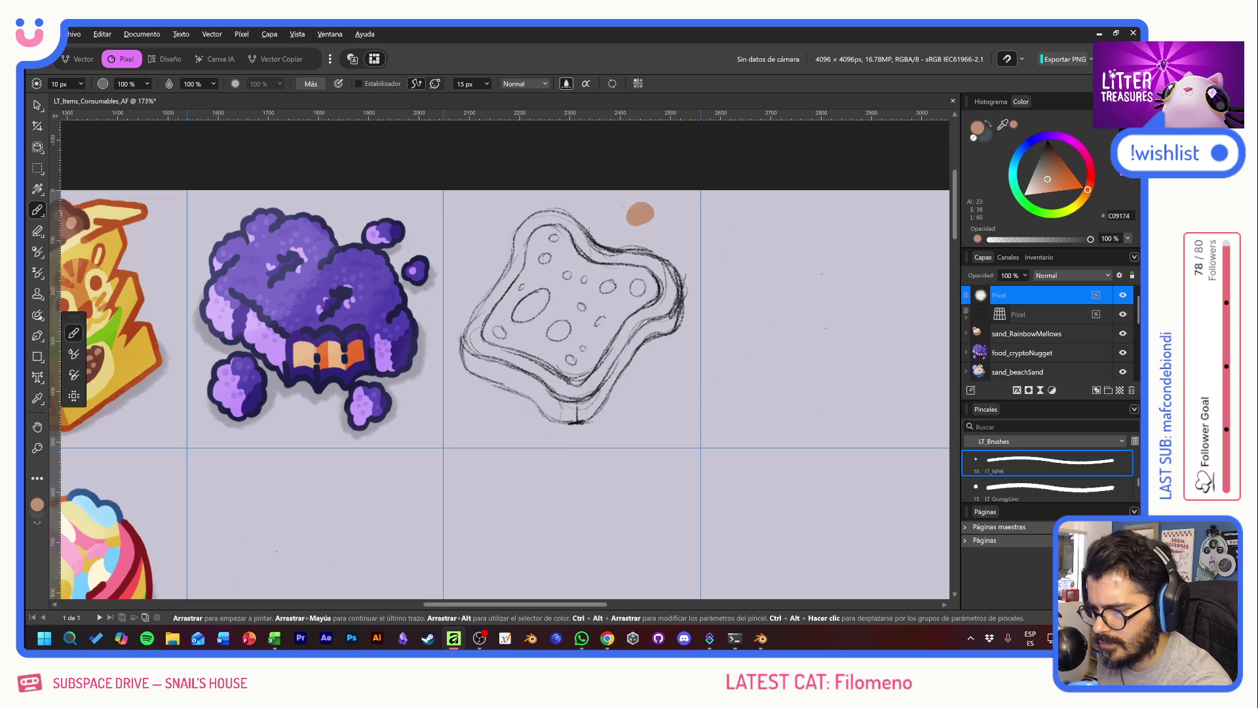
pyautogui.scroll(-3, 555, 227)
pyautogui.hscroll(-4, 554, 227)
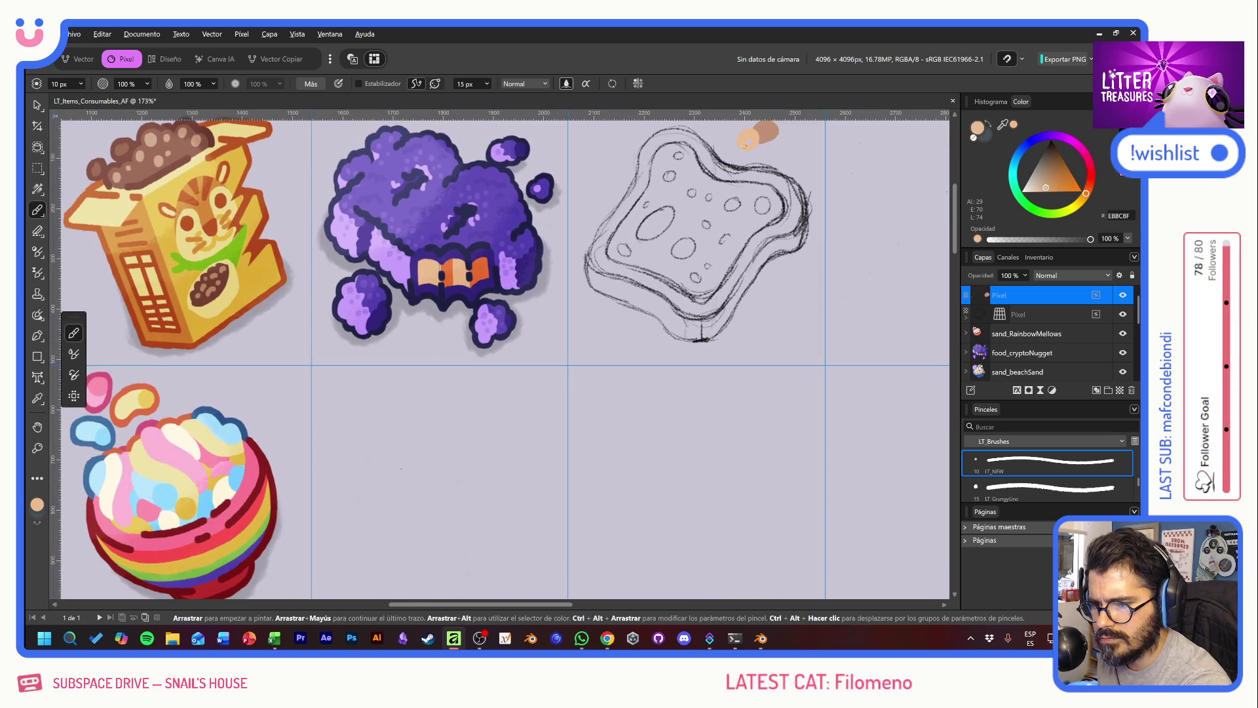
pyautogui.hotkey('ctrl', 'z')
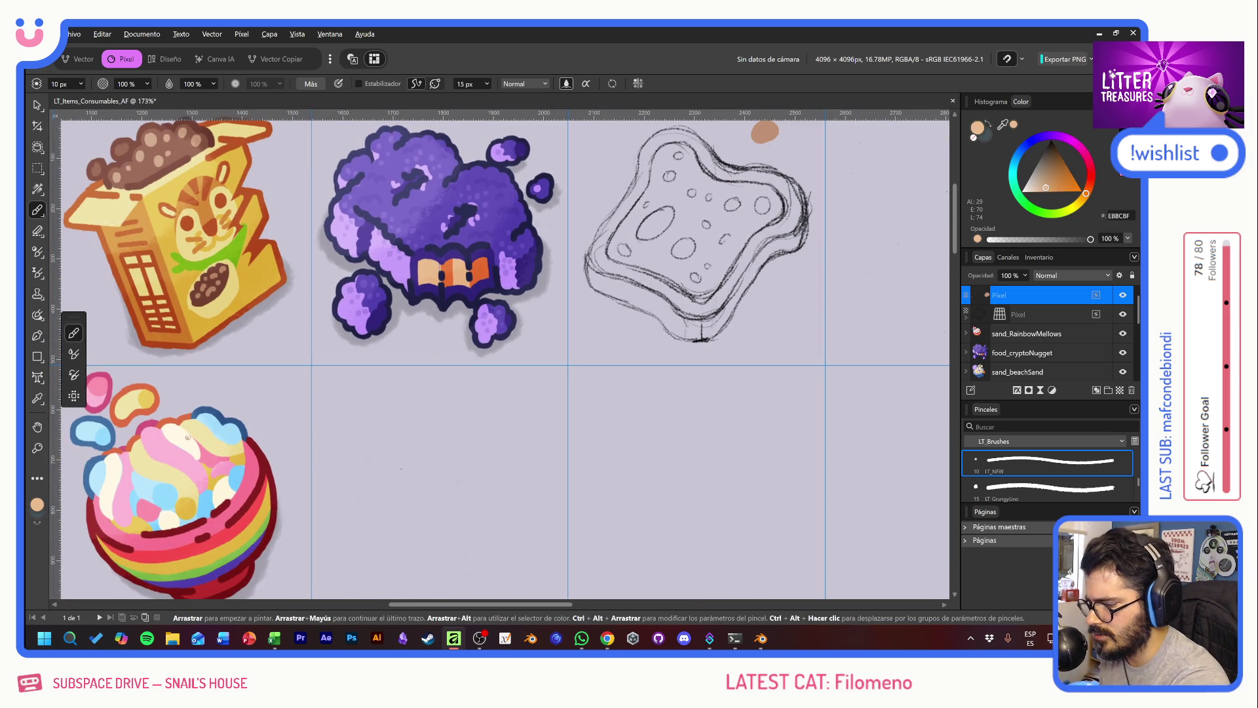
# Step: Add a near-white dab from the marshmallows, then sample pale yellow and fish-can brown to enlarge the brown blob
pyautogui.keyDown('alt'); pyautogui.click(196, 427); pyautogui.keyUp('alt')
pyautogui.moveTo(753, 130); pyautogui.dragTo(750, 142)
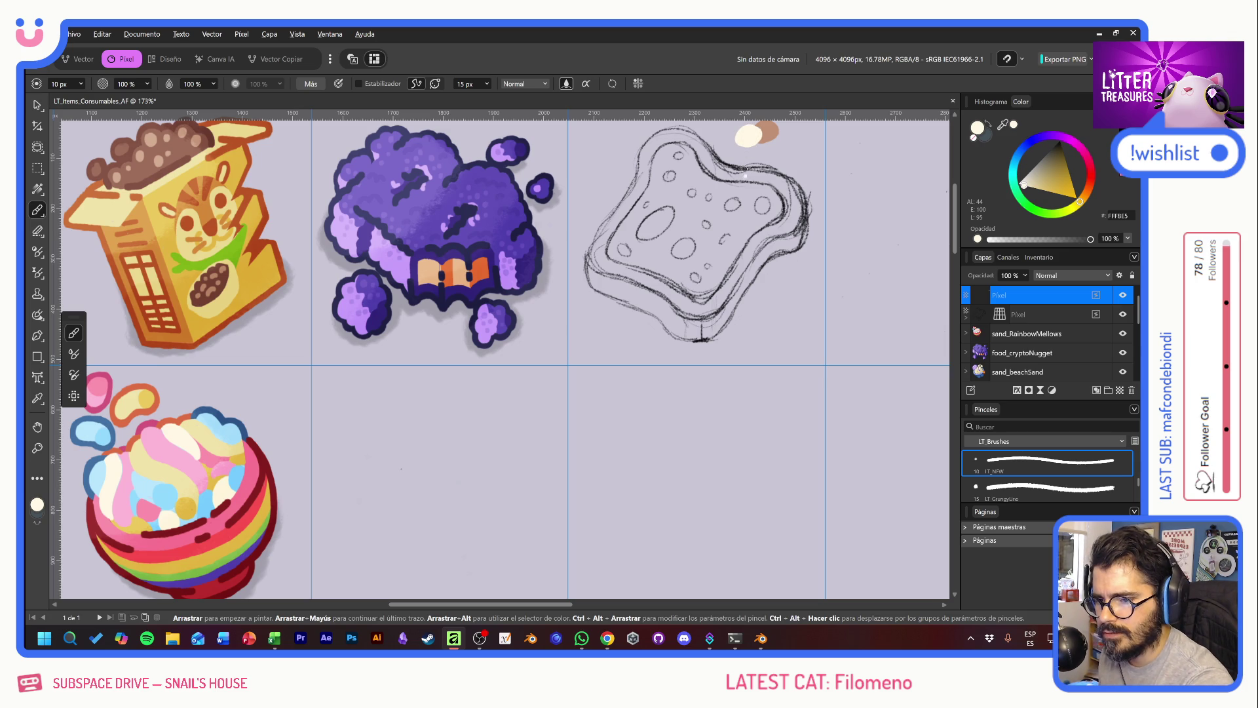
pyautogui.keyDown('alt'); pyautogui.click(216, 424); pyautogui.keyUp('alt')
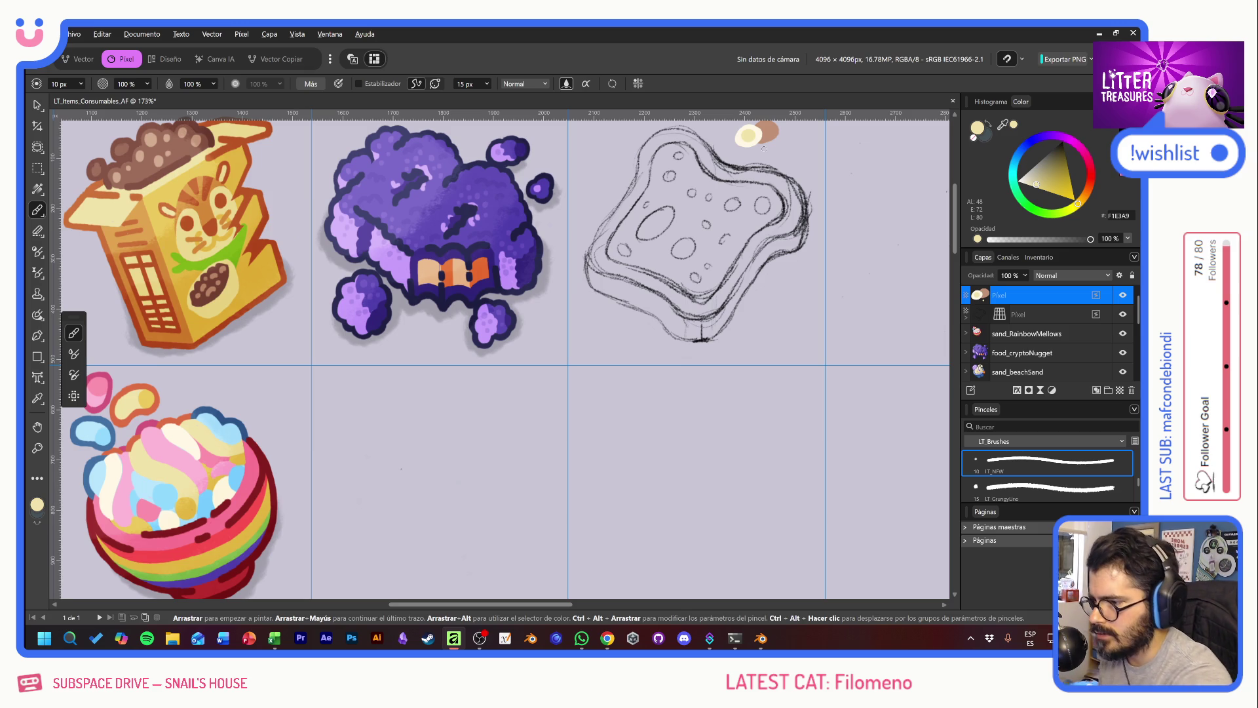
pyautogui.moveTo(341, 434); pyautogui.dragTo(776, 440)
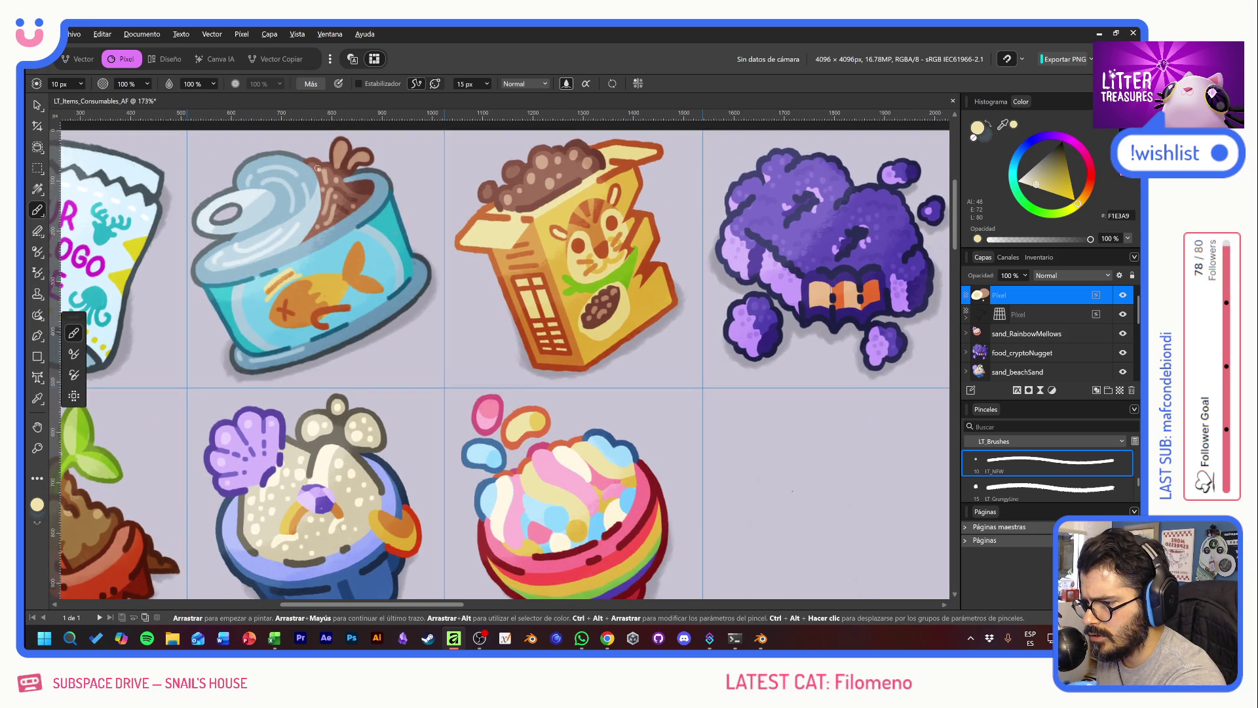
pyautogui.keyDown('alt'); pyautogui.click(318, 169); pyautogui.keyUp('alt')
pyautogui.moveTo(723, 330); pyautogui.dragTo(220, 318)
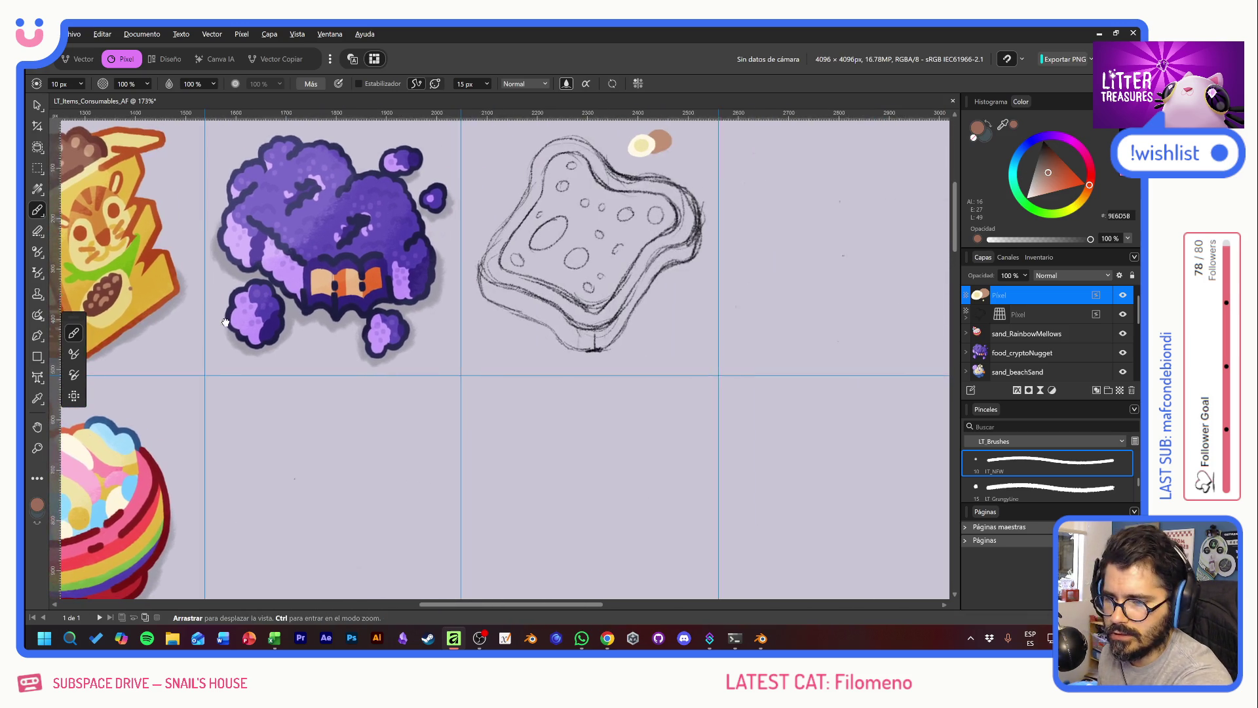
pyautogui.moveTo(659, 151); pyautogui.dragTo(670, 137)
# Step: Shade the brown dab with a darker tuna-can brown, then add a new empty pixel layer
pyautogui.moveTo(446, 361)
pyautogui.mouseDown()
pyautogui.moveTo(500, 381)
pyautogui.moveTo(864, 415)
pyautogui.mouseUp()
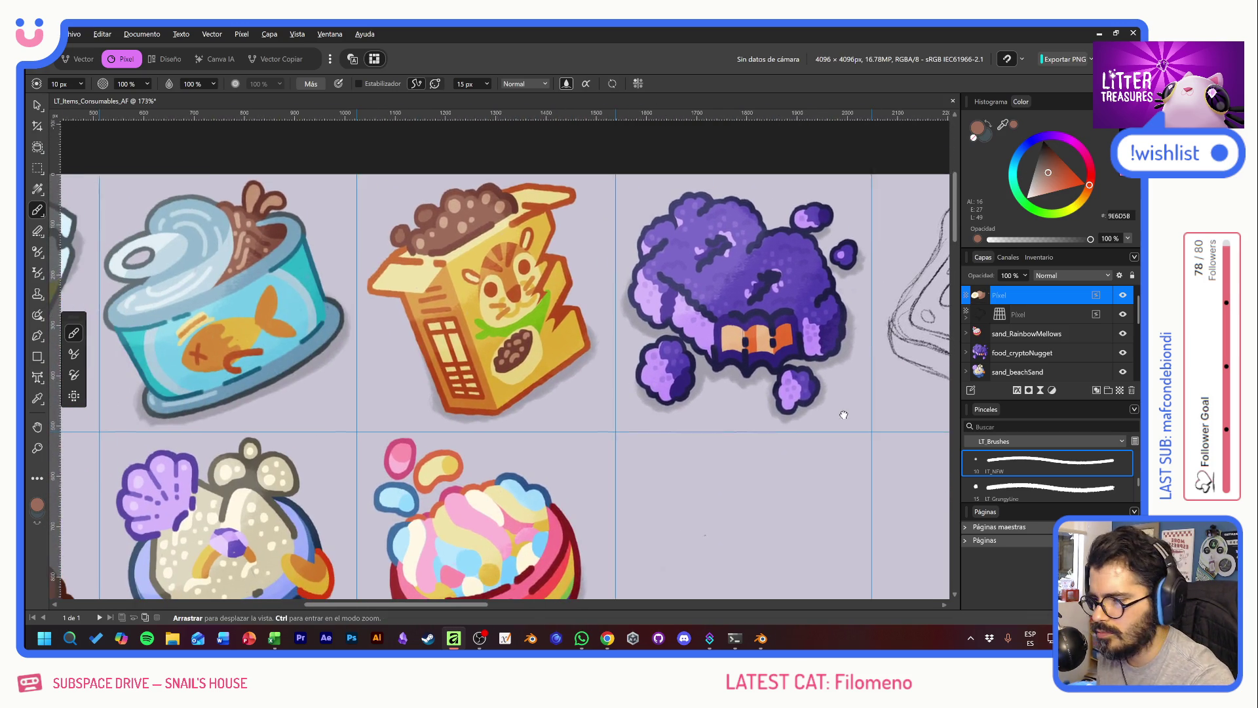
pyautogui.keyDown('alt'); pyautogui.click(227, 203); pyautogui.keyUp('alt')
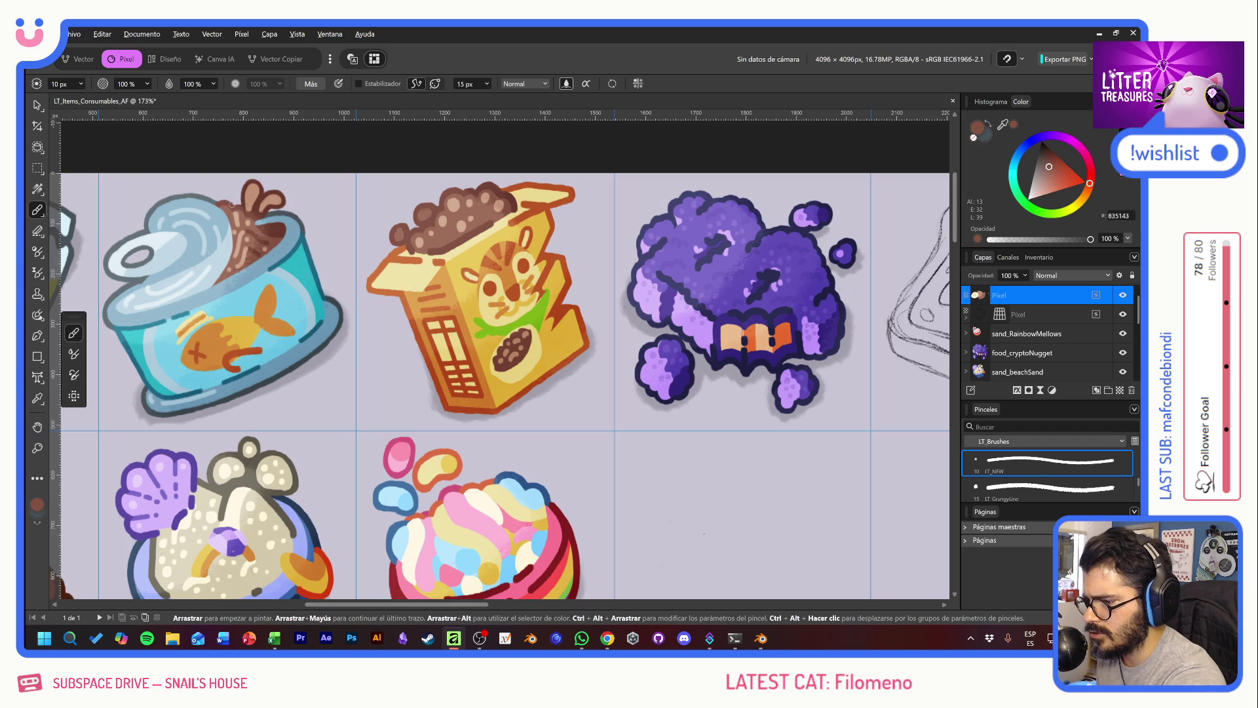
pyautogui.moveTo(713, 382); pyautogui.dragTo(209, 365)
pyautogui.moveTo(588, 173); pyautogui.dragTo(593, 200)
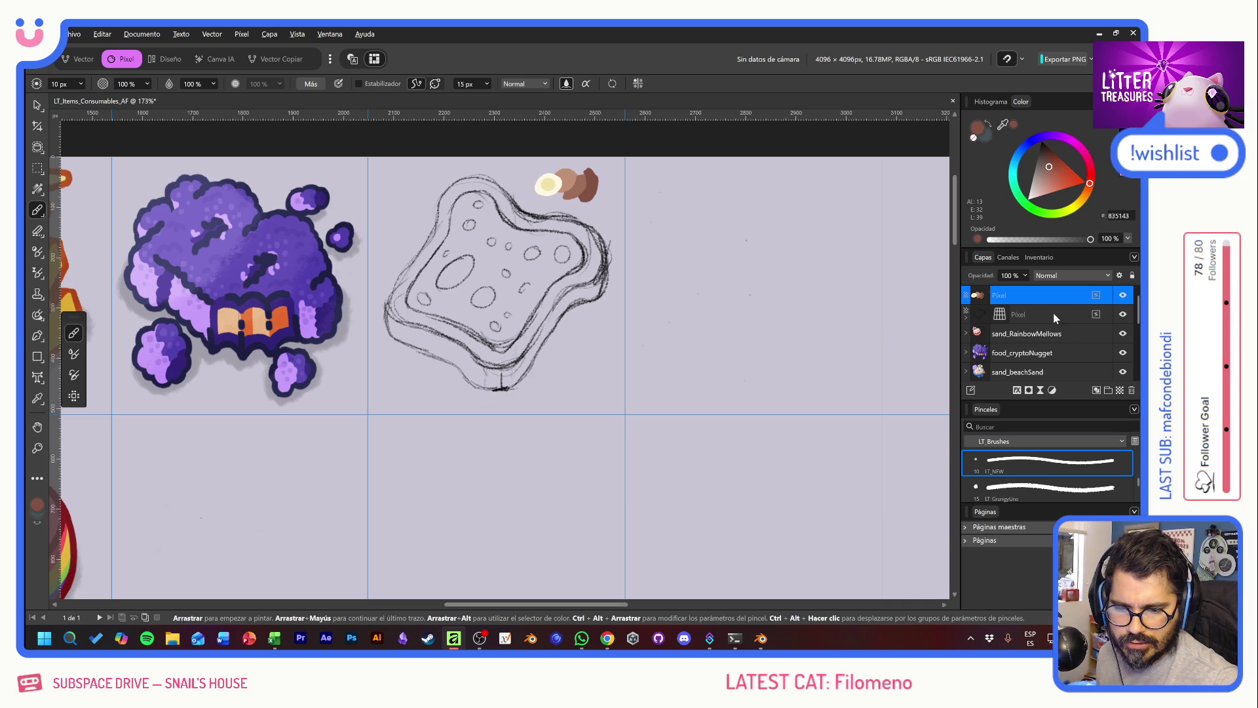
pyautogui.click(1106, 389)
# Step: Rename the new top layer to fd_OldBread
pyautogui.doubleClick(1012, 304)
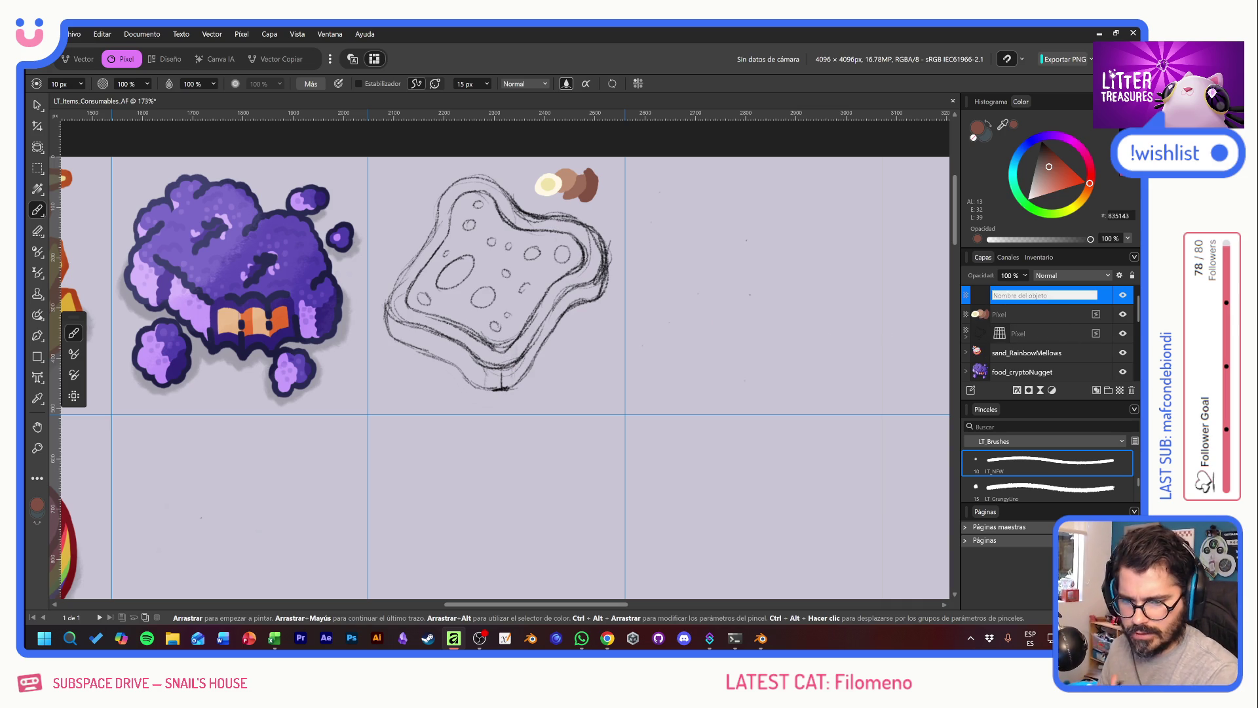
pyautogui.write('fd_OldBrea')
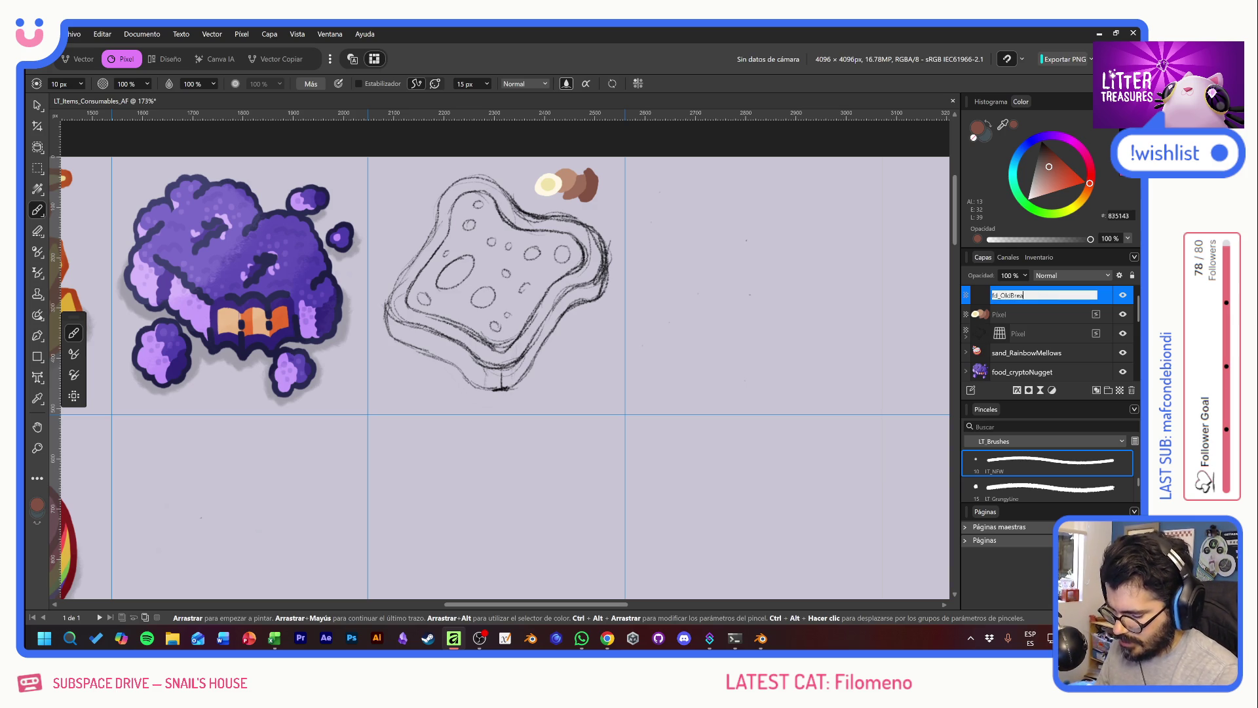
pyautogui.write('d')
pyautogui.press('Return')
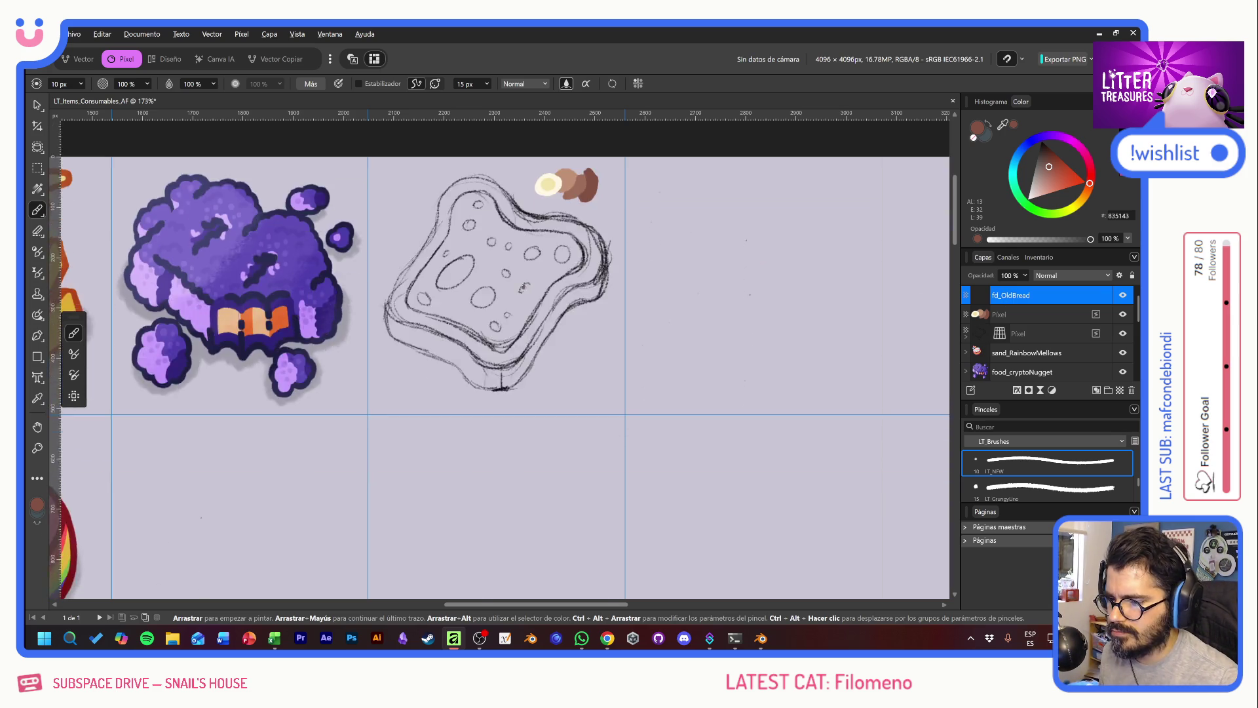
# Step: Zoom in and sample the egg white's cream colour, discarding a stray test stroke
pyautogui.scroll(3, 530, 286)
pyautogui.scroll(3, 532, 286)
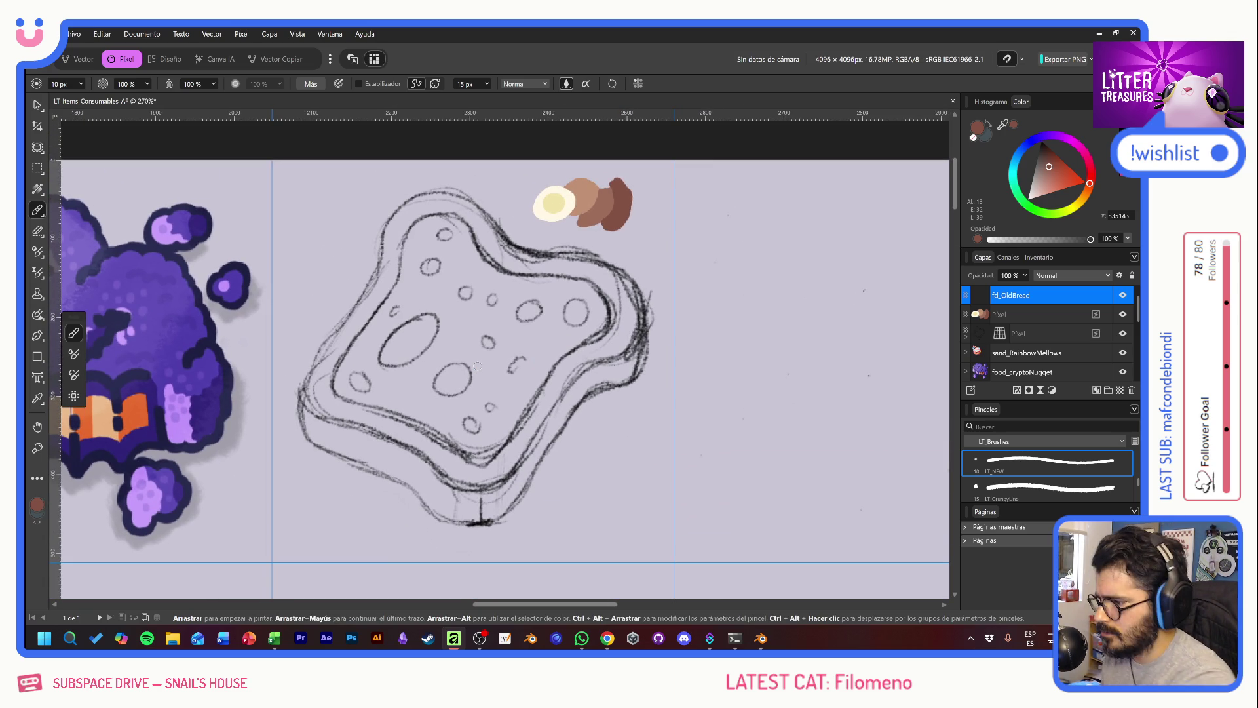
pyautogui.keyDown('alt'); pyautogui.click(557, 214); pyautogui.keyUp('alt')
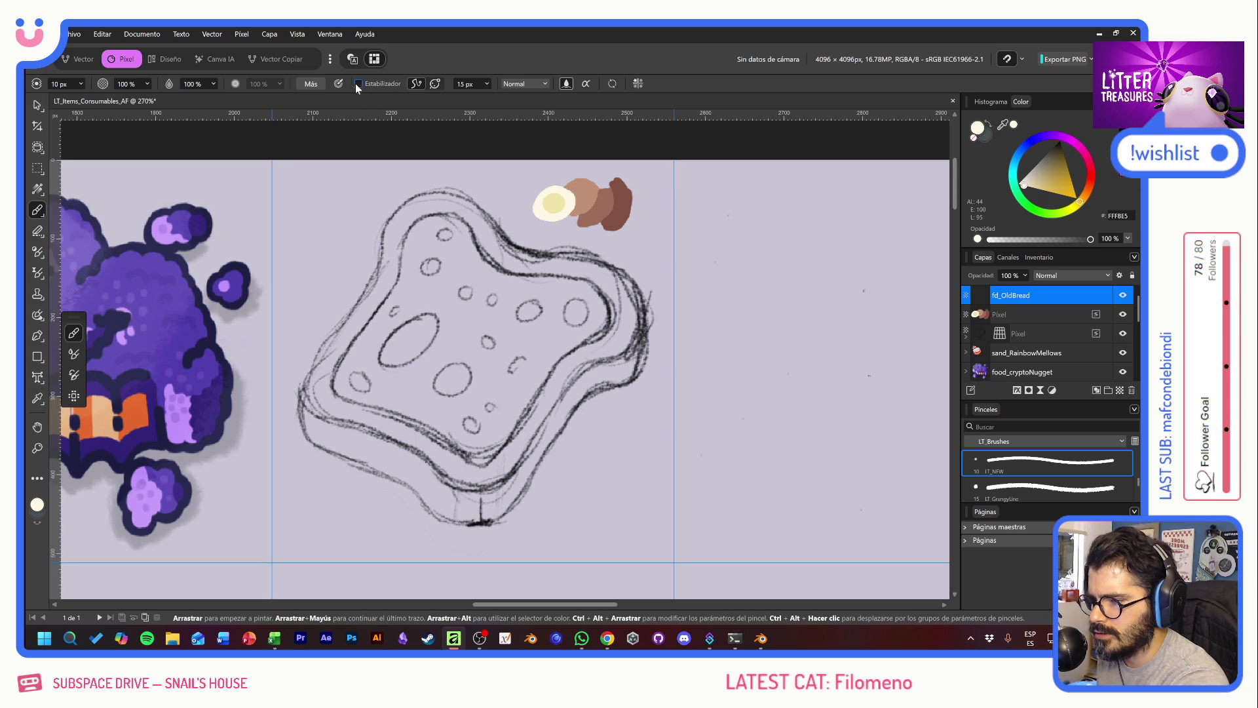
pyautogui.moveTo(360, 241); pyautogui.dragTo(759, 328)
pyautogui.hotkey('ctrl', 'z')
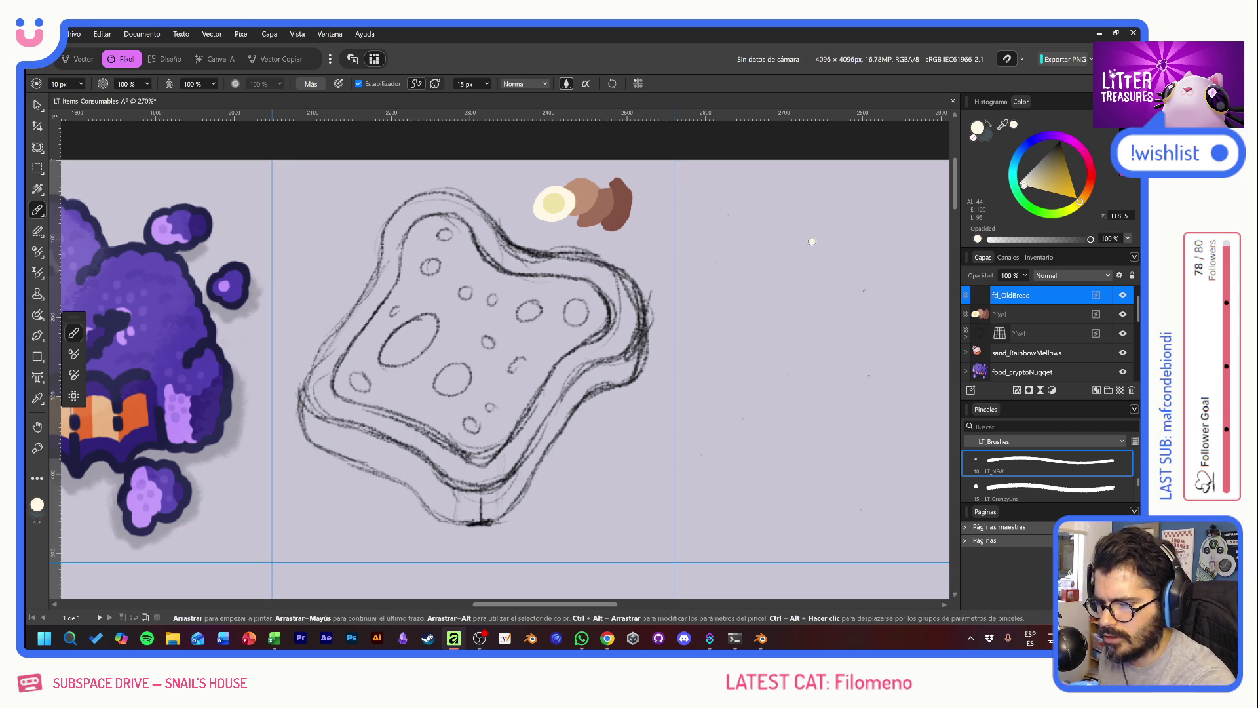
# Step: Trace a cream outline around the bread's left, right and top edges
pyautogui.click(656, 411)
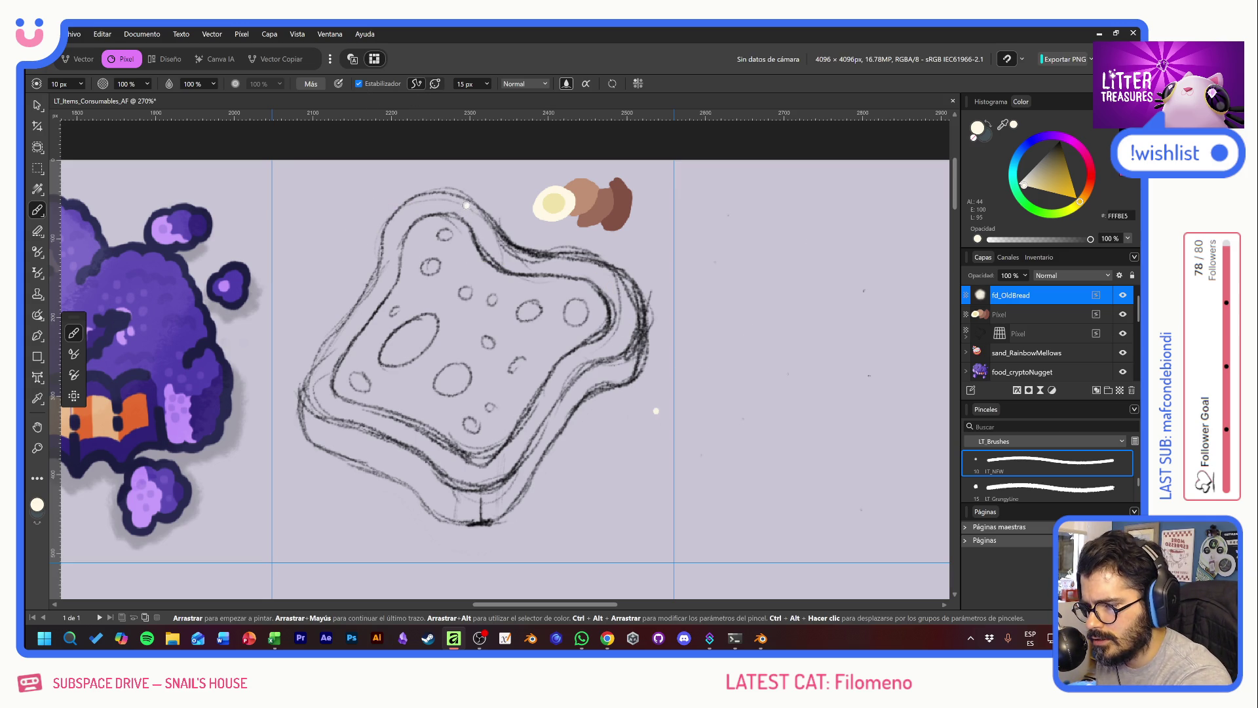
pyautogui.moveTo(468, 203)
pyautogui.mouseDown()
pyautogui.moveTo(385, 261)
pyautogui.moveTo(318, 368)
pyautogui.moveTo(367, 443)
pyautogui.mouseUp()
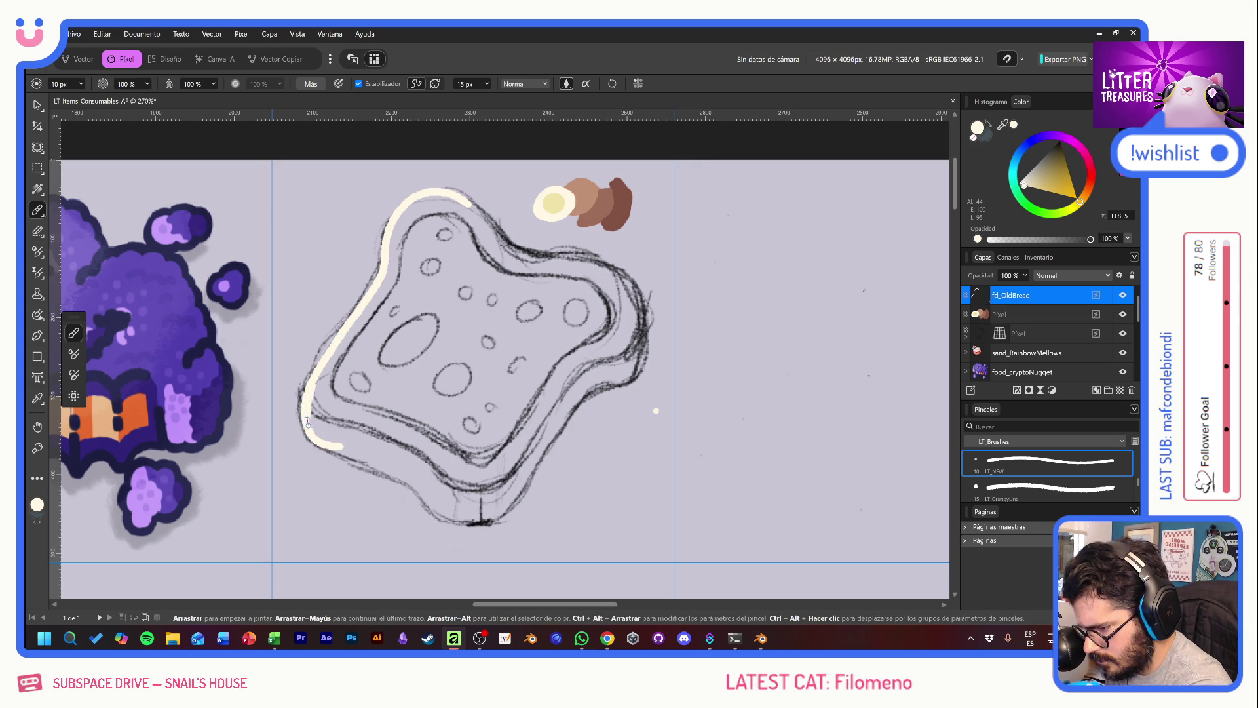
pyautogui.moveTo(341, 447)
pyautogui.mouseDown()
pyautogui.moveTo(473, 525)
pyautogui.moveTo(505, 515)
pyautogui.moveTo(528, 458)
pyautogui.mouseUp()
pyautogui.moveTo(483, 524)
pyautogui.mouseDown()
pyautogui.moveTo(645, 347)
pyautogui.moveTo(630, 289)
pyautogui.moveTo(582, 274)
pyautogui.mouseUp()
pyautogui.moveTo(646, 314)
pyautogui.mouseDown()
pyautogui.moveTo(616, 273)
pyautogui.moveTo(537, 255)
pyautogui.moveTo(439, 195)
pyautogui.mouseUp()
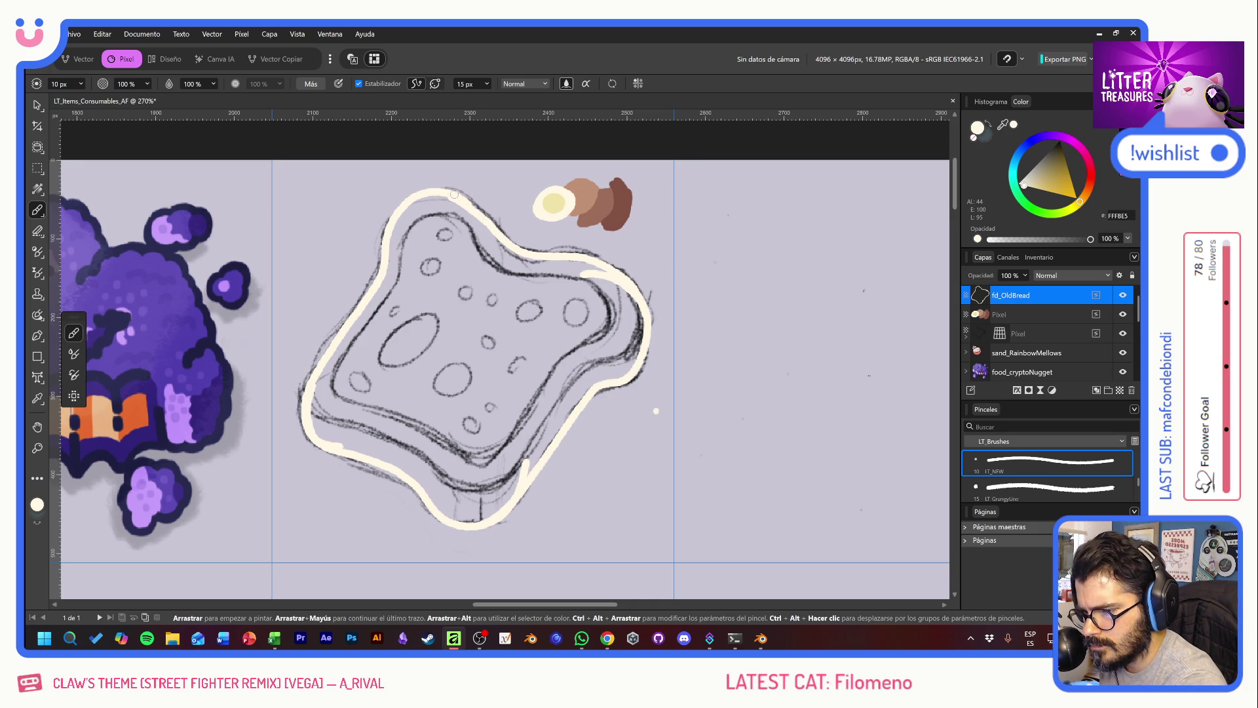
# Step: Raise the brush width to 25.3 px and fill the bread's interior with cream
pyautogui.moveTo(462, 201); pyautogui.dragTo(523, 285)
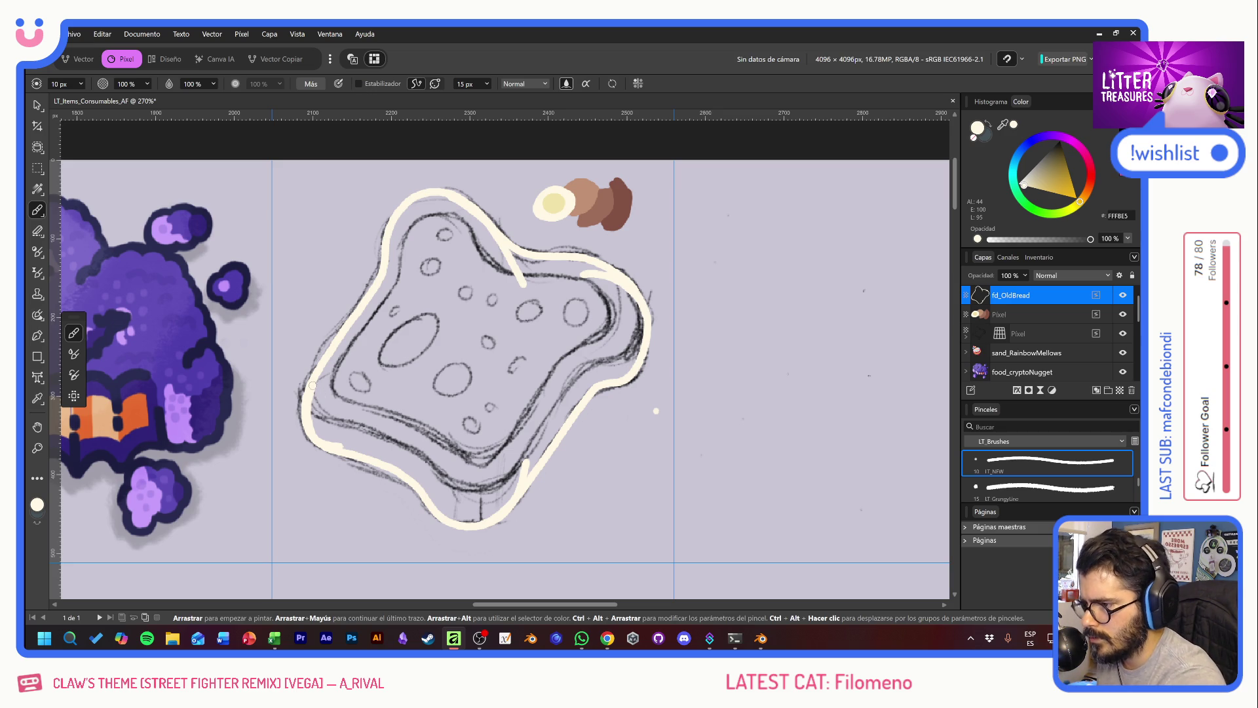
pyautogui.click(96, 84)
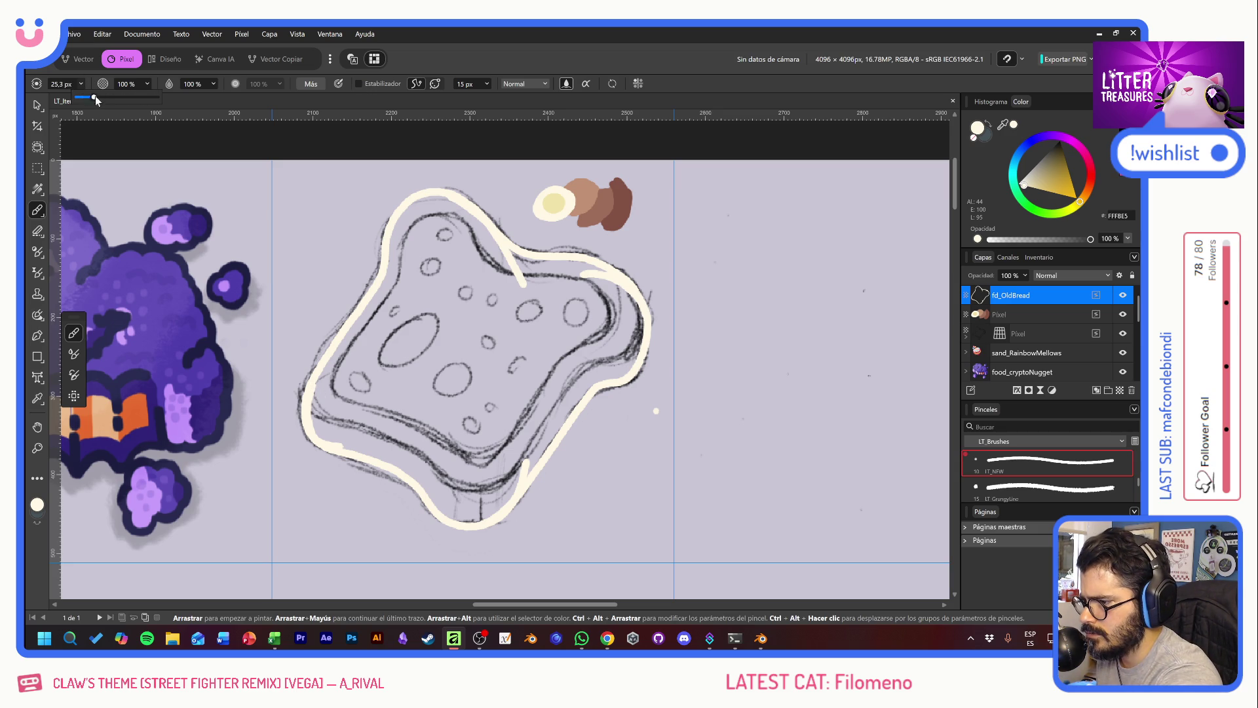
pyautogui.moveTo(443, 331)
pyautogui.mouseDown()
pyautogui.moveTo(403, 263)
pyautogui.moveTo(498, 331)
pyautogui.mouseUp()
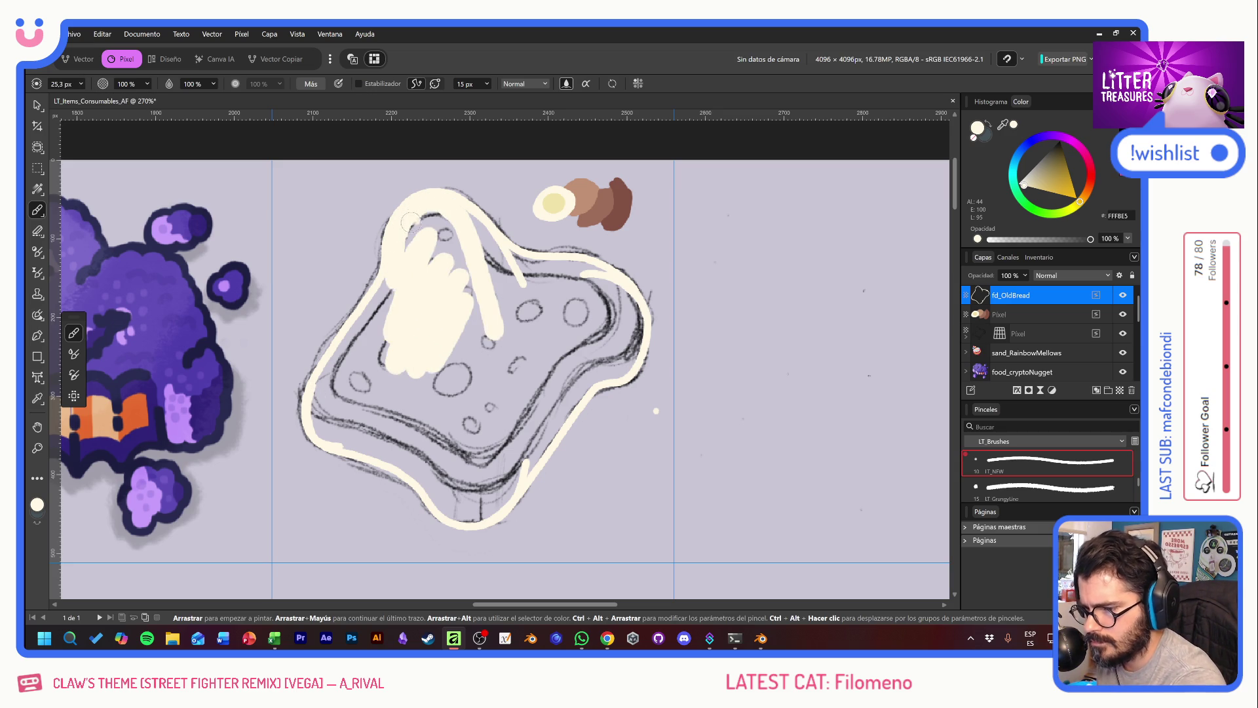
pyautogui.moveTo(412, 218); pyautogui.dragTo(470, 314)
pyautogui.moveTo(461, 229)
pyautogui.mouseDown()
pyautogui.moveTo(498, 252)
pyautogui.moveTo(414, 392)
pyautogui.moveTo(325, 381)
pyautogui.moveTo(400, 460)
pyautogui.moveTo(345, 396)
pyautogui.moveTo(558, 417)
pyautogui.moveTo(638, 317)
pyautogui.moveTo(522, 207)
pyautogui.moveTo(600, 368)
pyautogui.moveTo(522, 463)
pyautogui.moveTo(445, 478)
pyautogui.moveTo(436, 501)
pyautogui.moveTo(469, 518)
pyautogui.moveTo(507, 467)
pyautogui.mouseUp()
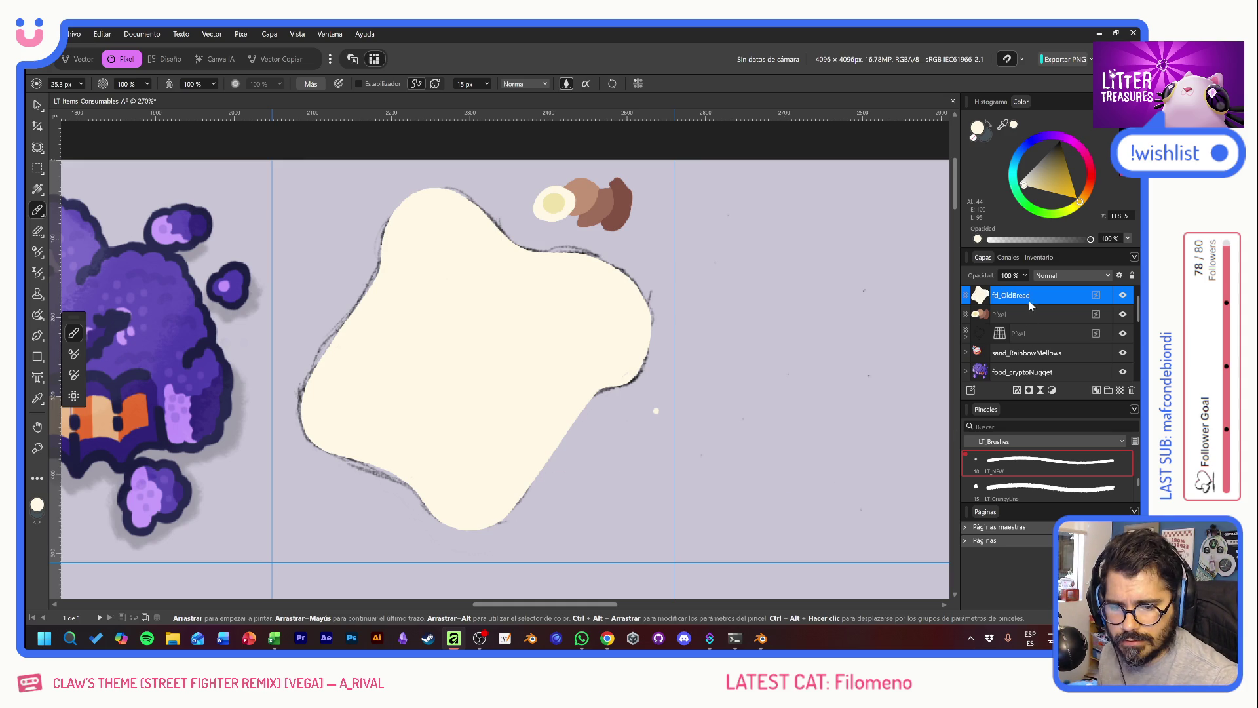
# Step: Move fd_OldBread beneath the sketch layers and fade the sketch layer to 14% opacity
pyautogui.moveTo(1029, 301); pyautogui.dragTo(1043, 341)
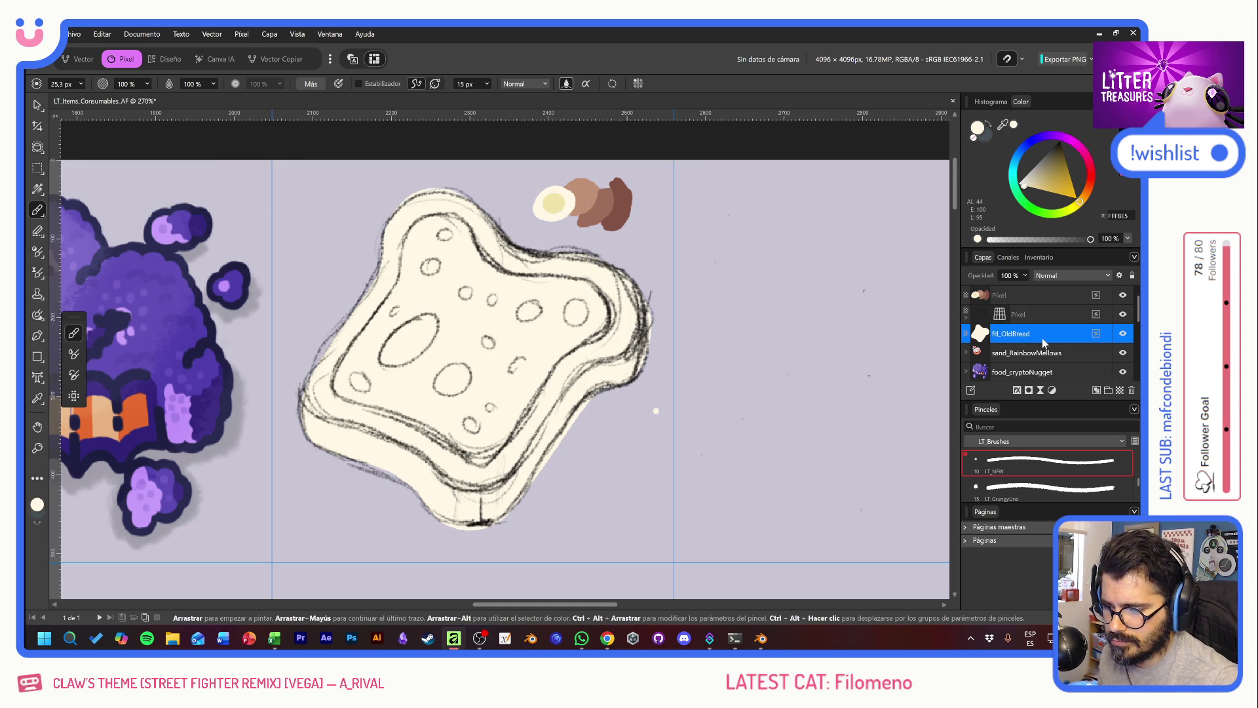
pyautogui.click(1028, 314)
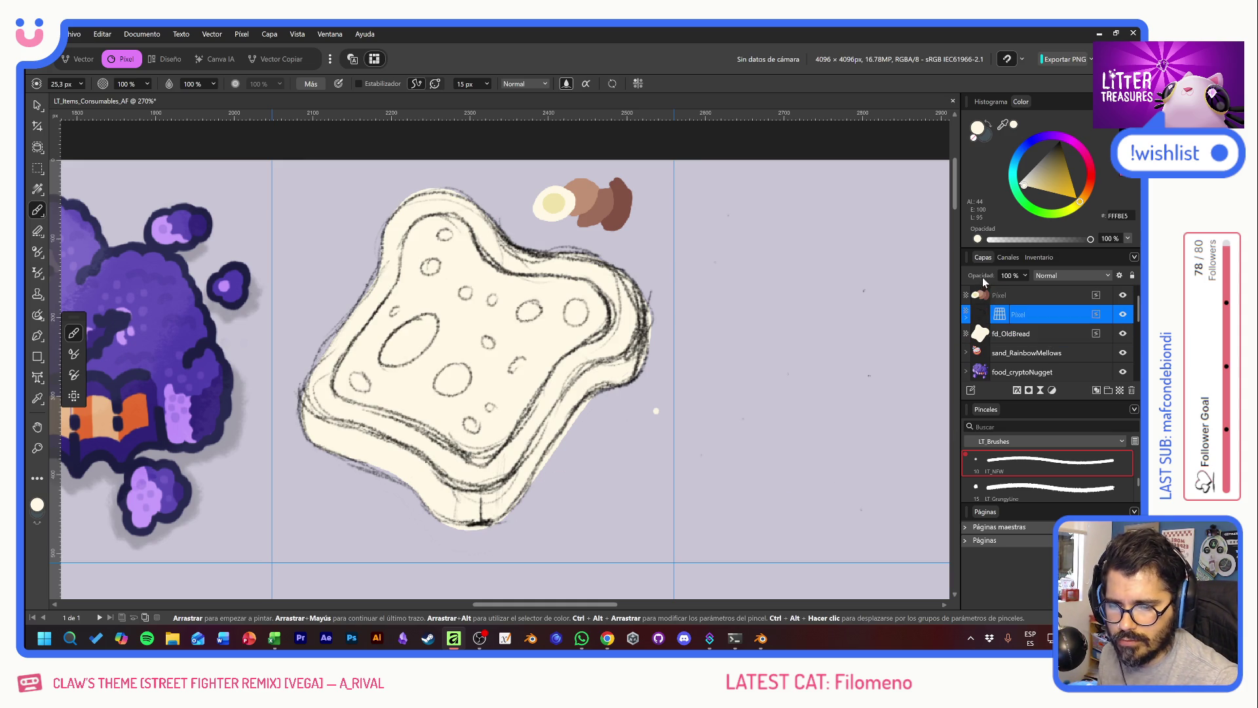
pyautogui.press('9')
pyautogui.press('2')
pyautogui.press('2')
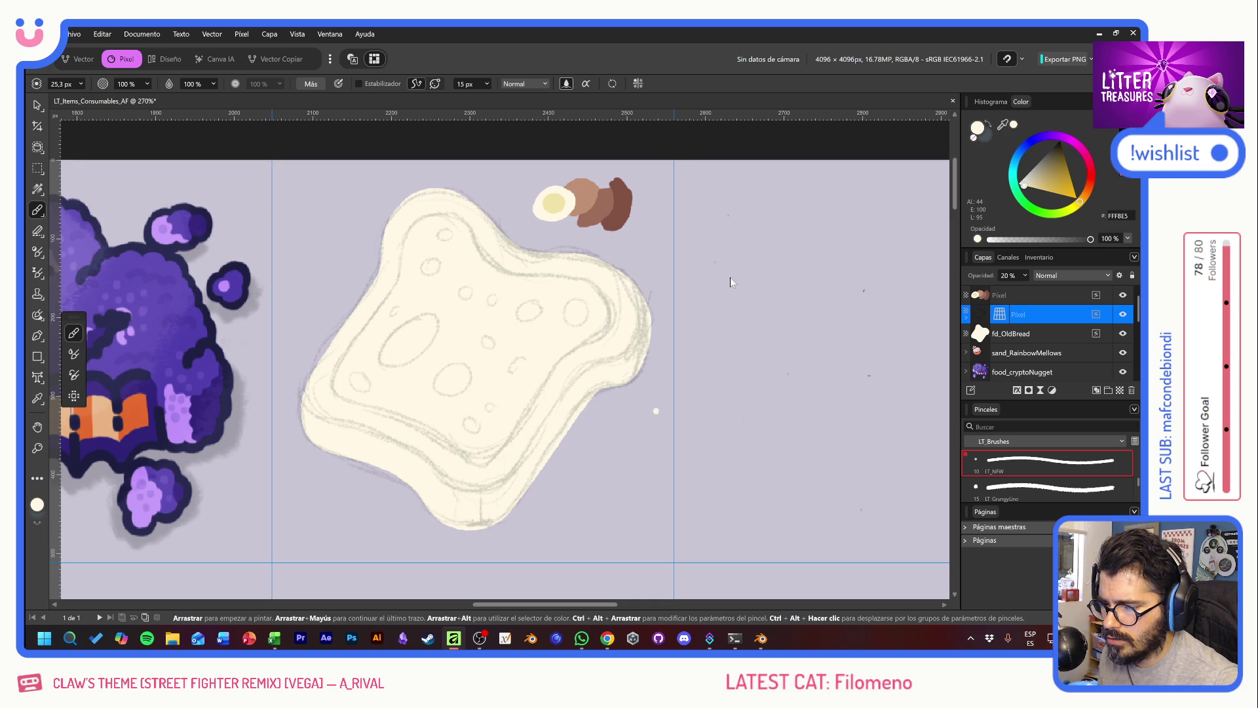
pyautogui.press('1')
pyautogui.press('4')
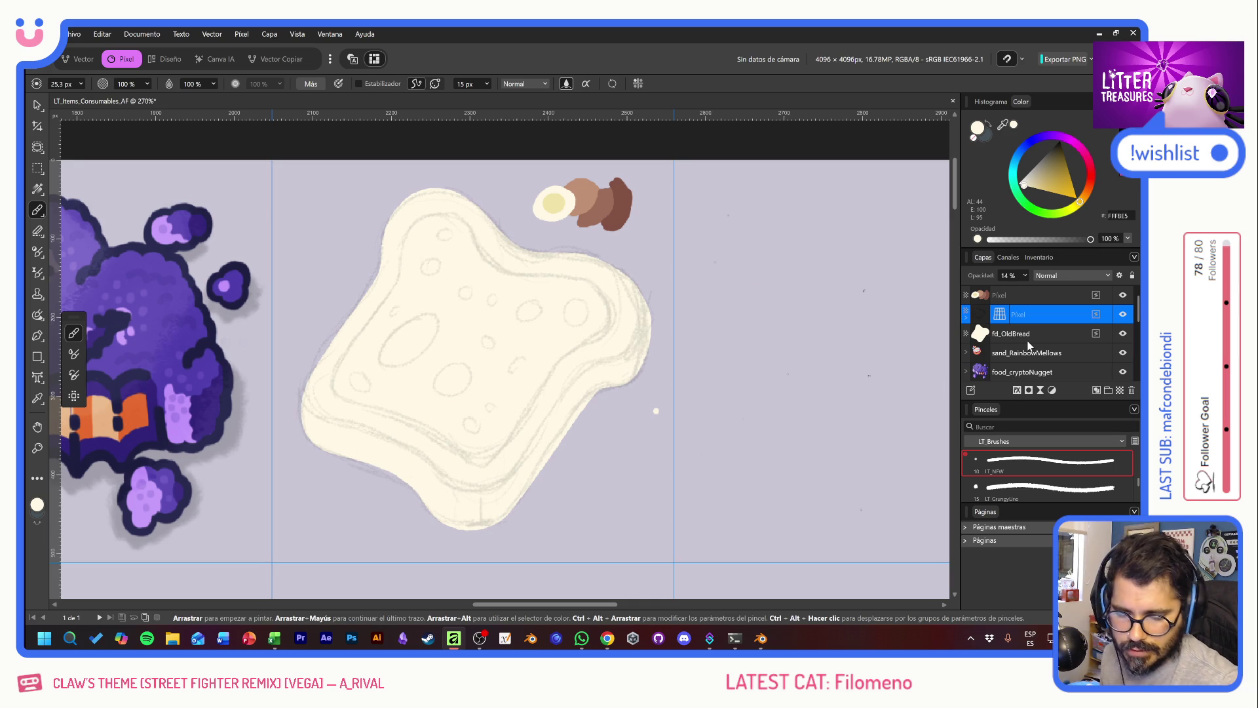
pyautogui.click(1035, 335)
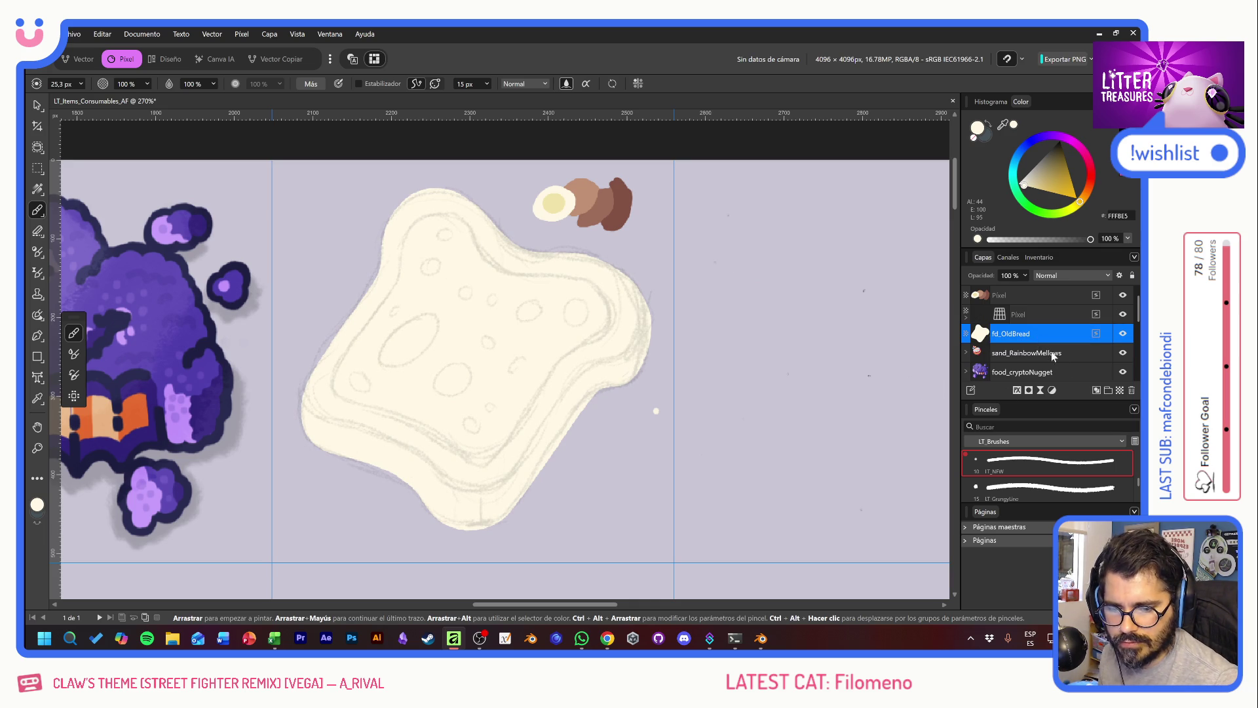
pyautogui.keyDown('ctrl'); pyautogui.click(1017, 340); pyautogui.keyUp('ctrl')
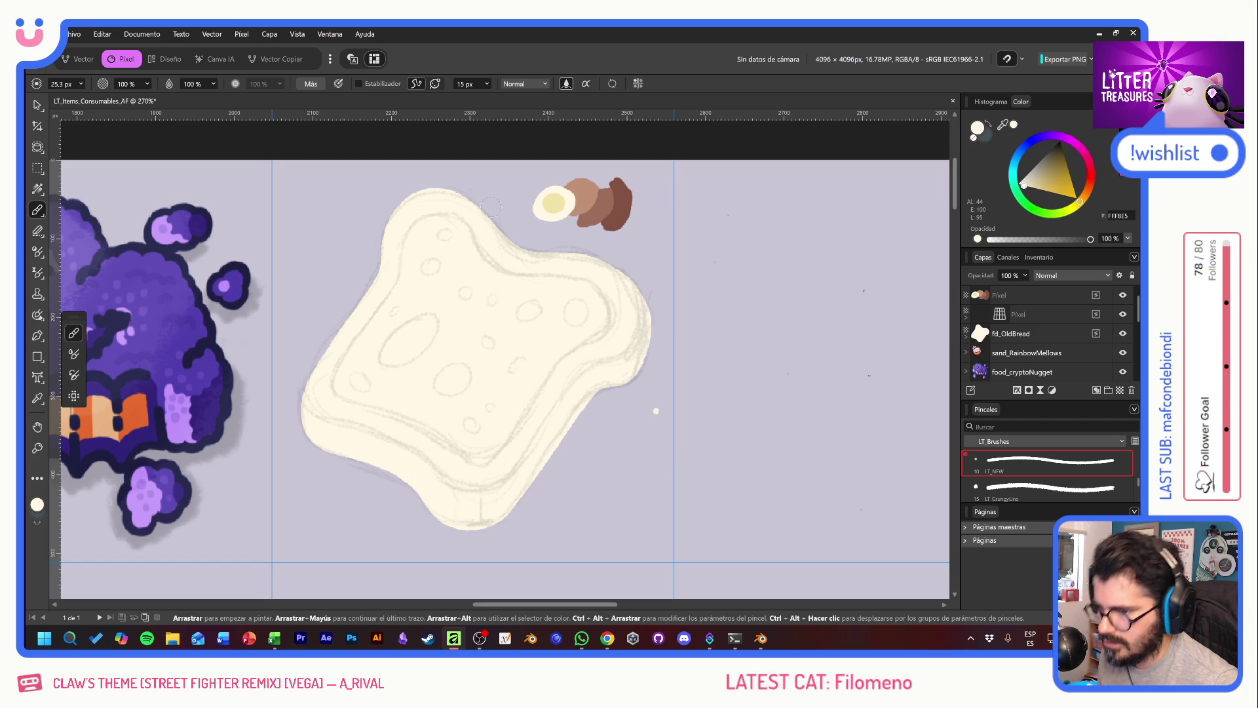
# Step: Set the brush width back to 10 px
pyautogui.click(62, 84)
pyautogui.write('10')
pyautogui.press('Return')
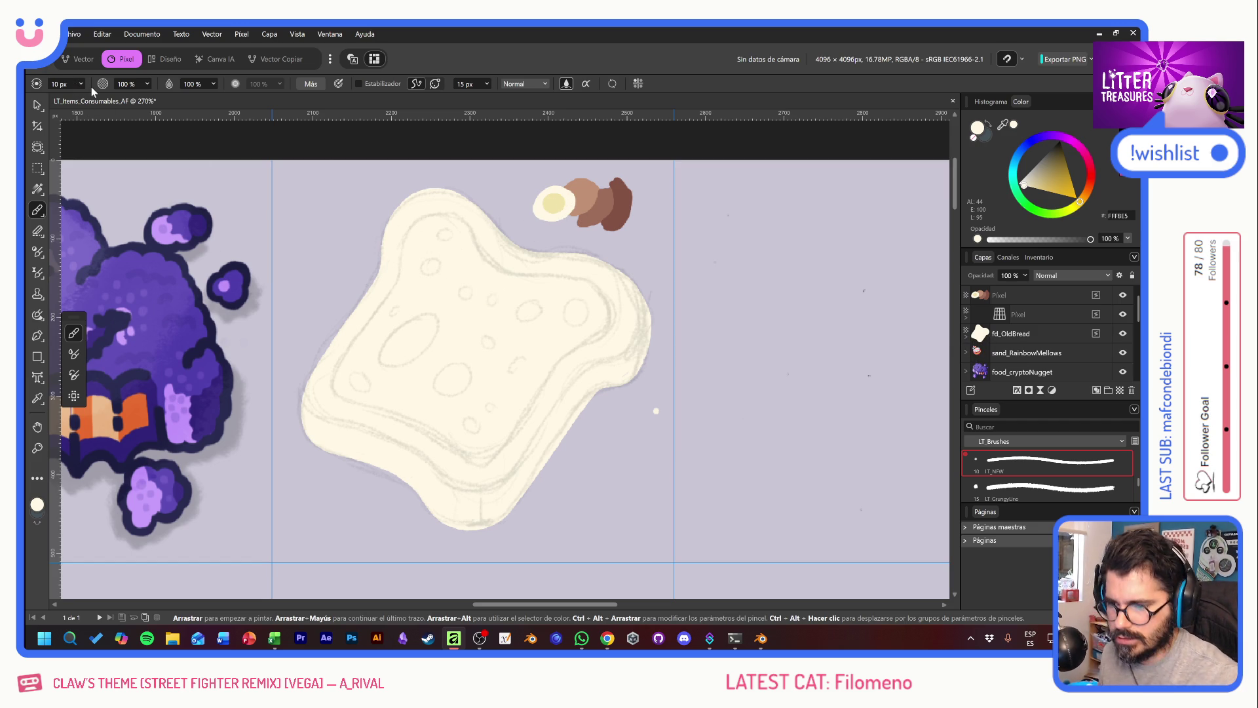
# Step: Sample the brown crust colour and try several crust strokes along the left edge, undoing them
pyautogui.keyDown('alt'); pyautogui.click(586, 195); pyautogui.keyUp('alt')
pyautogui.moveTo(536, 275); pyautogui.dragTo(613, 386)
pyautogui.hotkey('ctrl', 'z')
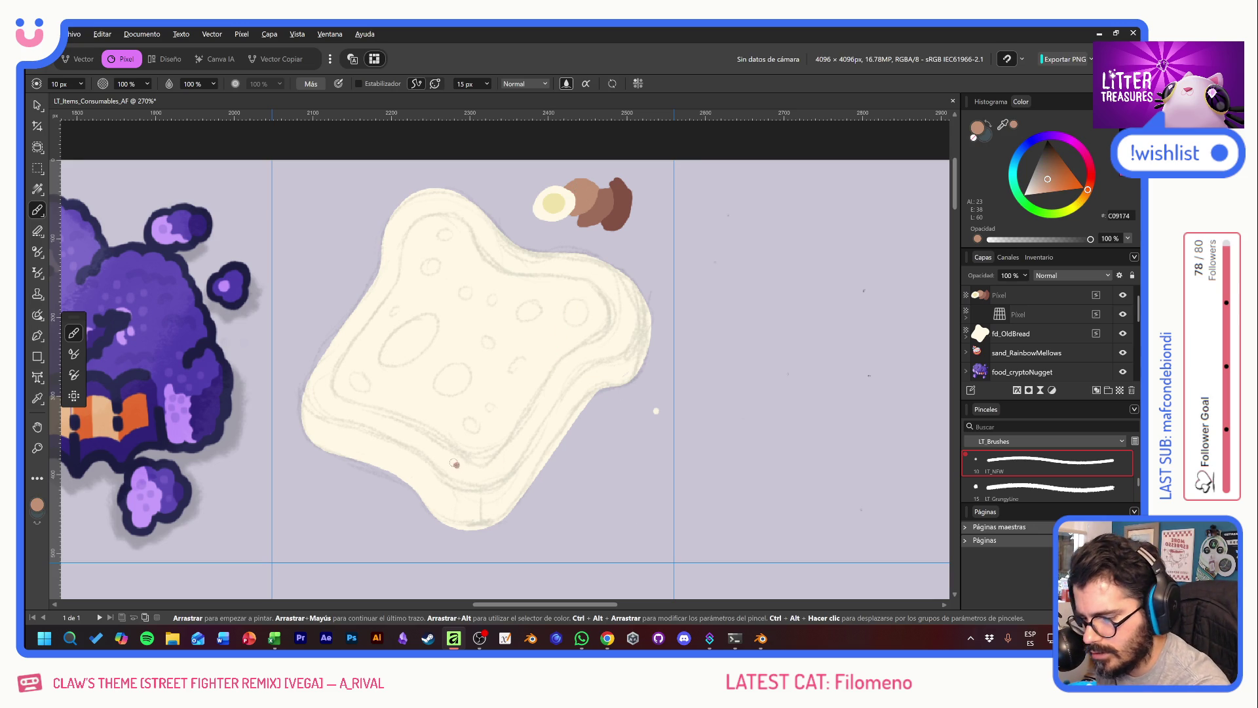
pyautogui.moveTo(435, 440)
pyautogui.mouseDown()
pyautogui.moveTo(476, 465)
pyautogui.moveTo(607, 328)
pyautogui.moveTo(548, 272)
pyautogui.mouseUp()
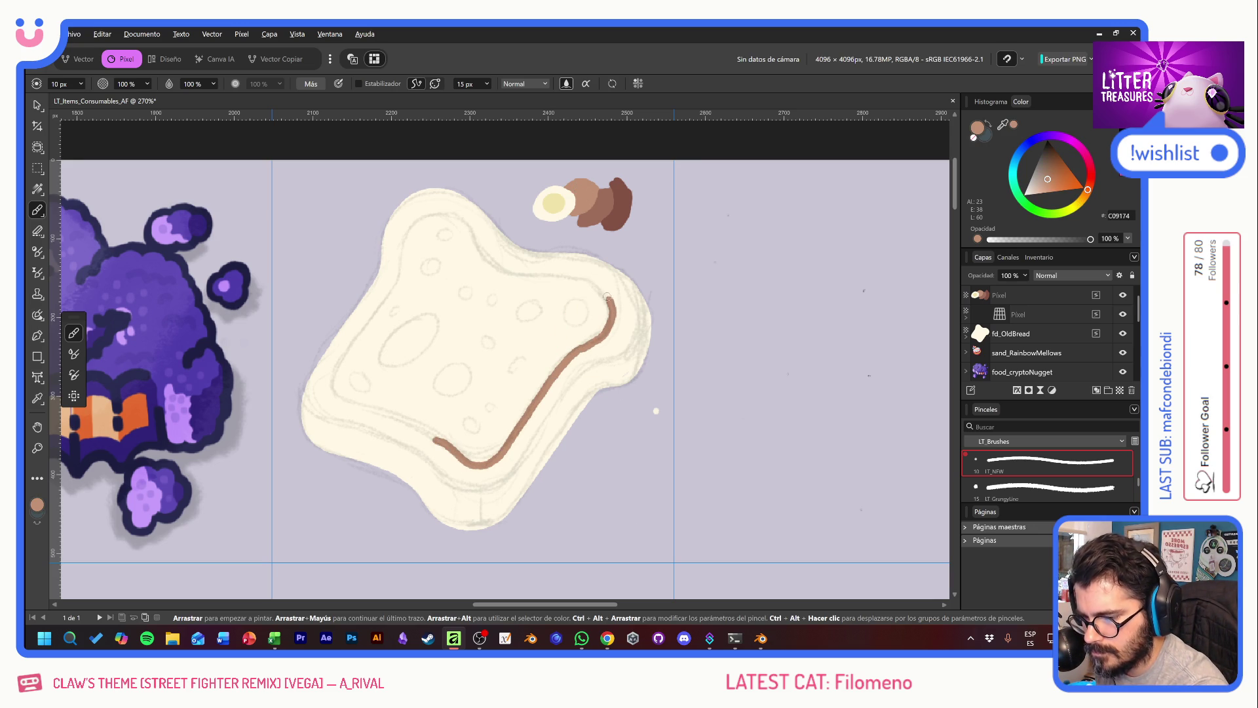
pyautogui.hotkey('ctrl', 'z')
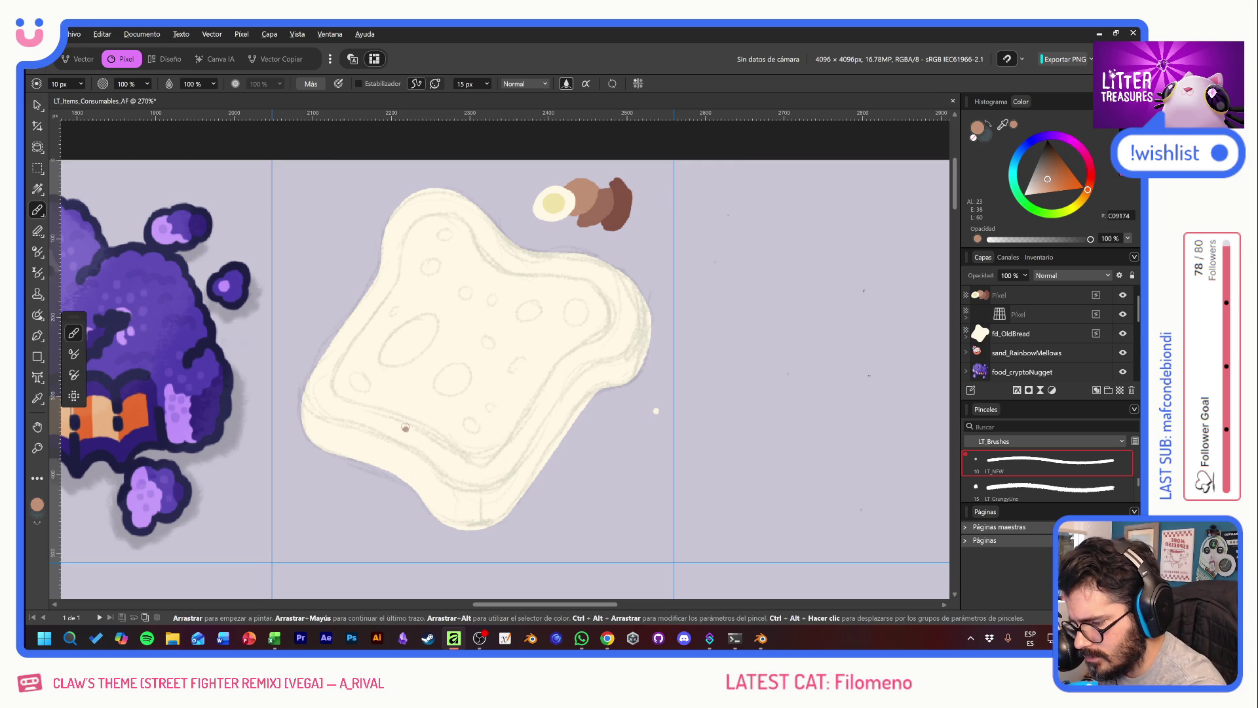
pyautogui.moveTo(414, 432)
pyautogui.mouseDown()
pyautogui.moveTo(332, 397)
pyautogui.moveTo(338, 358)
pyautogui.mouseUp()
pyautogui.hotkey('ctrl', 'z')
pyautogui.moveTo(395, 274)
pyautogui.mouseDown()
pyautogui.moveTo(335, 401)
pyautogui.moveTo(356, 410)
pyautogui.mouseUp()
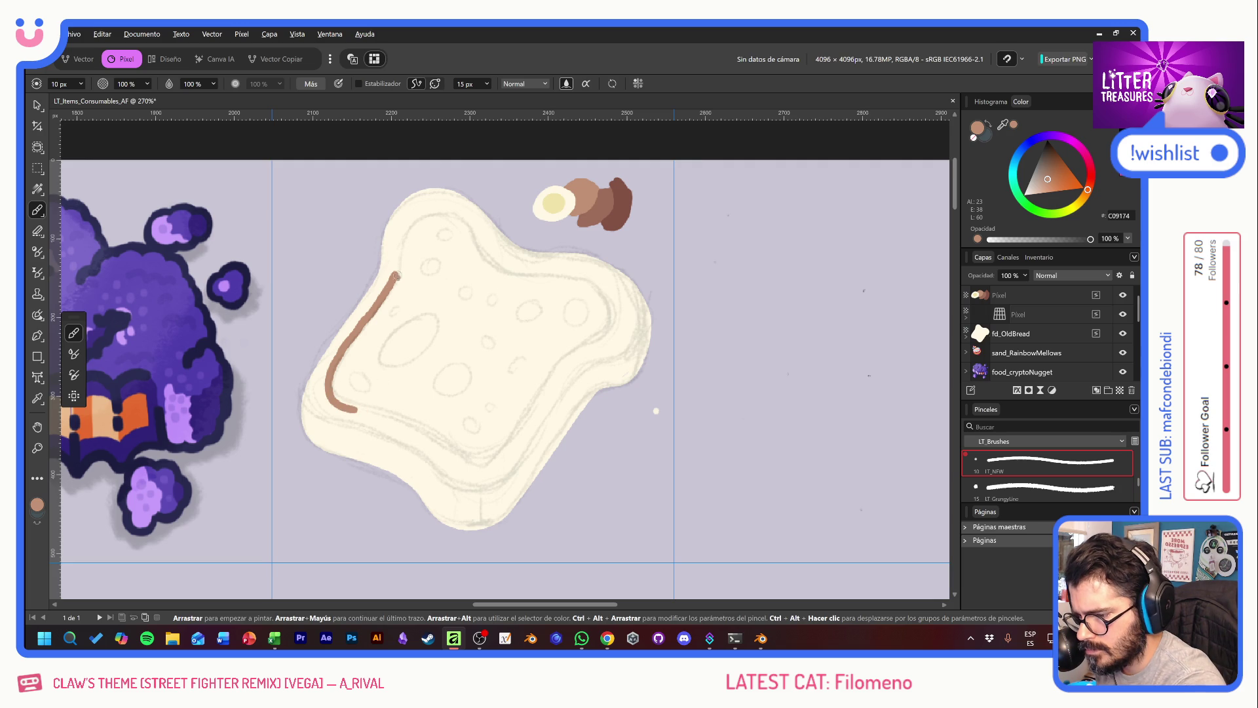
pyautogui.moveTo(395, 274); pyautogui.dragTo(464, 220)
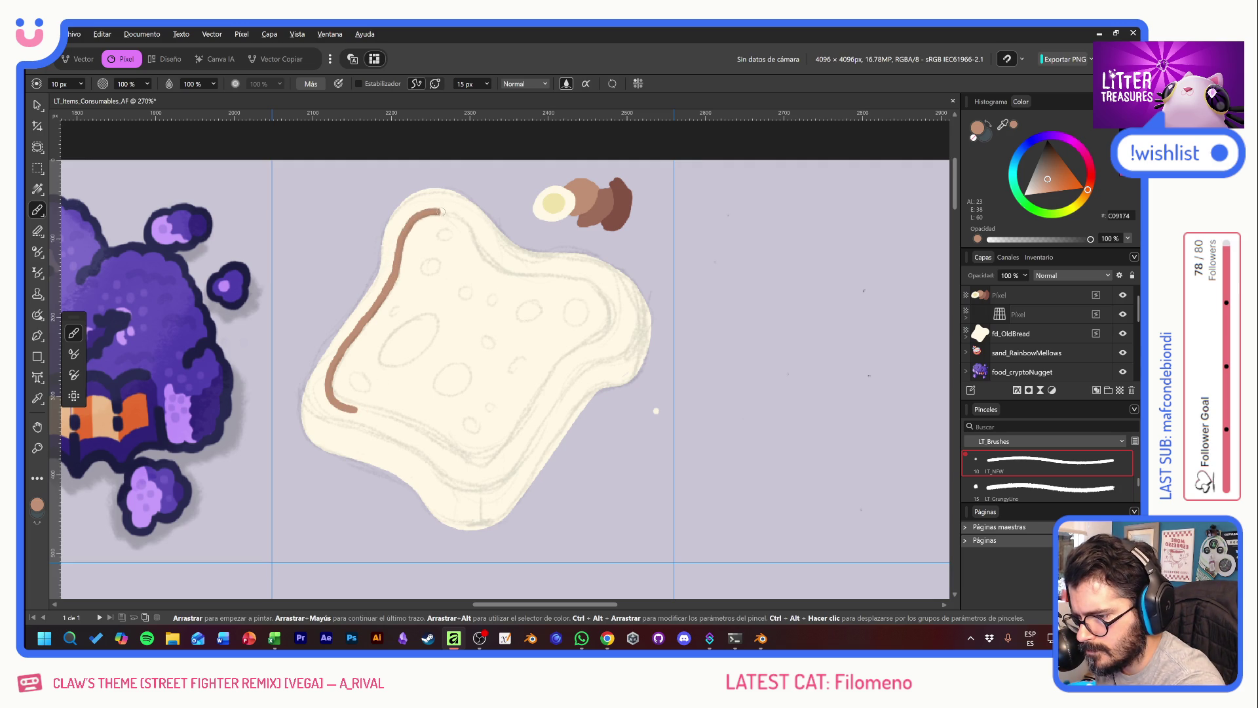
pyautogui.hotkey('ctrl', 'z')
pyautogui.hotkey('ctrl', 'z')
pyautogui.hotkey('ctrl', 'z')
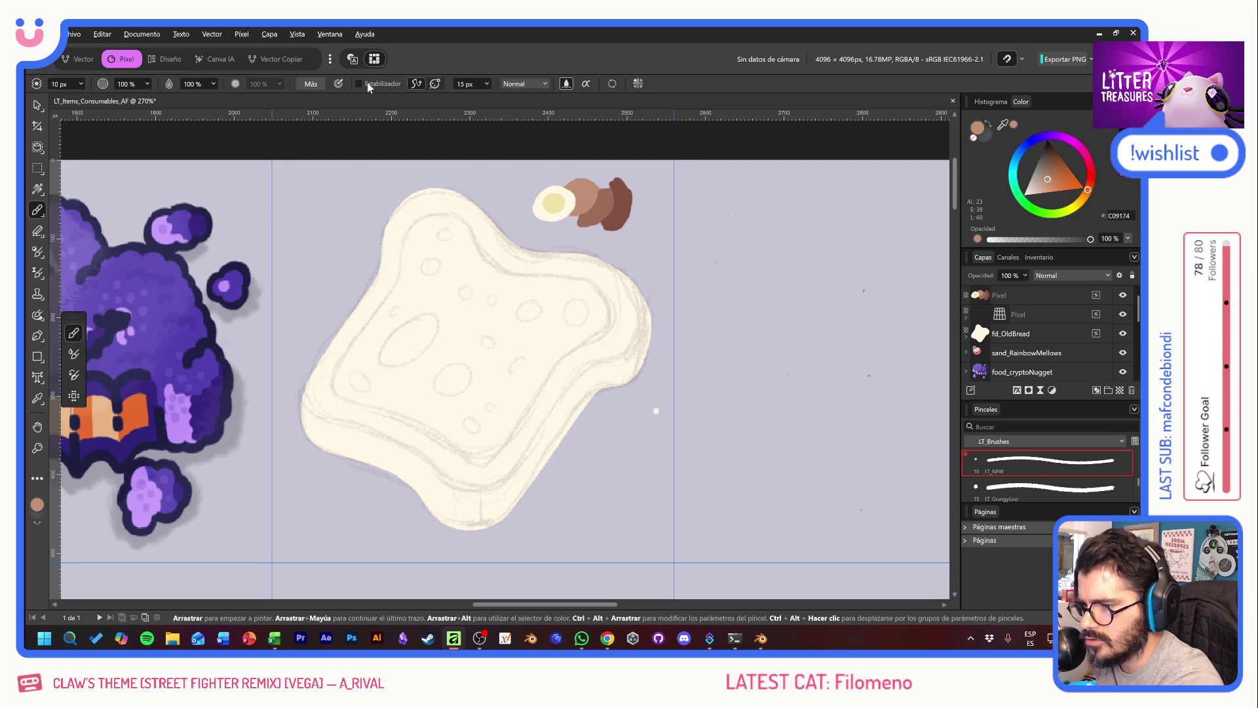
# Step: With stabilisation on, trace the brown crust line down the left, along the bottom and up the right side
pyautogui.click(359, 84)
pyautogui.moveTo(415, 310); pyautogui.dragTo(603, 387)
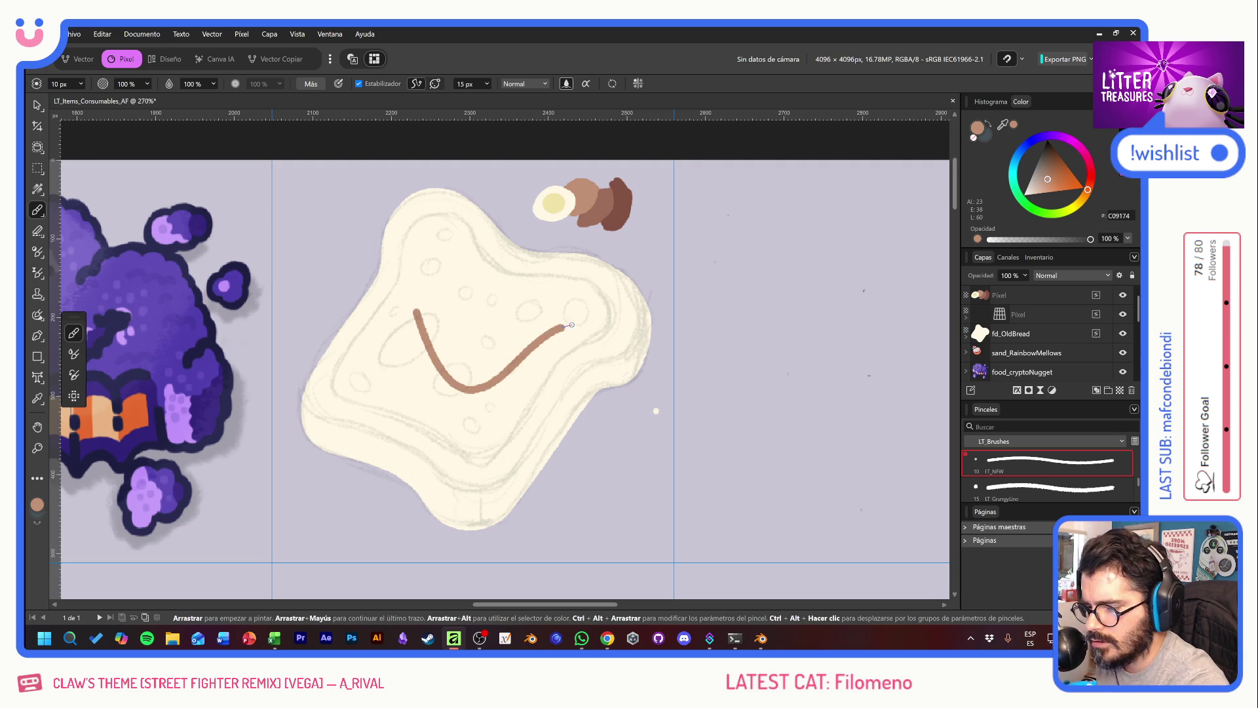
pyautogui.hotkey('ctrl', 'z')
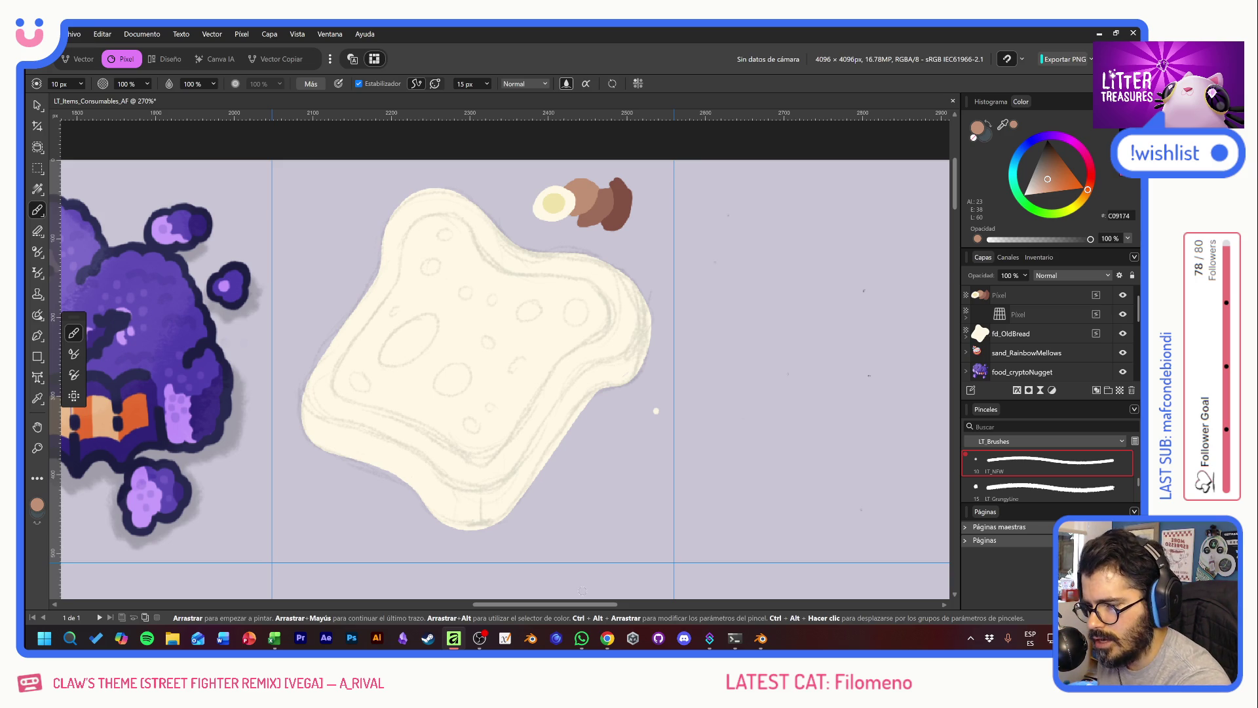
pyautogui.moveTo(444, 210)
pyautogui.mouseDown()
pyautogui.moveTo(378, 306)
pyautogui.moveTo(357, 413)
pyautogui.mouseUp()
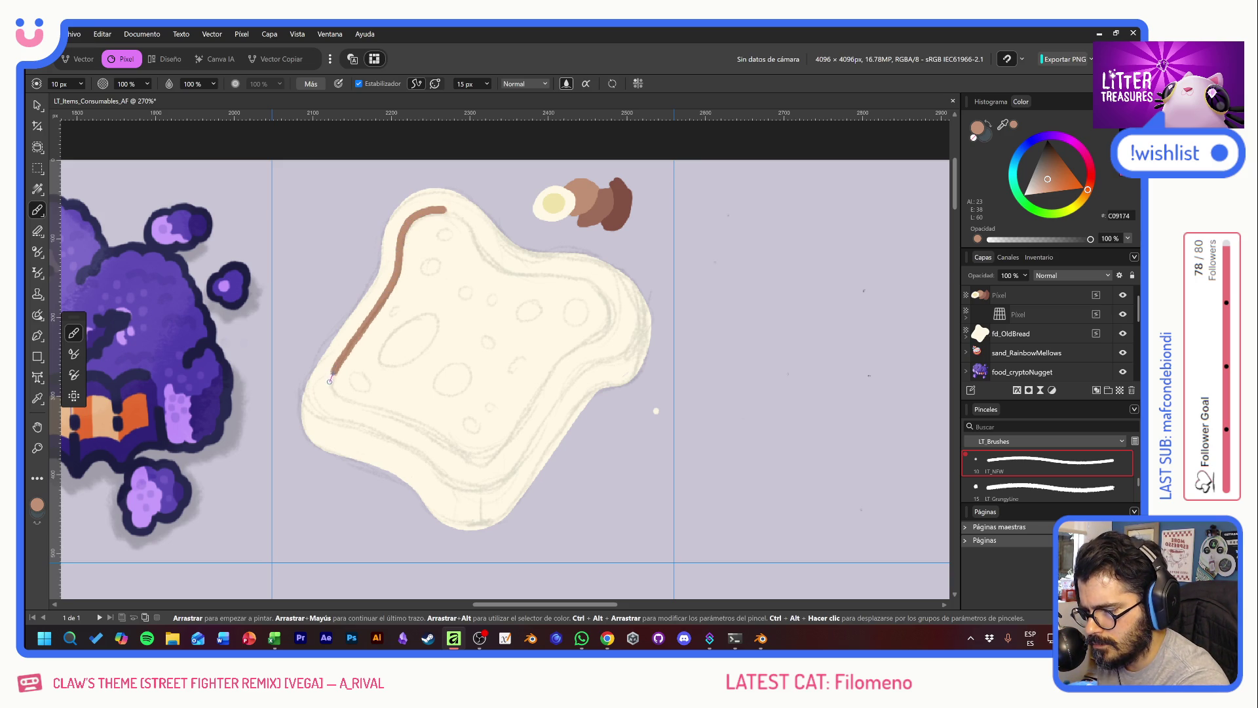
pyautogui.moveTo(334, 397)
pyautogui.mouseDown()
pyautogui.moveTo(459, 460)
pyautogui.moveTo(521, 430)
pyautogui.mouseUp()
pyautogui.moveTo(482, 467); pyautogui.dragTo(600, 328)
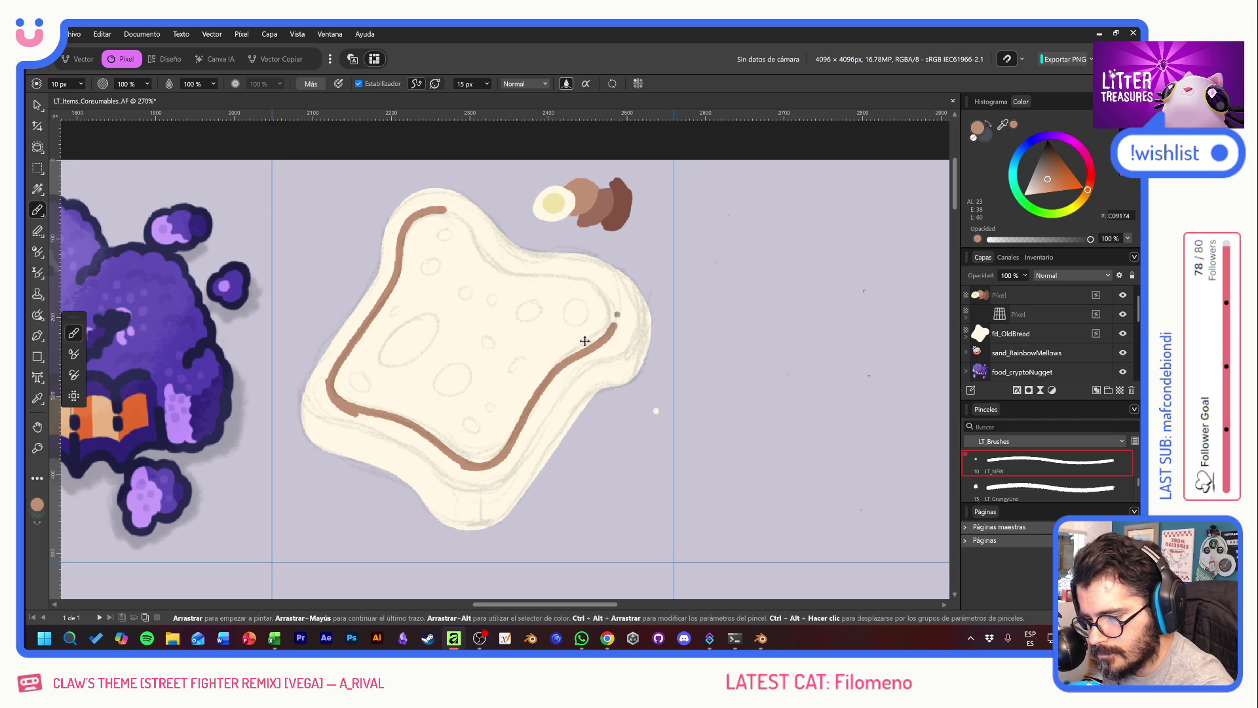
pyautogui.hotkey('ctrl', 'z')
pyautogui.moveTo(483, 462)
pyautogui.mouseDown()
pyautogui.moveTo(617, 314)
pyautogui.moveTo(485, 253)
pyautogui.moveTo(392, 266)
pyautogui.mouseUp()
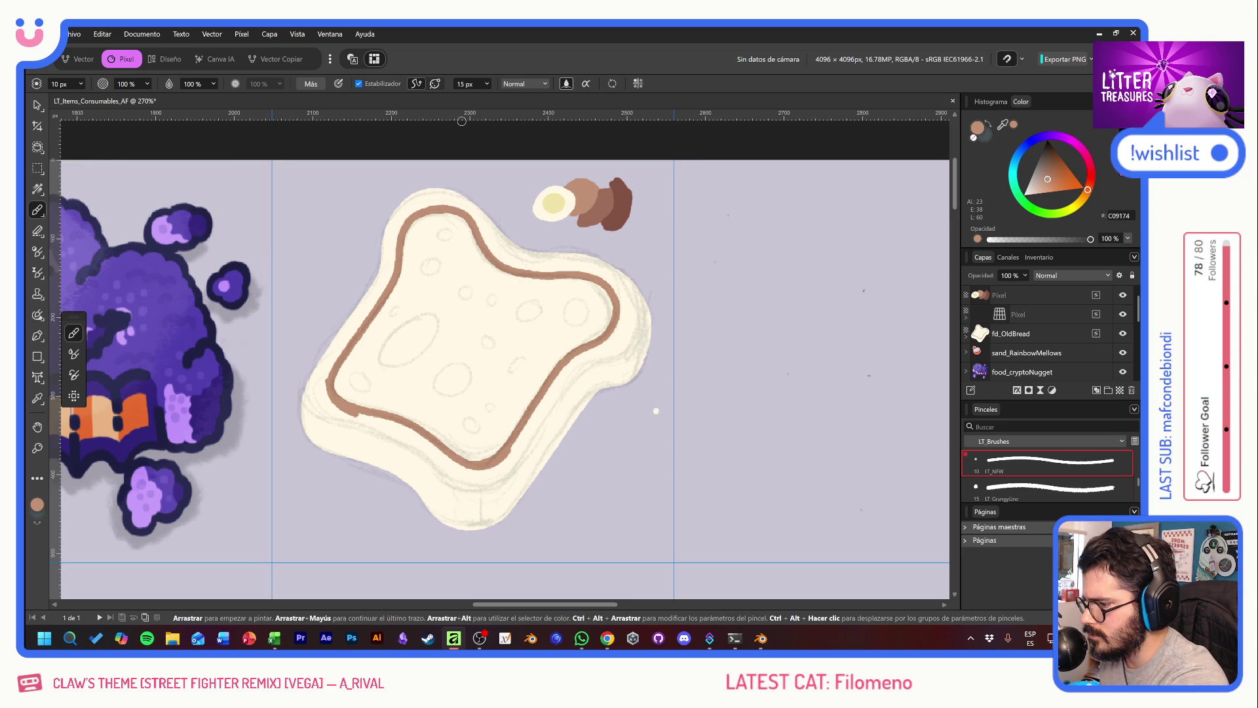
pyautogui.click(359, 84)
pyautogui.moveTo(388, 262)
pyautogui.mouseDown()
pyautogui.moveTo(400, 224)
pyautogui.moveTo(305, 399)
pyautogui.moveTo(346, 444)
pyautogui.mouseUp()
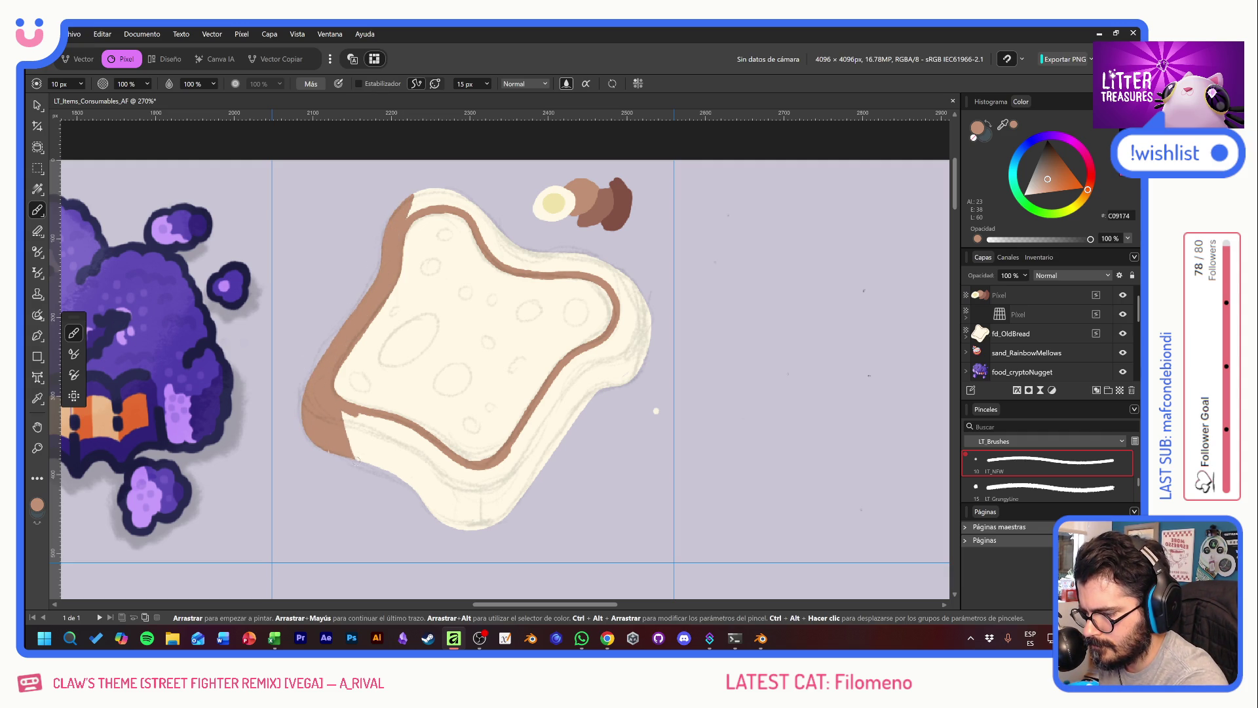
# Step: Paint brown over the lower-left, right, bottom and upper-left rim to form a thick crust band
pyautogui.moveTo(348, 439); pyautogui.dragTo(356, 415)
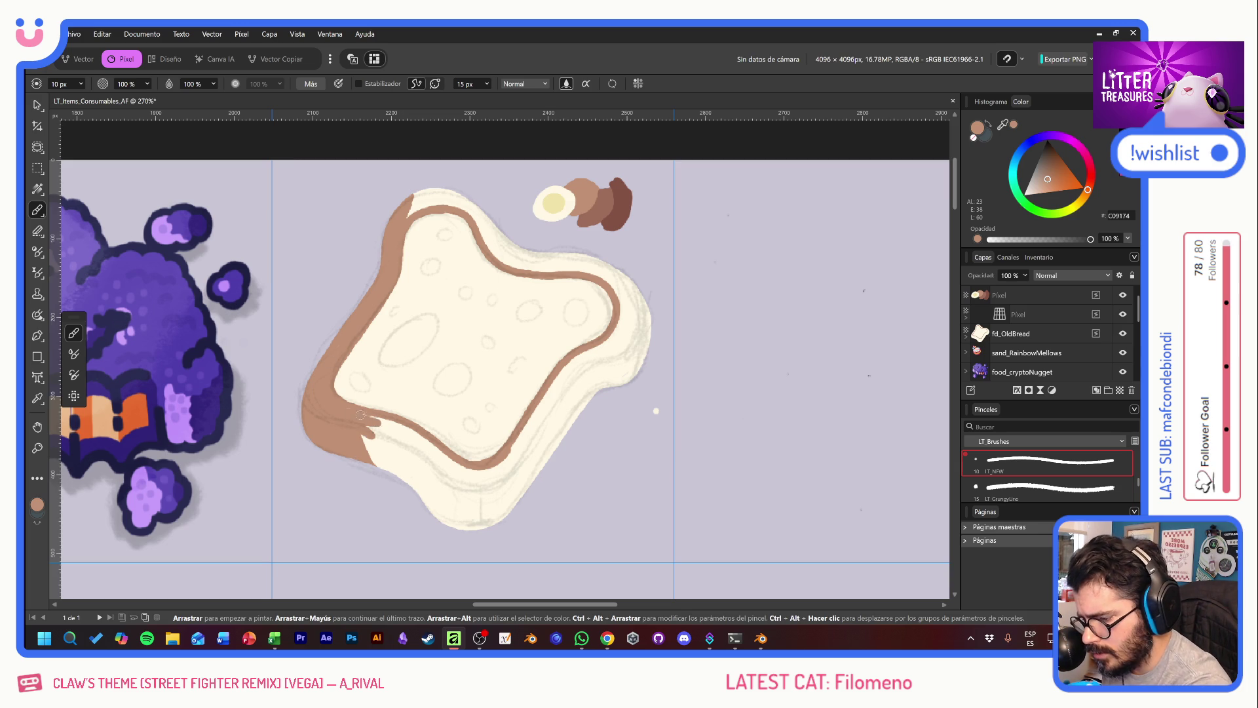
pyautogui.hotkey('ctrl', 'z')
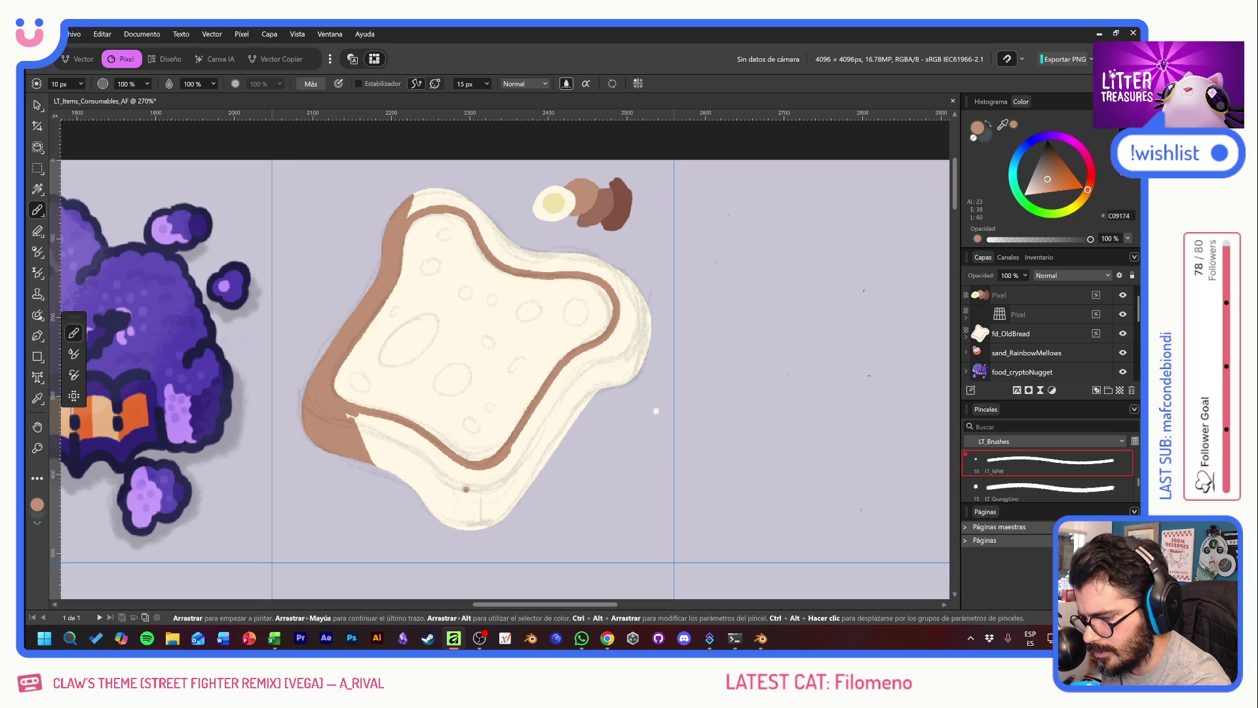
pyautogui.moveTo(343, 420)
pyautogui.mouseDown()
pyautogui.moveTo(368, 429)
pyautogui.moveTo(444, 528)
pyautogui.moveTo(398, 429)
pyautogui.mouseUp()
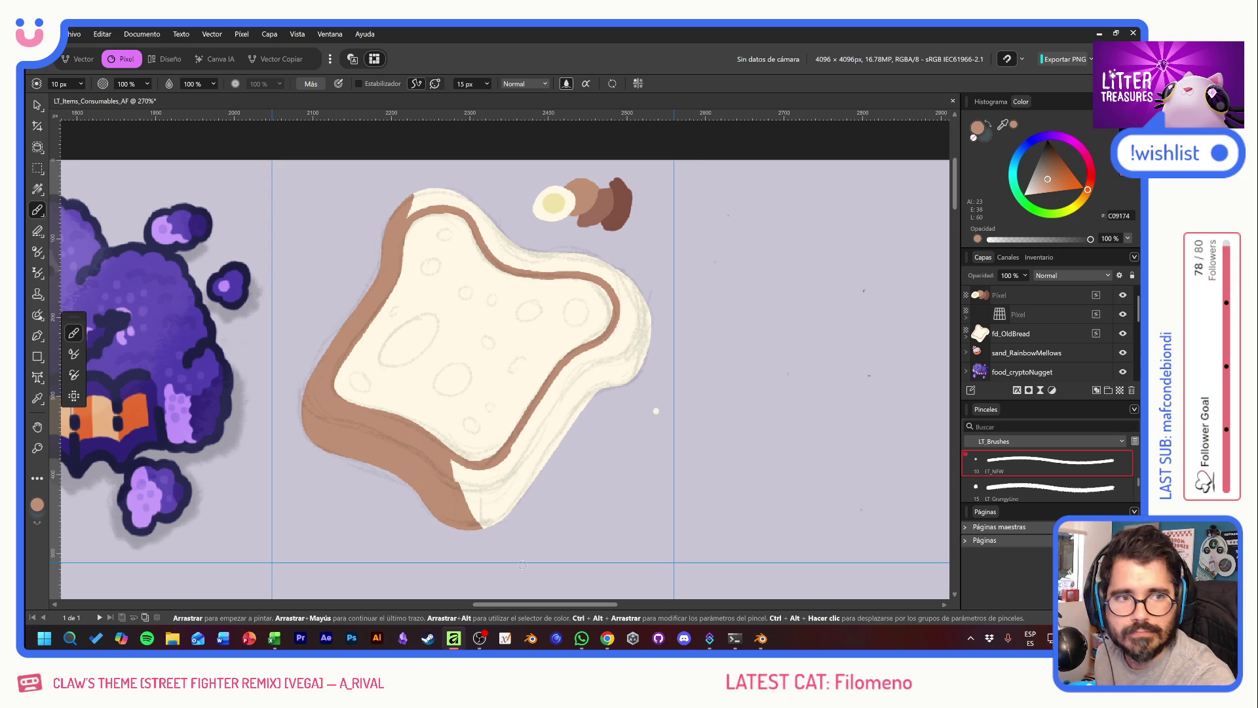
pyautogui.moveTo(622, 330)
pyautogui.mouseDown()
pyautogui.moveTo(639, 392)
pyautogui.moveTo(576, 390)
pyautogui.moveTo(611, 383)
pyautogui.moveTo(535, 445)
pyautogui.moveTo(570, 430)
pyautogui.mouseUp()
pyautogui.moveTo(451, 477)
pyautogui.mouseDown()
pyautogui.moveTo(518, 441)
pyautogui.moveTo(538, 472)
pyautogui.mouseUp()
pyautogui.moveTo(457, 488); pyautogui.dragTo(518, 503)
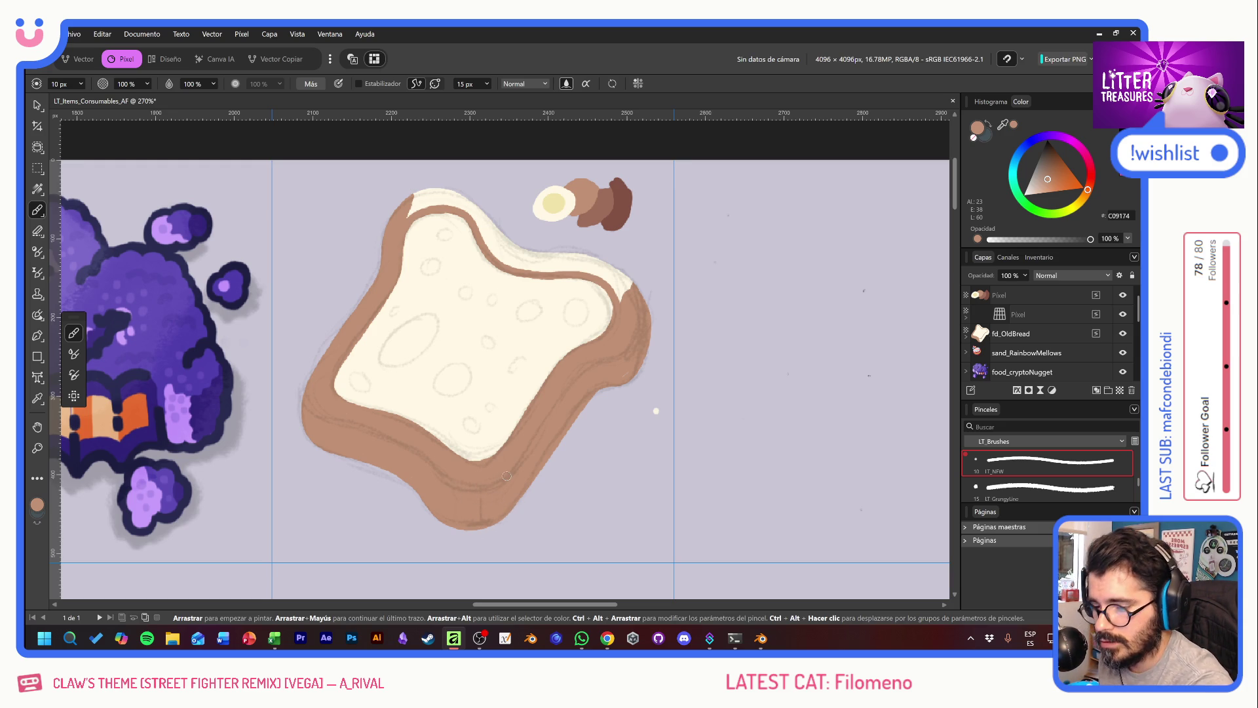
pyautogui.moveTo(630, 274)
pyautogui.mouseDown()
pyautogui.moveTo(615, 299)
pyautogui.moveTo(494, 227)
pyautogui.mouseUp()
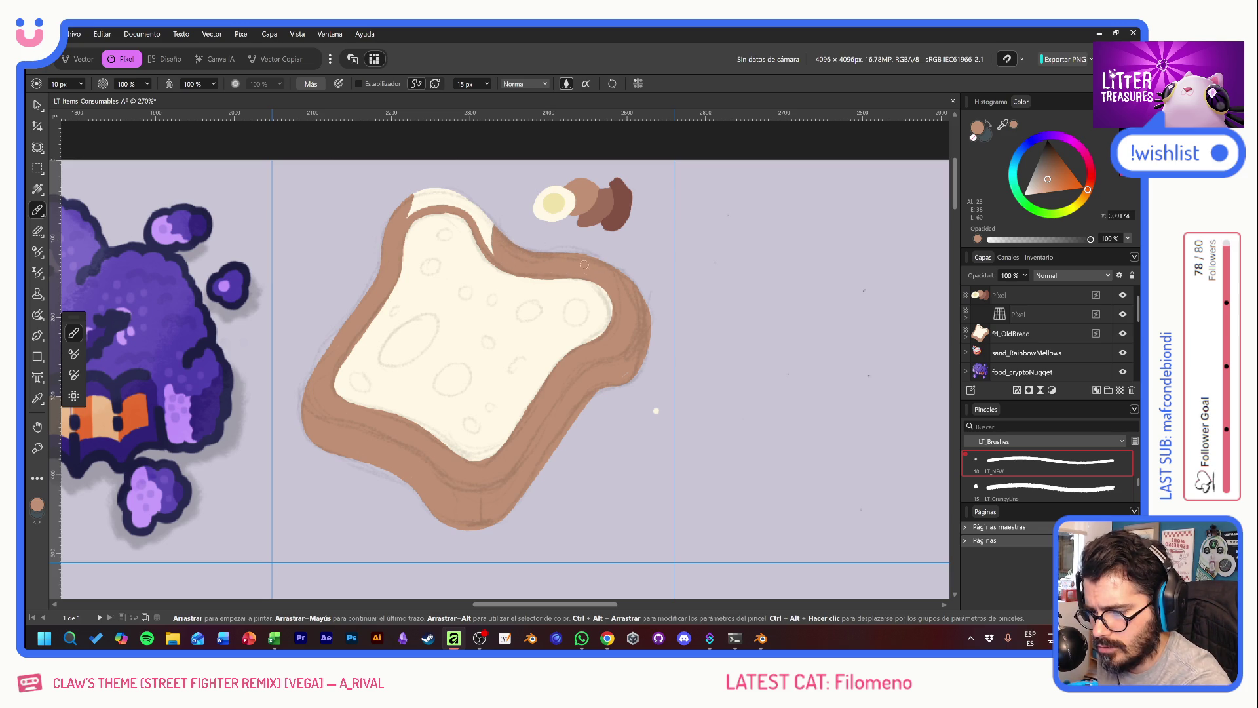
pyautogui.moveTo(480, 223); pyautogui.dragTo(455, 194)
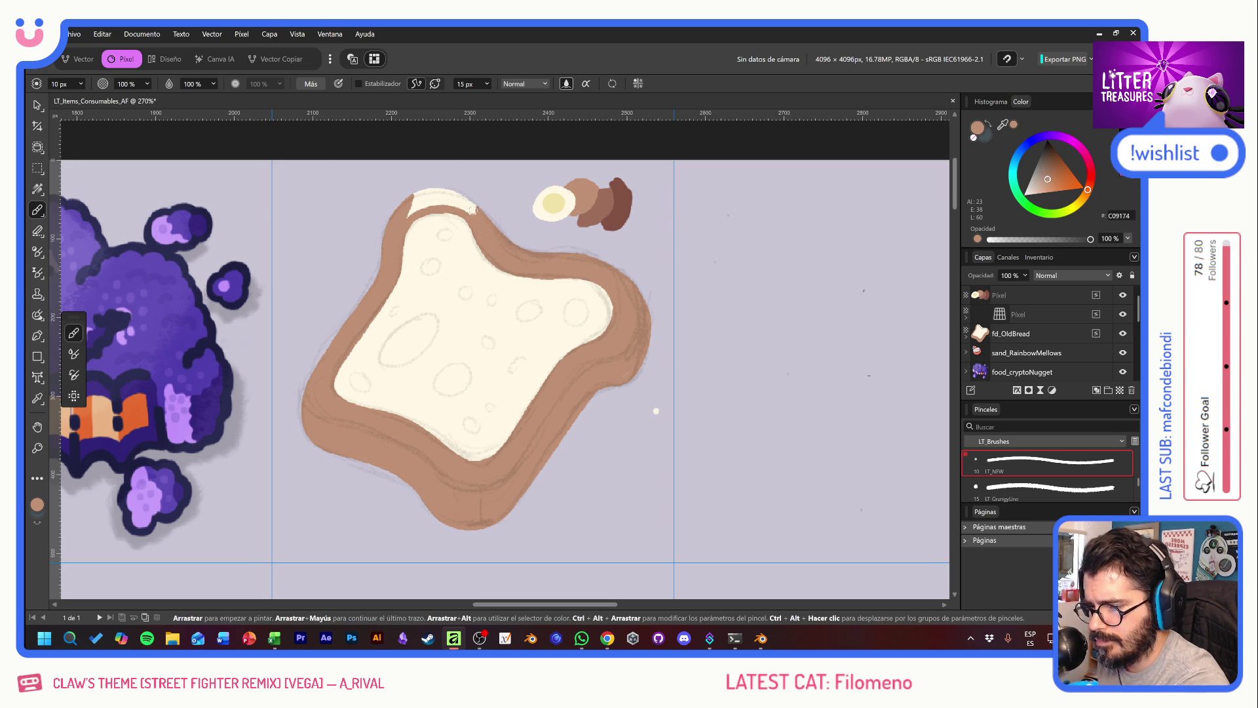
pyautogui.moveTo(462, 205); pyautogui.dragTo(409, 197)
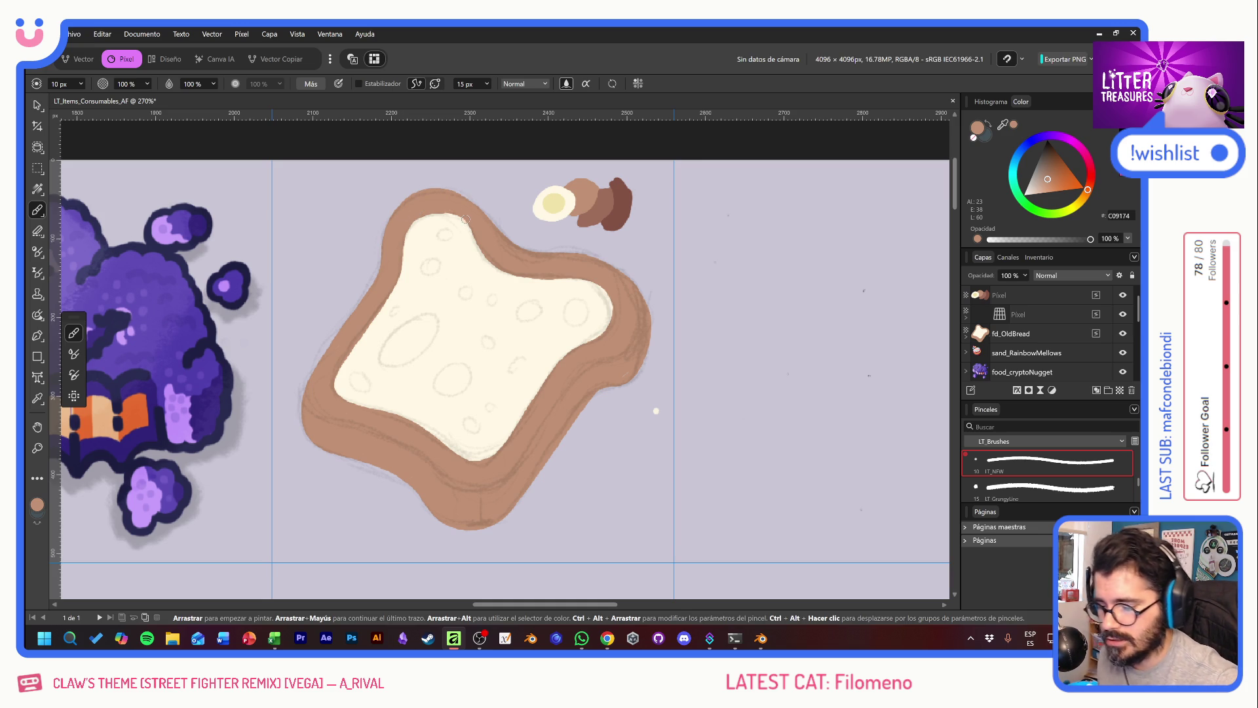
pyautogui.click(967, 336)
# Step: On a new layer, shade the crust's right and lower edges in dark brown 9E6D58
pyautogui.click(1120, 391)
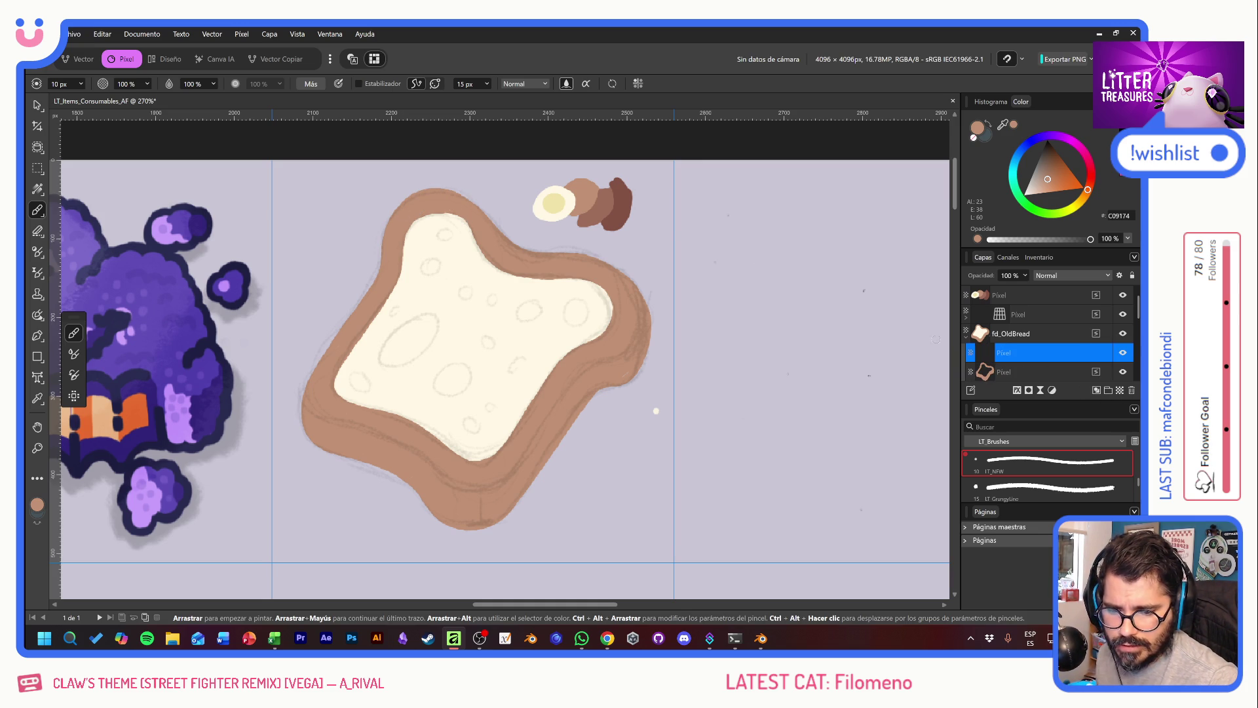
pyautogui.keyDown('alt'); pyautogui.click(604, 208); pyautogui.keyUp('alt')
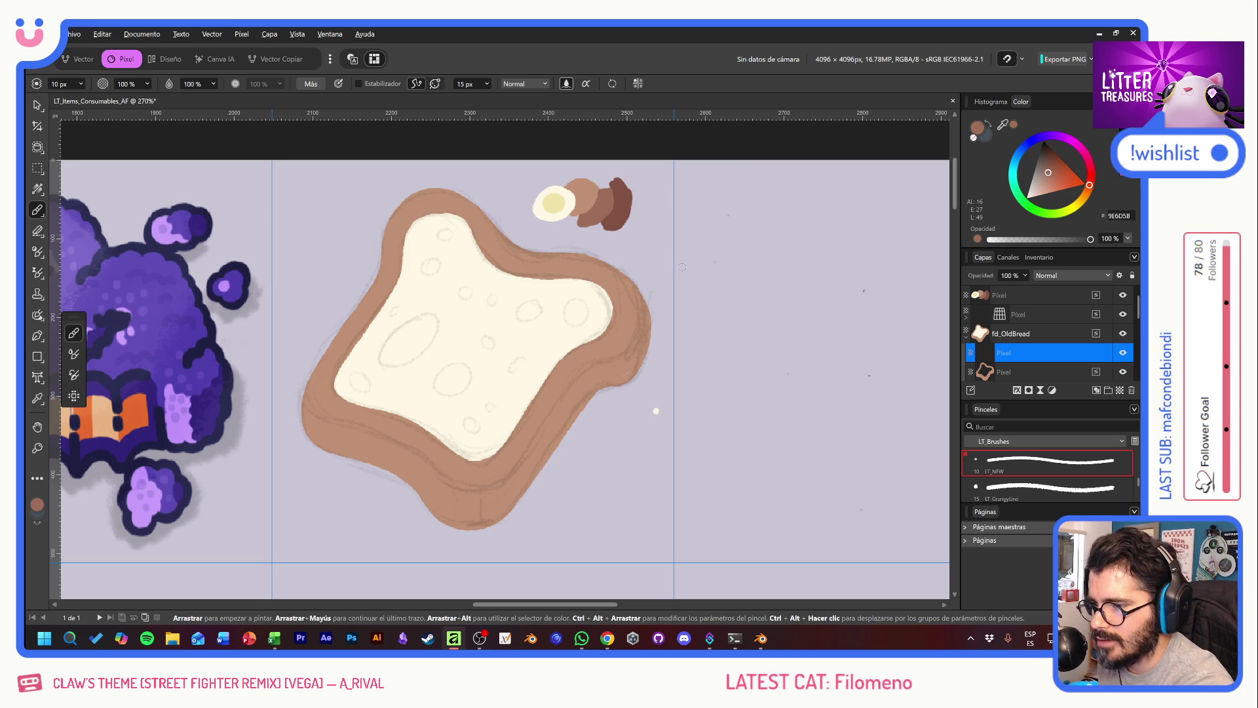
pyautogui.click(358, 84)
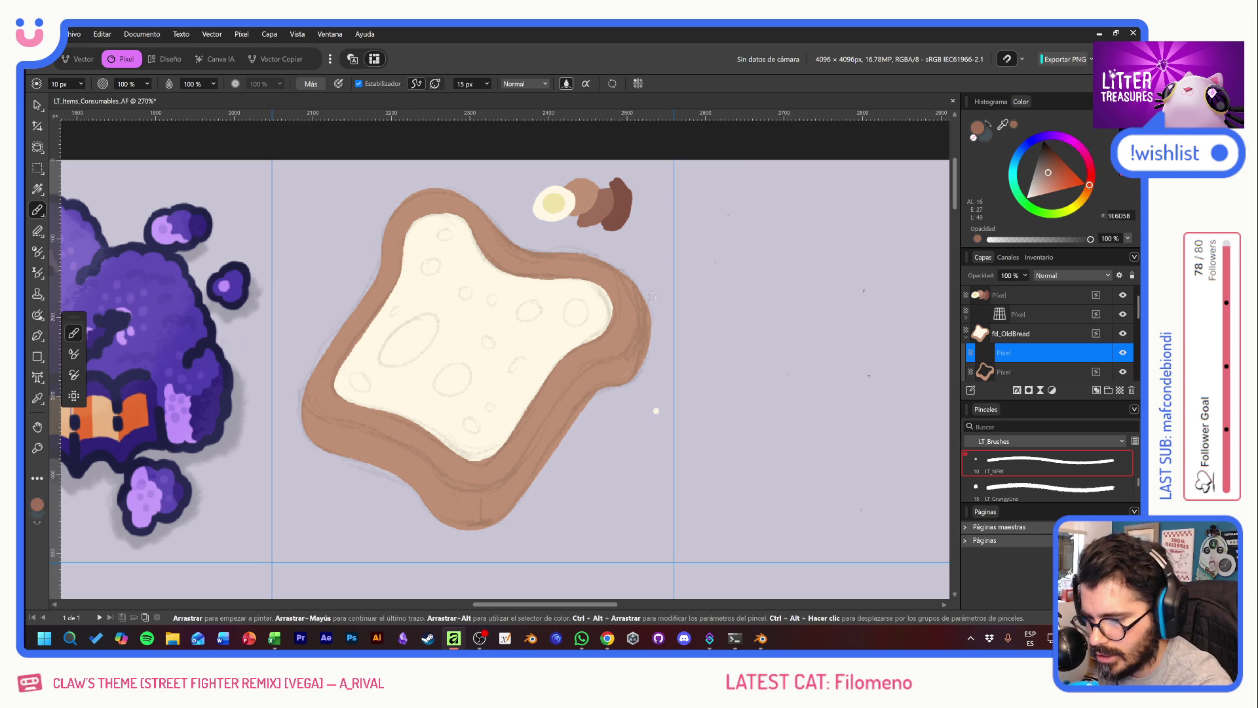
pyautogui.moveTo(641, 282)
pyautogui.mouseDown()
pyautogui.moveTo(635, 352)
pyautogui.moveTo(545, 412)
pyautogui.mouseUp()
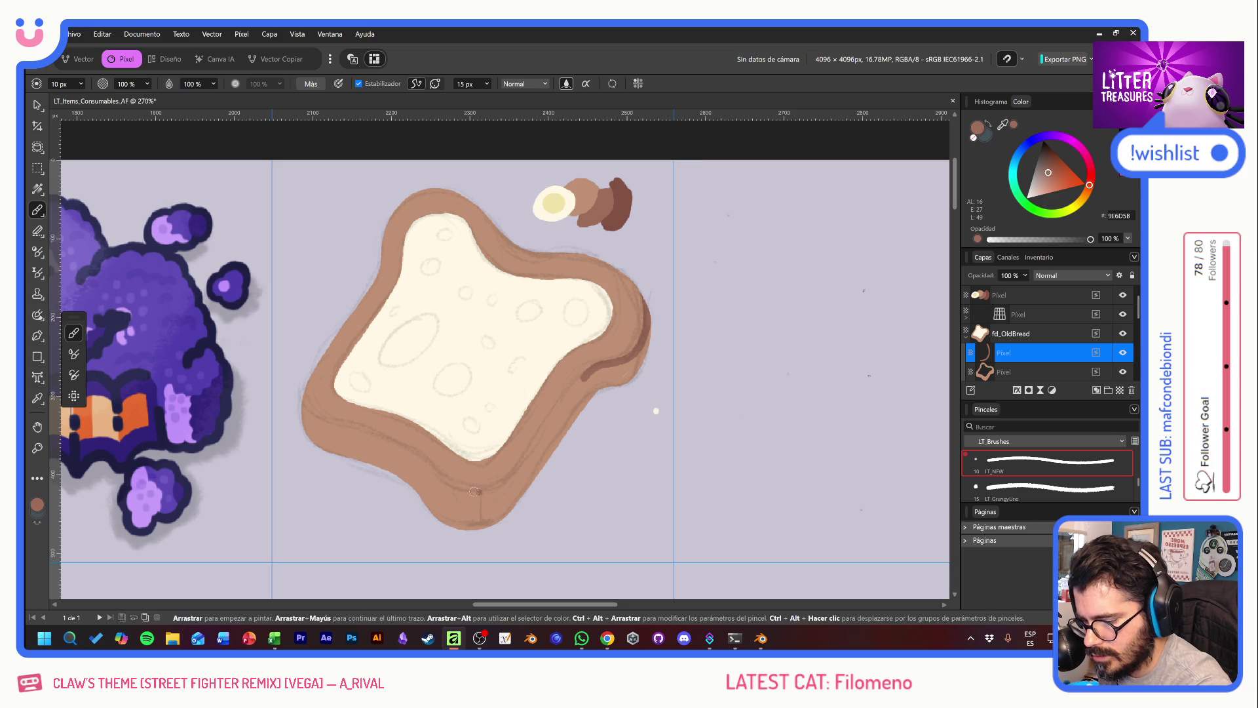
pyautogui.moveTo(473, 498); pyautogui.dragTo(586, 375)
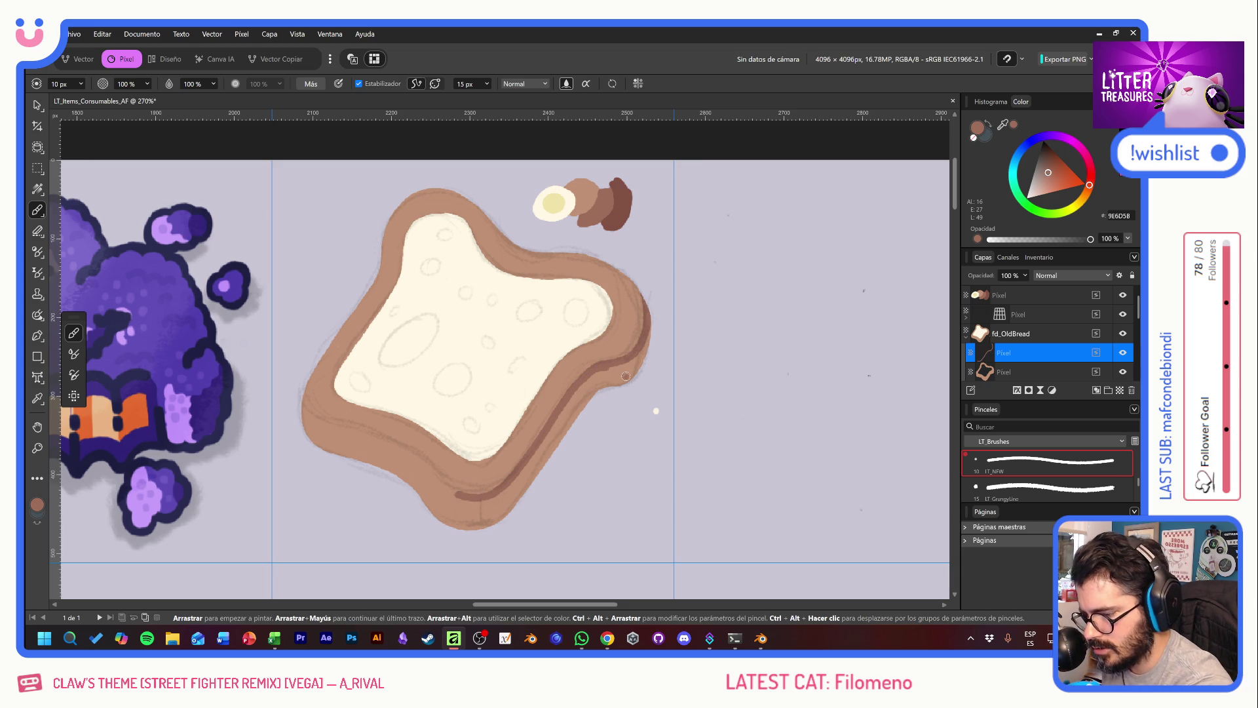
pyautogui.moveTo(304, 379); pyautogui.dragTo(477, 496)
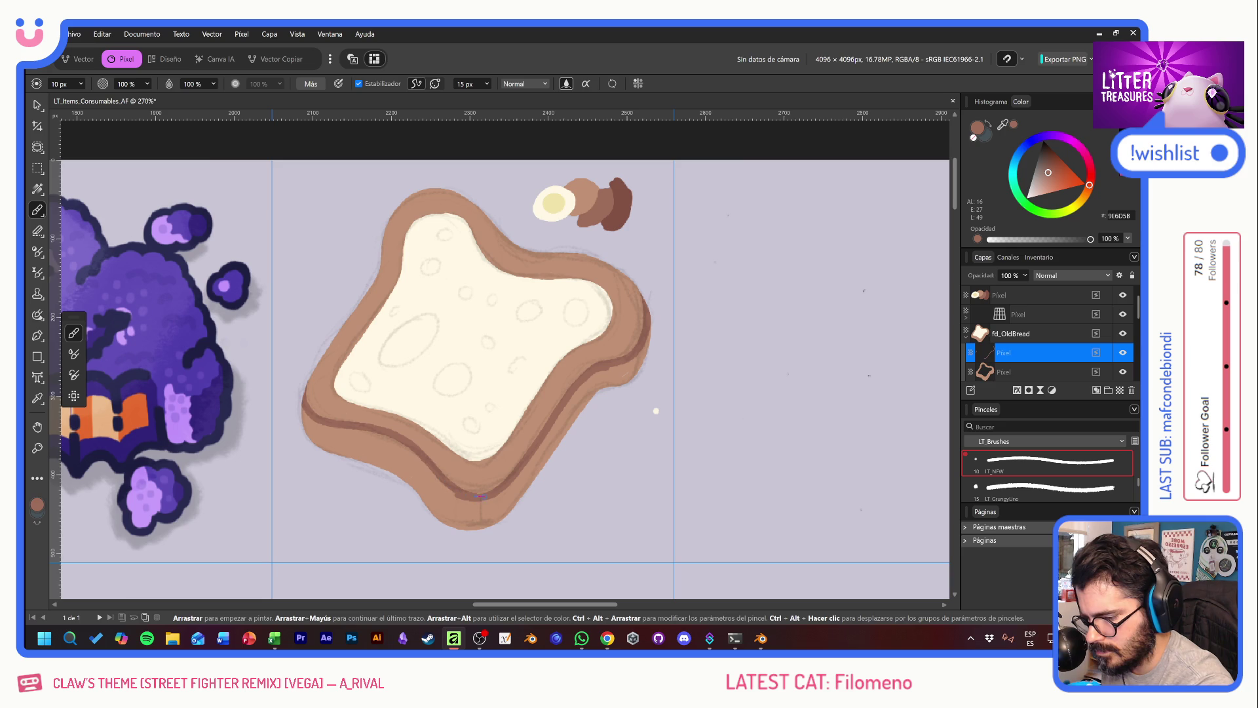
# Step: Deepen shading on the right, lower-left and left edges, then add a spots layer using pale yellow F1E3A9
pyautogui.click(359, 84)
pyautogui.moveTo(639, 353)
pyautogui.mouseDown()
pyautogui.moveTo(525, 483)
pyautogui.moveTo(457, 490)
pyautogui.moveTo(452, 511)
pyautogui.mouseUp()
pyautogui.moveTo(419, 462)
pyautogui.mouseDown()
pyautogui.moveTo(393, 443)
pyautogui.moveTo(388, 467)
pyautogui.mouseUp()
pyautogui.moveTo(309, 444)
pyautogui.mouseDown()
pyautogui.moveTo(316, 420)
pyautogui.moveTo(388, 446)
pyautogui.mouseUp()
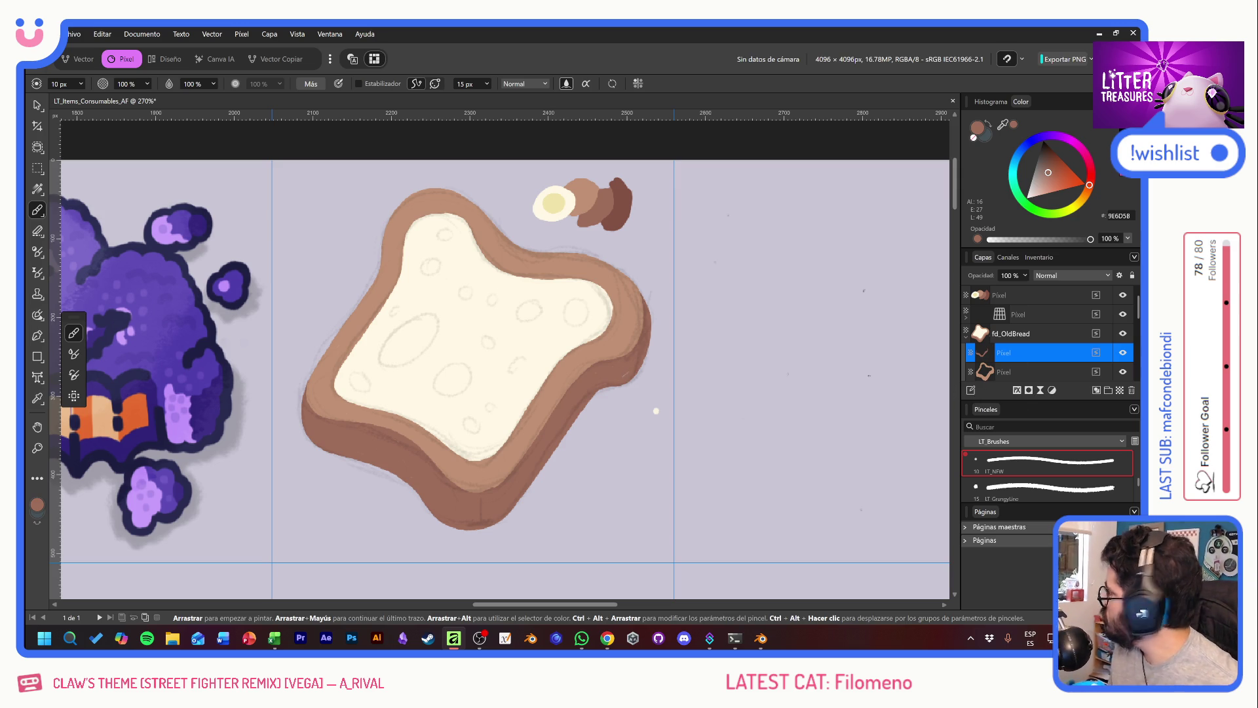
pyautogui.click(1120, 391)
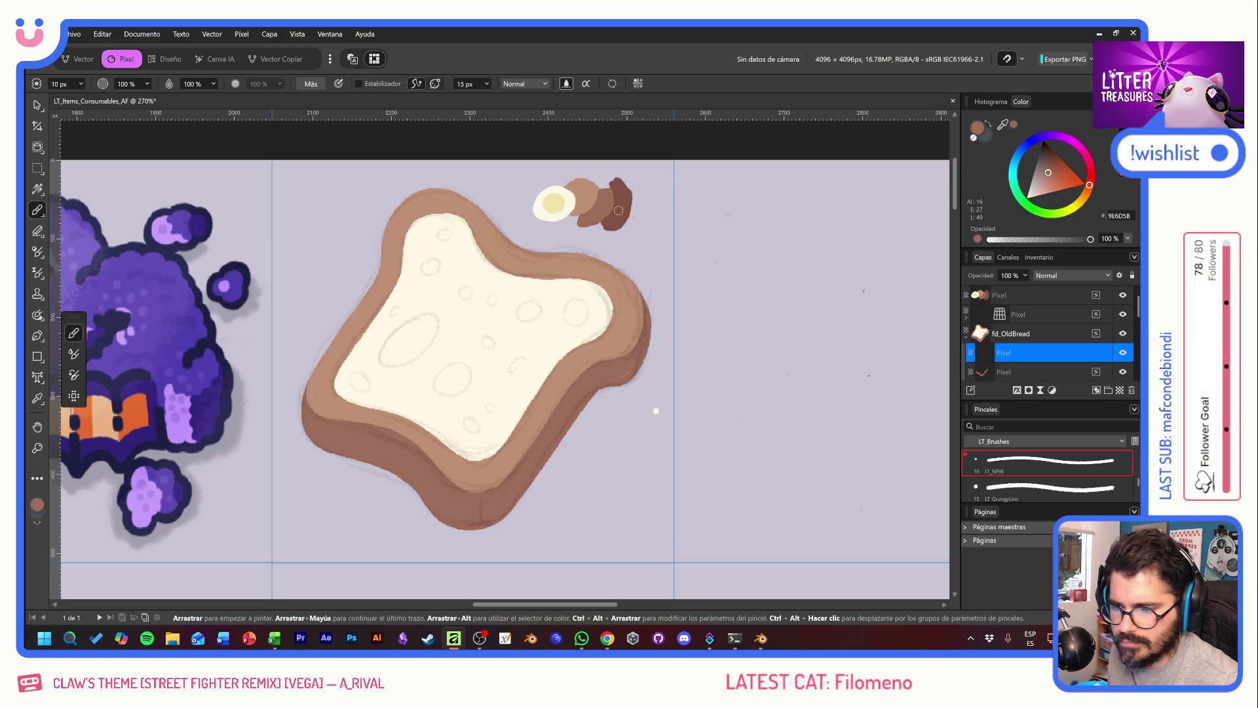
pyautogui.keyDown('alt'); pyautogui.click(556, 199); pyautogui.keyUp('alt')
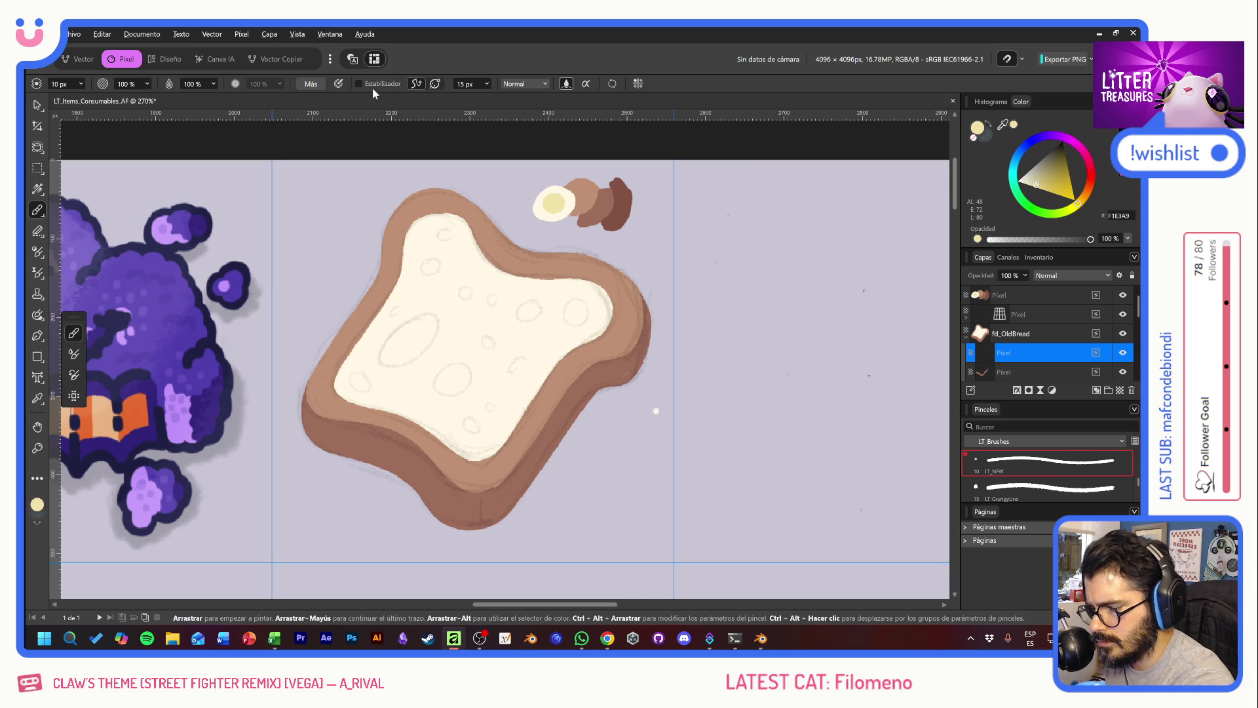
# Step: Hide the crater-circle texture and paint pale-yellow ovals on the bread's upper and lower-left face
pyautogui.moveTo(404, 320)
pyautogui.mouseDown()
pyautogui.moveTo(427, 316)
pyautogui.moveTo(408, 319)
pyautogui.mouseUp()
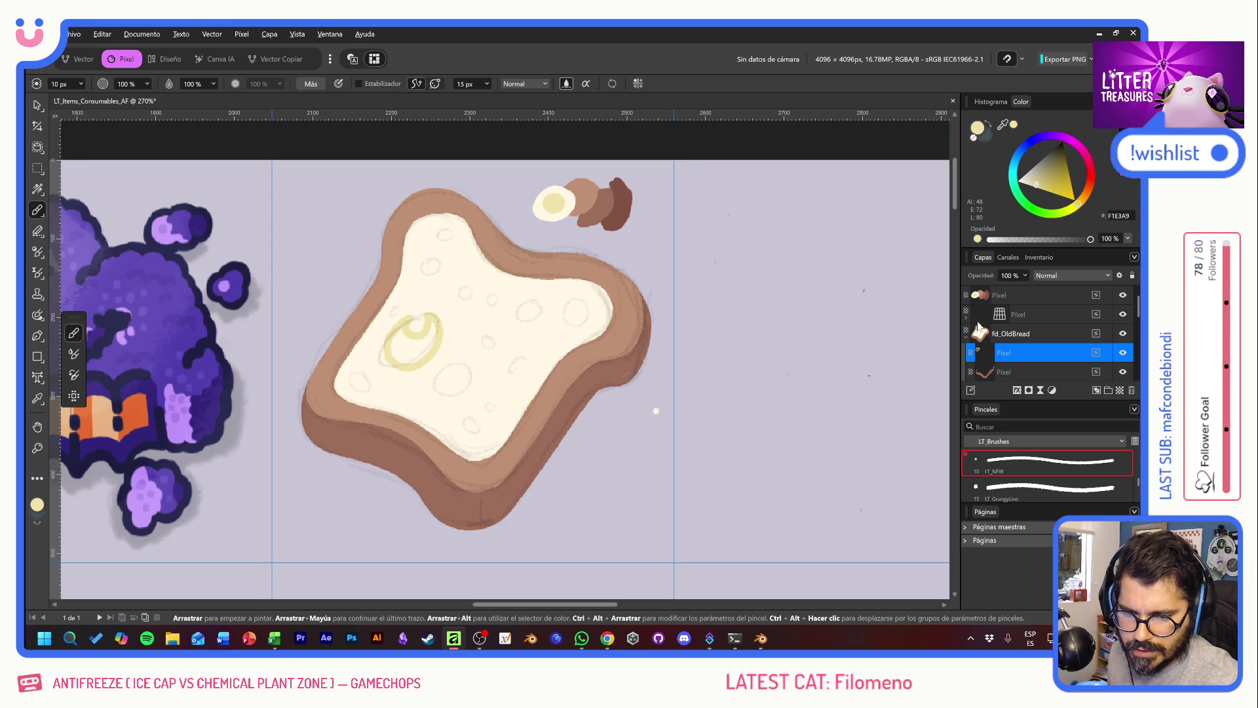
pyautogui.click(1123, 315)
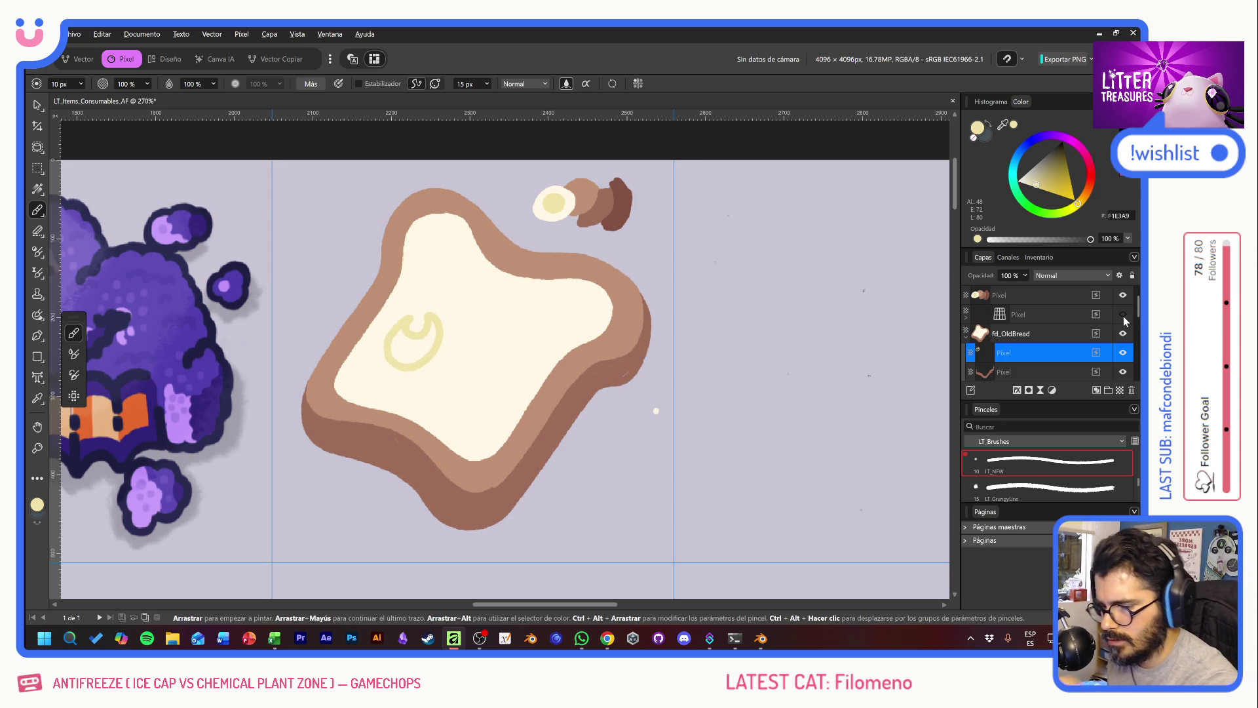
pyautogui.moveTo(399, 336)
pyautogui.mouseDown()
pyautogui.moveTo(397, 355)
pyautogui.moveTo(434, 325)
pyautogui.mouseUp()
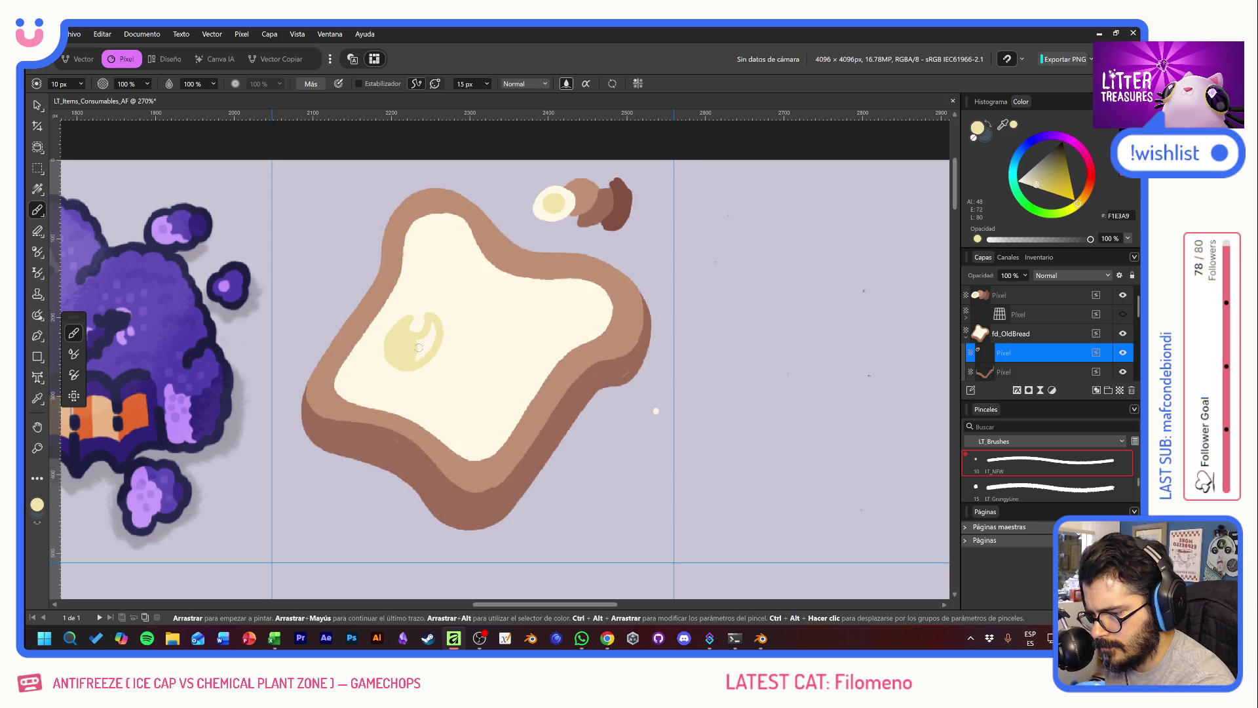
pyautogui.click(430, 294)
pyautogui.moveTo(450, 253); pyautogui.dragTo(459, 278)
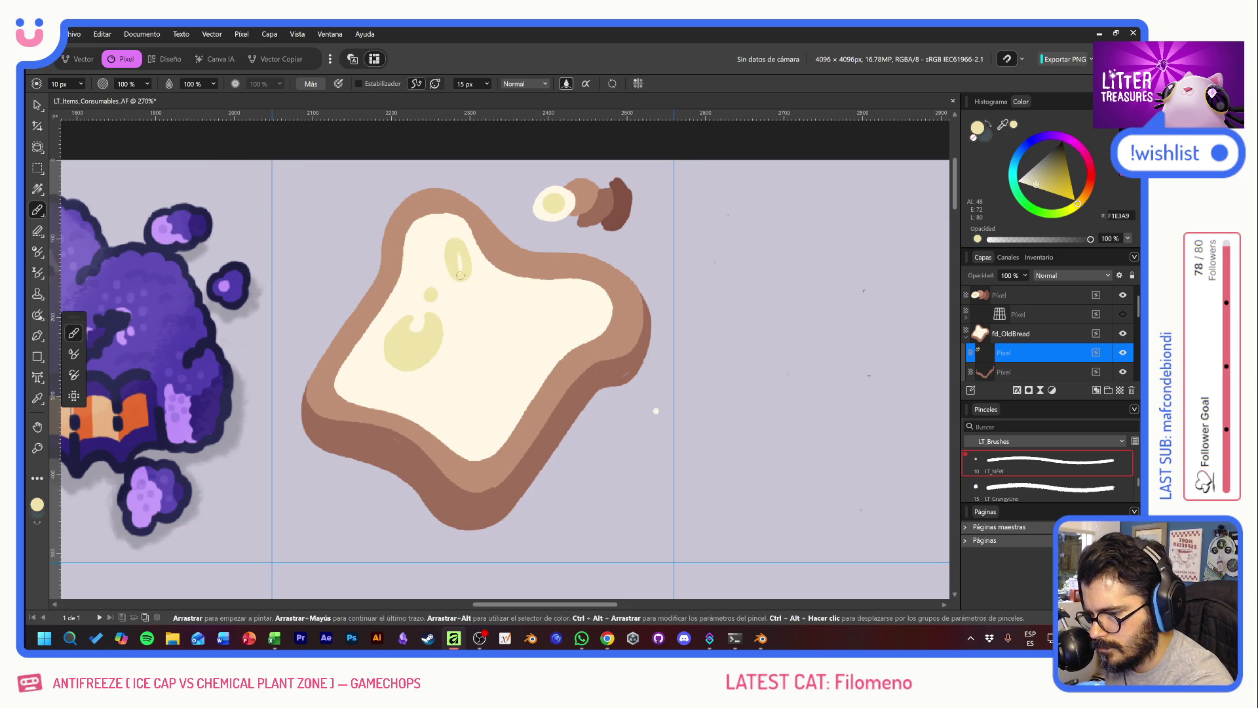
pyautogui.moveTo(419, 259); pyautogui.dragTo(427, 258)
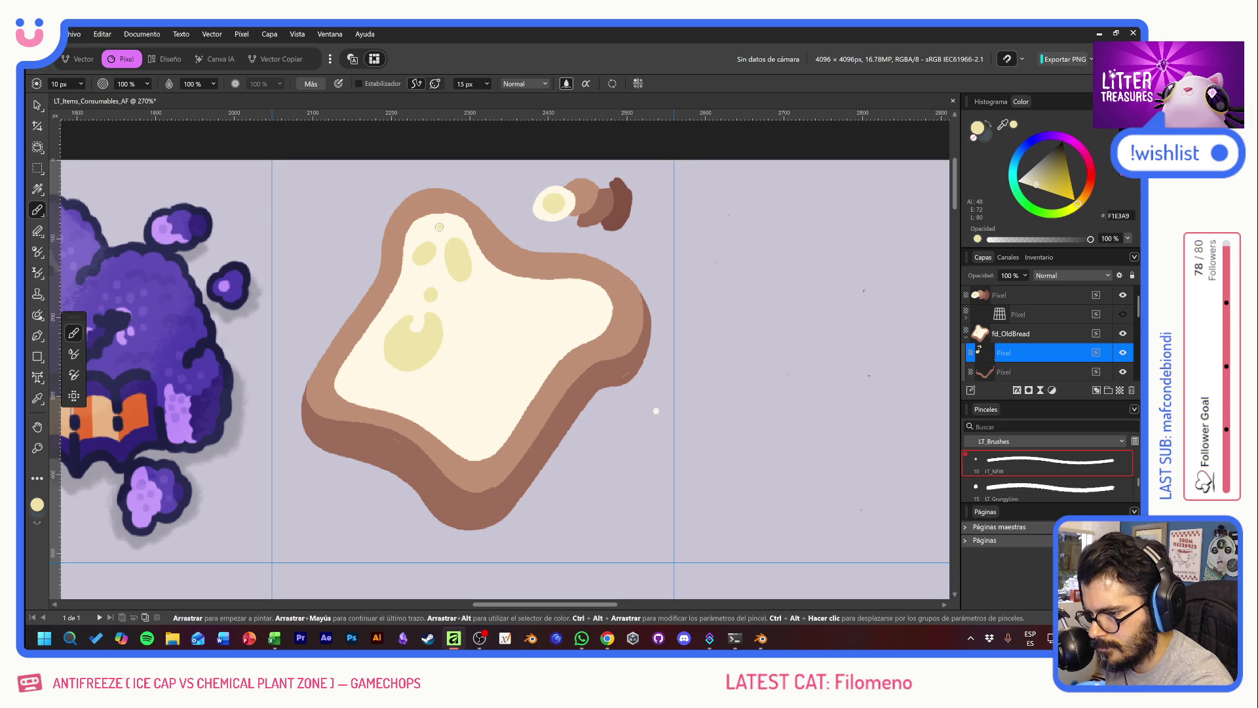
pyautogui.moveTo(449, 393); pyautogui.dragTo(456, 423)
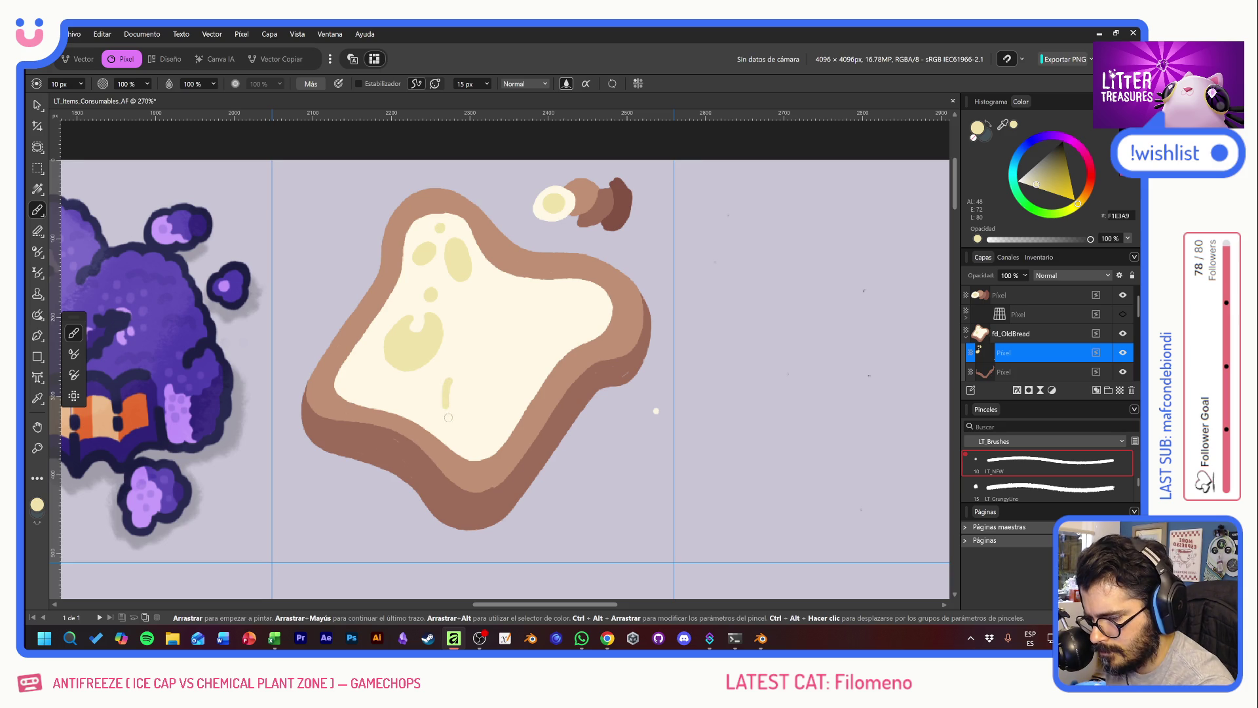
pyautogui.moveTo(454, 380)
pyautogui.mouseDown()
pyautogui.moveTo(460, 396)
pyautogui.moveTo(411, 400)
pyautogui.moveTo(364, 359)
pyautogui.mouseUp()
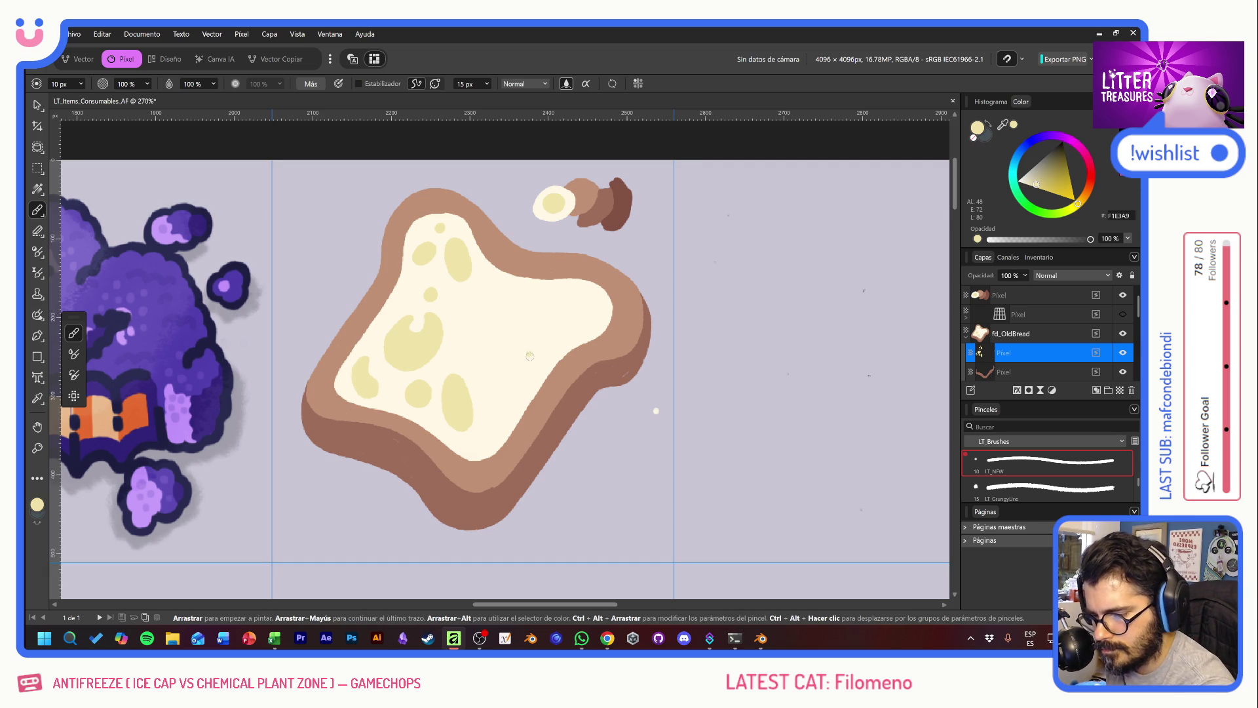
# Step: Add more yellow spots, a U-shape, blob and ring, across the bread's centre and right
pyautogui.moveTo(516, 355); pyautogui.dragTo(526, 361)
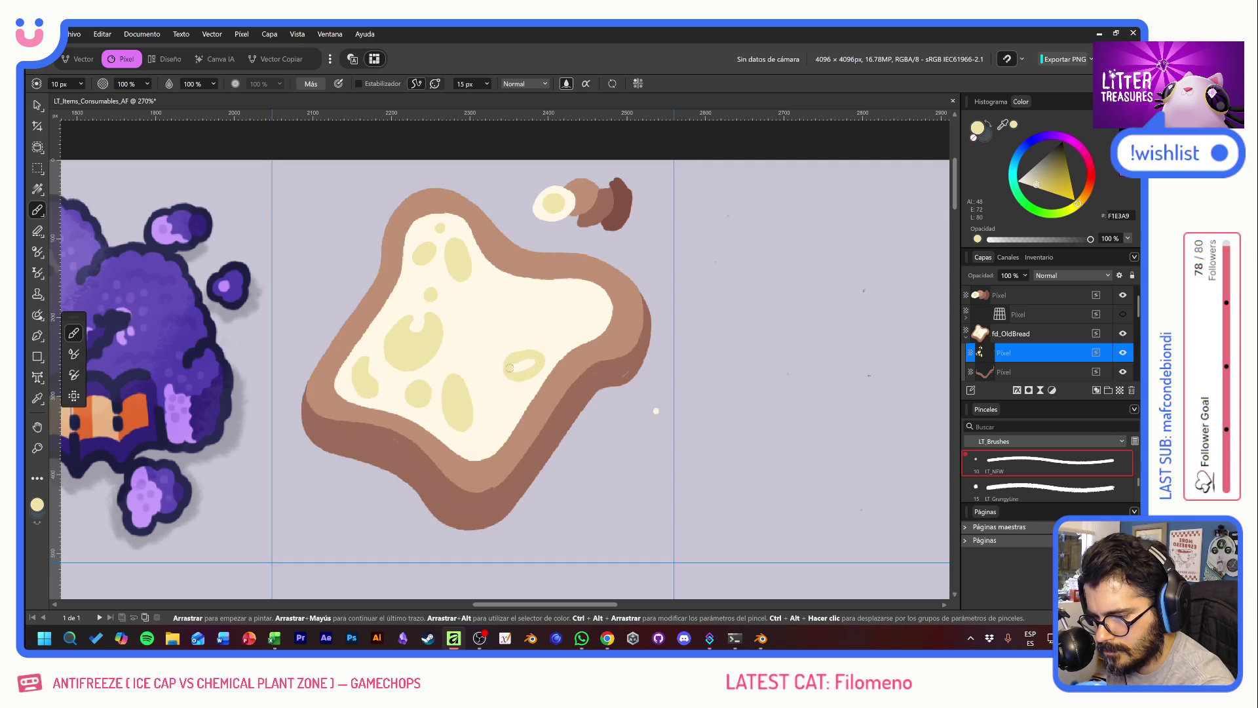
pyautogui.moveTo(497, 401); pyautogui.dragTo(495, 404)
pyautogui.moveTo(471, 308)
pyautogui.mouseDown()
pyautogui.moveTo(499, 316)
pyautogui.moveTo(489, 313)
pyautogui.mouseUp()
pyautogui.moveTo(480, 367); pyautogui.dragTo(486, 365)
pyautogui.moveTo(556, 309)
pyautogui.mouseDown()
pyautogui.moveTo(569, 304)
pyautogui.moveTo(534, 293)
pyautogui.mouseUp()
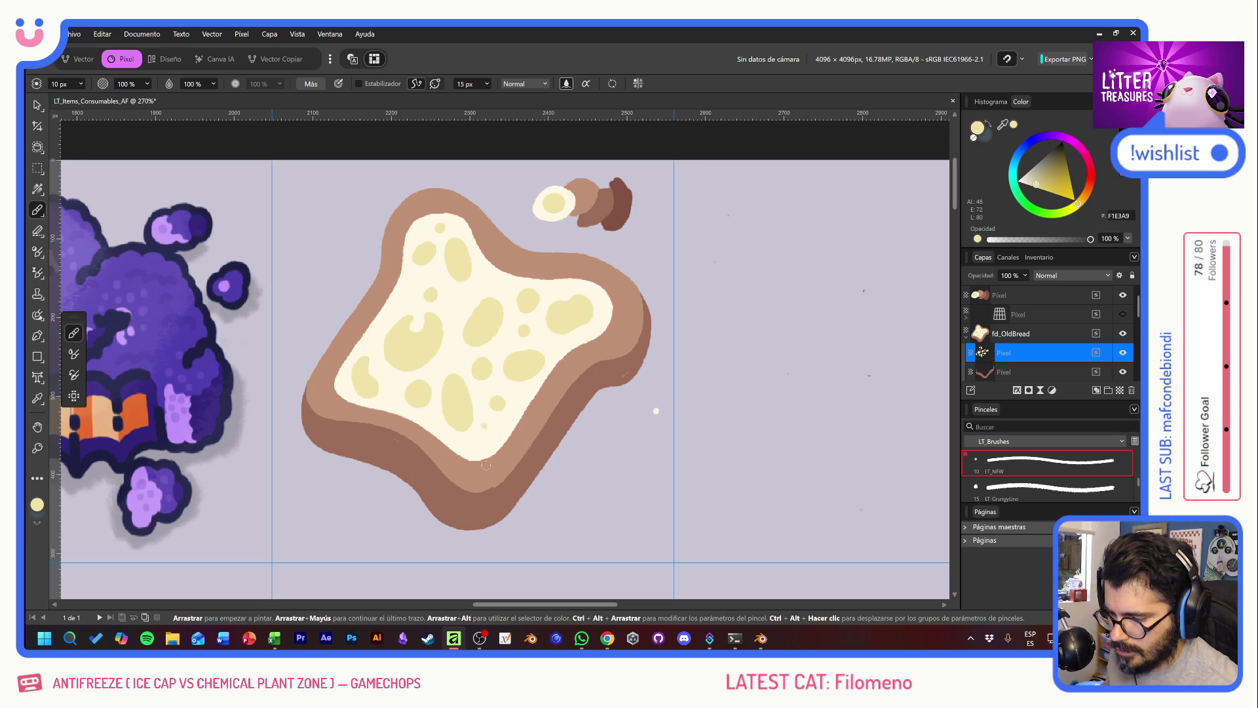
pyautogui.moveTo(379, 427); pyautogui.dragTo(721, 434)
pyautogui.moveTo(359, 414)
pyautogui.mouseDown()
pyautogui.moveTo(713, 413)
pyautogui.moveTo(256, 398)
pyautogui.mouseUp()
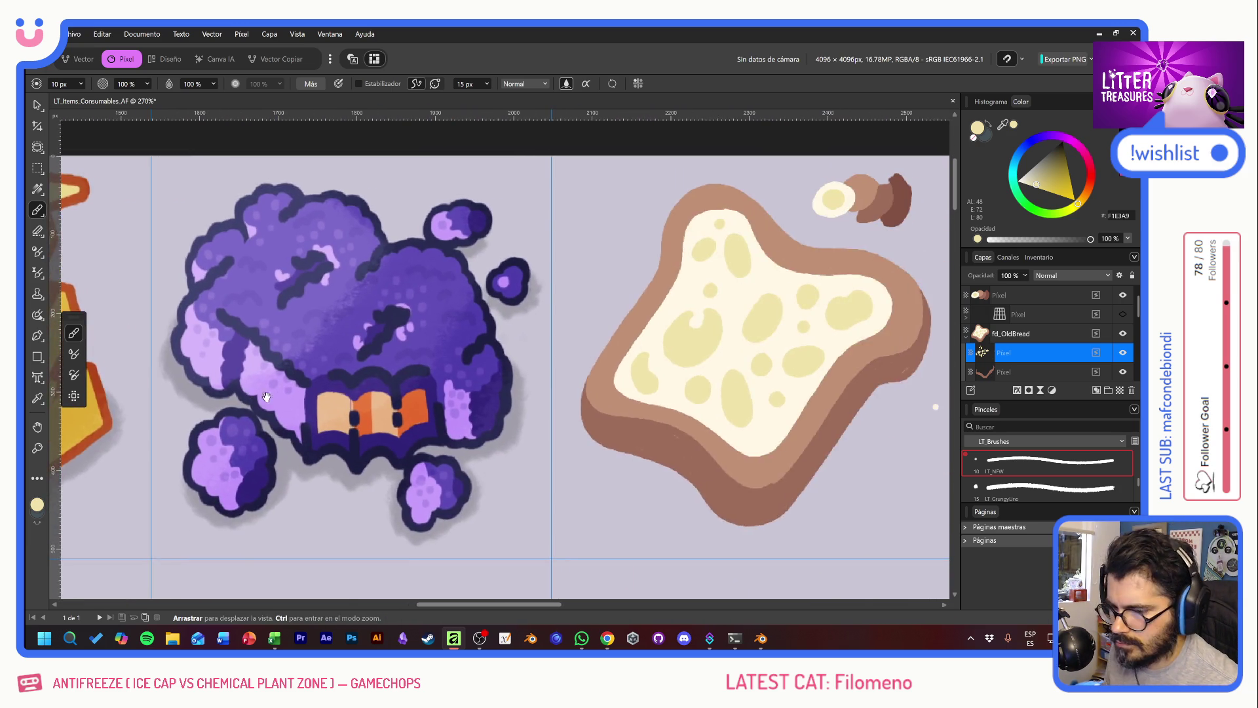
pyautogui.moveTo(529, 403); pyautogui.dragTo(265, 399)
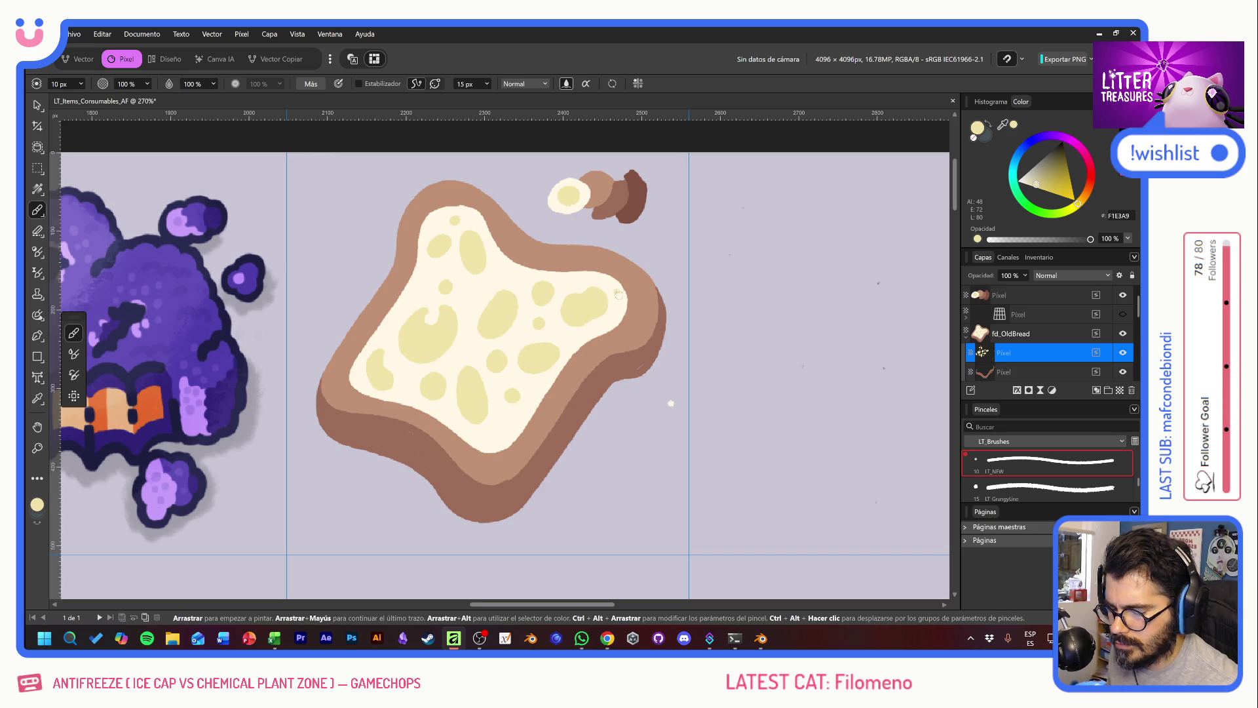
# Step: Sample the crust's light brown and dot six crumb specks across the toast's cream face
pyautogui.keyDown('alt'); pyautogui.click(607, 179); pyautogui.keyUp('alt')
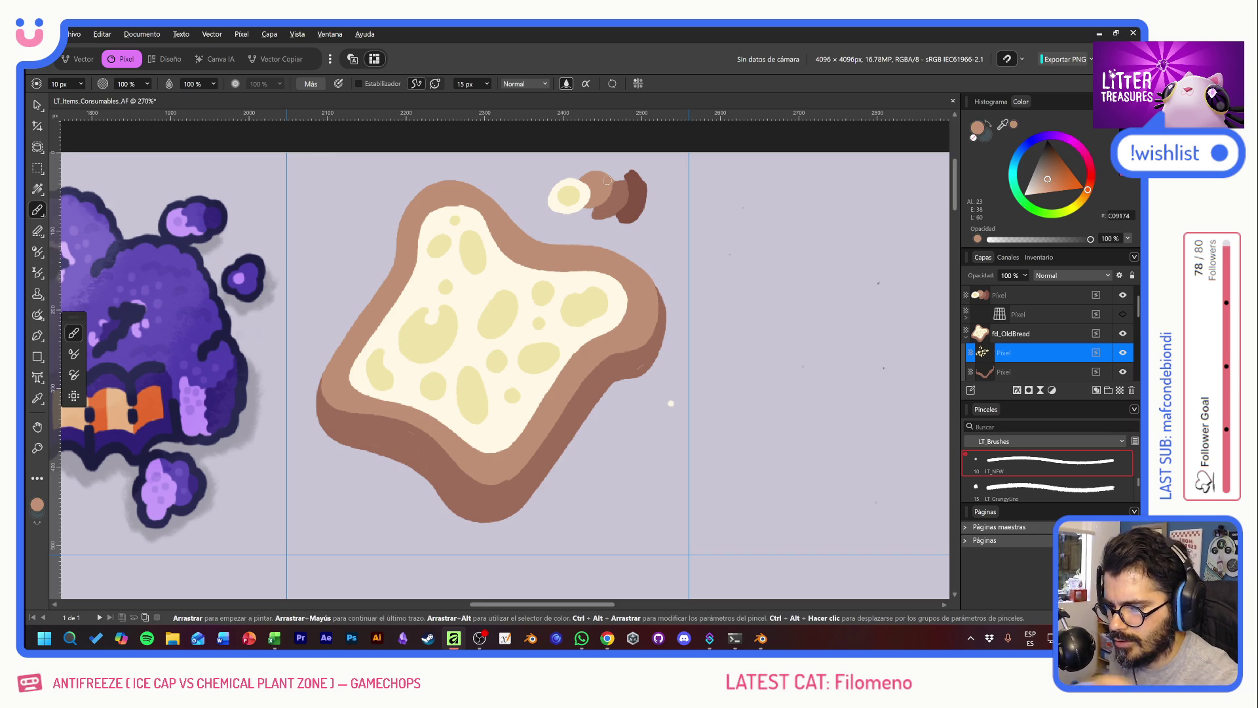
pyautogui.click(572, 279)
pyautogui.click(616, 291)
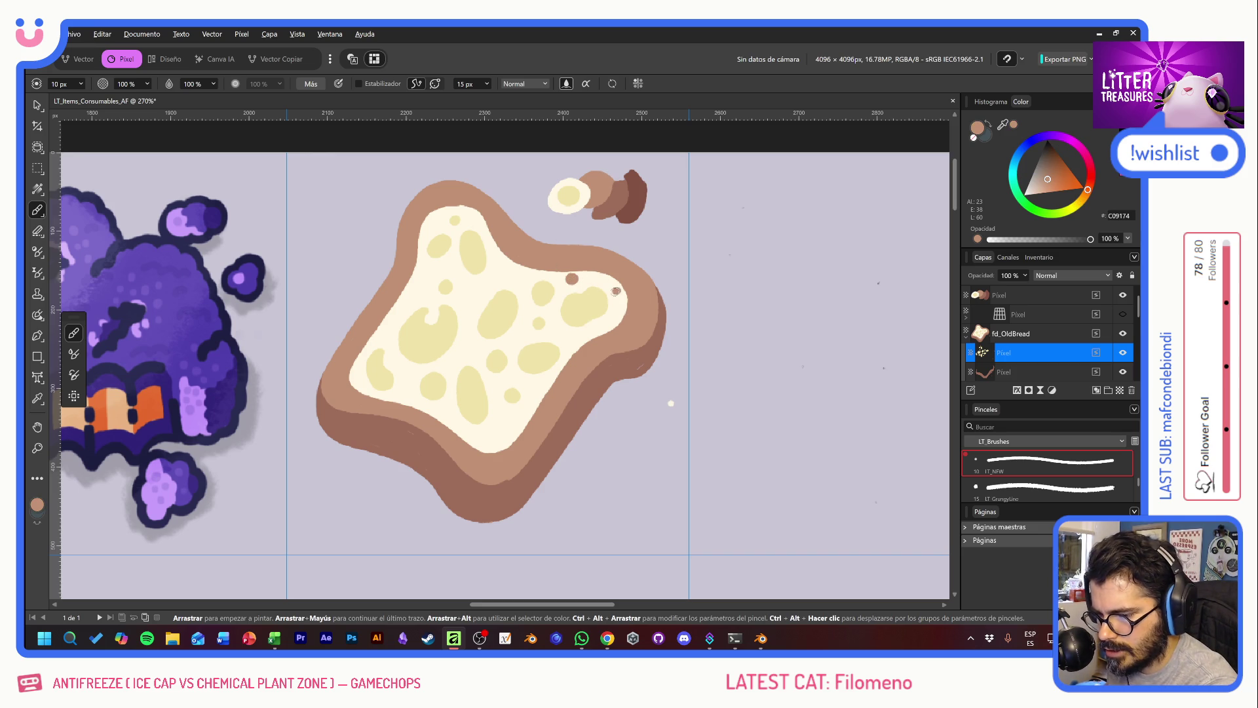
pyautogui.click(479, 287)
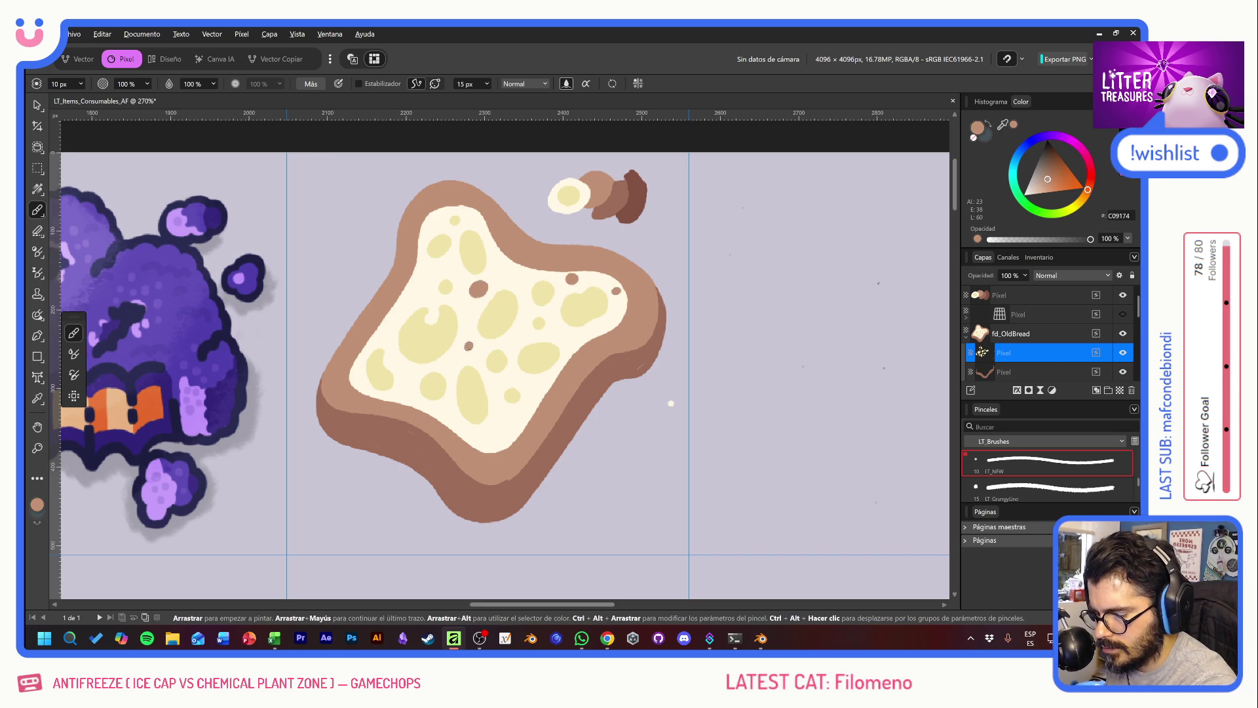
pyautogui.click(428, 281)
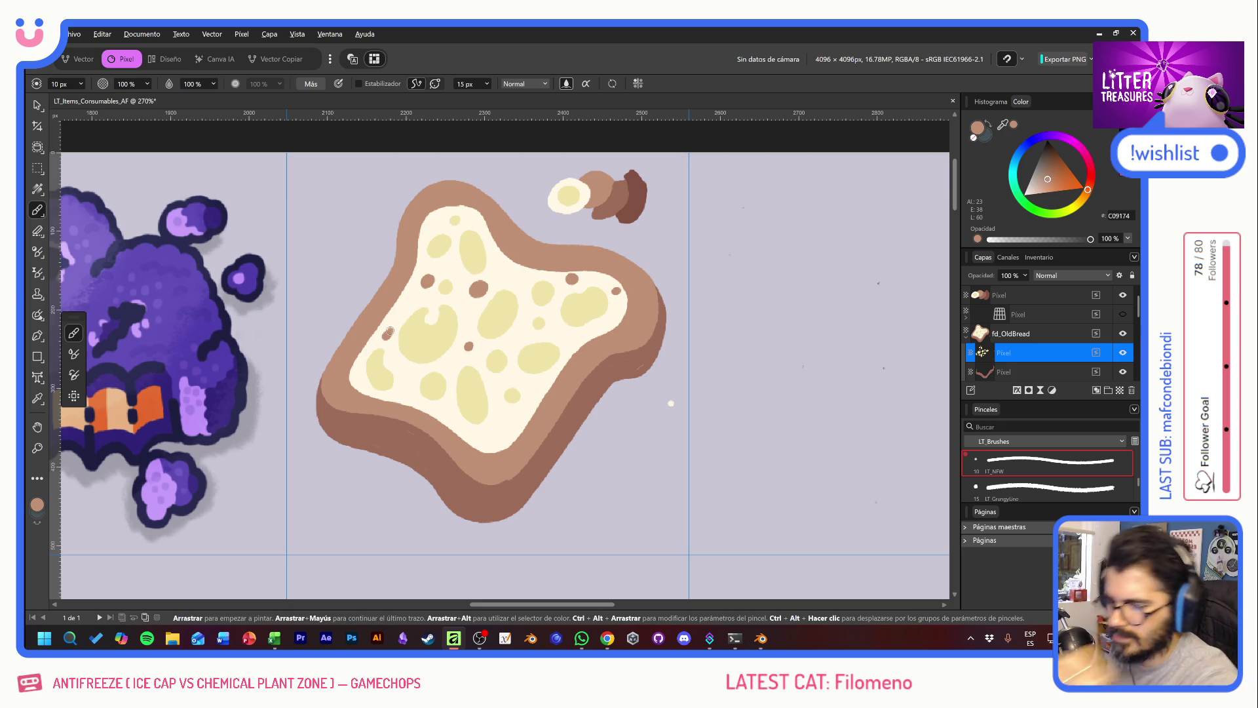
pyautogui.click(502, 427)
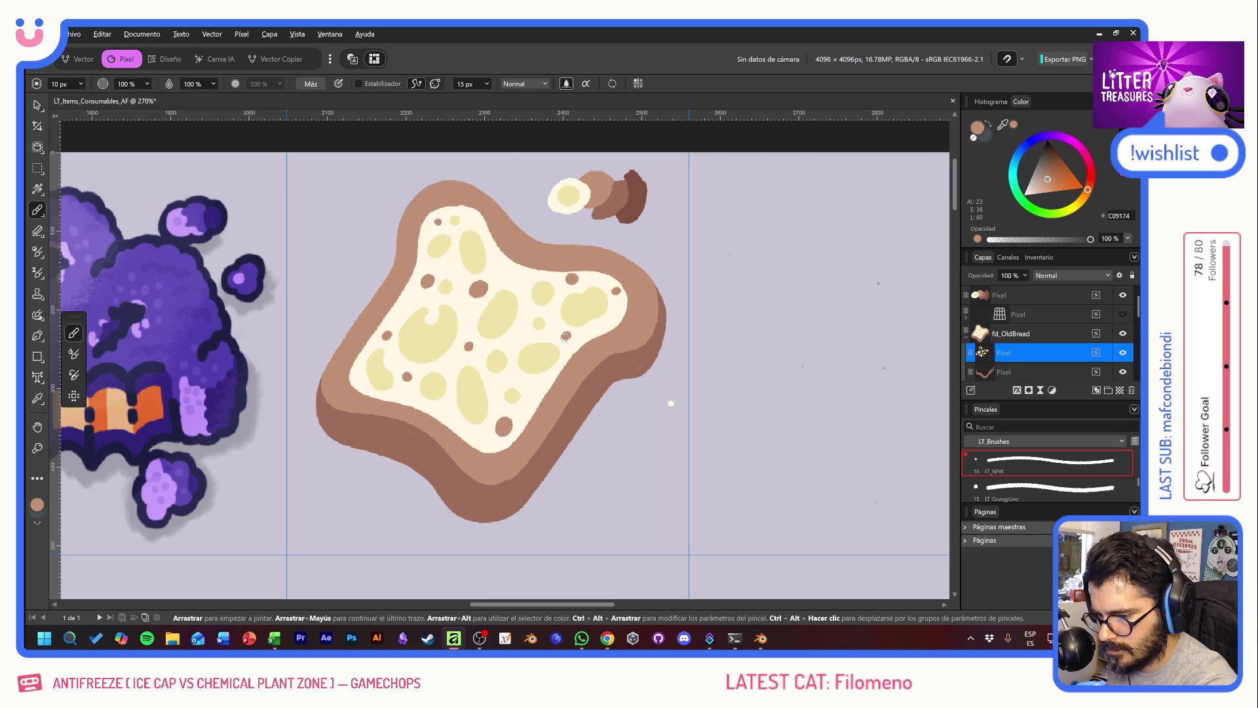
pyautogui.click(590, 294)
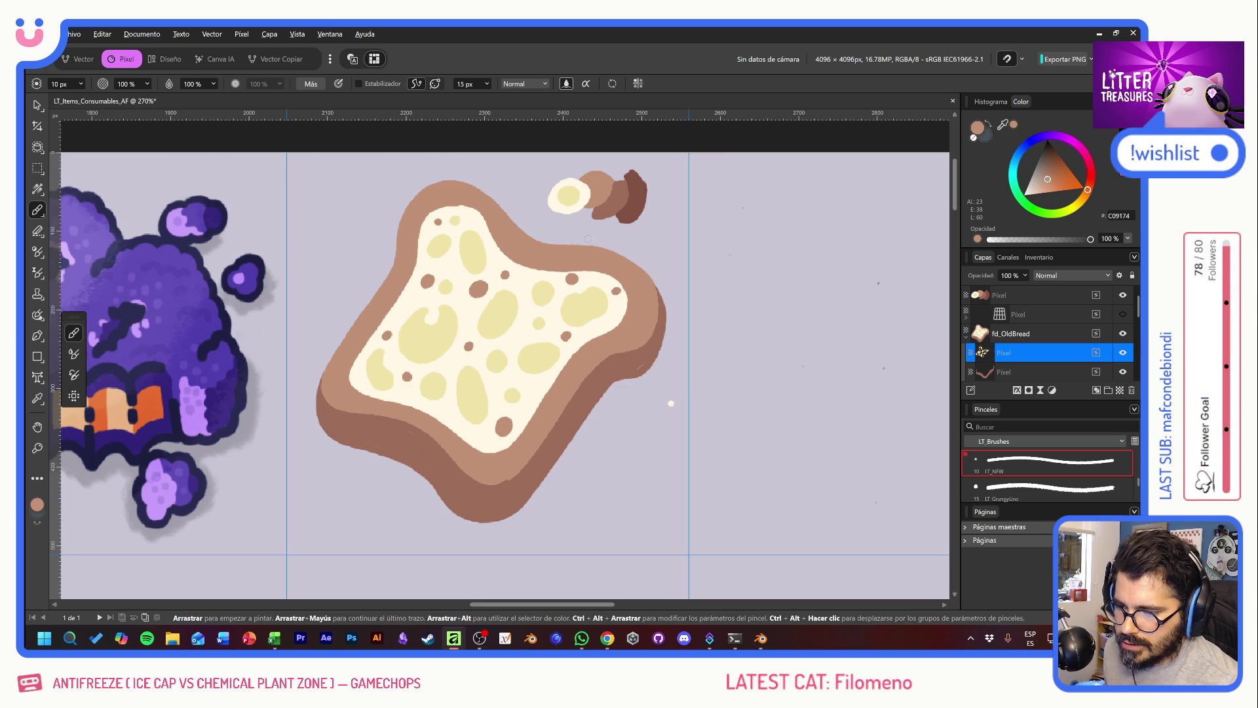
pyautogui.keyDown('alt'); pyautogui.click(634, 199); pyautogui.keyUp('alt')
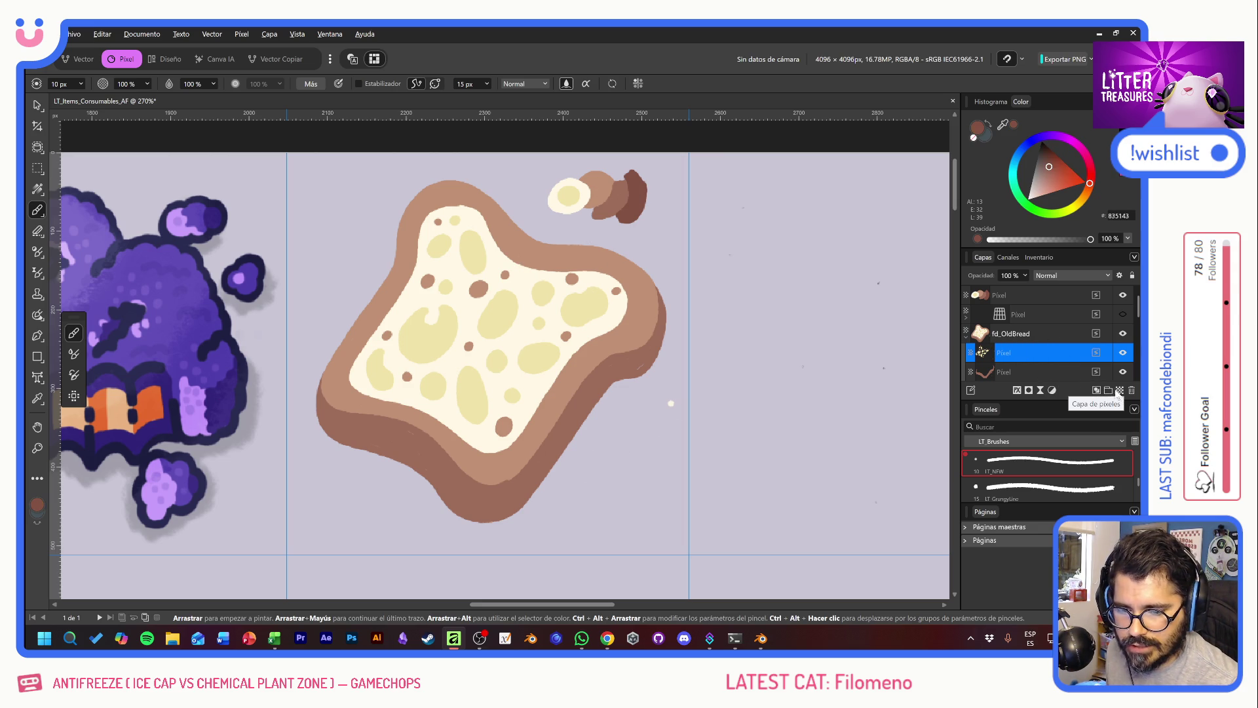
# Step: Add a pixel layer below fd_OldBread and name it bordext
pyautogui.click(966, 337)
pyautogui.click(1038, 334)
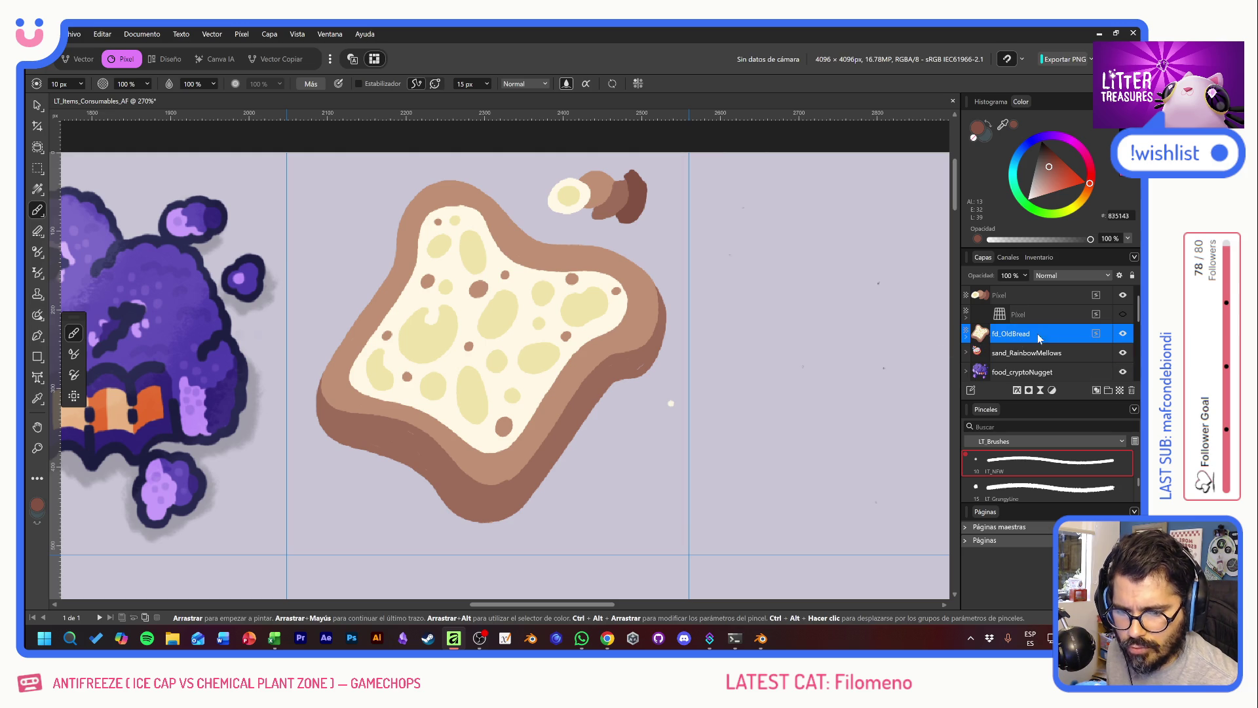
pyautogui.click(1120, 390)
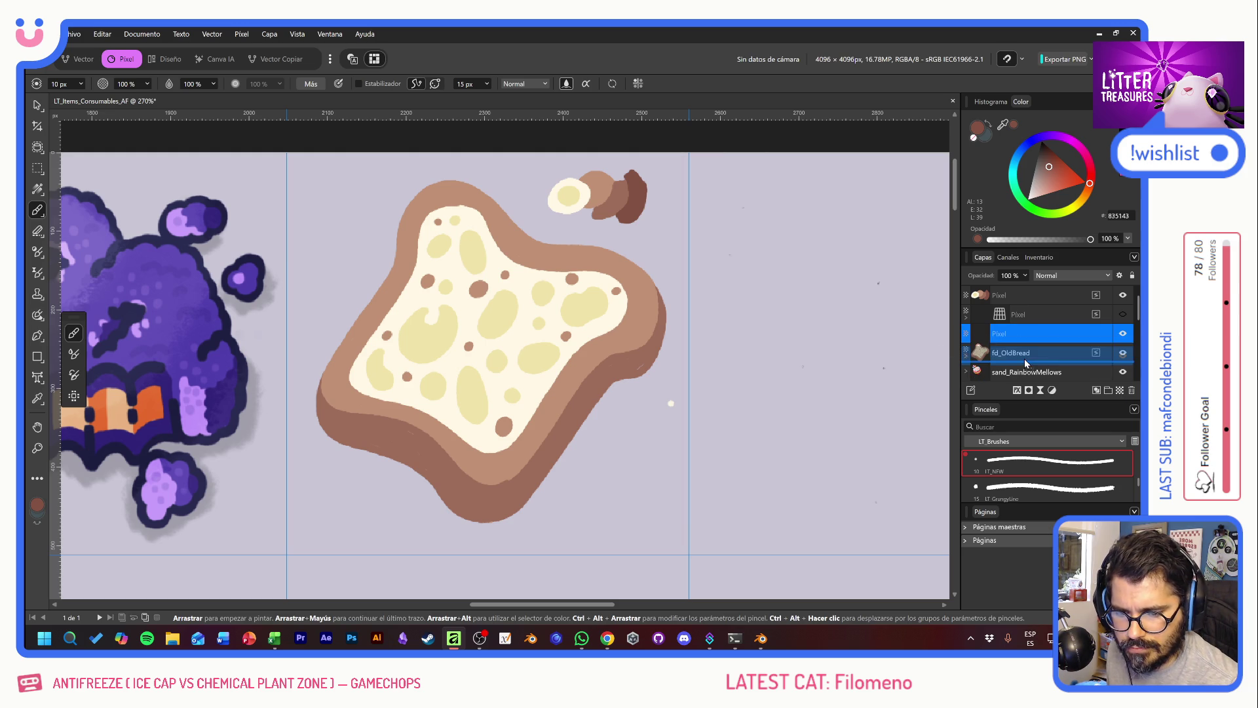
pyautogui.doubleClick(1005, 353)
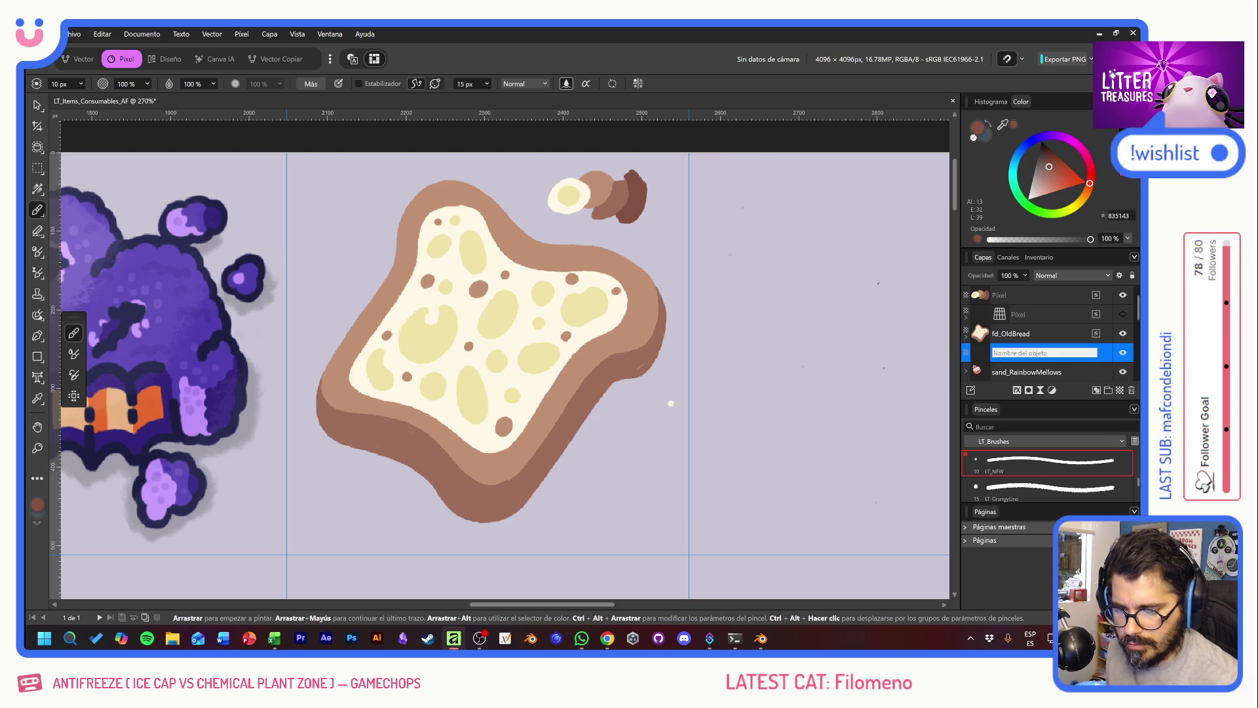
pyautogui.write('bordex')
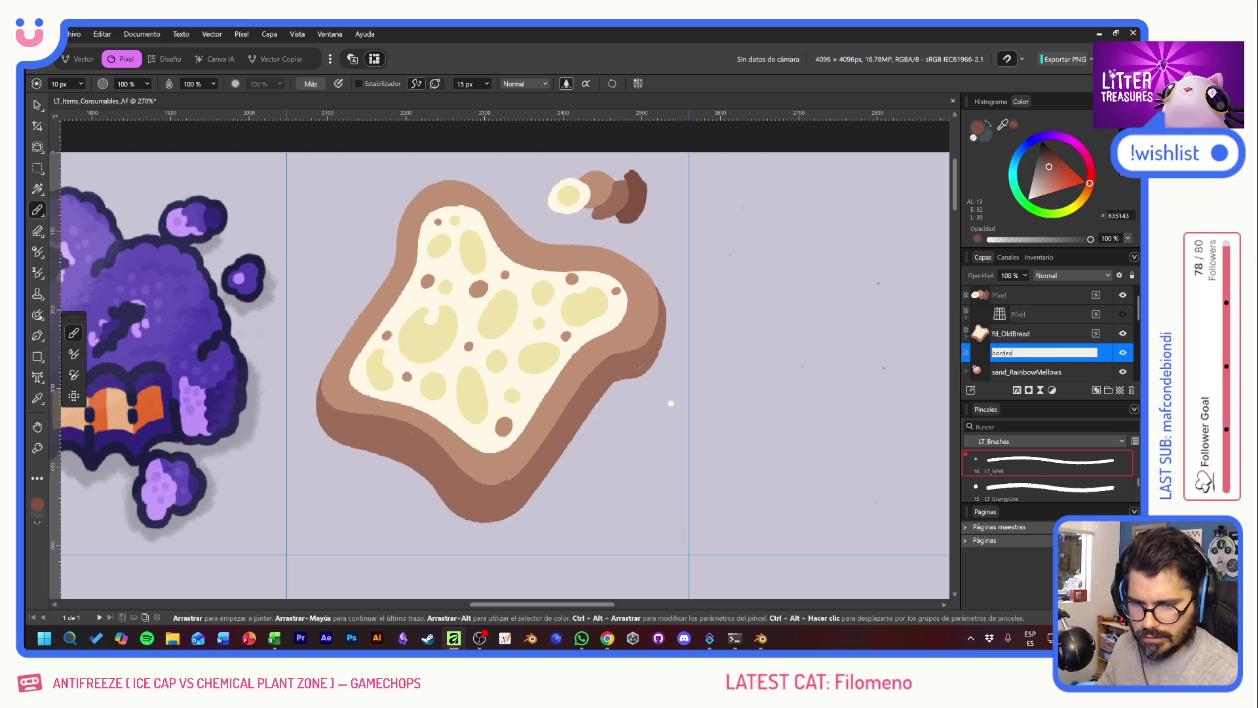
pyautogui.write('t')
pyautogui.press('Return')
# Step: Set the brush width to 15 px and try dark outline strokes, undoing them
pyautogui.click(52, 85)
pyautogui.write('15')
pyautogui.press('Return')
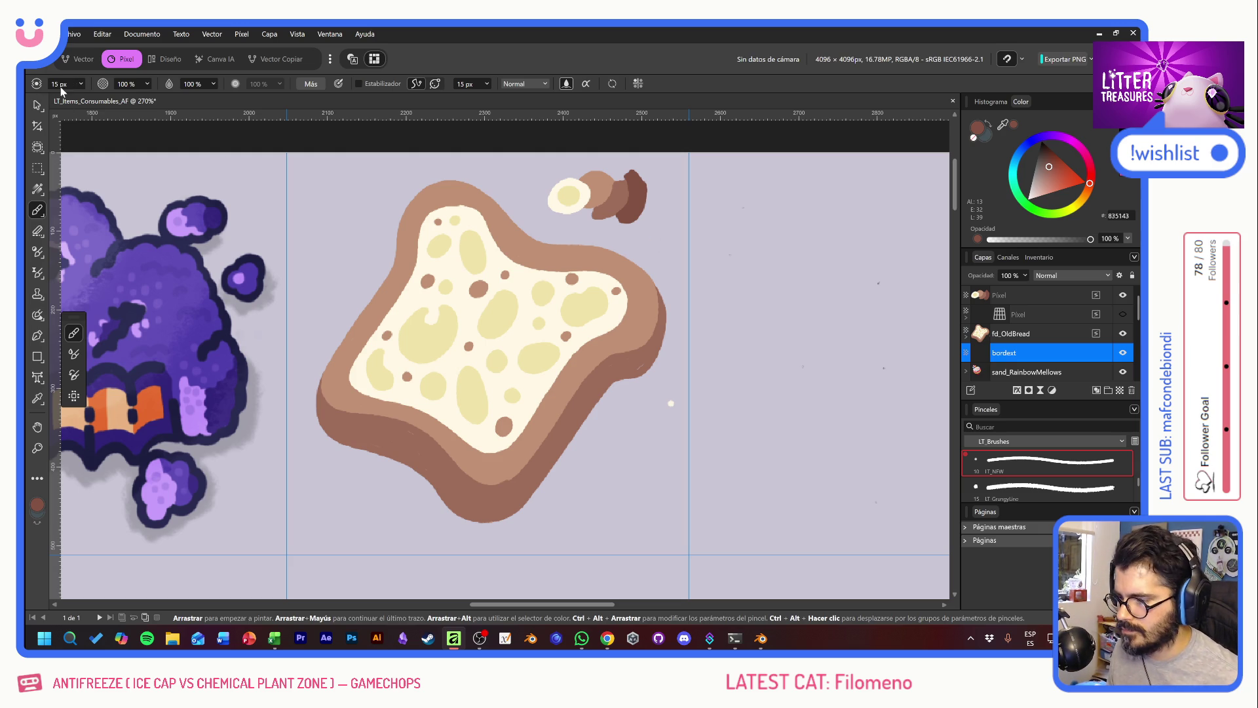
pyautogui.moveTo(577, 236); pyautogui.dragTo(616, 553)
pyautogui.hotkey('ctrl', 'z')
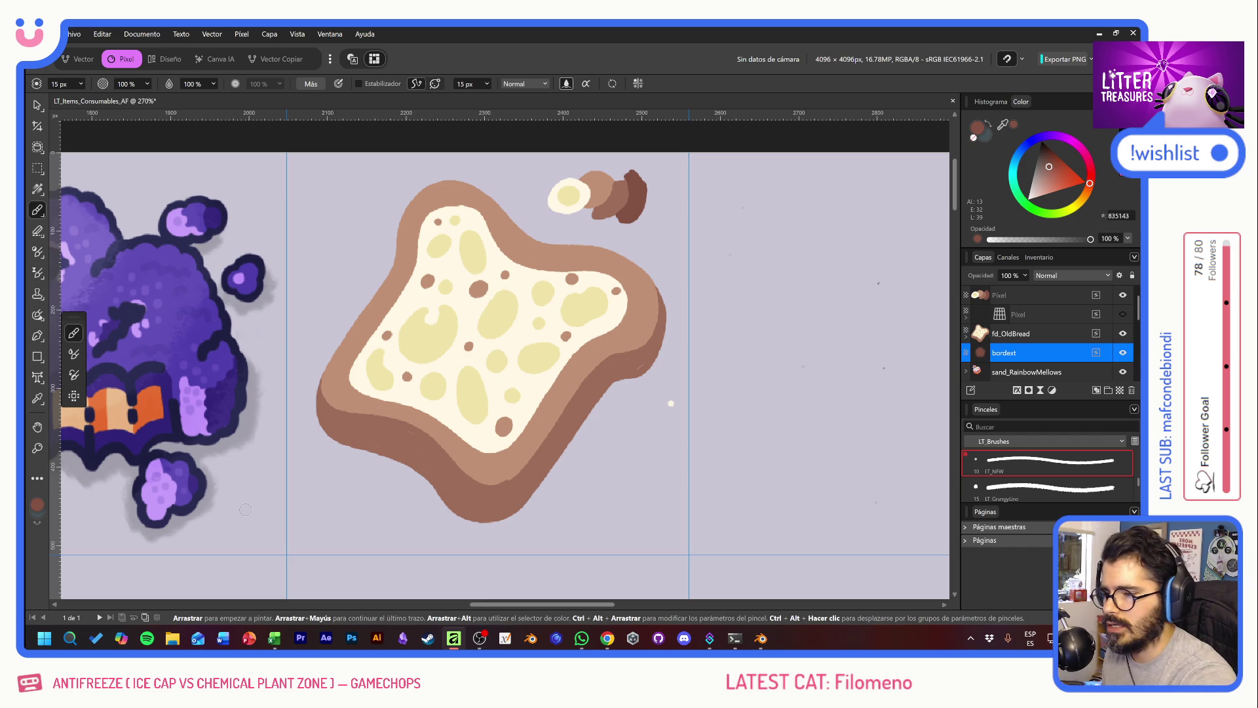
pyautogui.moveTo(409, 193); pyautogui.dragTo(416, 187)
pyautogui.hotkey('ctrl', 'z')
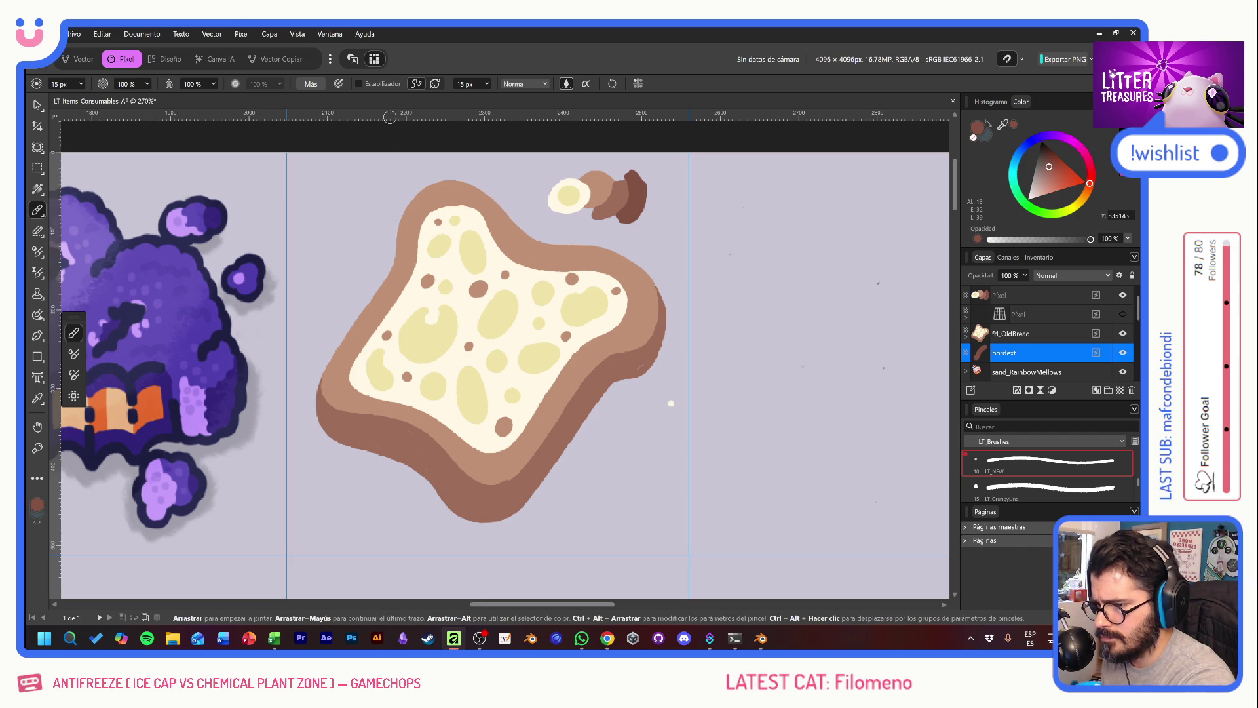
# Step: With stabilisation on, outline the toast's upper-left, top and right crust edges in dark brown
pyautogui.click(359, 83)
pyautogui.moveTo(409, 192); pyautogui.dragTo(360, 306)
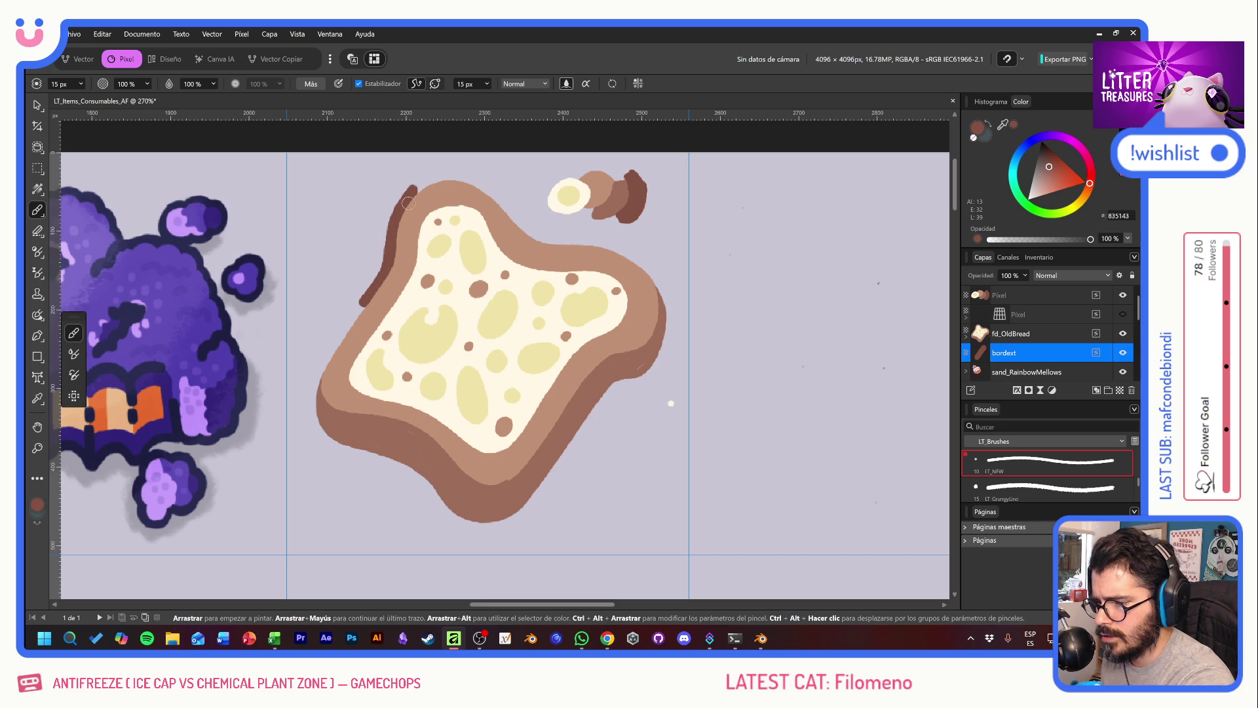
pyautogui.moveTo(416, 186)
pyautogui.mouseDown()
pyautogui.moveTo(456, 173)
pyautogui.moveTo(504, 204)
pyautogui.mouseUp()
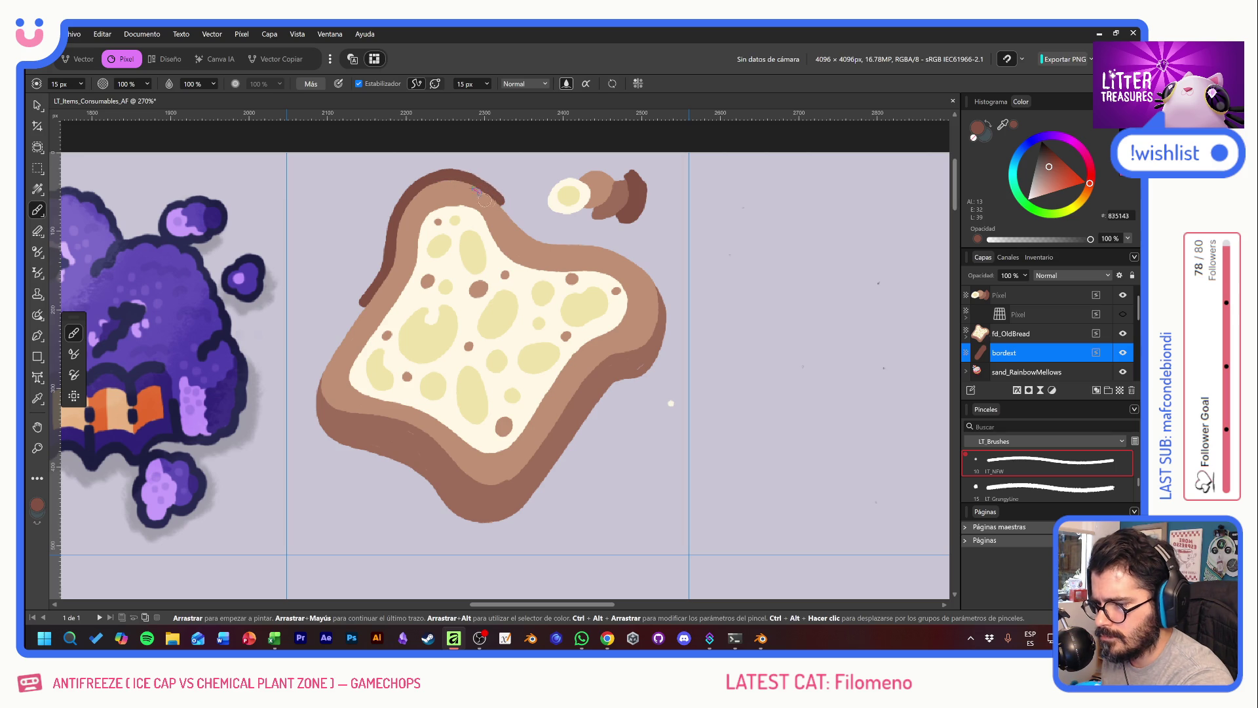
pyautogui.moveTo(499, 197); pyautogui.dragTo(578, 249)
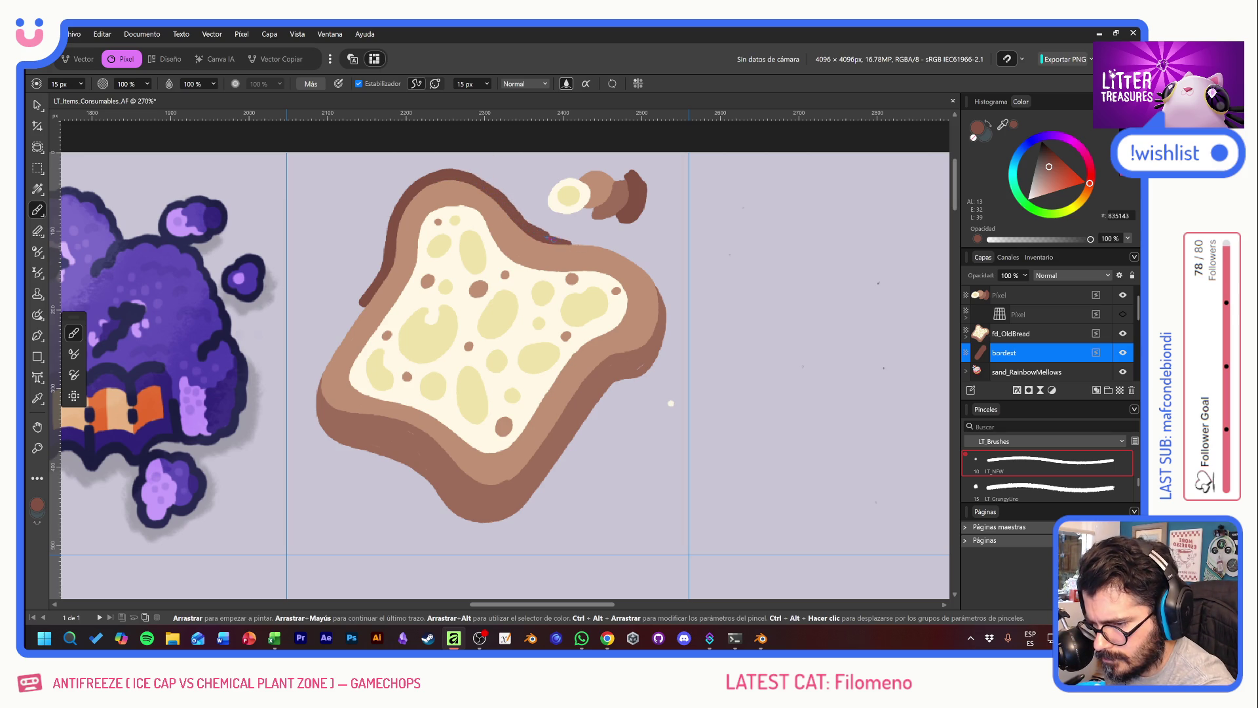
pyautogui.moveTo(570, 241); pyautogui.dragTo(619, 249)
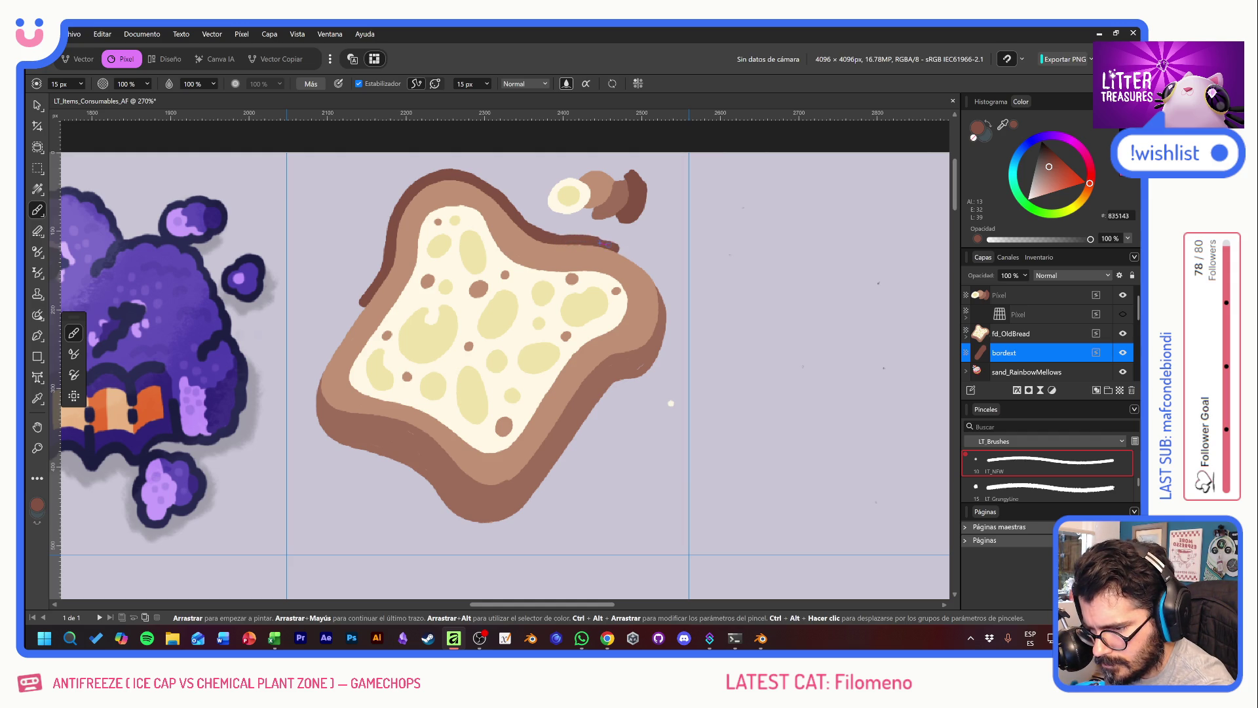
pyautogui.moveTo(622, 251)
pyautogui.mouseDown()
pyautogui.moveTo(668, 303)
pyautogui.moveTo(662, 359)
pyautogui.moveTo(640, 382)
pyautogui.mouseUp()
pyautogui.click(872, 382)
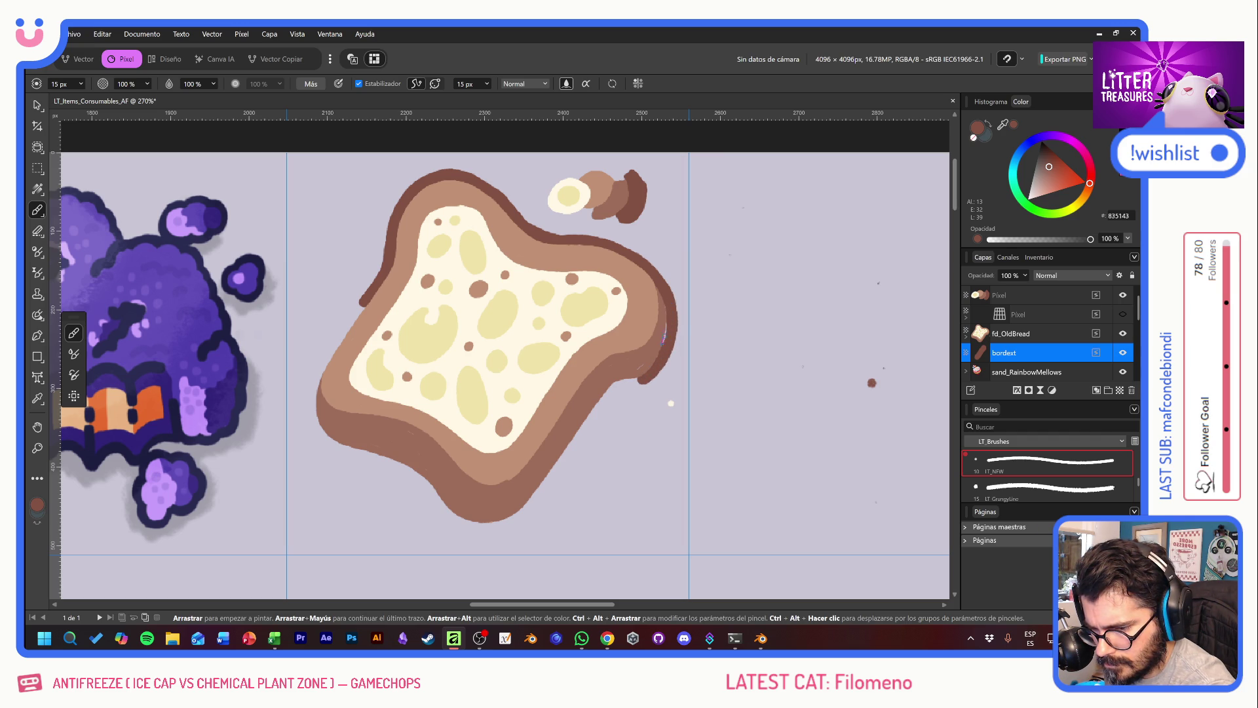
pyautogui.click(837, 503)
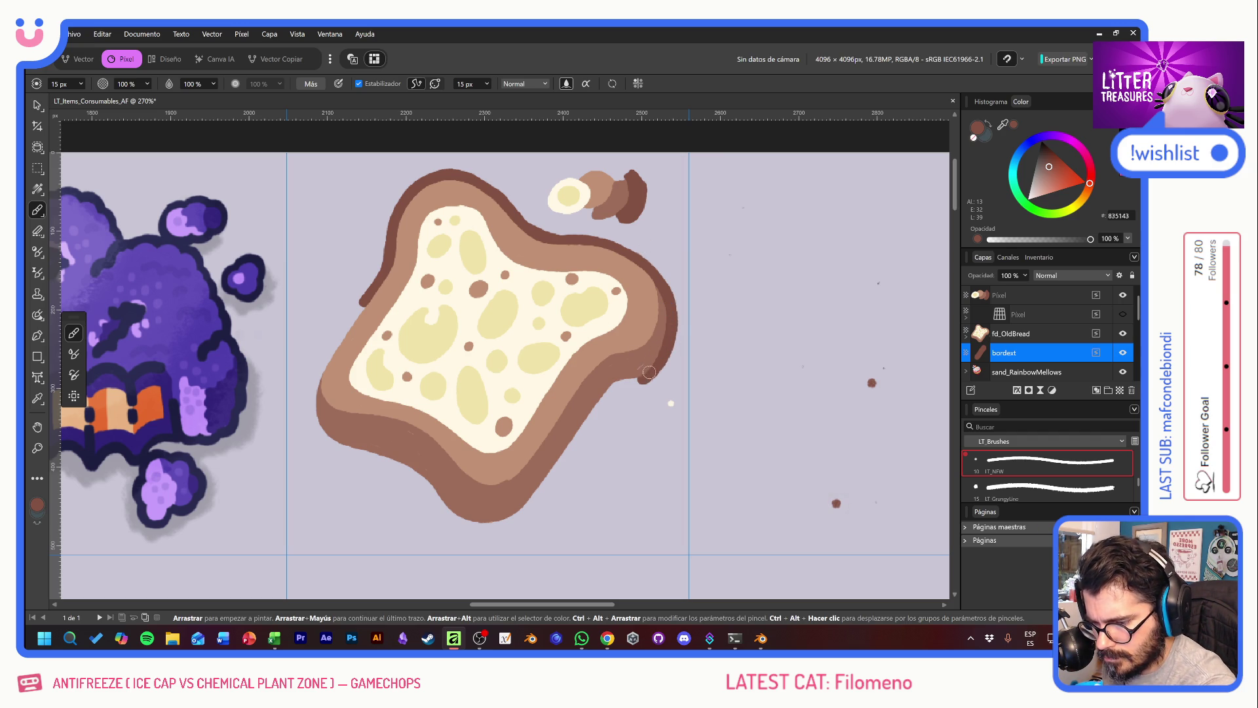
# Step: Trace the dark-brown outline along the toast's lower-right, bottom and left edges on bordext
pyautogui.moveTo(639, 382)
pyautogui.mouseDown()
pyautogui.moveTo(589, 414)
pyautogui.moveTo(550, 477)
pyautogui.mouseUp()
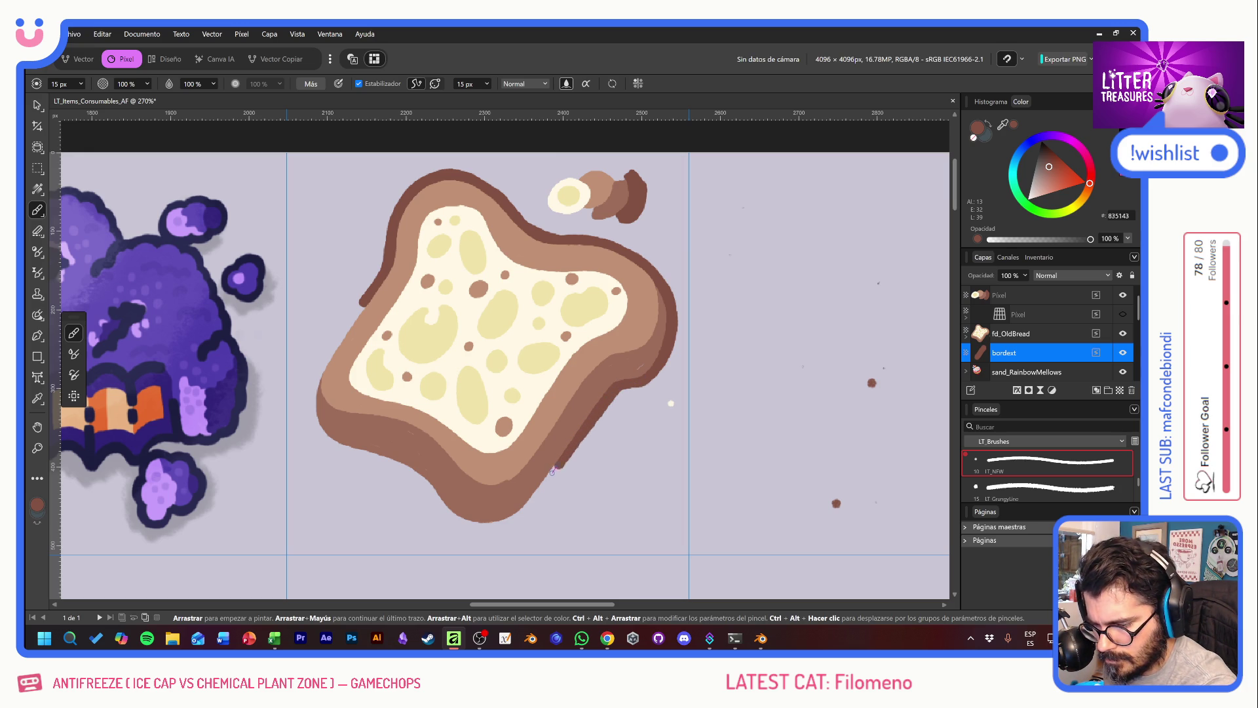
pyautogui.moveTo(500, 523); pyautogui.dragTo(544, 482)
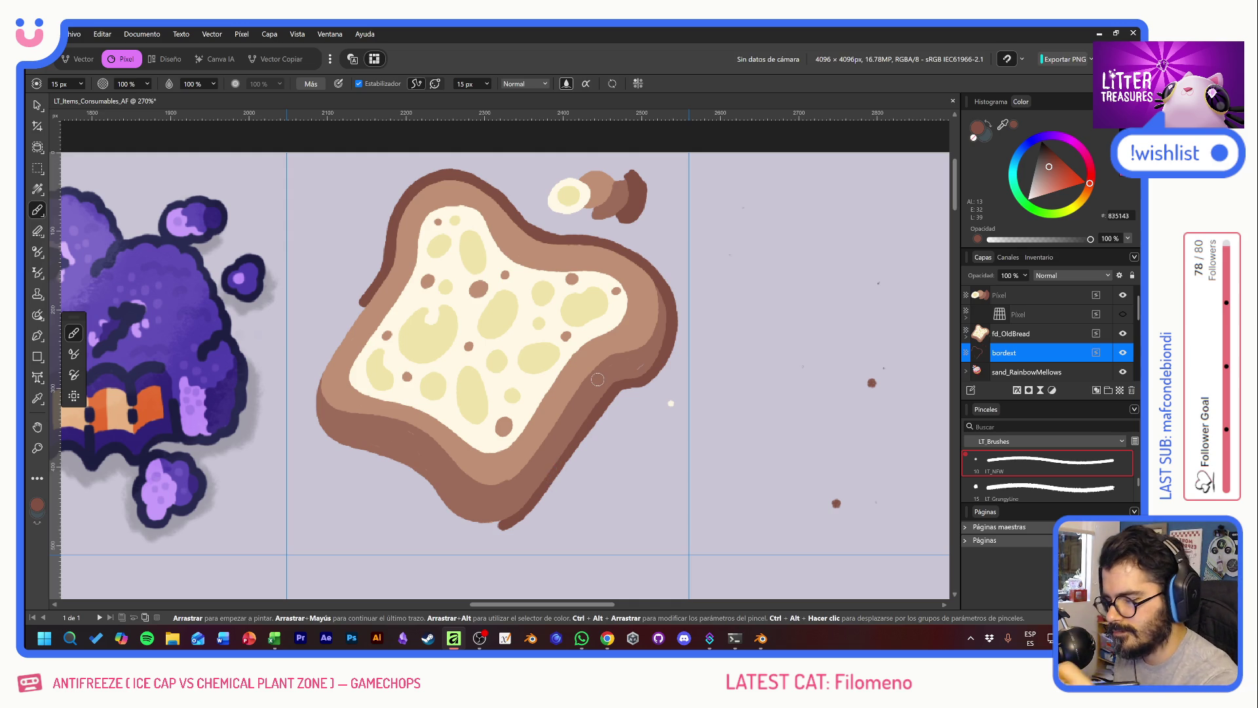
pyautogui.moveTo(364, 301)
pyautogui.mouseDown()
pyautogui.moveTo(319, 369)
pyautogui.moveTo(331, 438)
pyautogui.mouseUp()
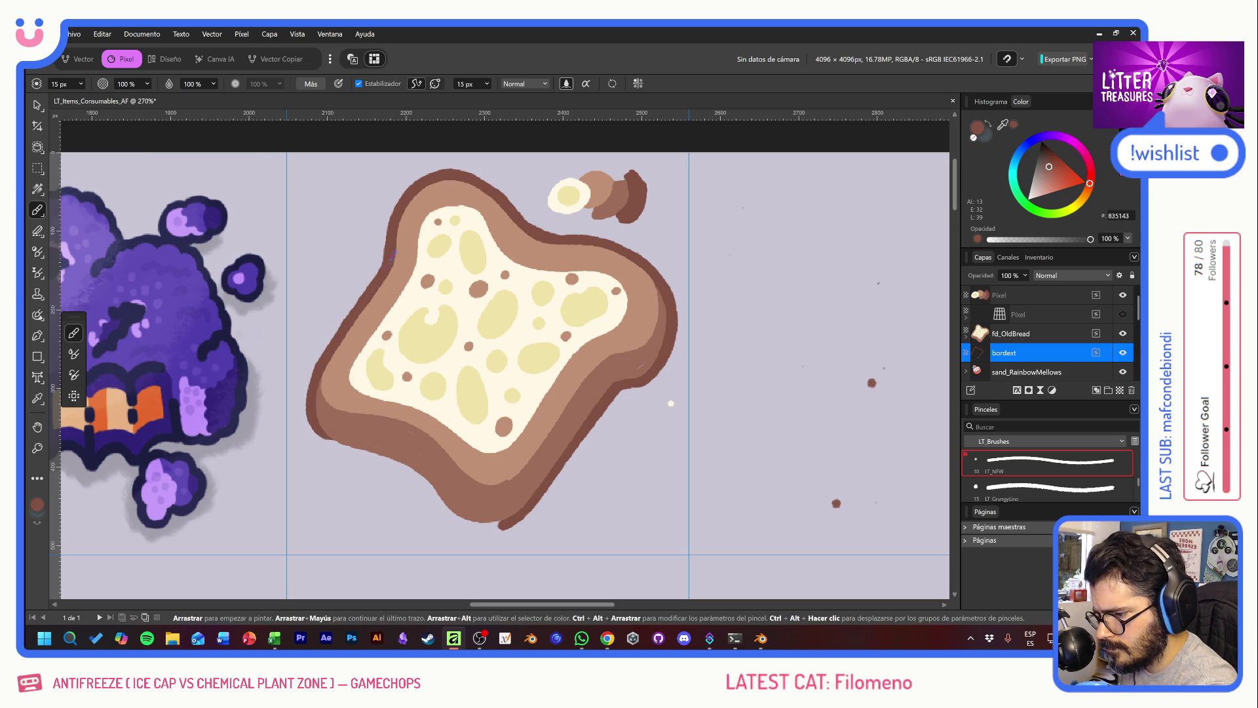
pyautogui.moveTo(313, 425); pyautogui.dragTo(411, 474)
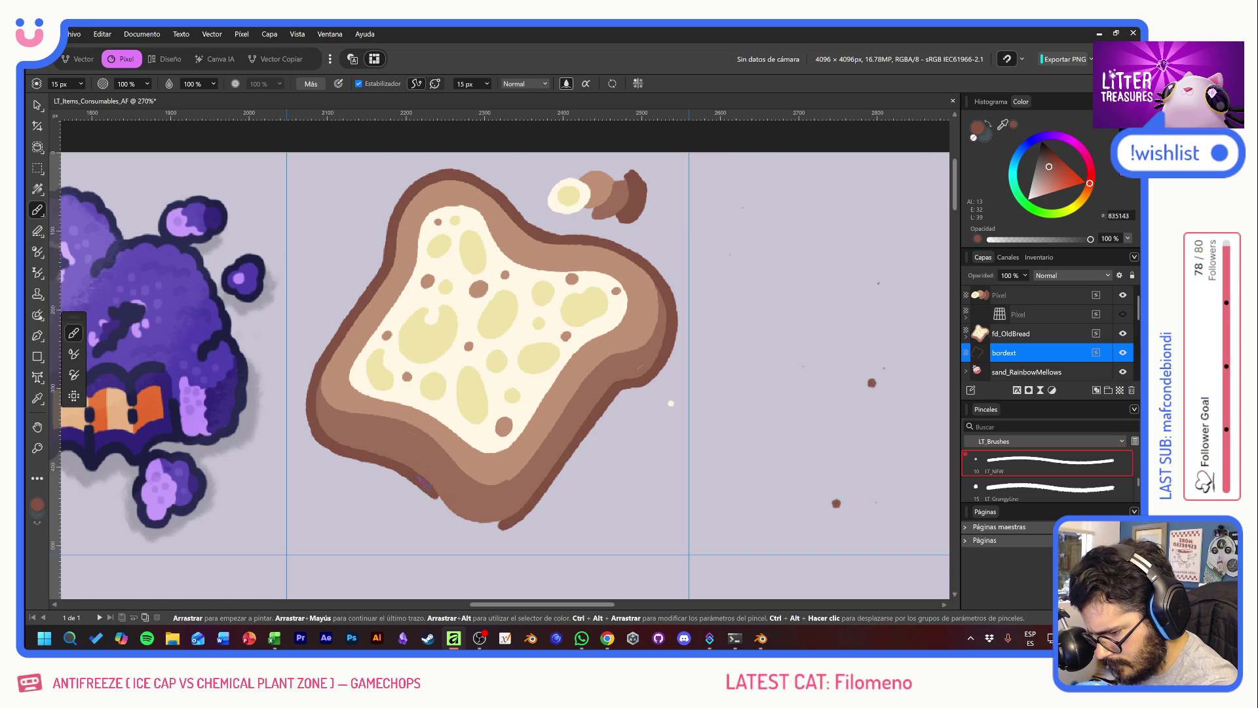
pyautogui.moveTo(439, 500); pyautogui.dragTo(499, 528)
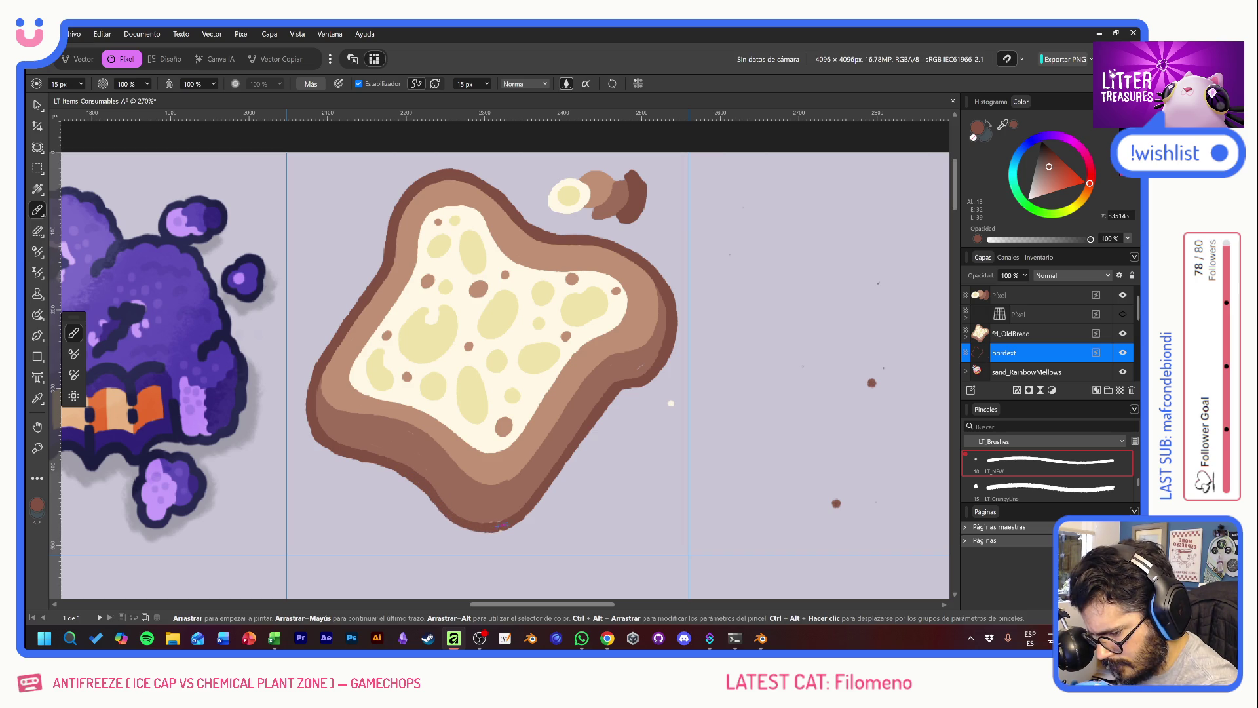
pyautogui.moveTo(444, 513); pyautogui.dragTo(466, 526)
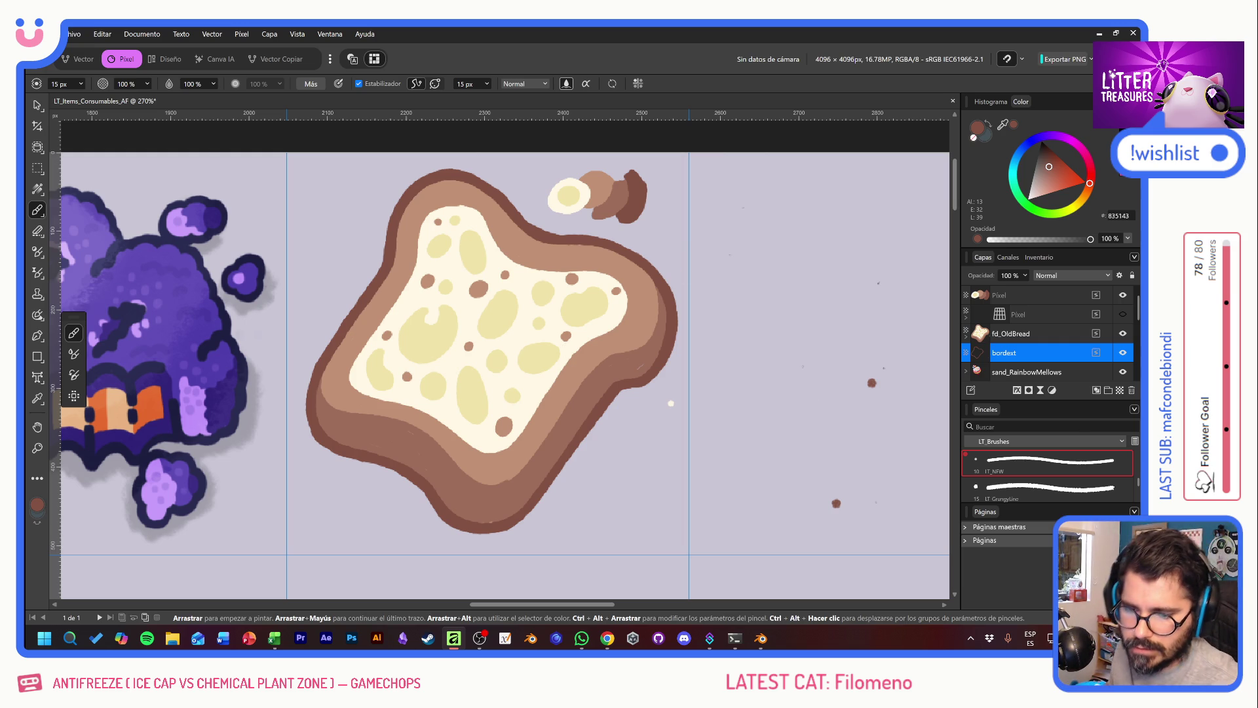
# Step: Move a layer into the fd_OldBread group and rename it 'inline'
pyautogui.click(1057, 332)
pyautogui.click(967, 338)
pyautogui.moveTo(972, 341); pyautogui.dragTo(1010, 356)
pyautogui.doubleClick(1010, 354)
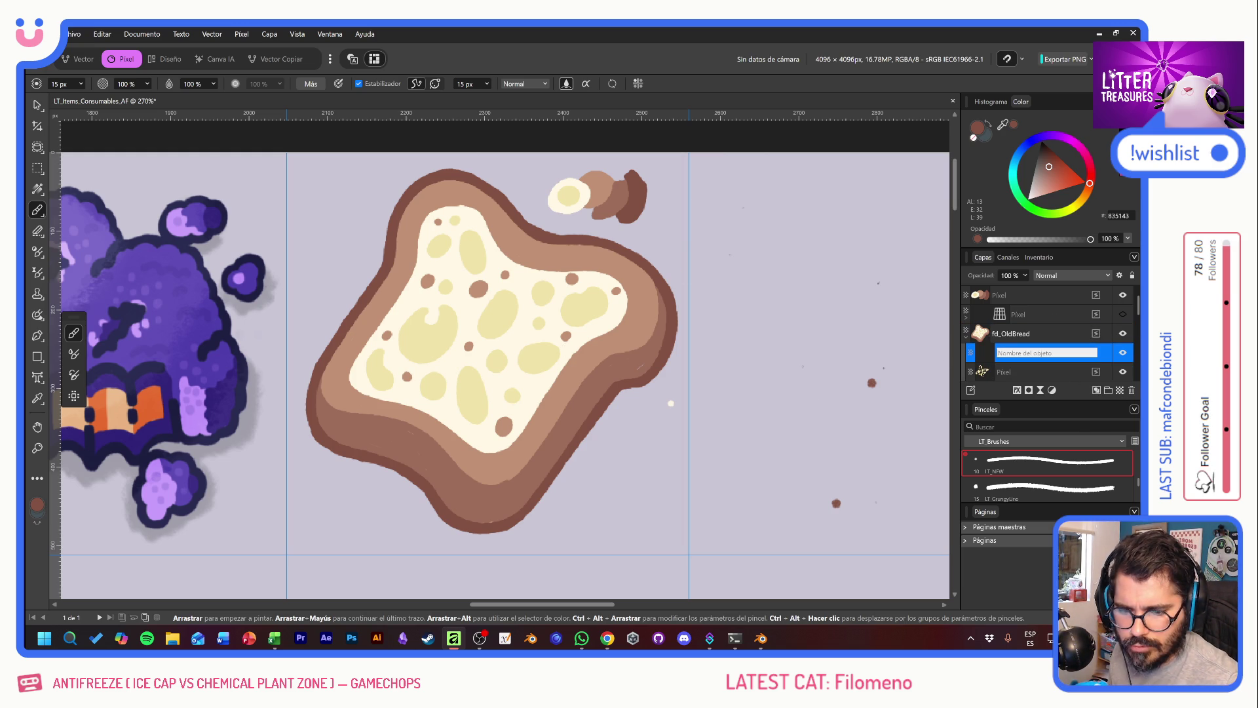
pyautogui.press('BackSpace')
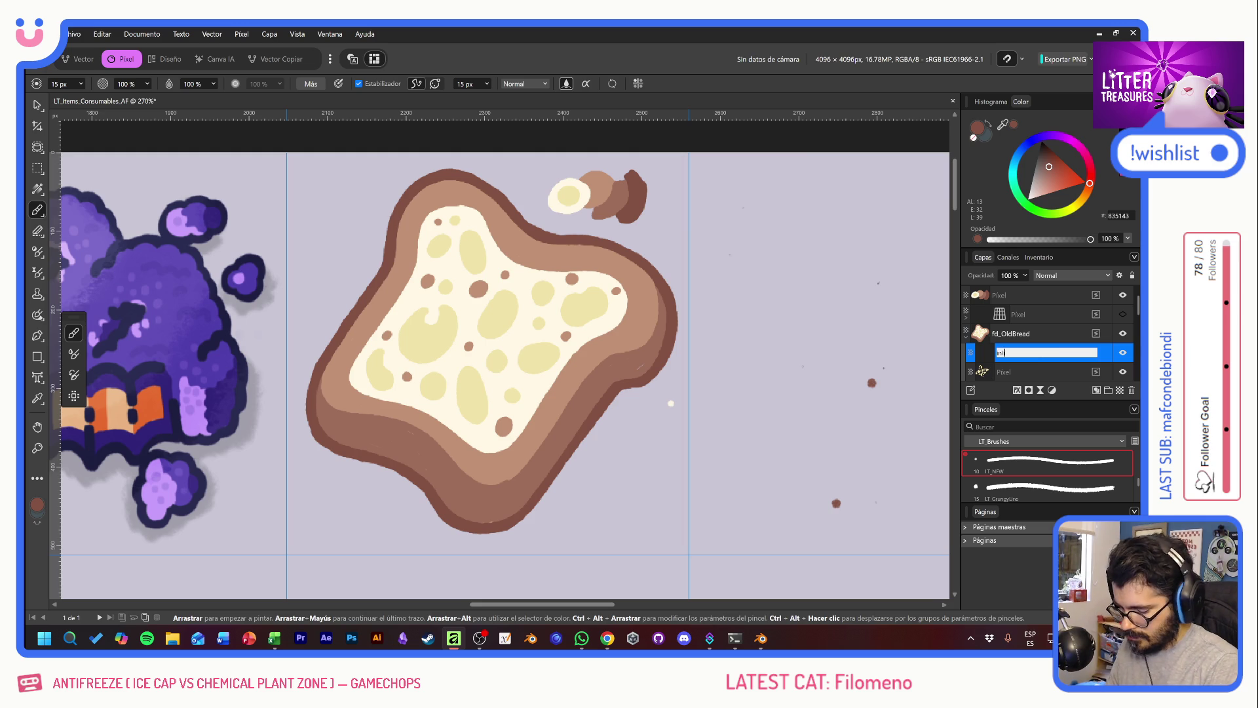
pyautogui.write('ine')
pyautogui.press('Return')
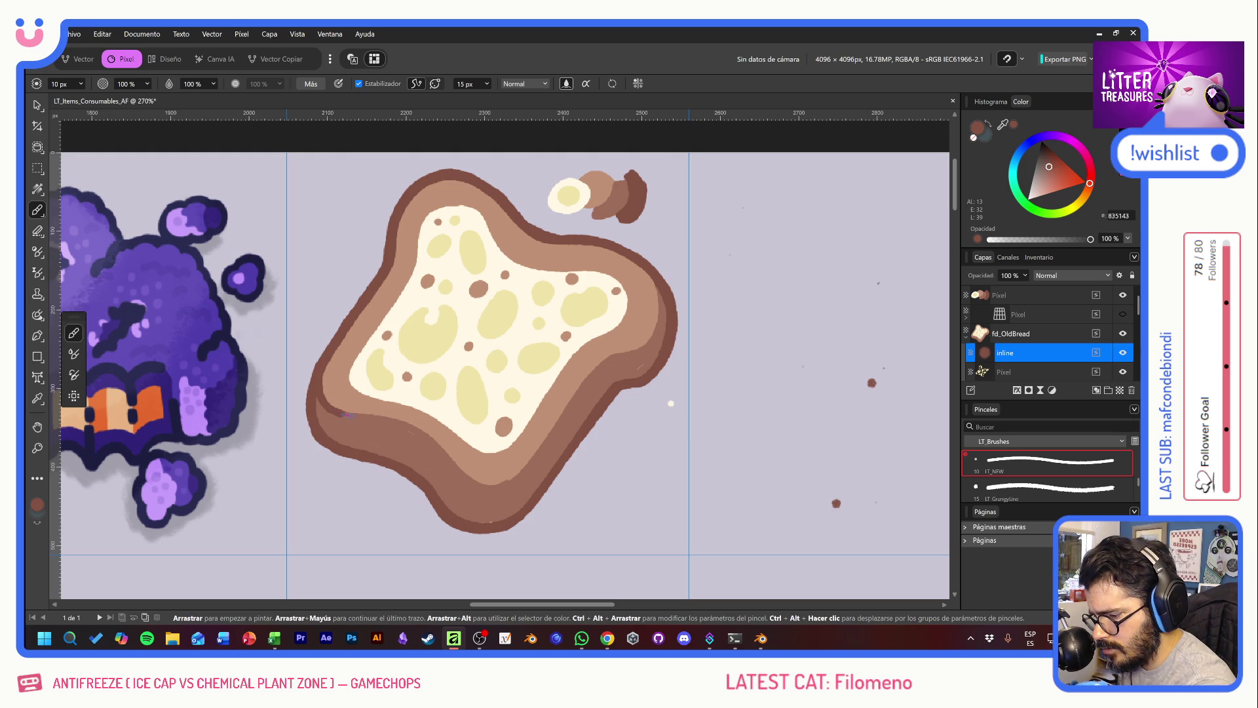
# Step: Paint dark crust lines along the toast's lower-left and right edges, undoing one stray stroke
pyautogui.moveTo(355, 414); pyautogui.dragTo(424, 435)
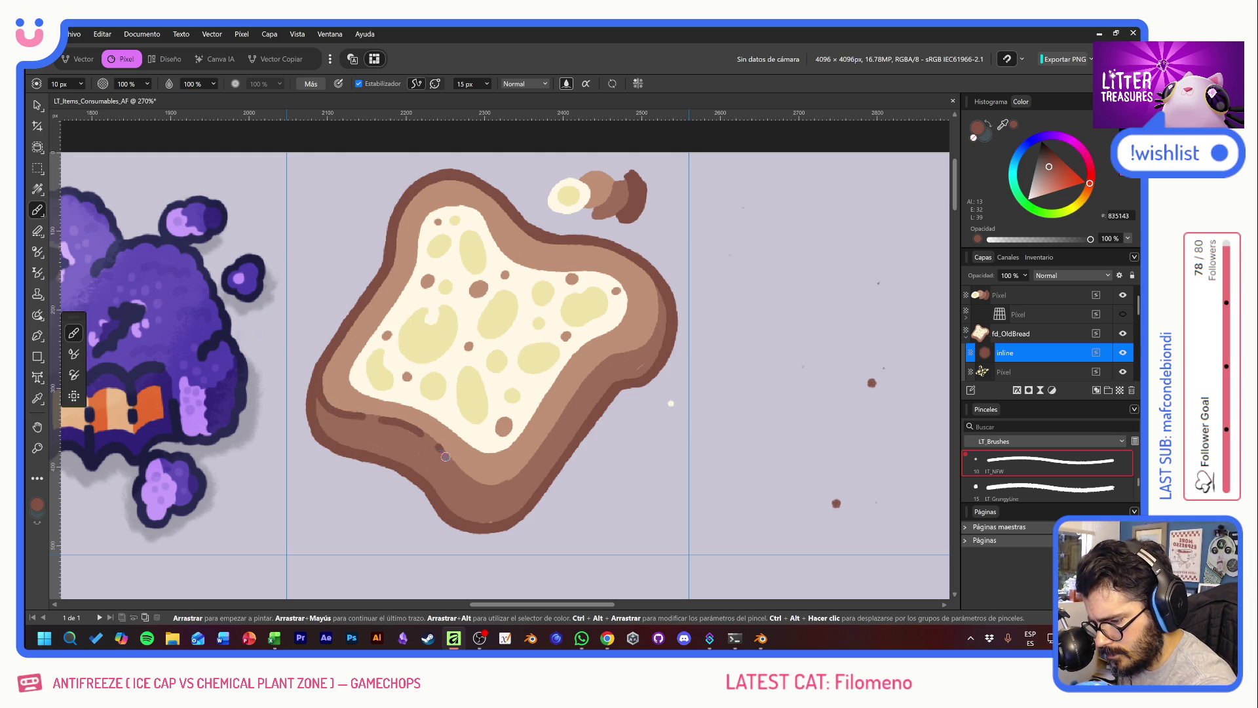
pyautogui.moveTo(453, 464)
pyautogui.mouseDown()
pyautogui.moveTo(521, 478)
pyautogui.moveTo(576, 370)
pyautogui.mouseUp()
pyautogui.hotkey('ctrl', 'z')
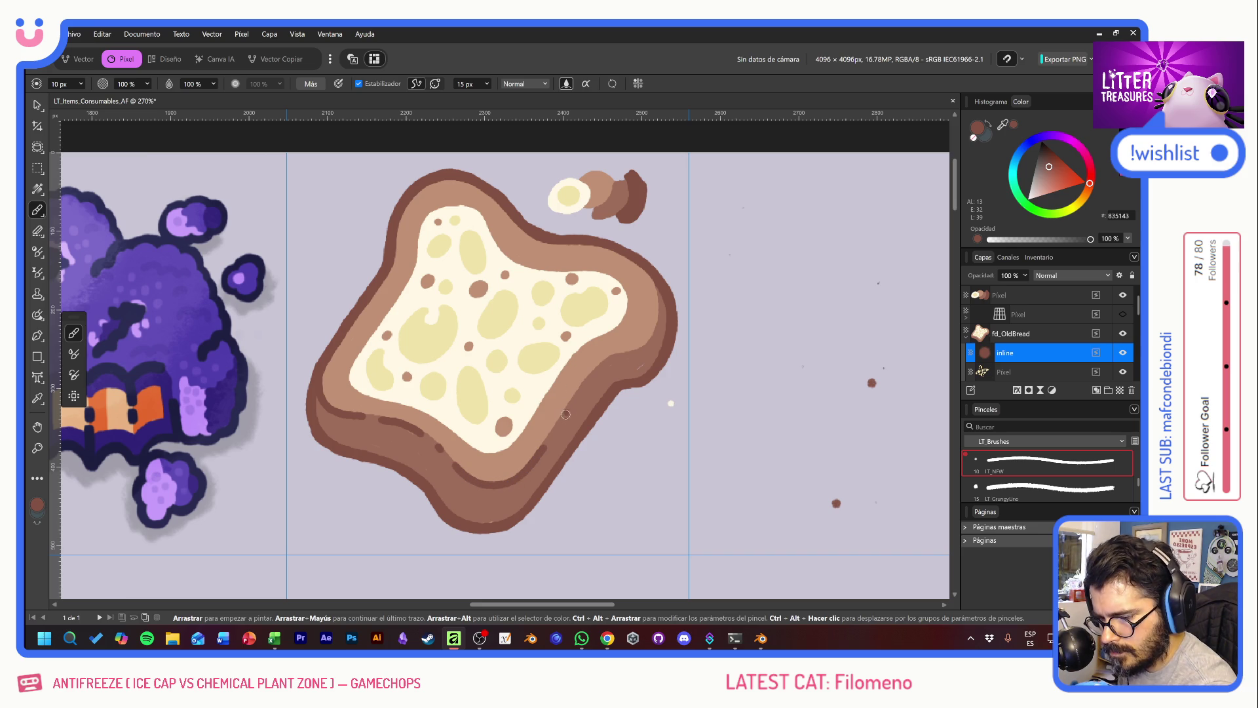
pyautogui.moveTo(563, 417); pyautogui.dragTo(590, 380)
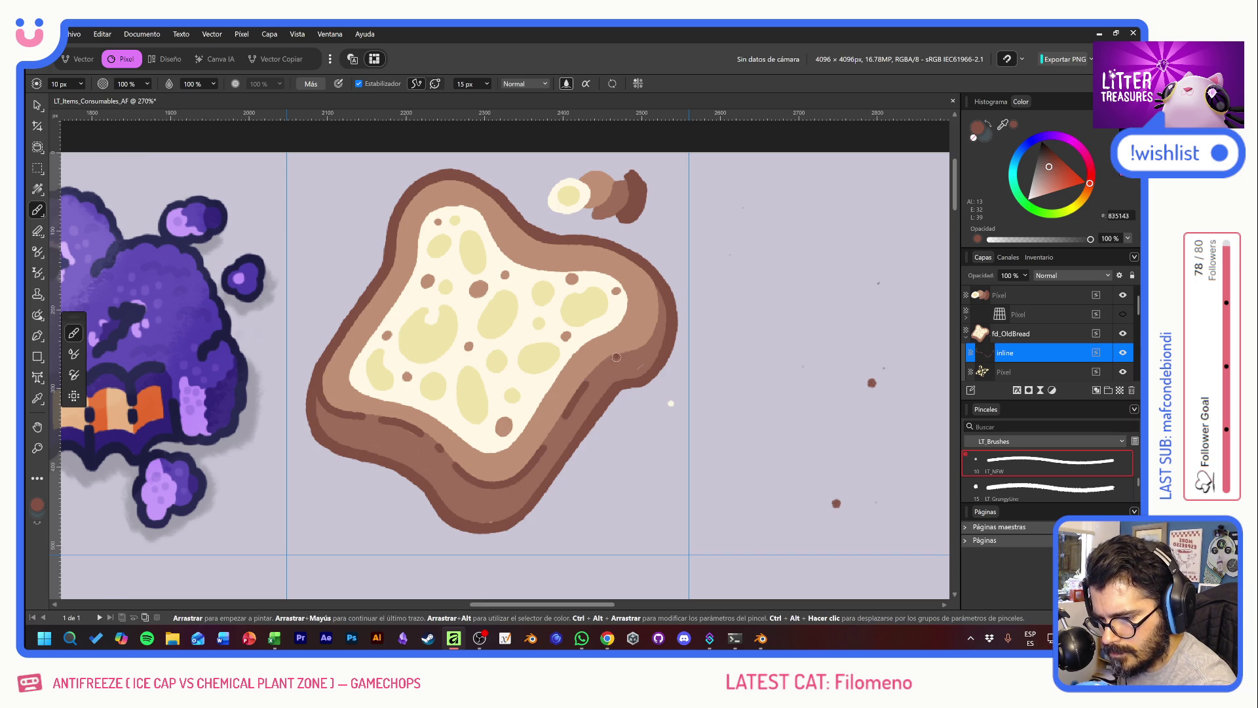
pyautogui.moveTo(628, 354)
pyautogui.mouseDown()
pyautogui.moveTo(661, 319)
pyautogui.moveTo(660, 292)
pyautogui.mouseUp()
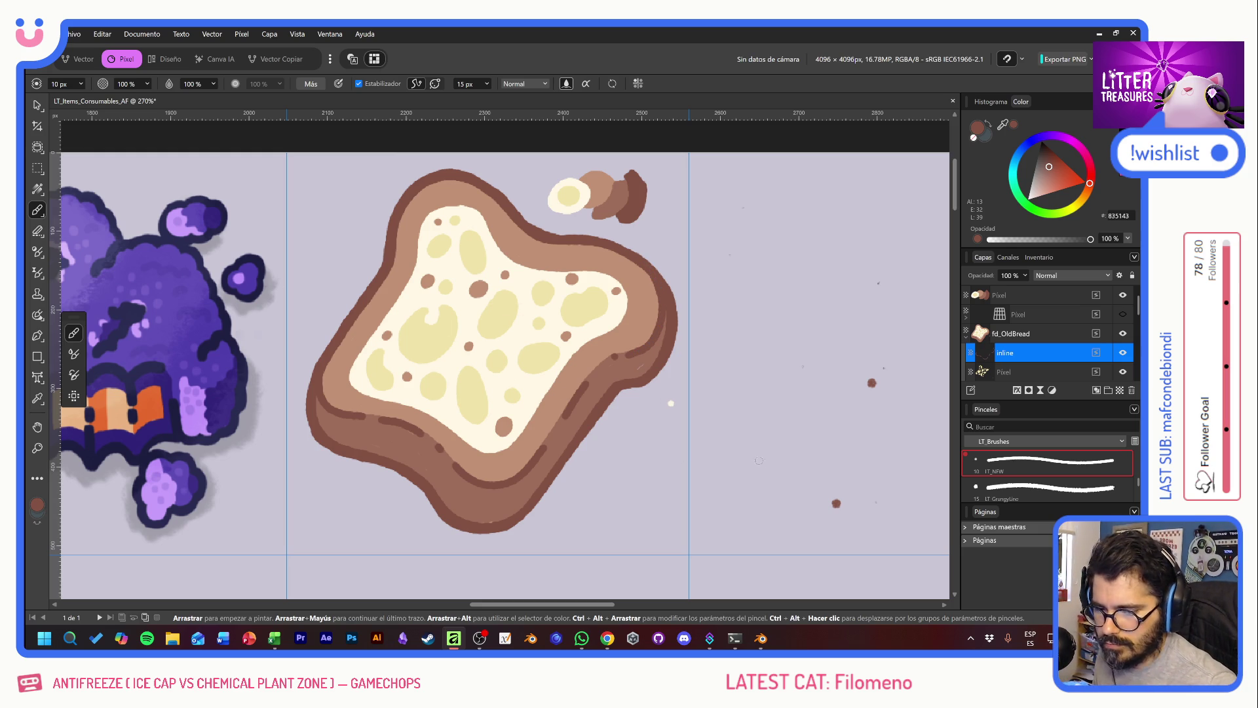
# Step: Marquee-select the toast's cell snapped to the guides, then select the fd_OldBread layer
pyautogui.click(37, 169)
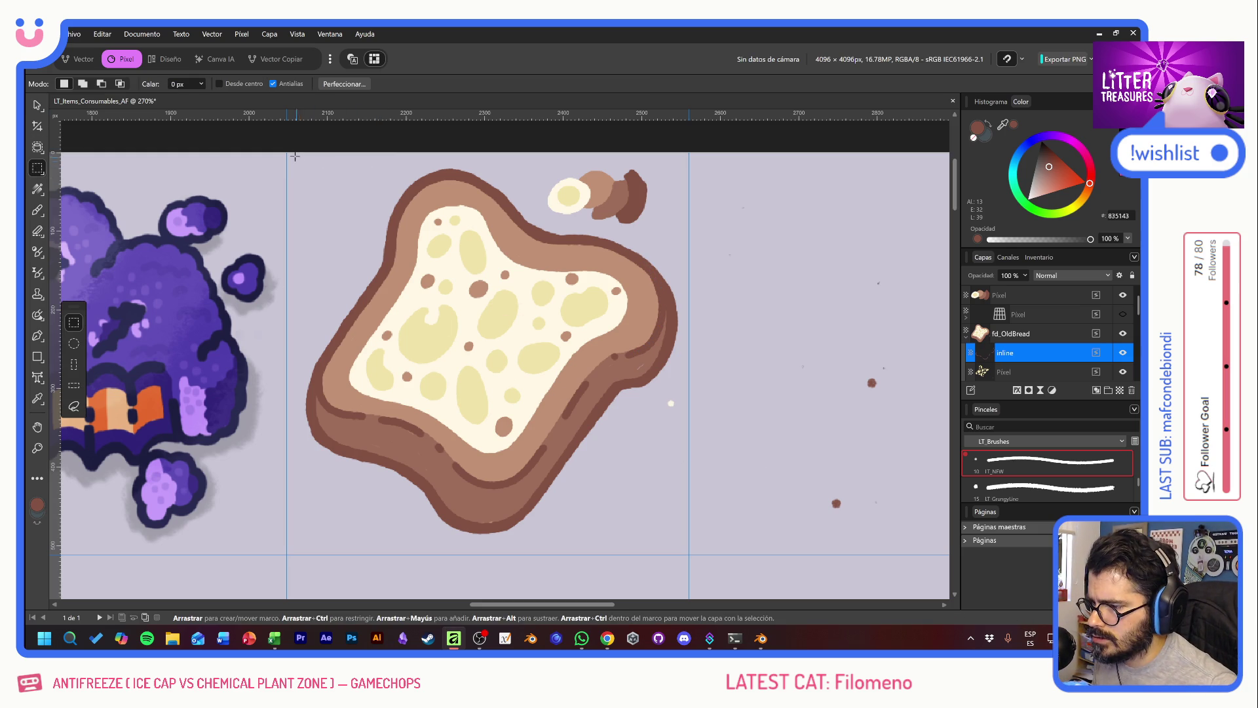
pyautogui.moveTo(607, 453); pyautogui.dragTo(689, 555)
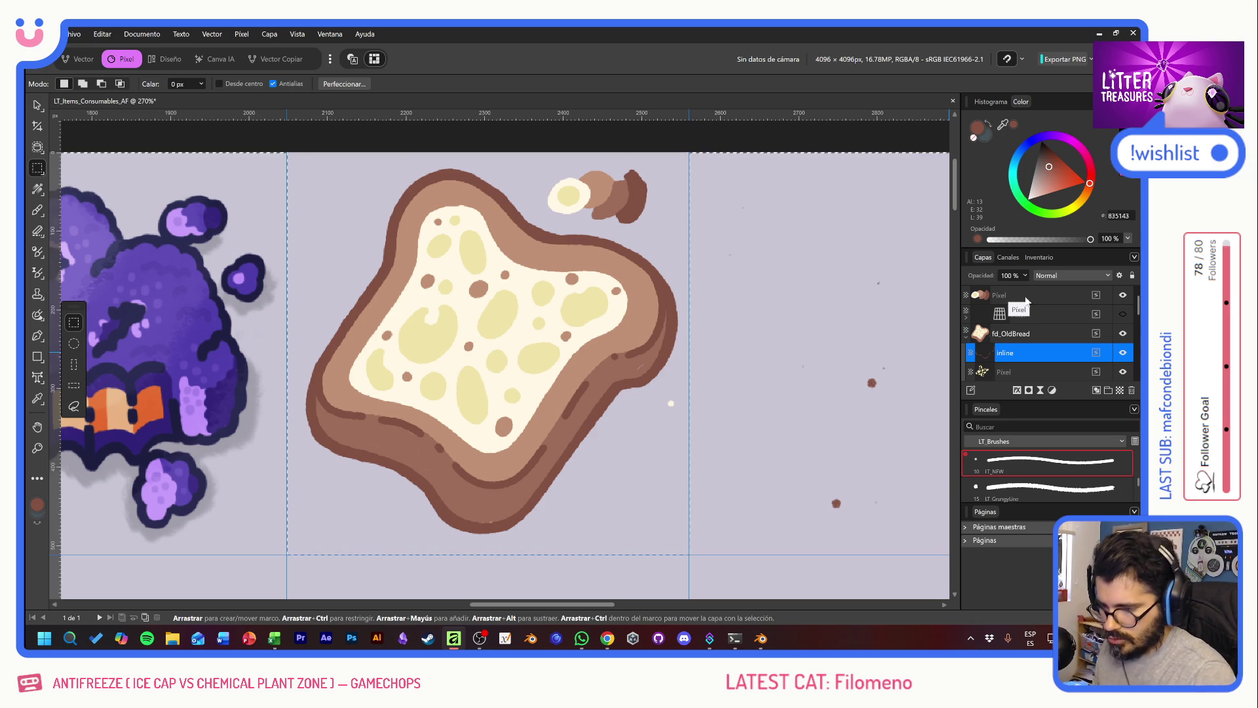
pyautogui.click(1046, 317)
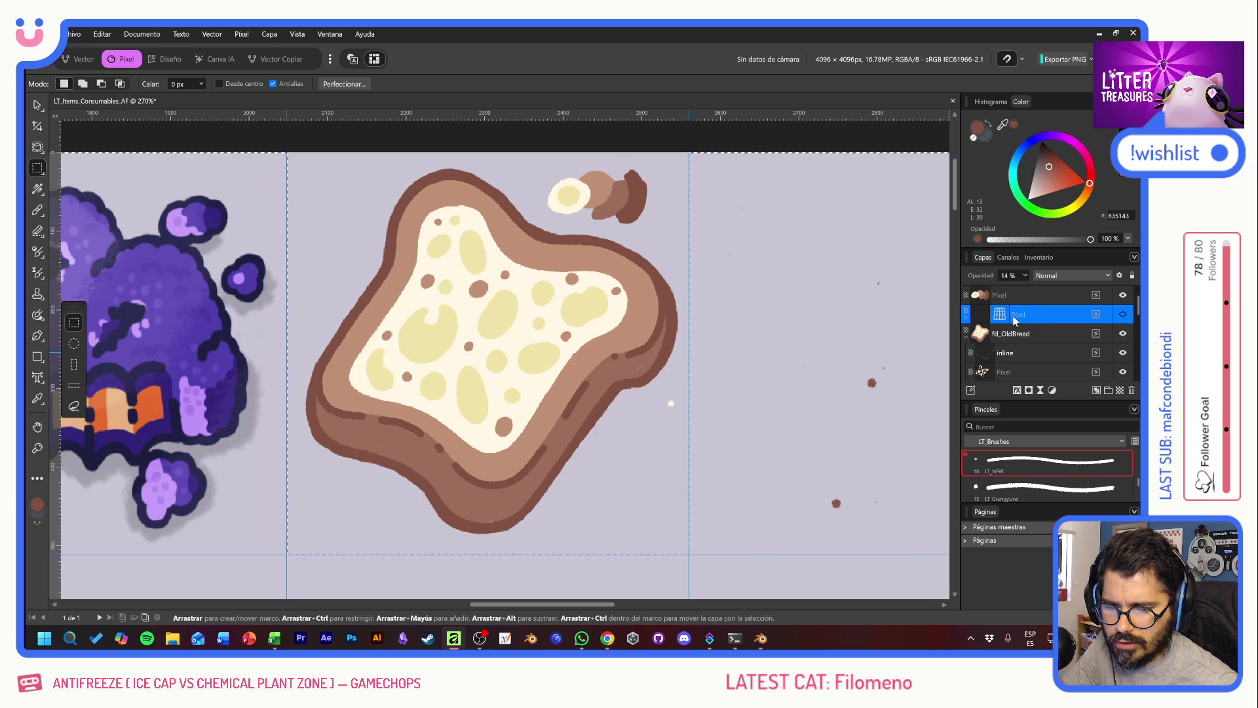
pyautogui.click(966, 317)
pyautogui.click(966, 318)
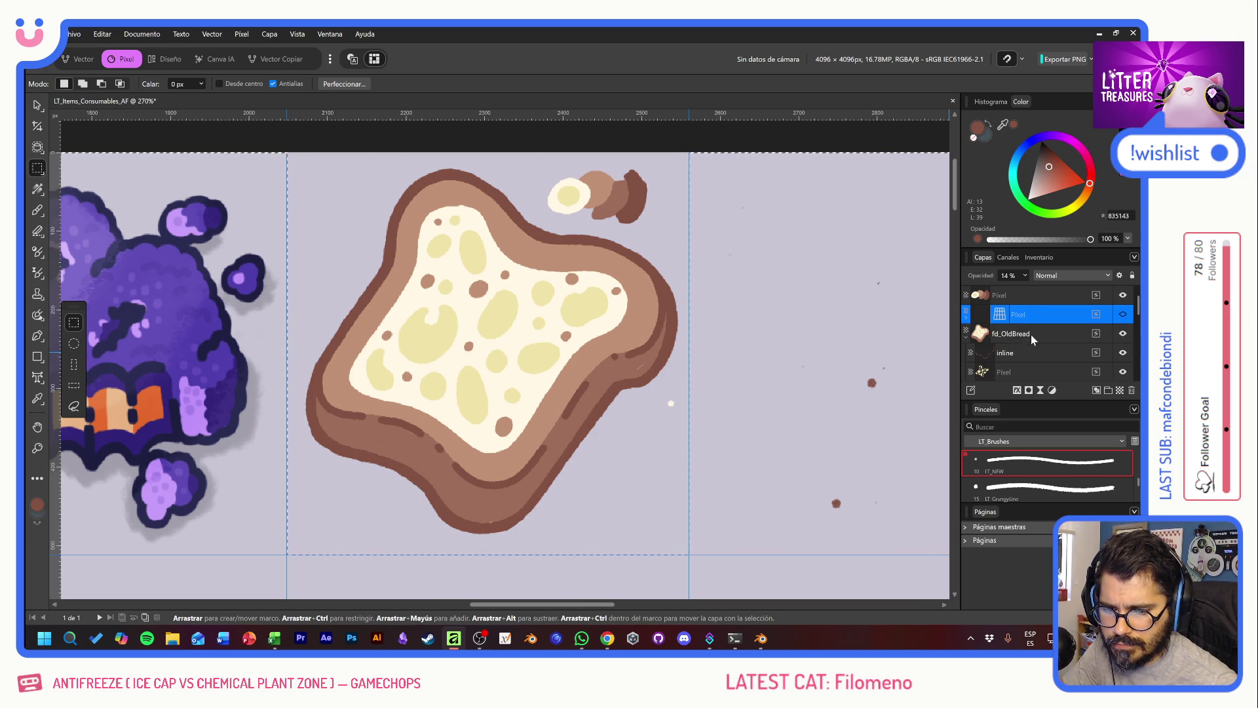
pyautogui.click(1028, 335)
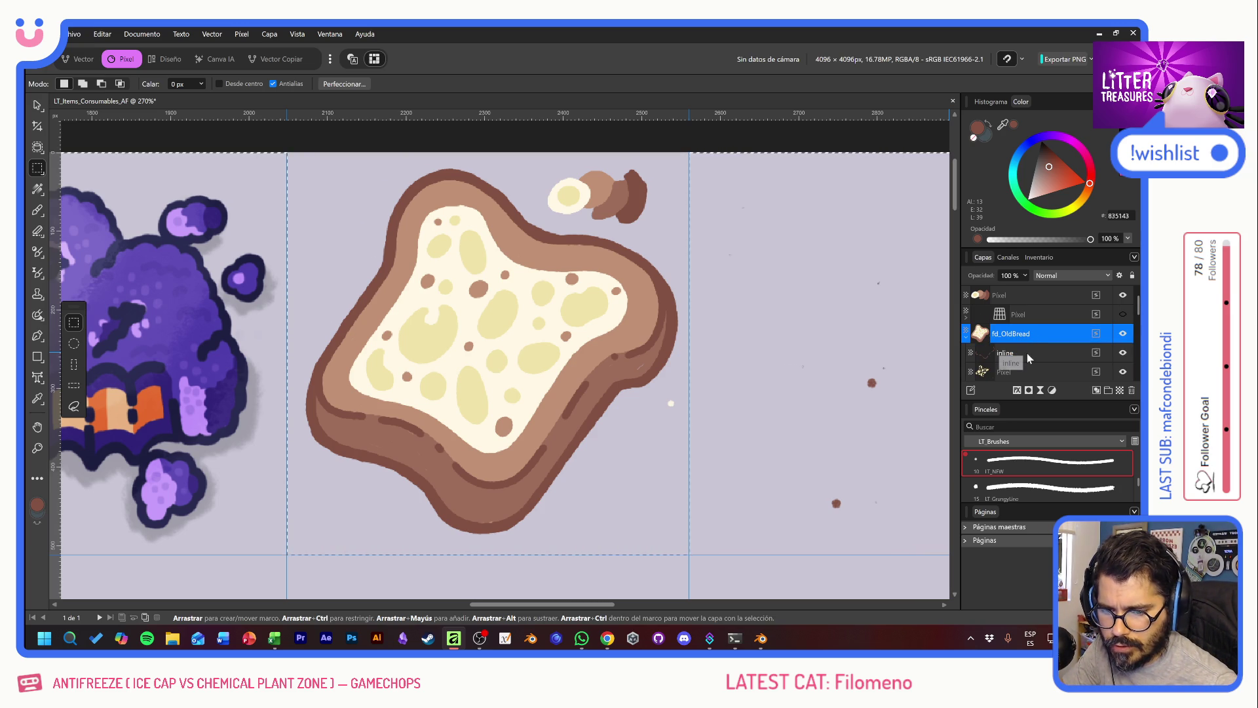
pyautogui.scroll(-2, 1016, 368)
pyautogui.scroll(-2, 1020, 358)
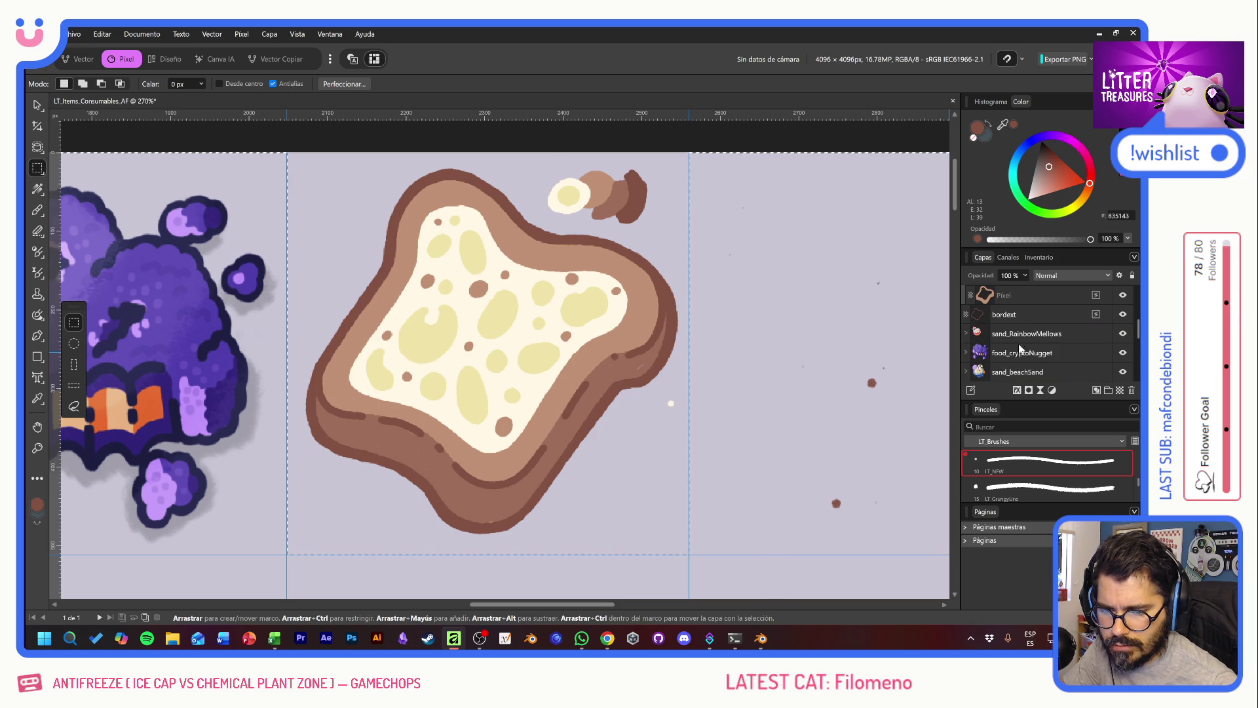
# Step: Select the fd_OldBread layer and marquee the stray dot beside the toast
pyautogui.click(1024, 296)
pyautogui.click(1021, 314)
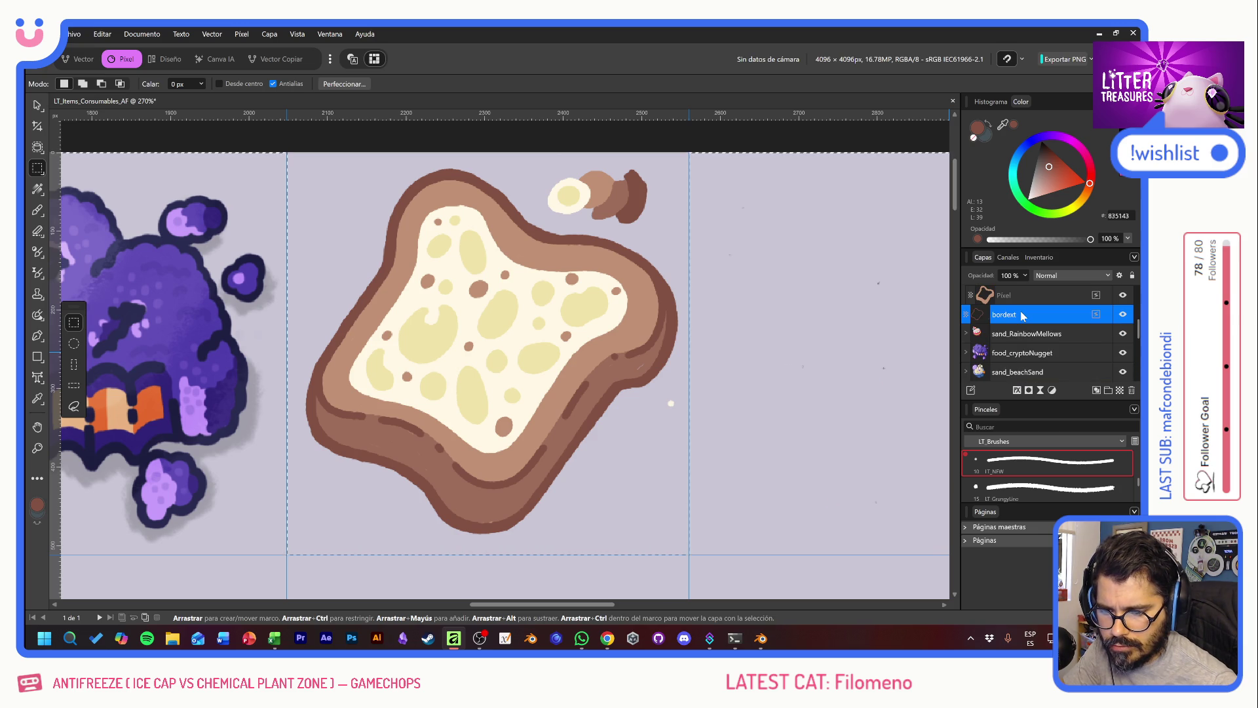
pyautogui.scroll(3, 1023, 321)
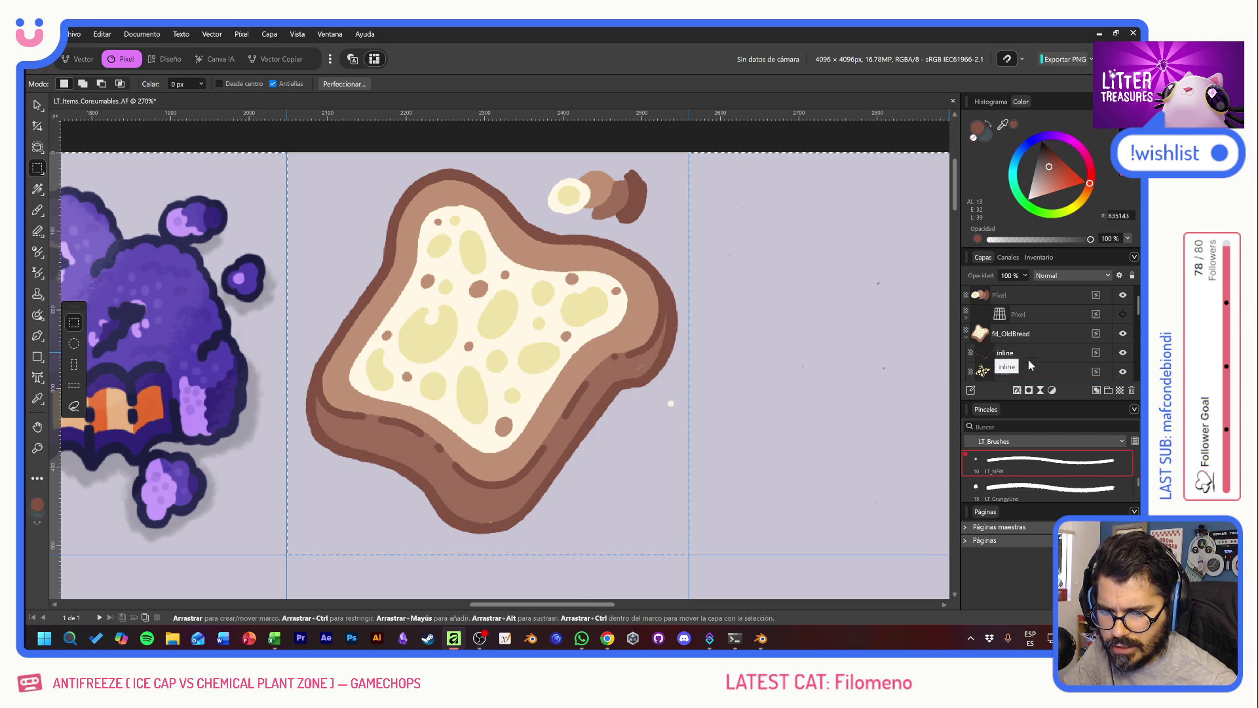
pyautogui.click(1045, 334)
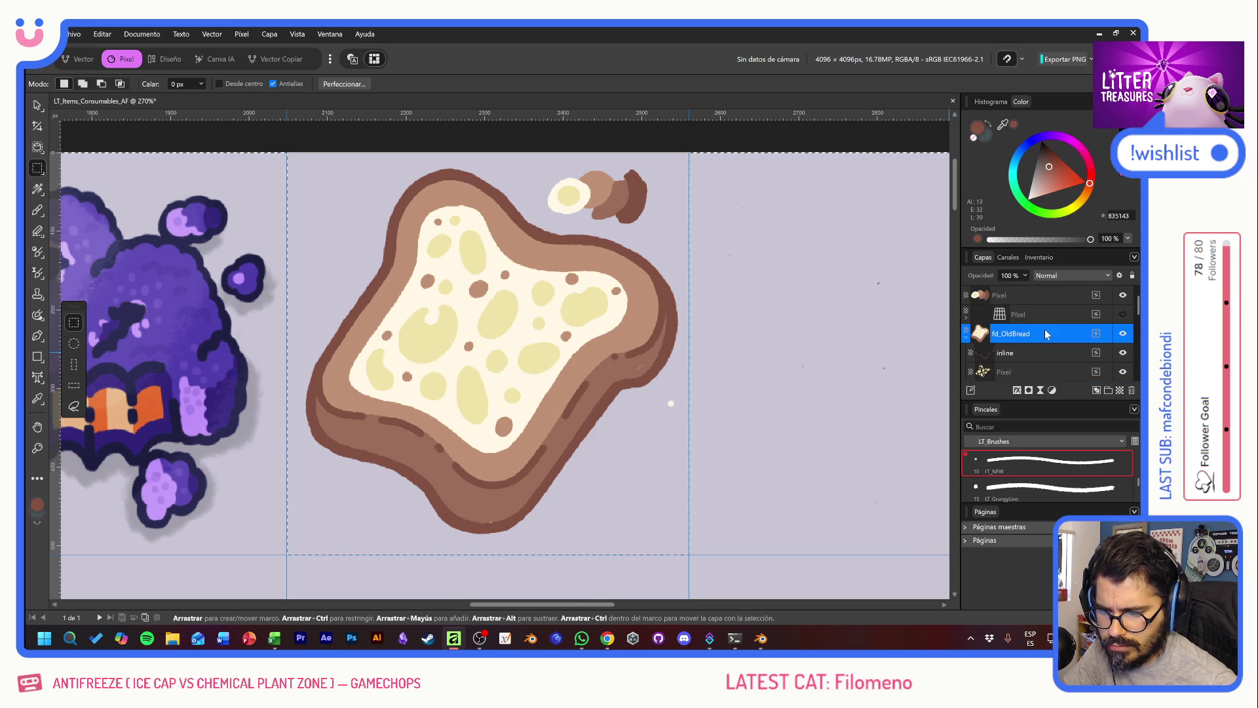
pyautogui.moveTo(659, 391); pyautogui.dragTo(679, 418)
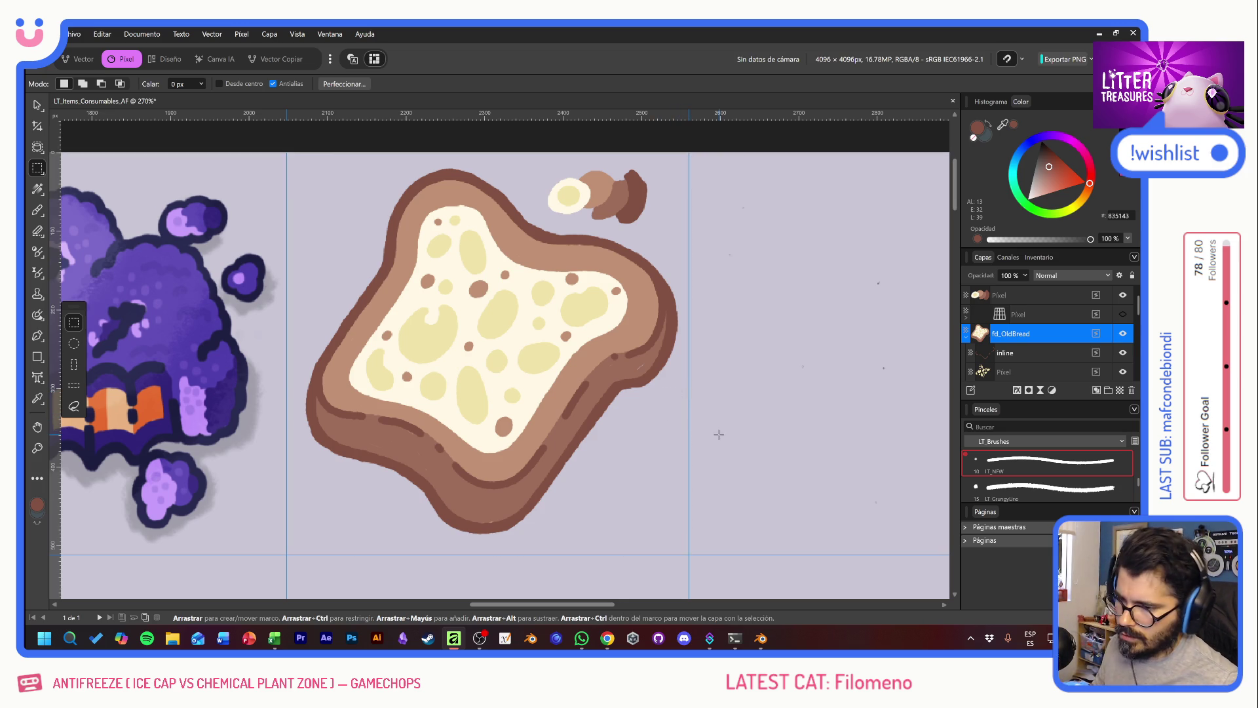
pyautogui.scroll(-3, 592, 414)
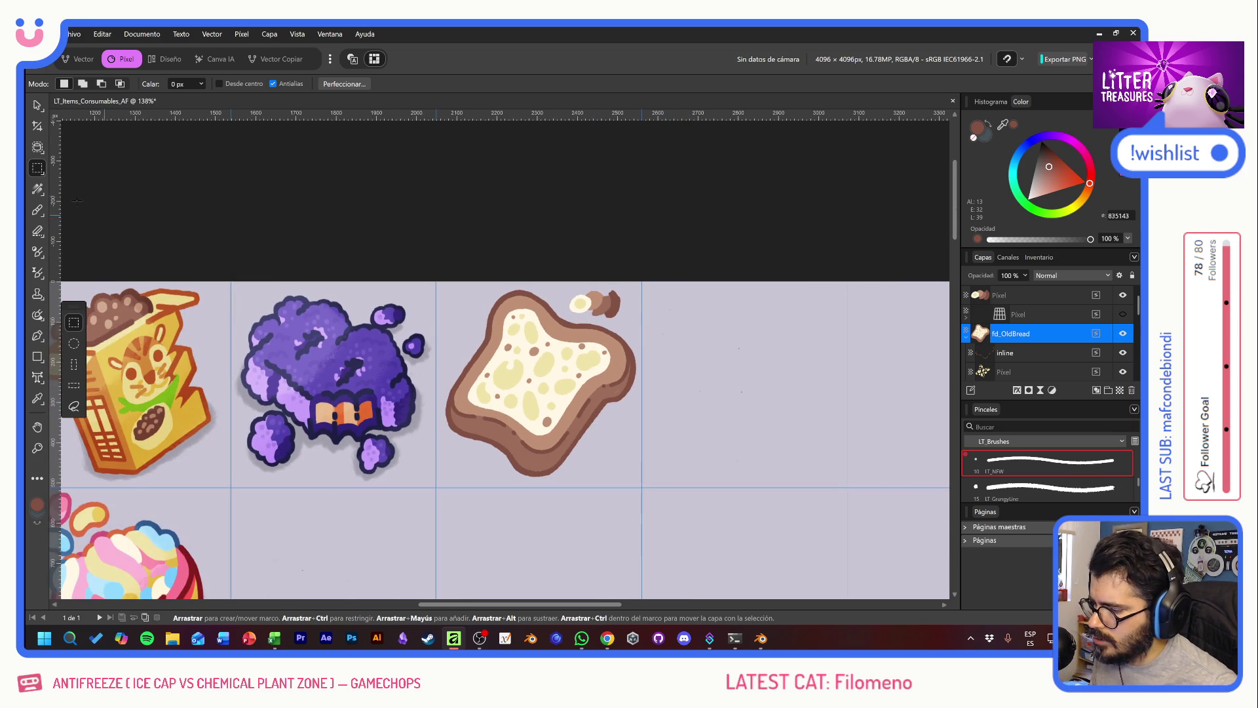
# Step: With the Move tool, pan across the sheet to the neighbouring sprites and back
pyautogui.click(37, 105)
pyautogui.moveTo(327, 336)
pyautogui.mouseDown()
pyautogui.moveTo(508, 279)
pyautogui.moveTo(732, 283)
pyautogui.mouseUp()
pyautogui.moveTo(749, 283); pyautogui.dragTo(385, 286)
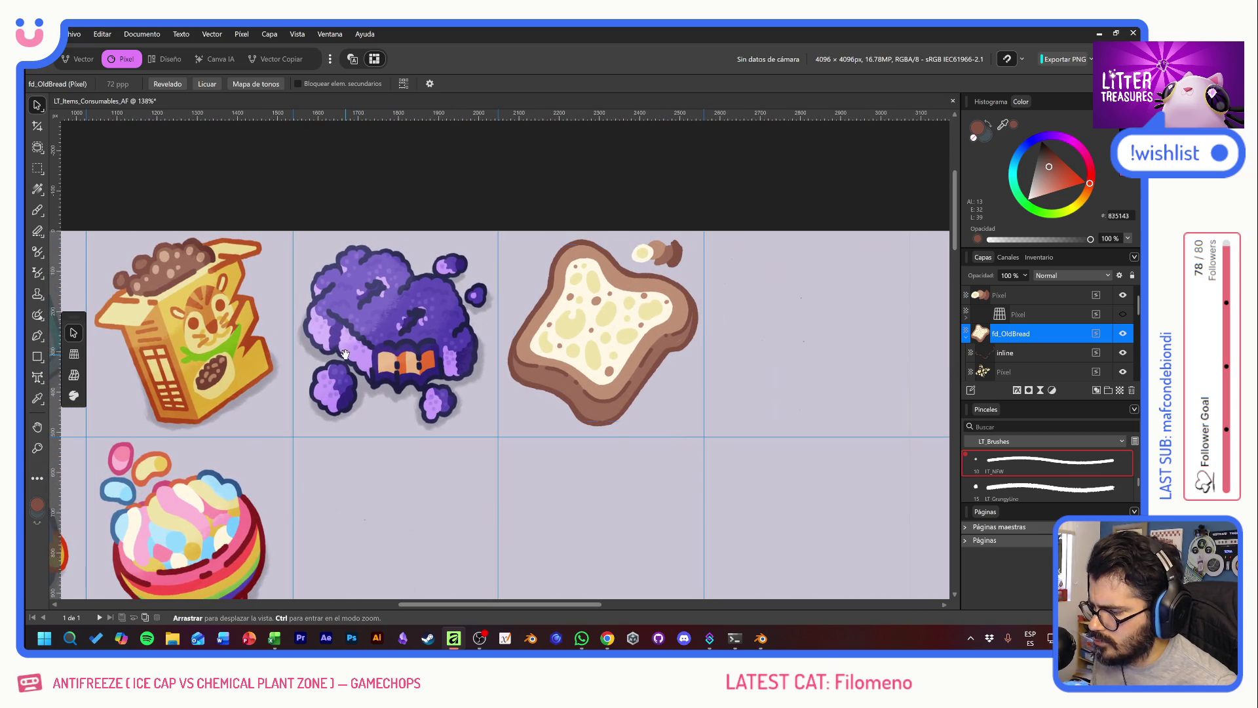
pyautogui.moveTo(353, 362)
pyautogui.mouseDown()
pyautogui.moveTo(862, 353)
pyautogui.moveTo(544, 354)
pyautogui.mouseUp()
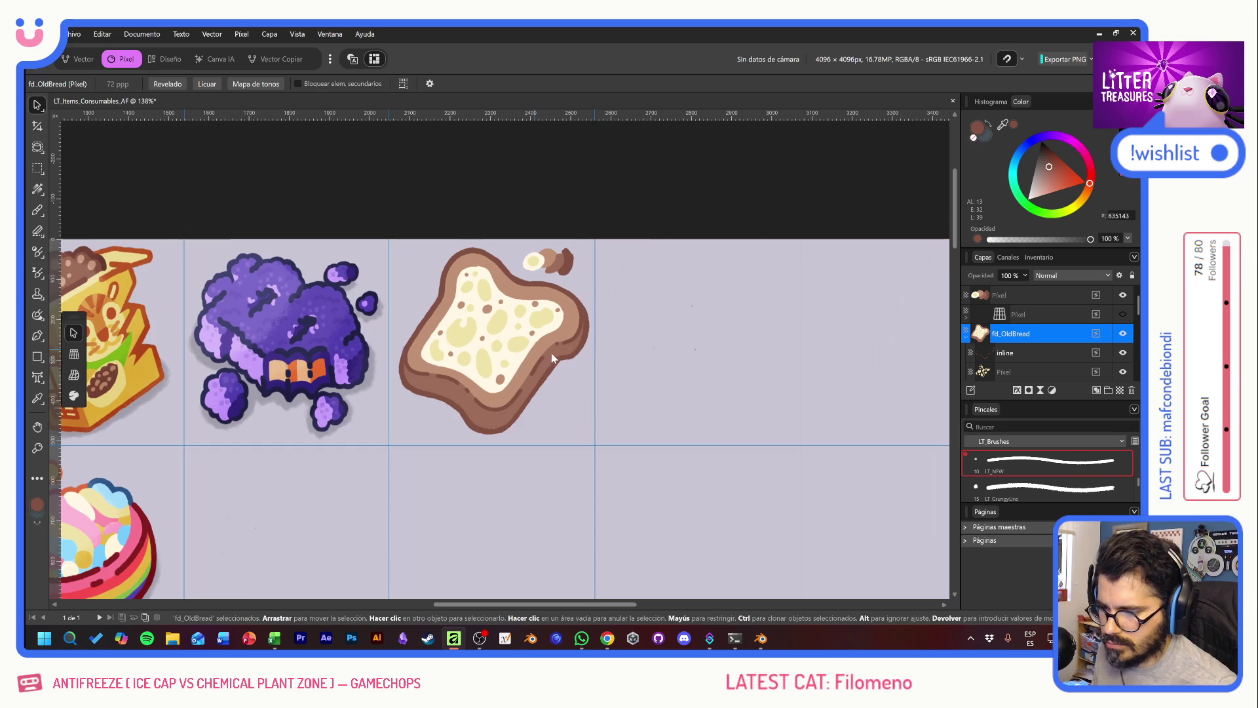
# Step: Select the bordext layer and scale the toast down from its top-right and bottom-left corners
pyautogui.scroll(1, 549, 356)
pyautogui.scroll(1, 549, 355)
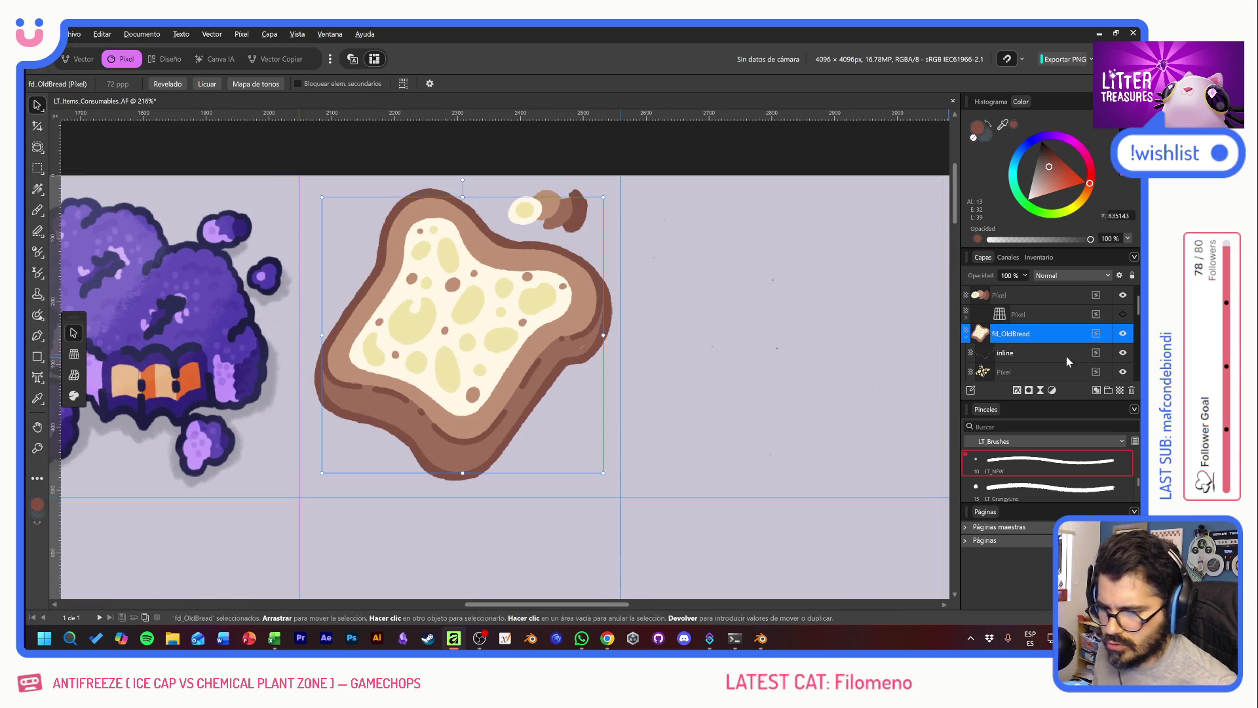
pyautogui.scroll(-3, 1037, 354)
pyautogui.scroll(-3, 1039, 352)
pyautogui.scroll(-3, 1040, 351)
pyautogui.click(1022, 367)
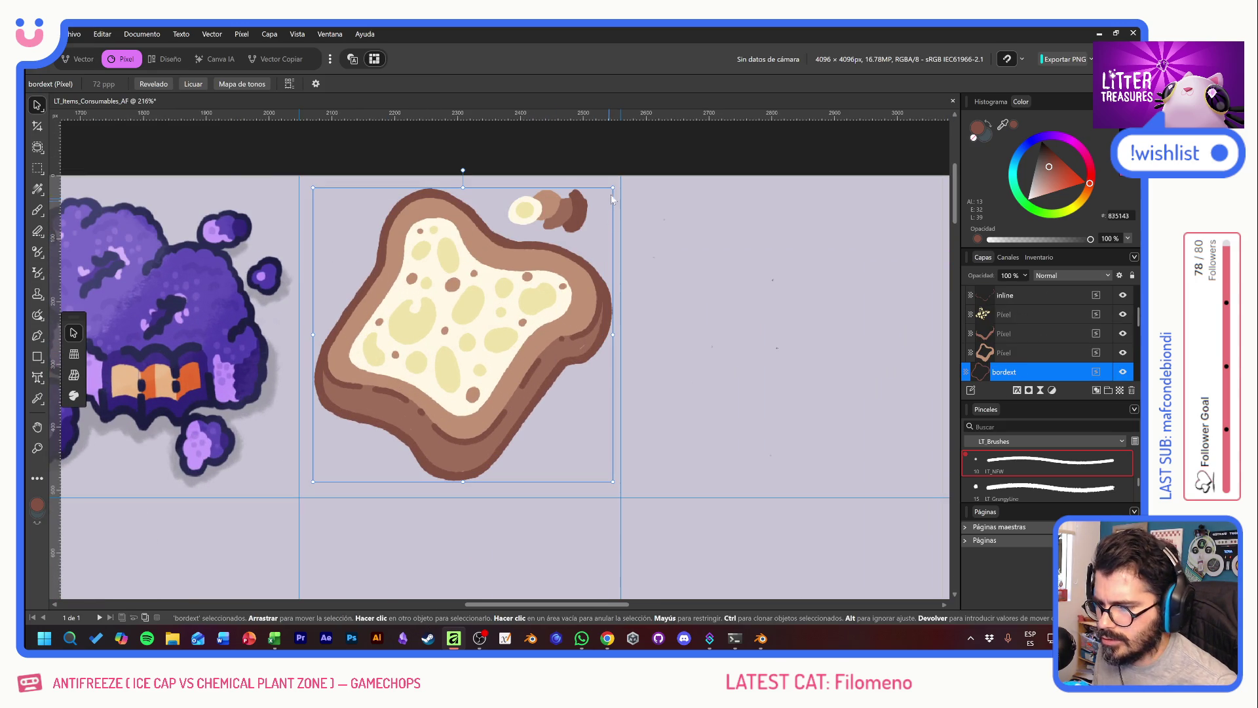
pyautogui.moveTo(608, 189); pyautogui.dragTo(619, 194)
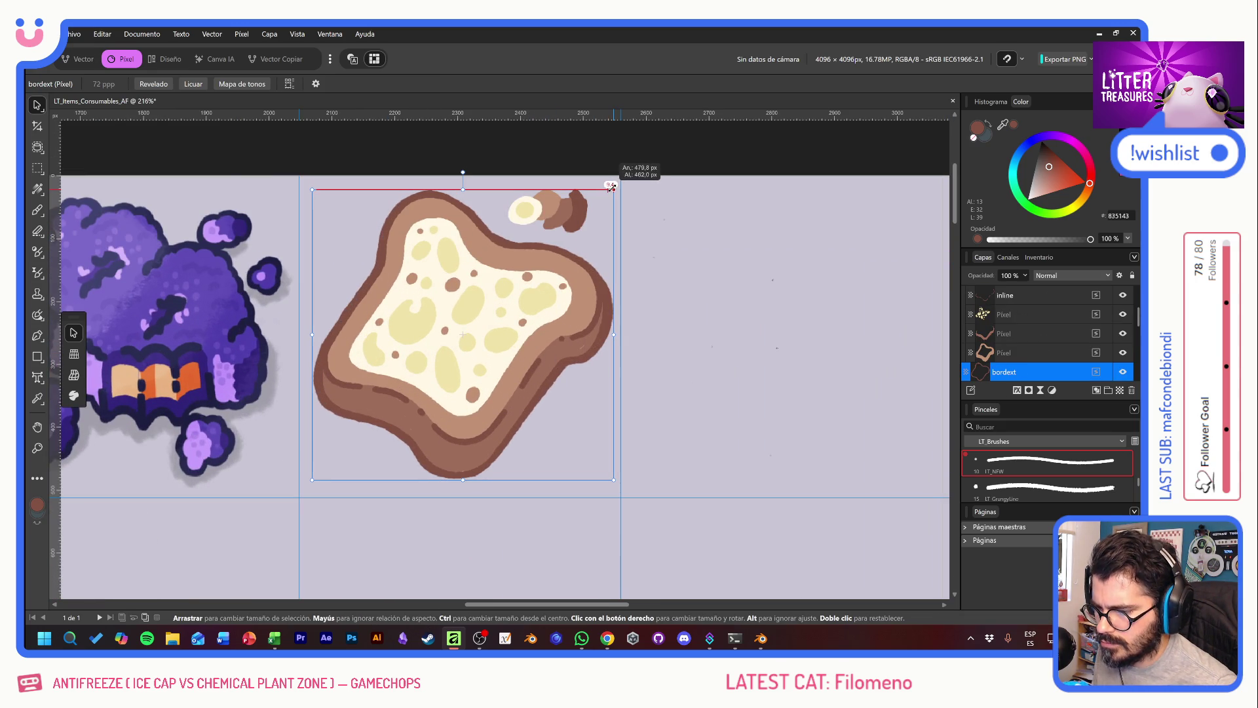
pyautogui.hotkey('ctrl', 'z')
pyautogui.moveTo(613, 188); pyautogui.dragTo(611, 189)
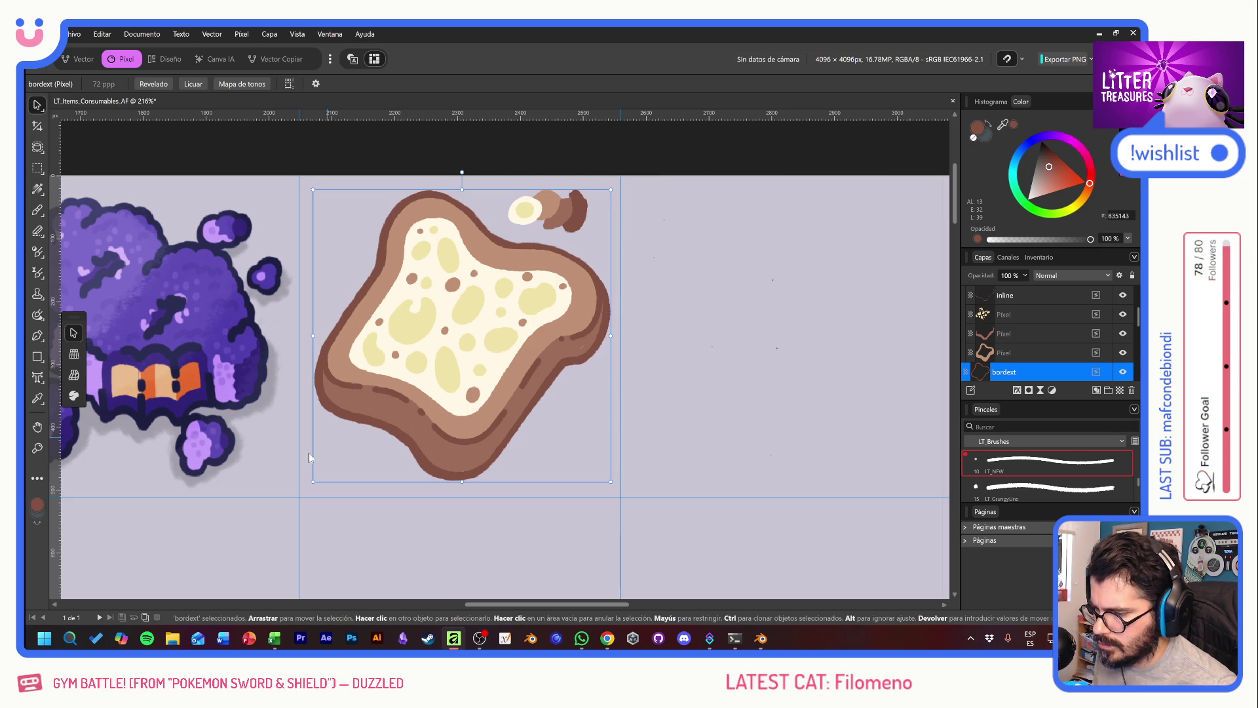
pyautogui.moveTo(312, 482); pyautogui.dragTo(328, 495)
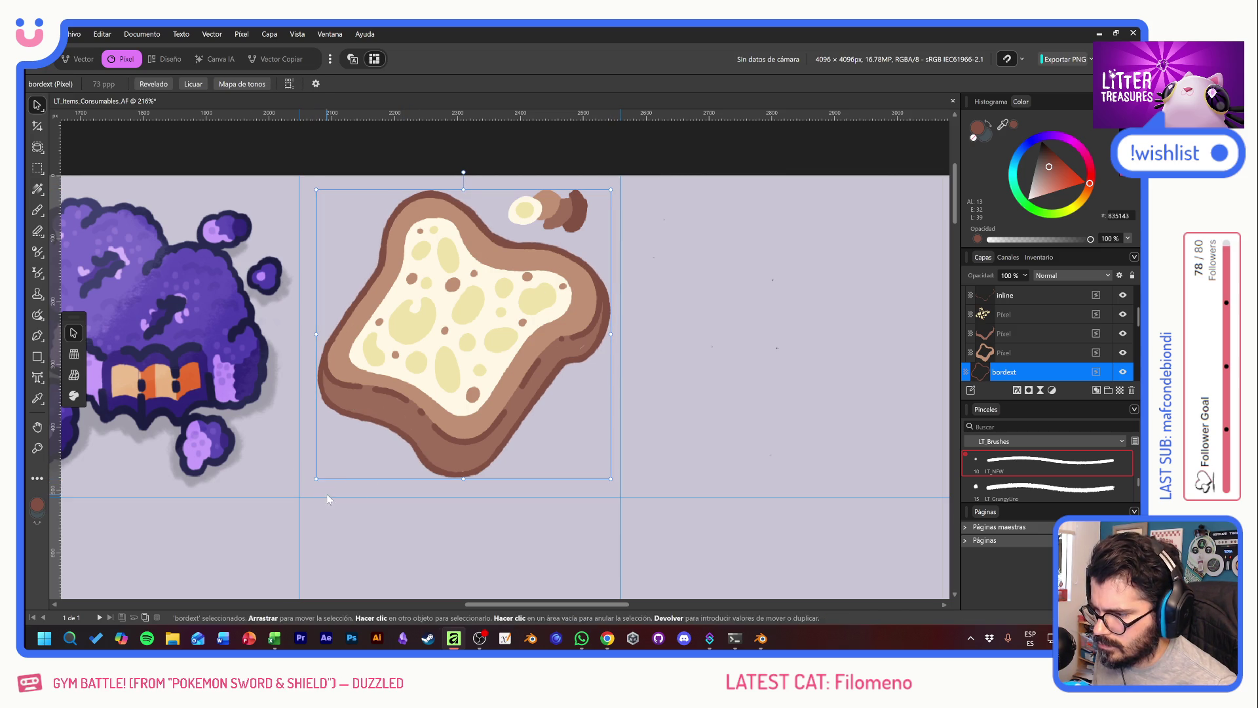
pyautogui.moveTo(391, 407)
pyautogui.mouseDown()
pyautogui.moveTo(679, 429)
pyautogui.moveTo(540, 431)
pyautogui.mouseUp()
# Step: Narrow the toast, reposition it inside its cell and reduce its height to about 470 px
pyautogui.click(517, 432)
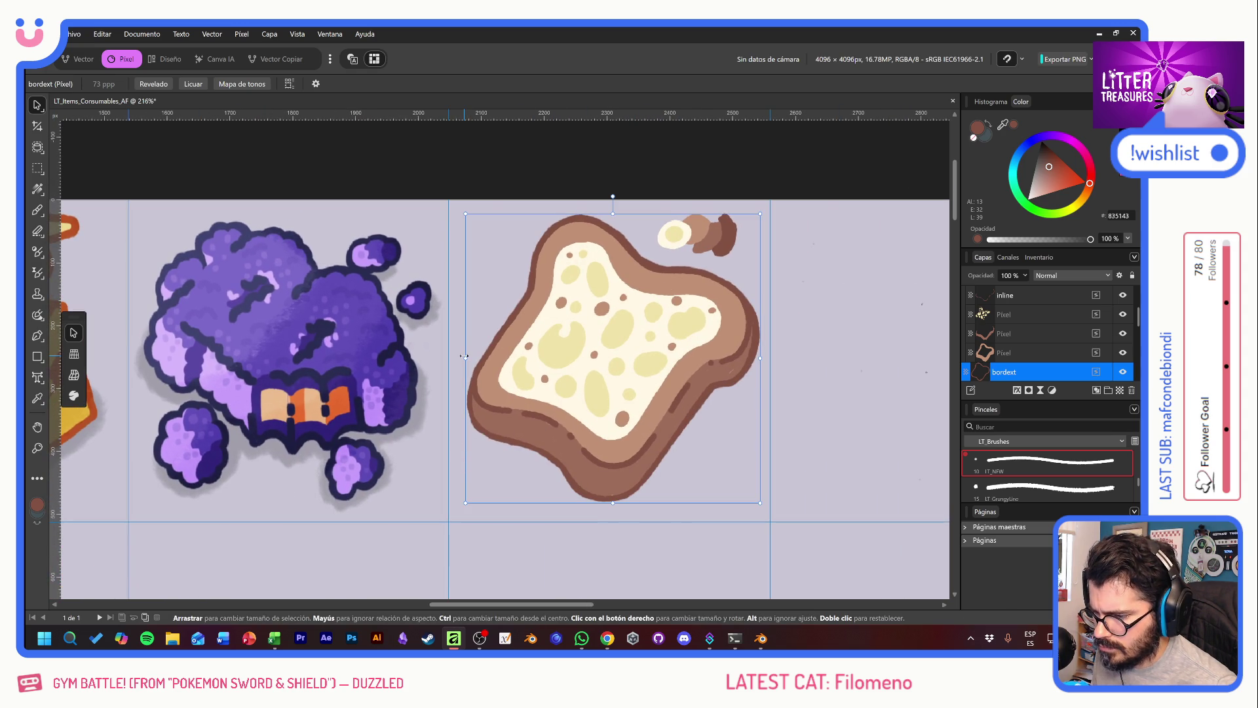
pyautogui.moveTo(458, 356); pyautogui.dragTo(463, 356)
pyautogui.moveTo(523, 401); pyautogui.dragTo(585, 428)
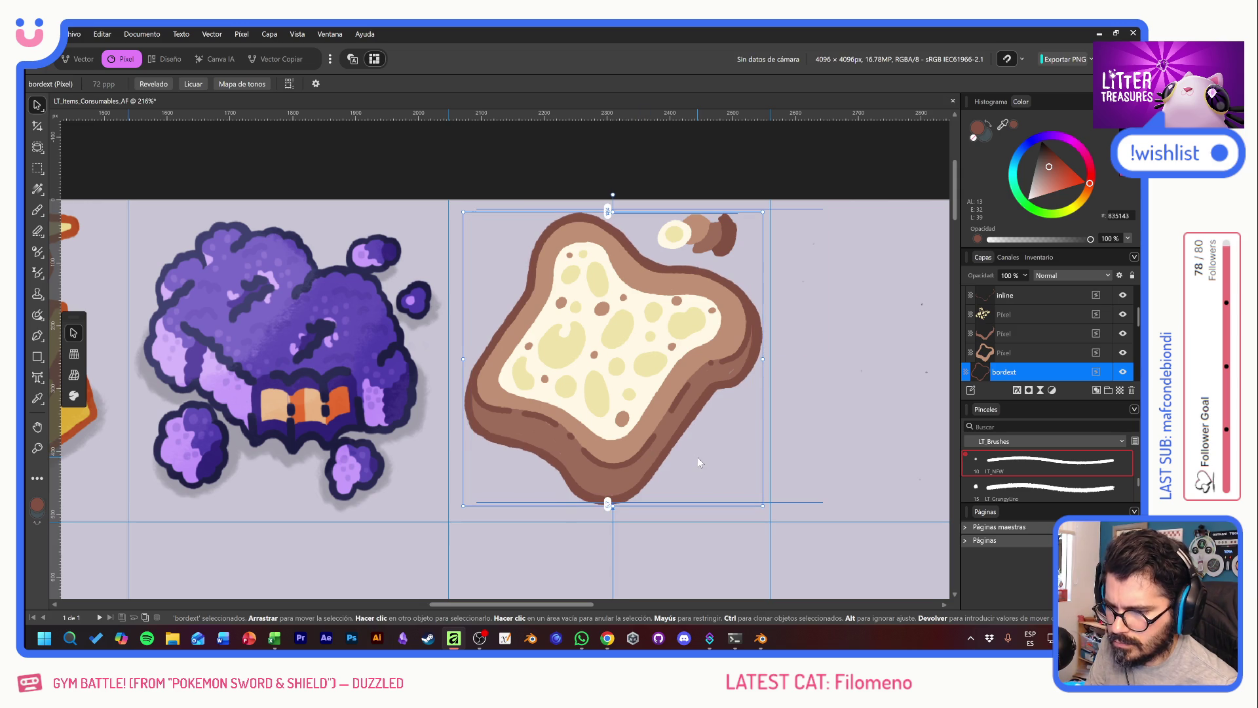
pyautogui.scroll(-5, 657, 453)
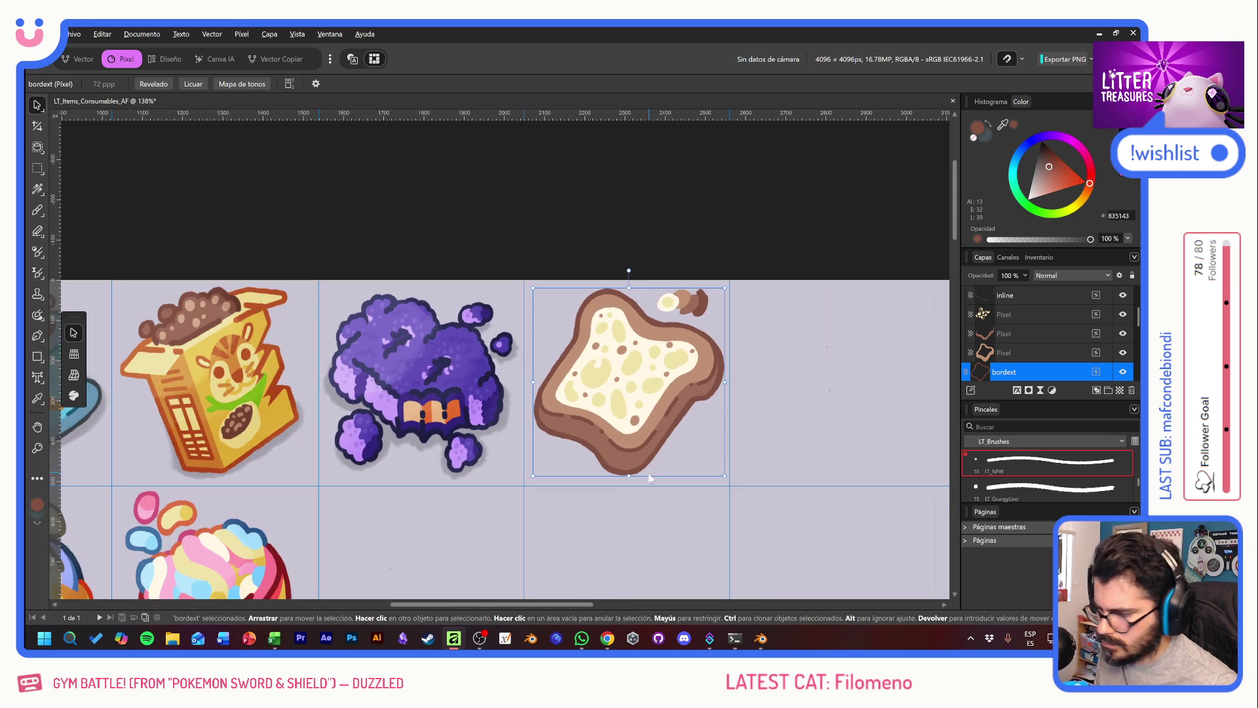
pyautogui.scroll(1, 642, 493)
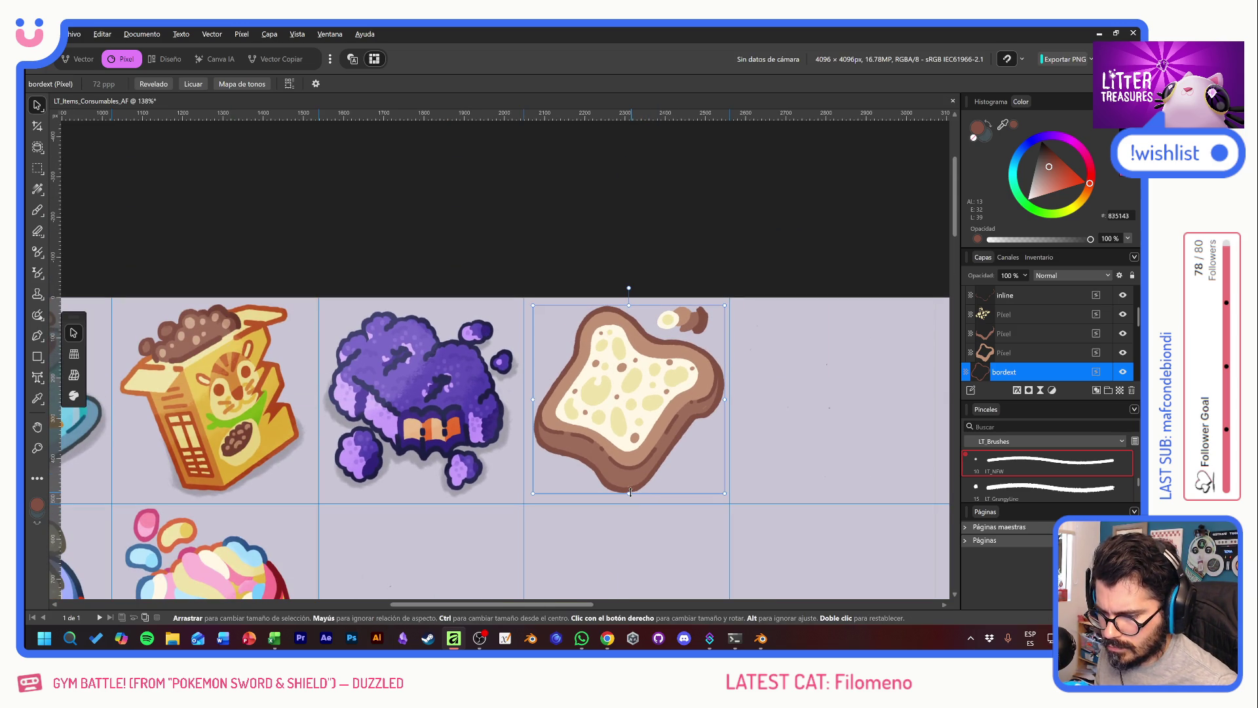
pyautogui.moveTo(630, 492)
pyautogui.mouseDown()
pyautogui.moveTo(869, 488)
pyautogui.moveTo(860, 493)
pyautogui.mouseUp()
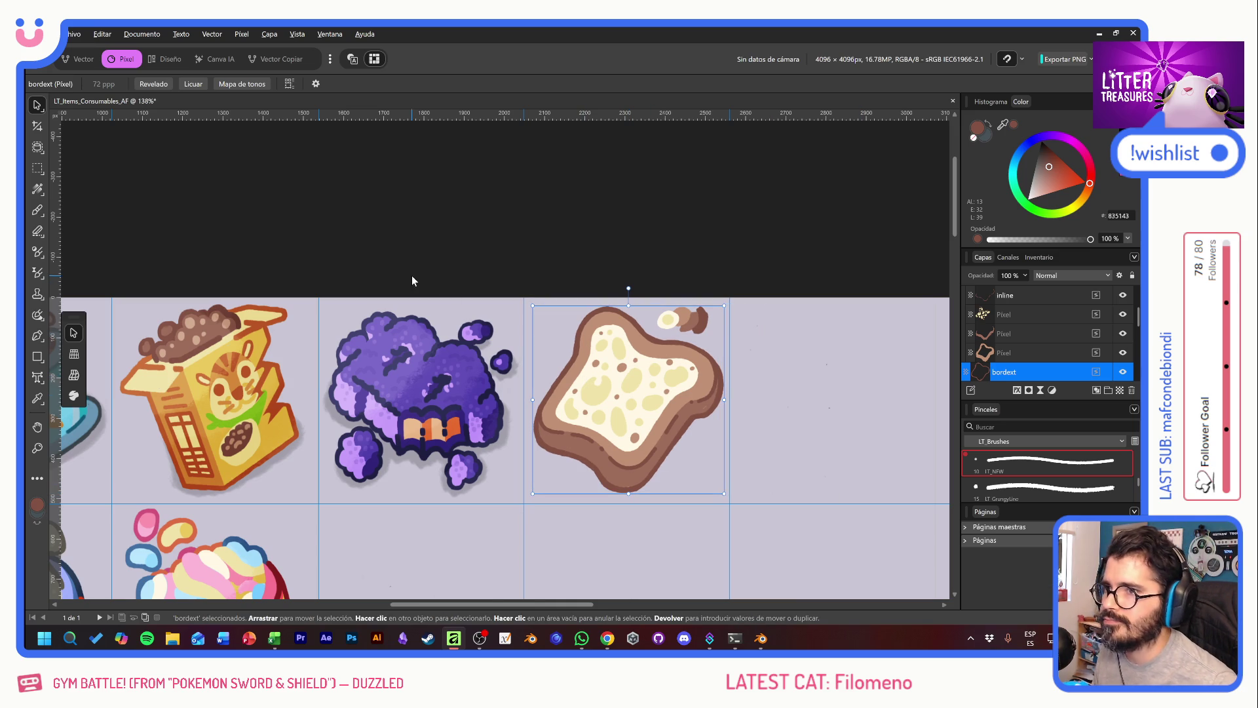
pyautogui.scroll(-1, 1042, 335)
pyautogui.click(1028, 335)
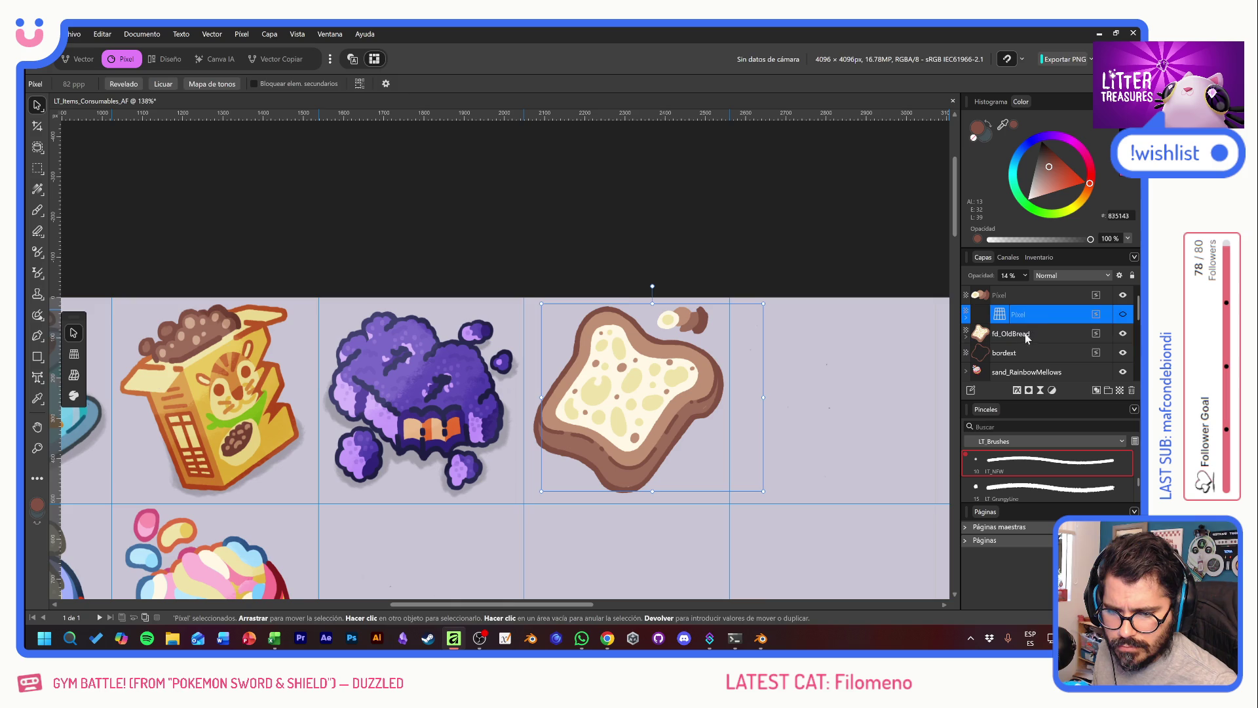
# Step: Select only bordext, switch to the Paint Brush and pick dark purple from the palette
pyautogui.click(1010, 353)
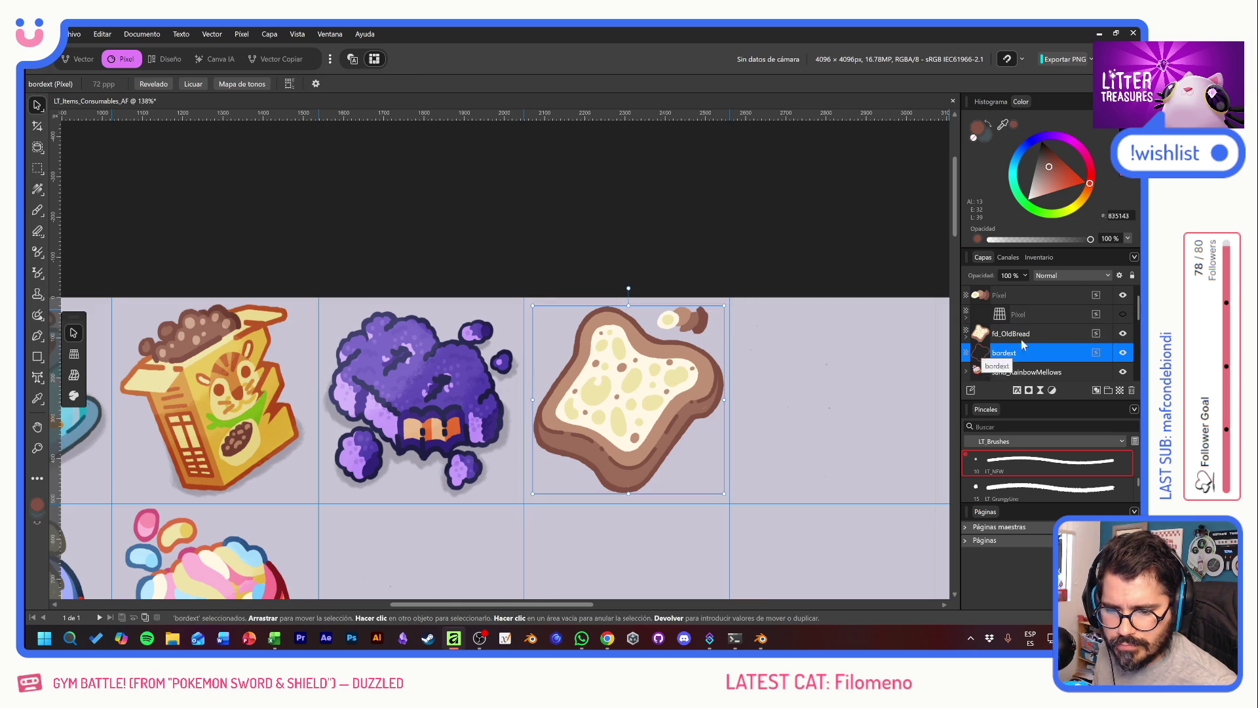
pyautogui.keyDown('shift'); pyautogui.click(1032, 332); pyautogui.keyUp('shift')
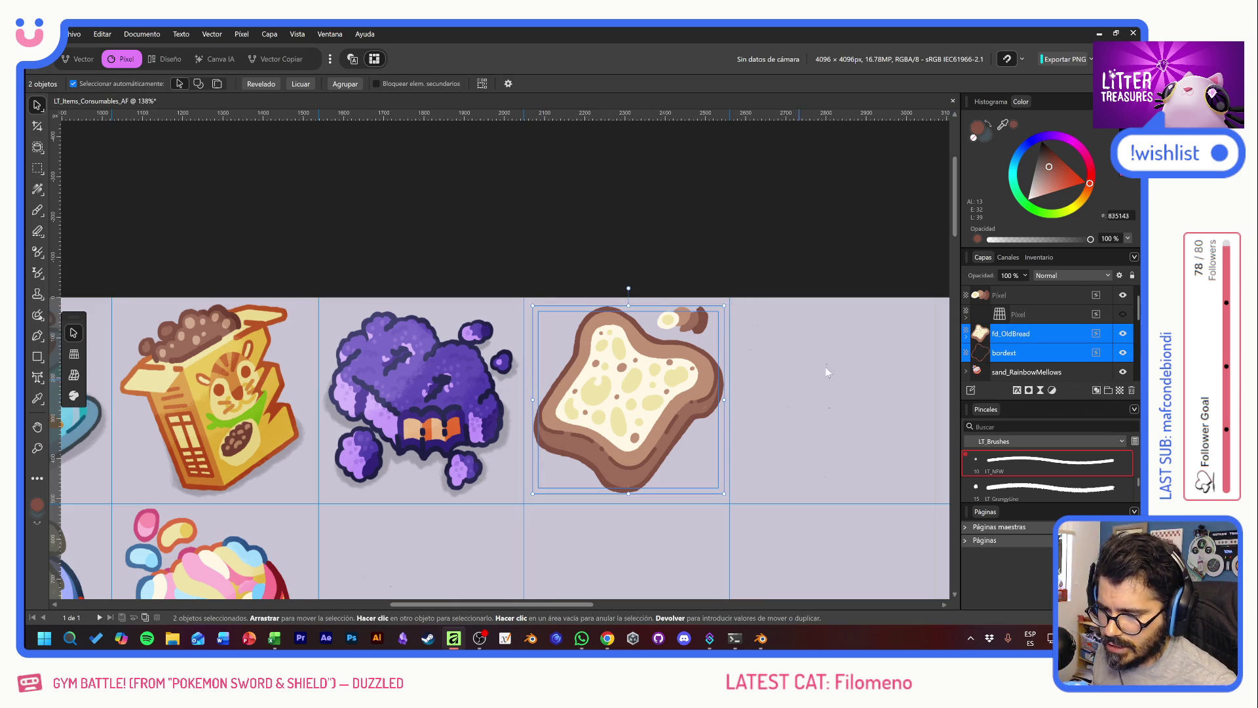
pyautogui.click(1034, 357)
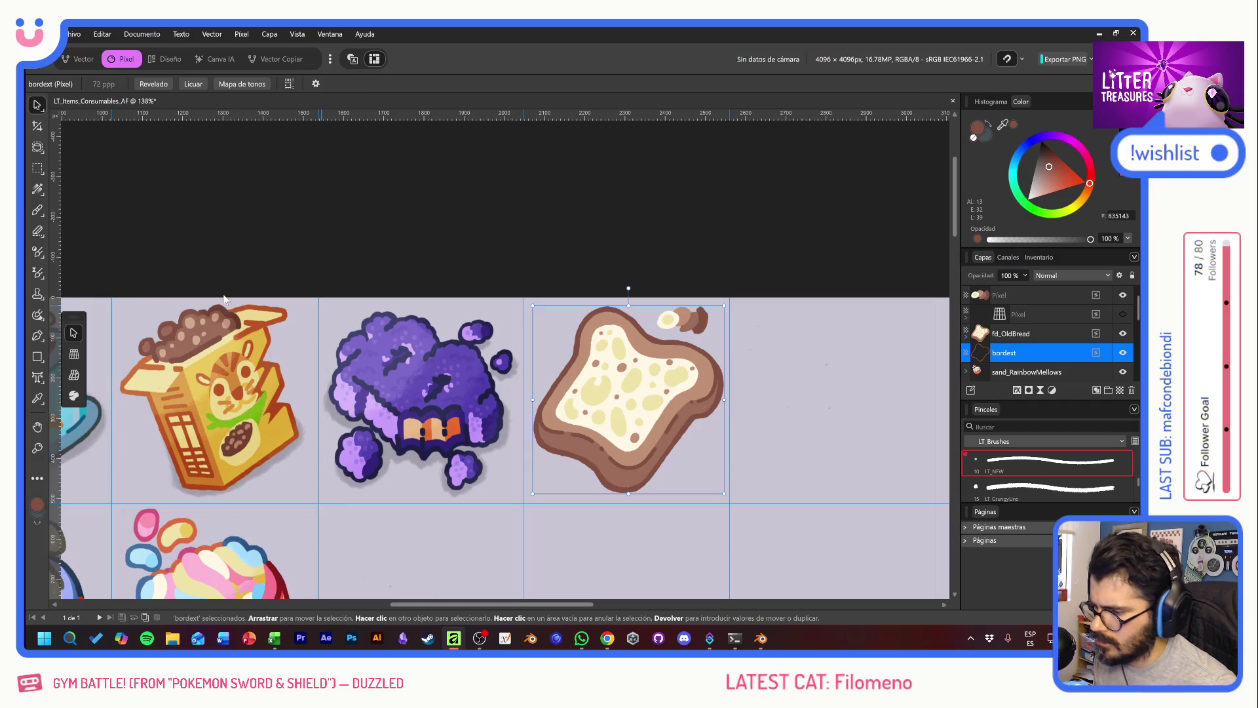
pyautogui.click(38, 211)
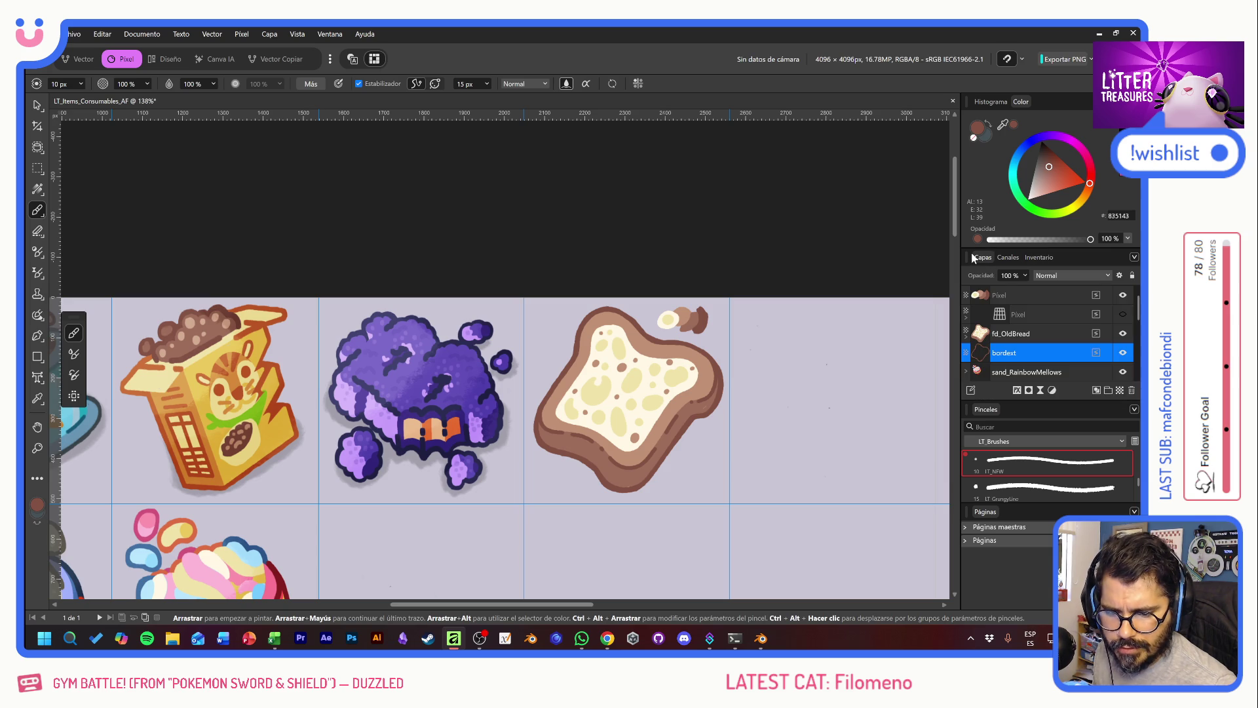
pyautogui.moveTo(370, 438); pyautogui.dragTo(681, 71)
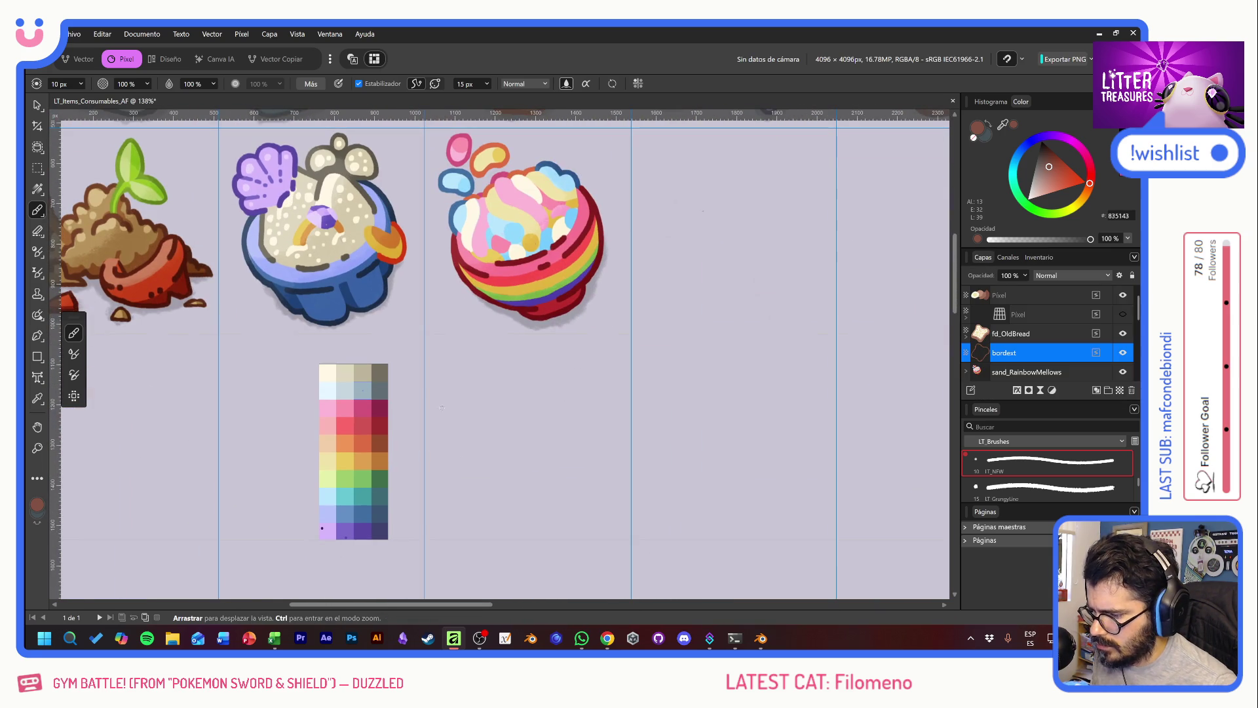
pyautogui.keyDown('alt'); pyautogui.click(378, 534); pyautogui.keyUp('alt')
pyautogui.moveTo(255, 377)
pyautogui.mouseDown()
pyautogui.moveTo(448, 296)
pyautogui.moveTo(274, 523)
pyautogui.mouseUp()
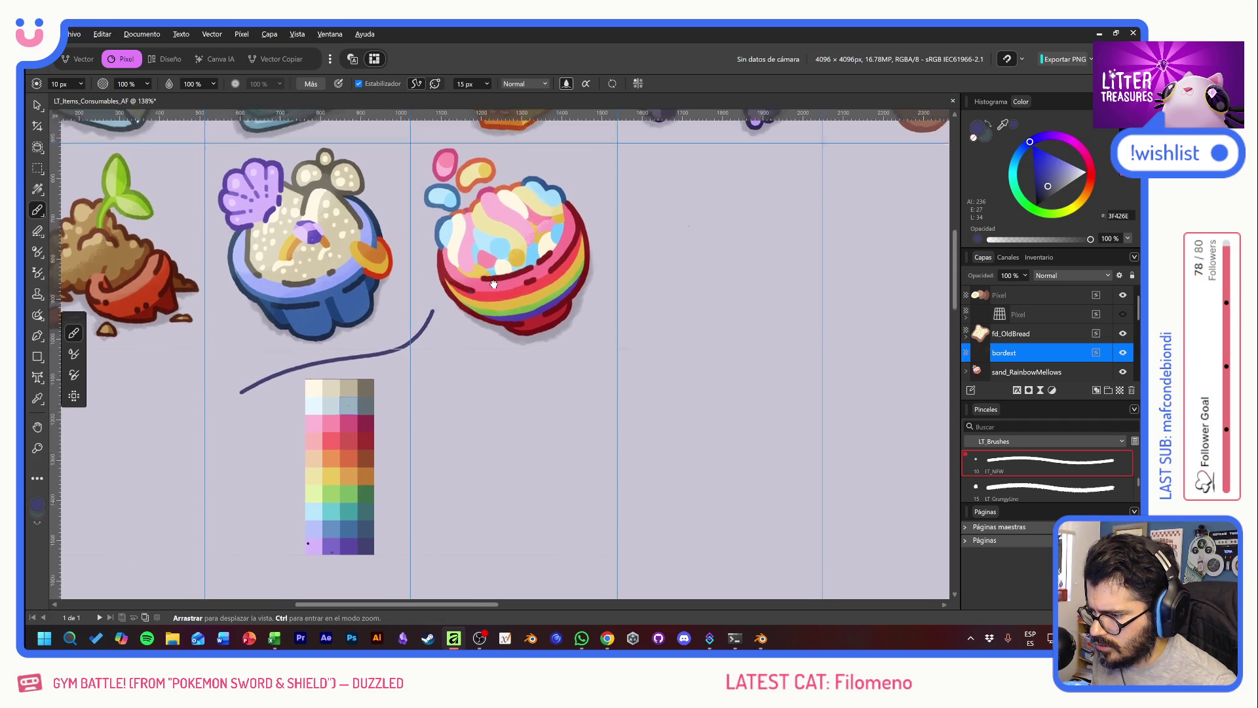
# Step: Zoom in to 216% and add a new empty pixel layer
pyautogui.scroll(2, 639, 420)
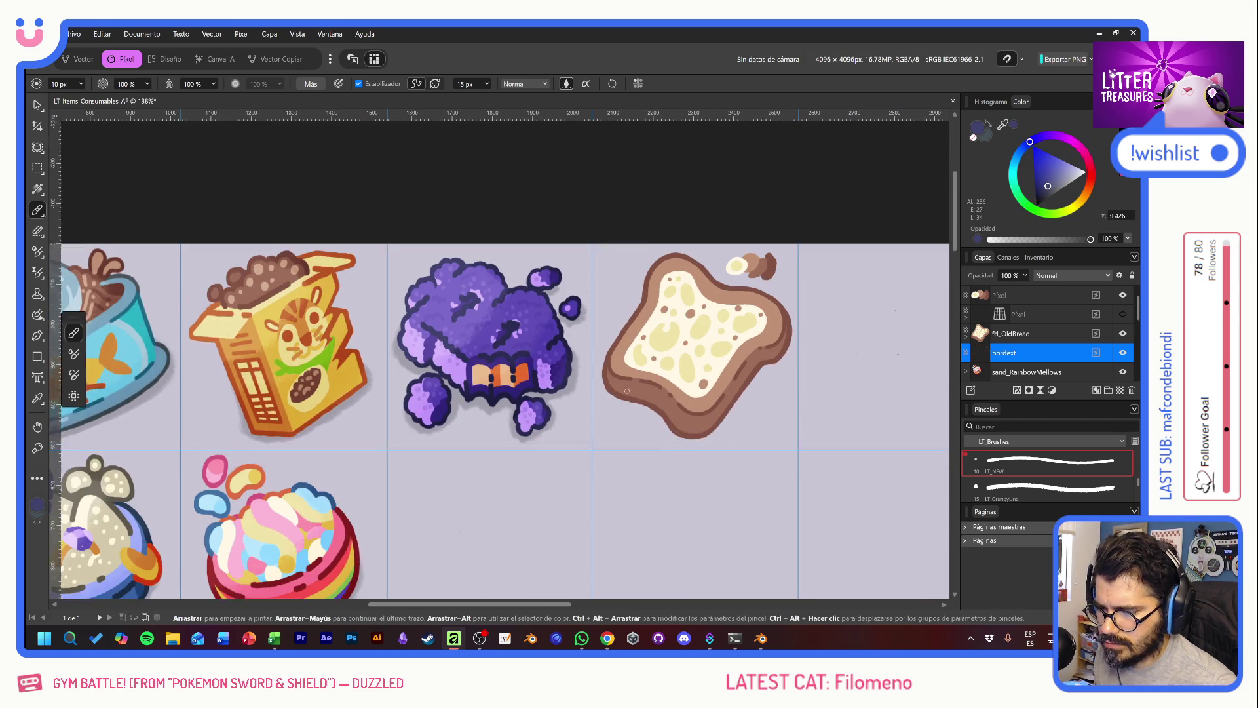
pyautogui.scroll(3, 627, 395)
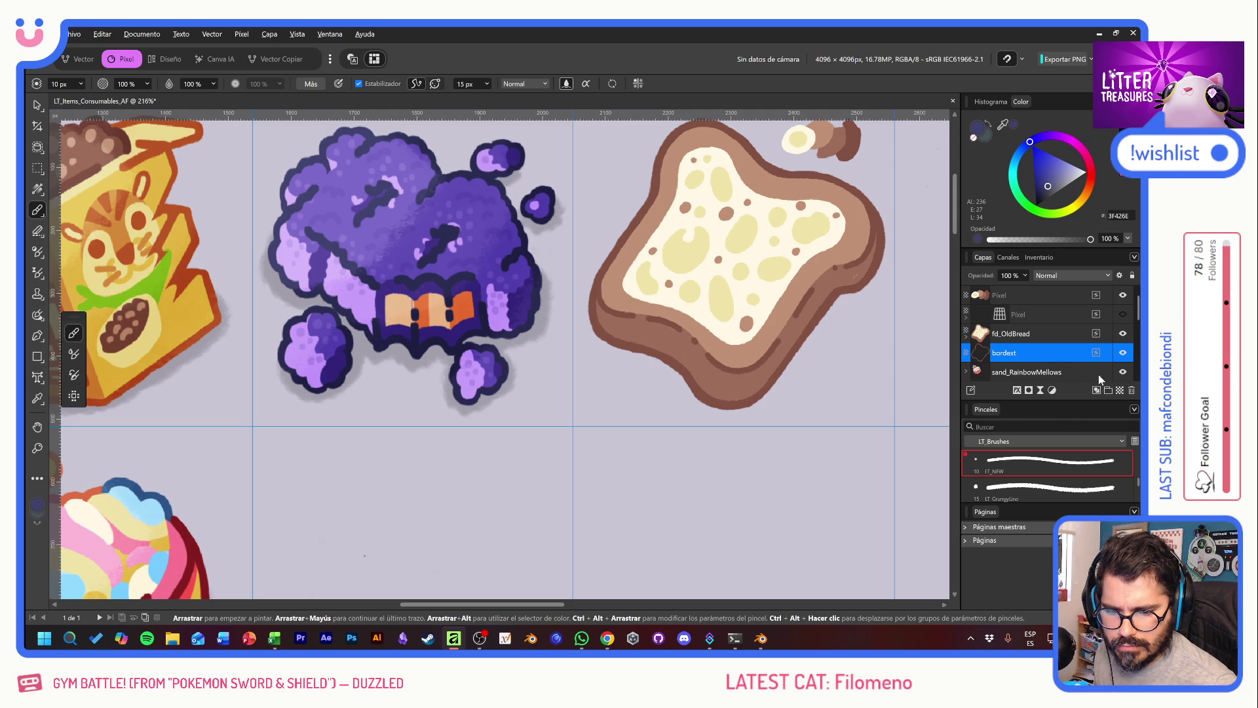
pyautogui.click(1119, 394)
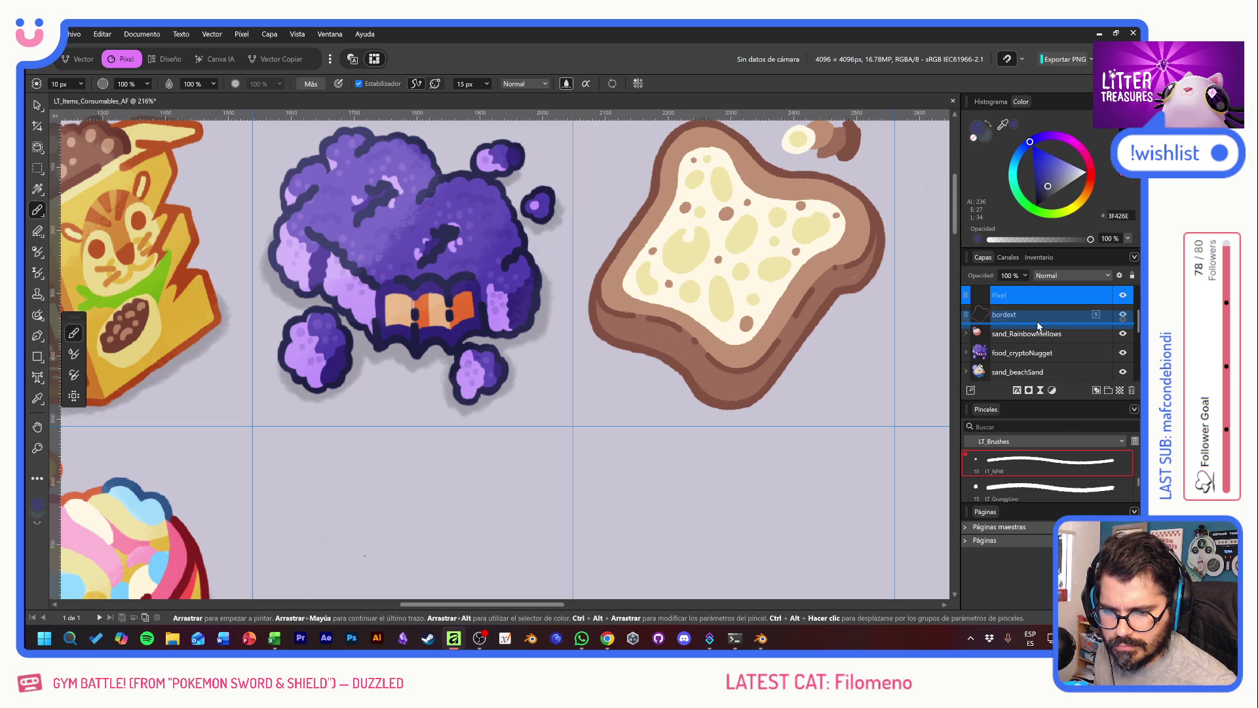
# Step: Place the new Pixel layer beneath bordext and choose the LT Overlay brush
pyautogui.moveTo(1031, 296); pyautogui.dragTo(1033, 326)
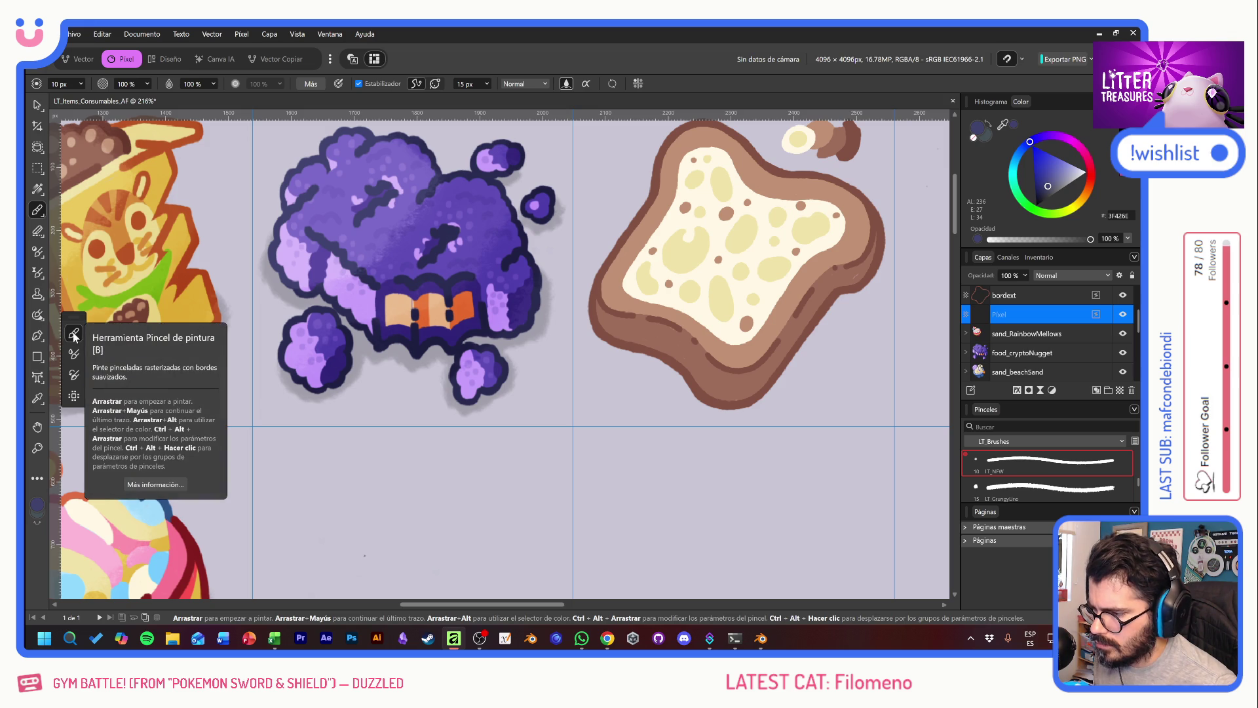
pyautogui.scroll(1, 1039, 463)
pyautogui.scroll(-1, 1057, 471)
pyautogui.scroll(-1, 1057, 471)
pyautogui.scroll(-1, 1056, 471)
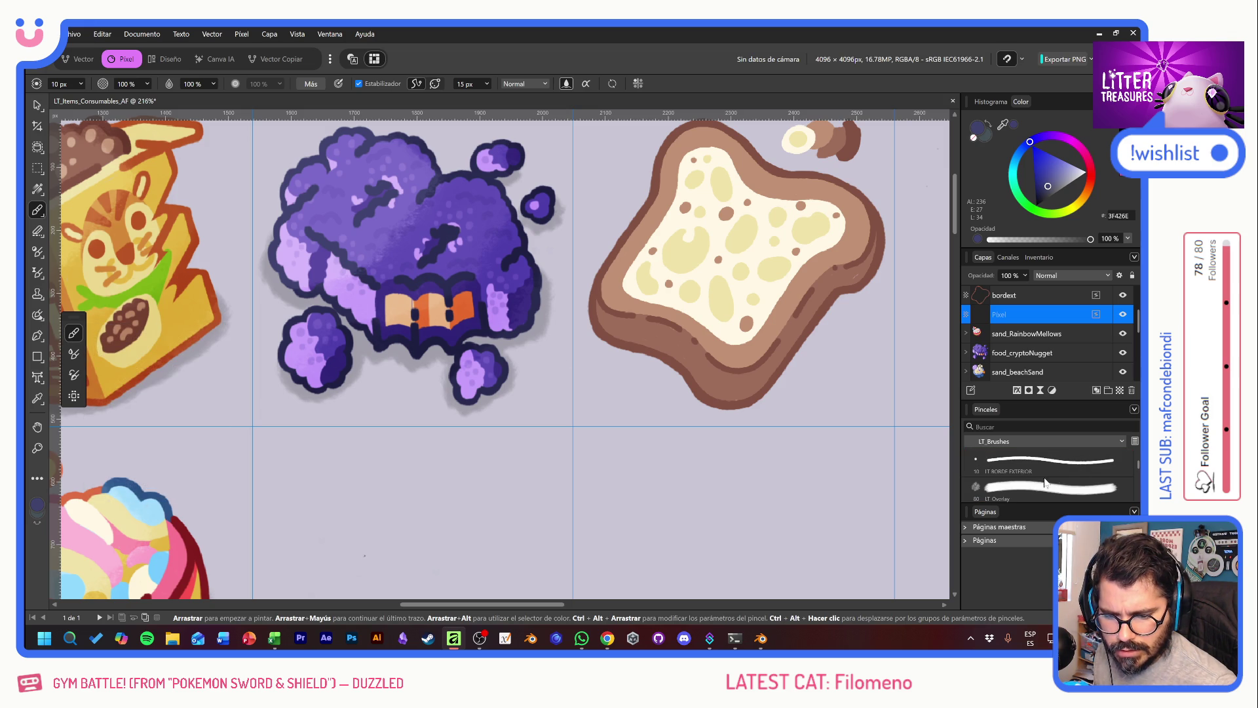
pyautogui.click(1016, 488)
pyautogui.moveTo(351, 324)
pyautogui.mouseDown()
pyautogui.moveTo(446, 423)
pyautogui.moveTo(550, 462)
pyautogui.mouseUp()
pyautogui.hotkey('ctrl', 'z')
# Step: Set the colour to black and paint a soft shadow along the toast's lower edge
pyautogui.moveTo(1048, 186); pyautogui.dragTo(1010, 231)
pyautogui.moveTo(505, 384); pyautogui.dragTo(696, 422)
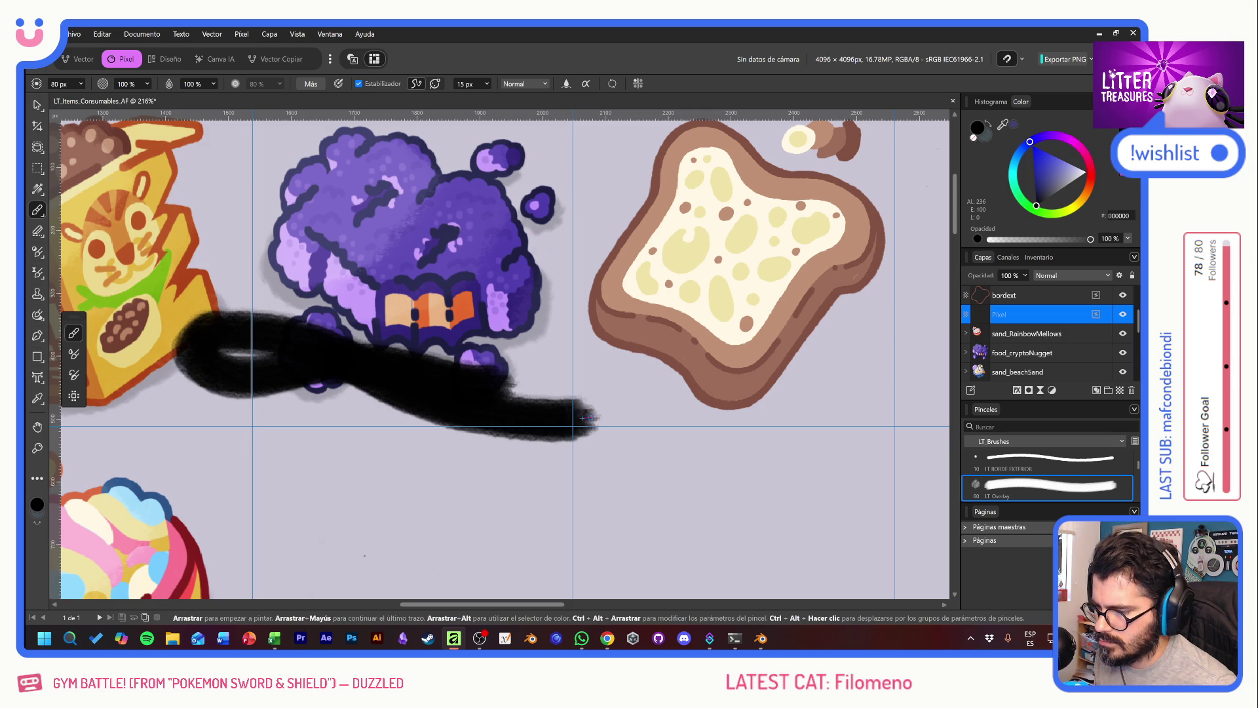
pyautogui.hotkey('ctrl', 'z')
pyautogui.hscroll(2, 590, 380)
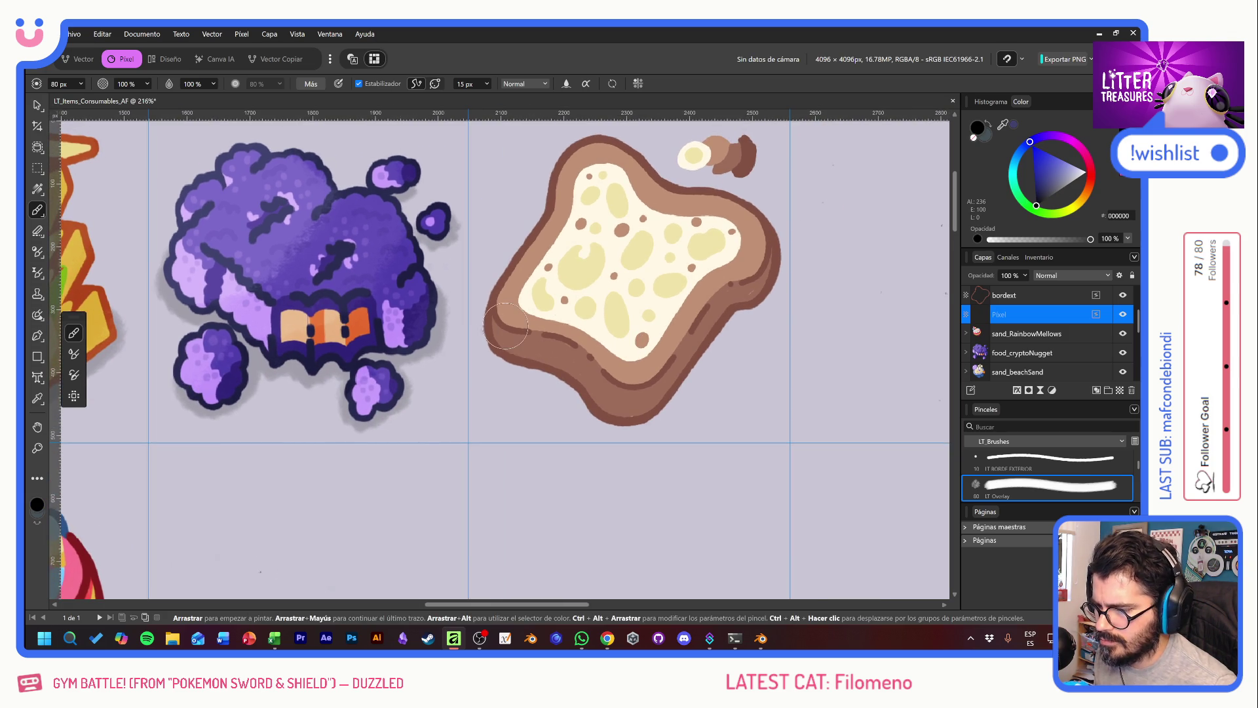
pyautogui.moveTo(505, 333)
pyautogui.mouseDown()
pyautogui.moveTo(635, 424)
pyautogui.moveTo(754, 302)
pyautogui.moveTo(758, 270)
pyautogui.mouseUp()
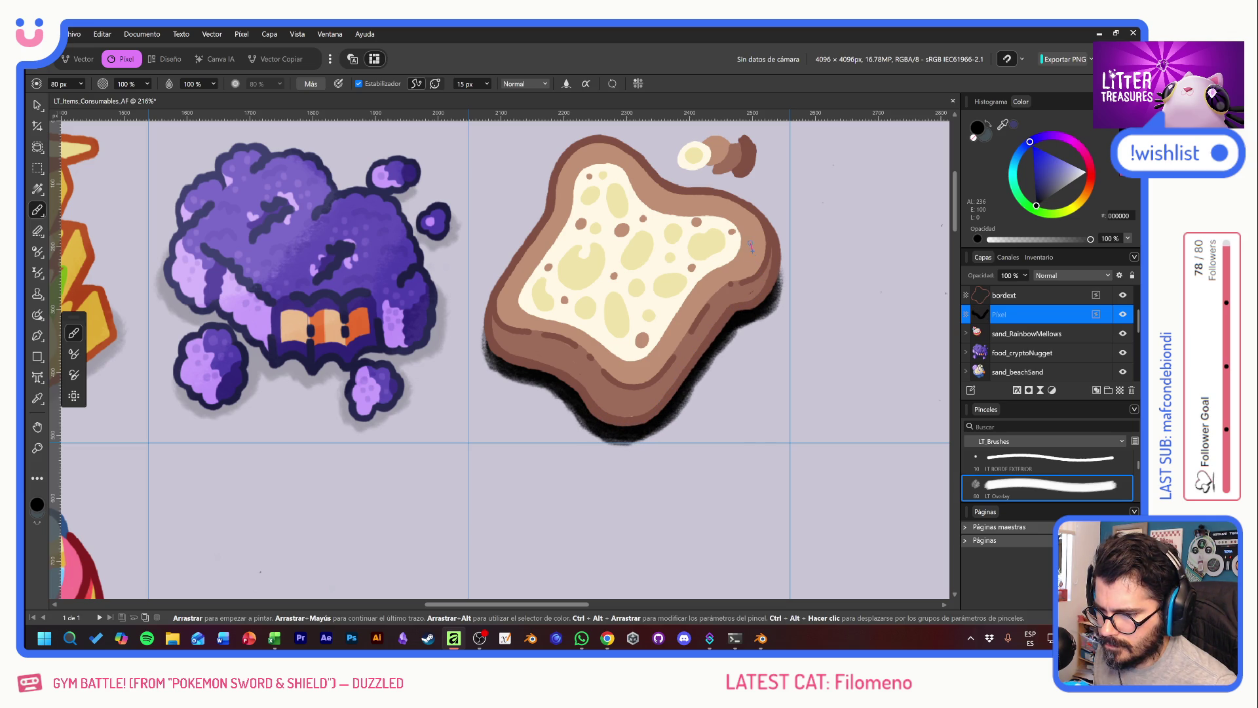
pyautogui.click(37, 105)
pyautogui.click(205, 371)
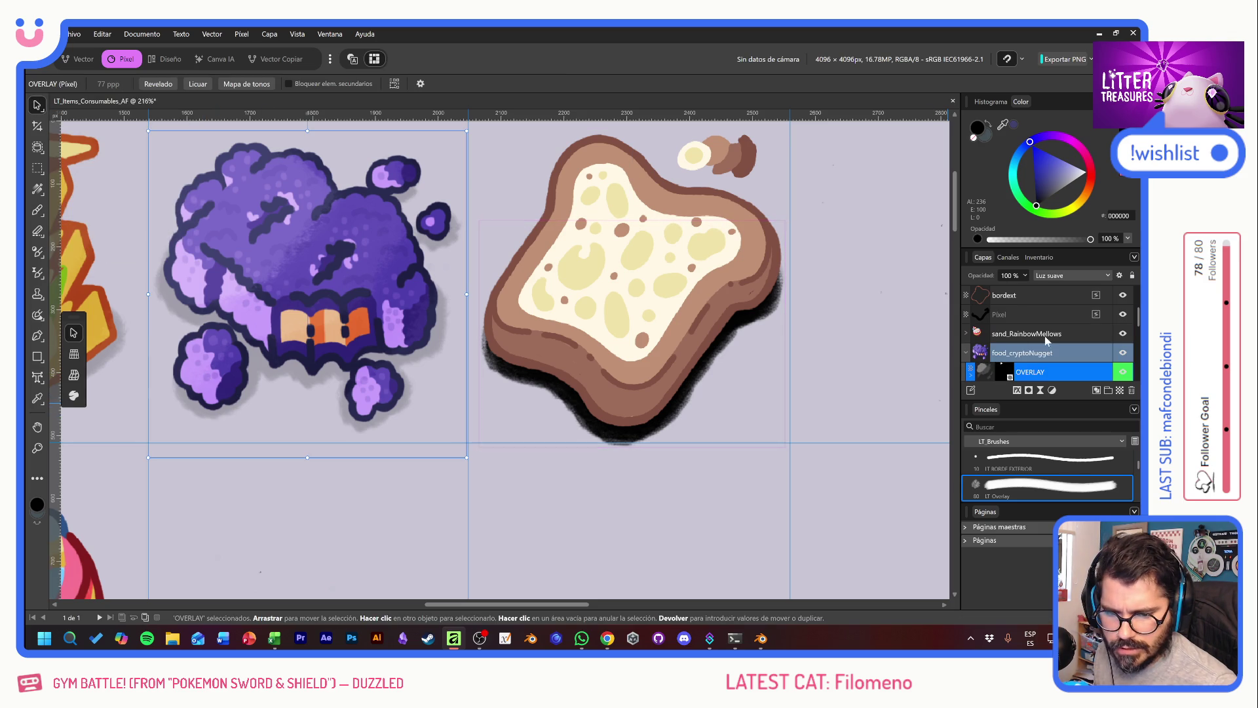
# Step: Check the nugget's shadow opacity, then set the toast's shadow layer to 20% opacity
pyautogui.scroll(-2, 984, 351)
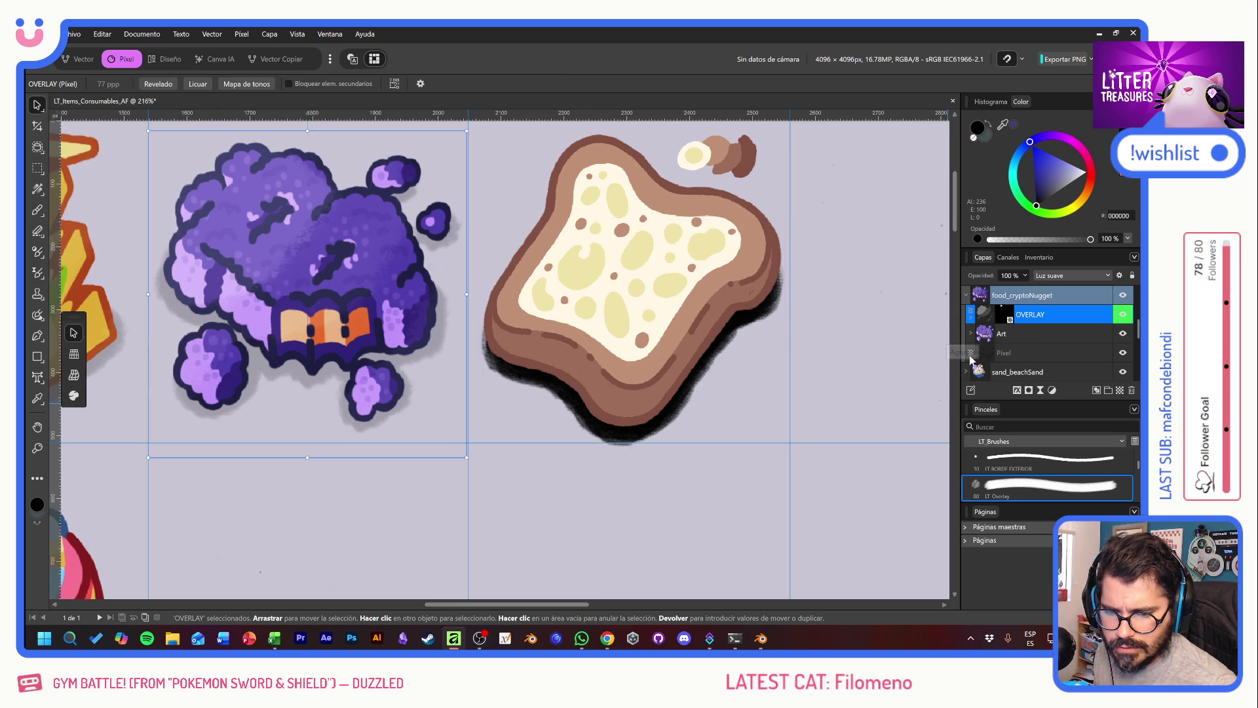
pyautogui.click(1013, 353)
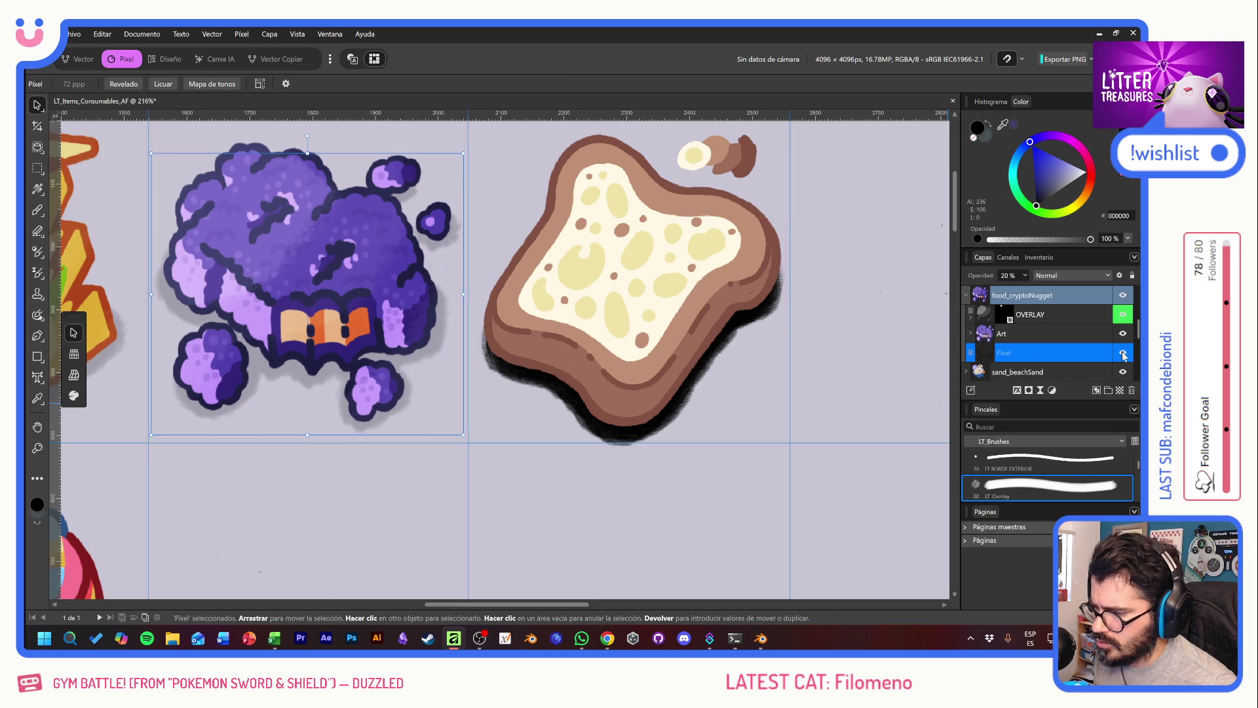
pyautogui.scroll(-3, 1045, 364)
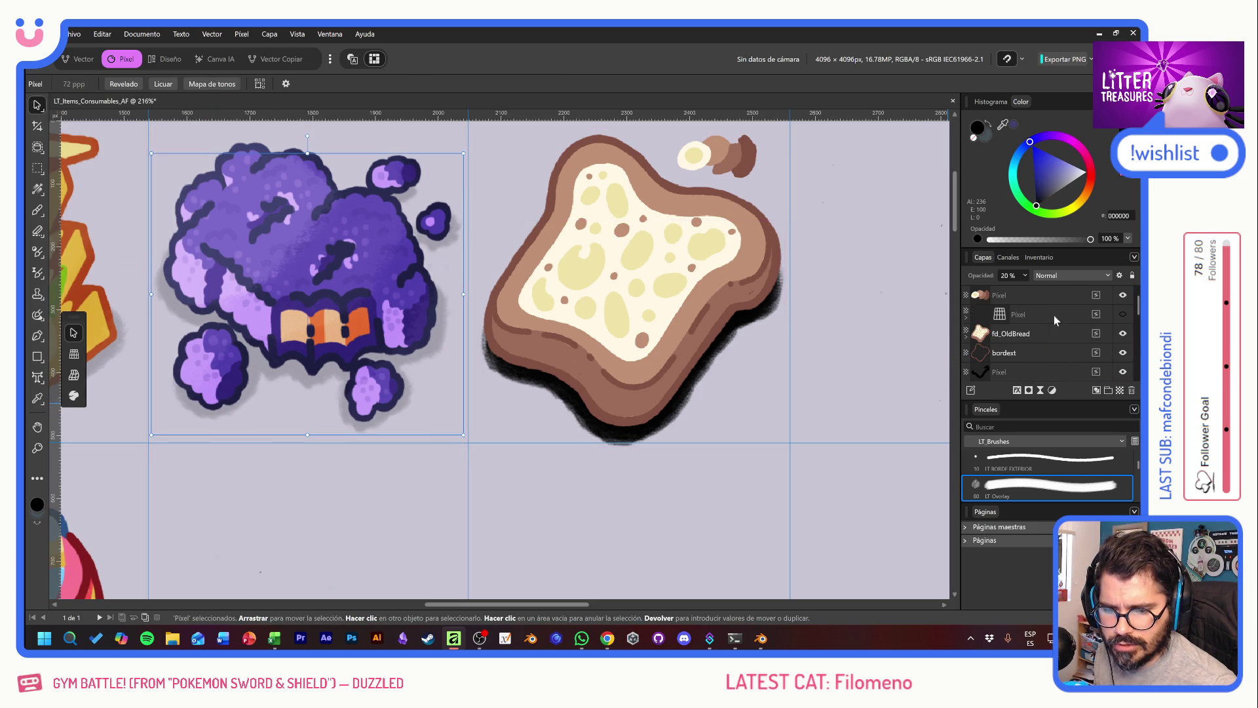
pyautogui.click(1043, 372)
pyautogui.press('2')
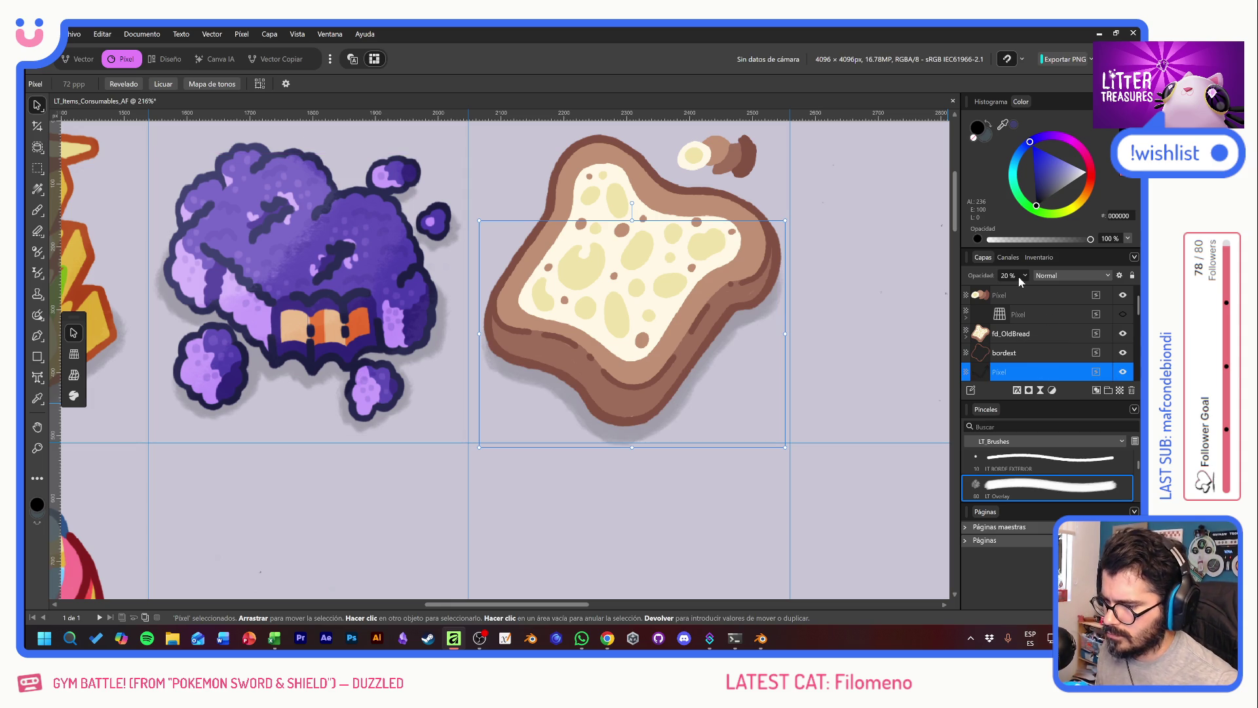
# Step: Nudge the shadow slightly upward and hide the small garnish layer above the toast
pyautogui.moveTo(733, 337); pyautogui.dragTo(734, 334)
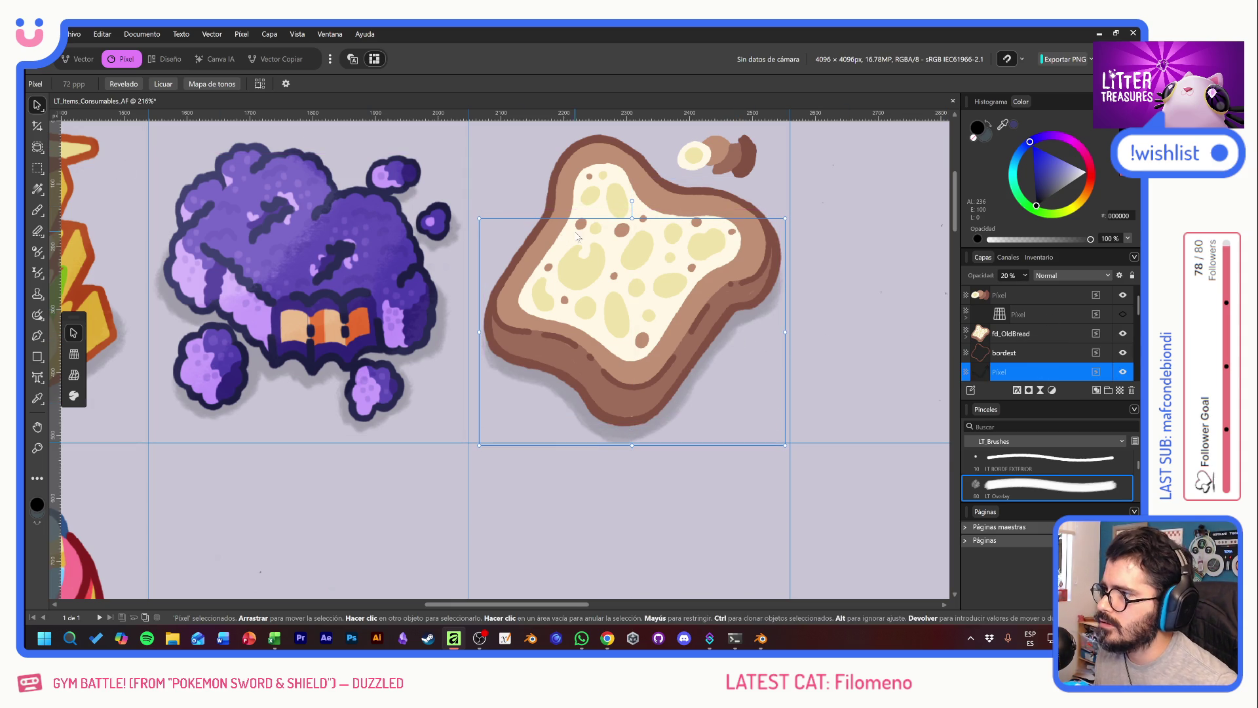
pyautogui.scroll(1, 371, 211)
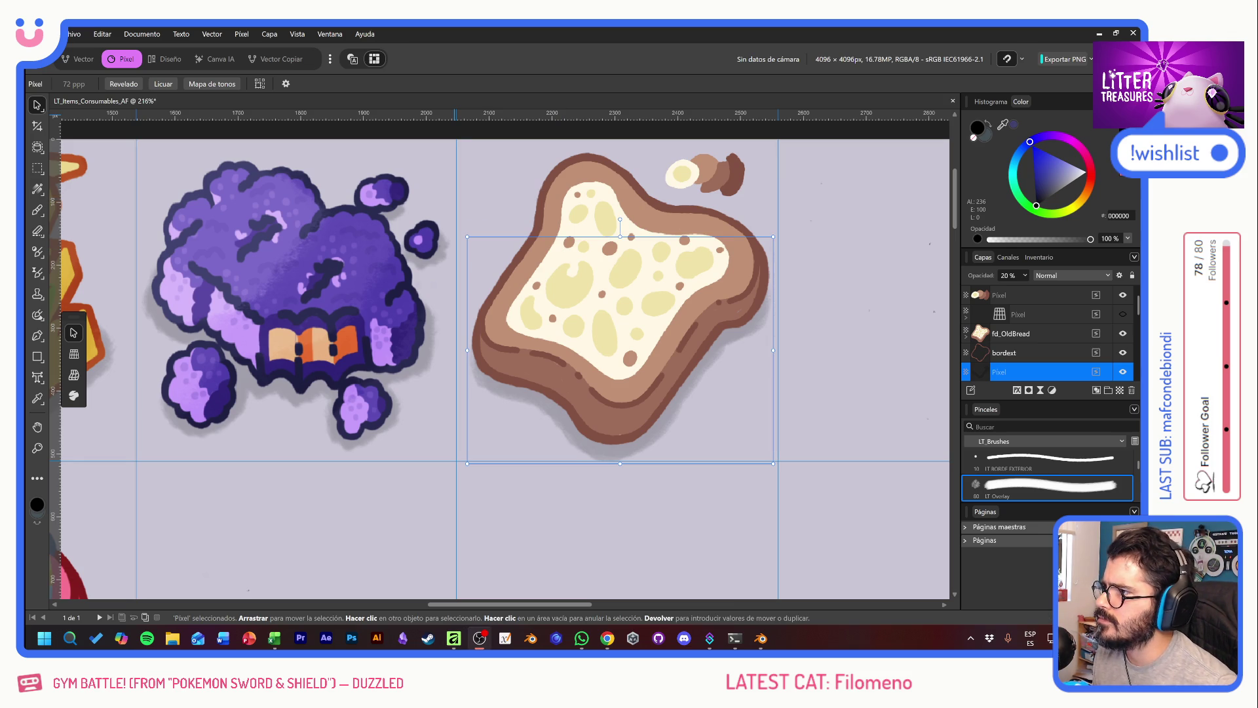
pyautogui.moveTo(702, 323); pyautogui.dragTo(686, 337)
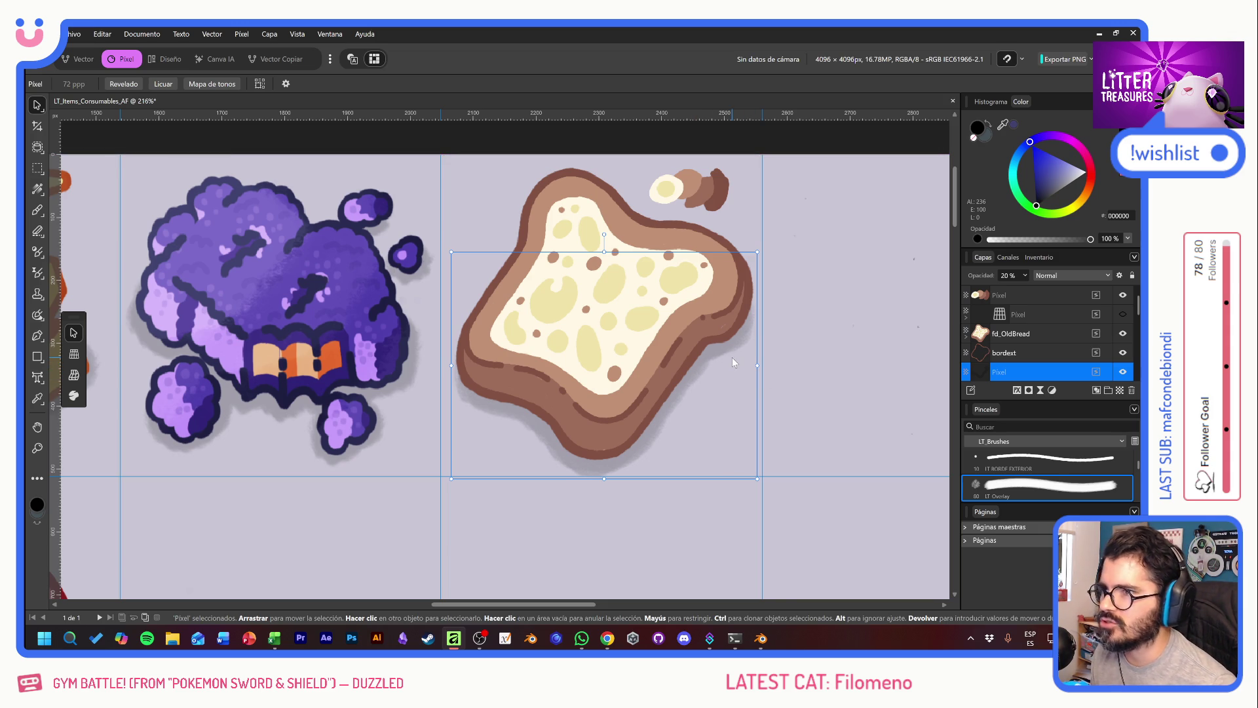
pyautogui.click(1049, 354)
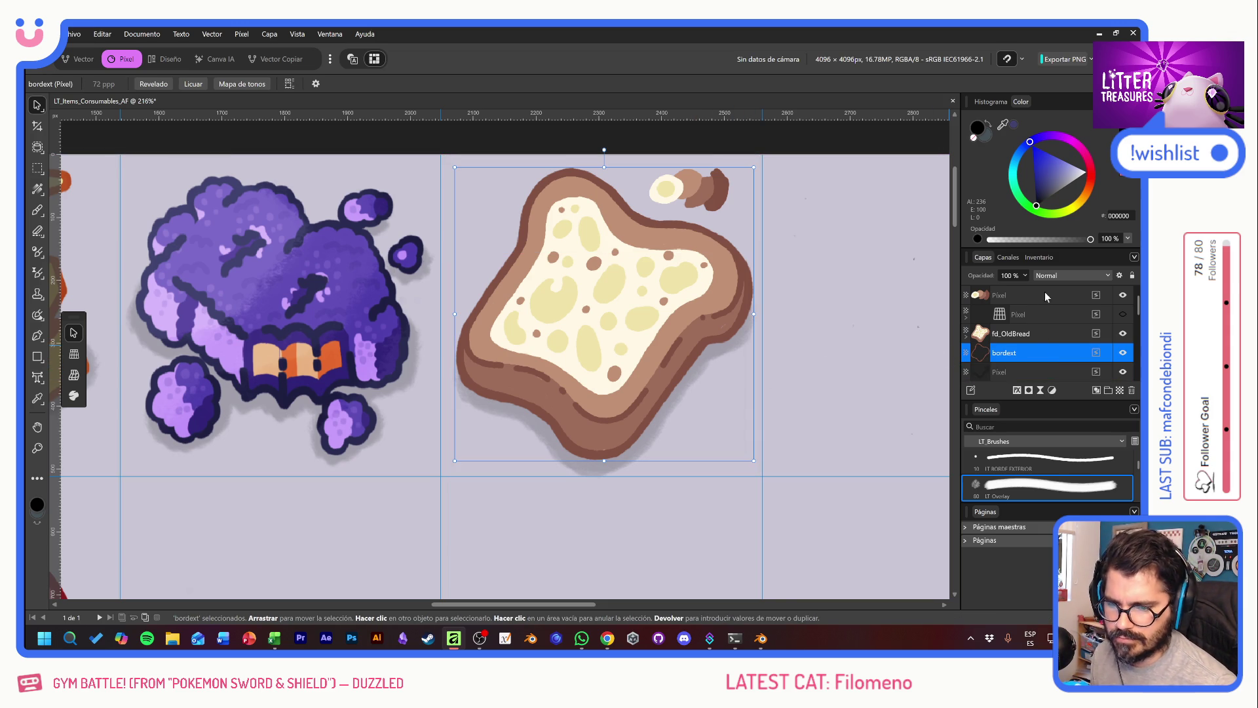
pyautogui.click(1122, 295)
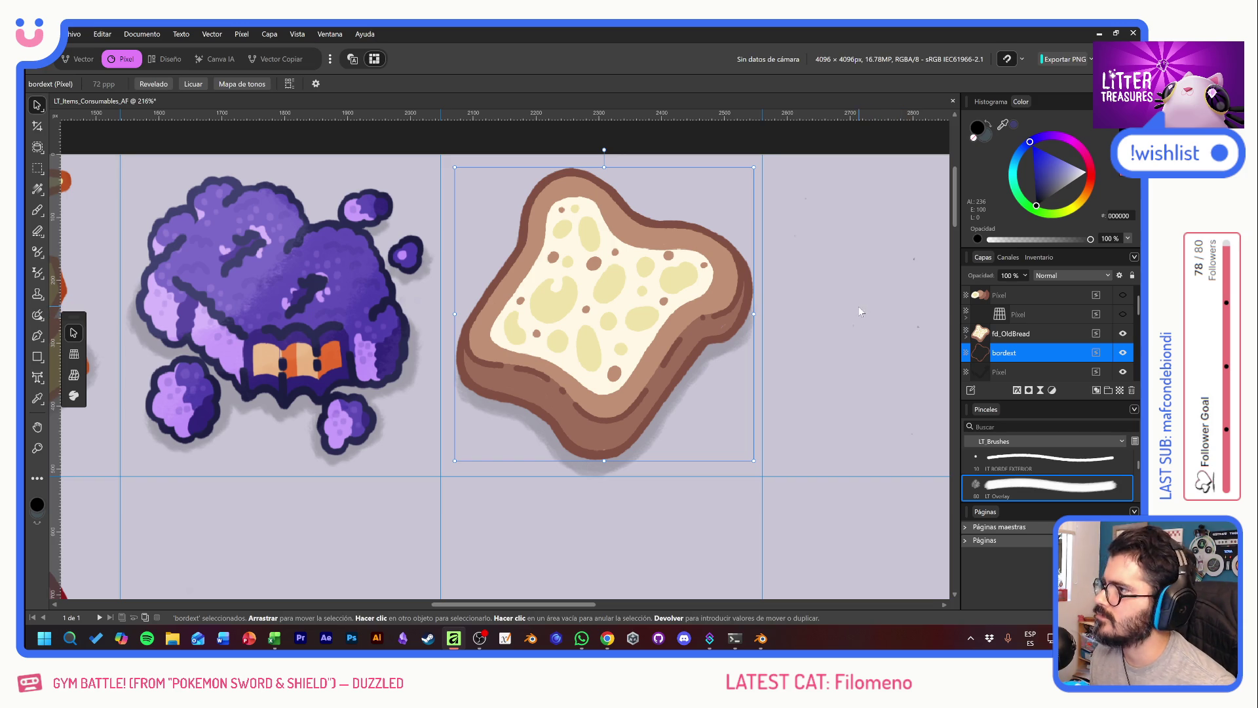
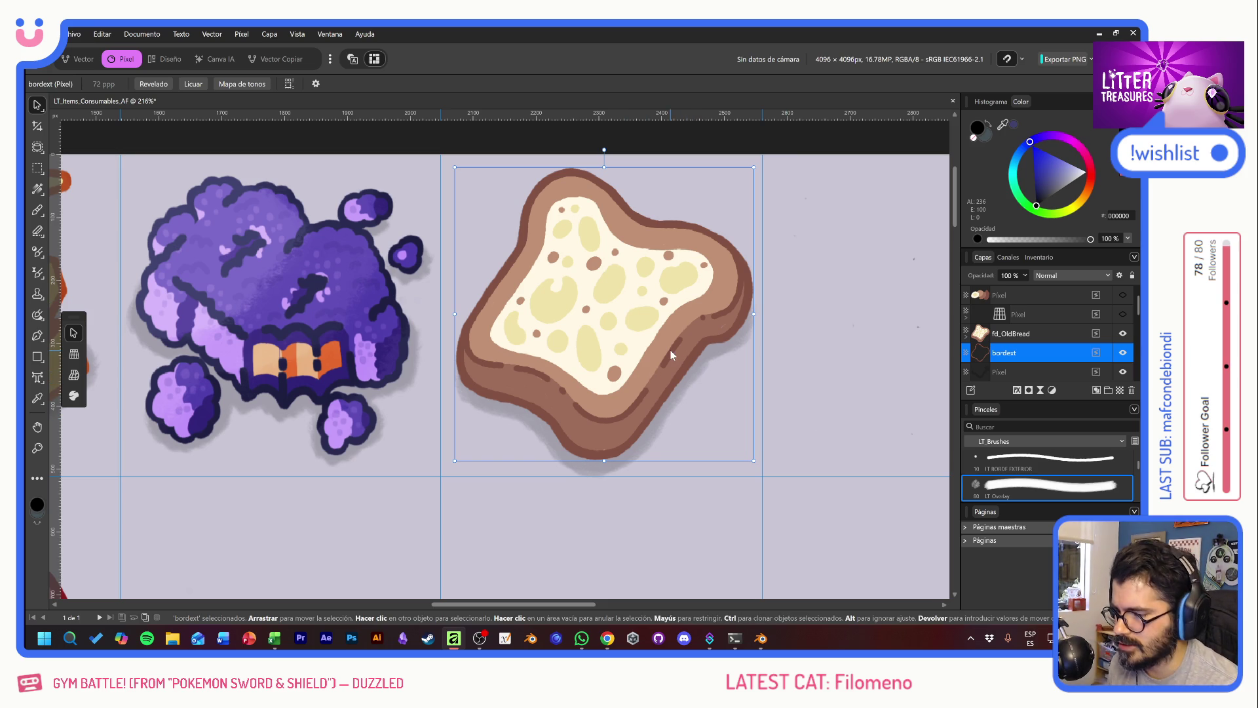
# Step: Place Overlay.af from the Brushes folder, sized across the old bread
pyautogui.click(398, 142)
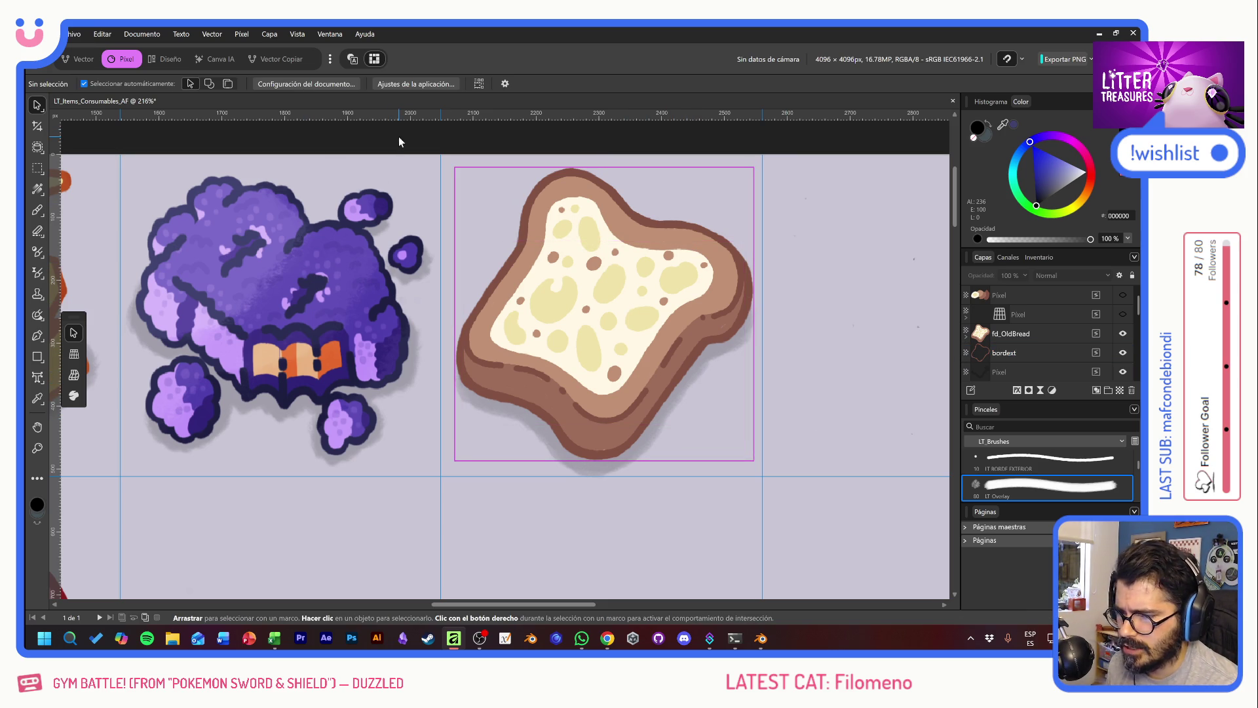
pyautogui.click(75, 35)
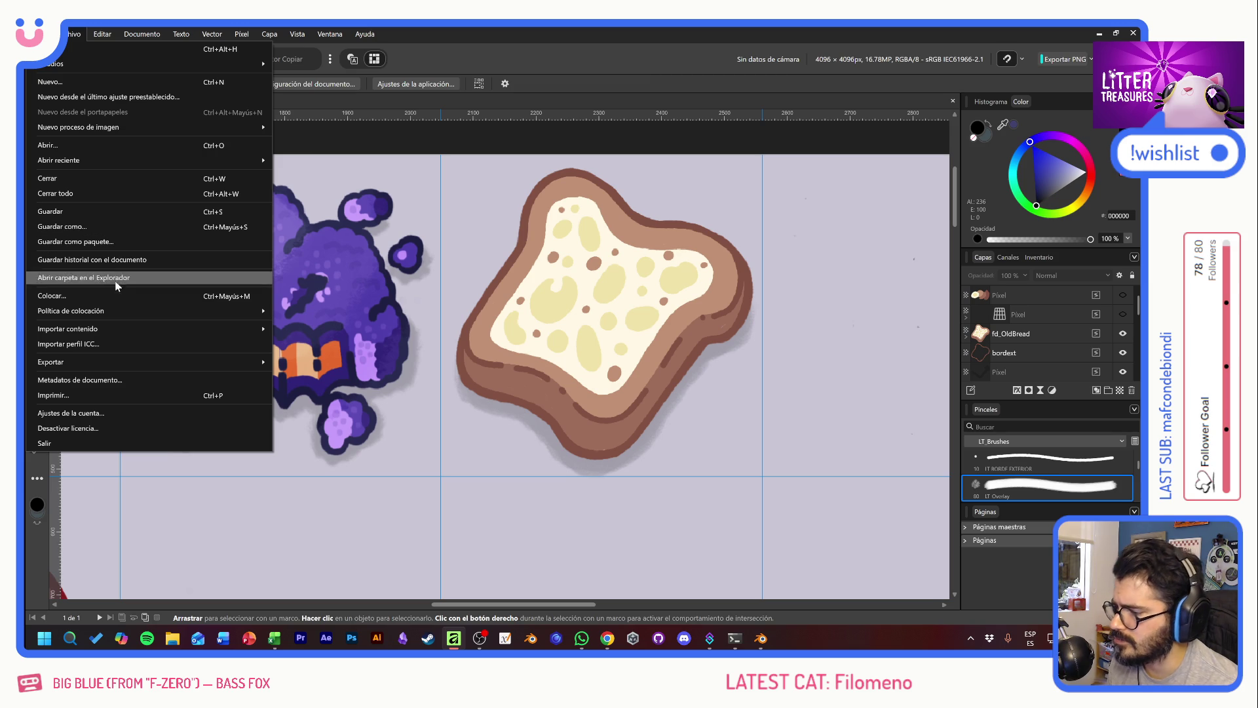
pyautogui.click(101, 296)
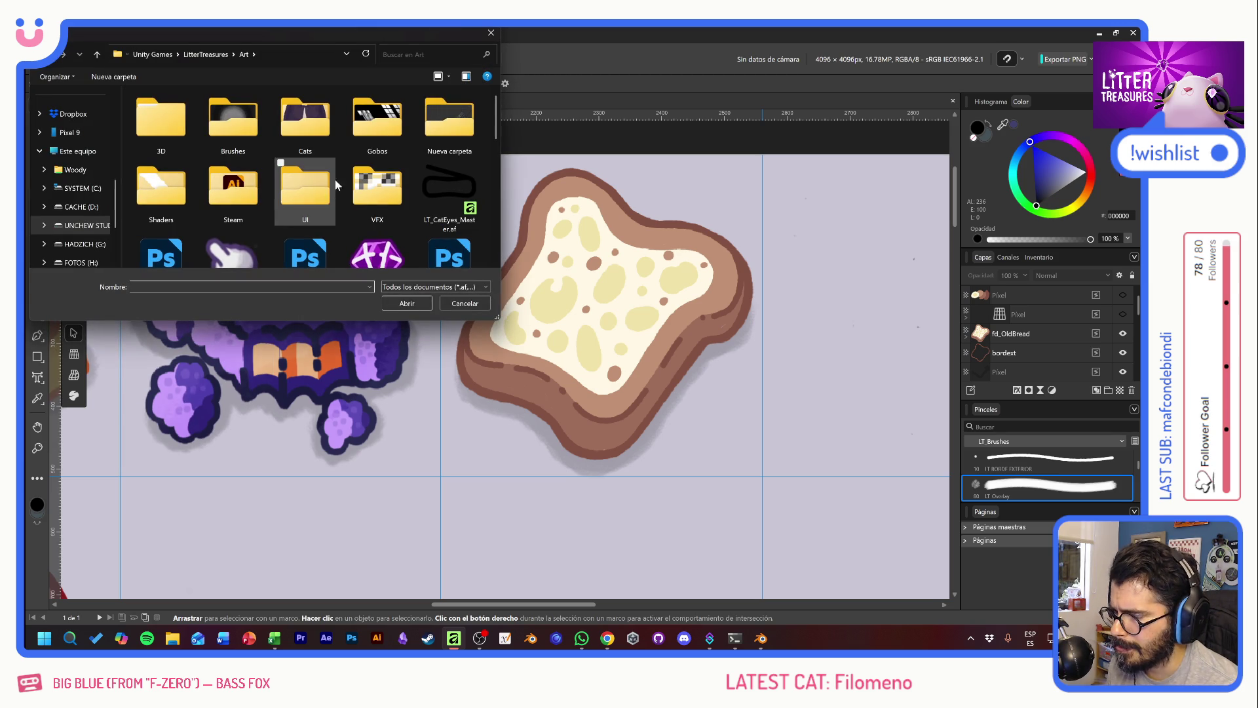
pyautogui.doubleClick(242, 126)
pyautogui.doubleClick(217, 120)
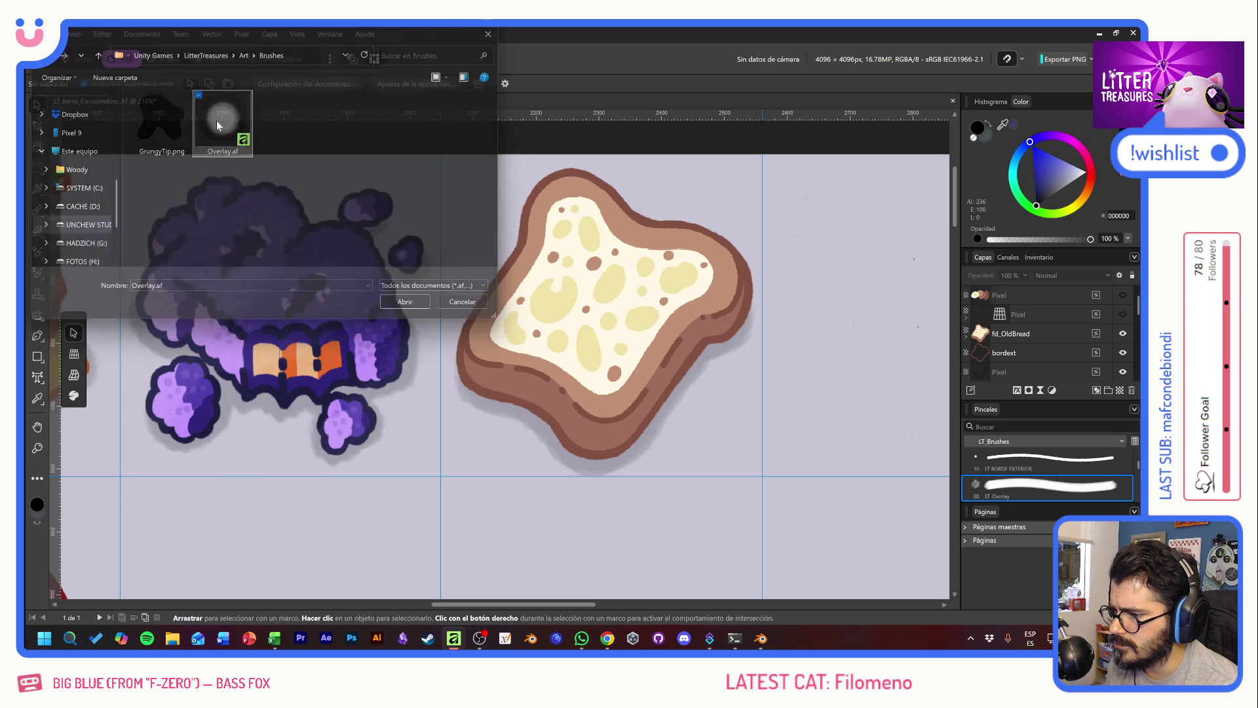
pyautogui.click(455, 195)
pyautogui.click(455, 195)
pyautogui.moveTo(608, 282); pyautogui.dragTo(709, 382)
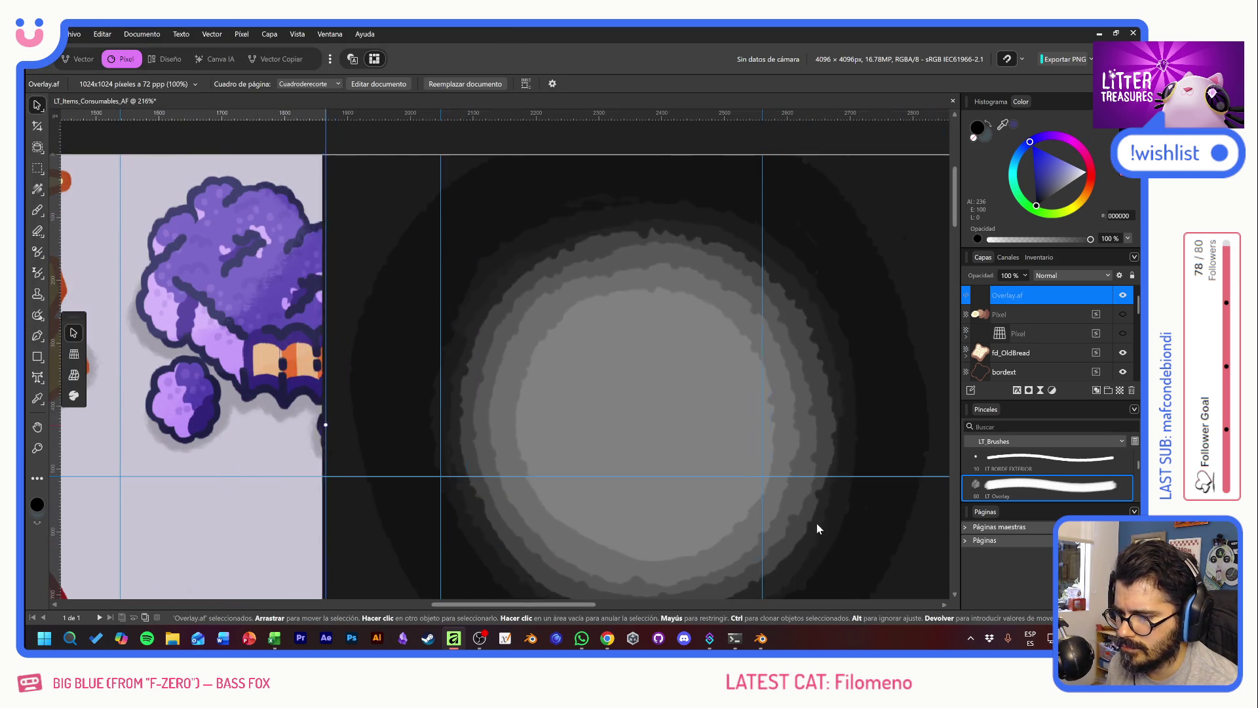
# Step: Set the overlay's blend mode to Soft Light and move it over the bread
pyautogui.click(1071, 276)
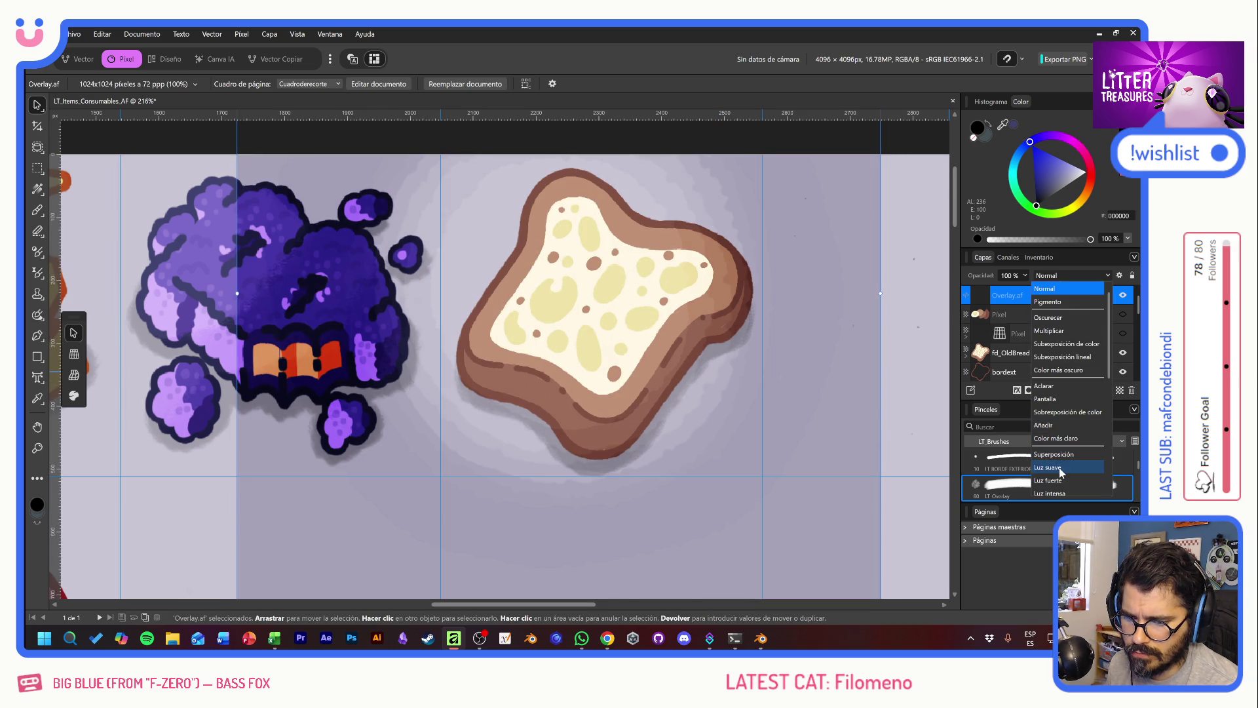
pyautogui.click(1061, 468)
pyautogui.moveTo(834, 409)
pyautogui.mouseDown()
pyautogui.moveTo(811, 332)
pyautogui.moveTo(815, 361)
pyautogui.moveTo(794, 347)
pyautogui.moveTo(796, 326)
pyautogui.mouseUp()
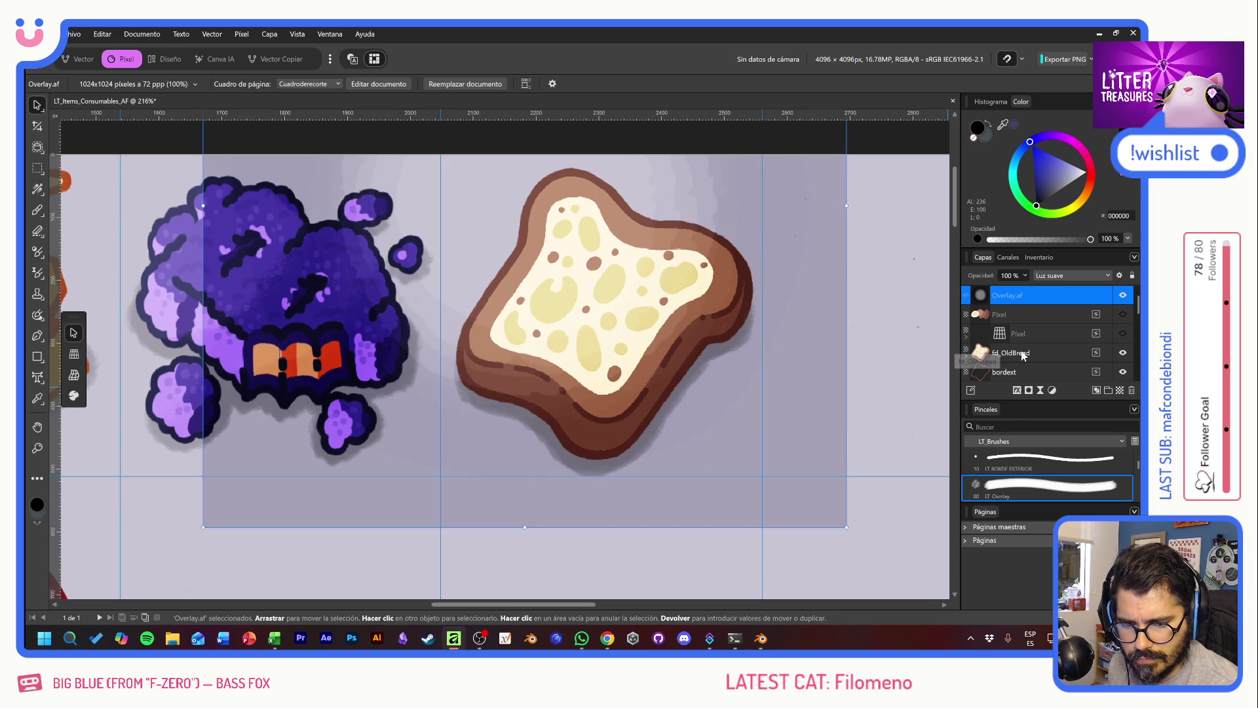
# Step: Mask the Overlay.af layer to the fd_OldBread pixel selection, then deselect
pyautogui.click(987, 354)
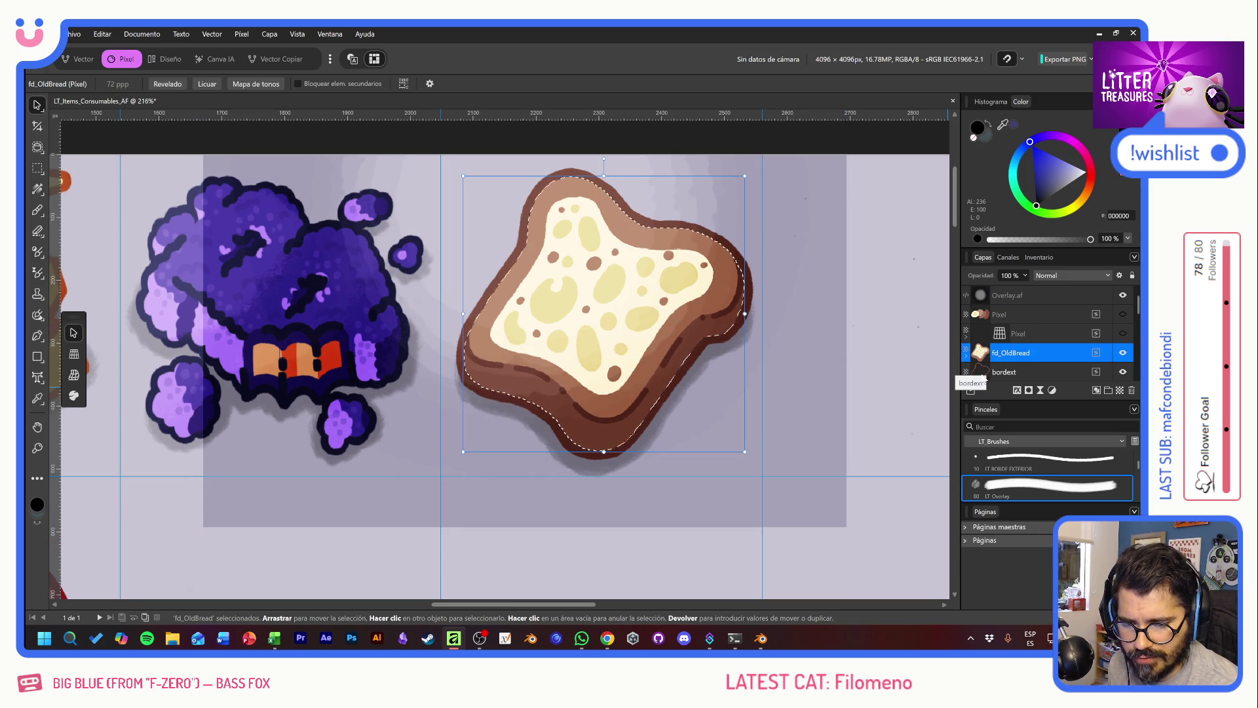
pyautogui.keyDown('ctrl'); pyautogui.click(983, 374); pyautogui.keyUp('ctrl')
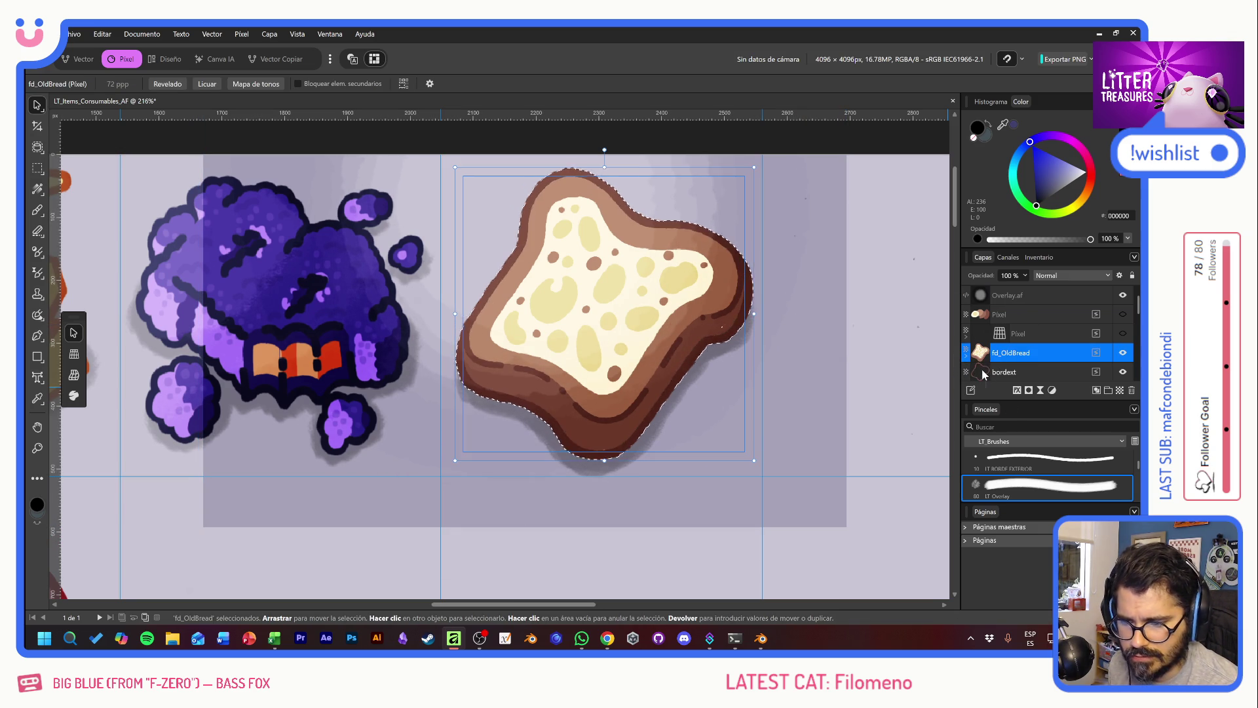
pyautogui.click(1022, 295)
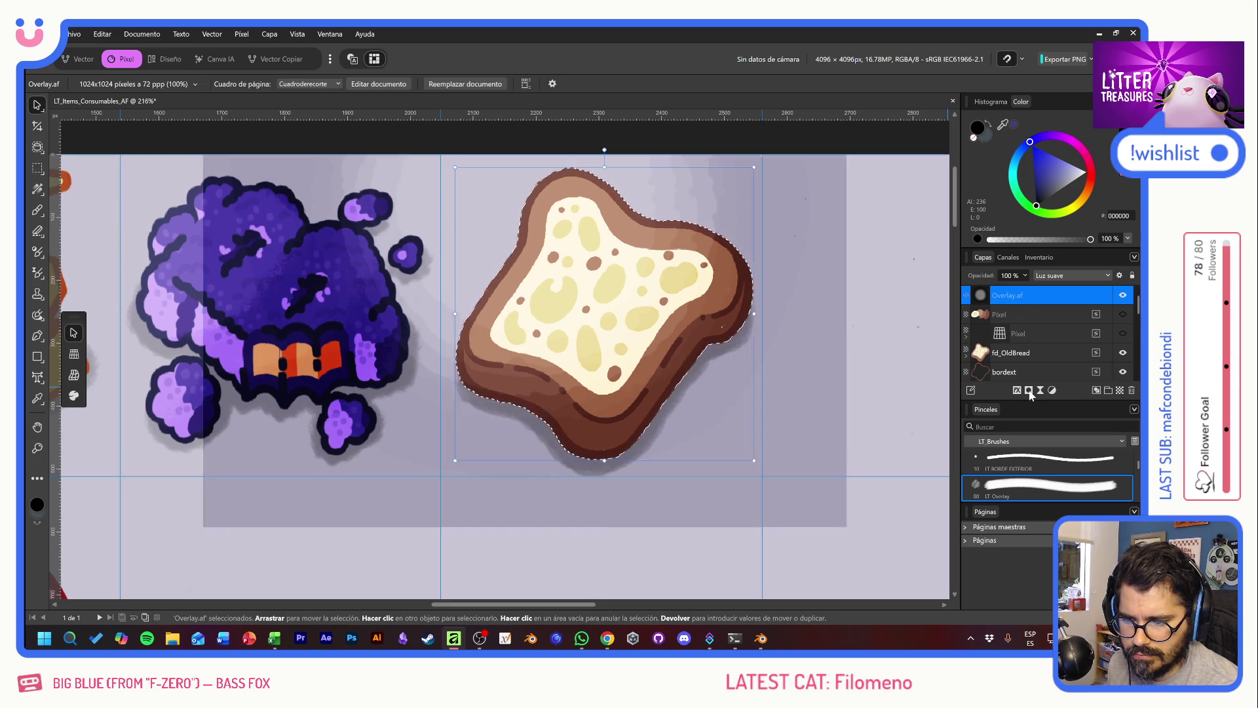
pyautogui.click(1018, 390)
pyautogui.hotkey('ctrl', 'd')
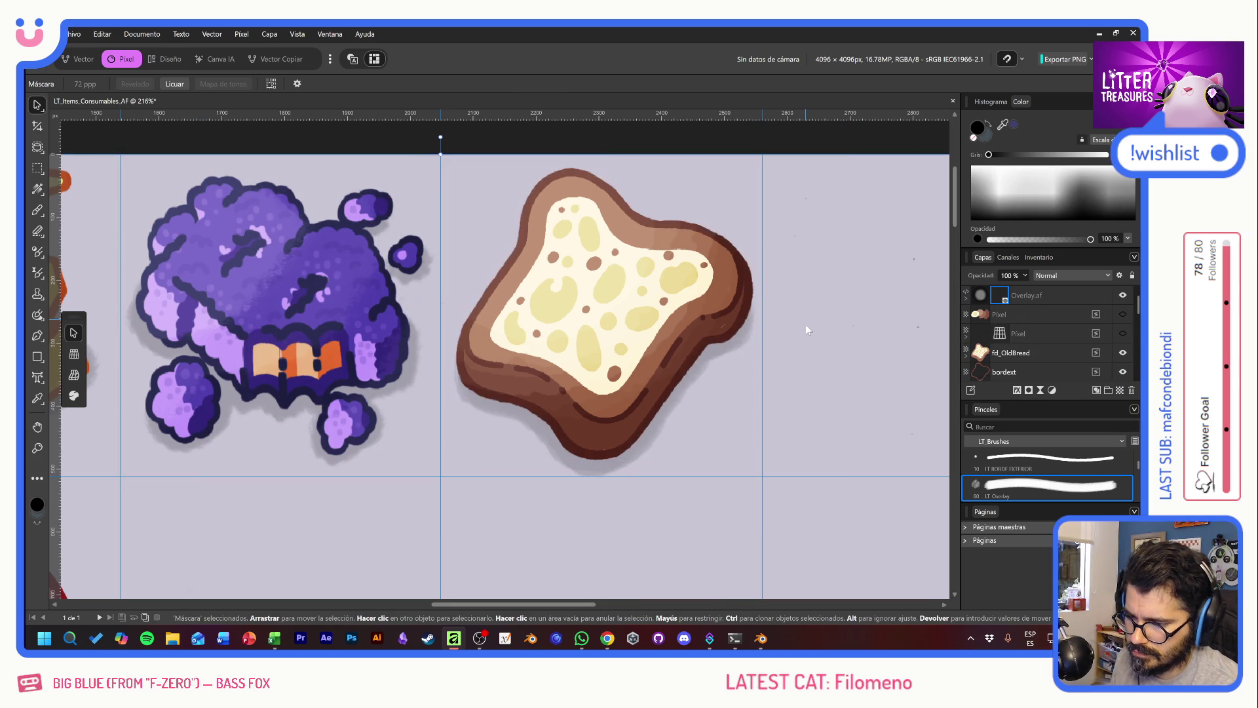
# Step: Zoom out to see the full item grid, then zoom back in slightly around the bread
pyautogui.scroll(-4, 802, 347)
pyautogui.scroll(-3, 798, 384)
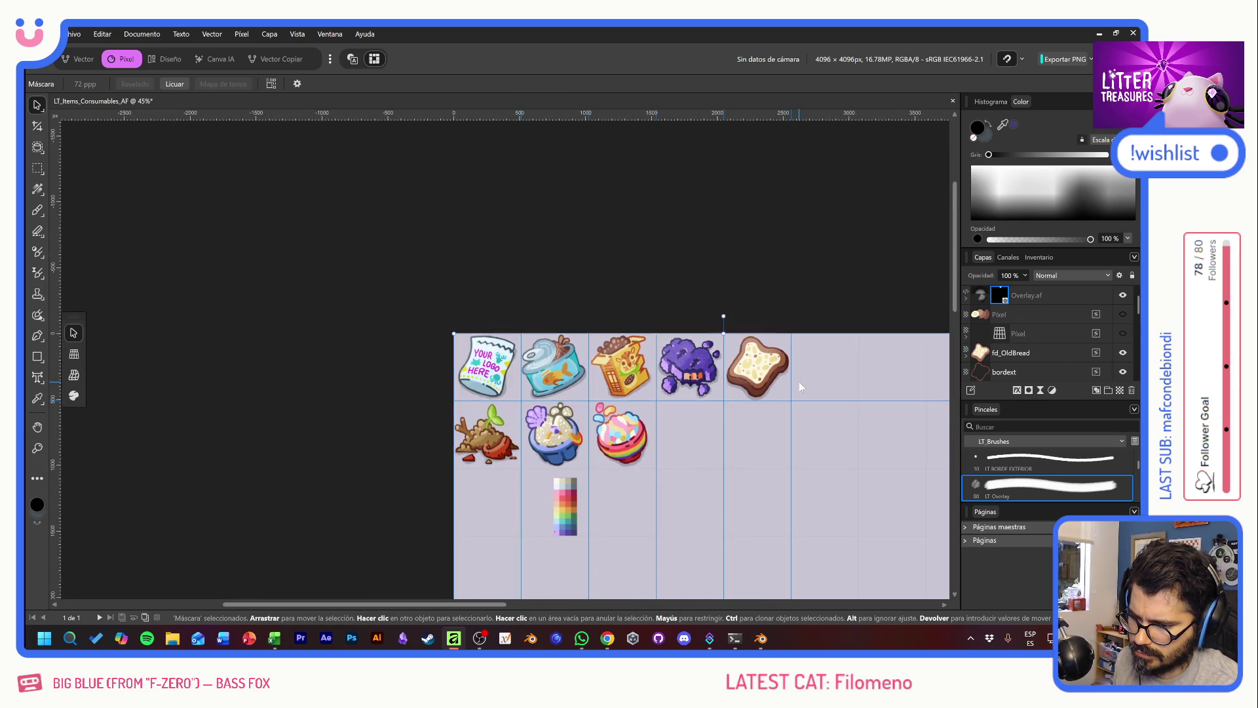
pyautogui.scroll(2, 618, 358)
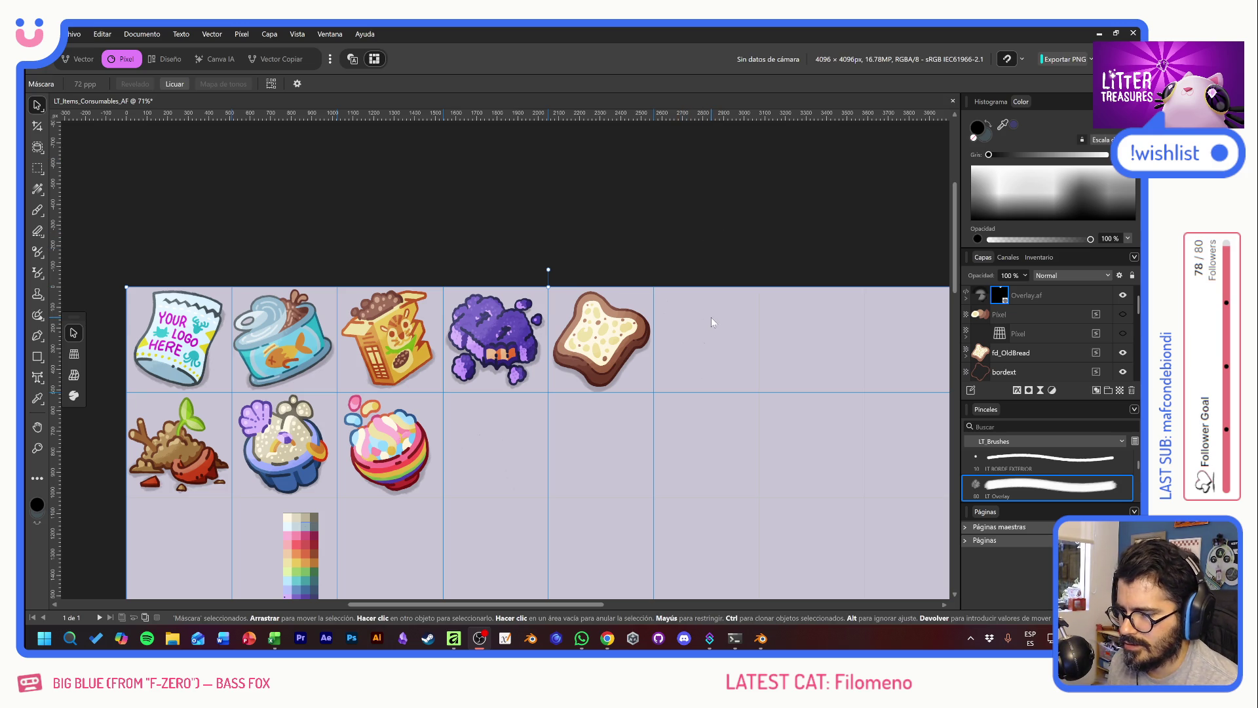
# Step: Group the five bread-related layers, then undo that grouping
pyautogui.click(1036, 296)
pyautogui.click(1041, 316)
pyautogui.click(1041, 349)
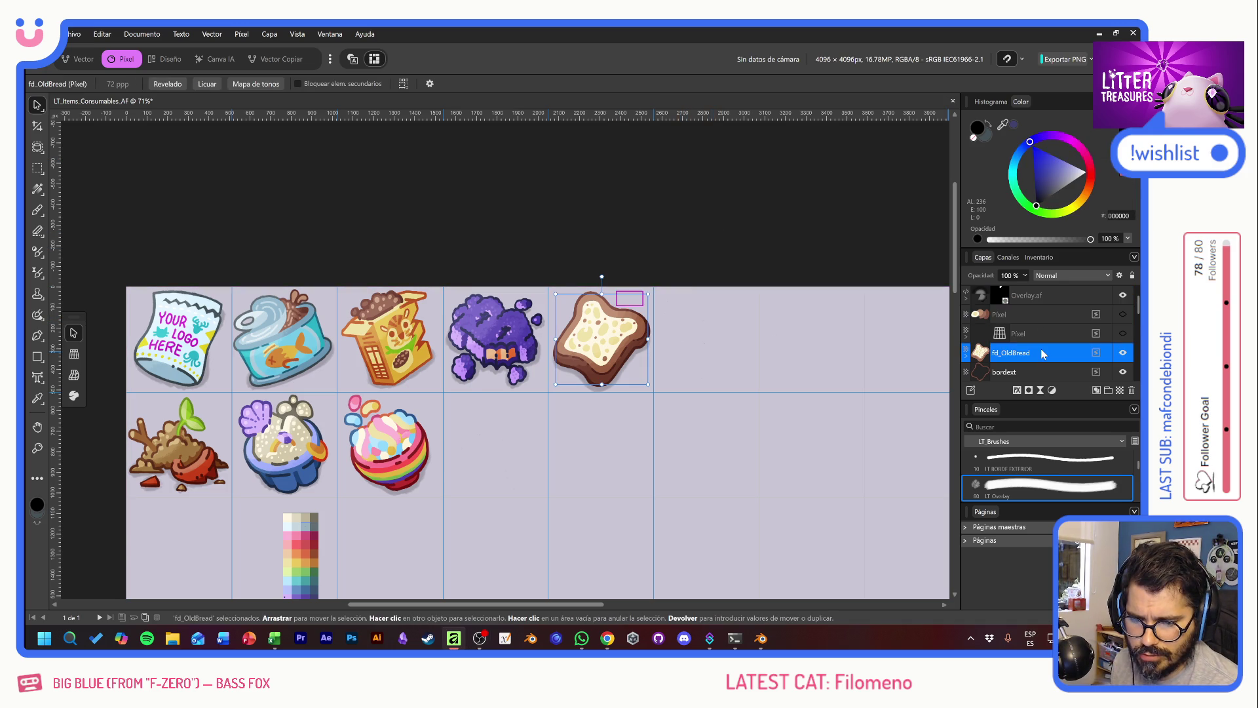
pyautogui.keyDown('shift'); pyautogui.click(1036, 372); pyautogui.keyUp('shift')
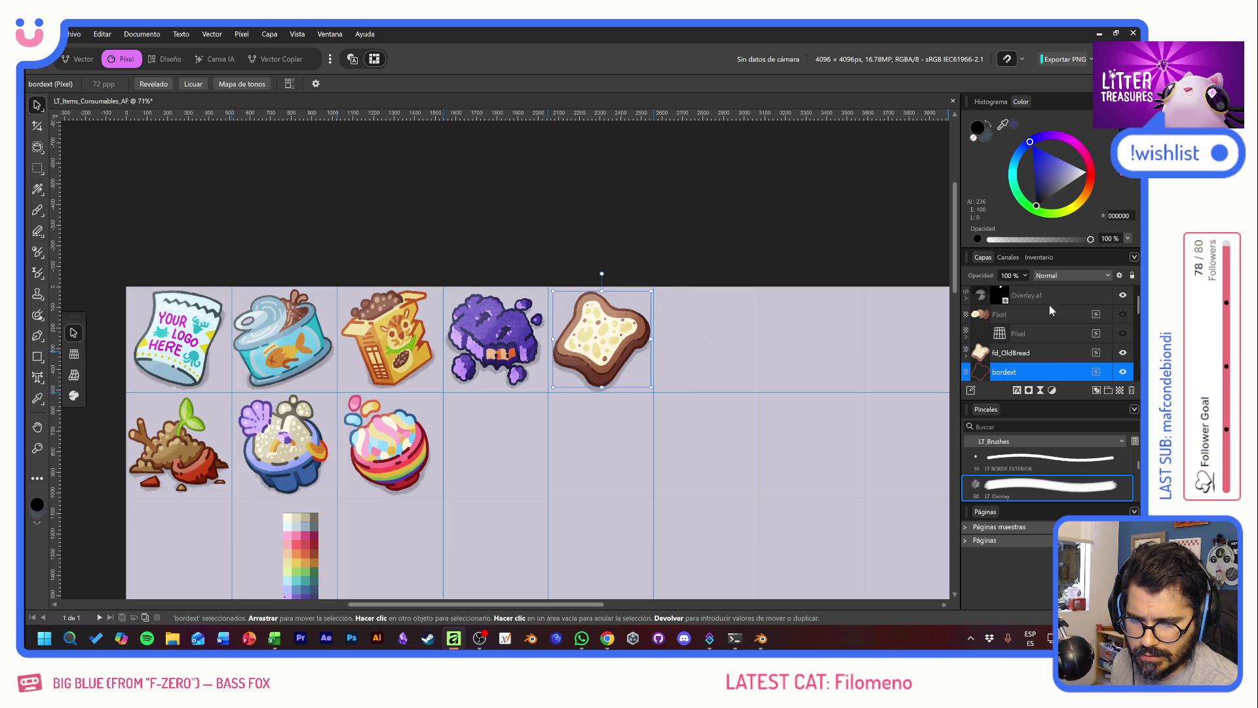
pyautogui.keyDown('shift'); pyautogui.click(1048, 307); pyautogui.keyUp('shift')
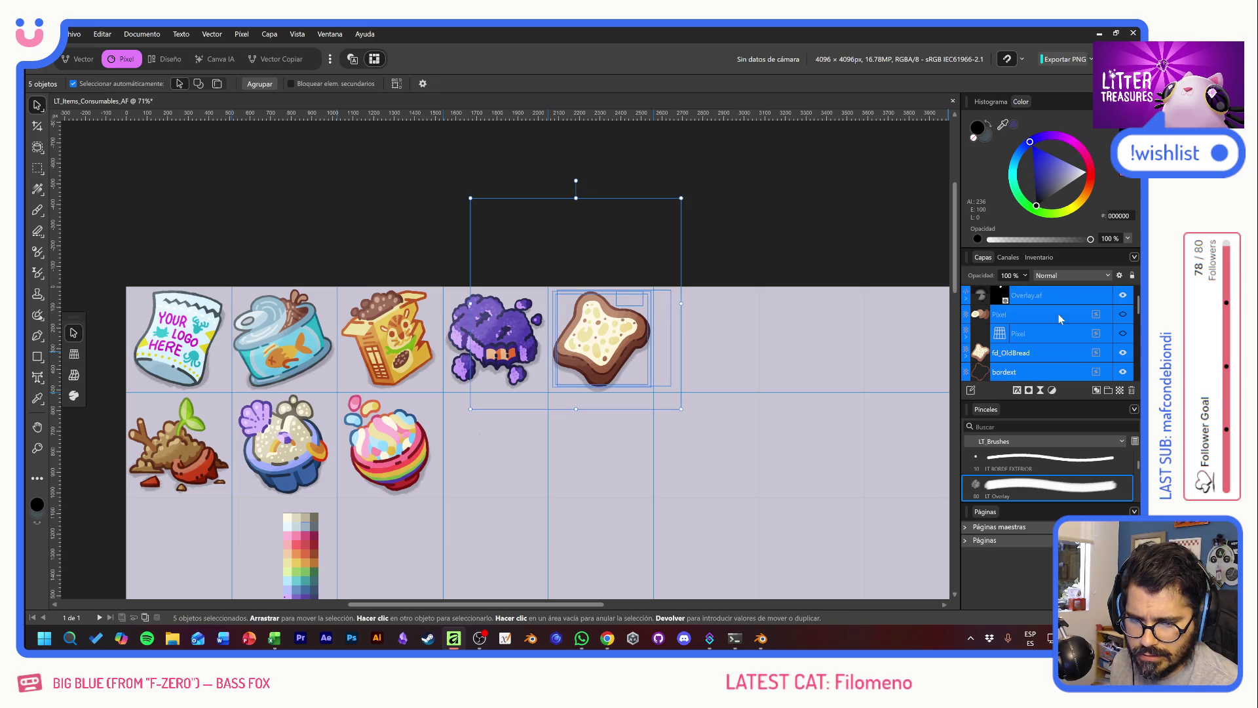
pyautogui.click(1097, 391)
pyautogui.click(1012, 316)
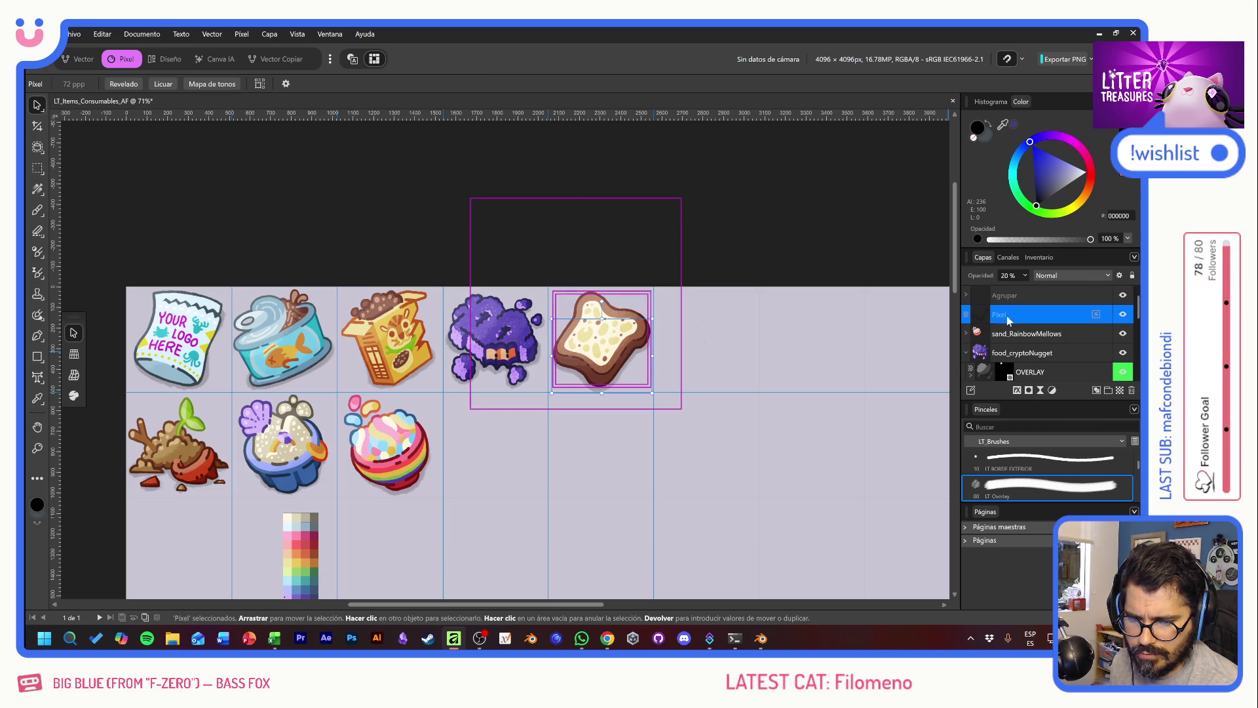
pyautogui.hotkey('ctrl', 'z')
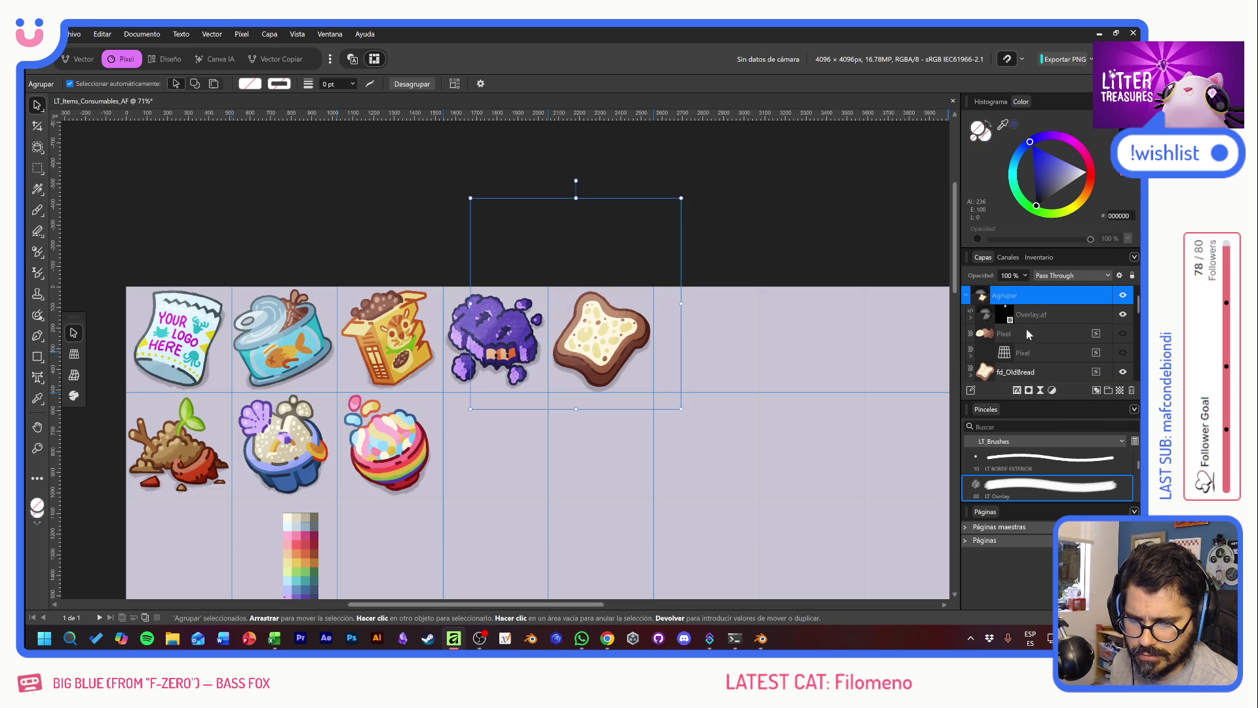
pyautogui.hotkey('ctrl', 'z')
# Step: Rename the first Pixel layer to Shadow and the second Pixel layer to Draft
pyautogui.click(1036, 323)
pyautogui.scroll(-1, 1048, 344)
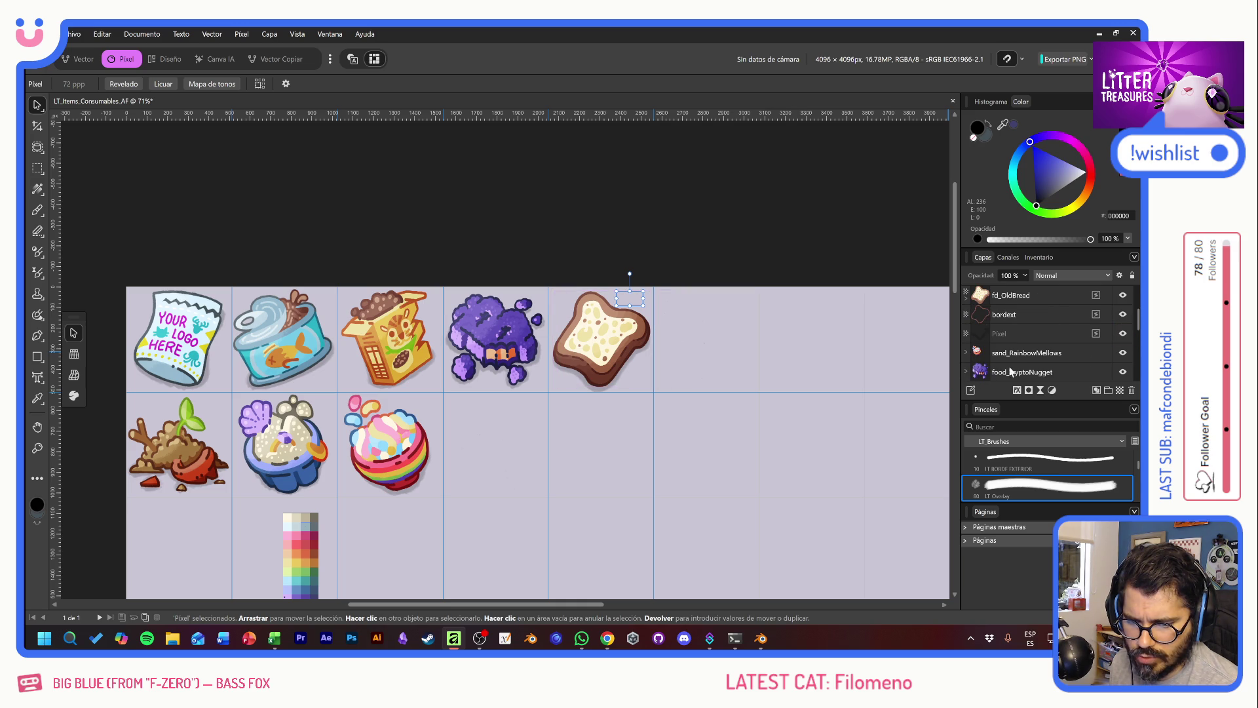
pyautogui.doubleClick(1006, 333)
pyautogui.write('Shadow')
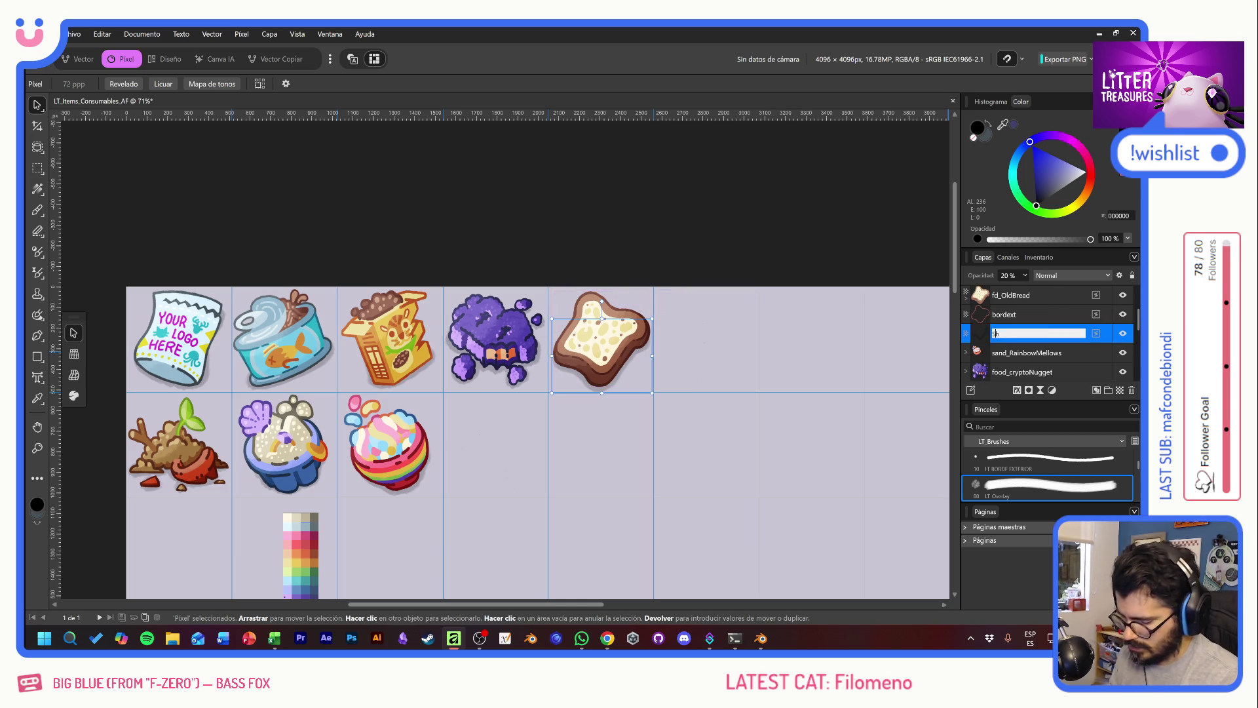
pyautogui.press('Return')
pyautogui.scroll(1, 1026, 315)
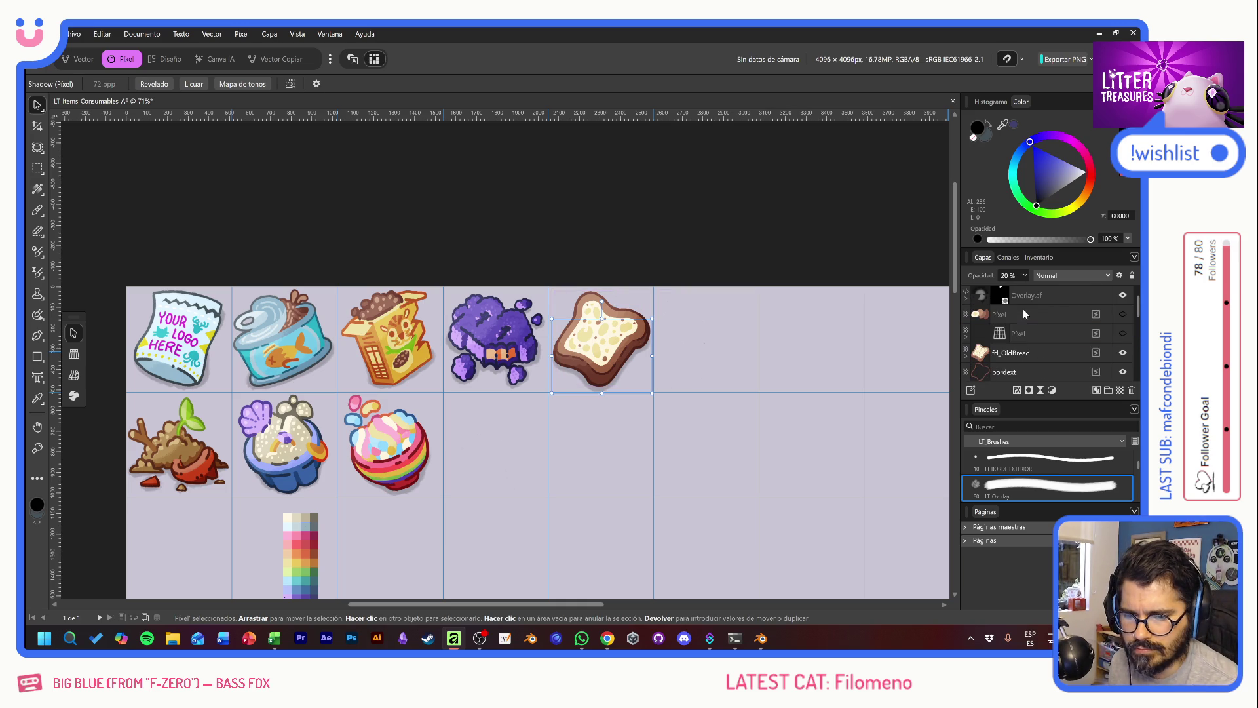
pyautogui.click(1065, 333)
pyautogui.doubleClick(1024, 331)
pyautogui.write('Draft')
pyautogui.press('Return')
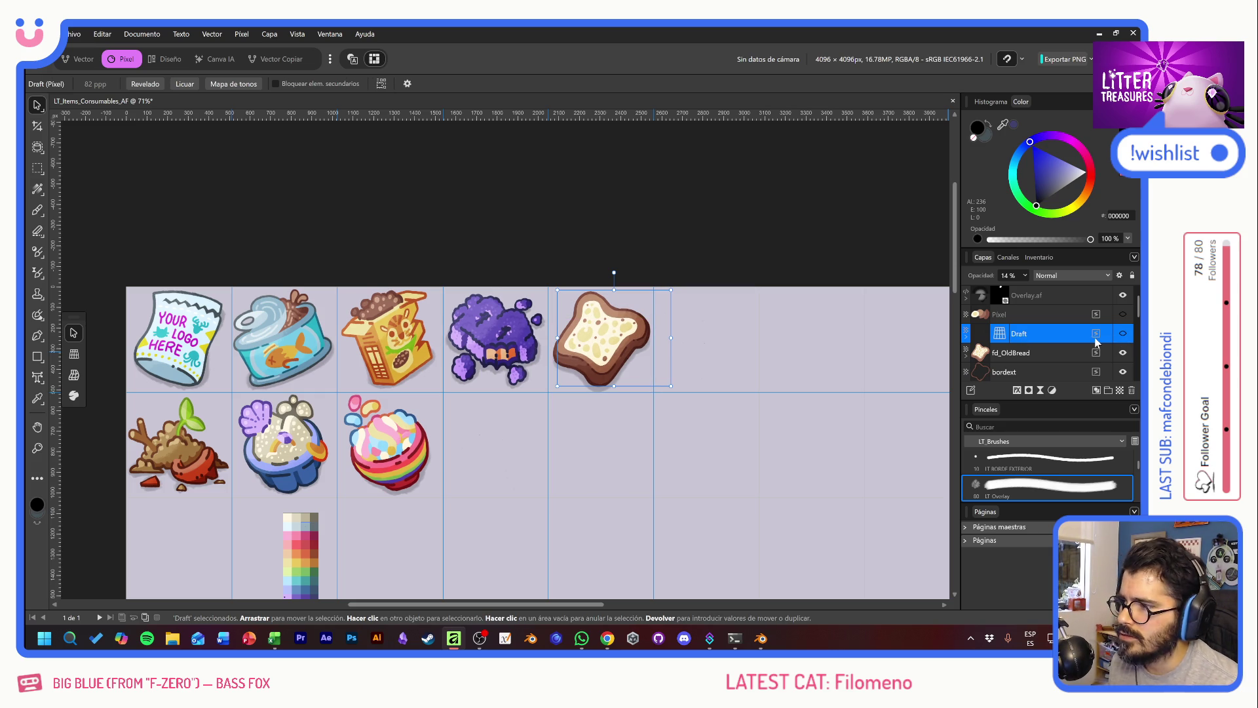
# Step: Remove the spare Pixel and Draft layers, then group Overlay.af through Shadow as food_OldBread
pyautogui.click(1046, 316)
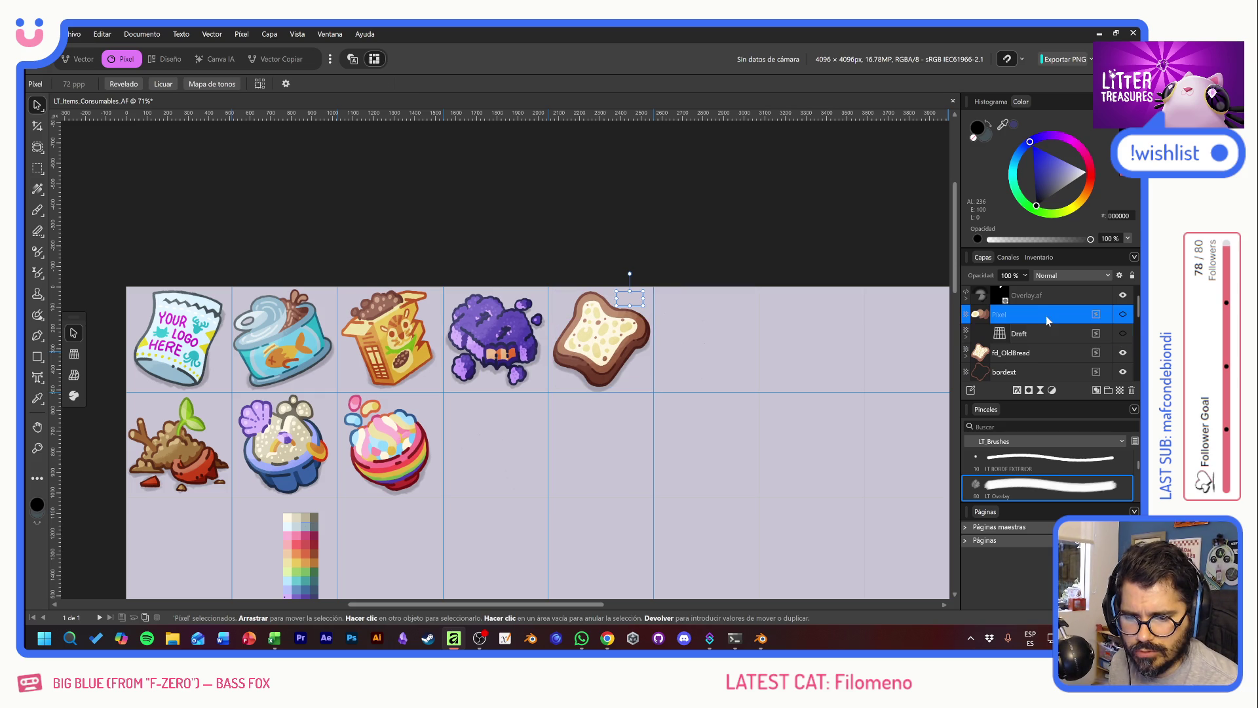
pyautogui.hotkey('ctrl', 'e')
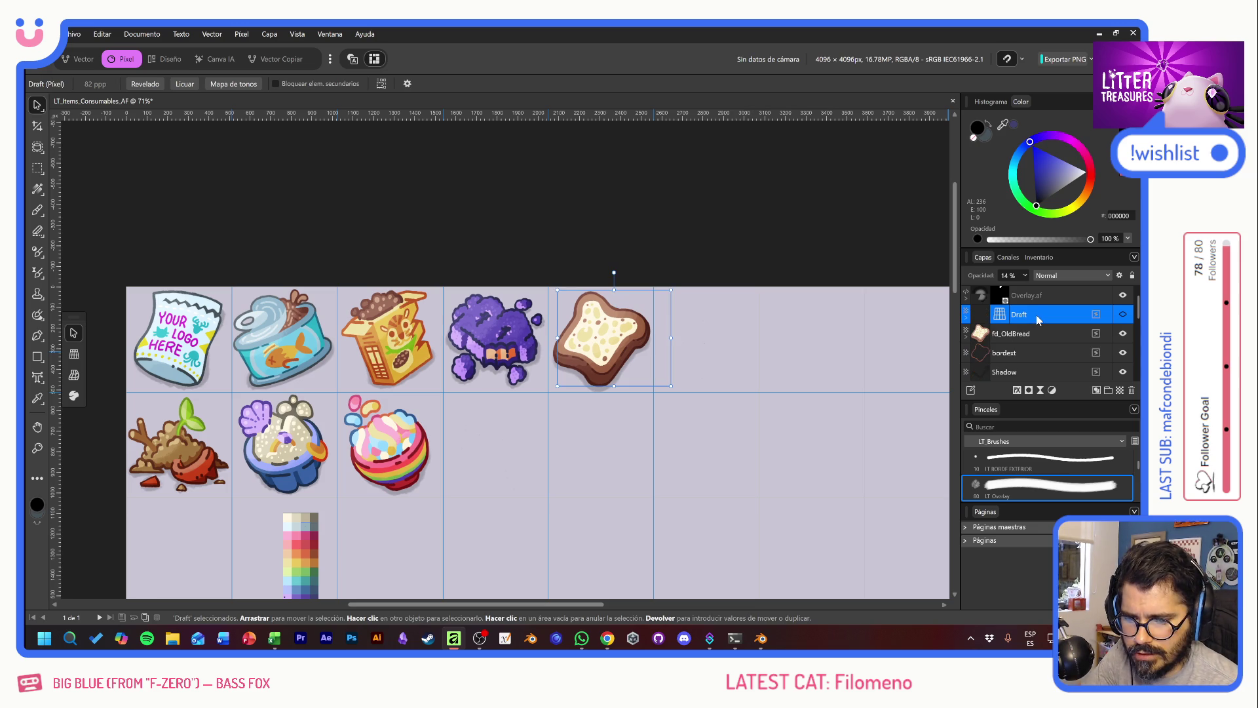
pyautogui.click(1060, 296)
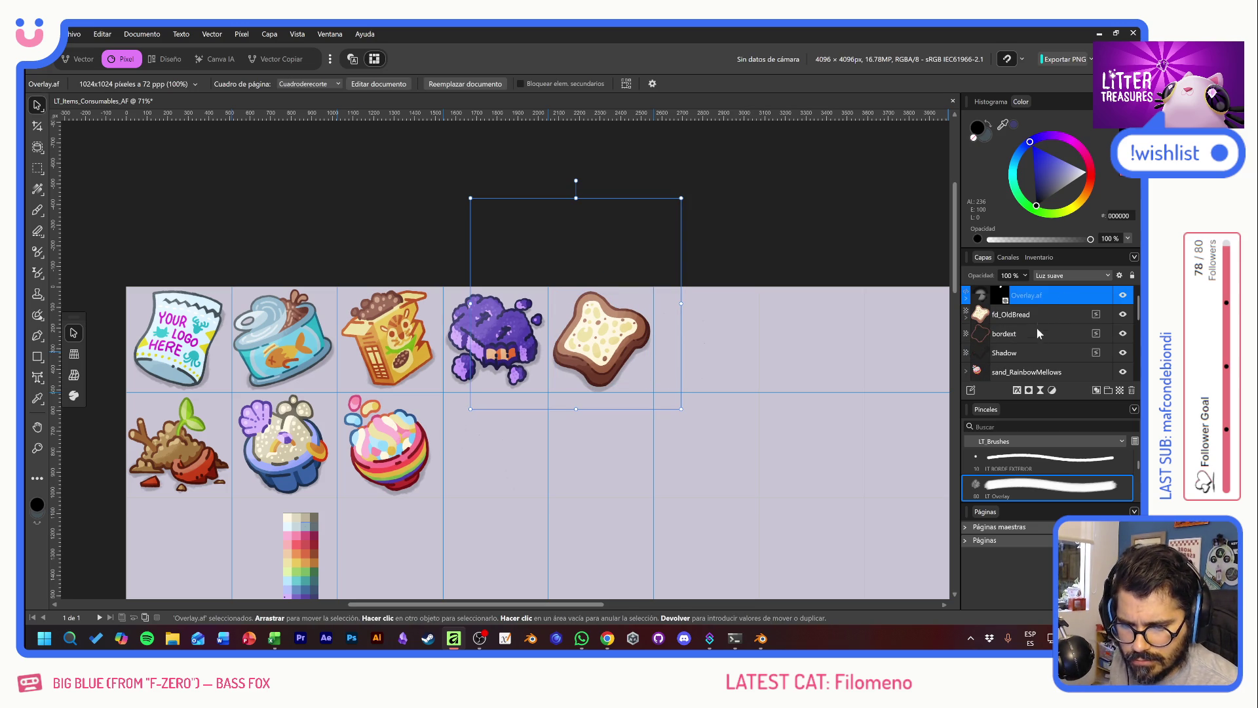
pyautogui.keyDown('shift'); pyautogui.click(1036, 352); pyautogui.keyUp('shift')
pyautogui.click(1108, 390)
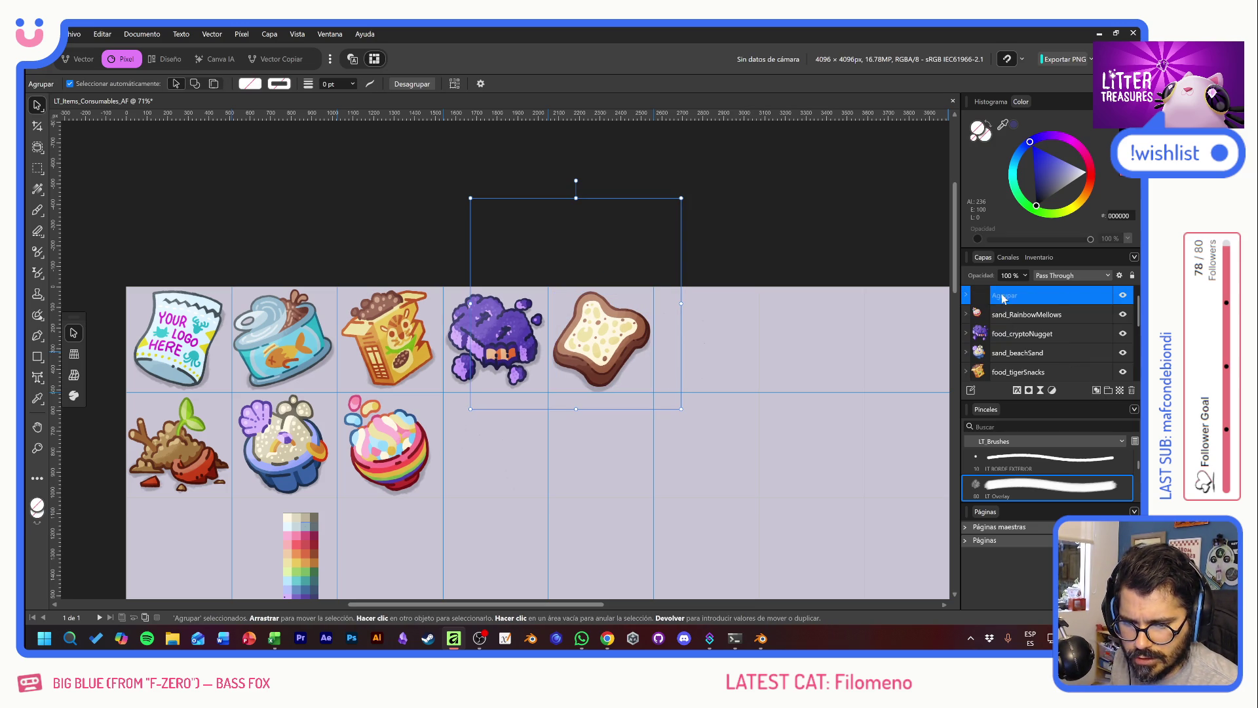
pyautogui.write('food_')
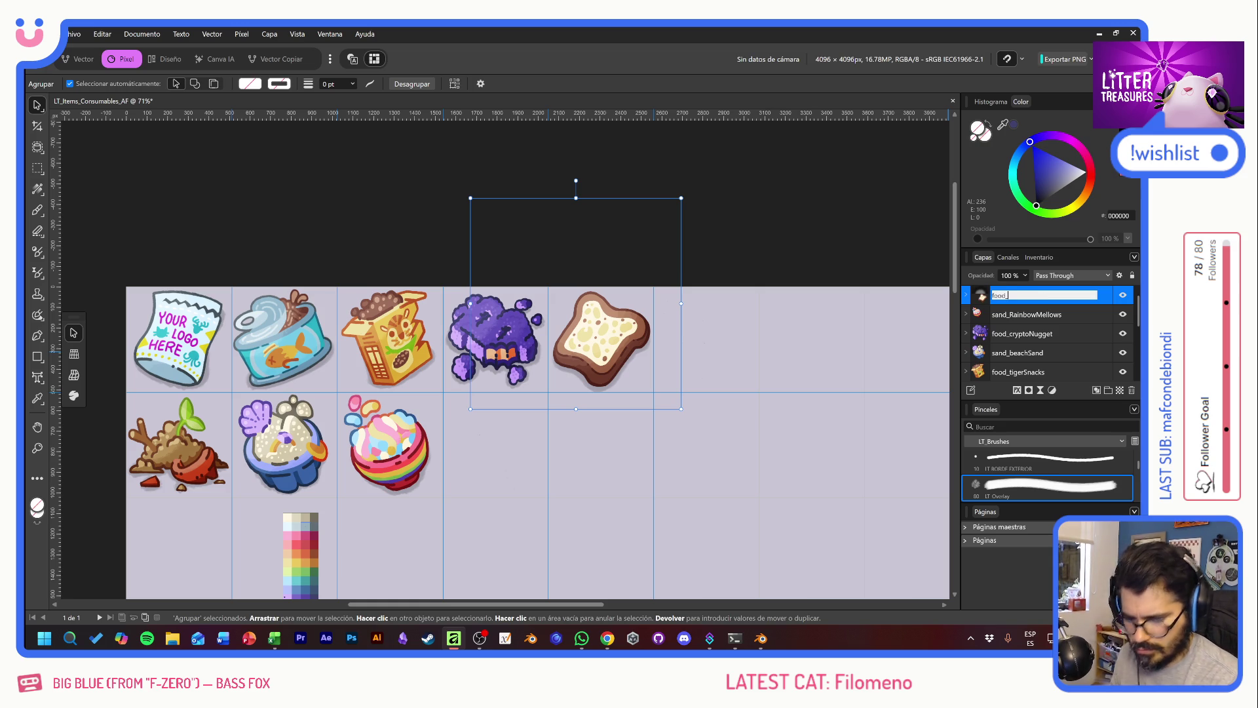
pyautogui.write('OldBread')
pyautogui.press('Return')
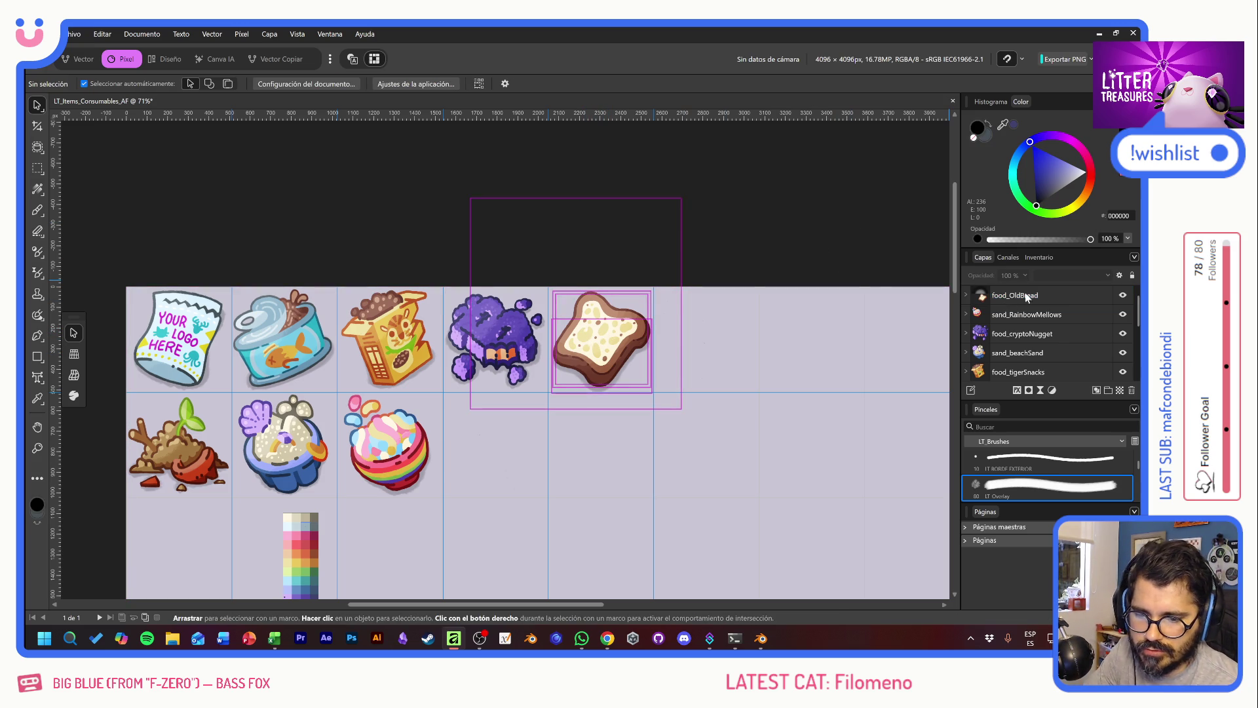
pyautogui.press('Up')
# Step: Nudge the food_OldBread group up one pixel, undoing an accidental 4.7° rotation
pyautogui.press('Left')
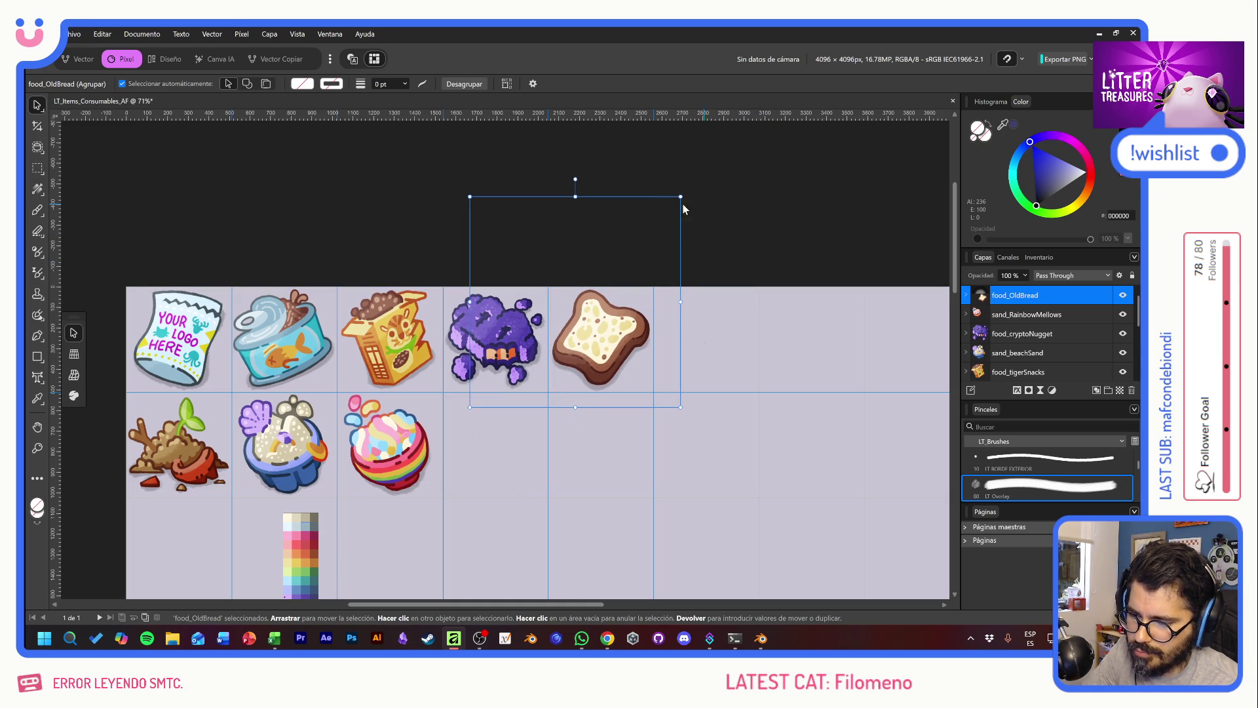
pyautogui.moveTo(575, 179); pyautogui.dragTo(564, 179)
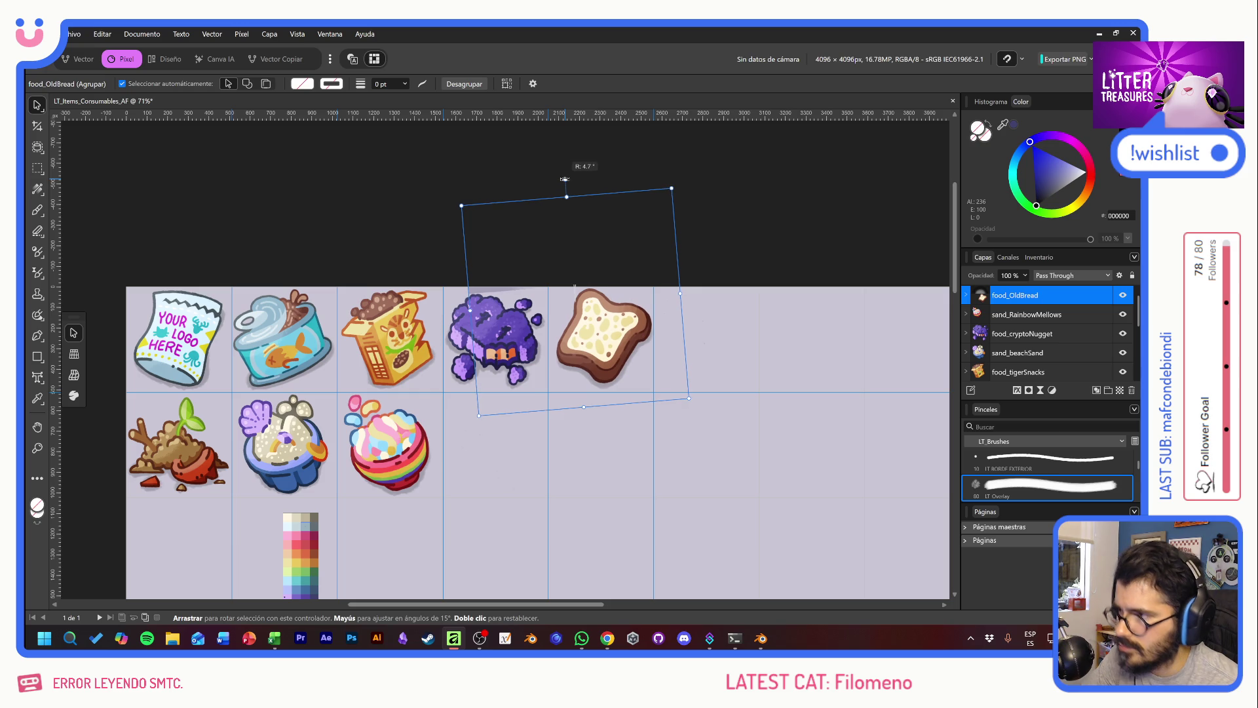
pyautogui.hotkey('ctrl', 'z')
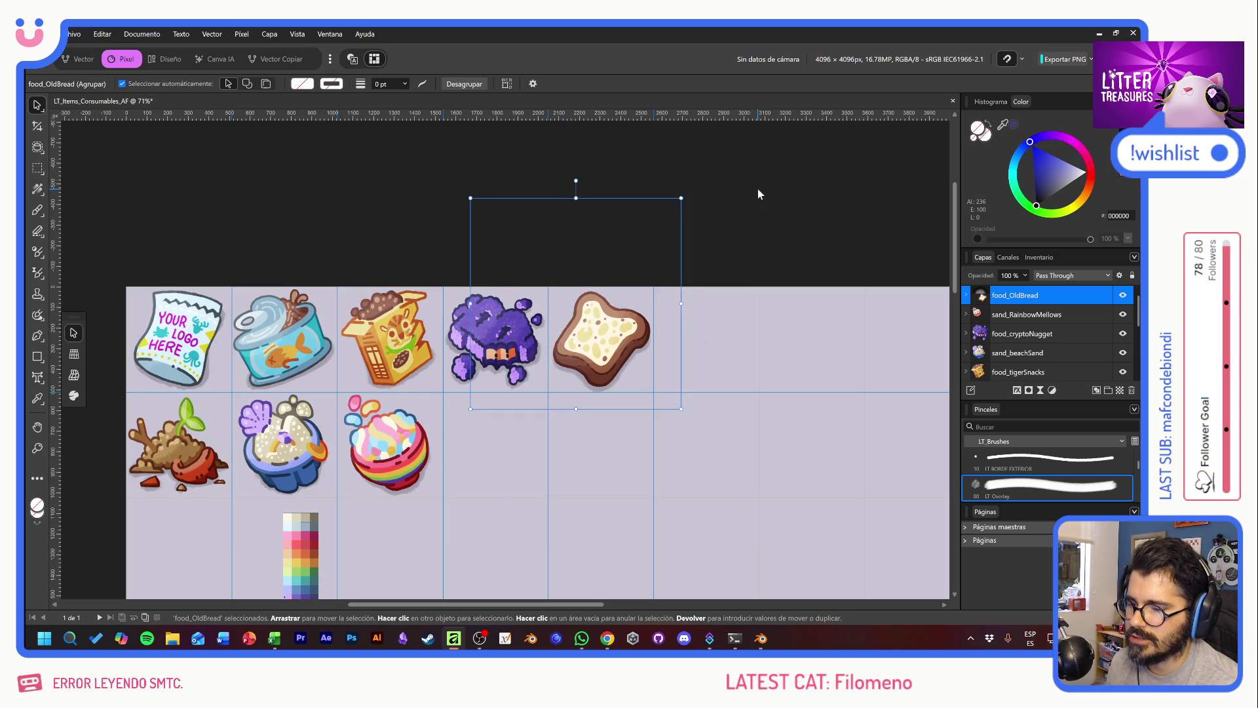
pyautogui.click(758, 195)
pyautogui.click(638, 297)
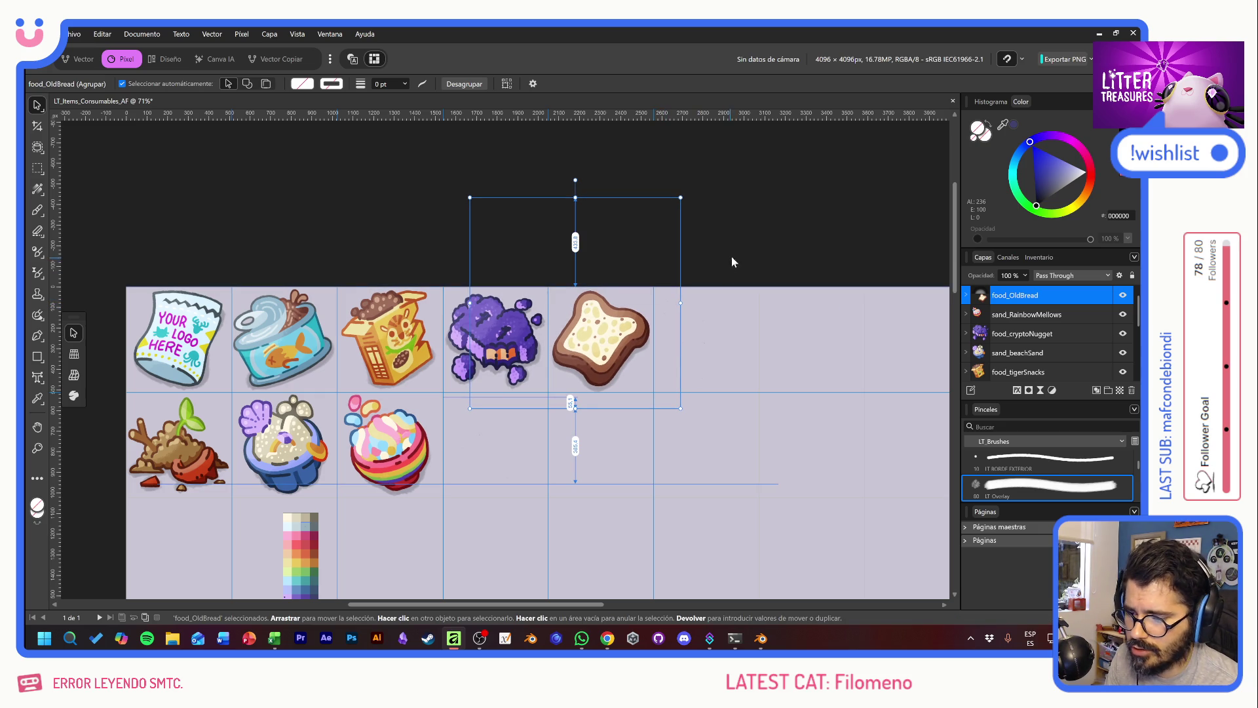
pyautogui.press('Up')
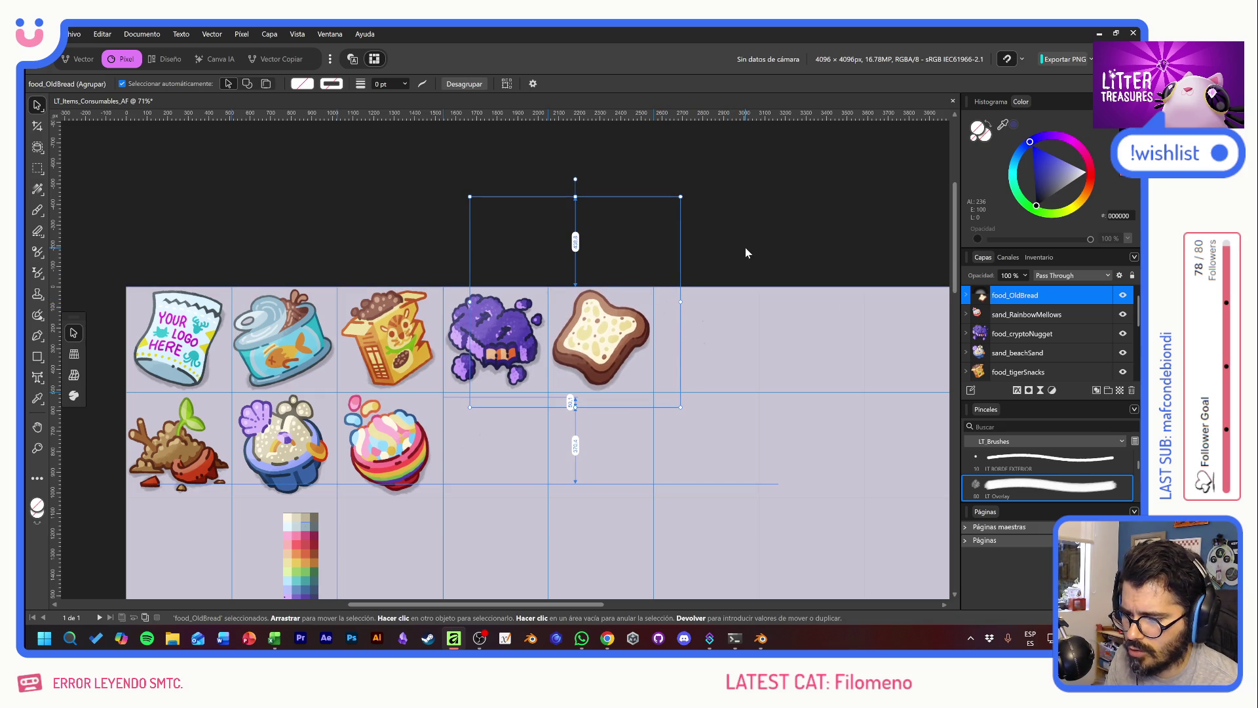
pyautogui.hotkey('ctrl', 'd')
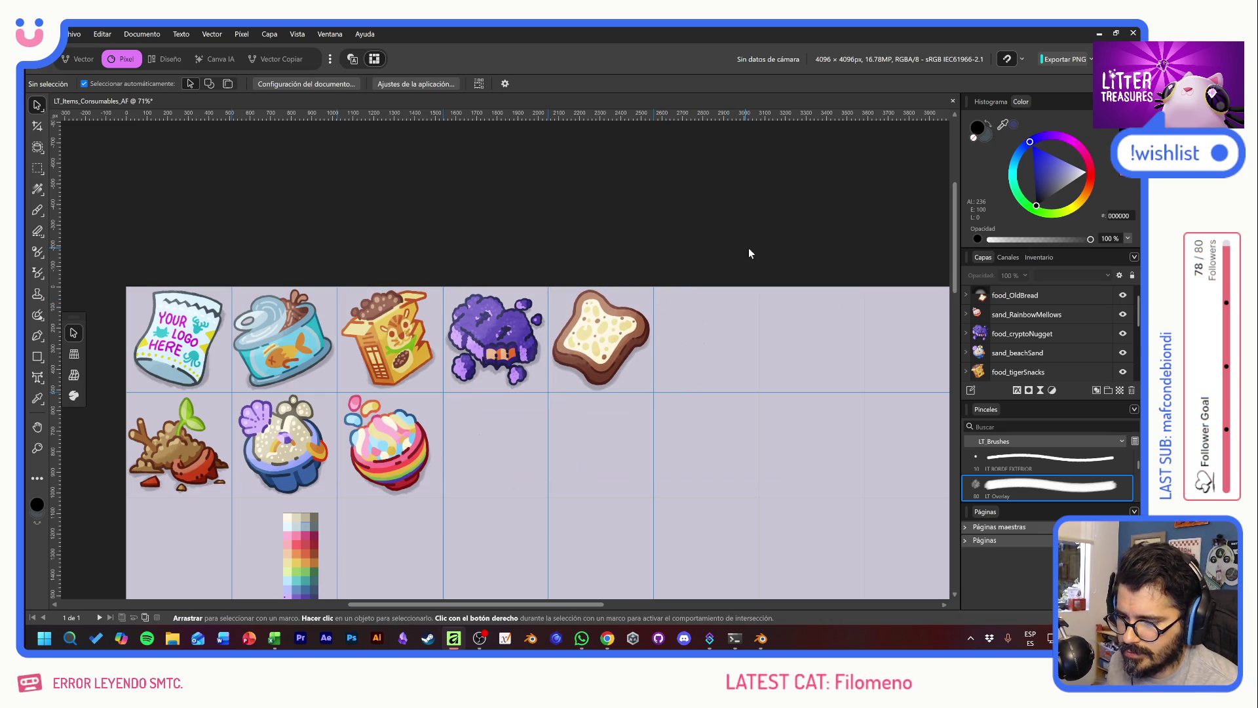
# Step: Check the Shadow layer inside food_OldBread, then bring up Unity Hub from the taskbar
pyautogui.click(967, 297)
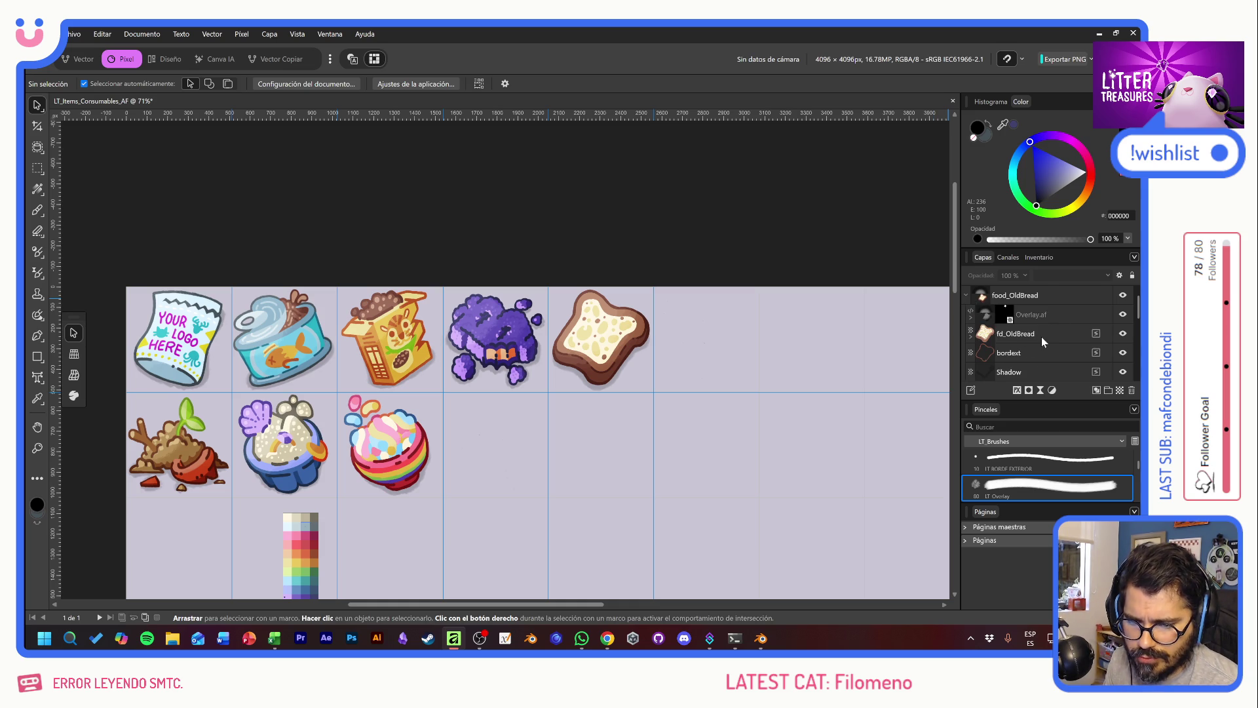
pyautogui.click(1040, 315)
pyautogui.click(741, 343)
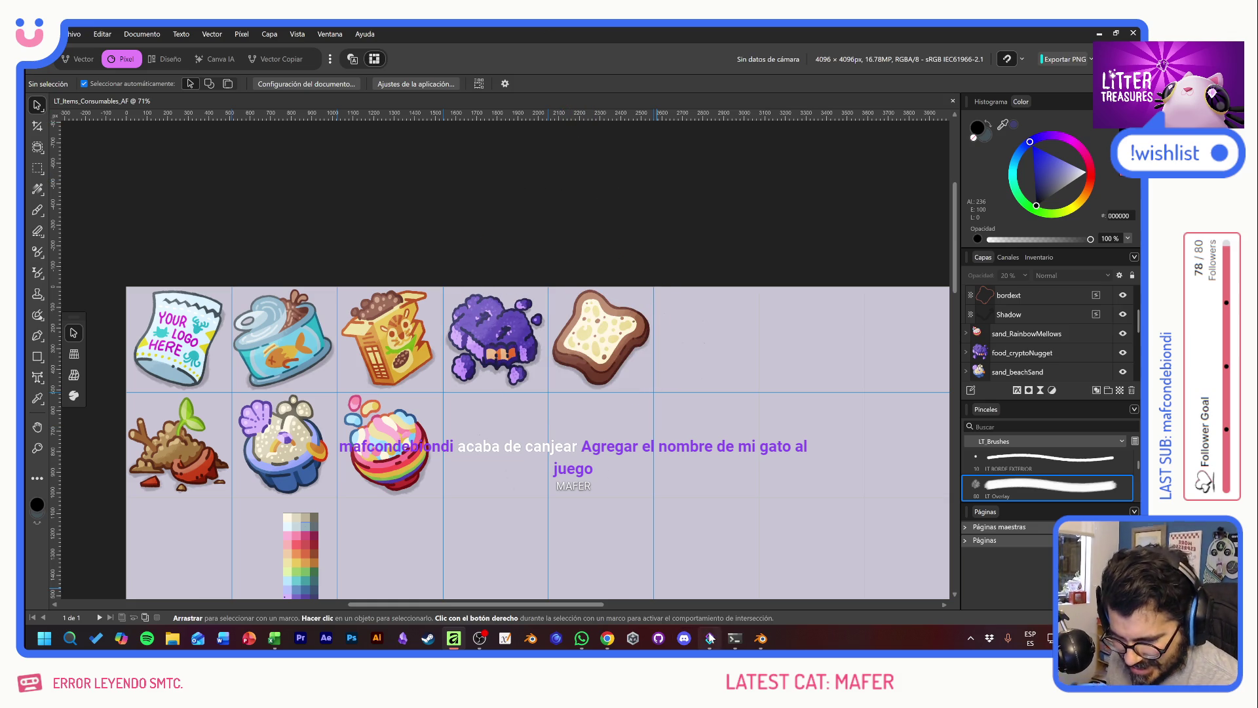
pyautogui.moveTo(708, 639)
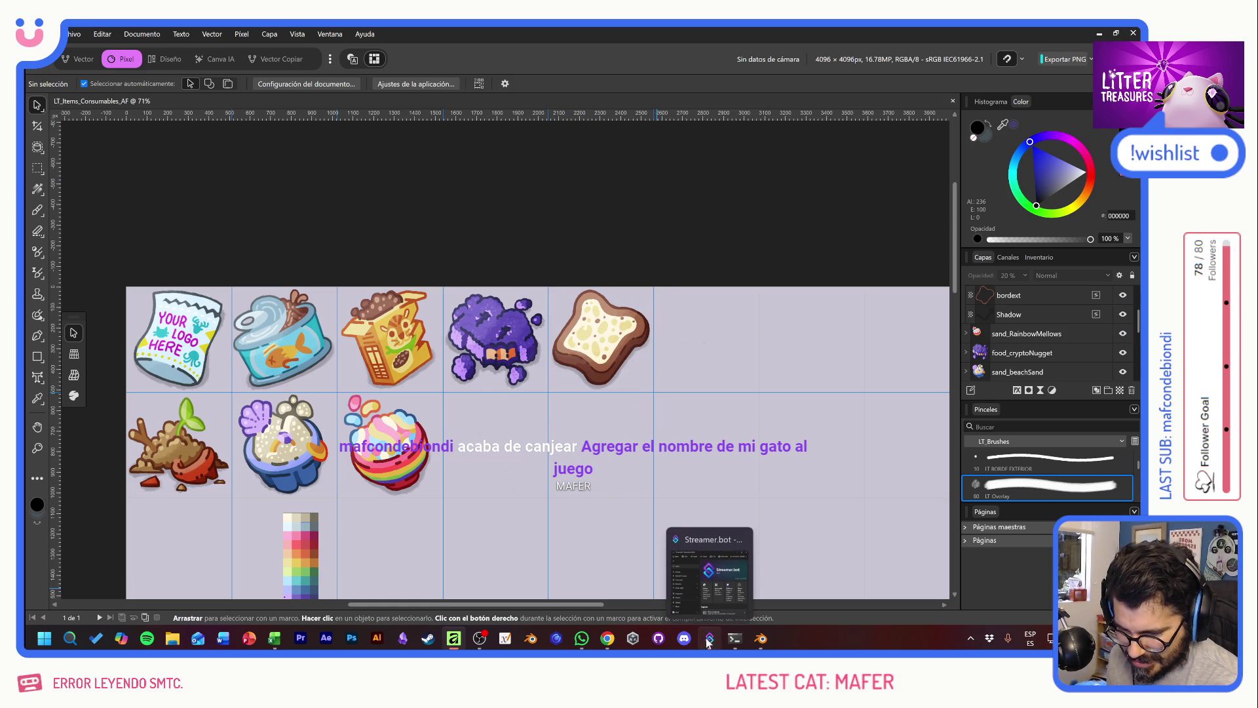
pyautogui.click(632, 638)
# Step: Open LitterTreasures and browse Data > Entities > Live > Cats to view Benito_Data
pyautogui.click(653, 331)
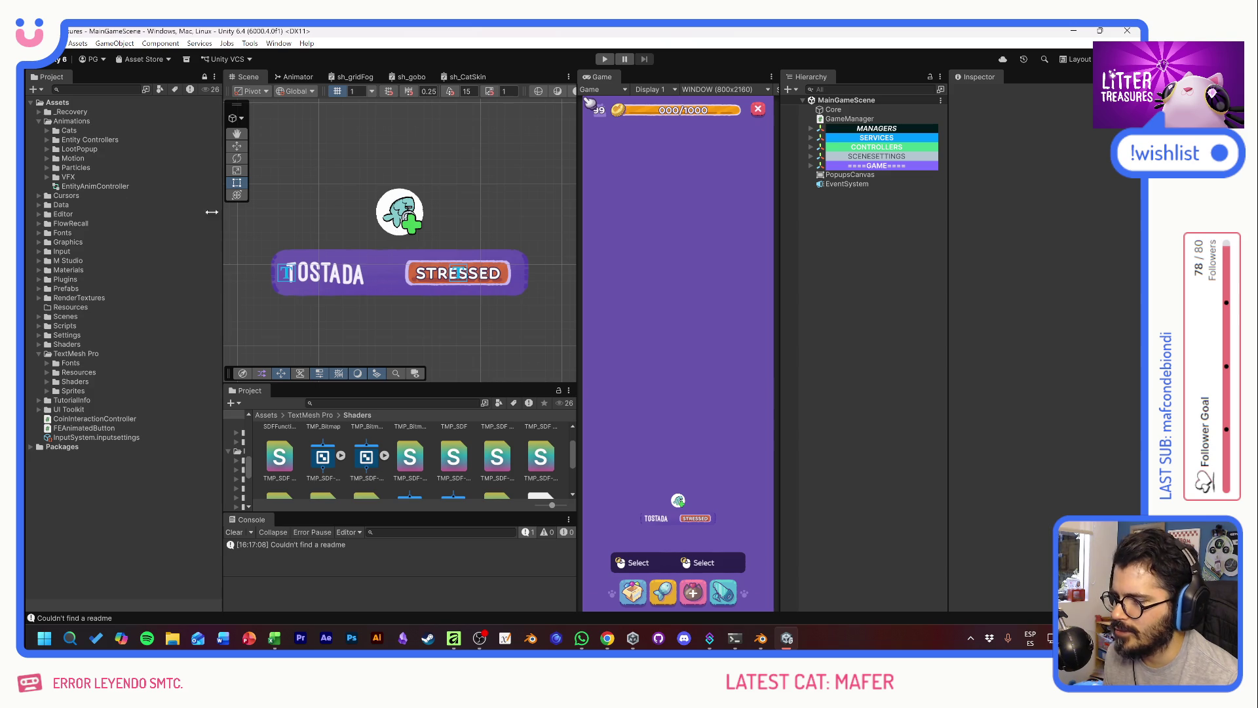
pyautogui.click(38, 206)
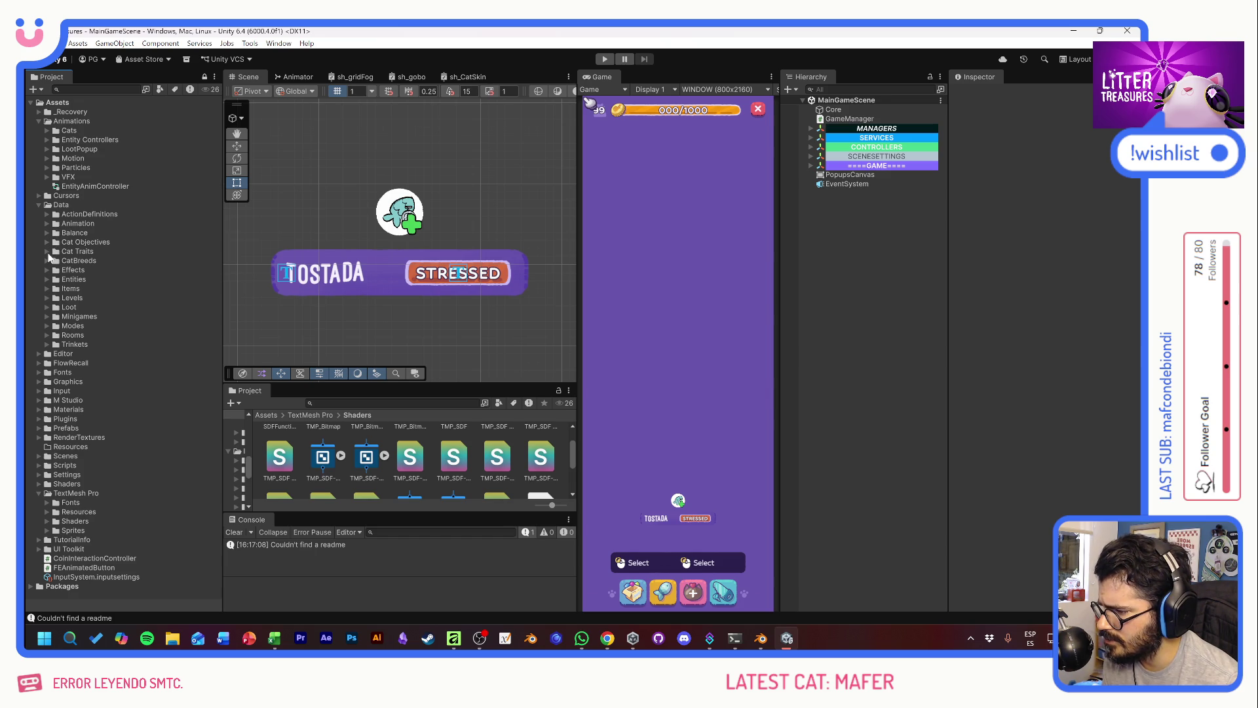
pyautogui.click(47, 279)
pyautogui.click(55, 297)
pyautogui.click(63, 307)
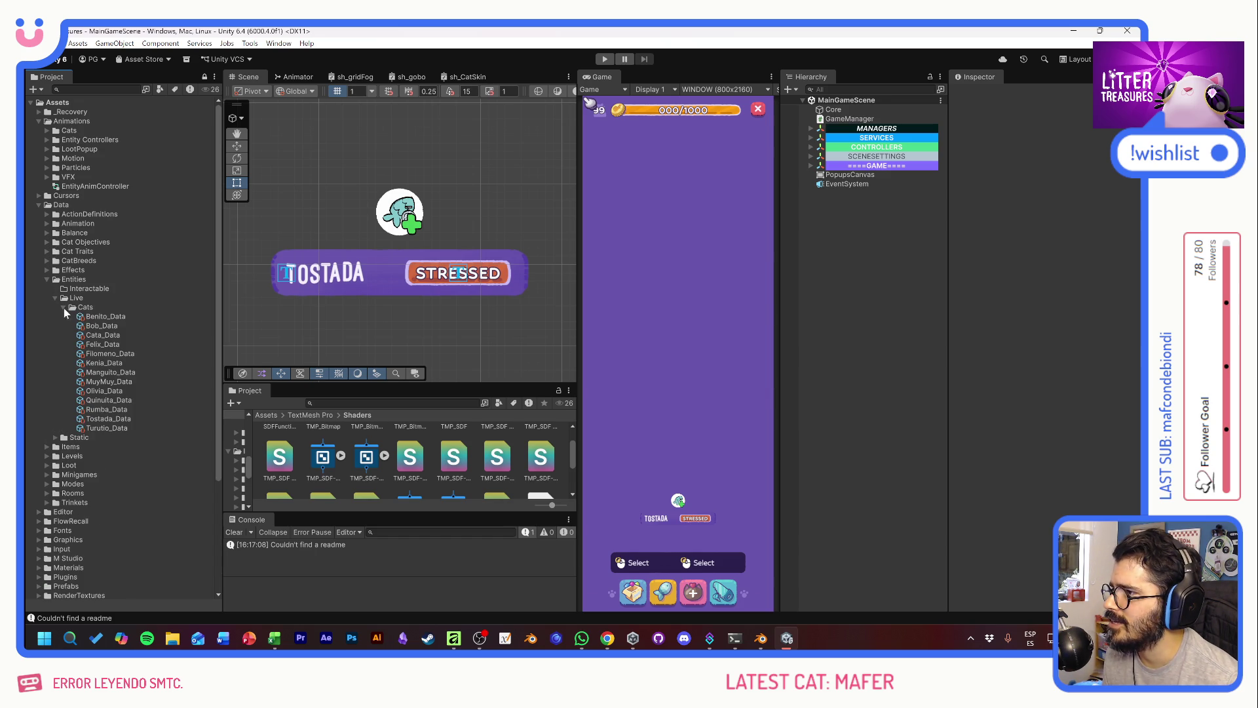
pyautogui.click(108, 317)
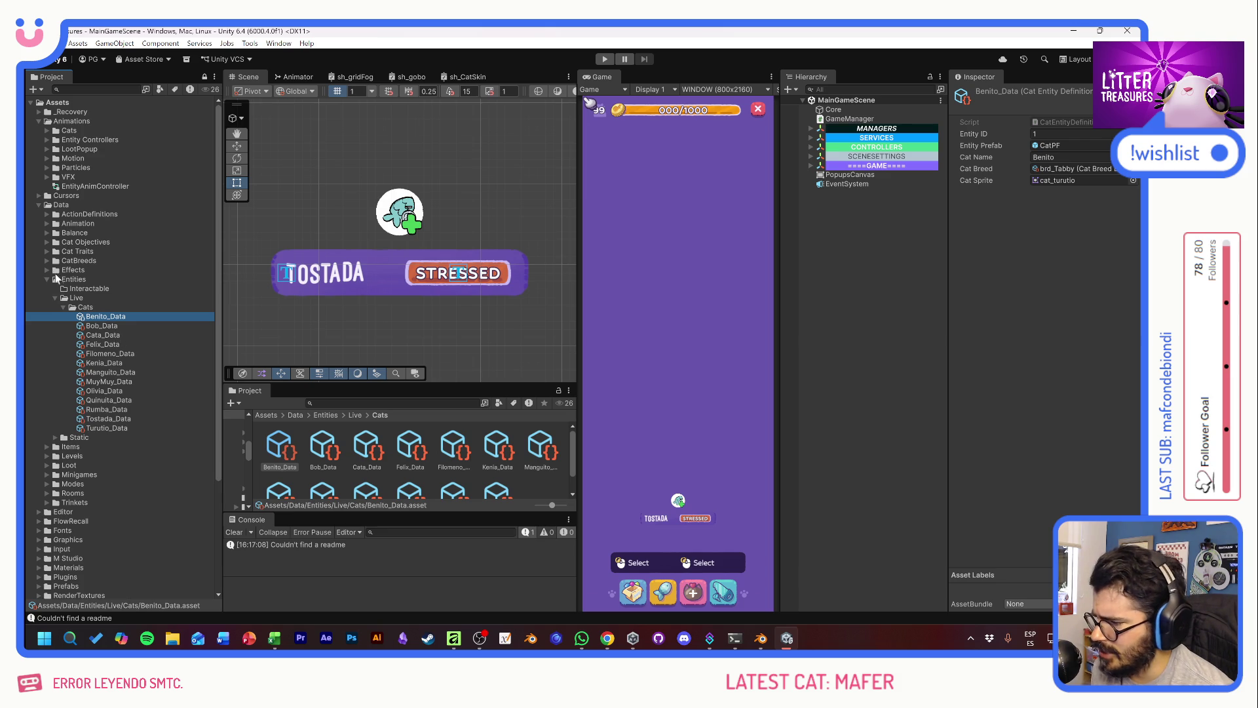
# Step: Inspect the CatBreeds assets brd_Black, brd_Carey, brd_Orange, brd_Tabby and brd_Tuxedo, then reselect Benito_Data
pyautogui.click(47, 251)
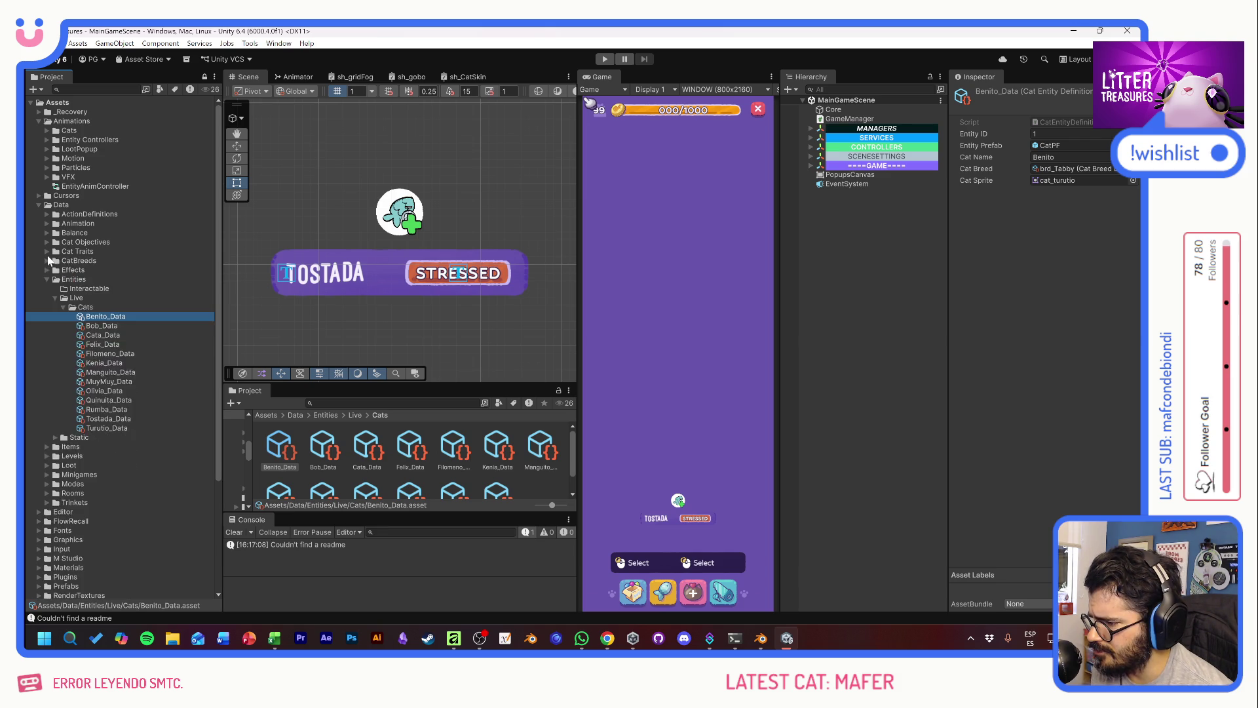
pyautogui.click(47, 251)
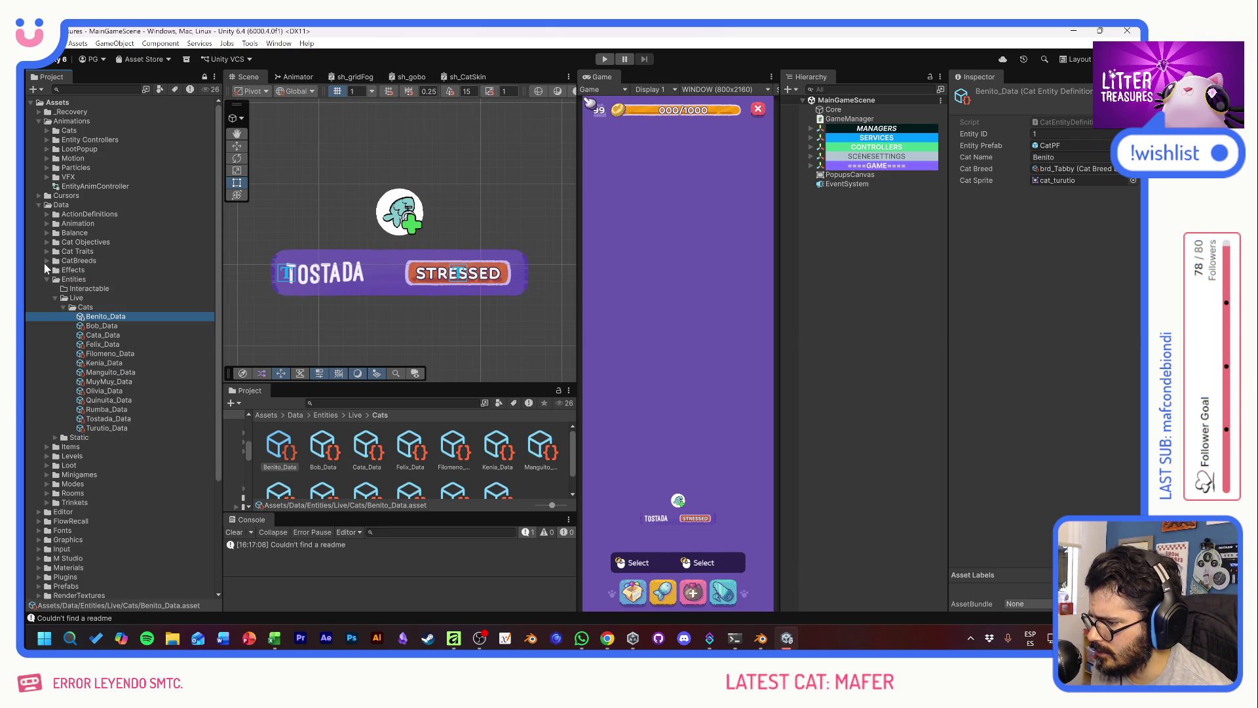
pyautogui.click(47, 261)
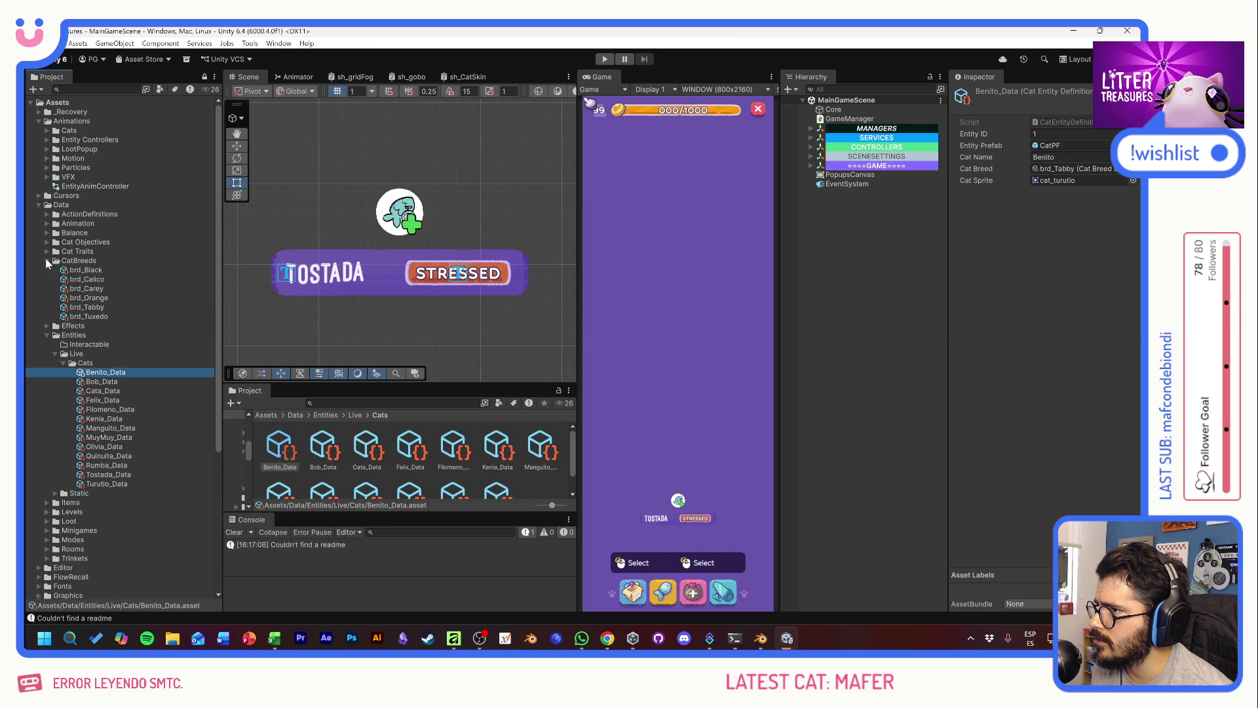
pyautogui.click(106, 270)
pyautogui.click(122, 289)
pyautogui.click(119, 298)
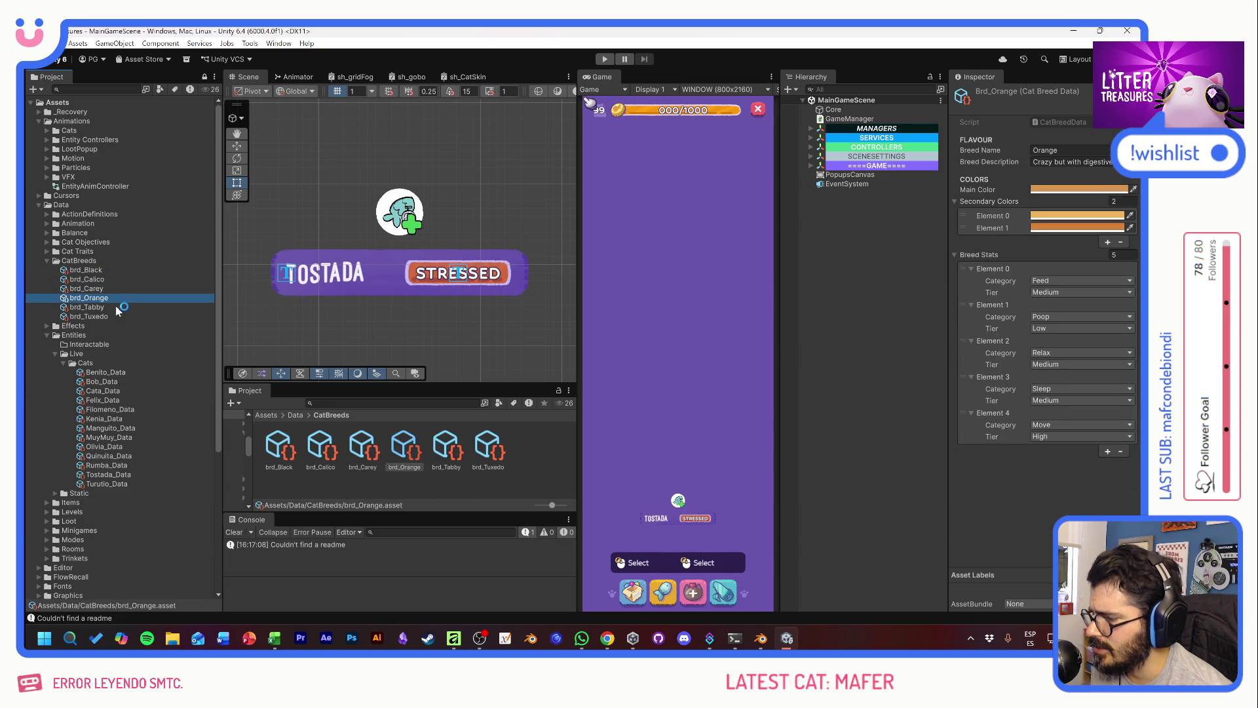
pyautogui.click(114, 308)
pyautogui.click(107, 317)
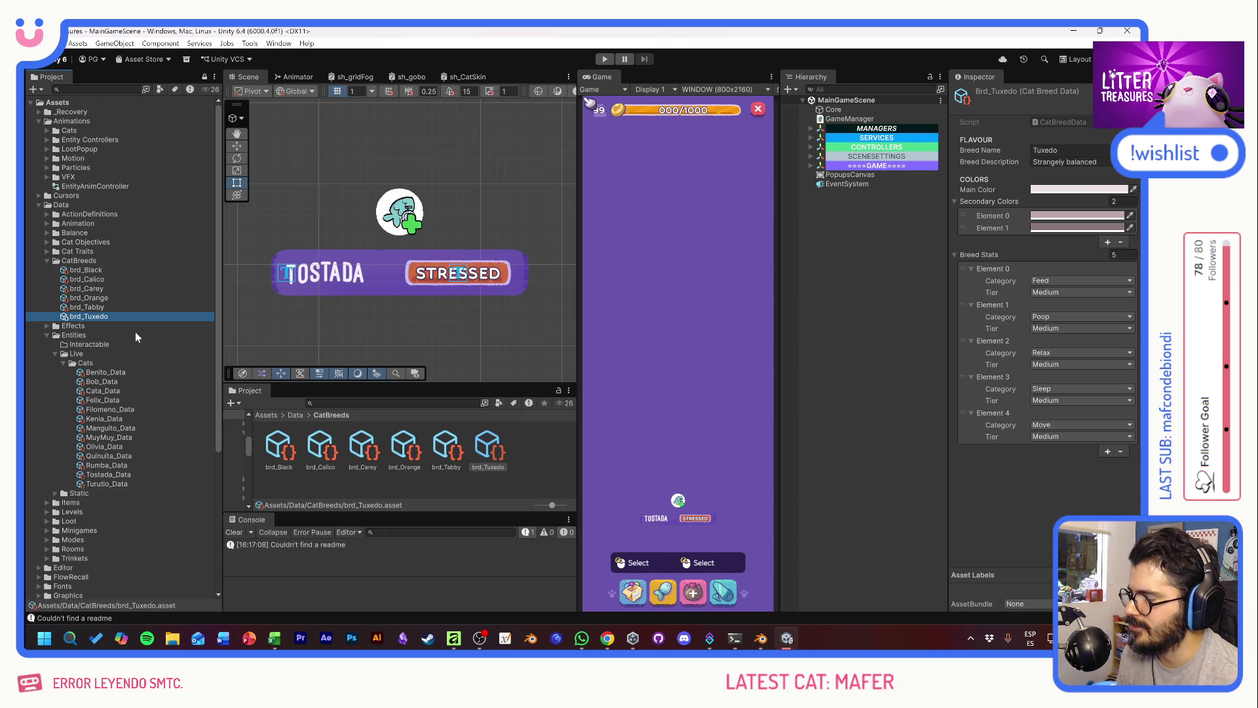
pyautogui.click(106, 372)
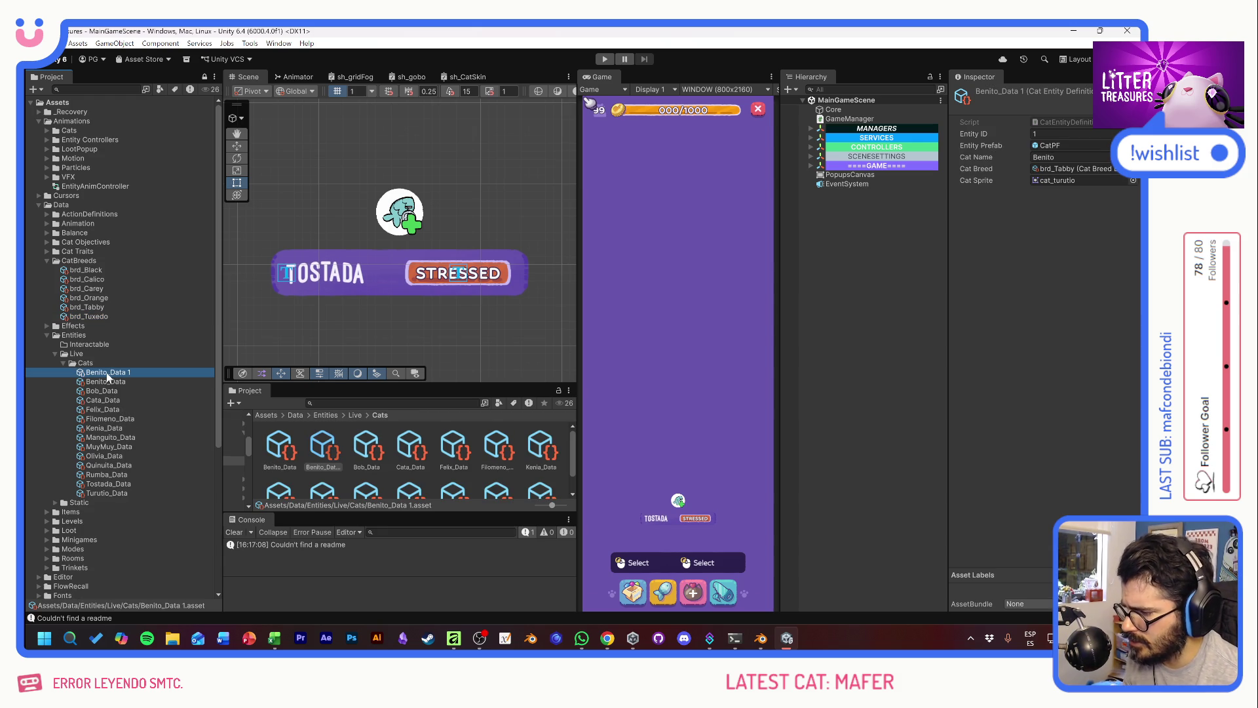
# Step: Duplicate Benito_Data and rename the copy Mafi_Data
pyautogui.hotkey('ctrl', 'd')
pyautogui.press('F2')
pyautogui.click(91, 372)
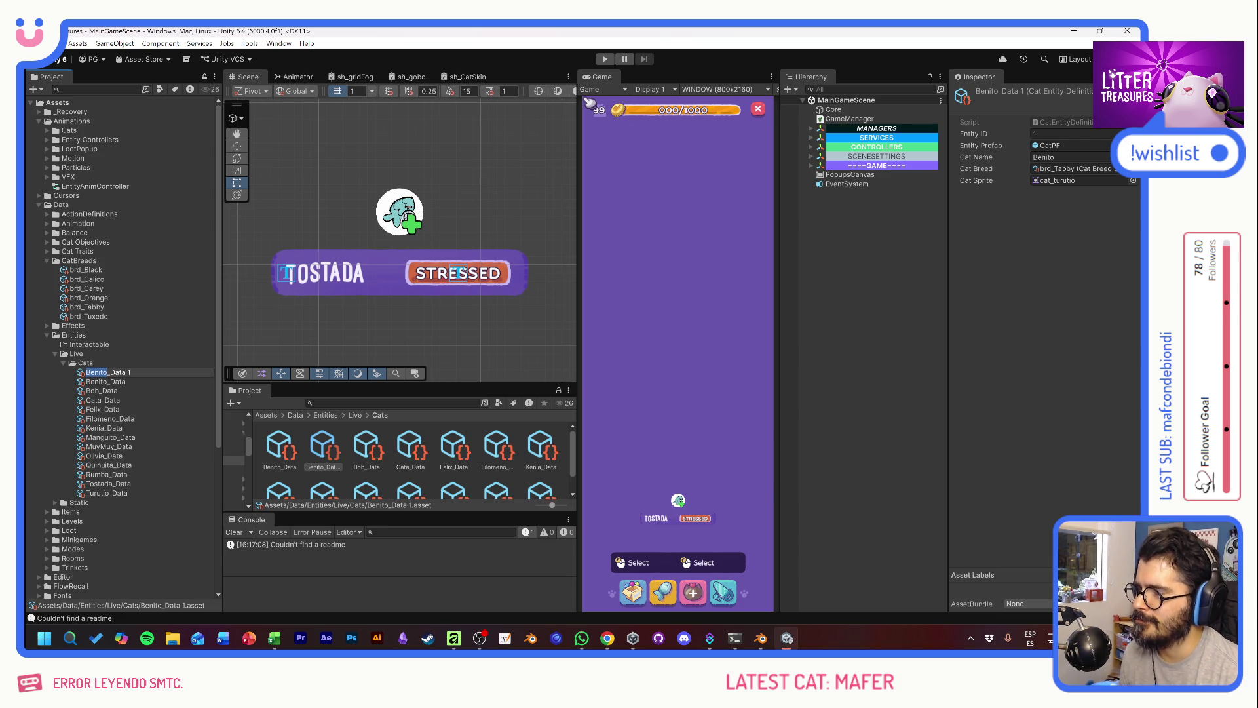
pyautogui.write('Maf')
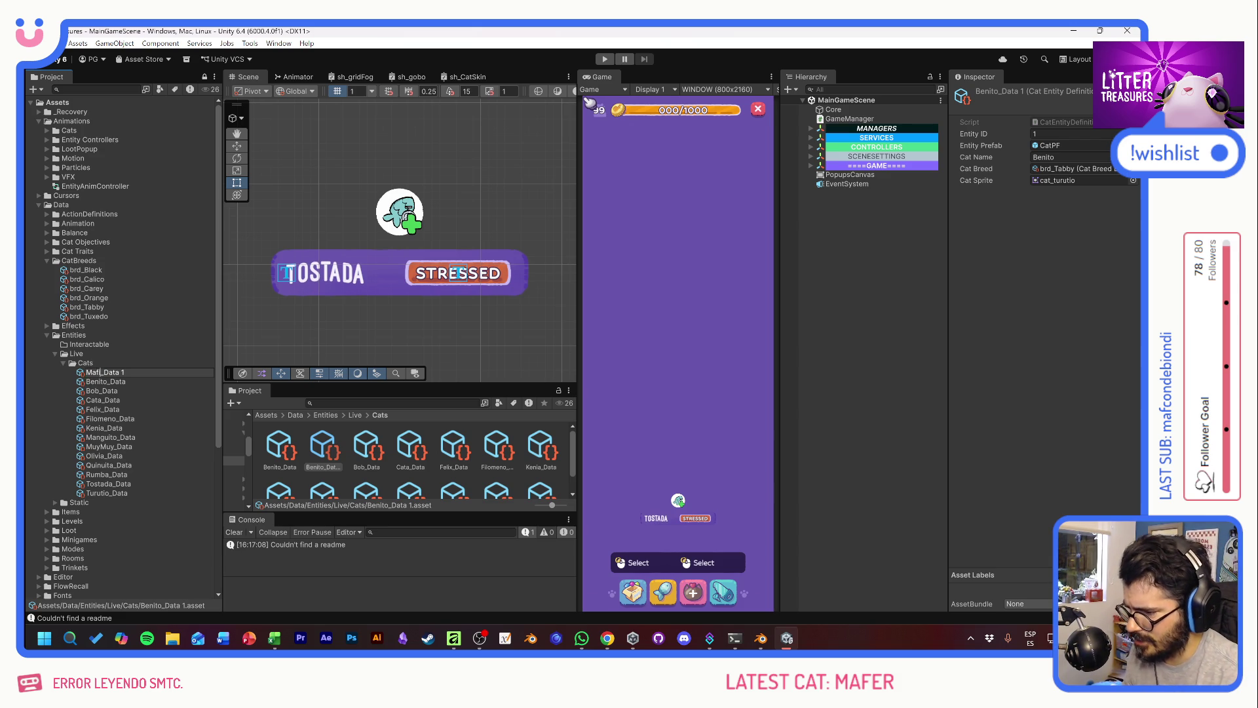
pyautogui.hotkey('ctrl', 'a')
pyautogui.press('BackSpace')
pyautogui.write('Mafi_Data')
pyautogui.press('Return')
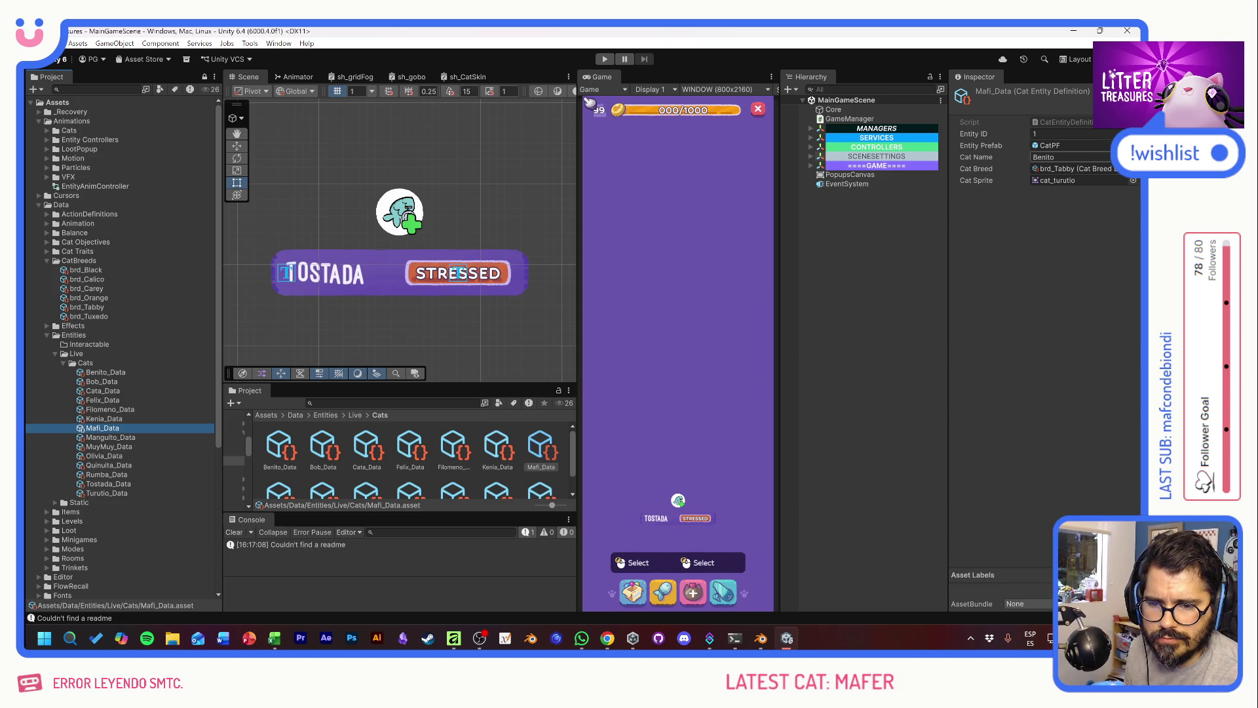
pyautogui.click(1068, 158)
# Step: Set Cat Name to Mafi and choose brd_Tabby in the Cat Breed picker
pyautogui.write('Mafi')
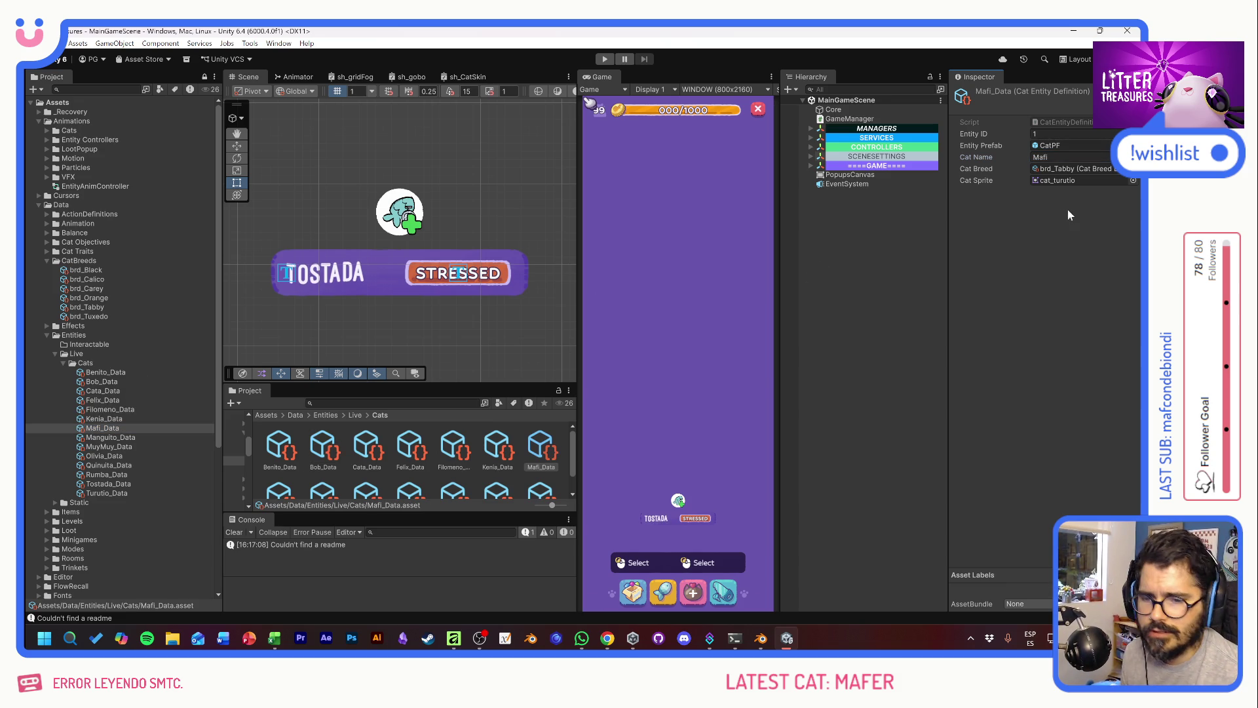
pyautogui.click(1133, 168)
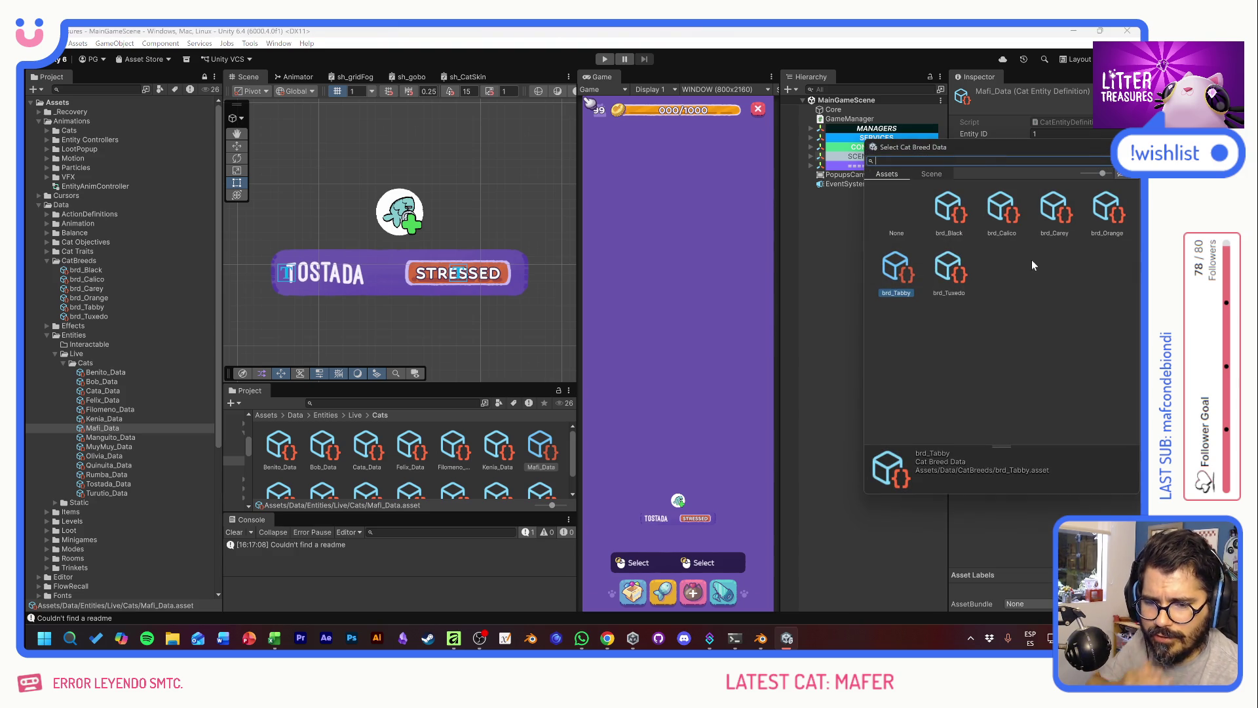
pyautogui.moveTo(1007, 155); pyautogui.dragTo(464, 190)
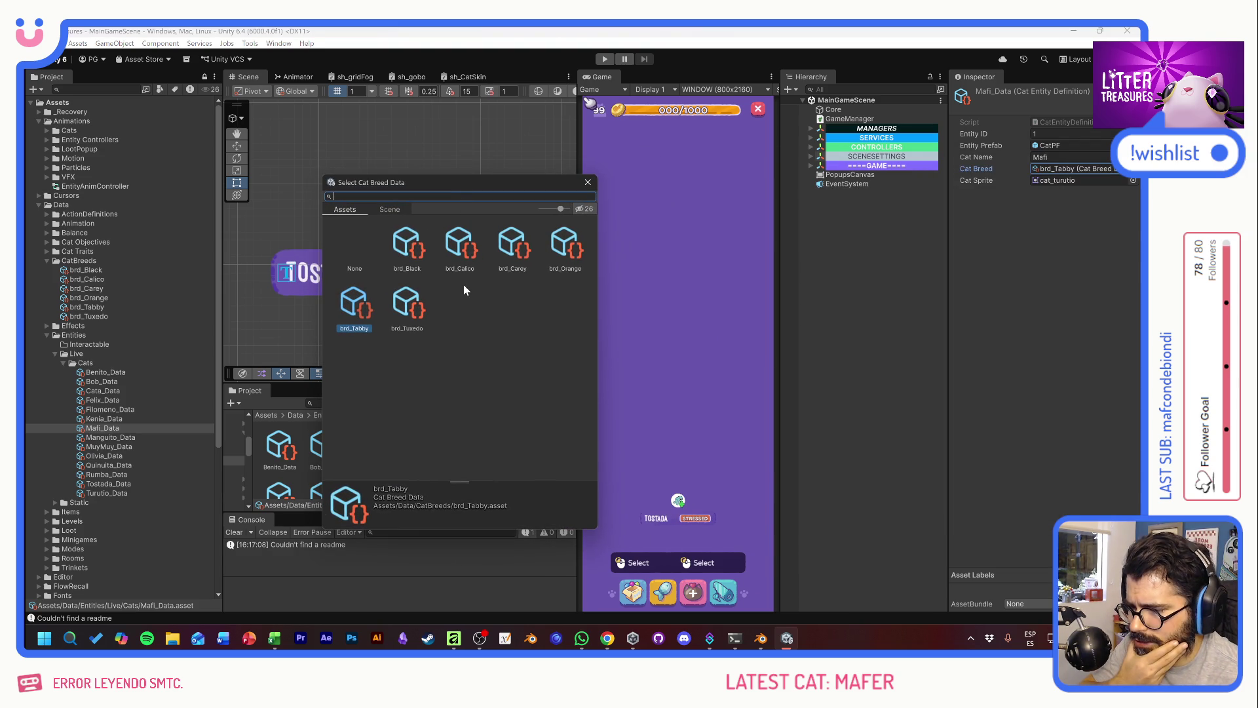
pyautogui.click(475, 324)
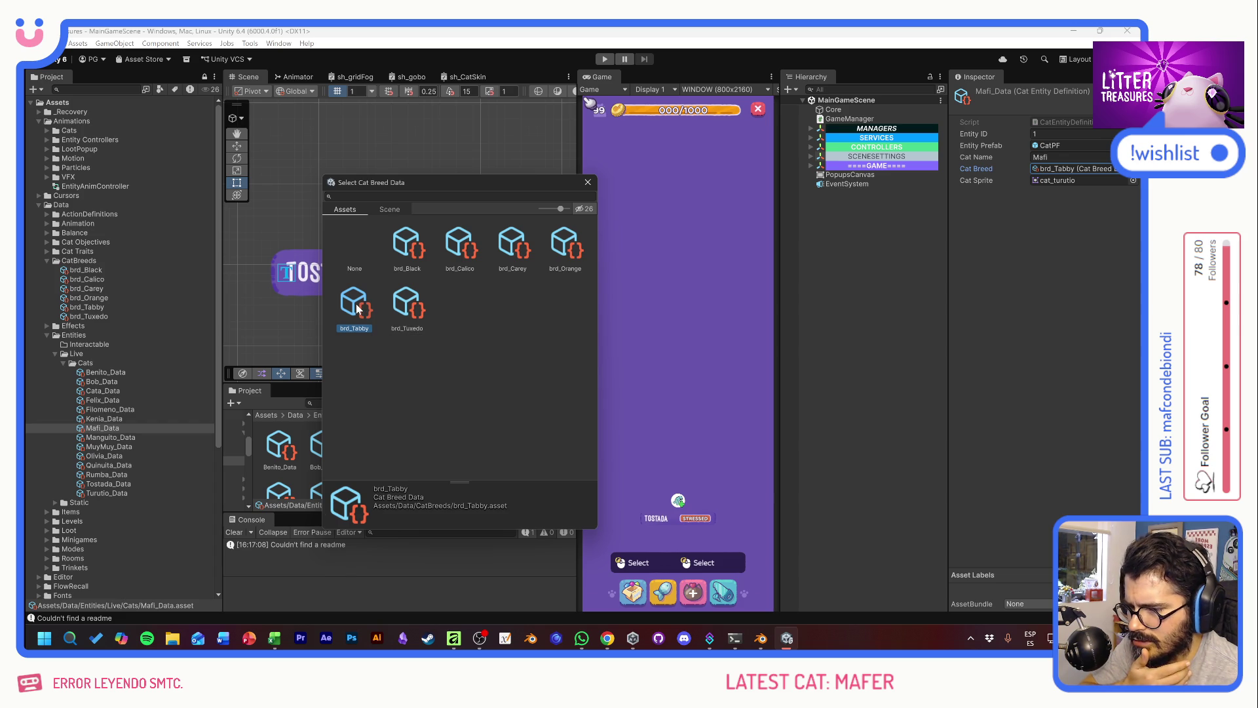
pyautogui.doubleClick(358, 310)
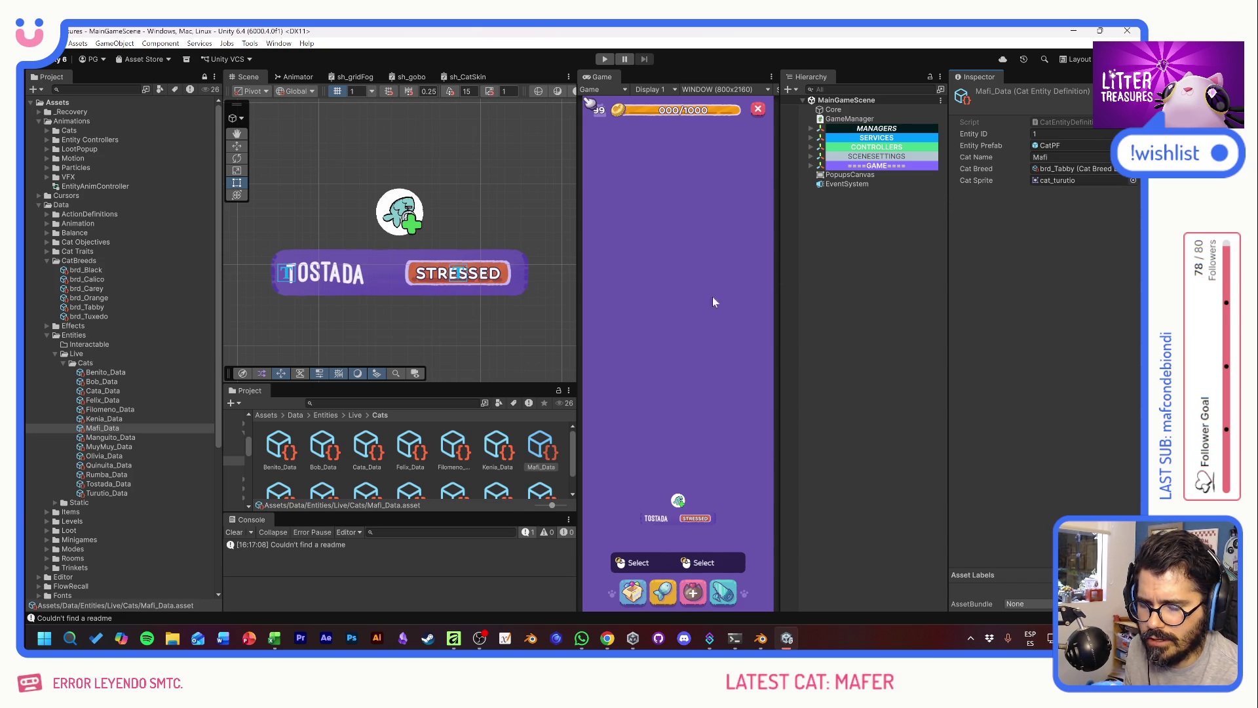
# Step: Add Mafi_Data as Element 13 of EntityManager's Cats Data list and enter Play mode
pyautogui.click(811, 138)
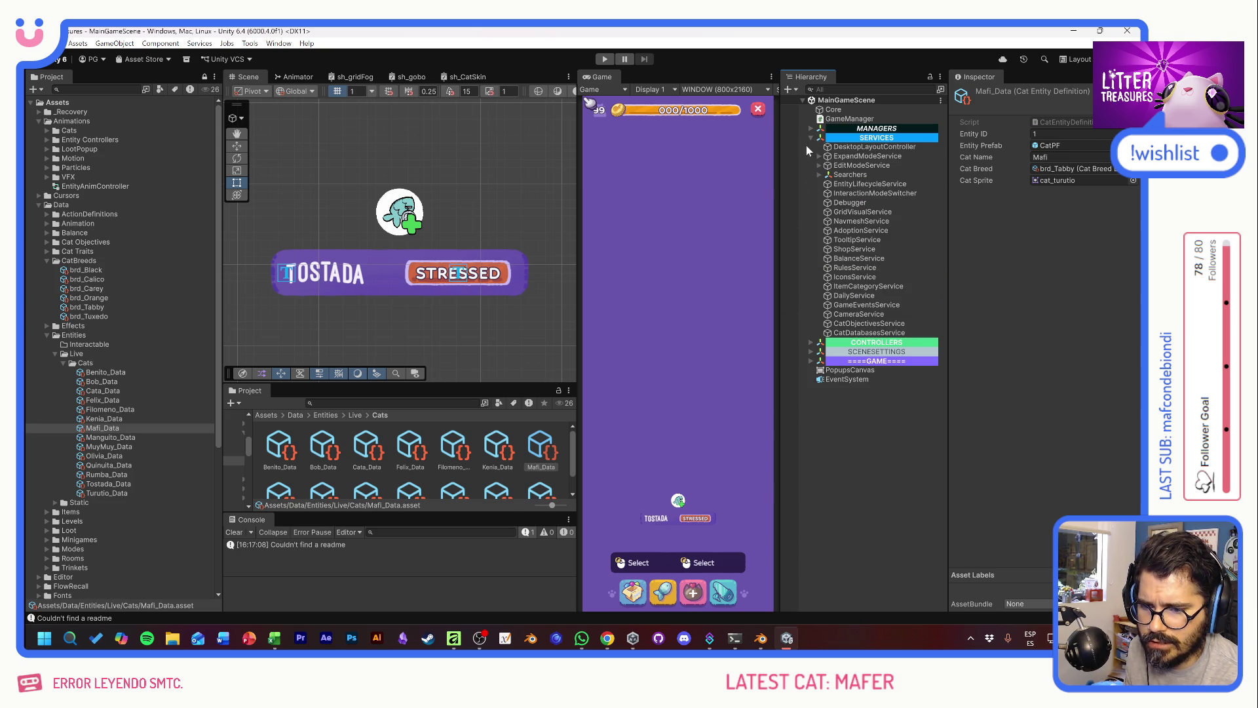
pyautogui.click(813, 128)
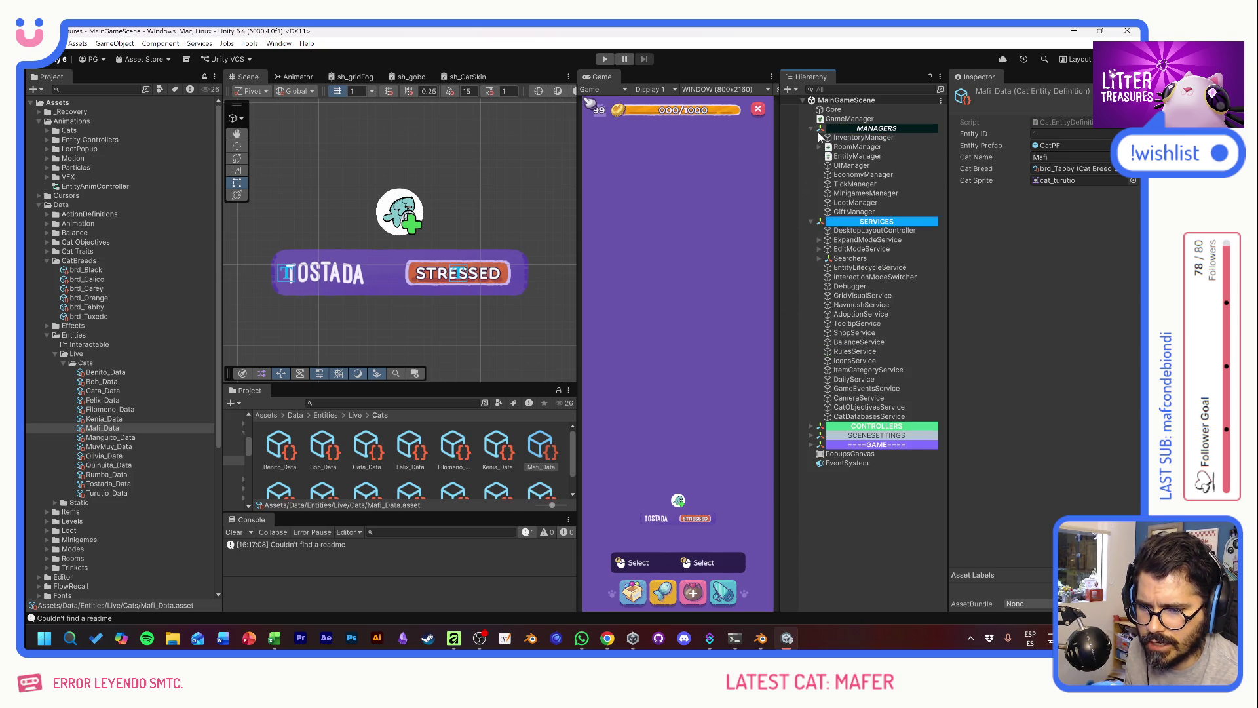
pyautogui.click(862, 156)
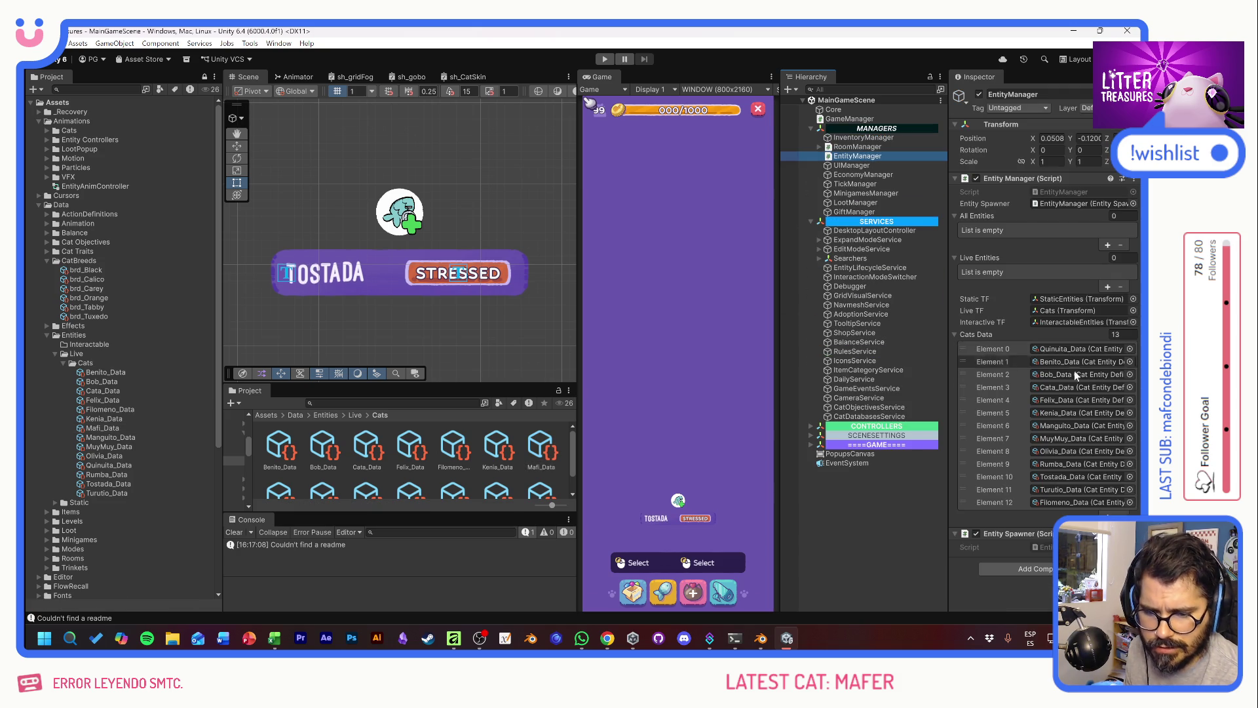
pyautogui.click(1108, 516)
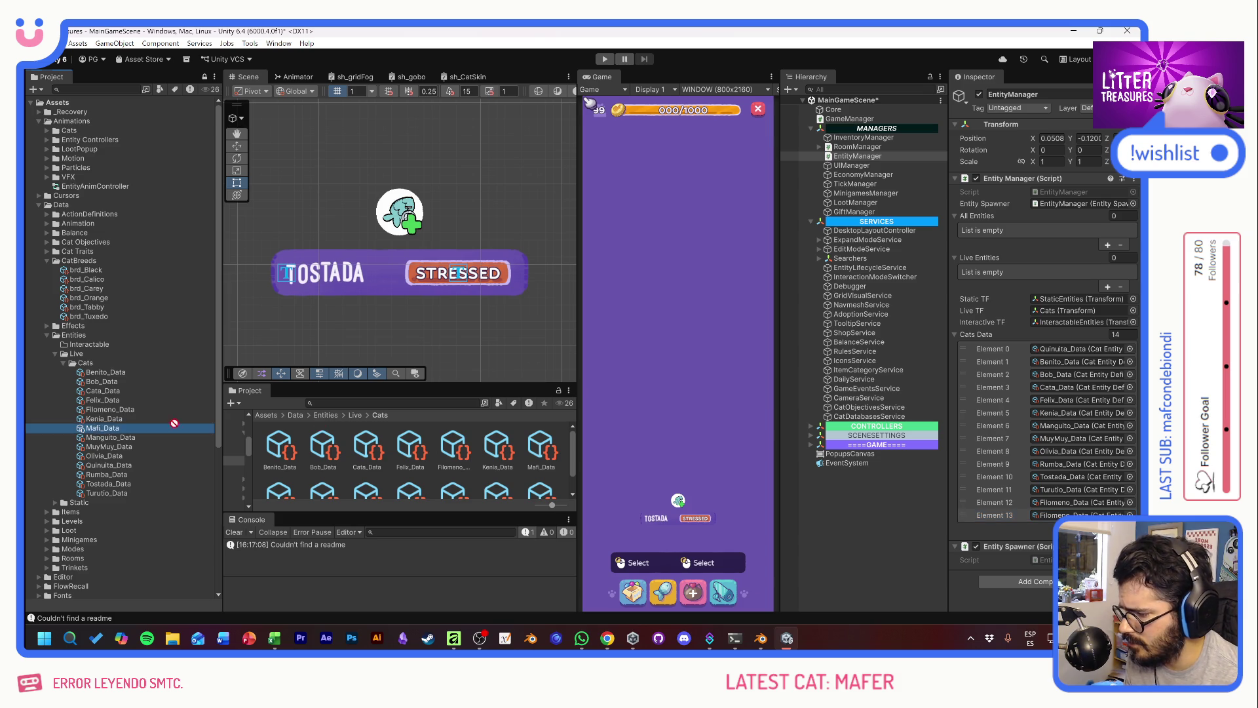
pyautogui.moveTo(96, 428); pyautogui.dragTo(1056, 514)
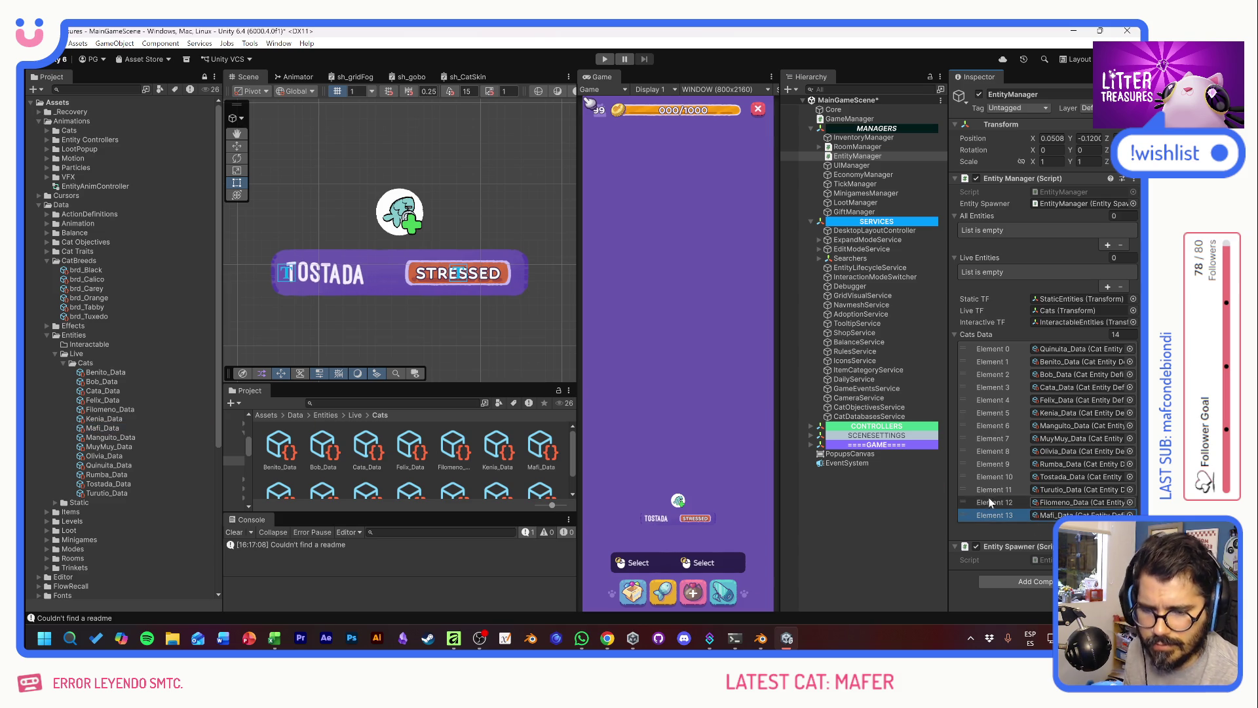
pyautogui.click(602, 60)
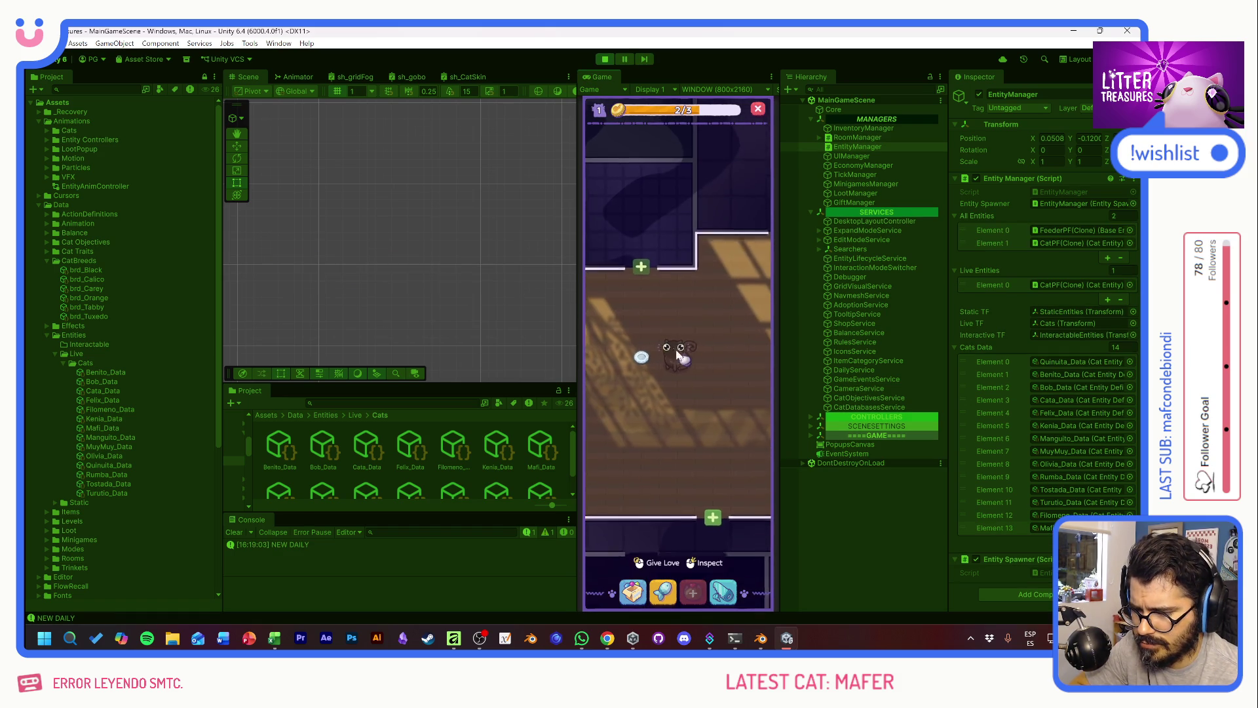
# Step: Stop Play mode, move Mafi_Data to Element 0 of Cats Data, and open EntityManager.cs
pyautogui.click(602, 61)
pyautogui.click(602, 61)
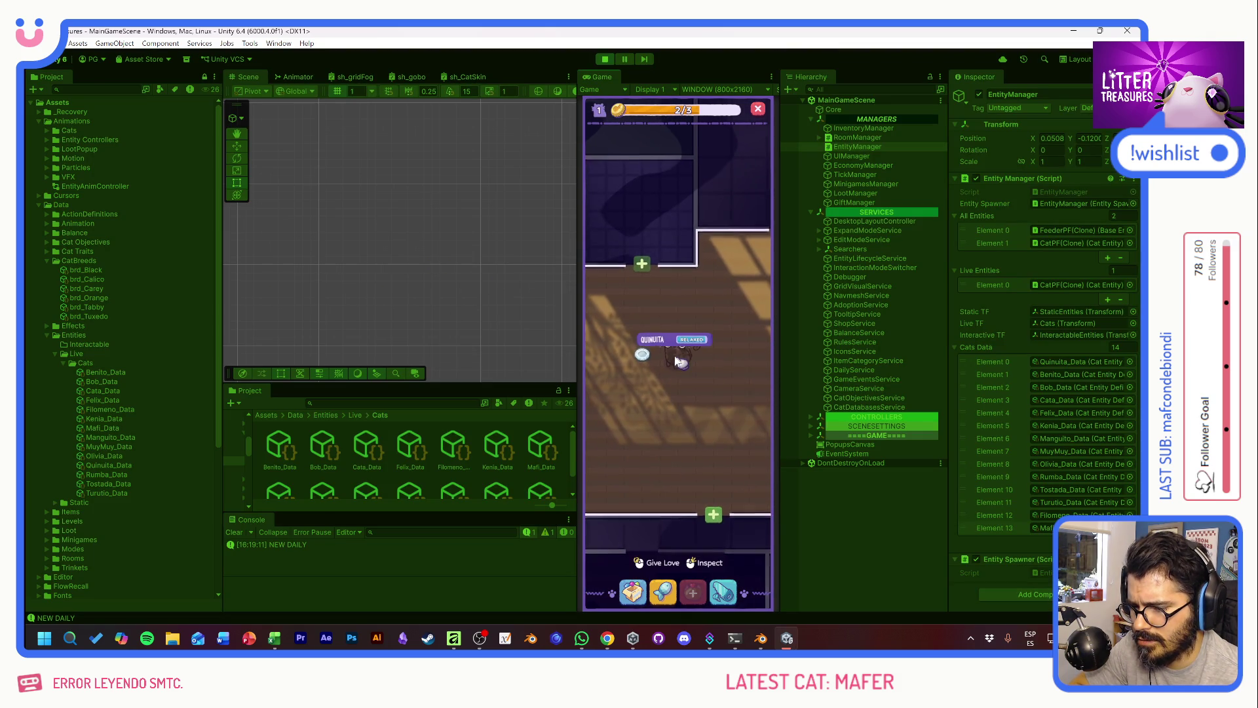
pyautogui.click(605, 59)
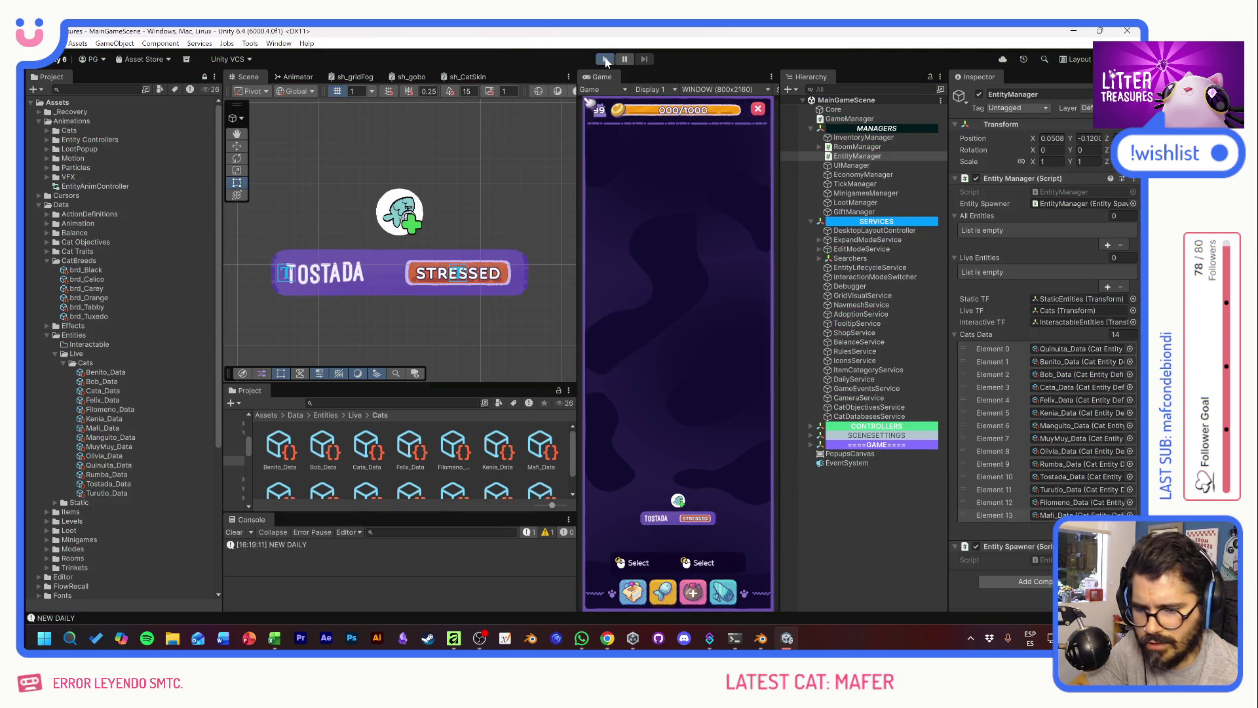
pyautogui.click(604, 59)
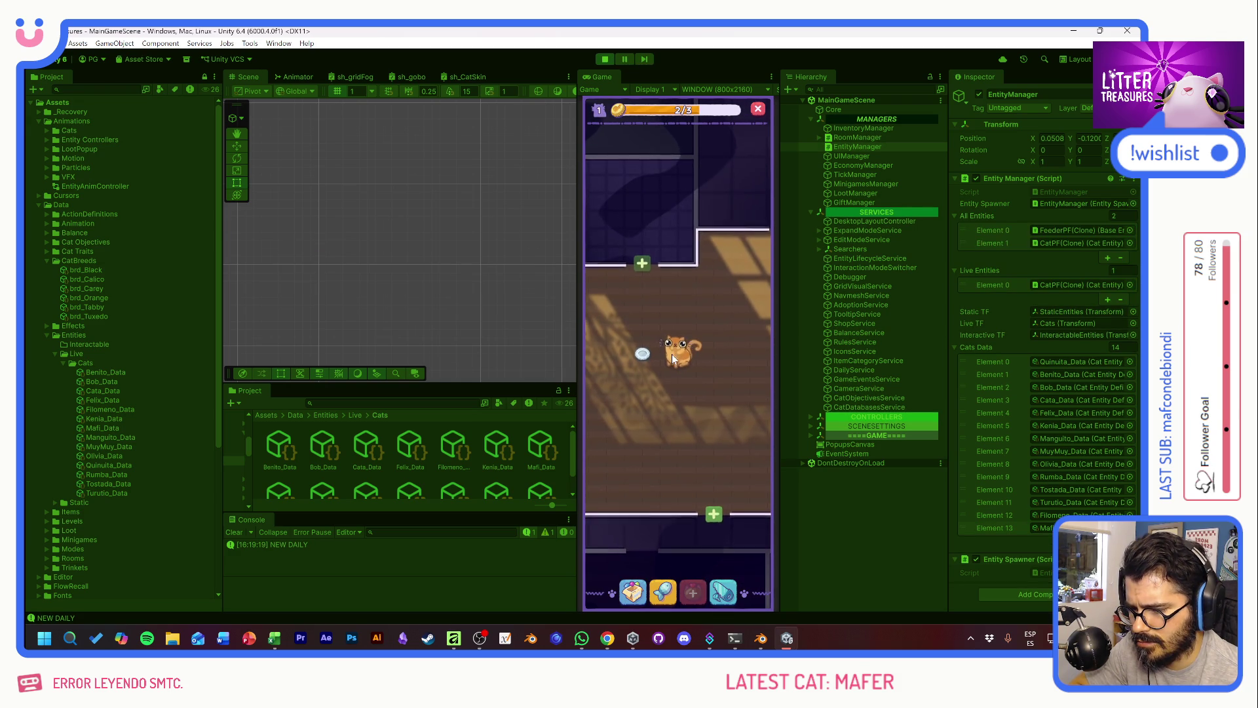
pyautogui.moveTo(671, 354)
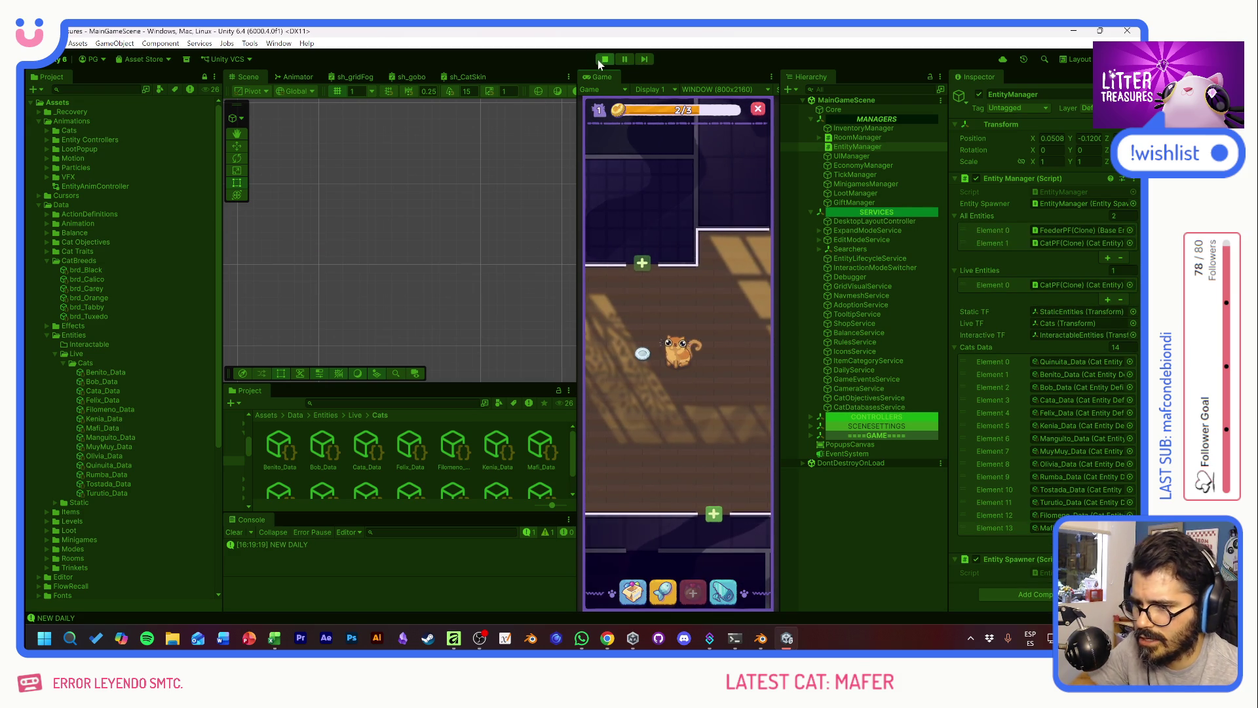
pyautogui.click(603, 60)
pyautogui.moveTo(1000, 517); pyautogui.dragTo(1009, 348)
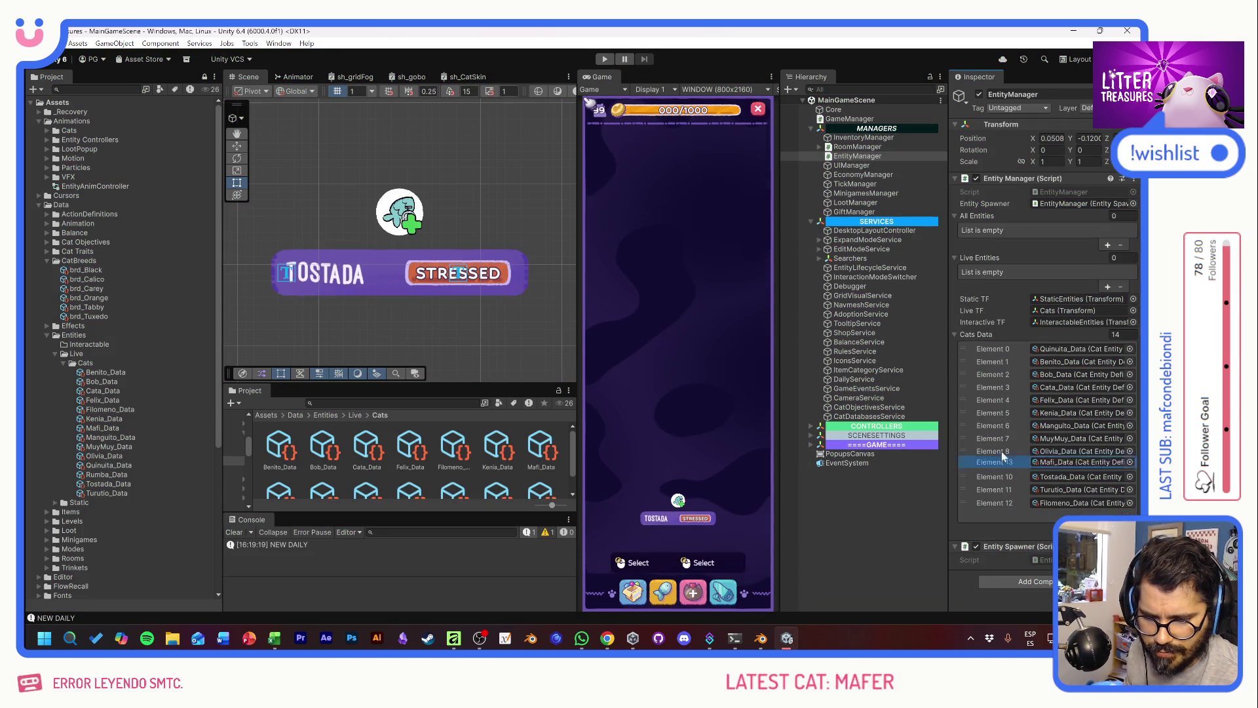
pyautogui.doubleClick(1066, 192)
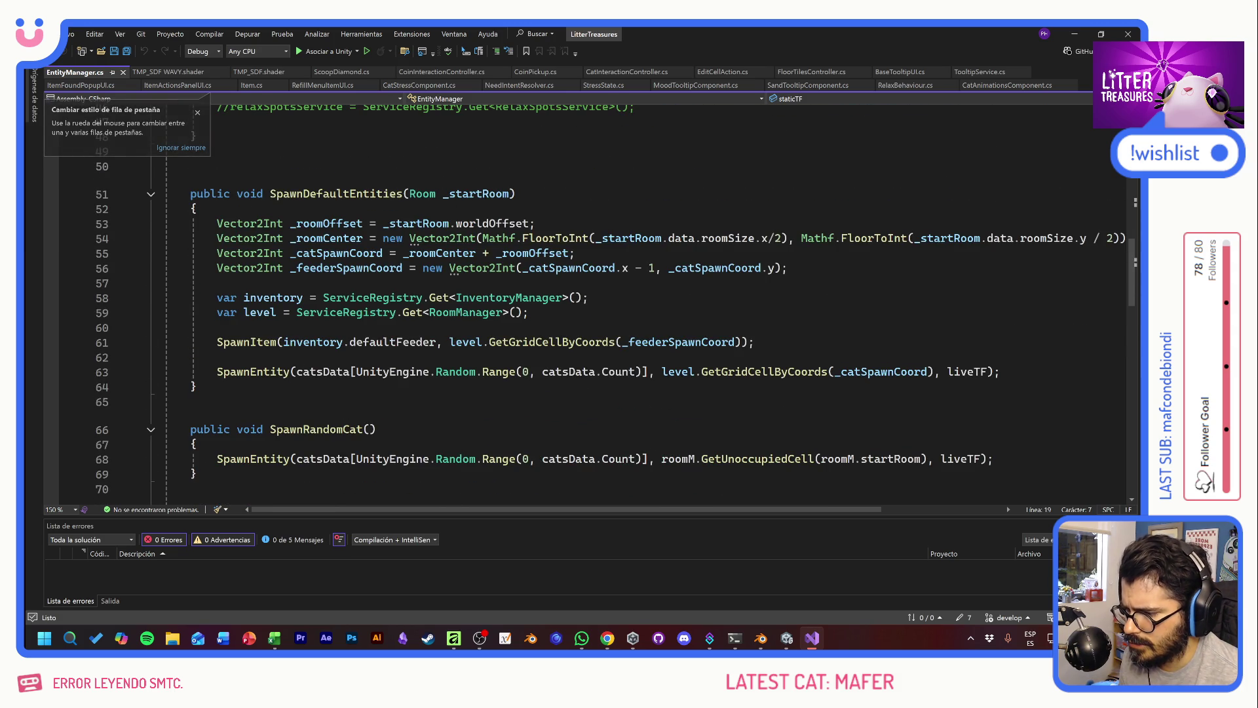
# Step: Add a SpawnEntity line using catsData[0], comment out the random-index line, and save
pyautogui.click(217, 371)
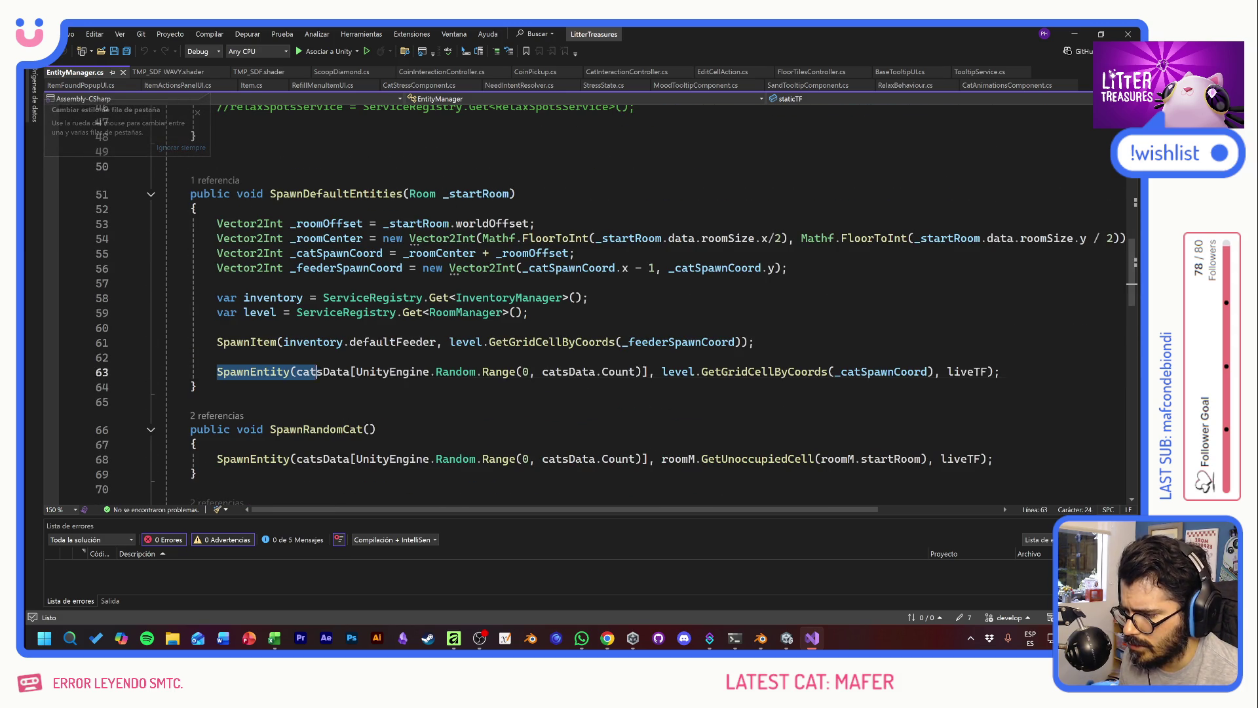
pyautogui.hotkey('shift', 'End')
pyautogui.hotkey('ctrl', 'c')
pyautogui.press('Up')
pyautogui.hotkey('ctrl', 'v')
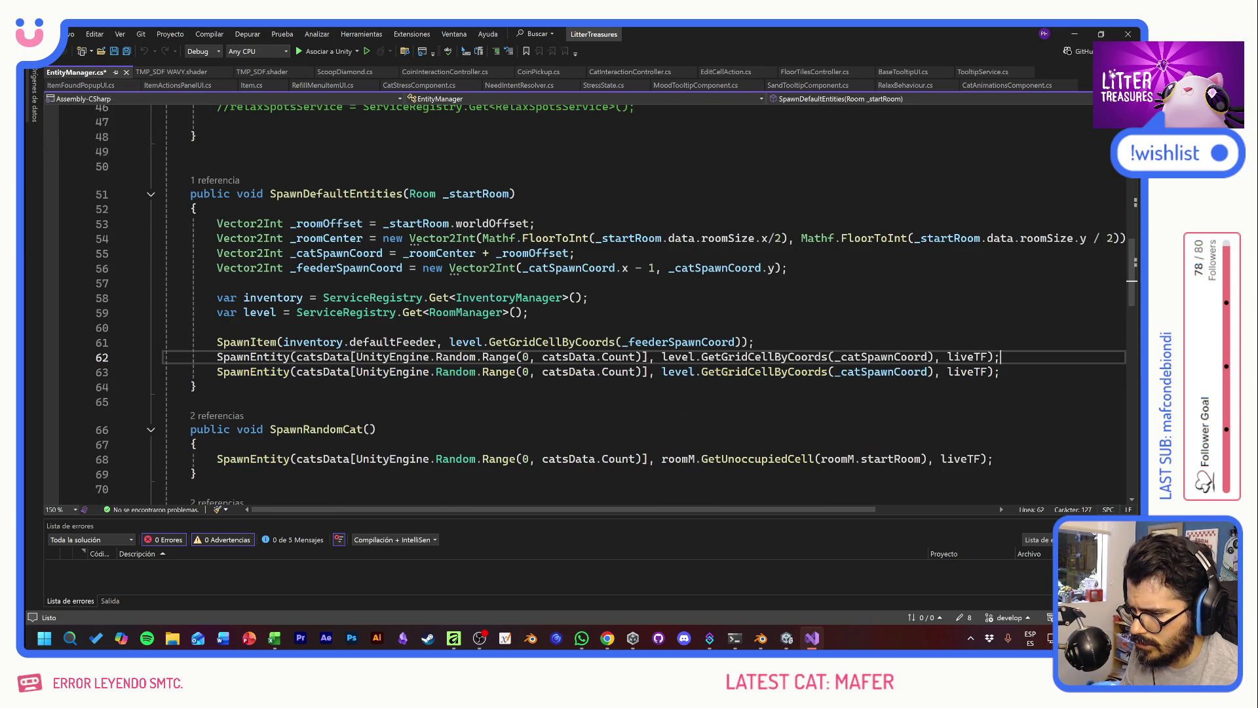
pyautogui.moveTo(355, 357); pyautogui.dragTo(643, 357)
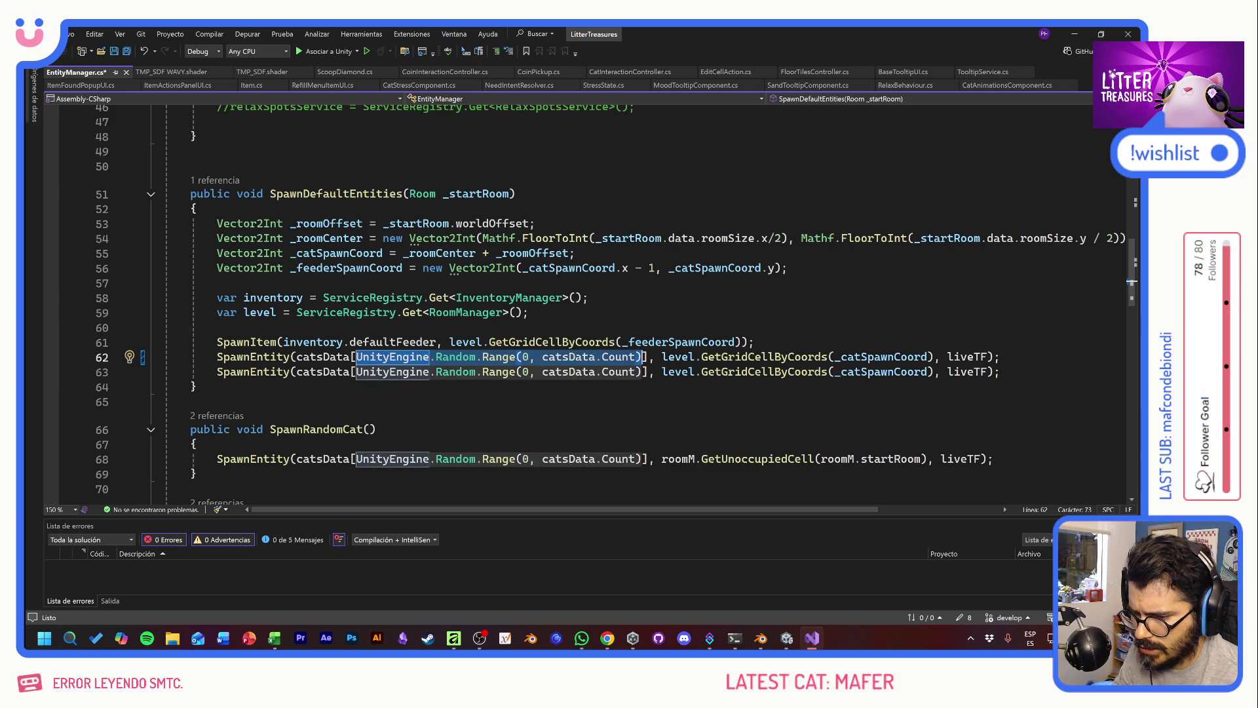
pyautogui.write('0')
pyautogui.click(217, 372)
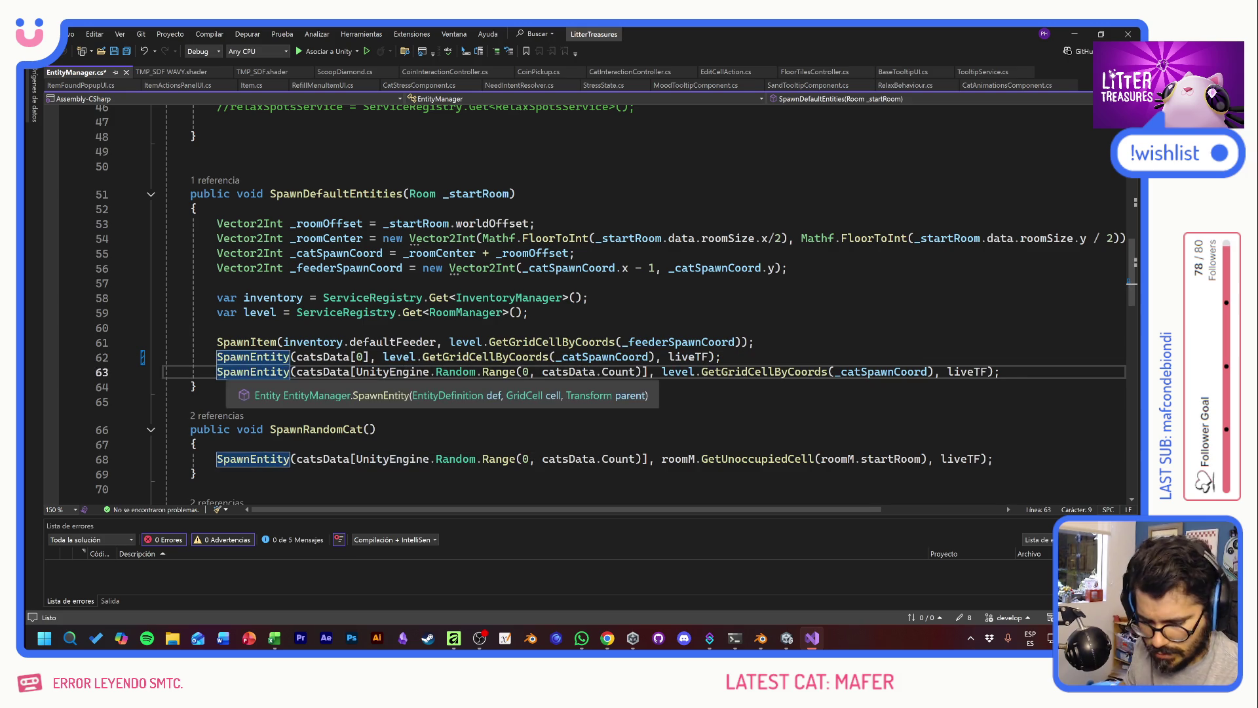
pyautogui.write('//')
pyautogui.hotkey('ctrl', 's')
pyautogui.hotkey('alt', 'Tab')
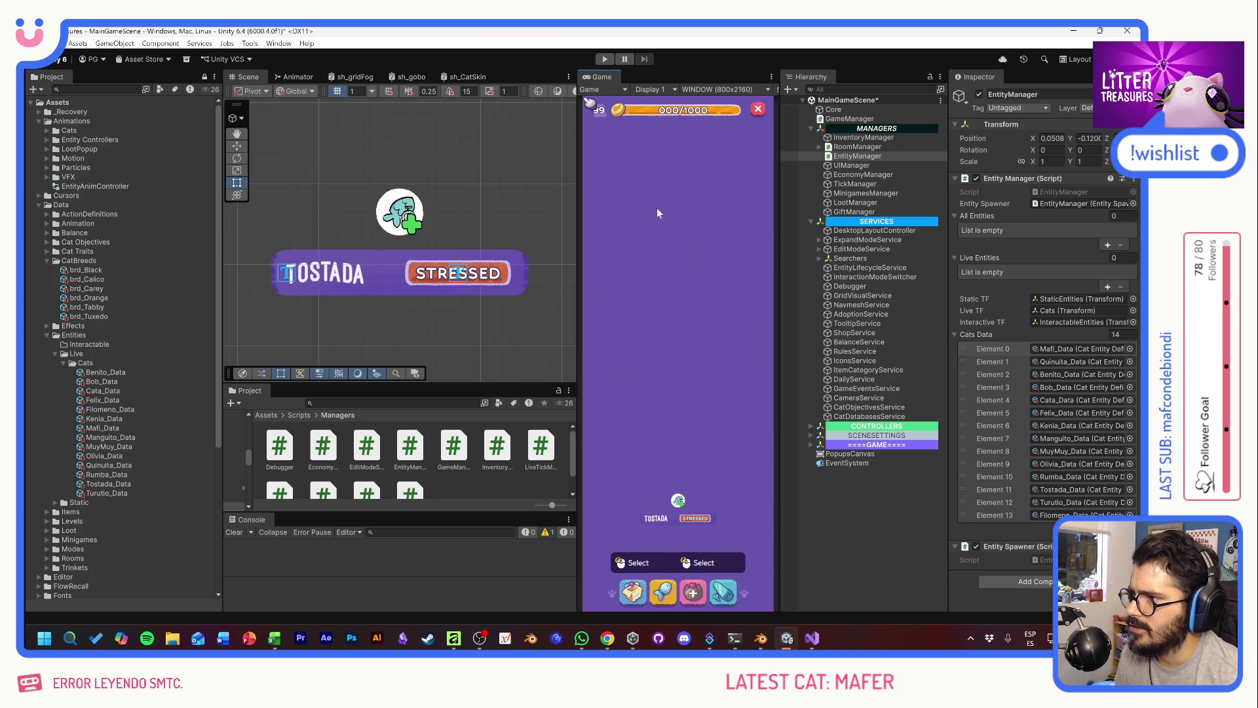
# Step: Play the game and check the spawned MAFI and Benito cats' info cards
pyautogui.click(605, 59)
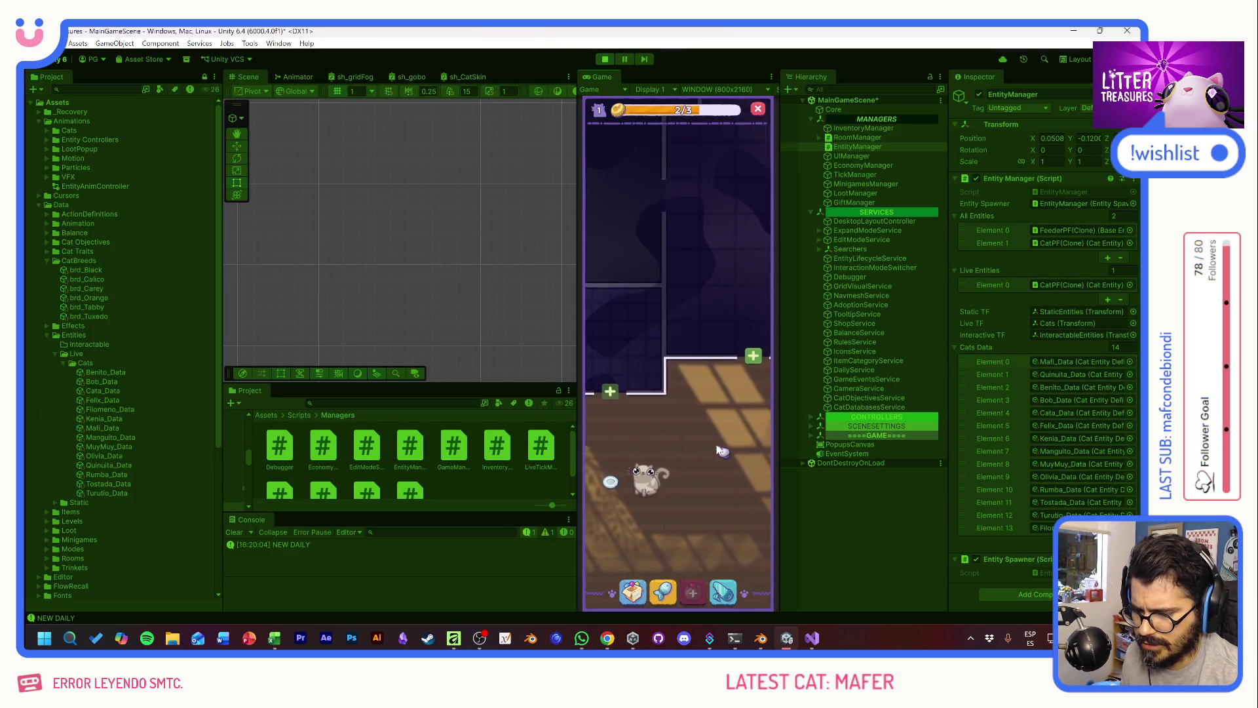
pyautogui.click(678, 359)
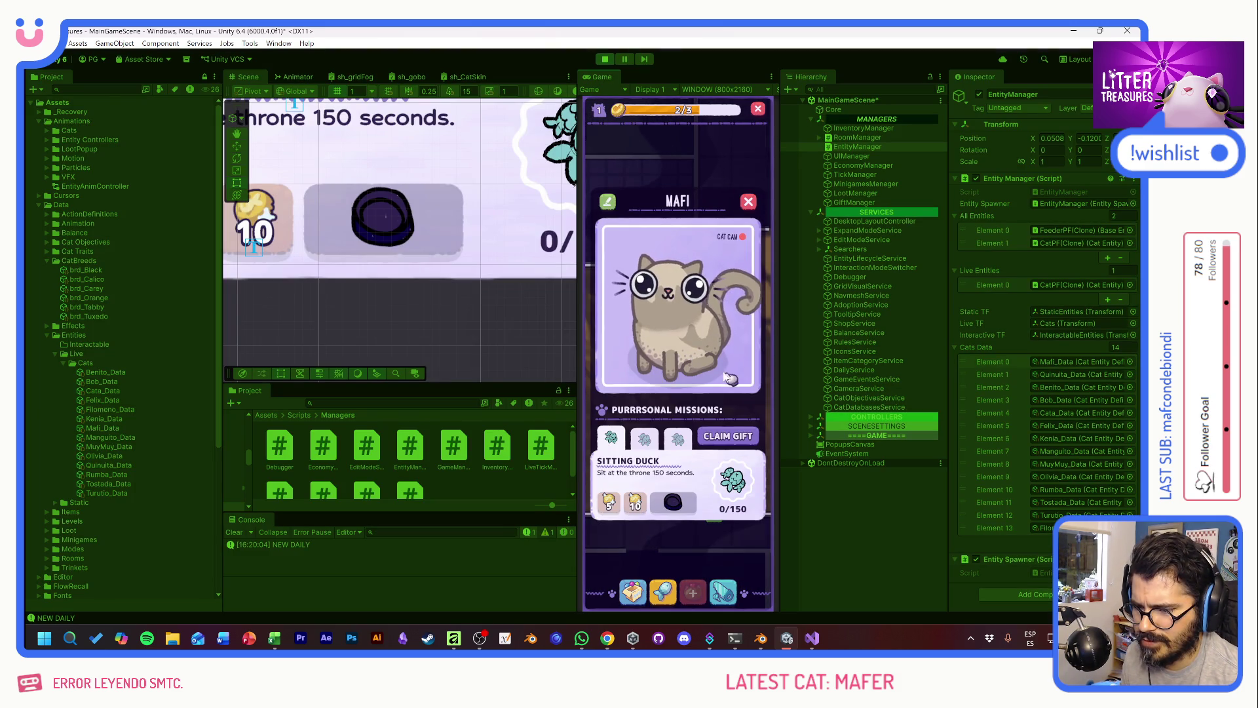
pyautogui.click(748, 201)
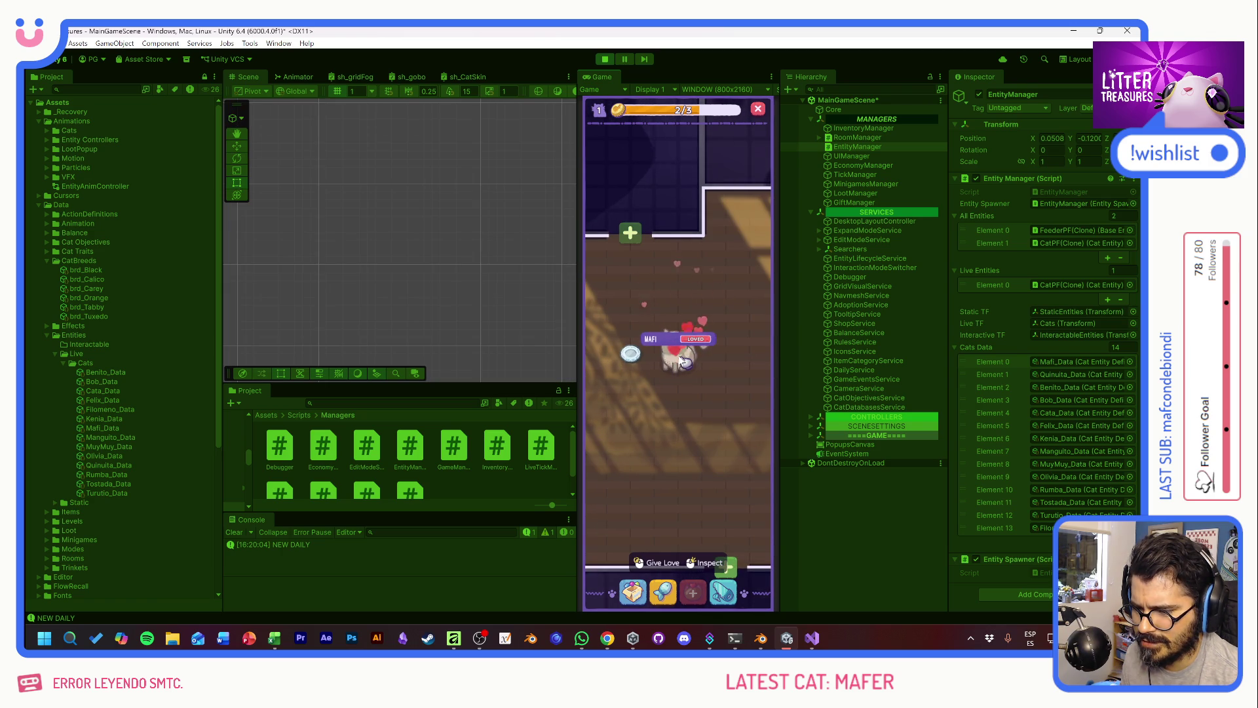
pyautogui.click(679, 357)
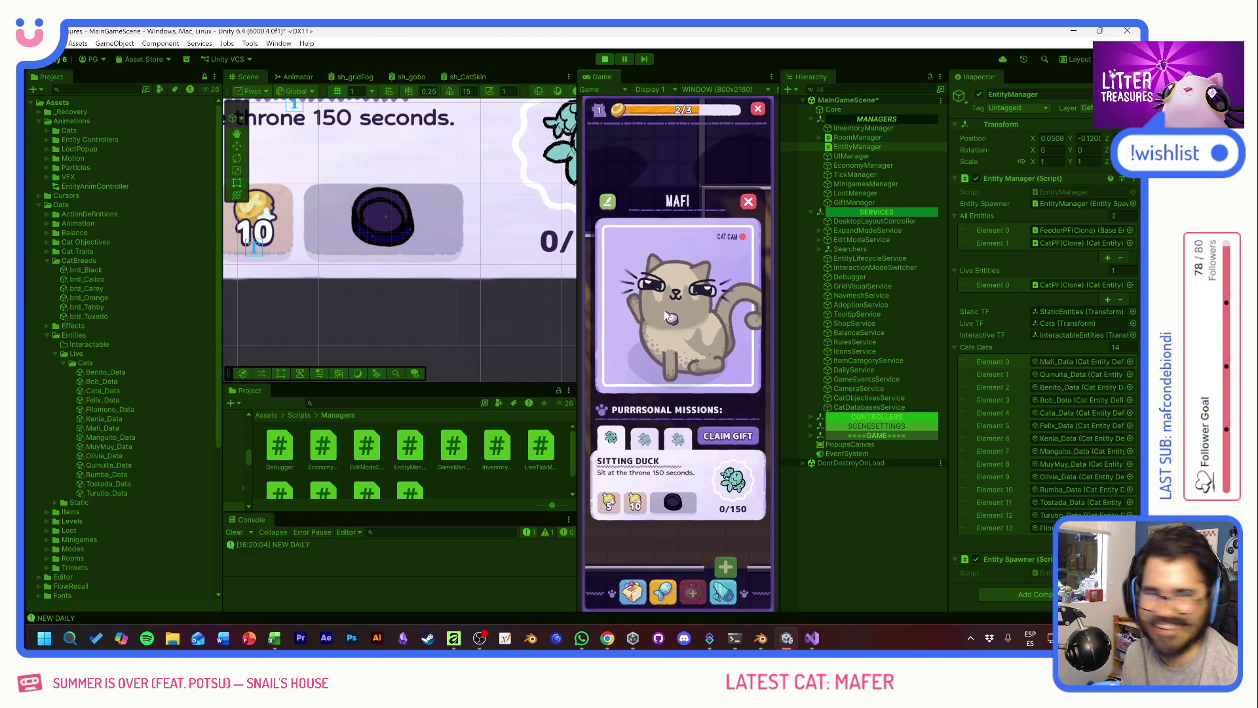
pyautogui.click(747, 202)
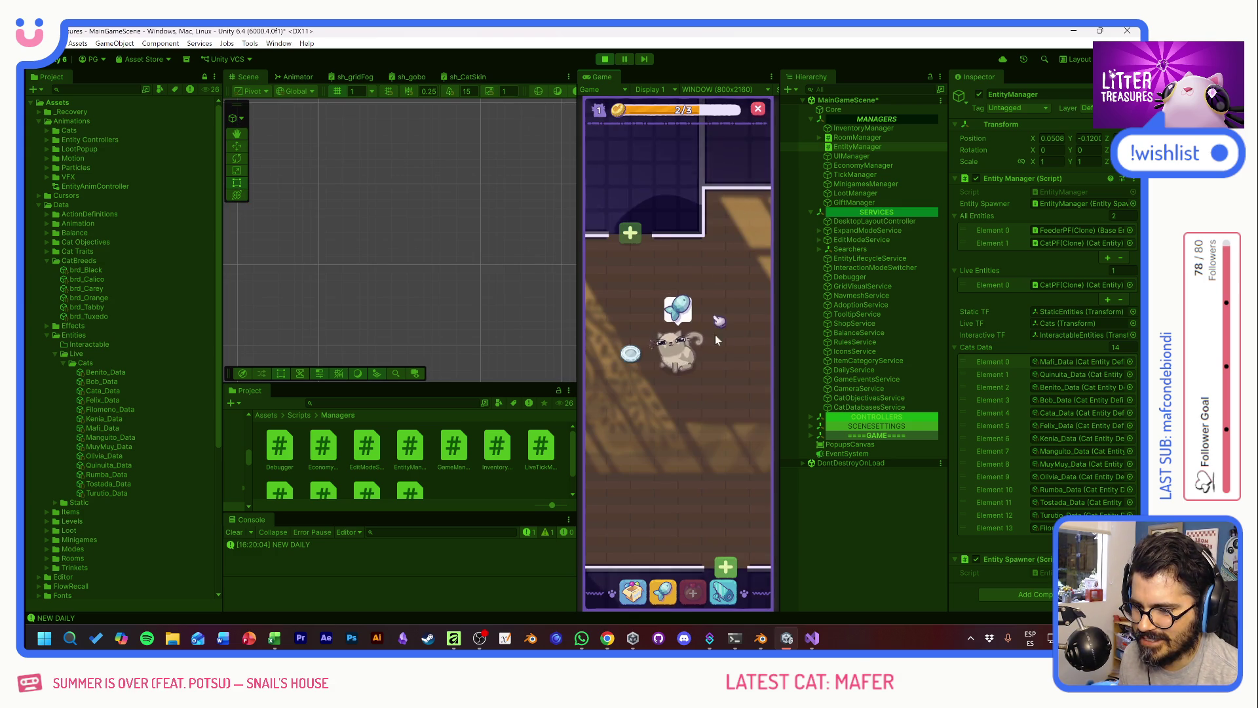
pyautogui.click(631, 357)
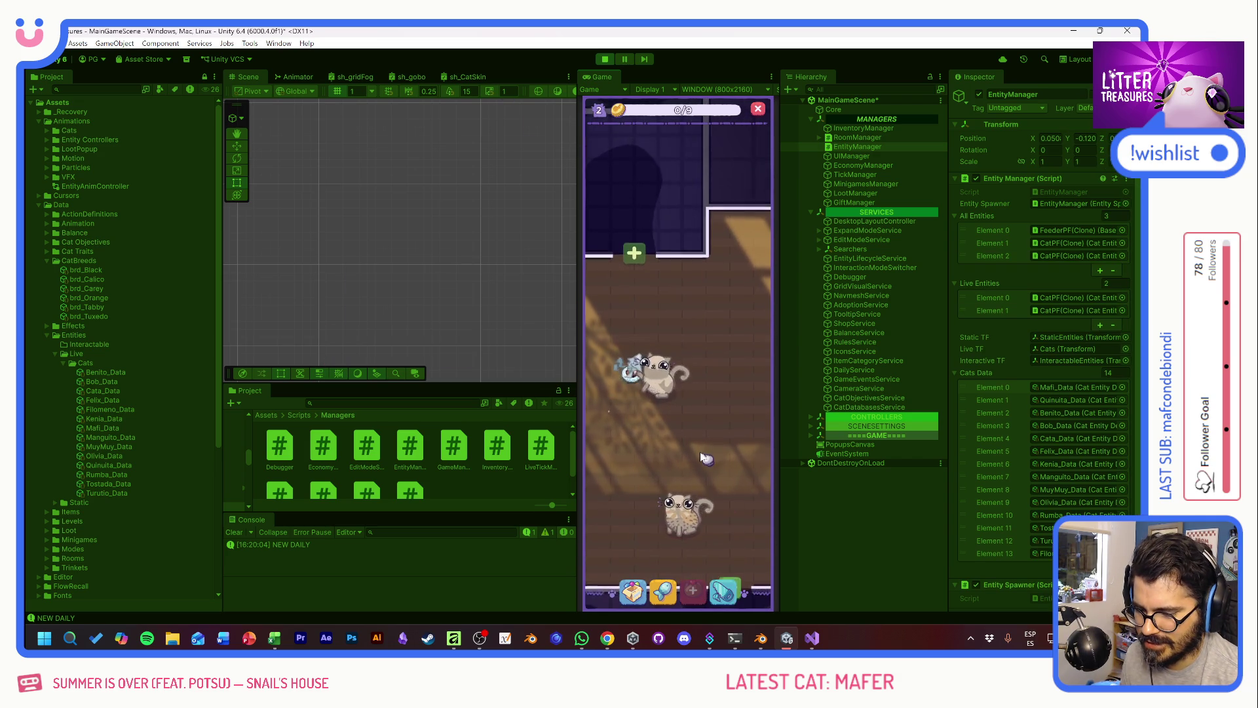
pyautogui.rightClick(684, 362)
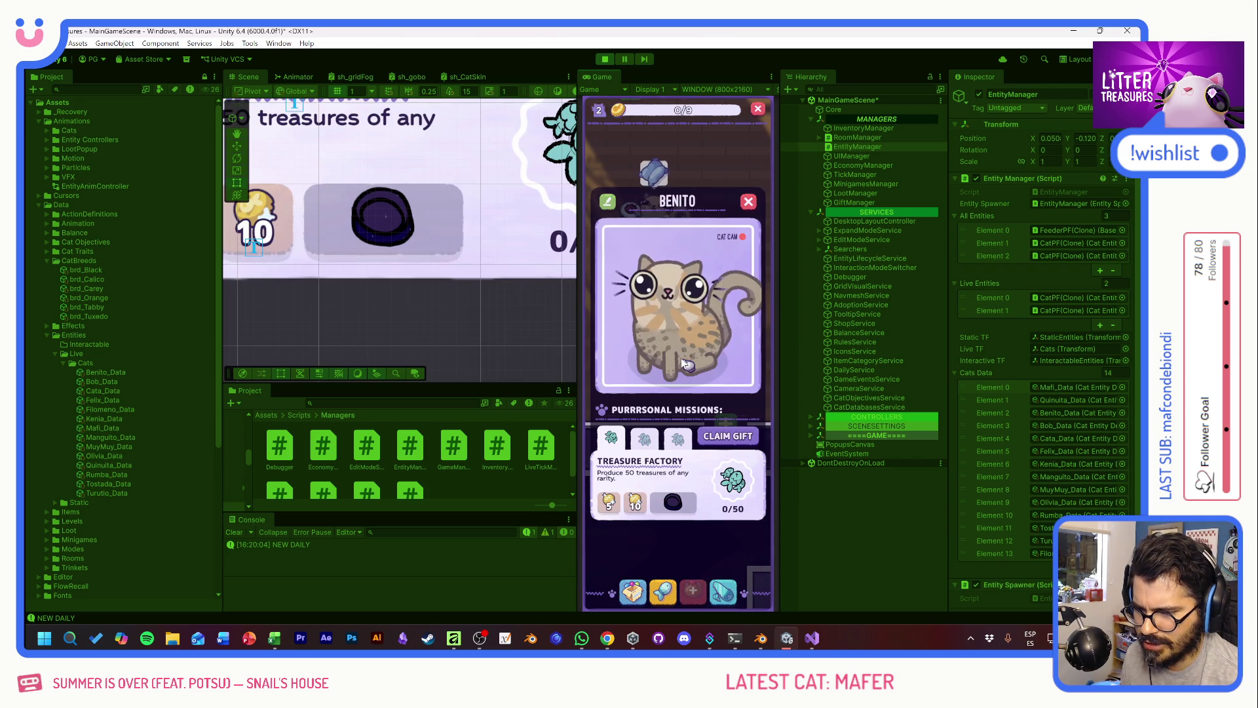
pyautogui.click(726, 239)
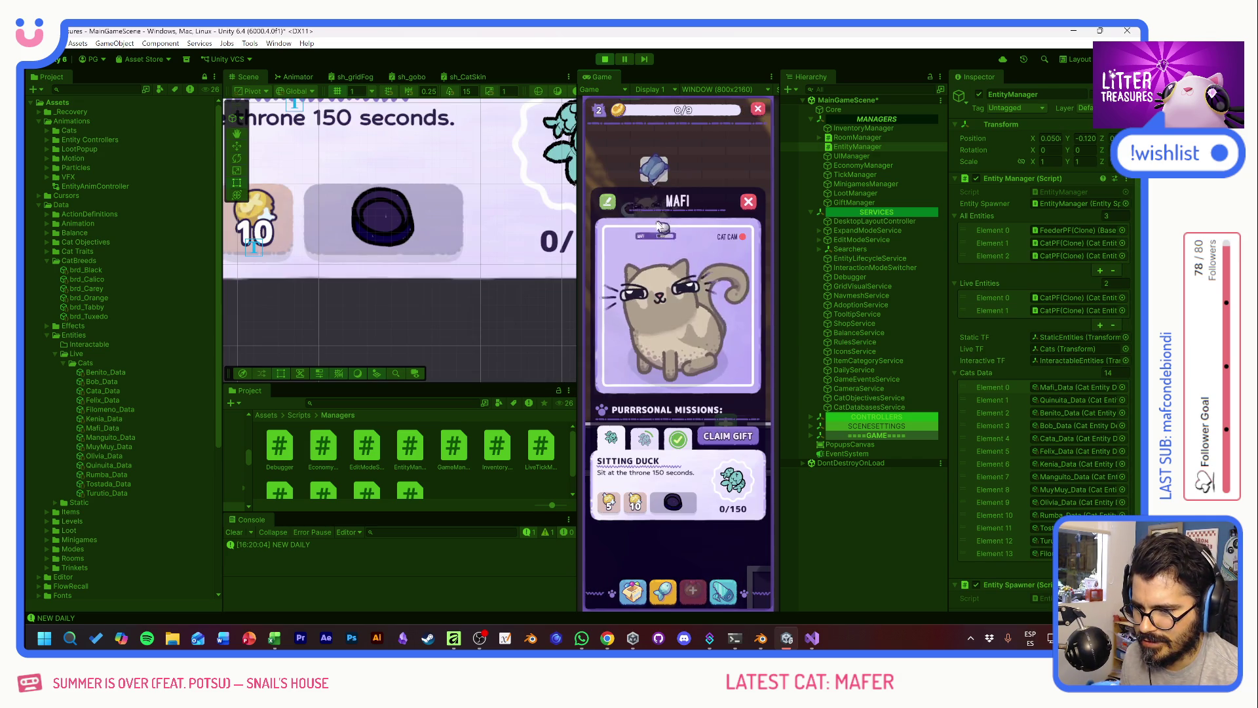
pyautogui.rightClick(723, 282)
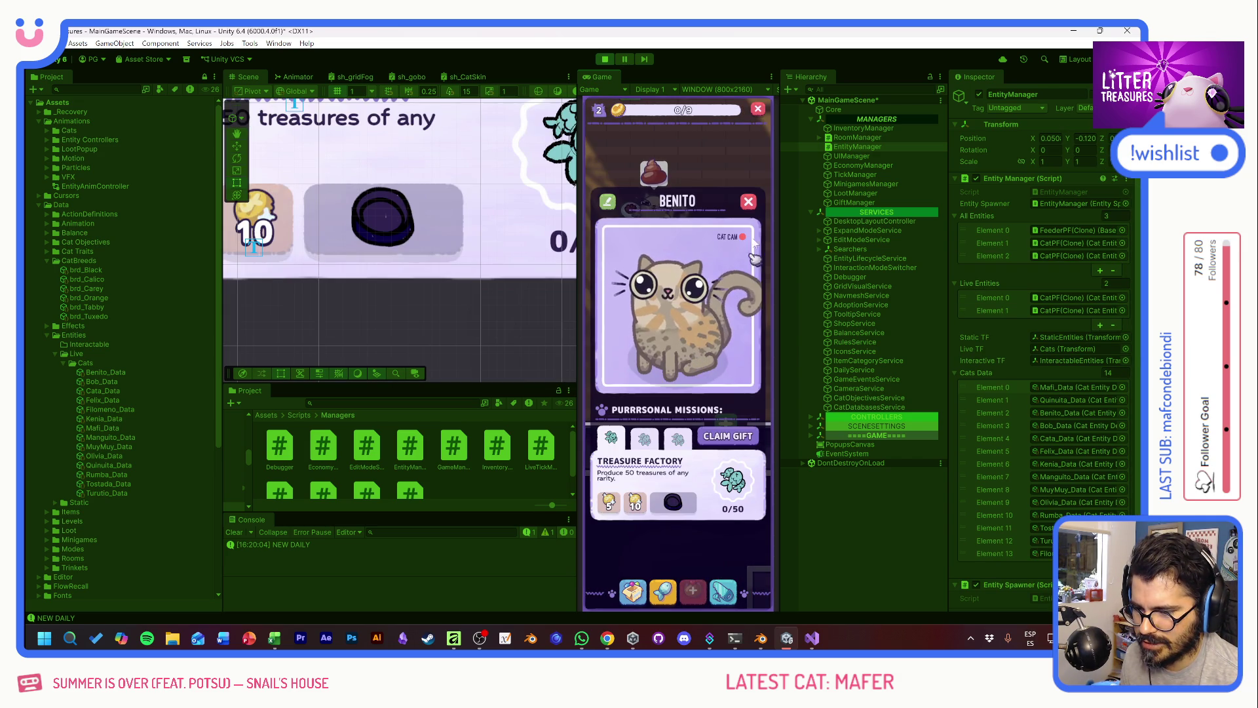
pyautogui.click(713, 217)
pyautogui.moveTo(714, 217); pyautogui.dragTo(717, 292)
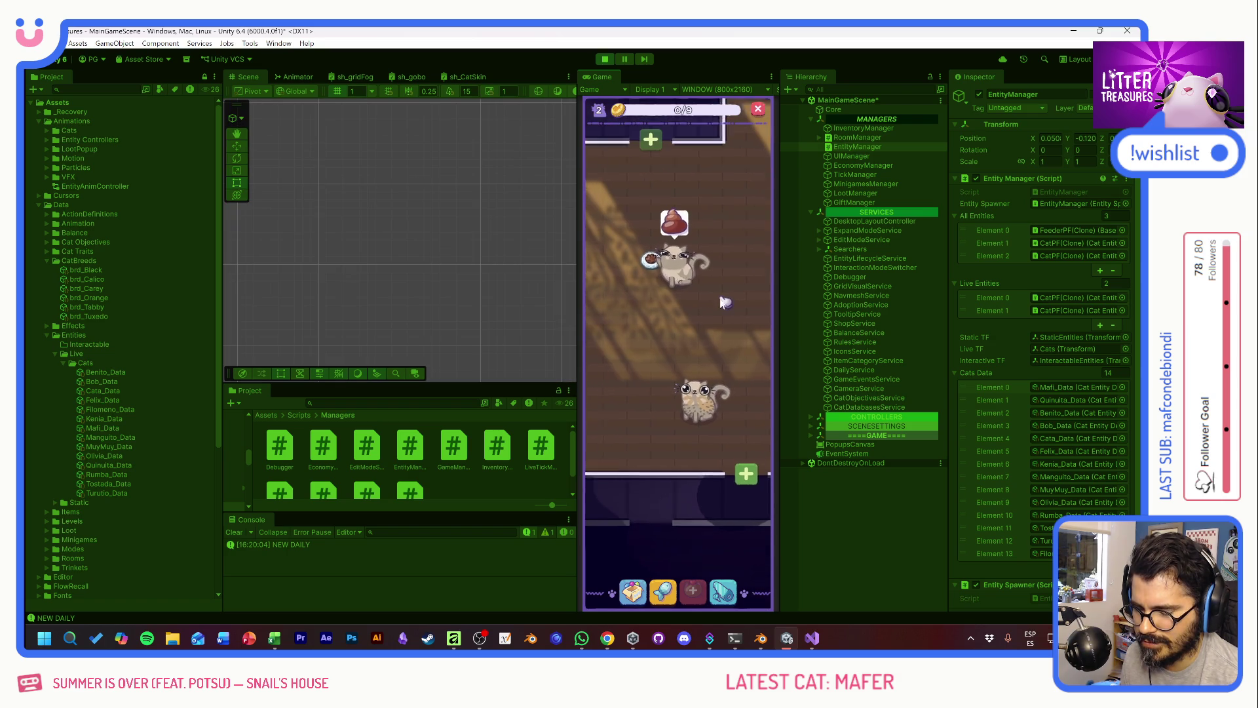
# Step: Stop Play mode, minimize Unity, close Visual Studio and dismiss Unity Hub to show Affinity
pyautogui.click(605, 59)
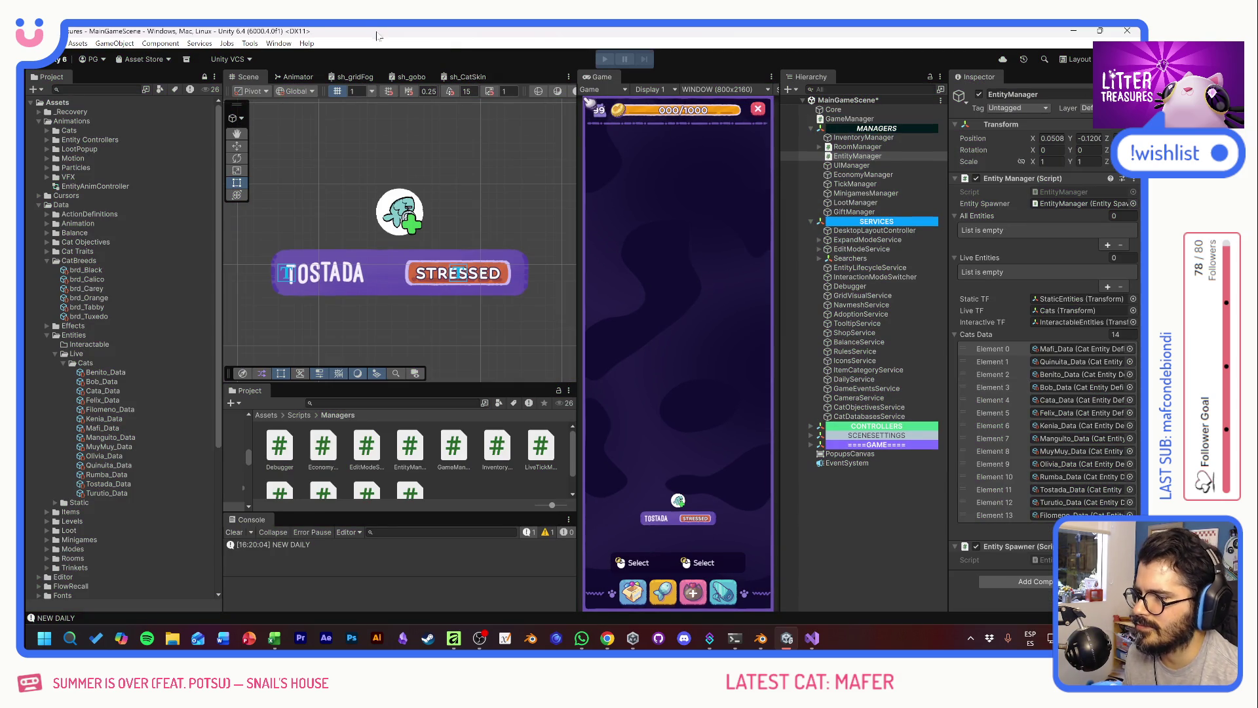
pyautogui.click(1074, 33)
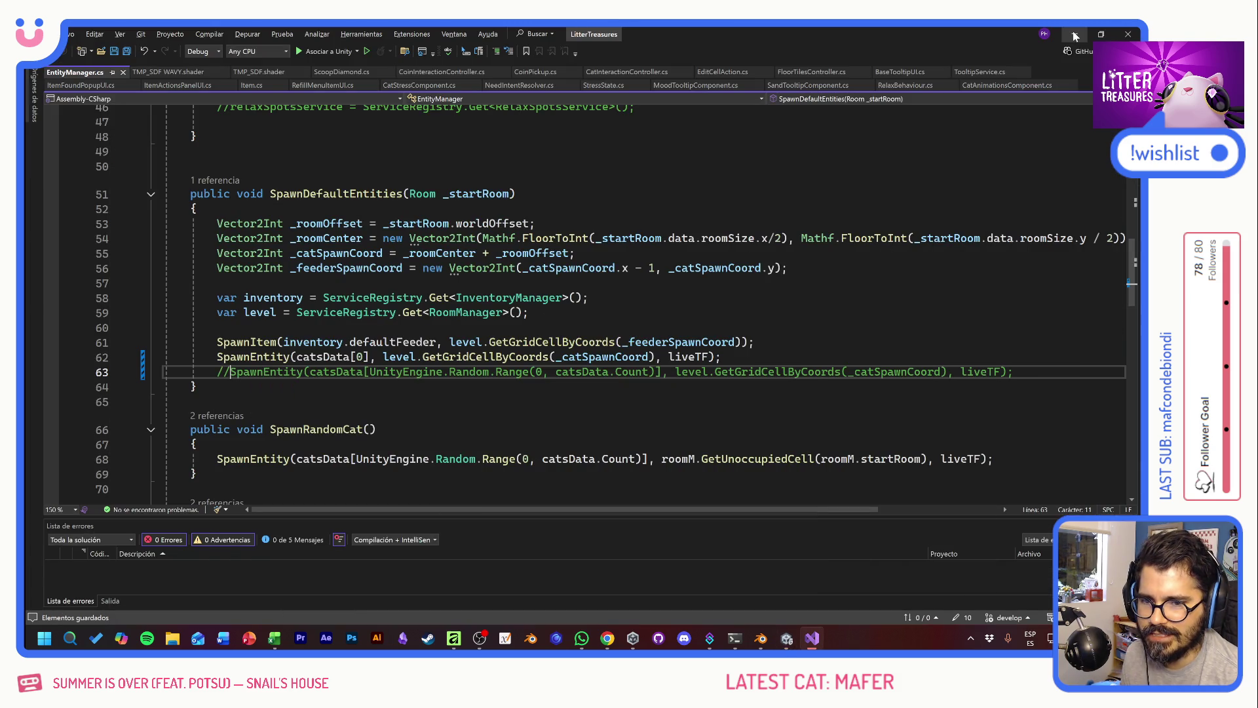
pyautogui.click(1125, 33)
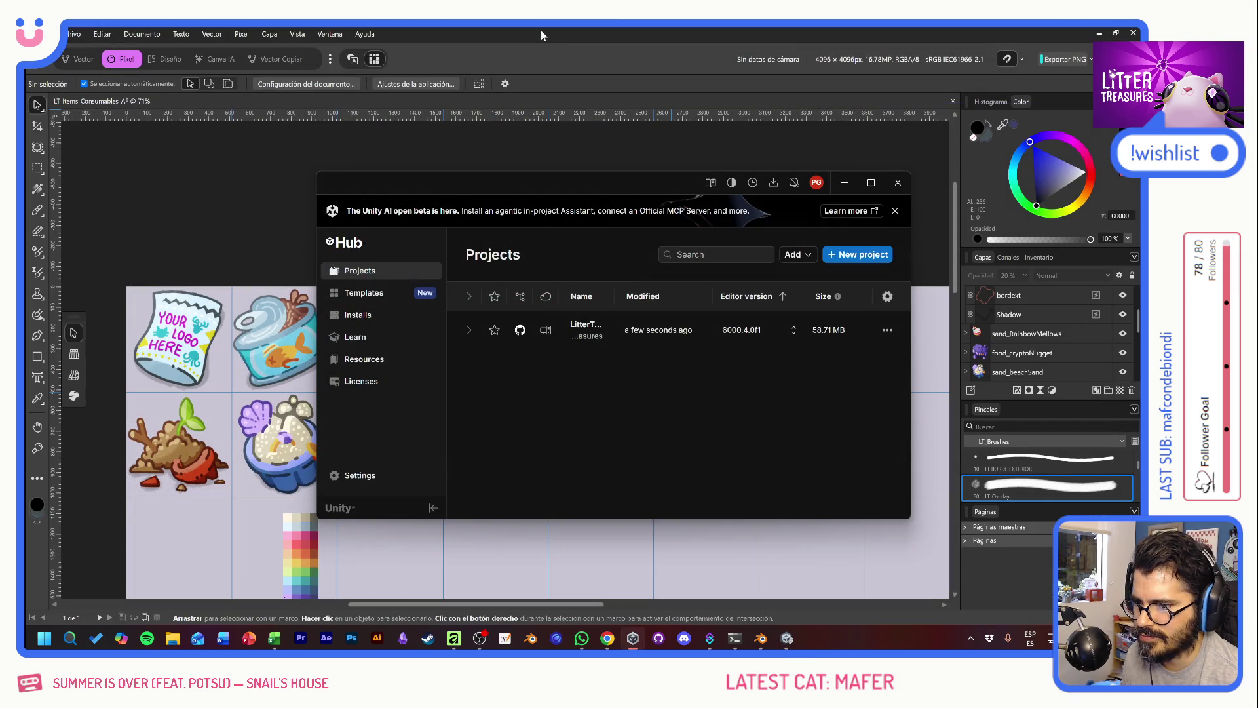
pyautogui.click(540, 34)
pyautogui.hscroll(1, 597, 341)
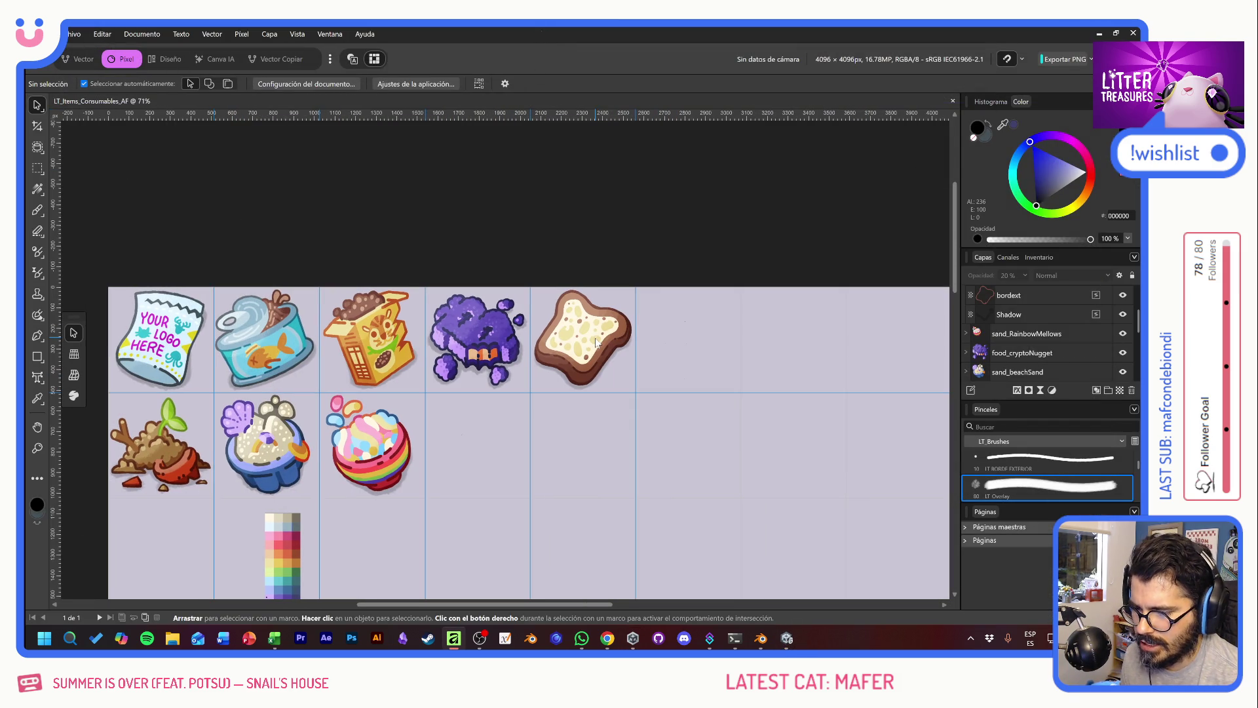
# Step: Select the bread's Overlay.af shading layer and duplicate it
pyautogui.scroll(3, 287, 360)
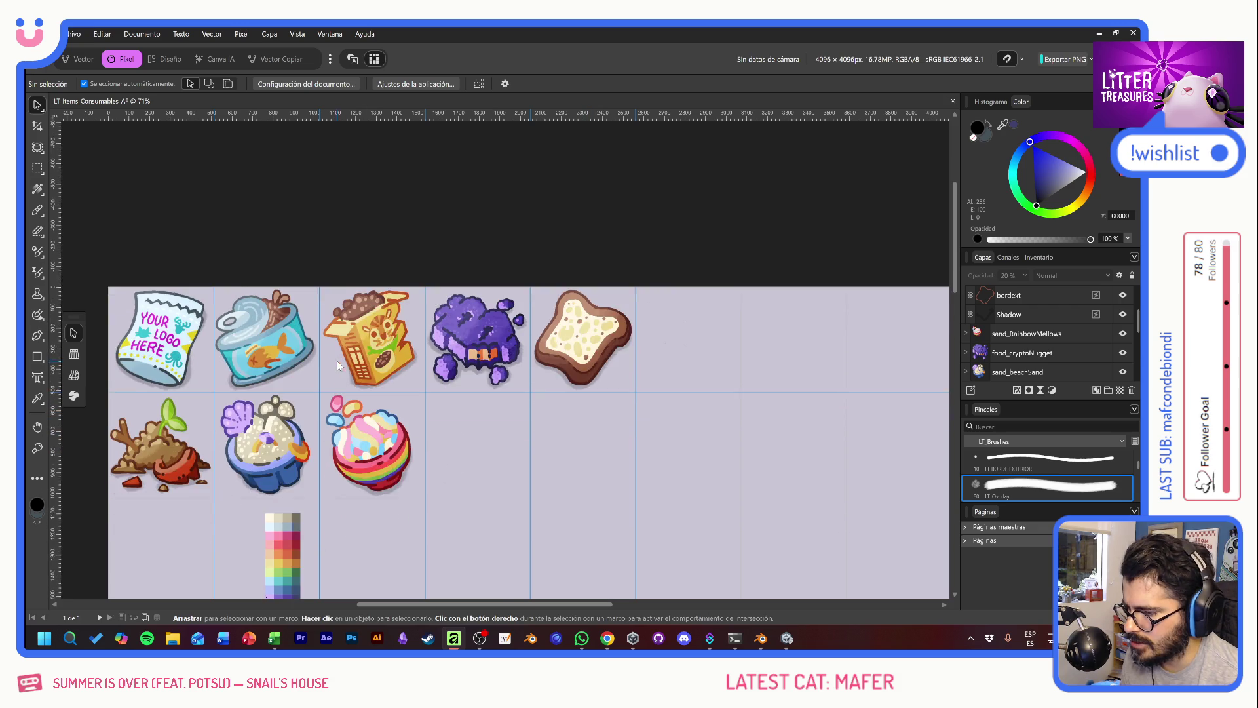
pyautogui.scroll(2, 627, 348)
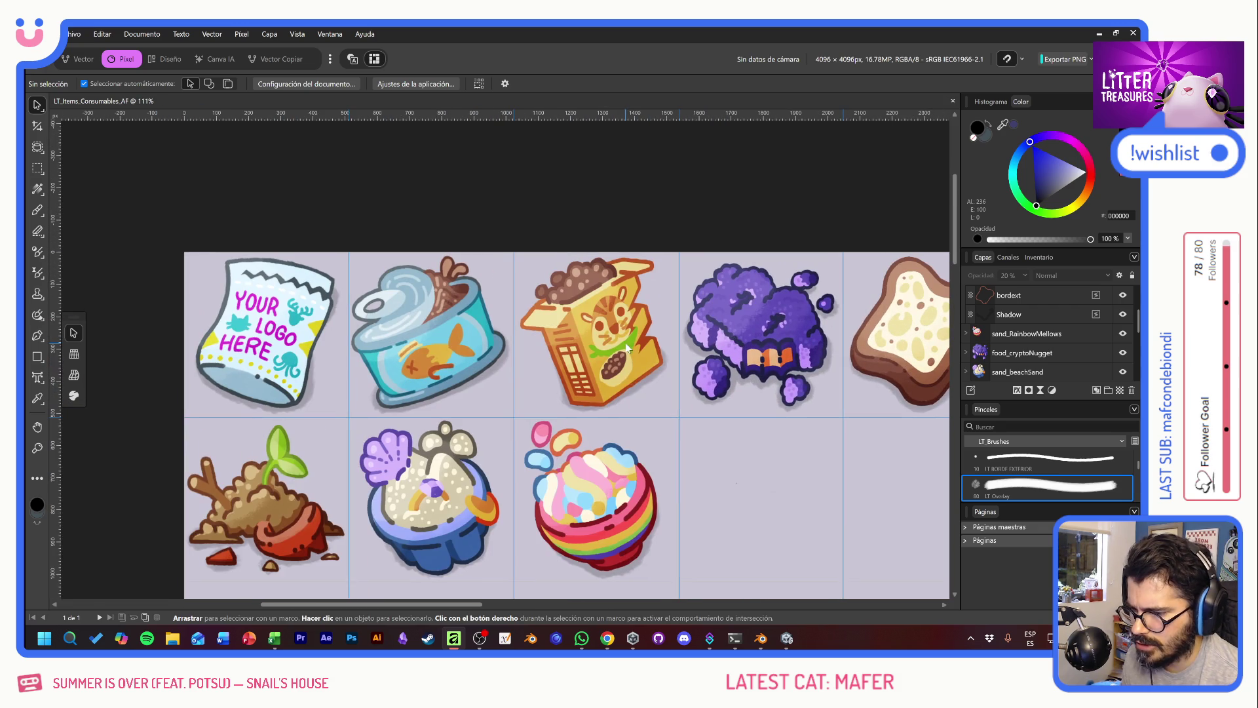
pyautogui.click(269, 327)
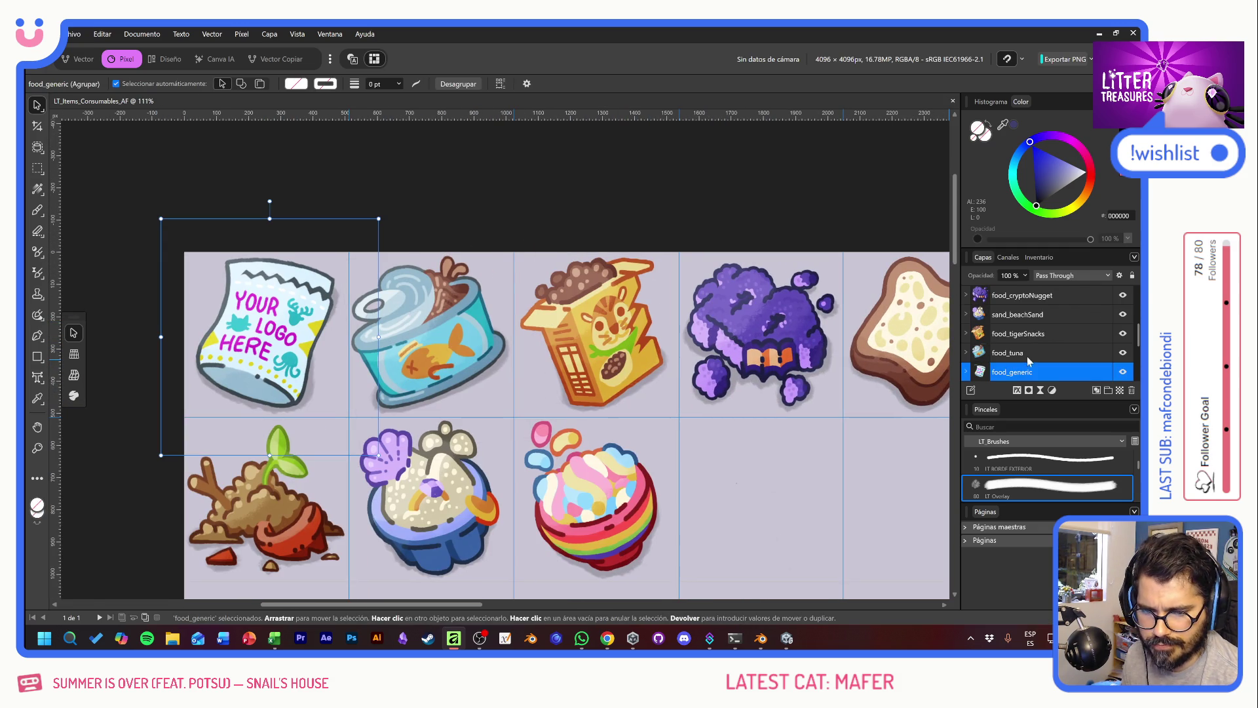
pyautogui.scroll(3, 1027, 360)
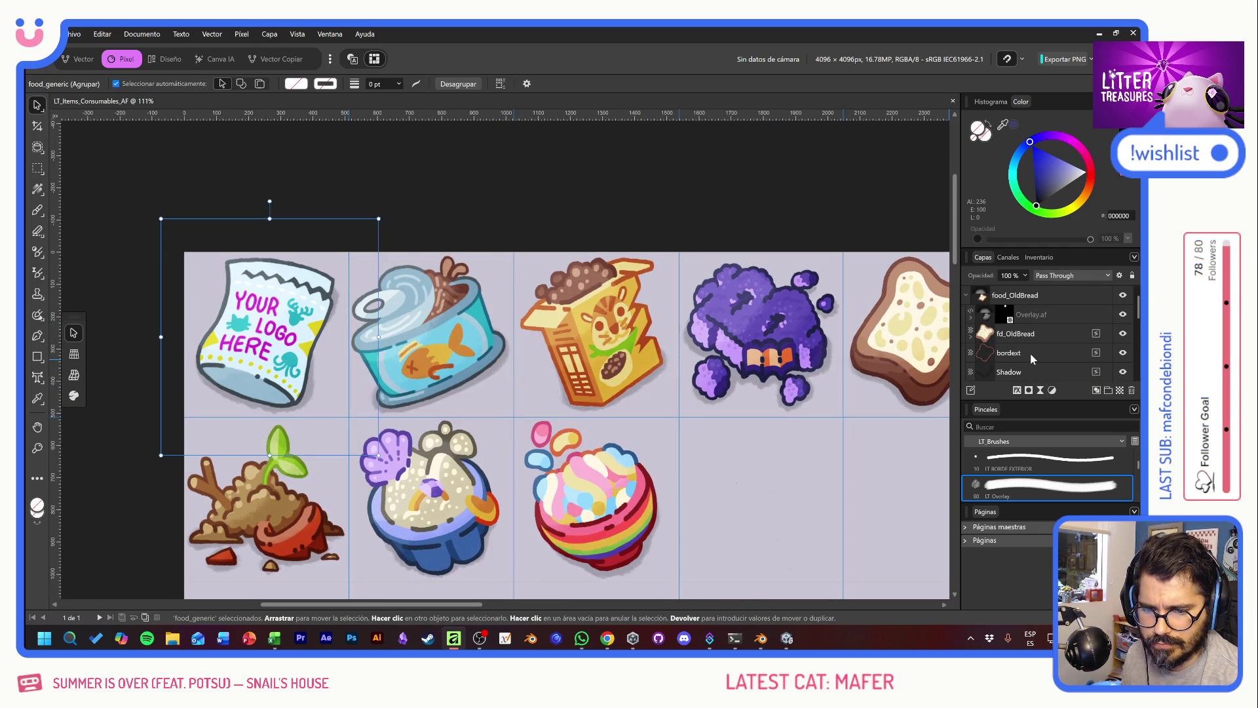
pyautogui.click(1047, 314)
pyautogui.click(971, 317)
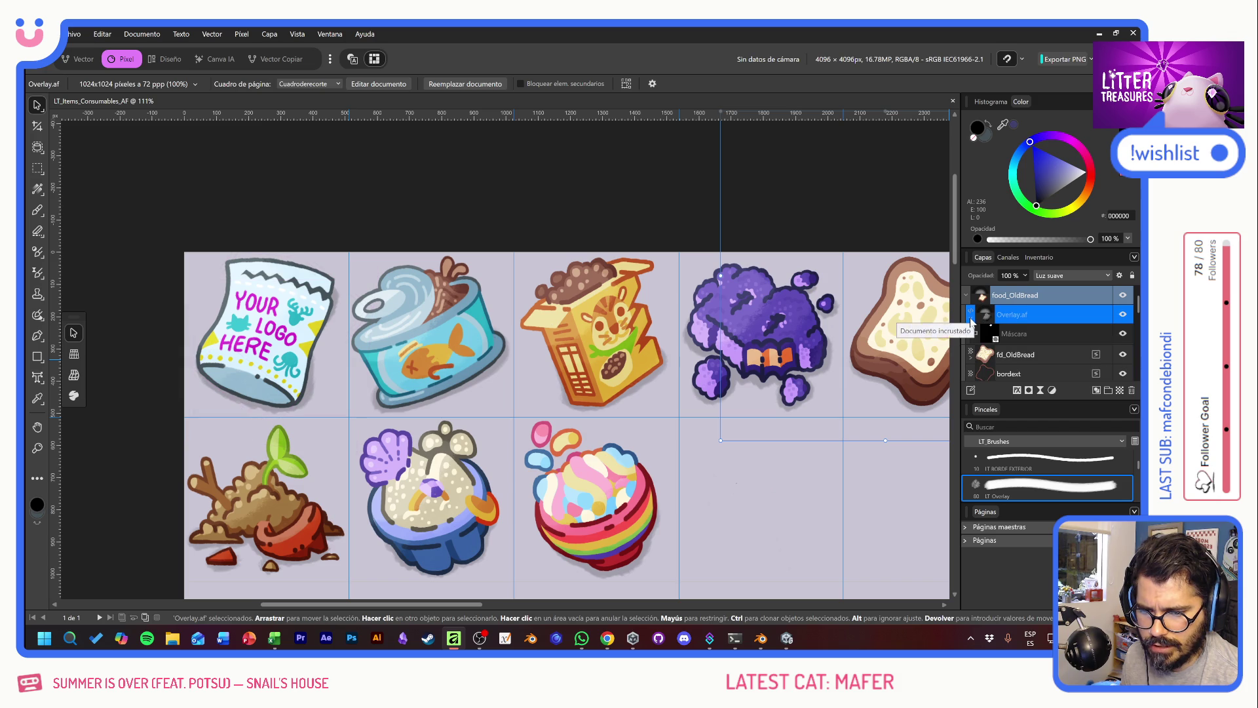
pyautogui.click(970, 318)
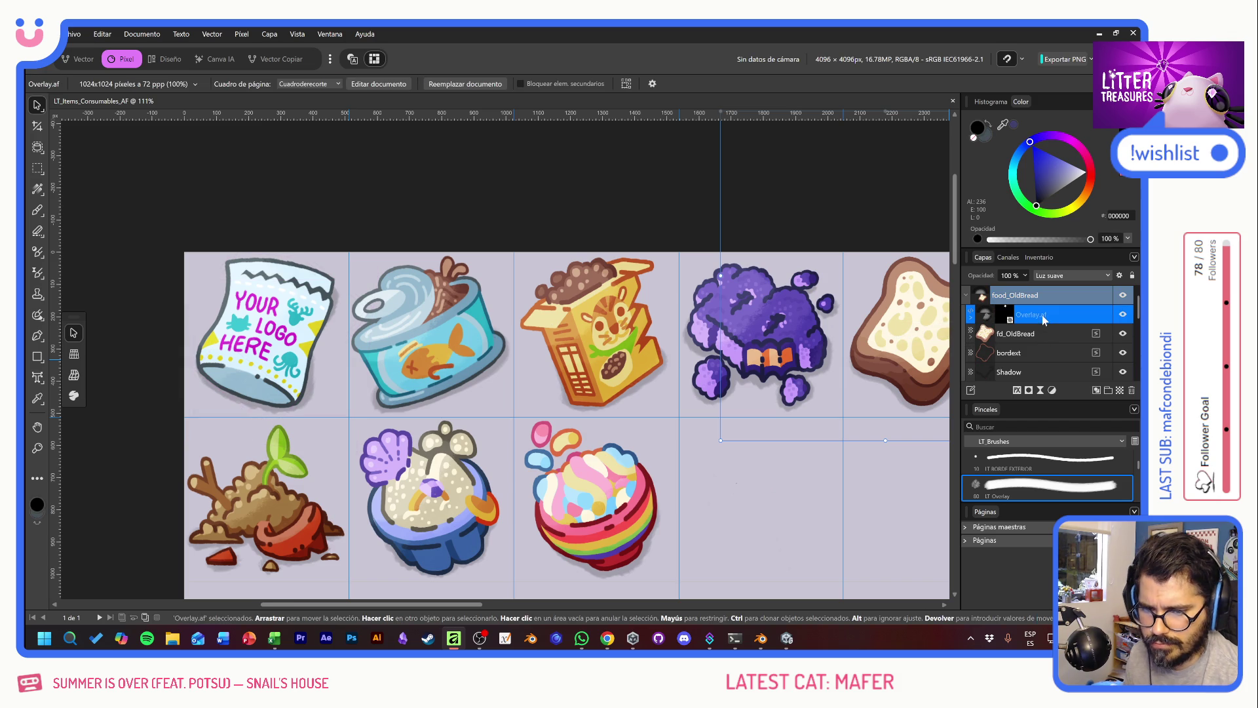
pyautogui.hotkey('ctrl', 'j')
# Step: Align the overlay copy over the logo bag tile and move it out of food_OldBread
pyautogui.moveTo(911, 394); pyautogui.dragTo(270, 407)
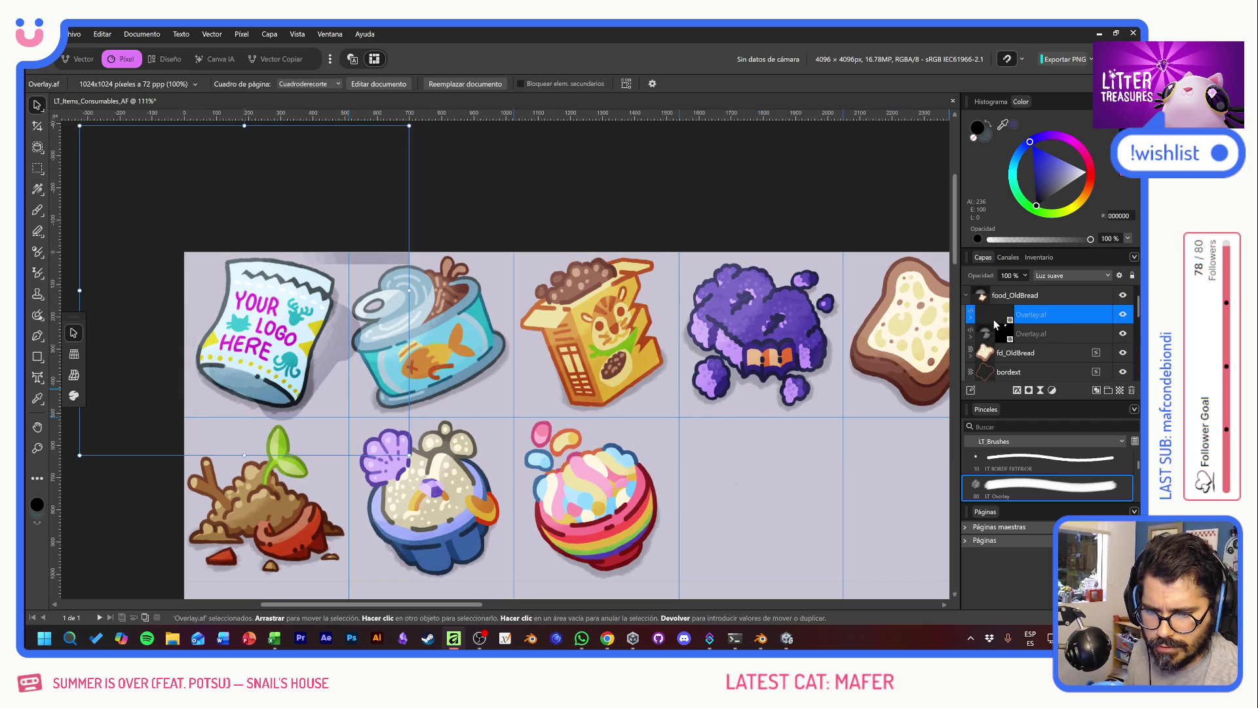
pyautogui.moveTo(972, 320); pyautogui.dragTo(981, 340)
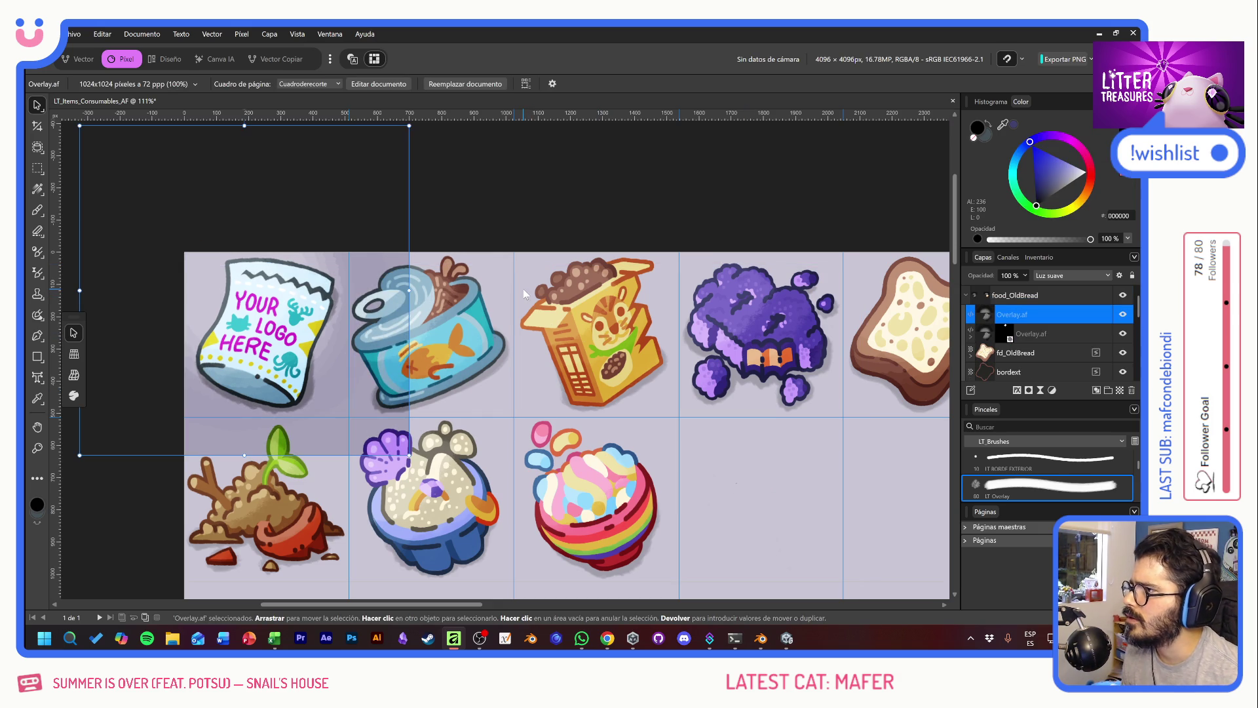
pyautogui.moveTo(320, 389); pyautogui.dragTo(288, 382)
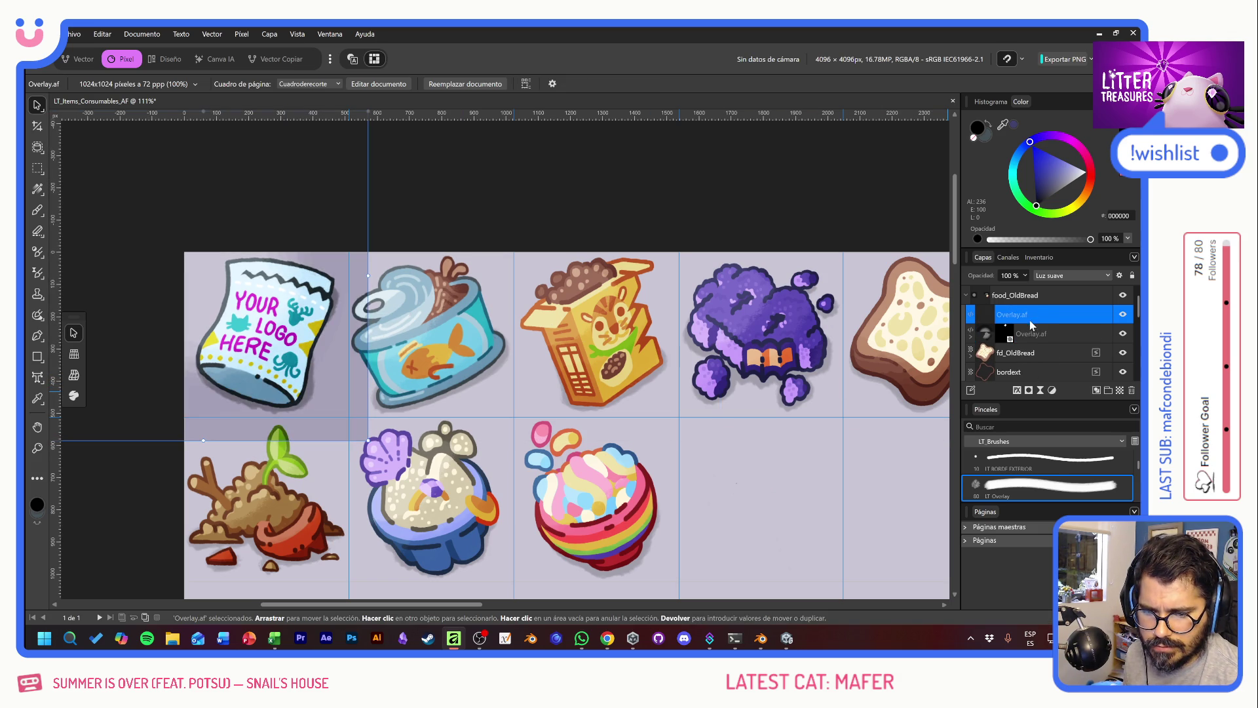
pyautogui.moveTo(1033, 317); pyautogui.dragTo(1019, 296)
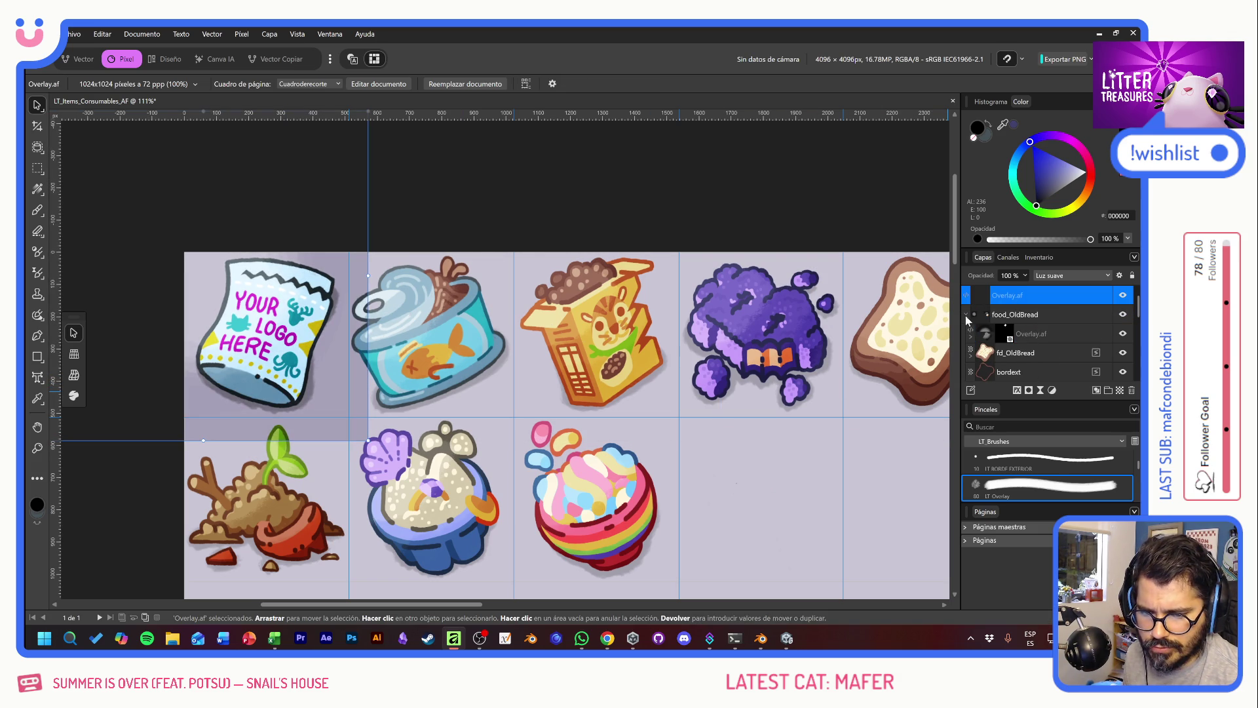
# Step: Collapse food_OldBread, enlarge the Layers and Brushes lists, and expand the food_generic group
pyautogui.click(967, 316)
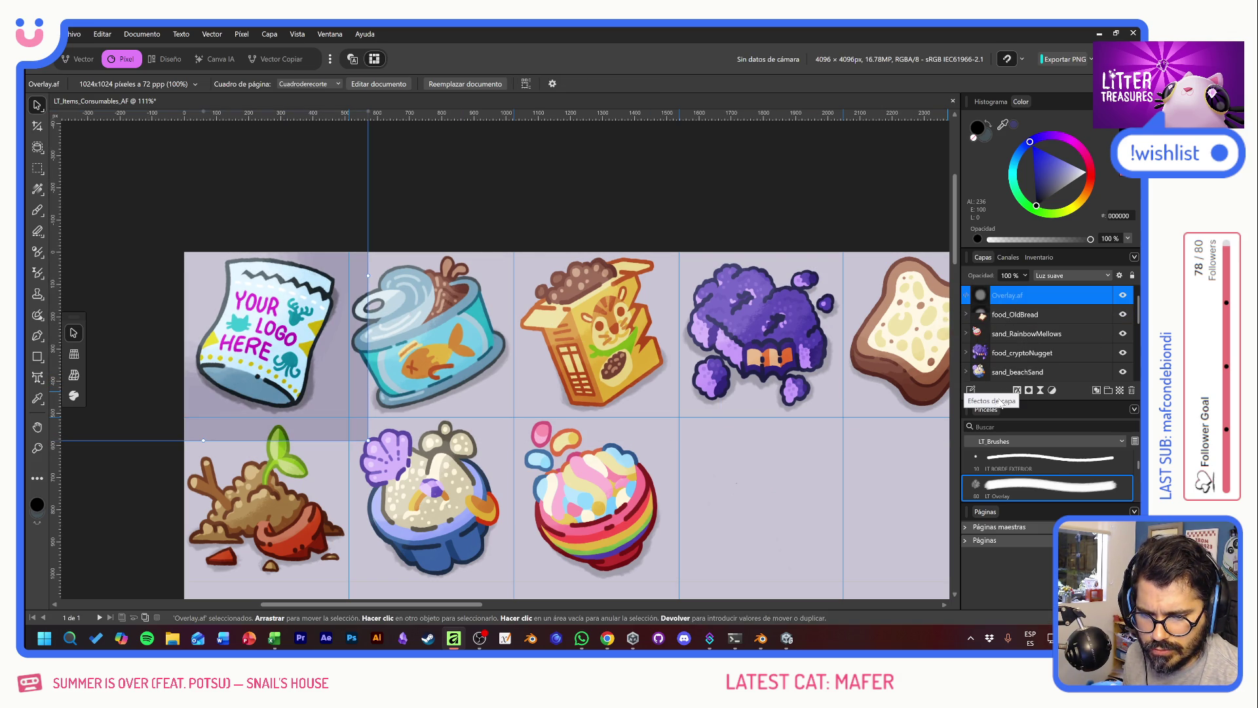
pyautogui.moveTo(1000, 408); pyautogui.dragTo(1000, 463)
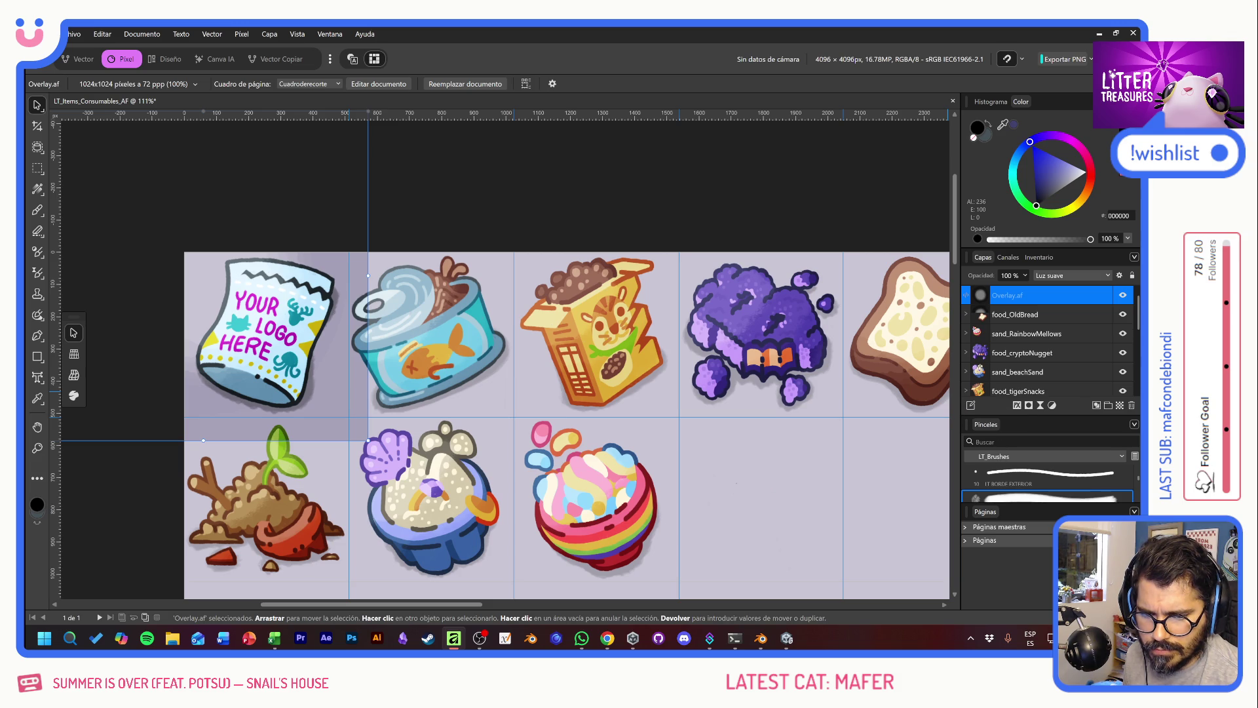
pyautogui.moveTo(1019, 509); pyautogui.dragTo(1020, 581)
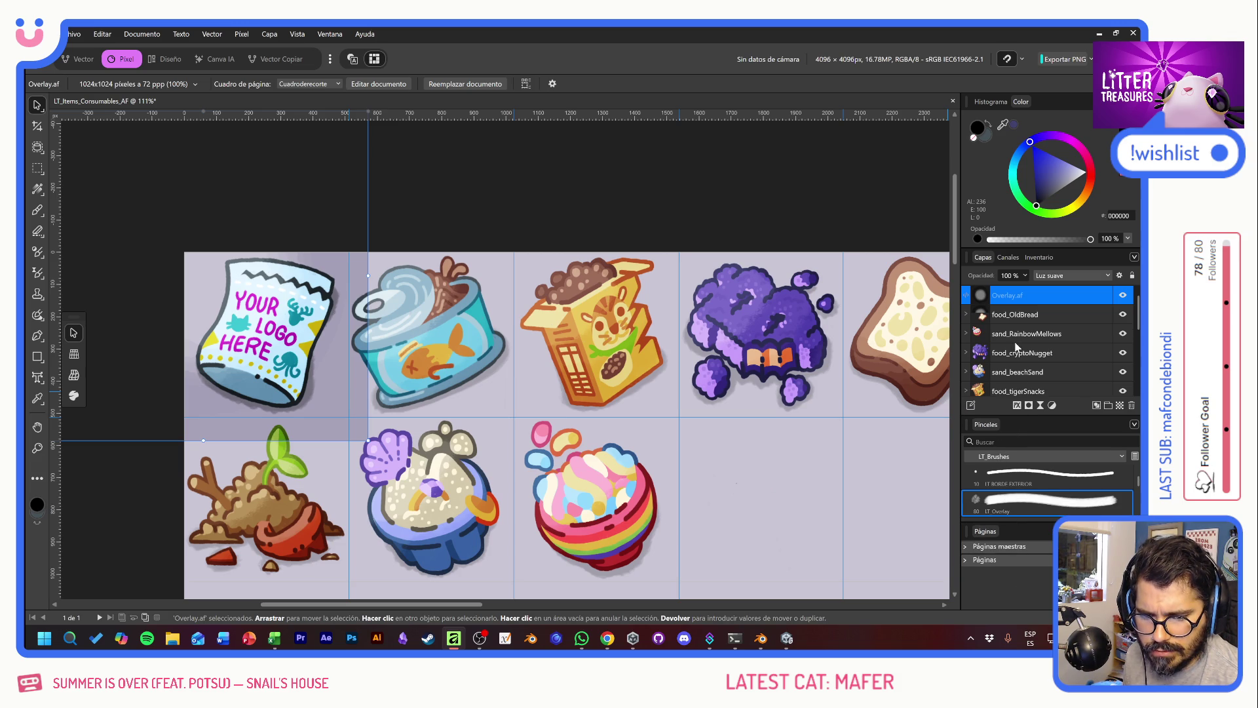
pyautogui.scroll(-5, 1029, 375)
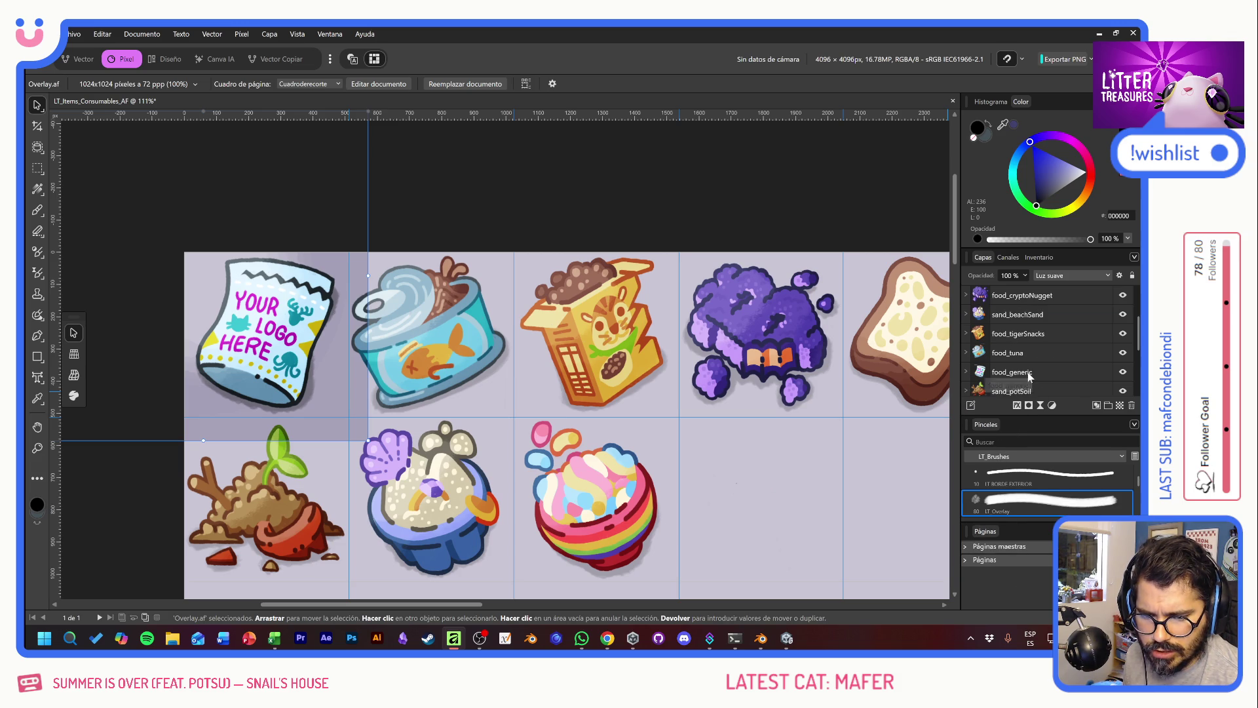
pyautogui.scroll(-2, 1061, 367)
pyautogui.click(967, 316)
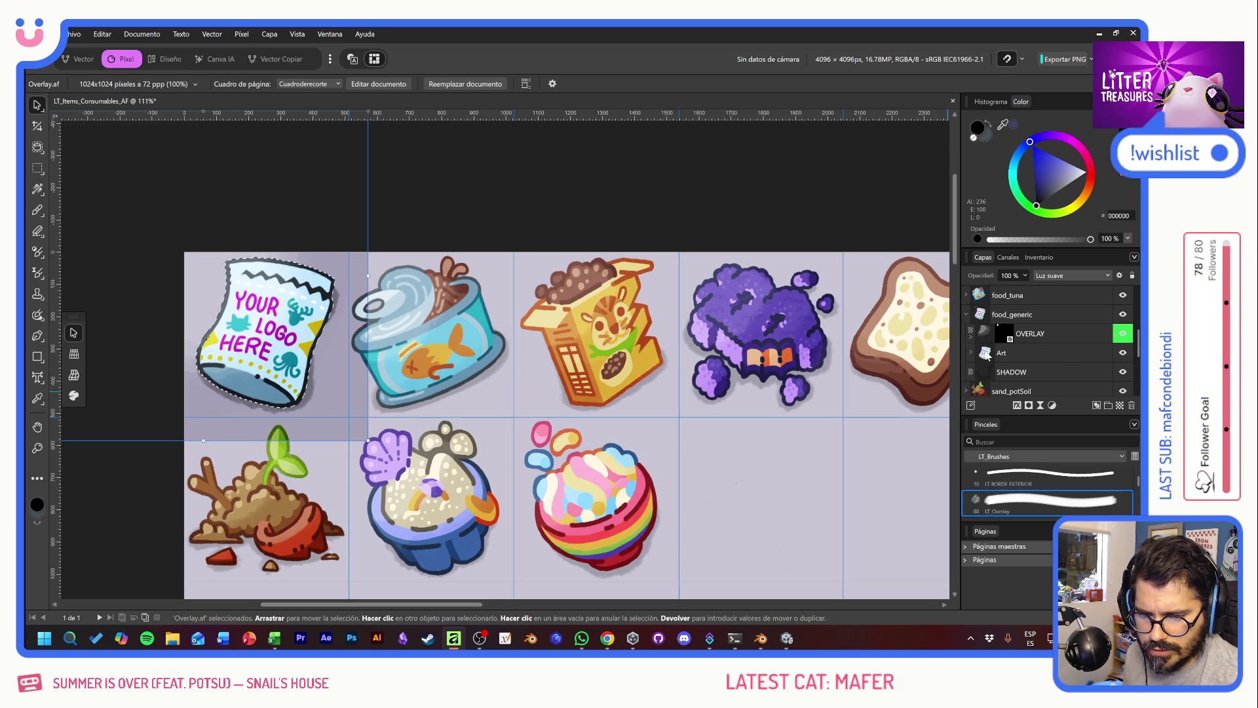
pyautogui.hotkey('ctrl', 'v')
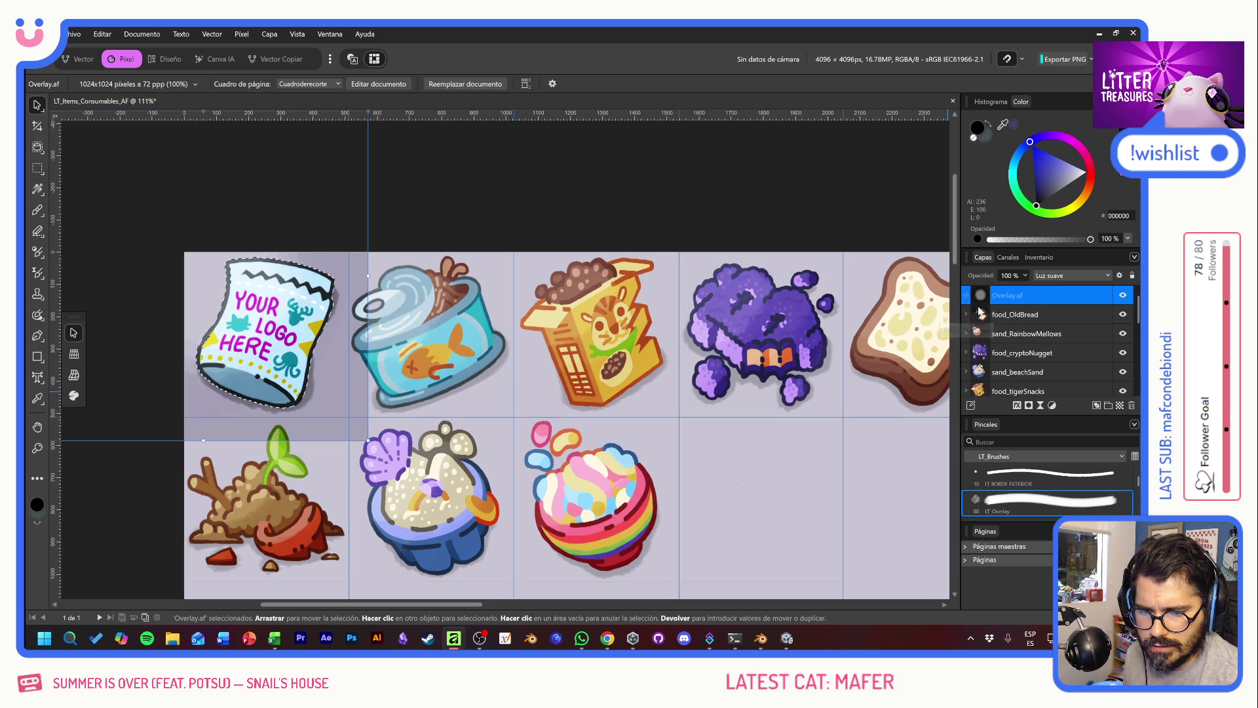
# Step: Move Overlay.af into food_generic and toggle its visibility to compare the shading
pyautogui.click(1029, 406)
pyautogui.scroll(-10, 1033, 346)
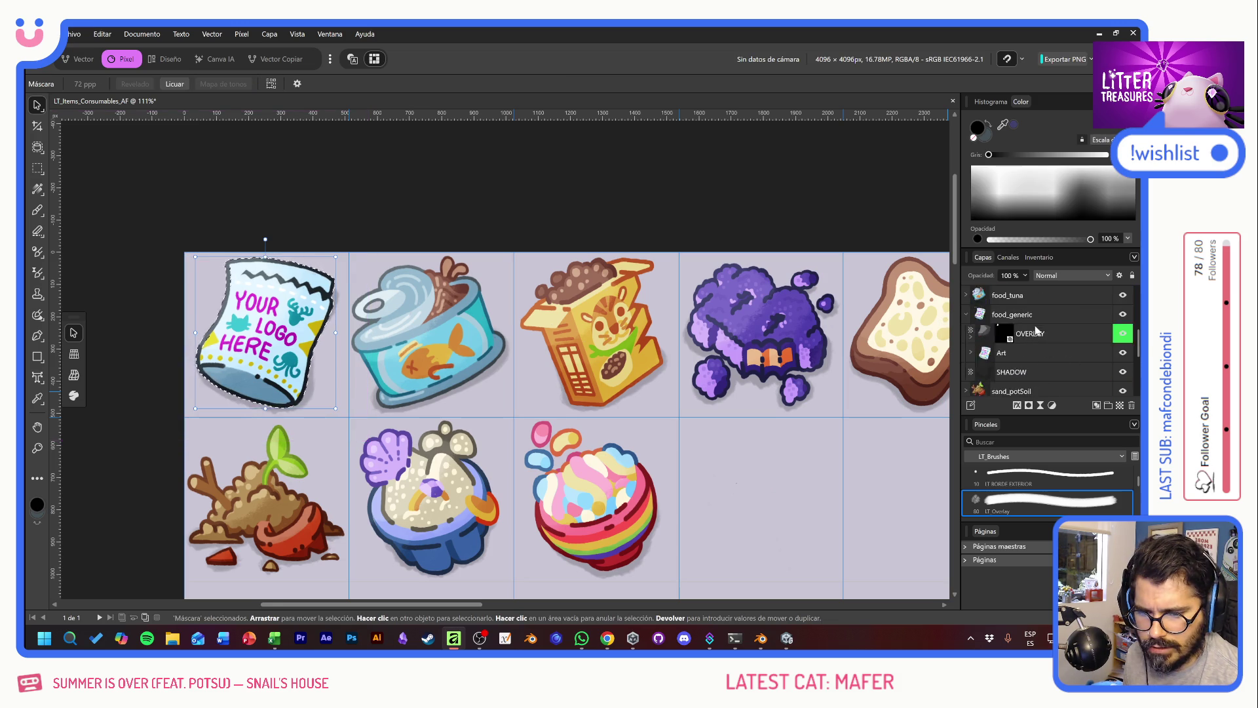
pyautogui.moveTo(1028, 369)
pyautogui.mouseDown()
pyautogui.moveTo(1031, 382)
pyautogui.moveTo(1020, 346)
pyautogui.mouseUp()
pyautogui.click(1058, 351)
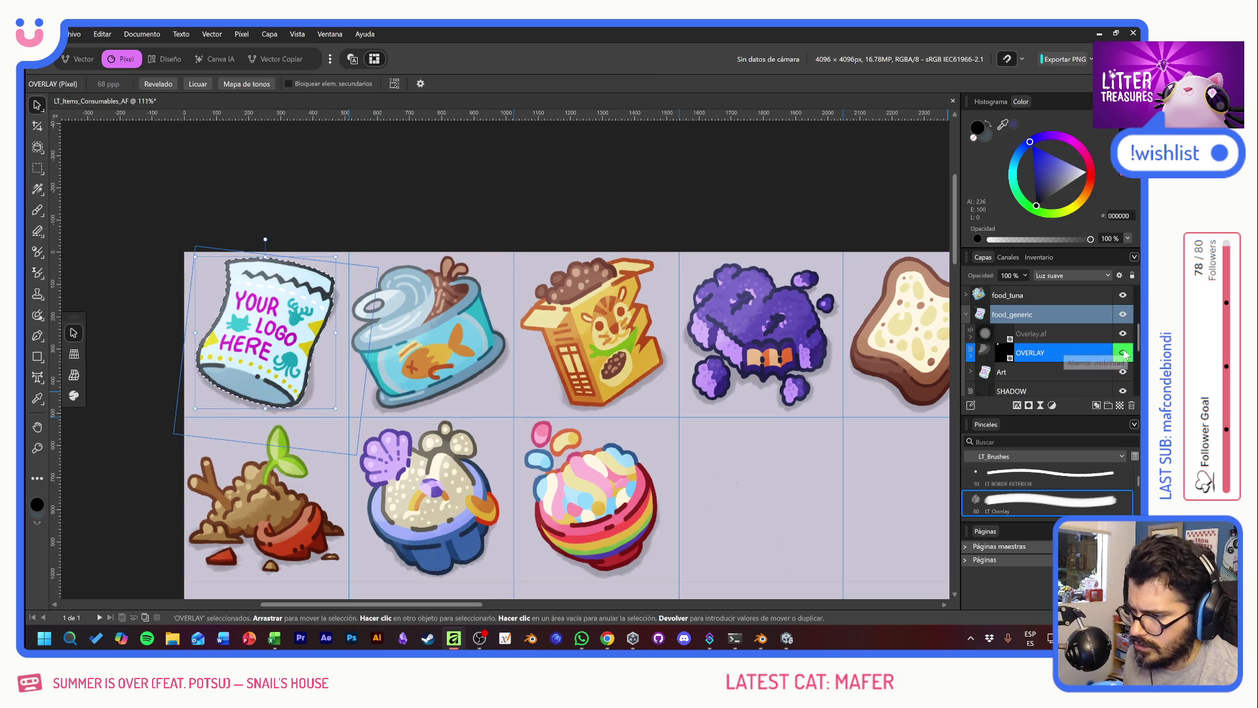
pyautogui.click(1075, 334)
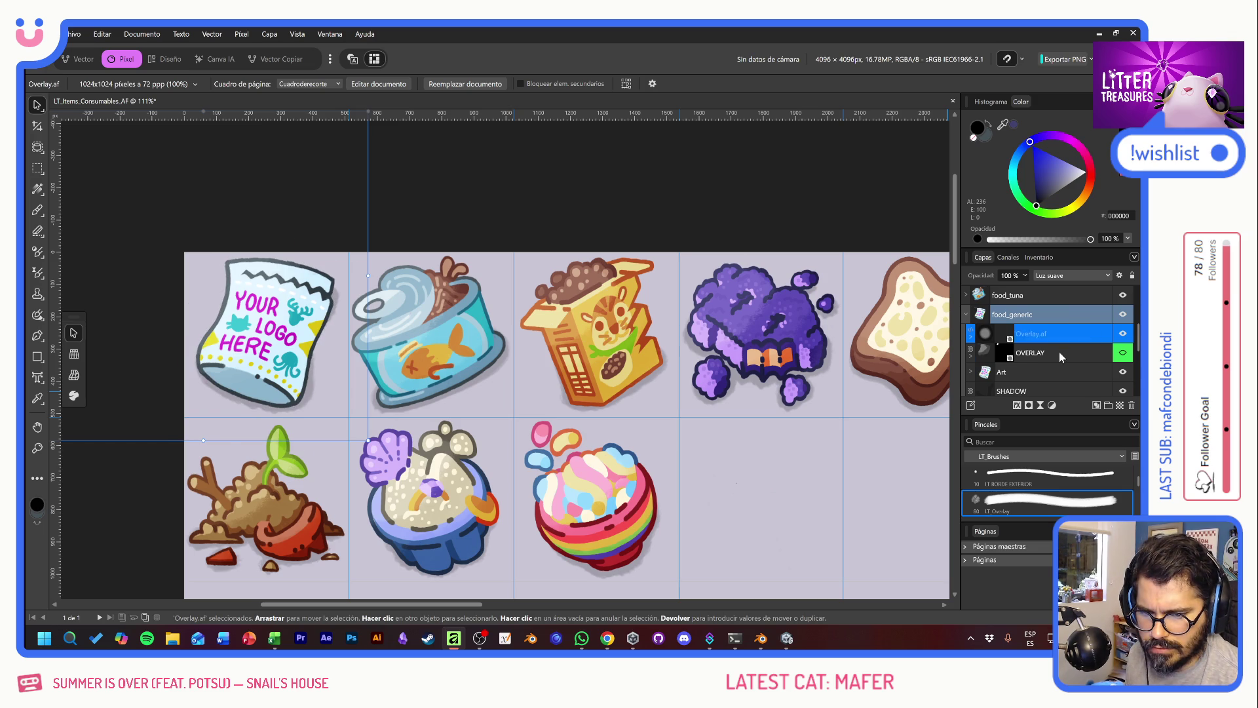
pyautogui.click(1125, 335)
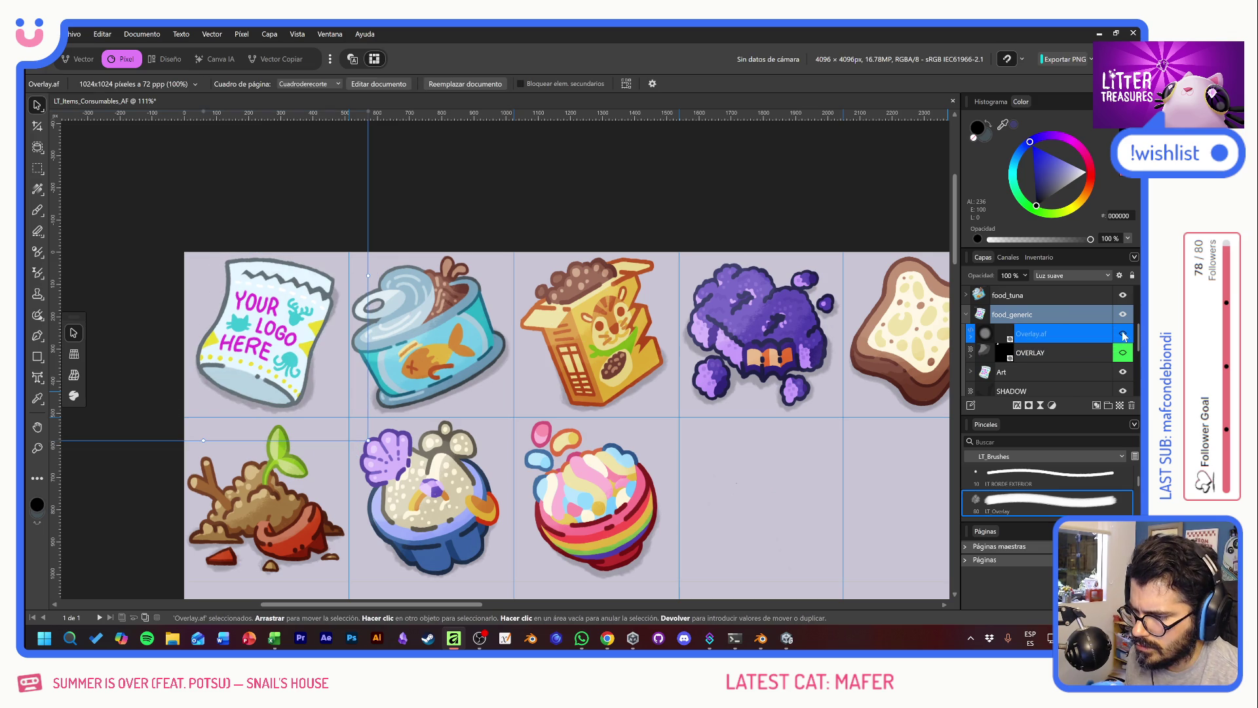
pyautogui.click(1124, 336)
pyautogui.click(1125, 335)
pyautogui.click(1125, 336)
pyautogui.click(1124, 336)
pyautogui.click(1125, 338)
pyautogui.click(1125, 338)
pyautogui.click(1125, 339)
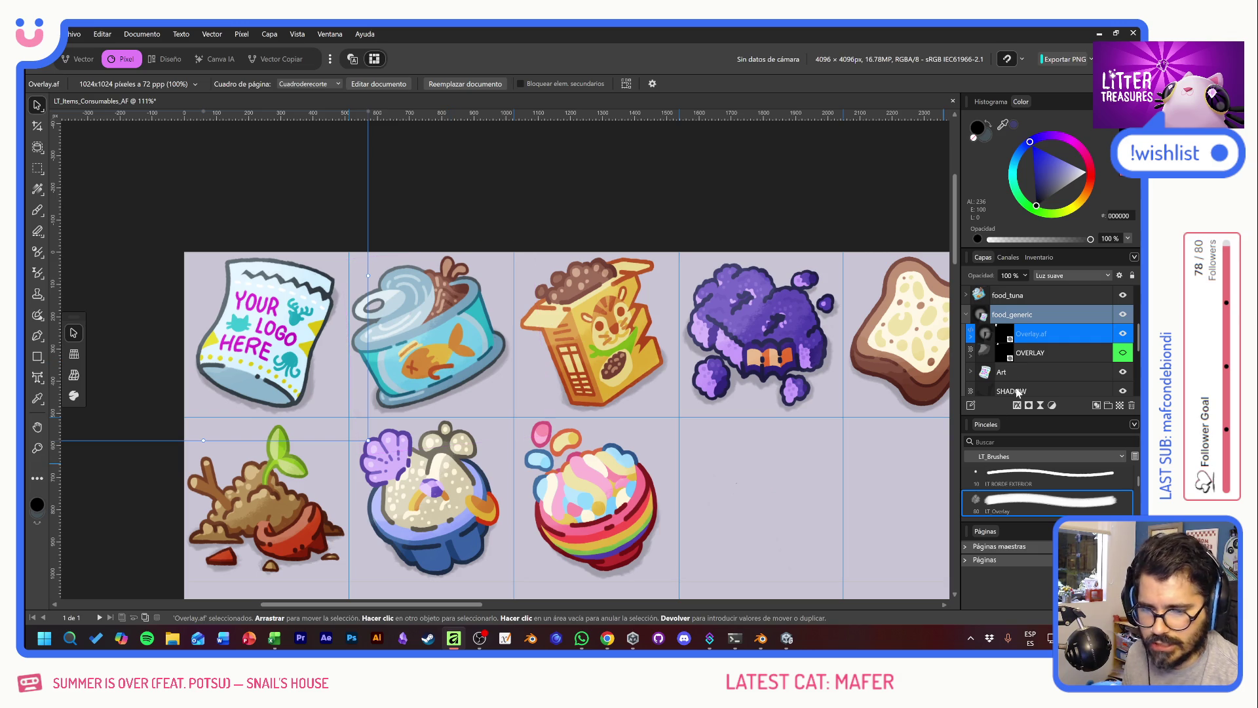
# Step: Delete the logo bag's old OVERLAY layer
pyautogui.doubleClick(1066, 335)
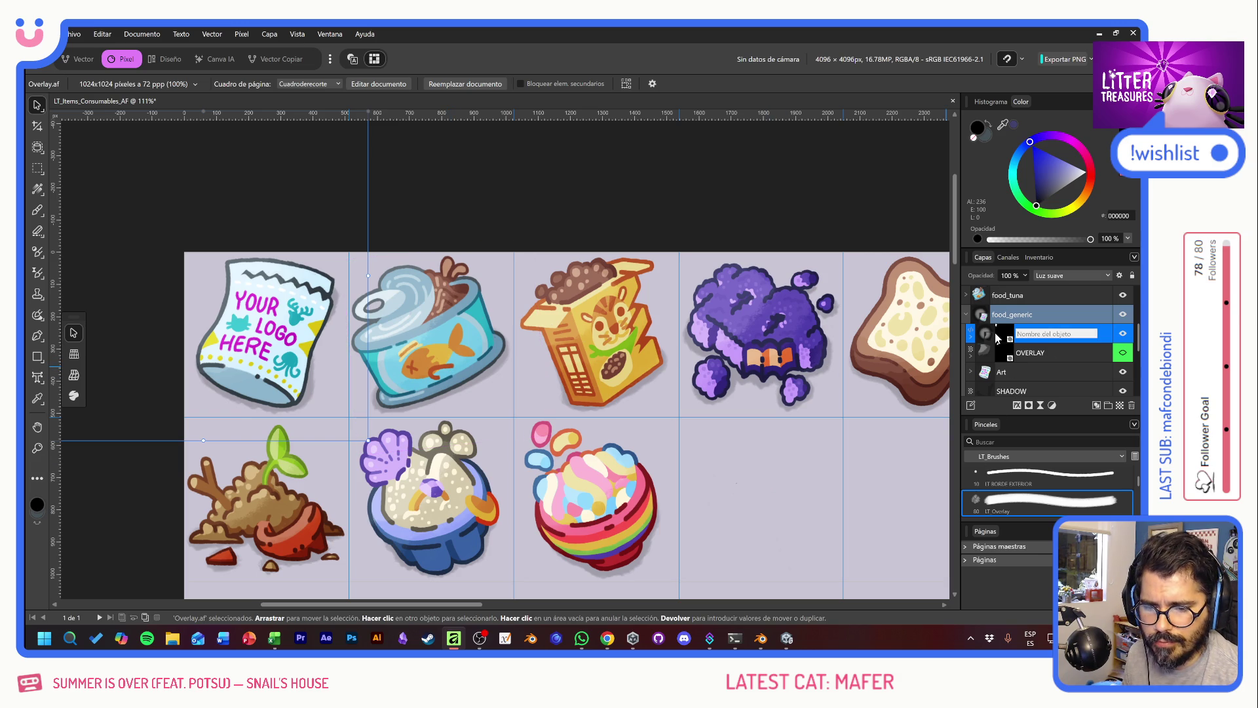
pyautogui.click(1060, 356)
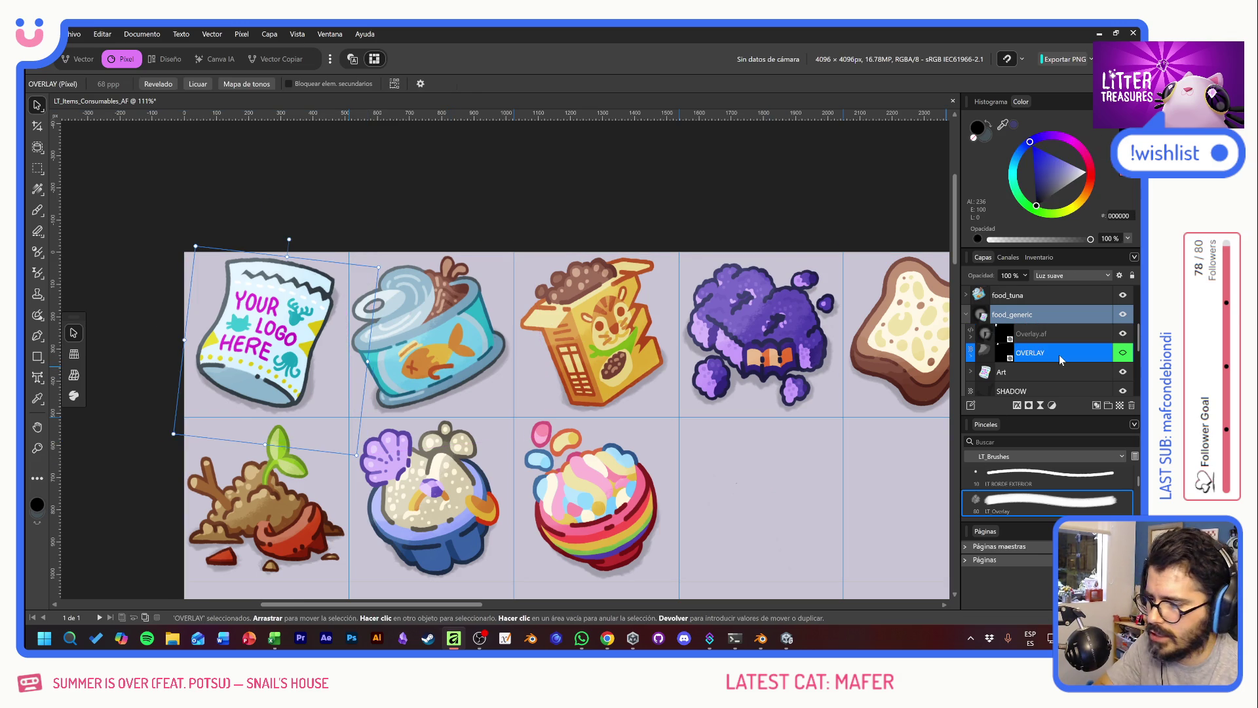
pyautogui.press('Delete')
pyautogui.hotkey('ctrl', 'v')
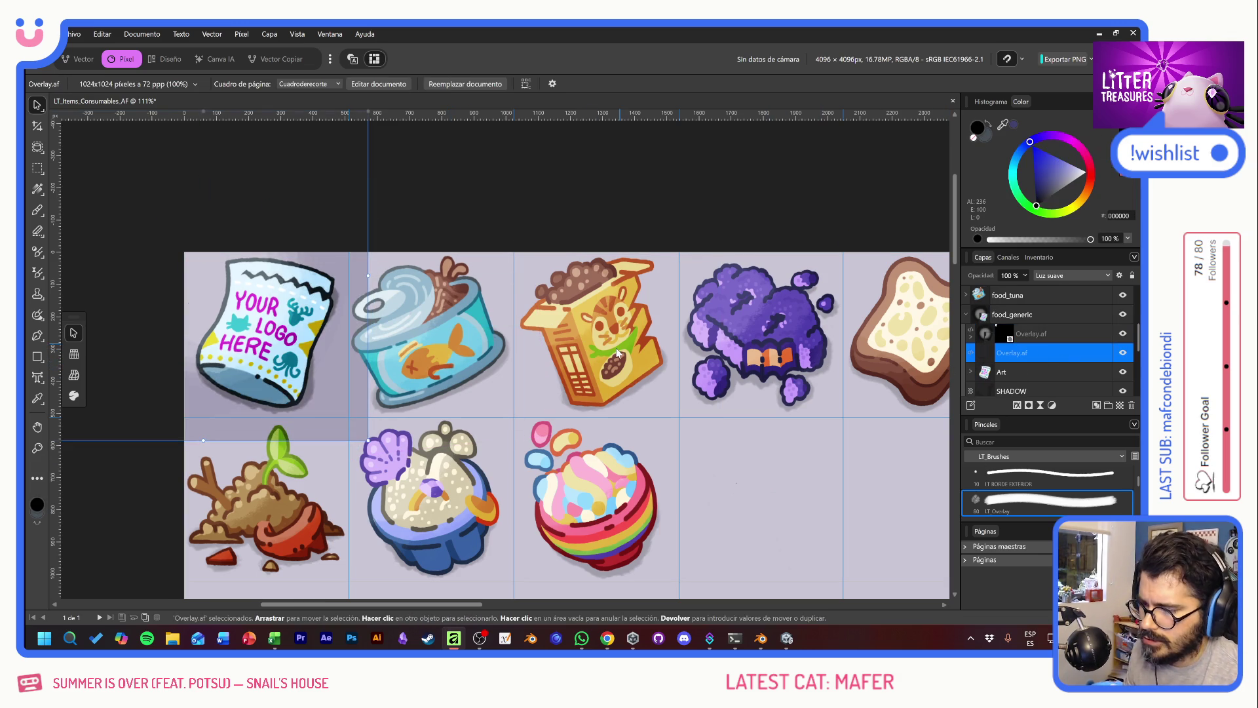
# Step: Move the overlay copy into the food_tuna group and position it over the tuna can
pyautogui.moveTo(480, 521); pyautogui.dragTo(529, 427)
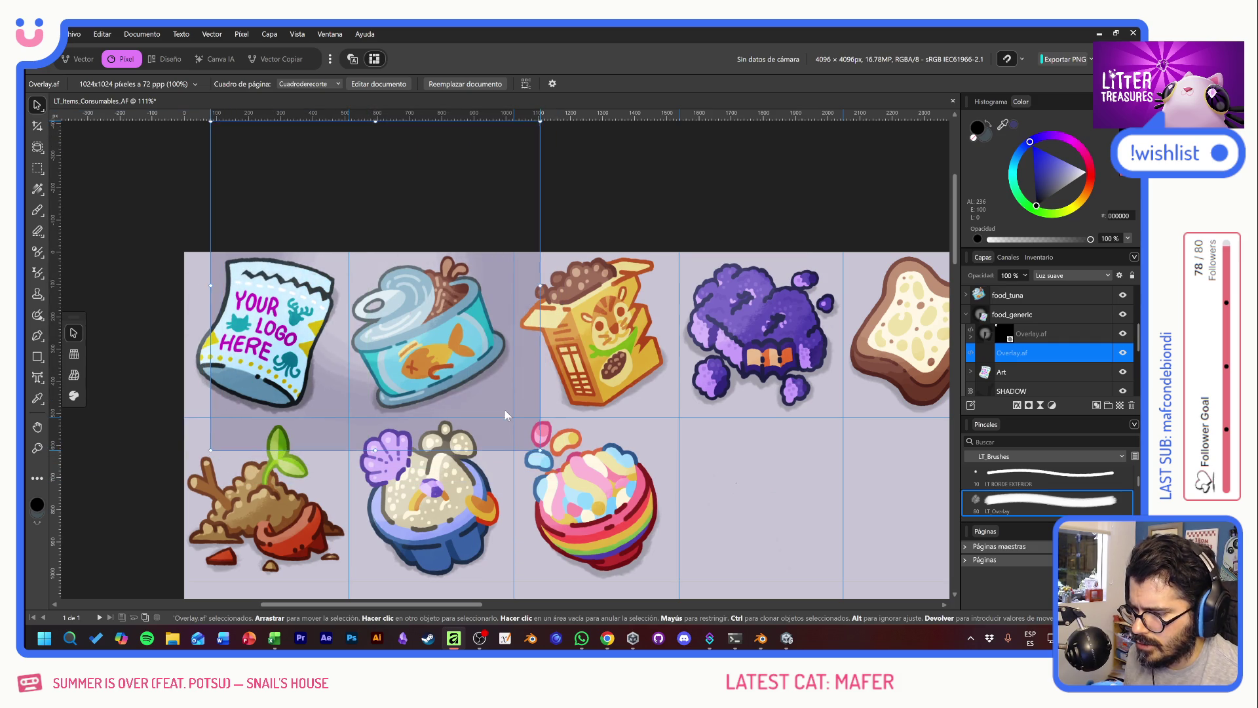
pyautogui.scroll(2, 1013, 365)
pyautogui.scroll(-2, 1028, 358)
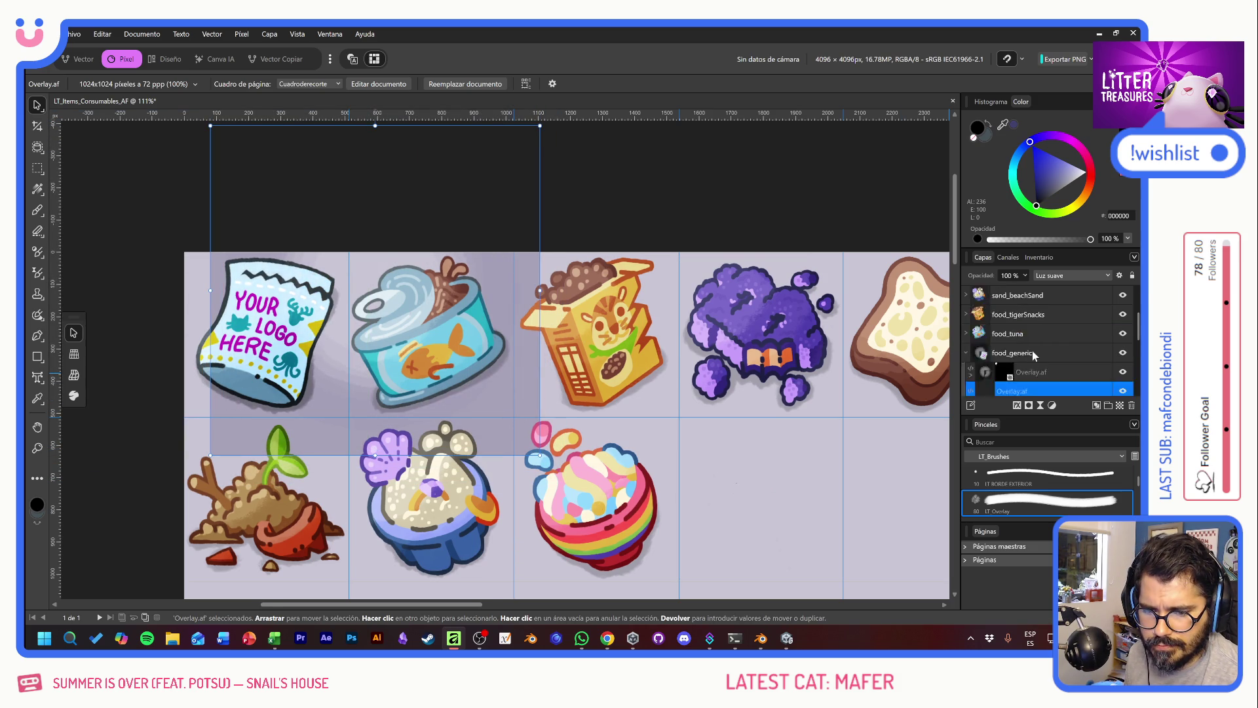
pyautogui.scroll(-1, 1039, 358)
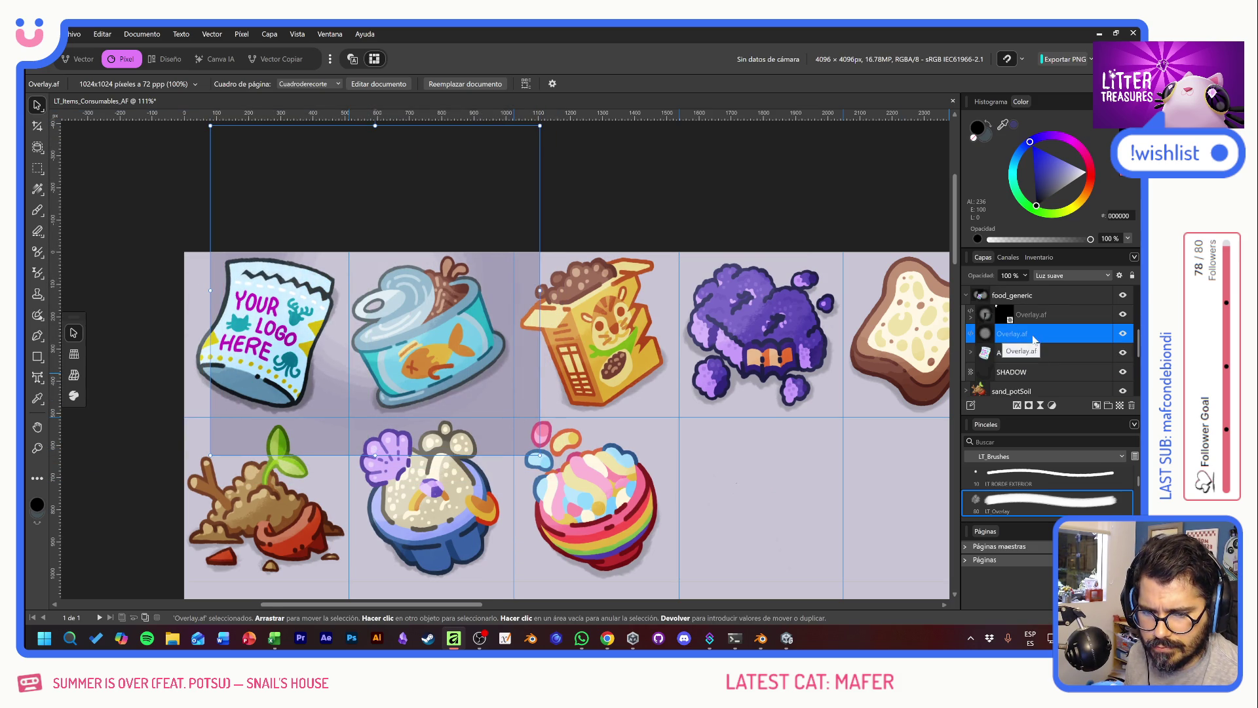
pyautogui.moveTo(1035, 338); pyautogui.dragTo(1028, 372)
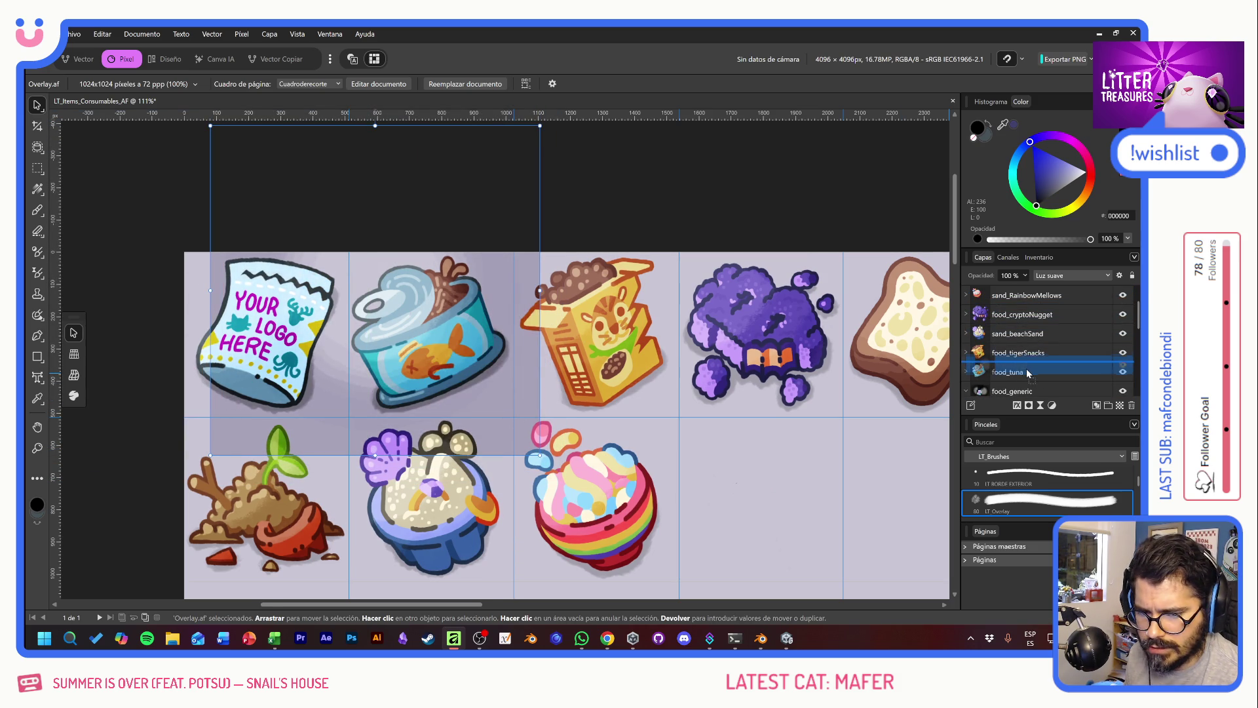
pyautogui.moveTo(1029, 371); pyautogui.dragTo(975, 354)
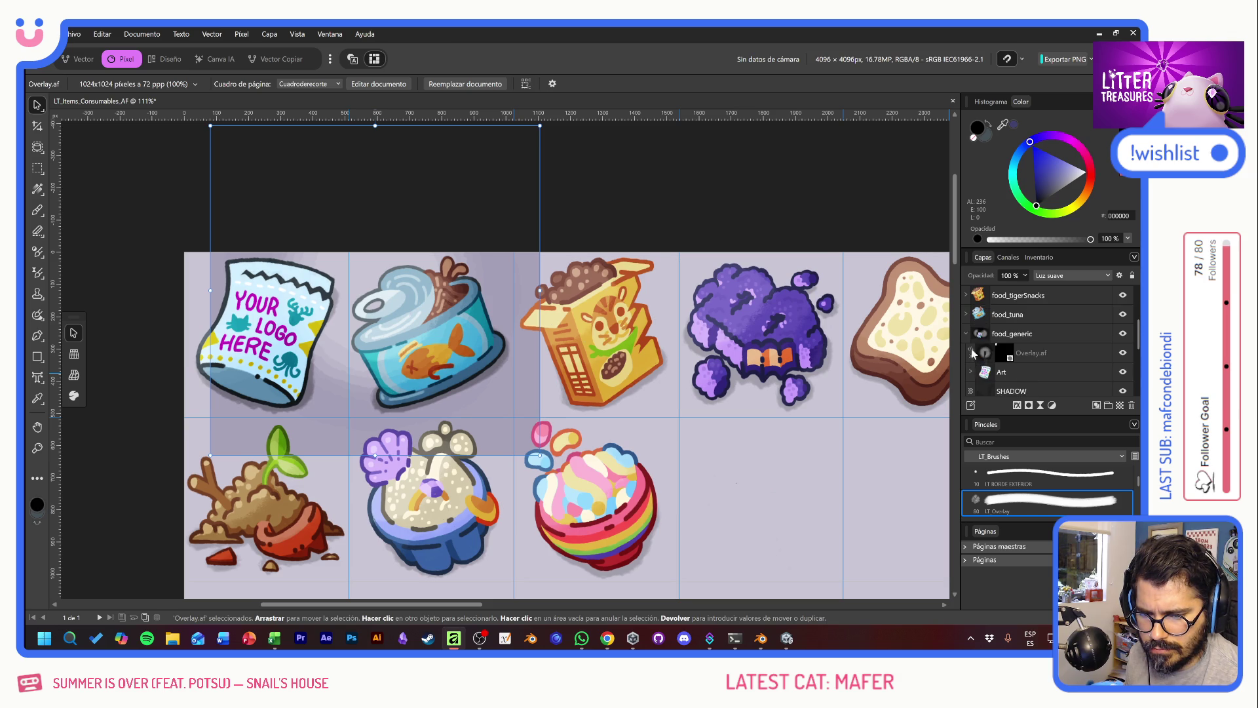
pyautogui.click(967, 316)
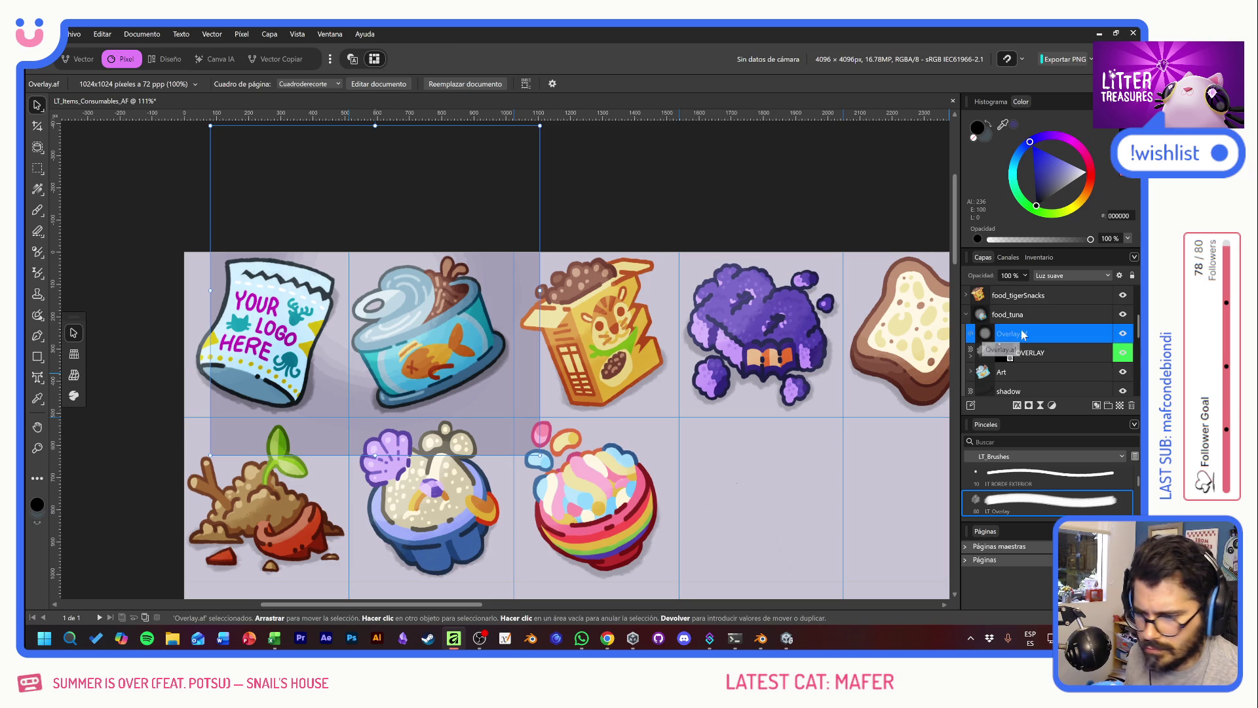
pyautogui.moveTo(485, 336); pyautogui.dragTo(501, 335)
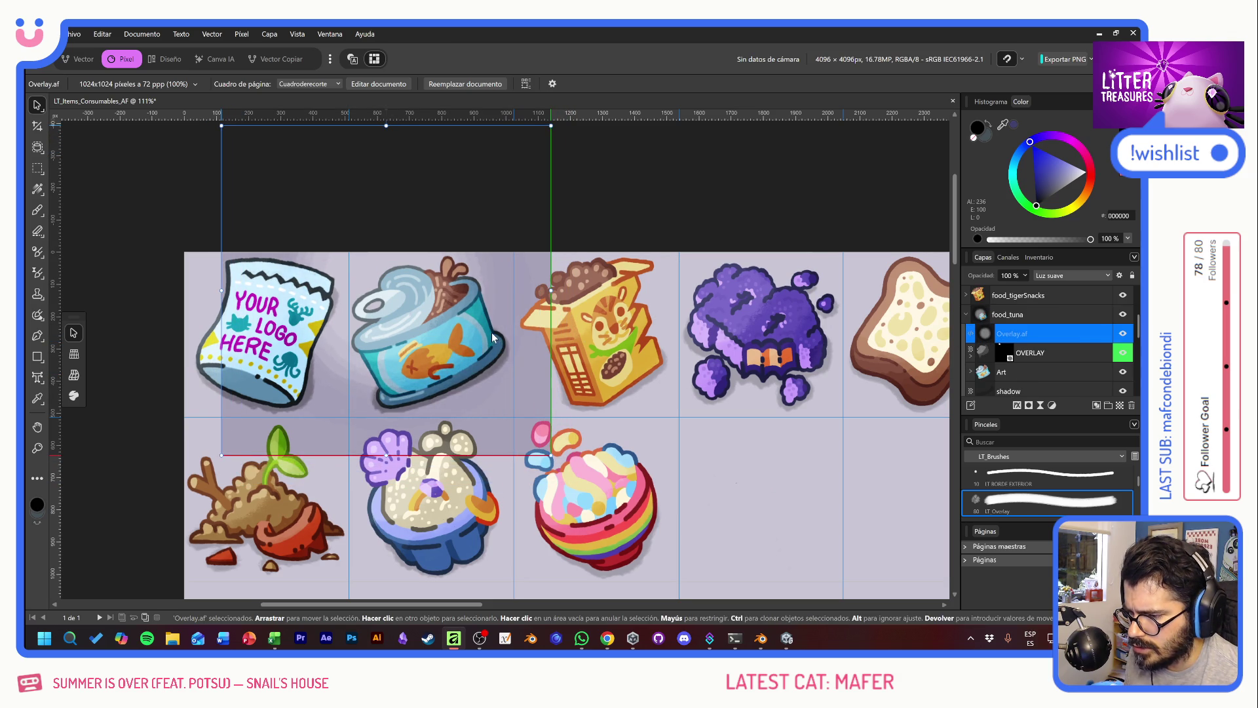
# Step: Paste another Overlay.af copy and drag it over the tiger snacks box
pyautogui.keyDown('ctrl'); pyautogui.click(983, 372); pyautogui.keyUp('ctrl')
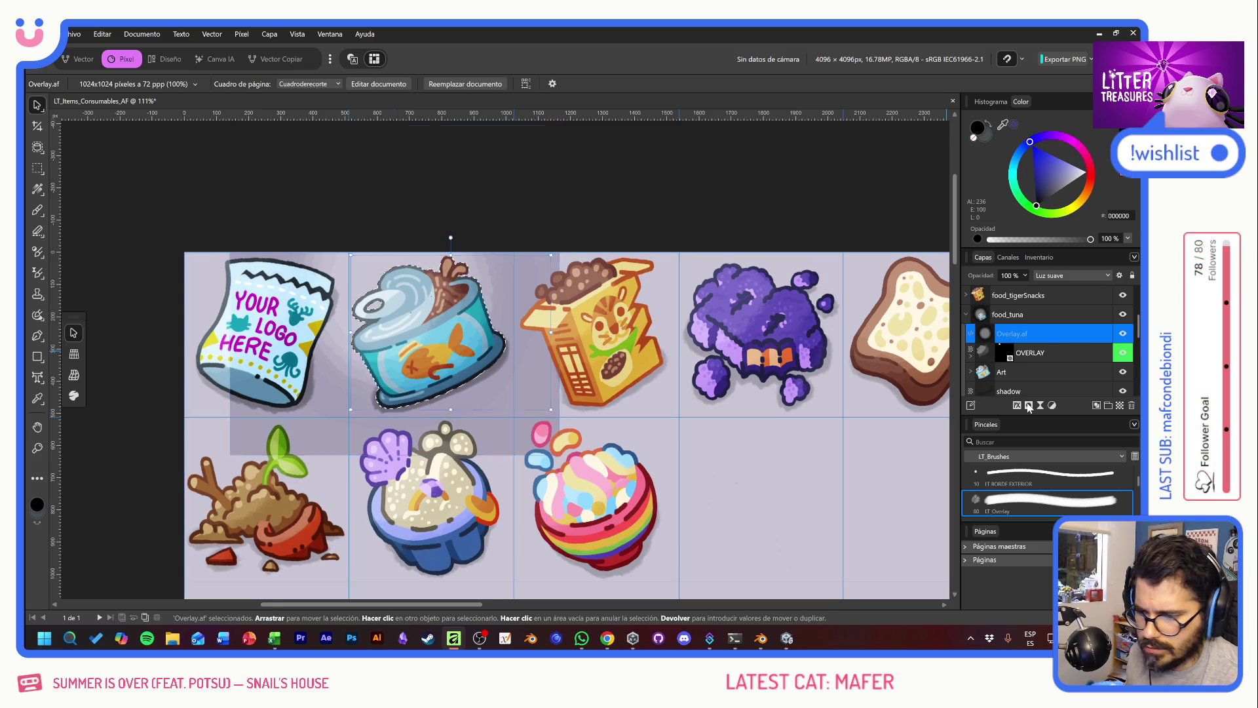
pyautogui.click(1123, 354)
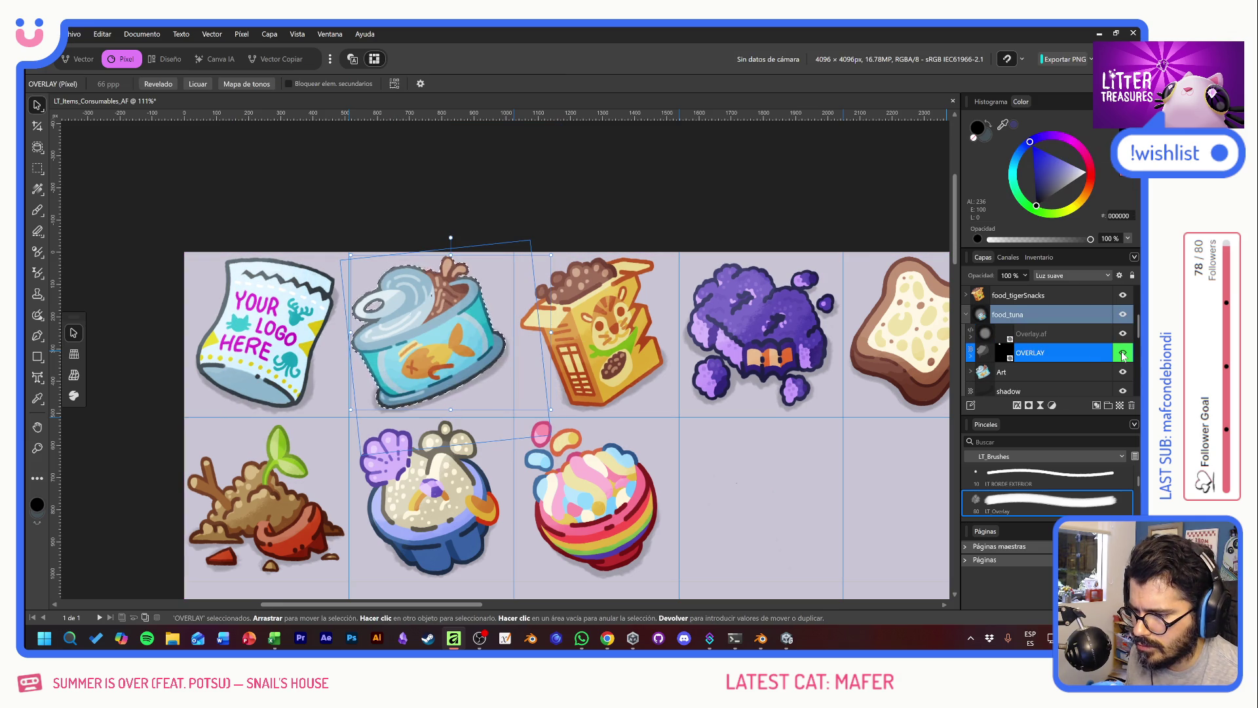
pyautogui.click(1057, 335)
pyautogui.click(1063, 348)
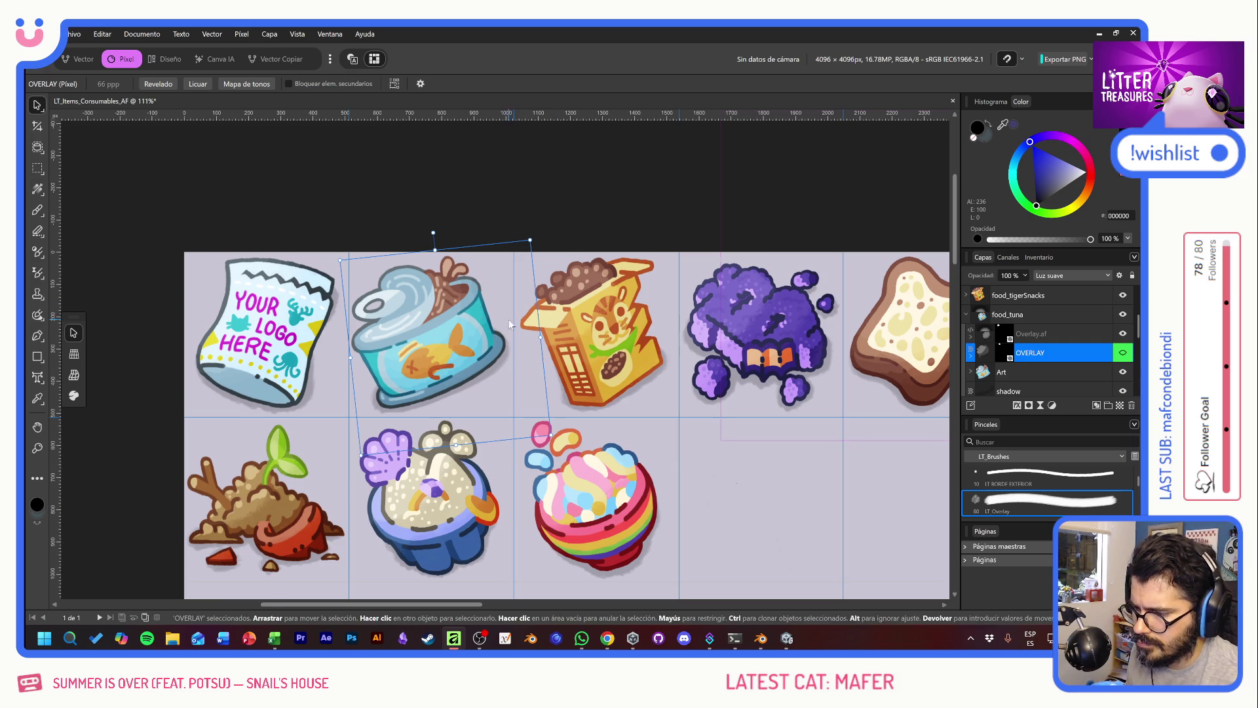
pyautogui.hotkey('ctrl', 'v')
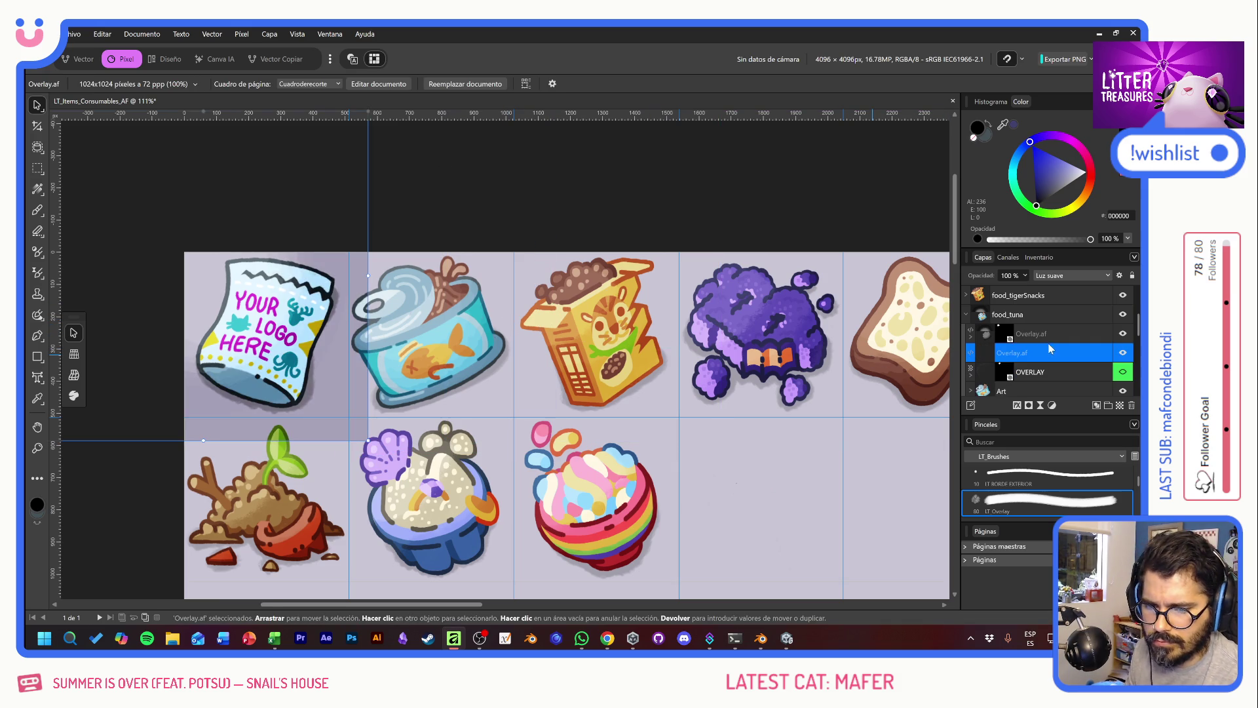
pyautogui.moveTo(306, 346)
pyautogui.mouseDown()
pyautogui.moveTo(648, 354)
pyautogui.moveTo(628, 345)
pyautogui.moveTo(625, 356)
pyautogui.mouseUp()
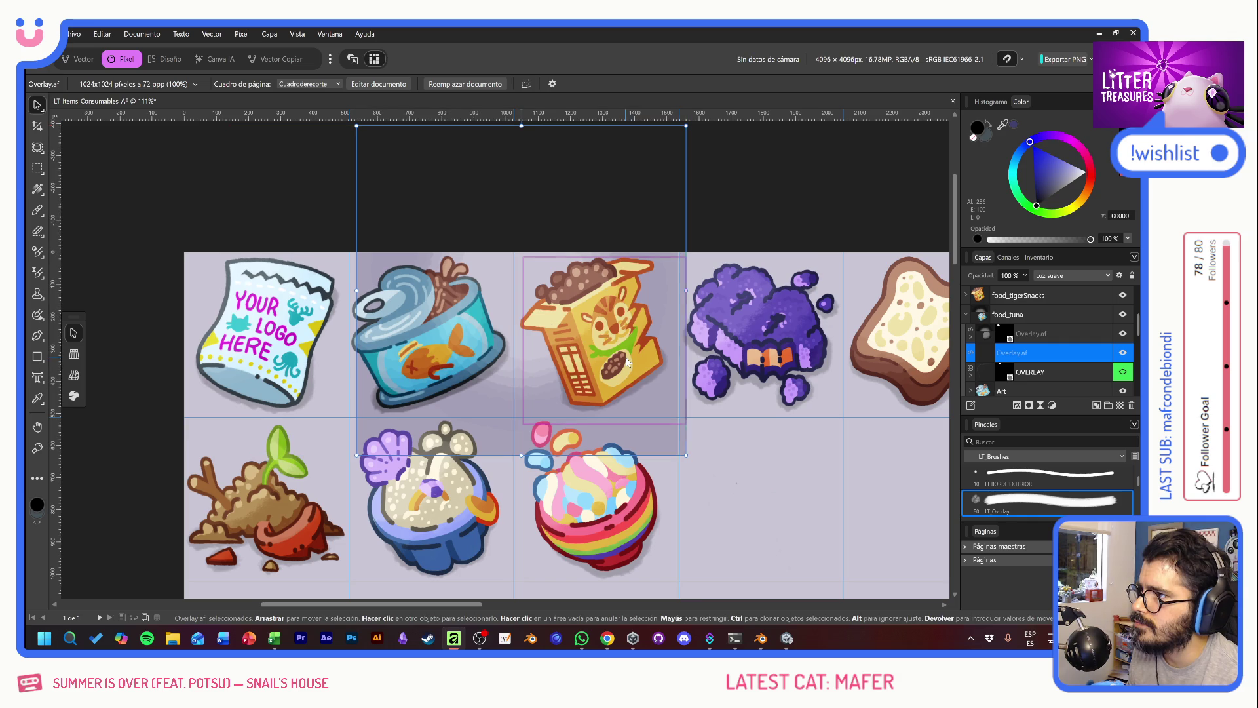
# Step: Expand food_tigerSnacks and select the pasted Overlay.af layer, undoing an accidental art move
pyautogui.scroll(3, 1035, 359)
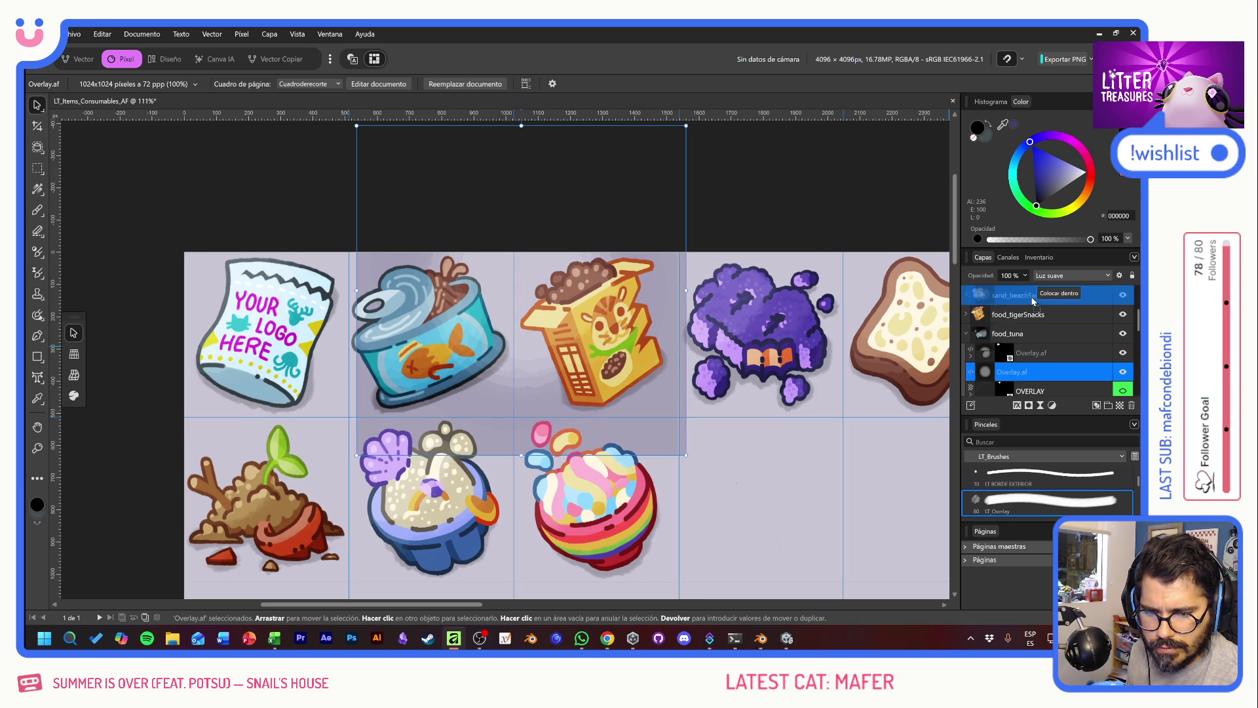
pyautogui.click(966, 353)
pyautogui.scroll(-3, 999, 339)
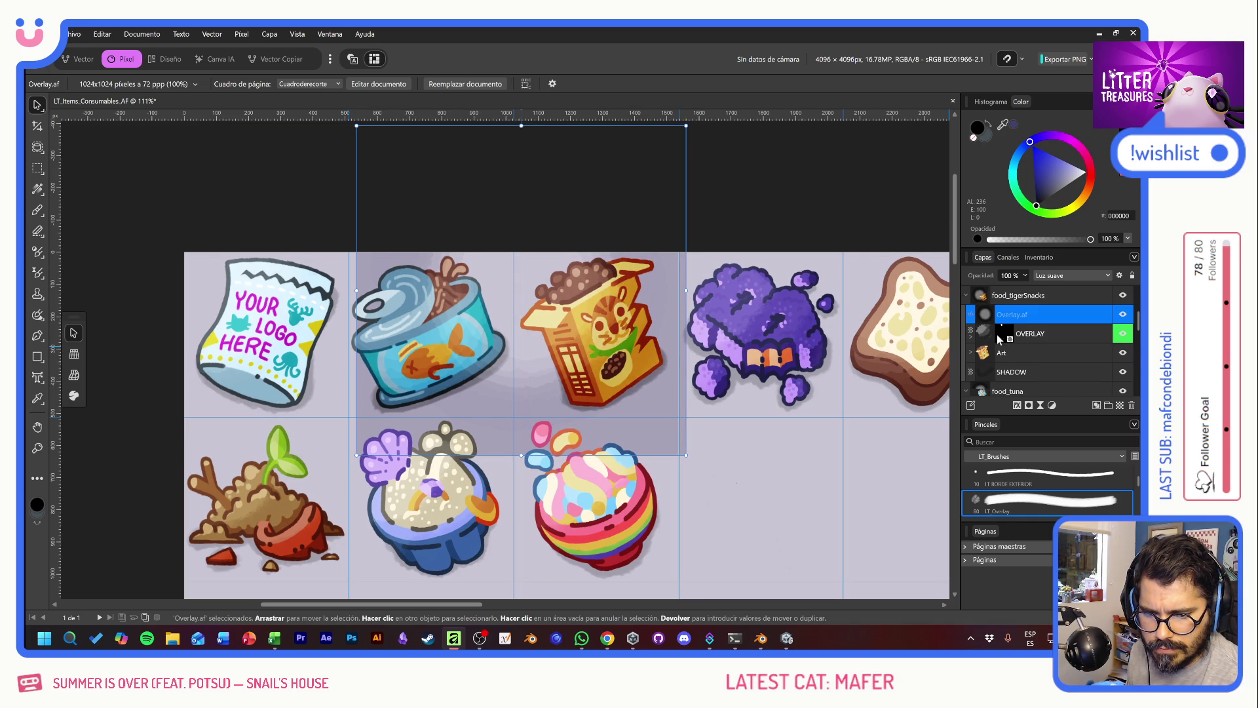
pyautogui.click(1067, 334)
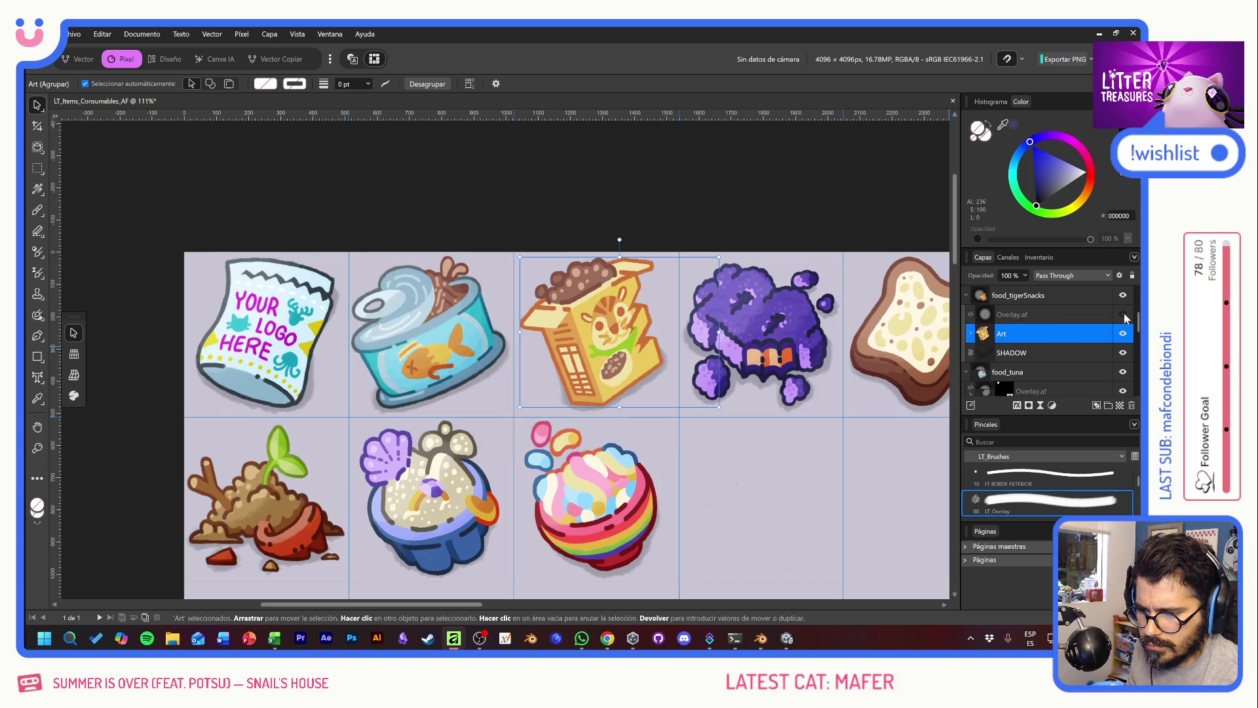
pyautogui.moveTo(634, 348)
pyautogui.mouseDown()
pyautogui.moveTo(652, 344)
pyautogui.moveTo(638, 325)
pyautogui.moveTo(633, 336)
pyautogui.mouseUp()
pyautogui.hotkey('ctrl', 'z')
pyautogui.click(622, 343)
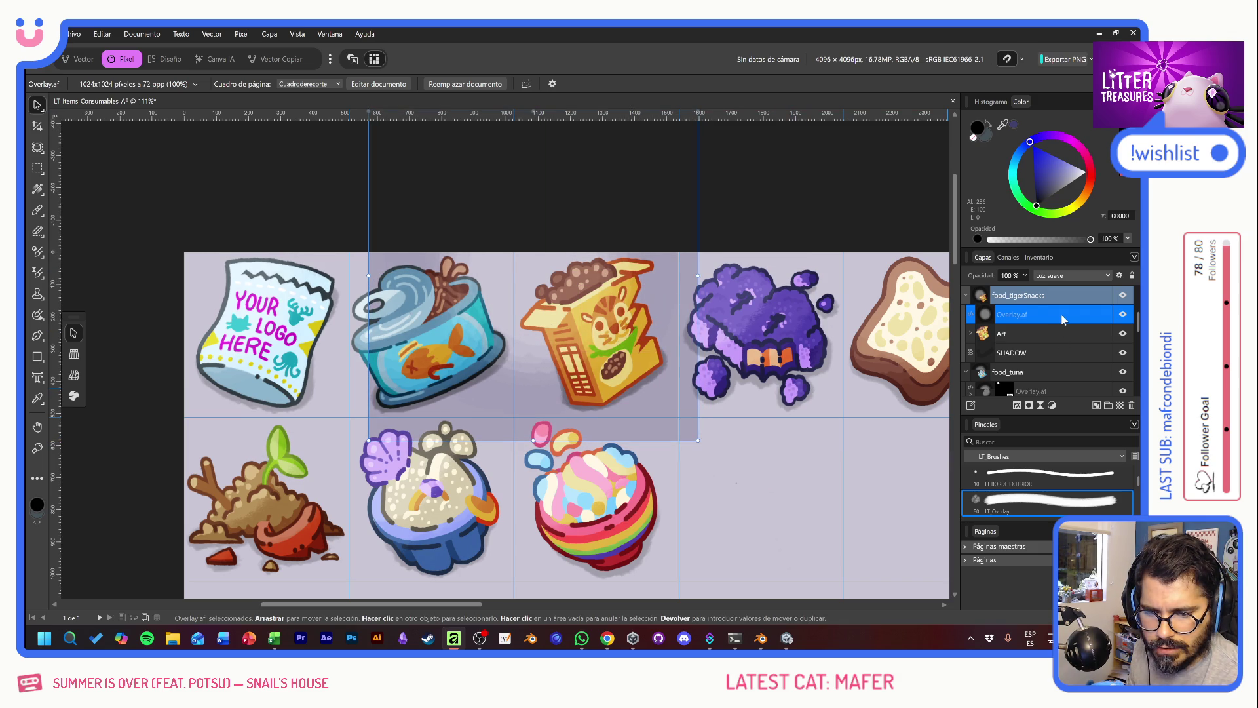
# Step: Mask the overlay to the tiger box art's selection and toggle it to compare
pyautogui.keyDown('ctrl'); pyautogui.click(983, 334); pyautogui.keyUp('ctrl')
pyautogui.click(1028, 404)
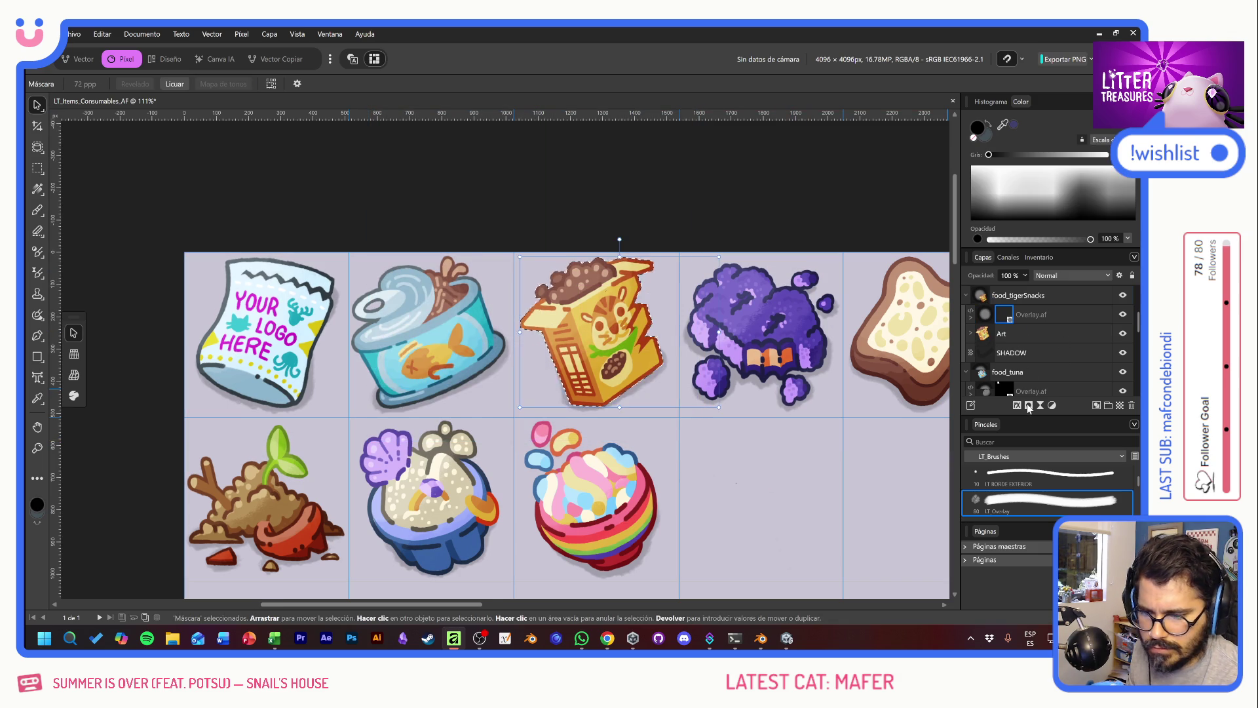
pyautogui.click(1124, 316)
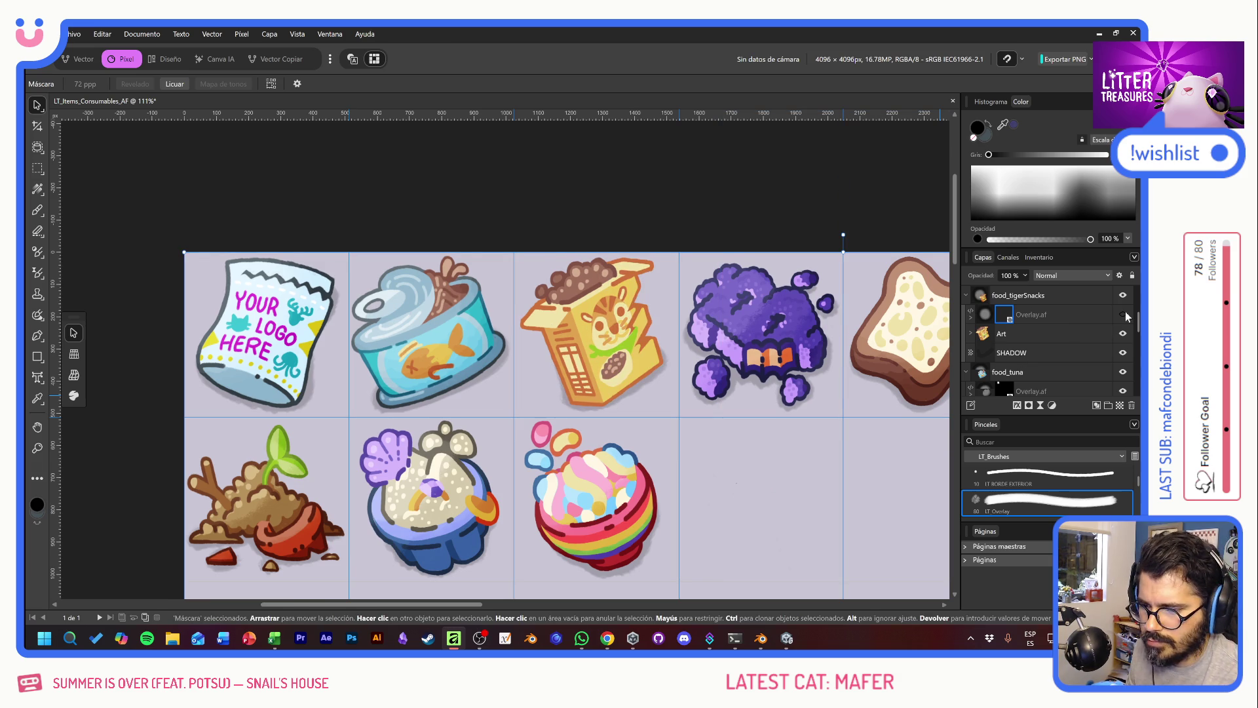
pyautogui.click(1123, 315)
pyautogui.click(1124, 315)
pyautogui.click(1124, 315)
pyautogui.click(1124, 316)
pyautogui.click(1123, 315)
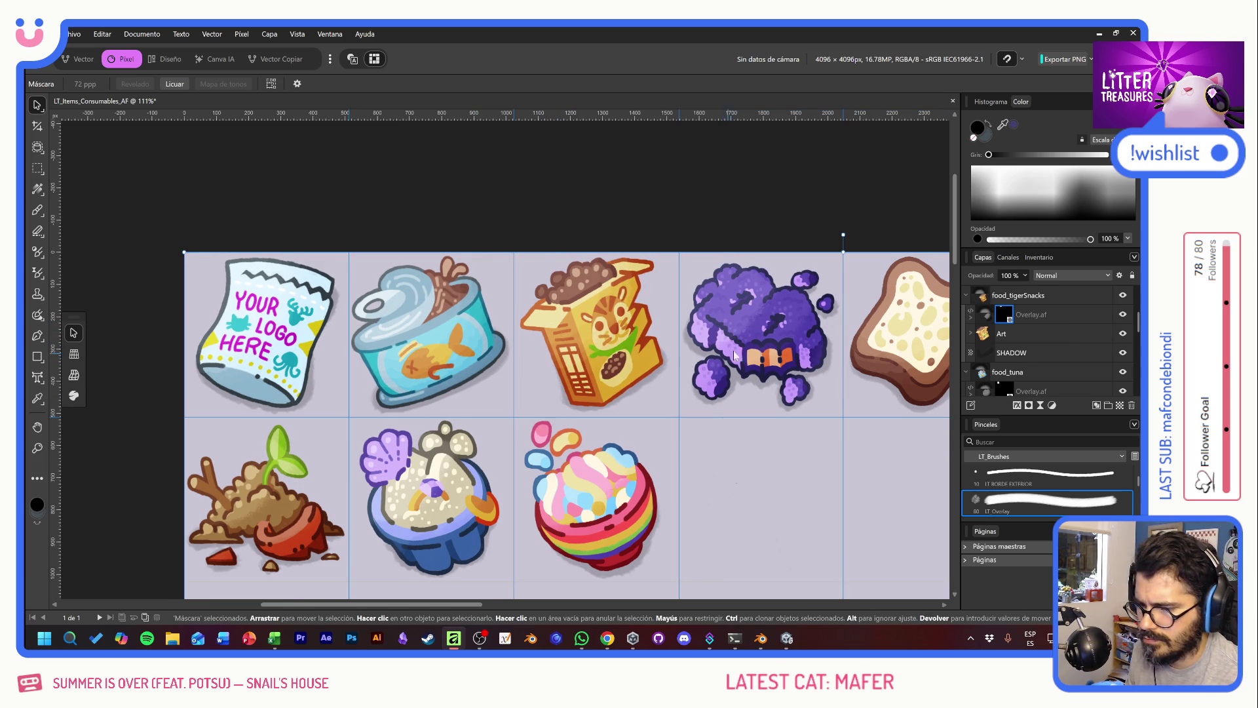
pyautogui.hscroll(3, 575, 351)
pyautogui.hscroll(2, 570, 349)
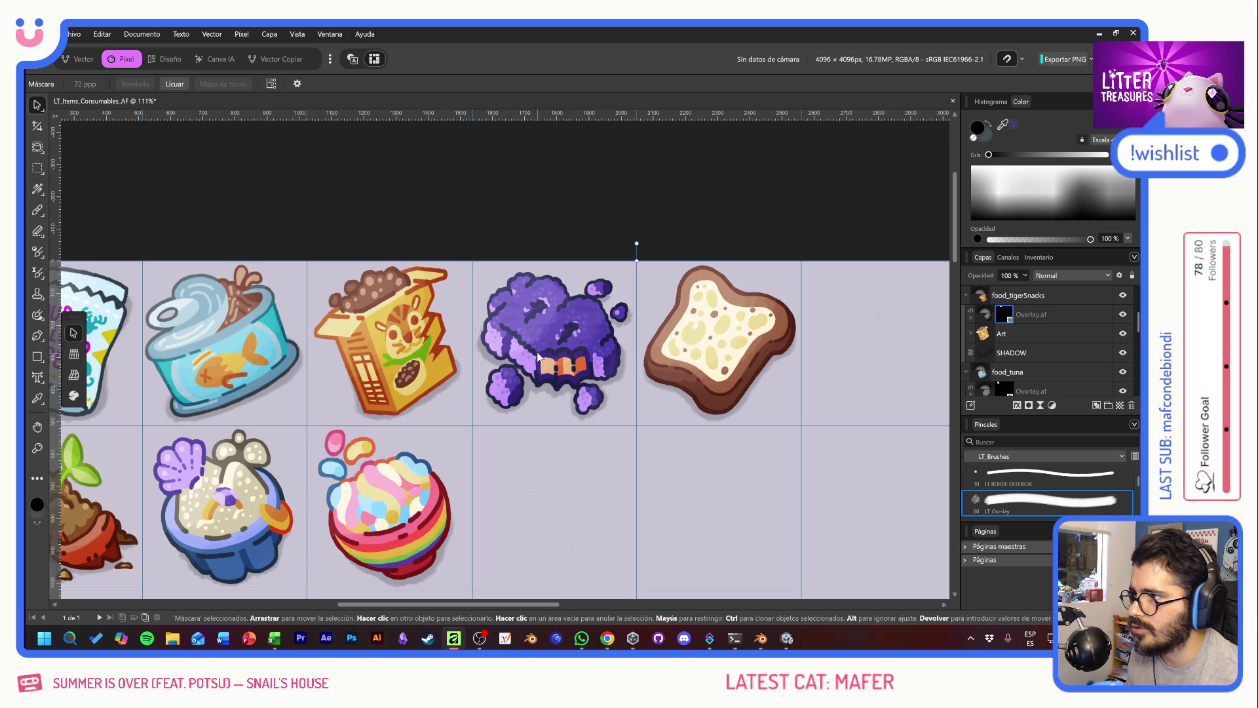
pyautogui.scroll(3, 459, 394)
pyautogui.scroll(5, 393, 432)
pyautogui.scroll(-1, 473, 422)
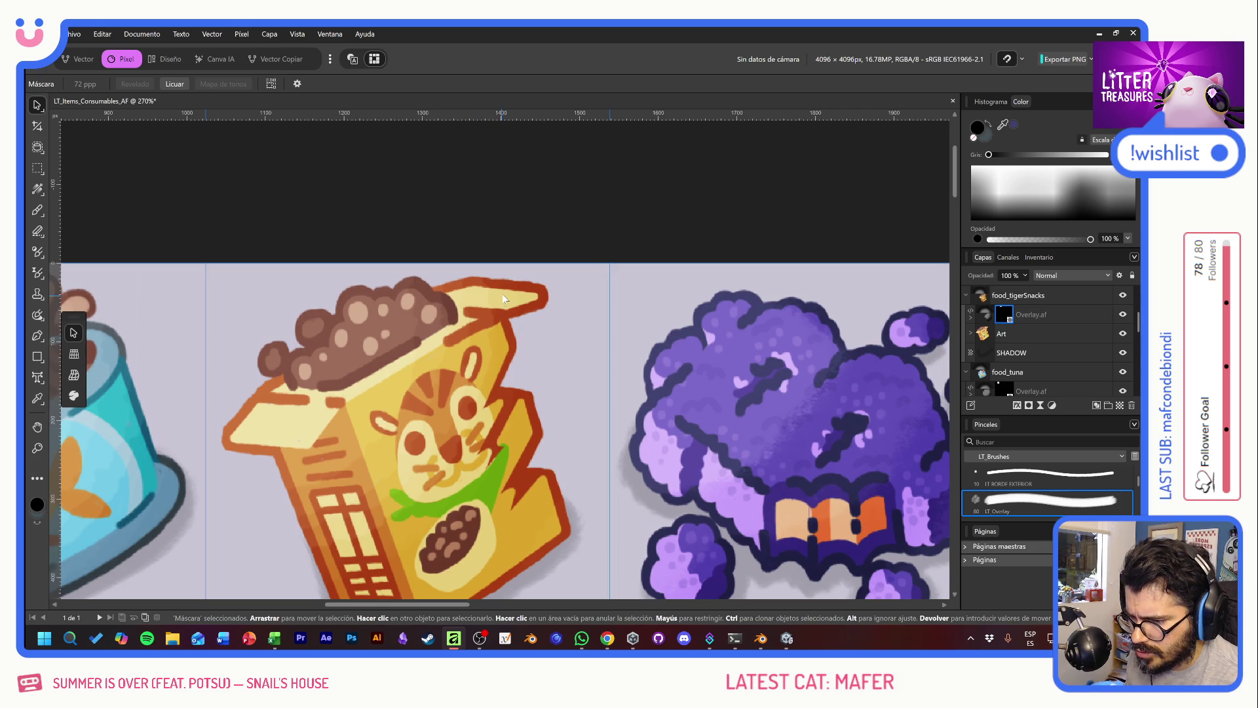
pyautogui.scroll(-2, 490, 277)
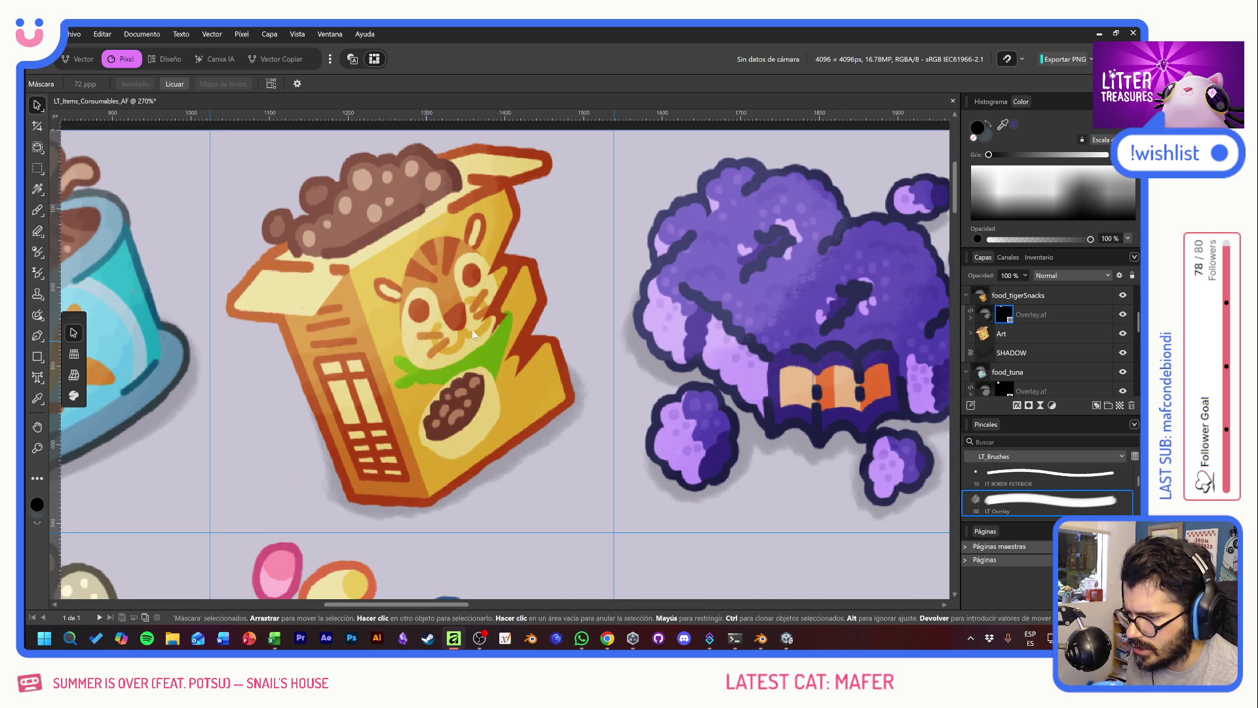
pyautogui.hscroll(4, 428, 340)
pyautogui.hscroll(4, 426, 344)
pyautogui.hscroll(3, 423, 351)
pyautogui.scroll(1, 380, 380)
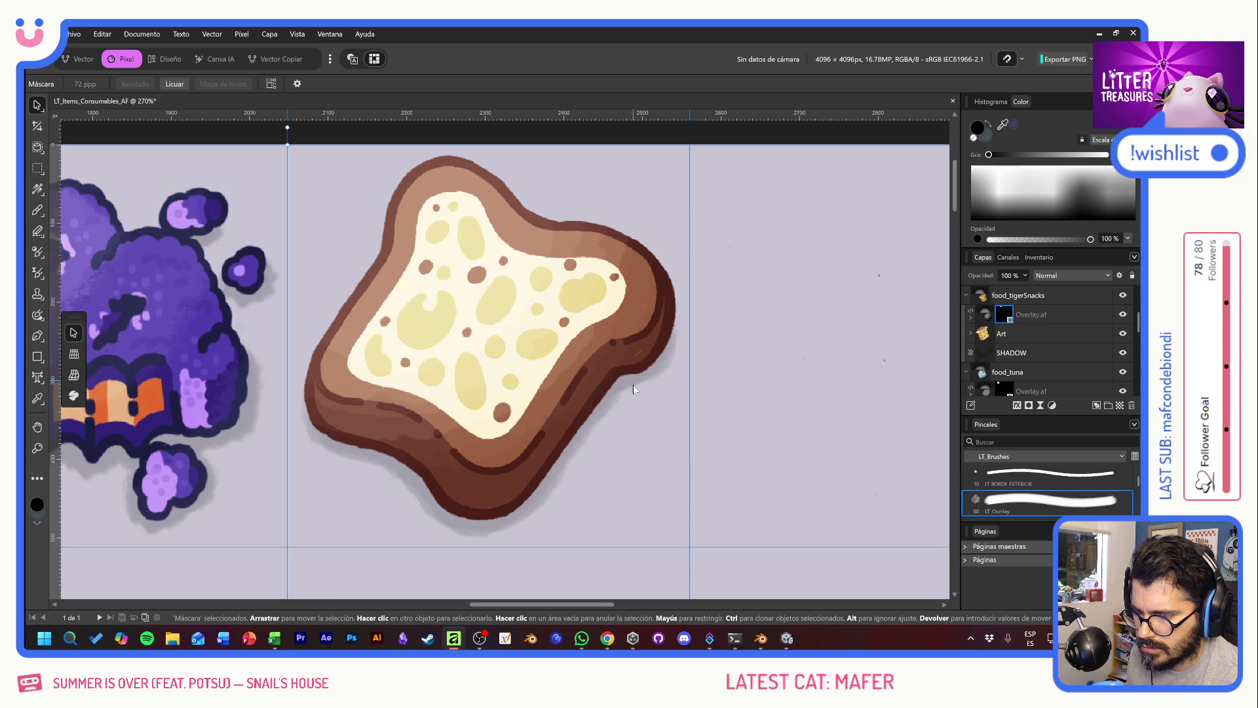
pyautogui.scroll(-3, 590, 377)
pyautogui.scroll(2, 558, 383)
pyautogui.scroll(-2, 558, 390)
pyautogui.scroll(-3, 559, 391)
pyautogui.hscroll(-3, 658, 386)
pyautogui.hscroll(3, 557, 391)
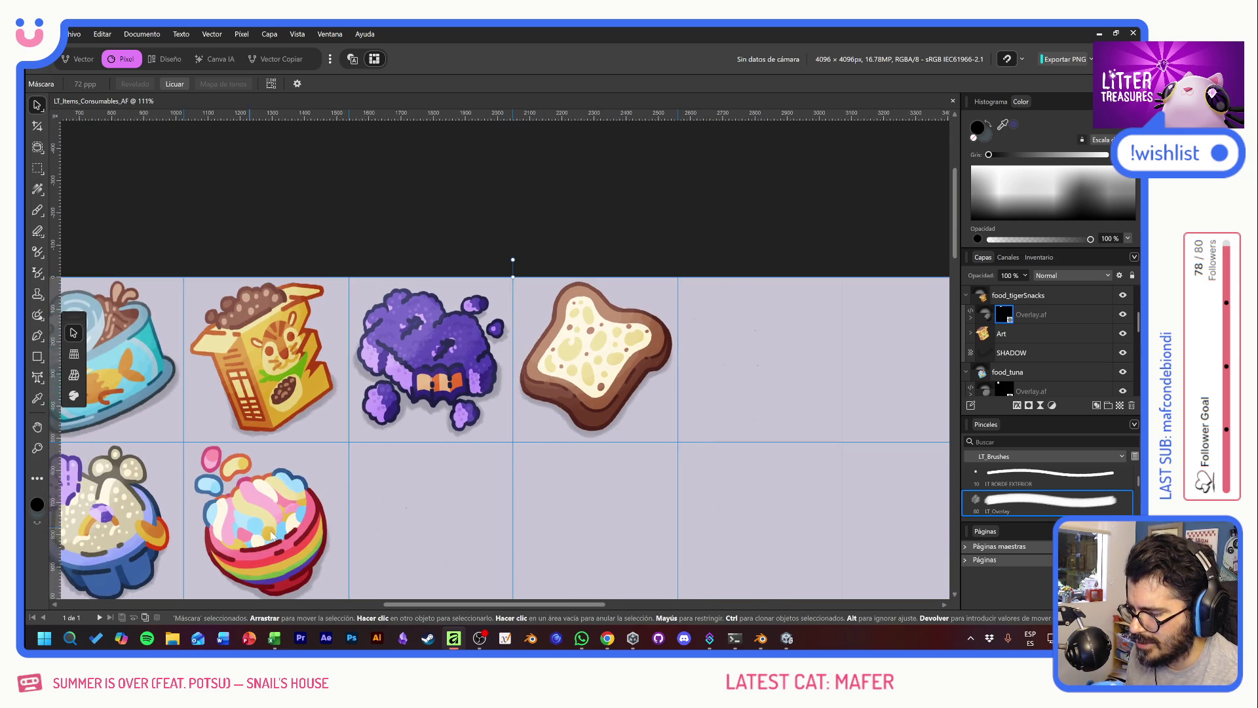
# Step: Pan over the item grid and briefly check Unity before returning to Affinity
pyautogui.moveTo(260, 525); pyautogui.dragTo(611, 402)
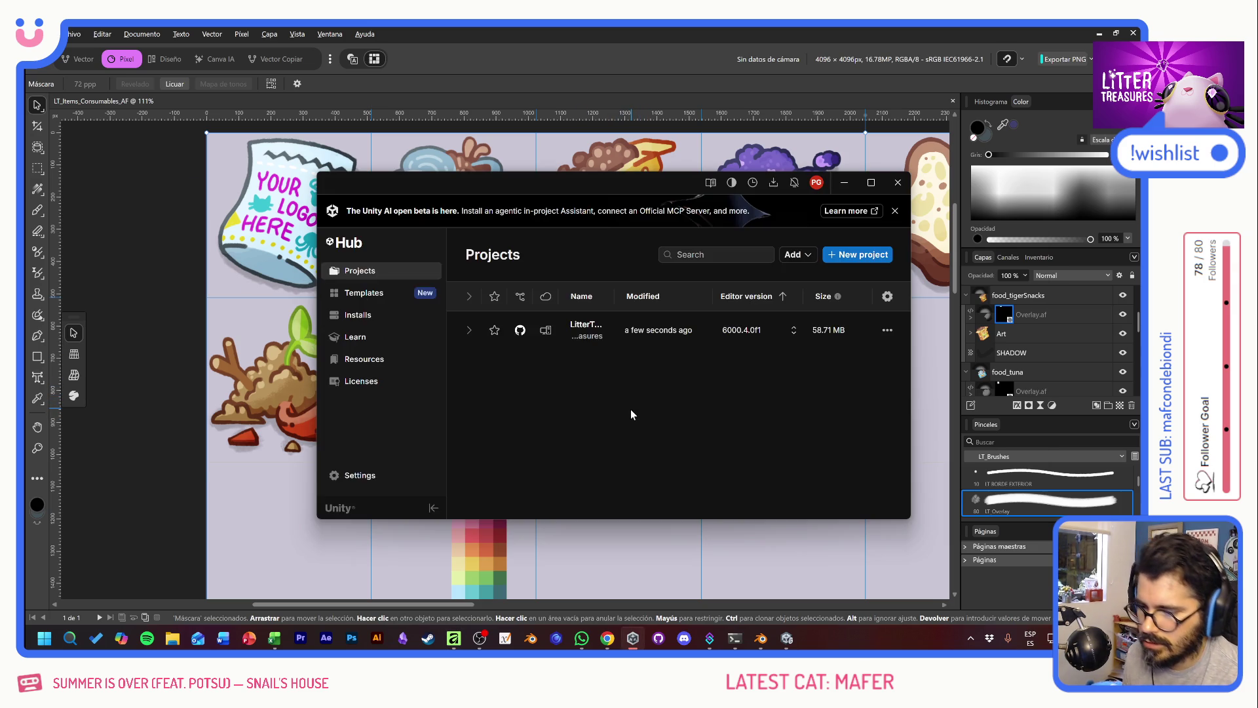
pyautogui.hotkey('alt', 'Tab')
pyautogui.press('Tab')
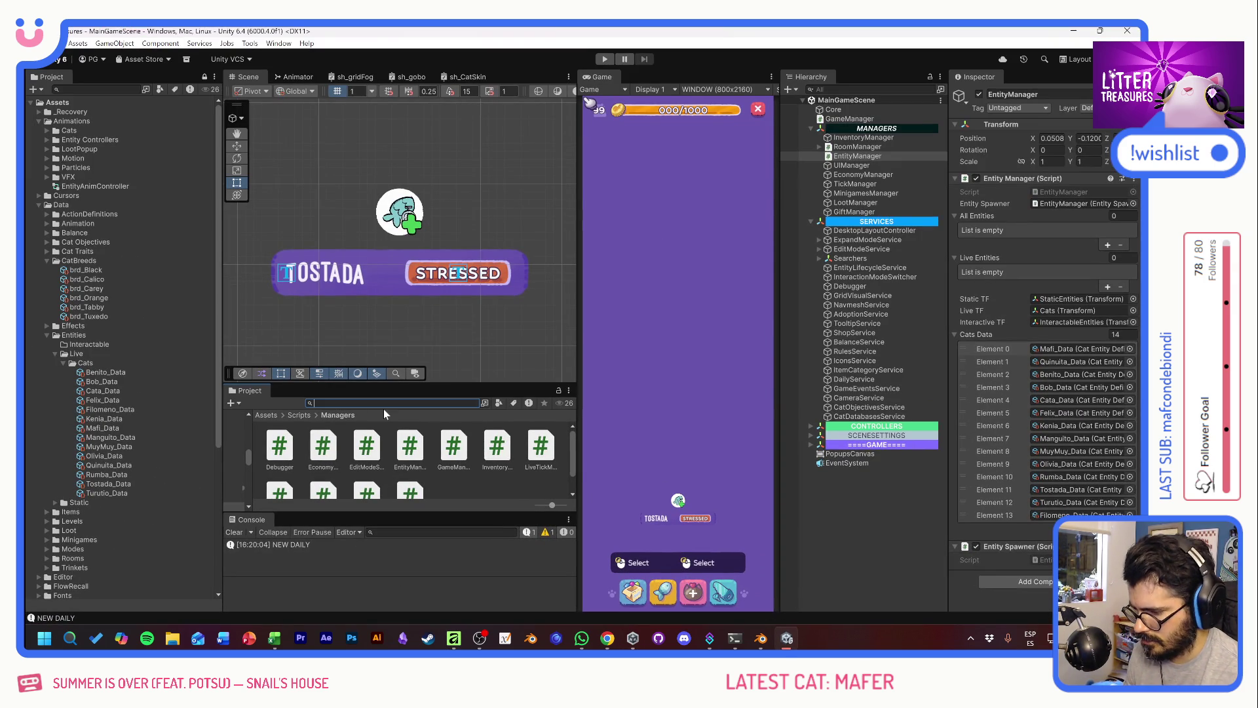
pyautogui.hotkey('alt', 'Tab')
pyautogui.press('Tab')
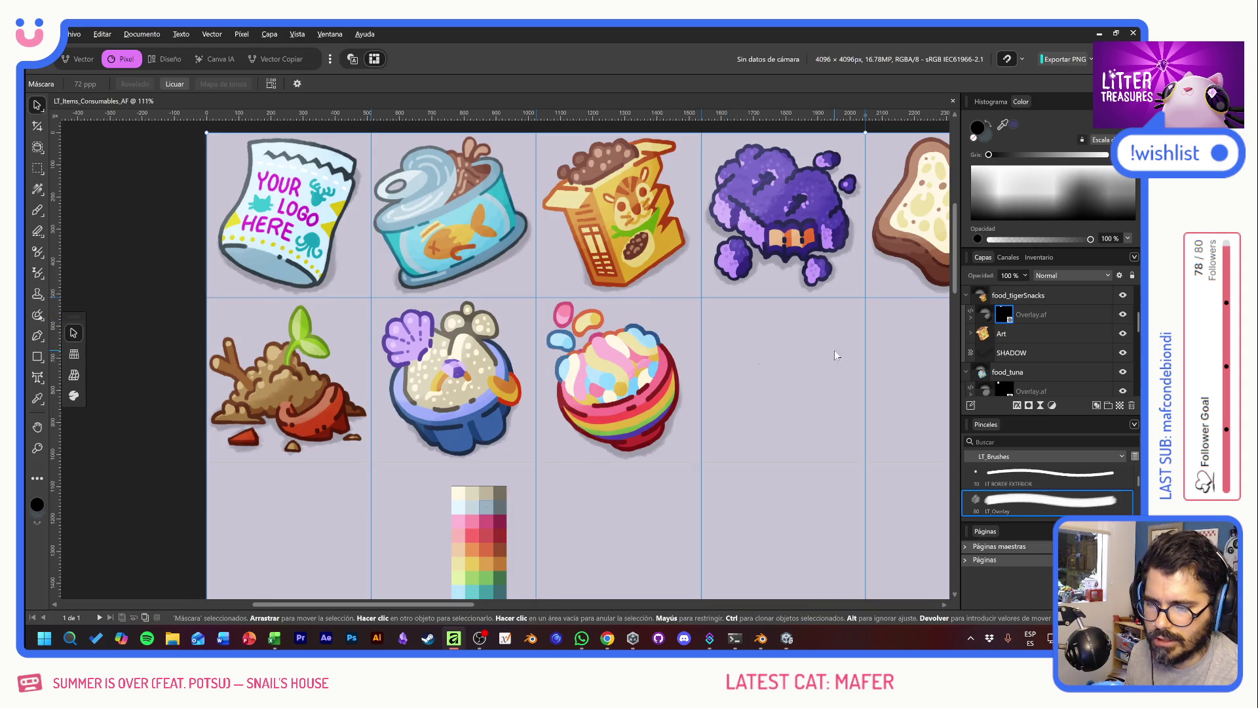
# Step: Collapse the food_tuna group in the Layers panel
pyautogui.hscroll(6, 646, 356)
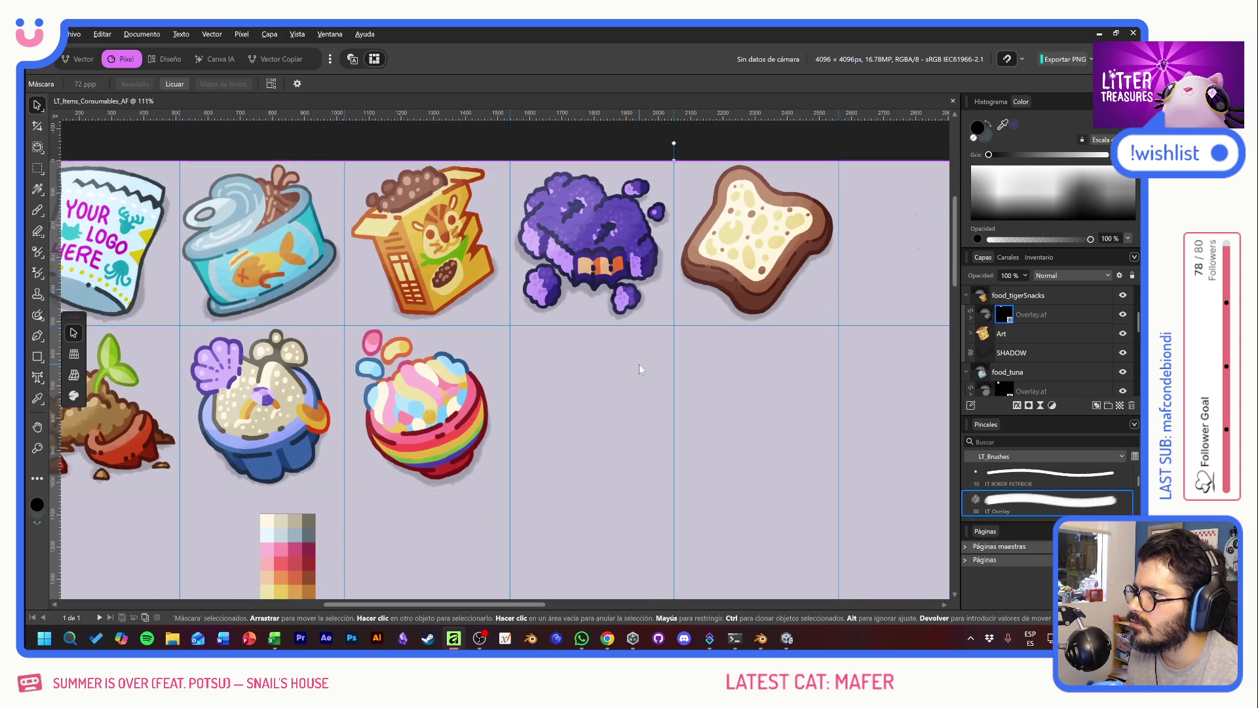
pyautogui.scroll(-2, 639, 365)
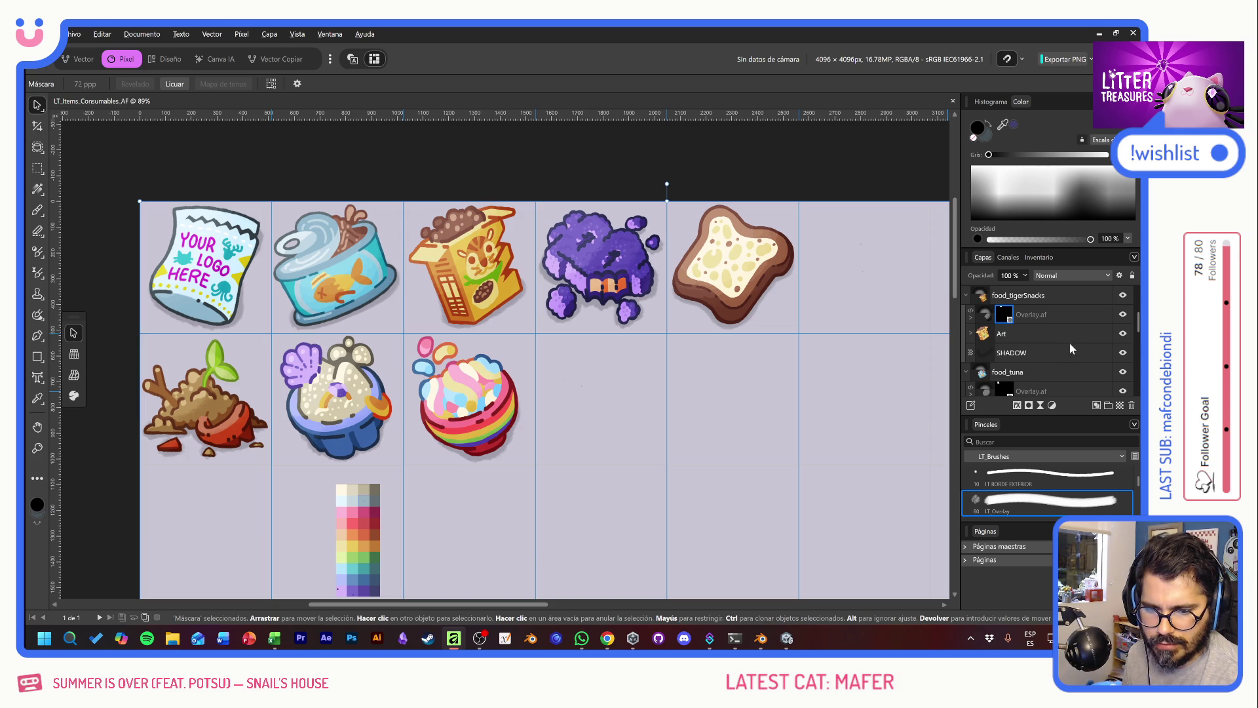
pyautogui.scroll(3, 1067, 343)
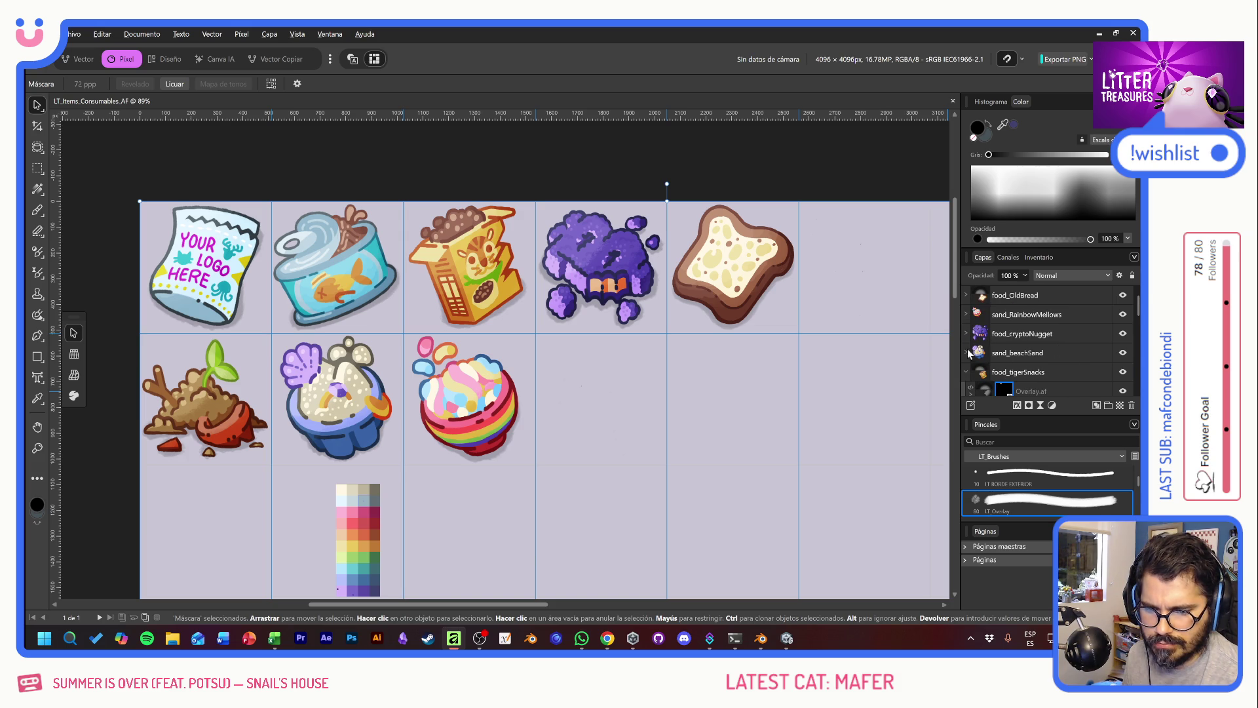
pyautogui.scroll(-2, 990, 354)
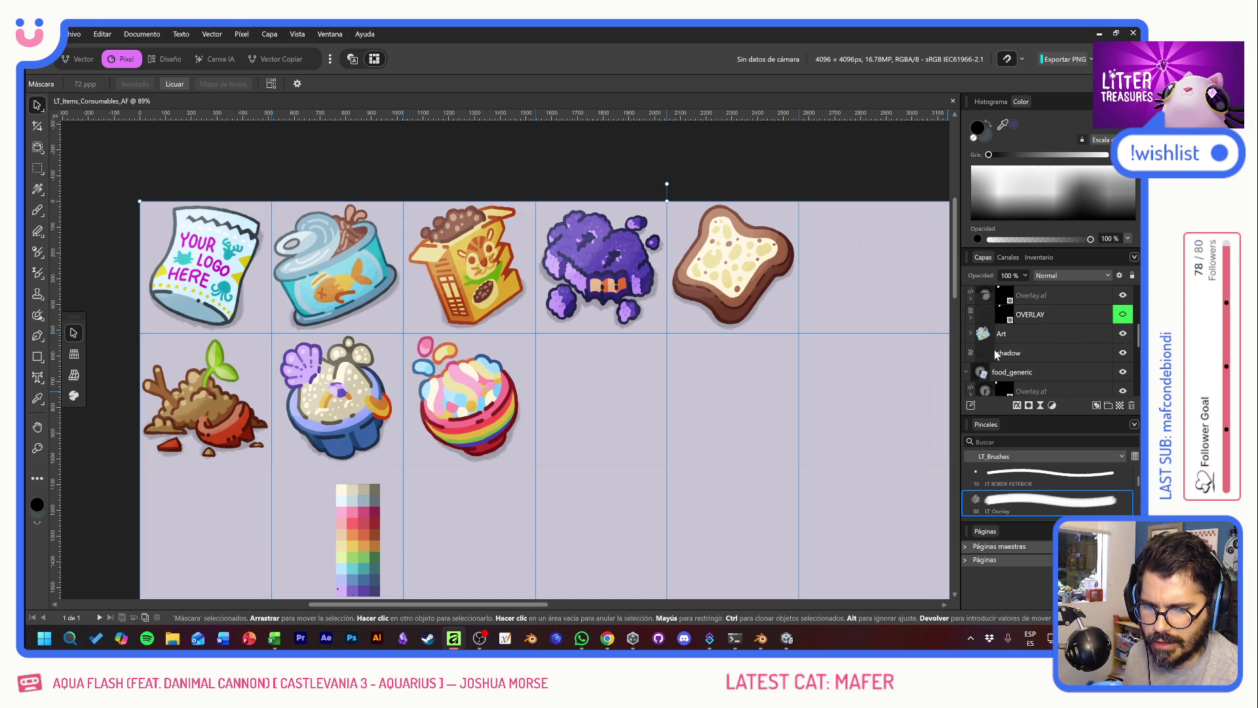
pyautogui.click(967, 335)
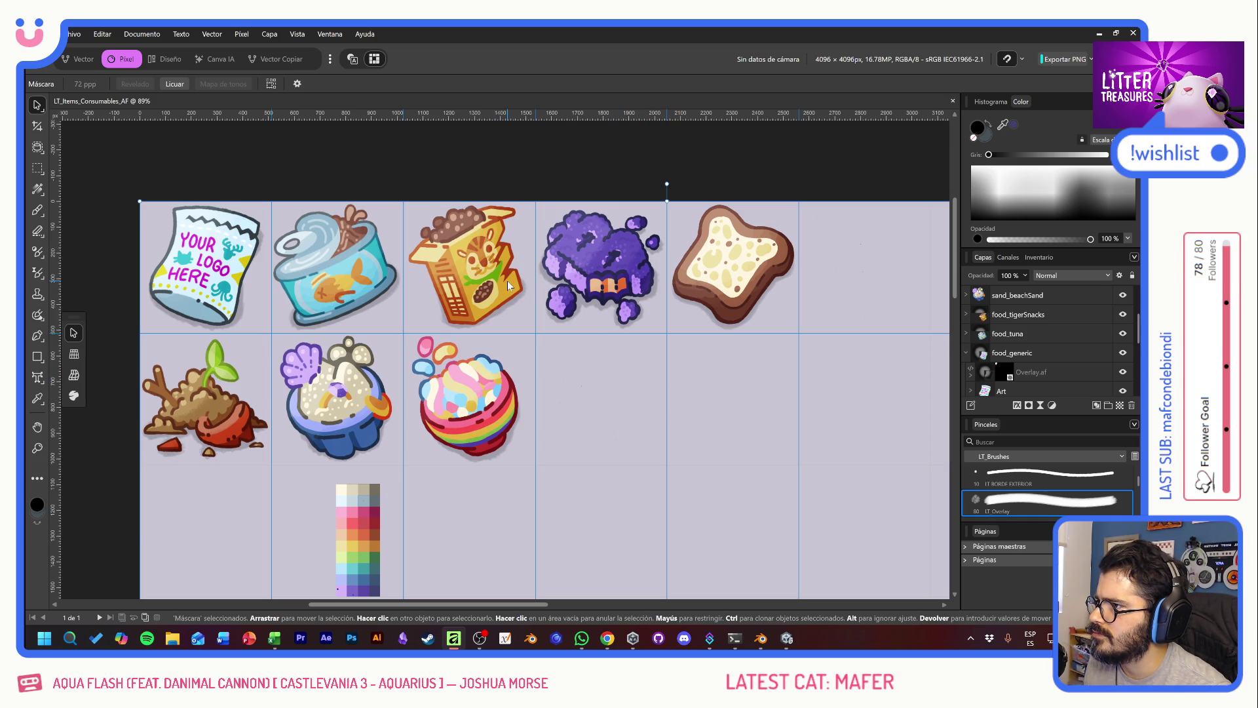
# Step: Change the E4 header from WET BREAD to OLD BREAD
pyautogui.hotkey('alt', 'Tab')
pyautogui.hotkey('alt', 'Tab')
pyautogui.hotkey('alt', 'Tab')
pyautogui.hotkey('alt', 'Tab')
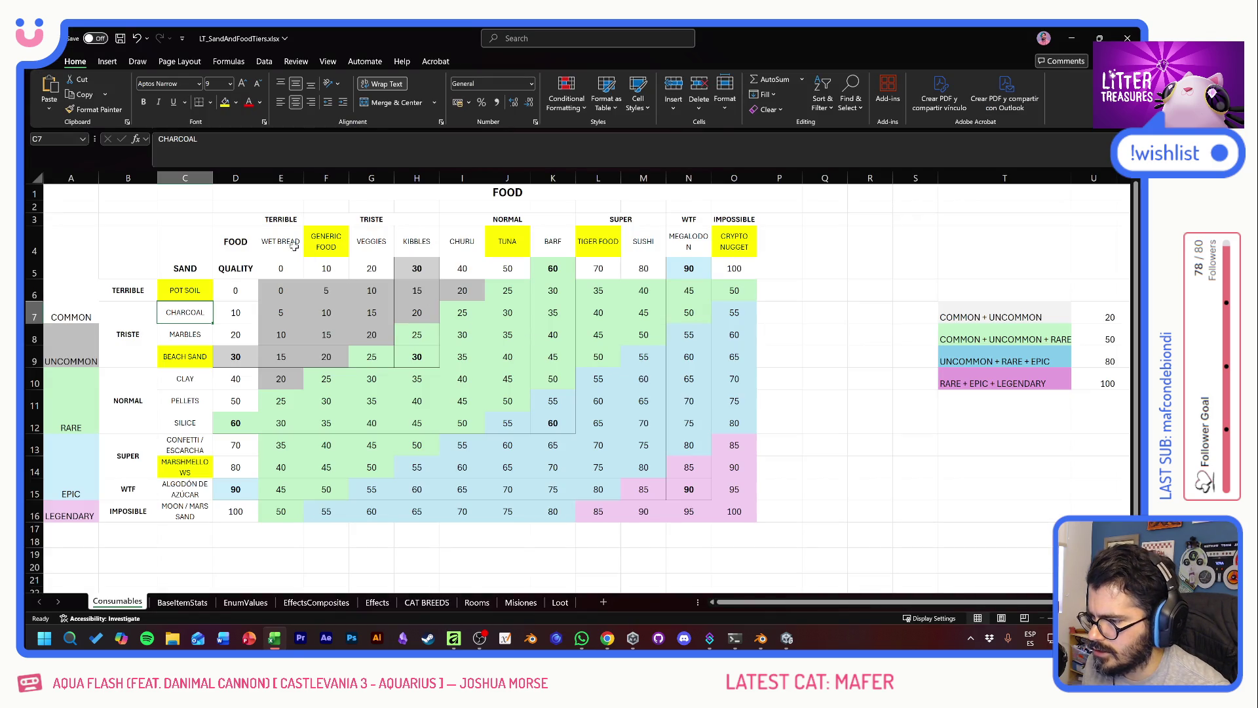
pyautogui.click(283, 241)
pyautogui.doubleClick(283, 241)
pyautogui.moveTo(273, 241); pyautogui.dragTo(253, 241)
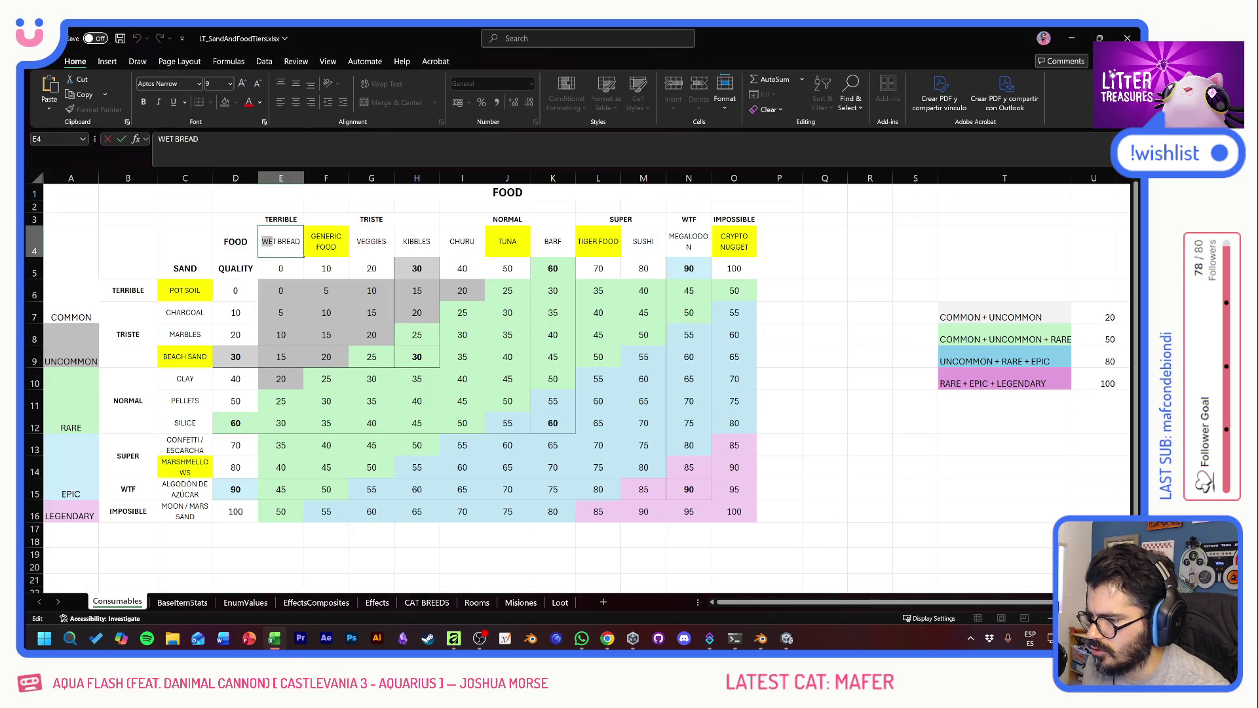
pyautogui.write('OLD')
pyautogui.press('Return')
# Step: Review the row 4 food headers: TIGER FOOD, SUSHI, MEGALODON and CRYPTO NUGGET
pyautogui.moveTo(283, 241); pyautogui.dragTo(497, 242)
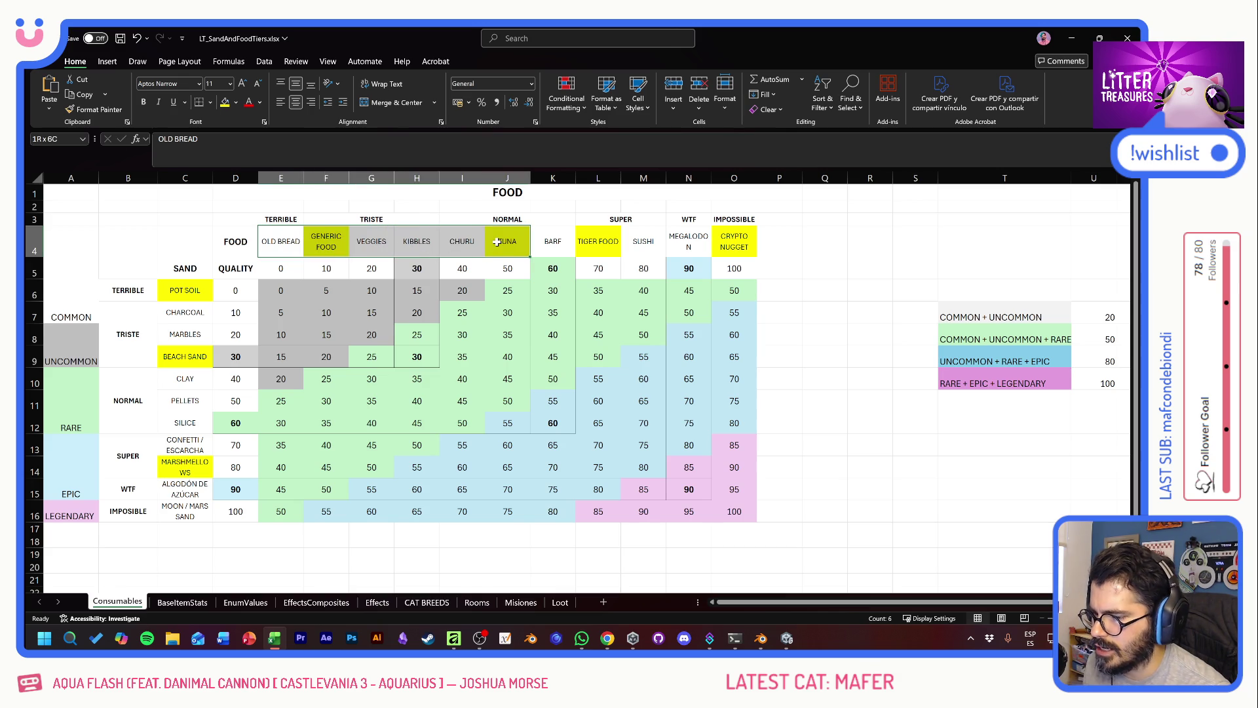
pyautogui.click(553, 243)
pyautogui.click(593, 242)
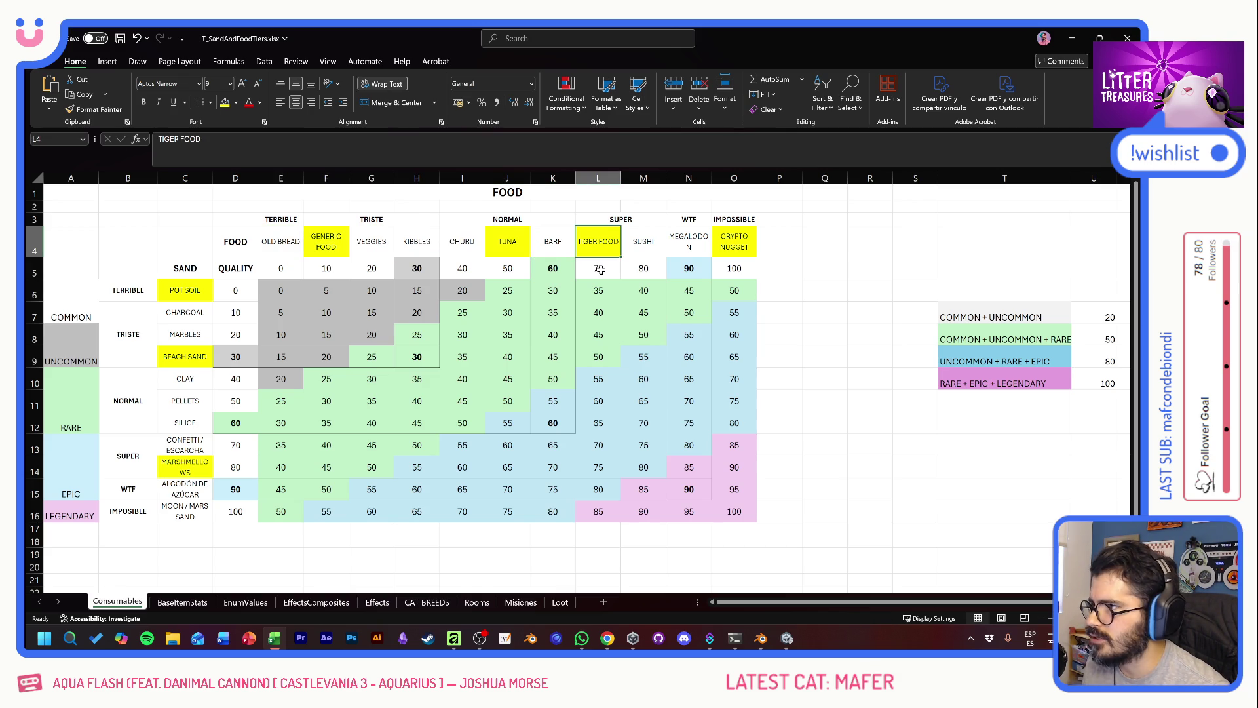
pyautogui.click(640, 246)
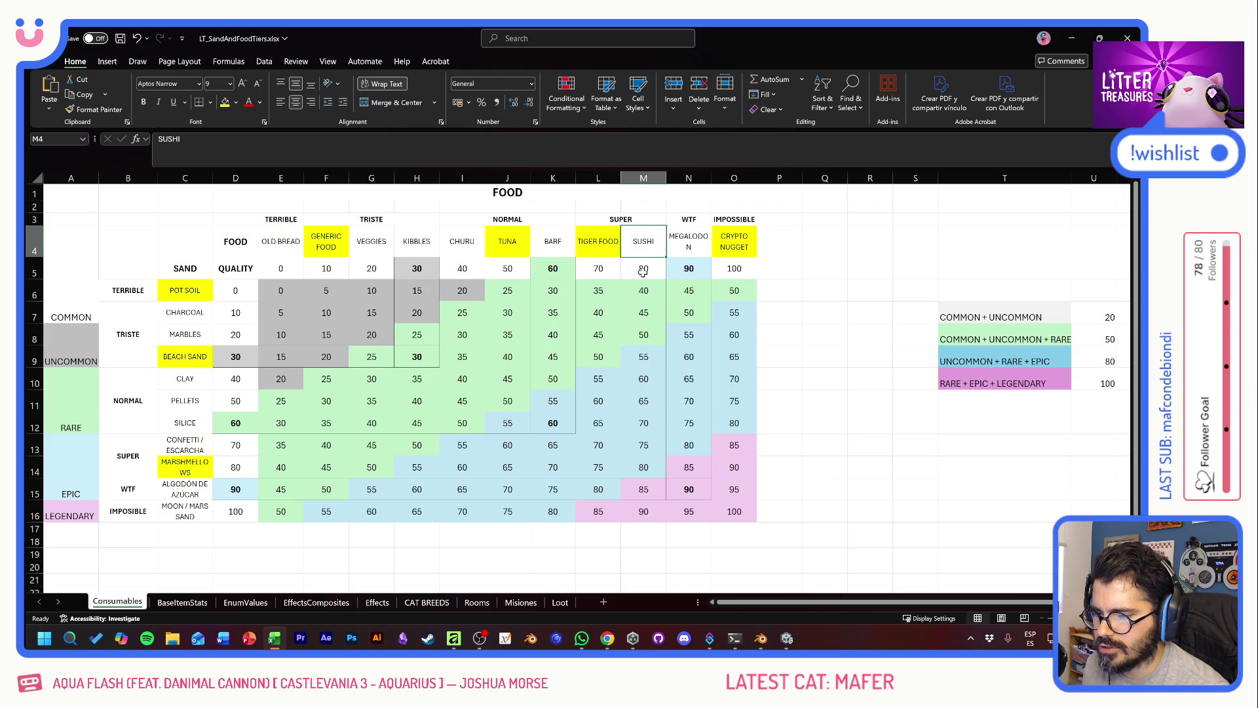
pyautogui.press('Right')
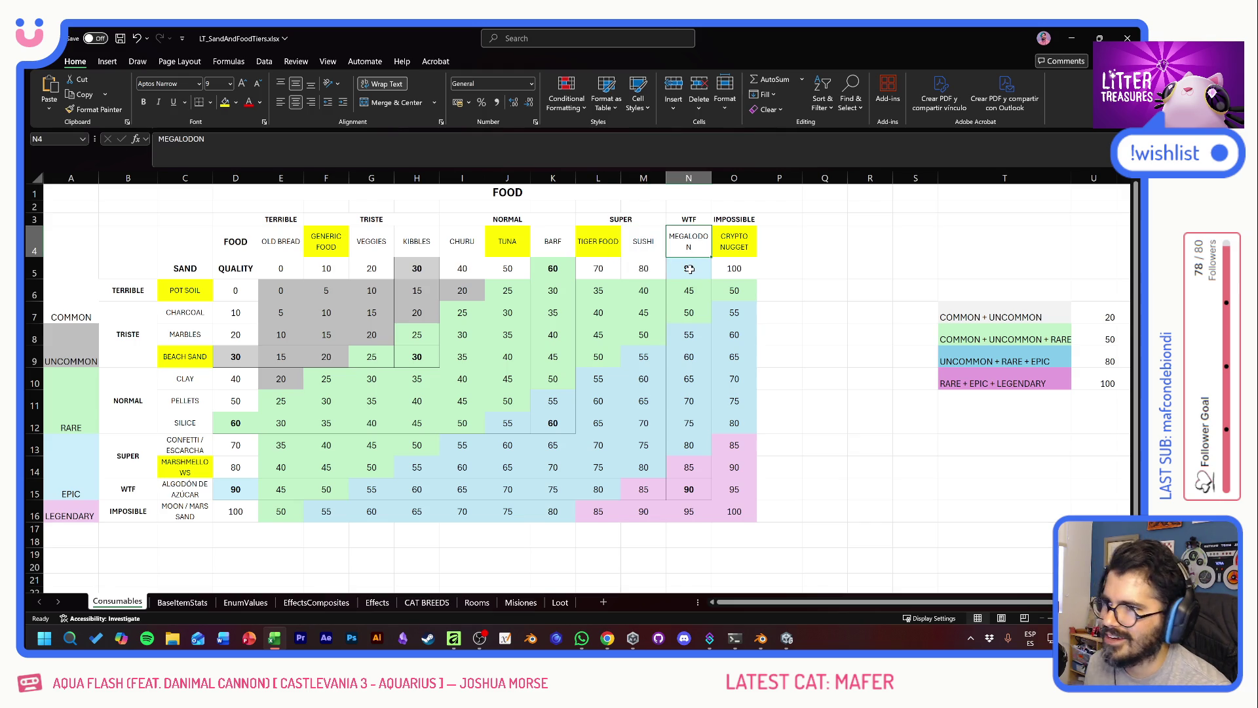
pyautogui.write('90')
pyautogui.click(737, 241)
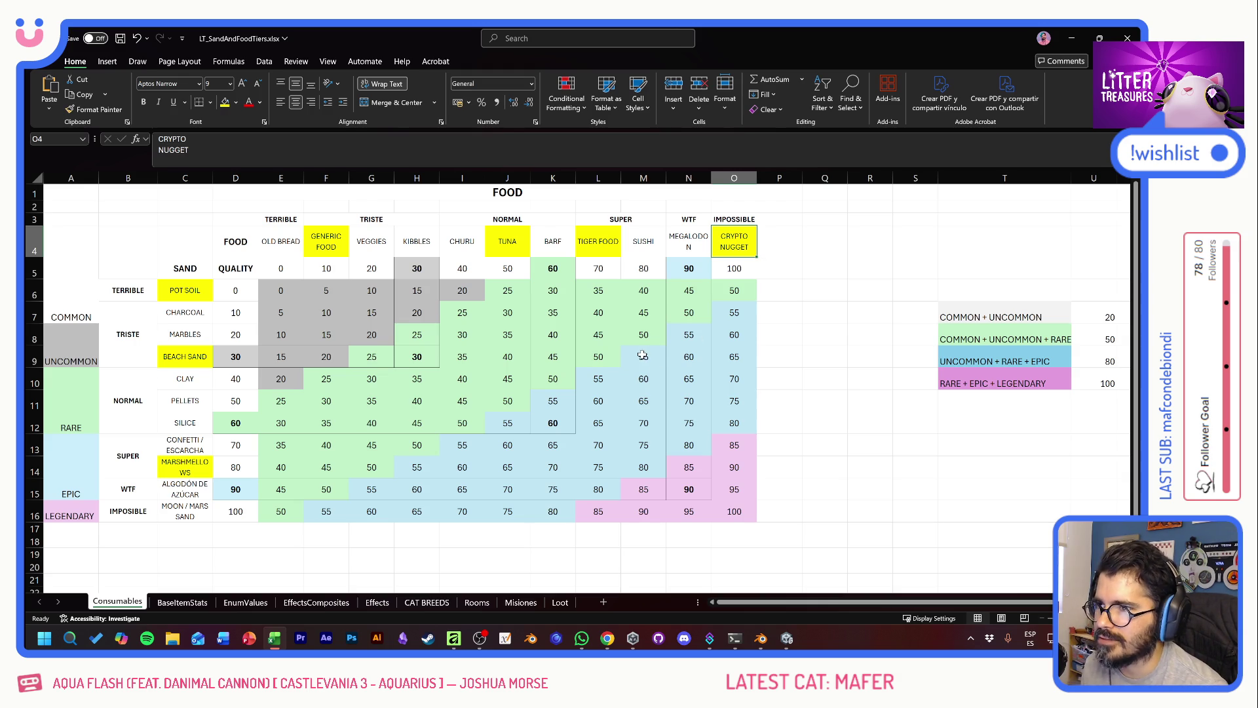
pyautogui.hotkey('alt', 'Tab')
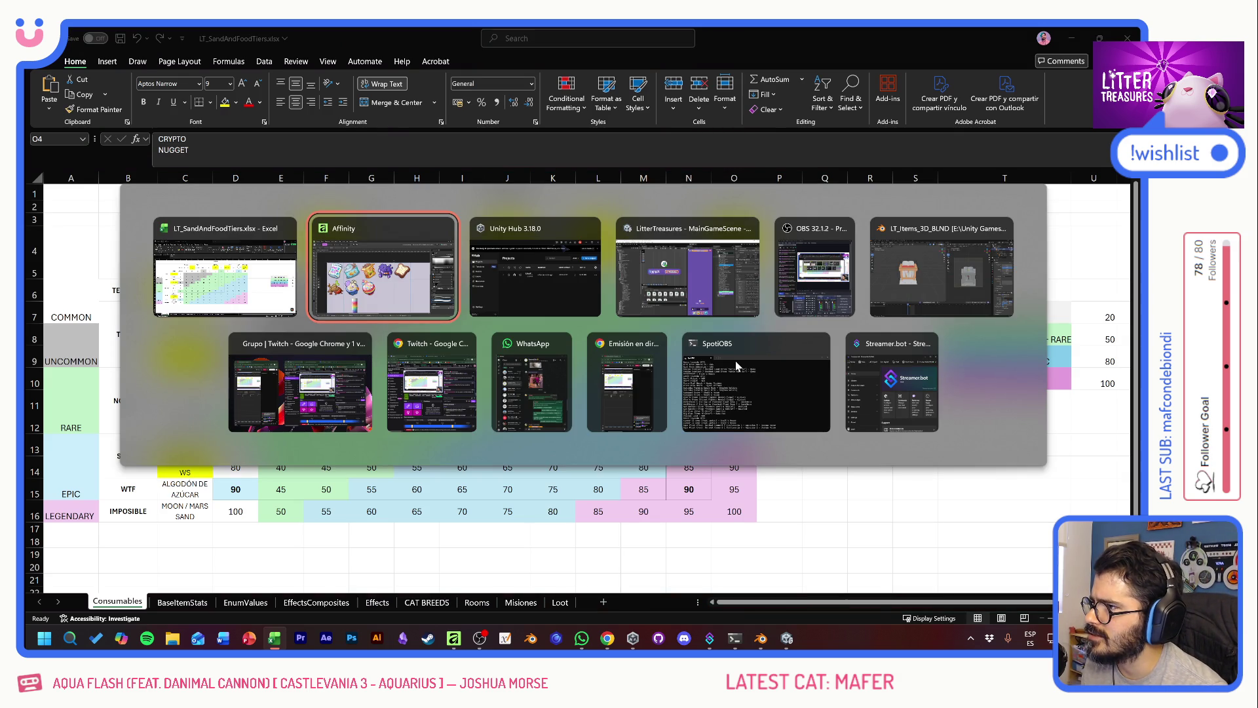
pyautogui.moveTo(735, 360)
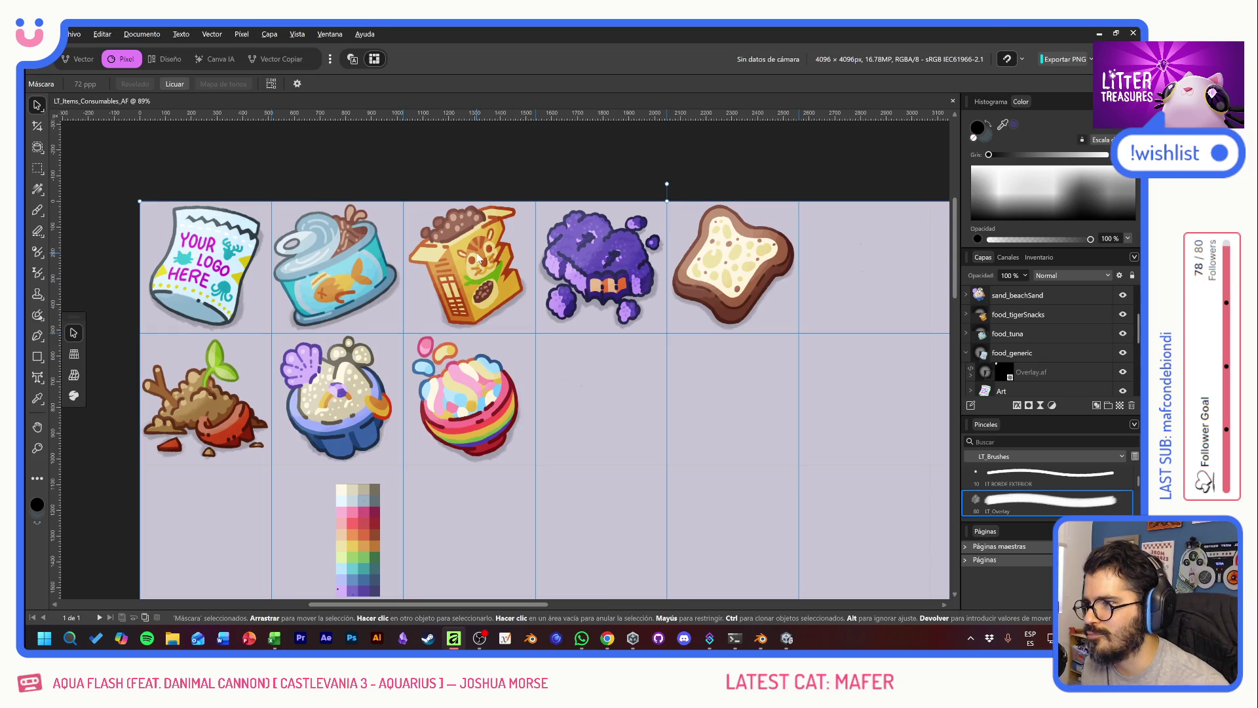
pyautogui.scroll(5, 479, 259)
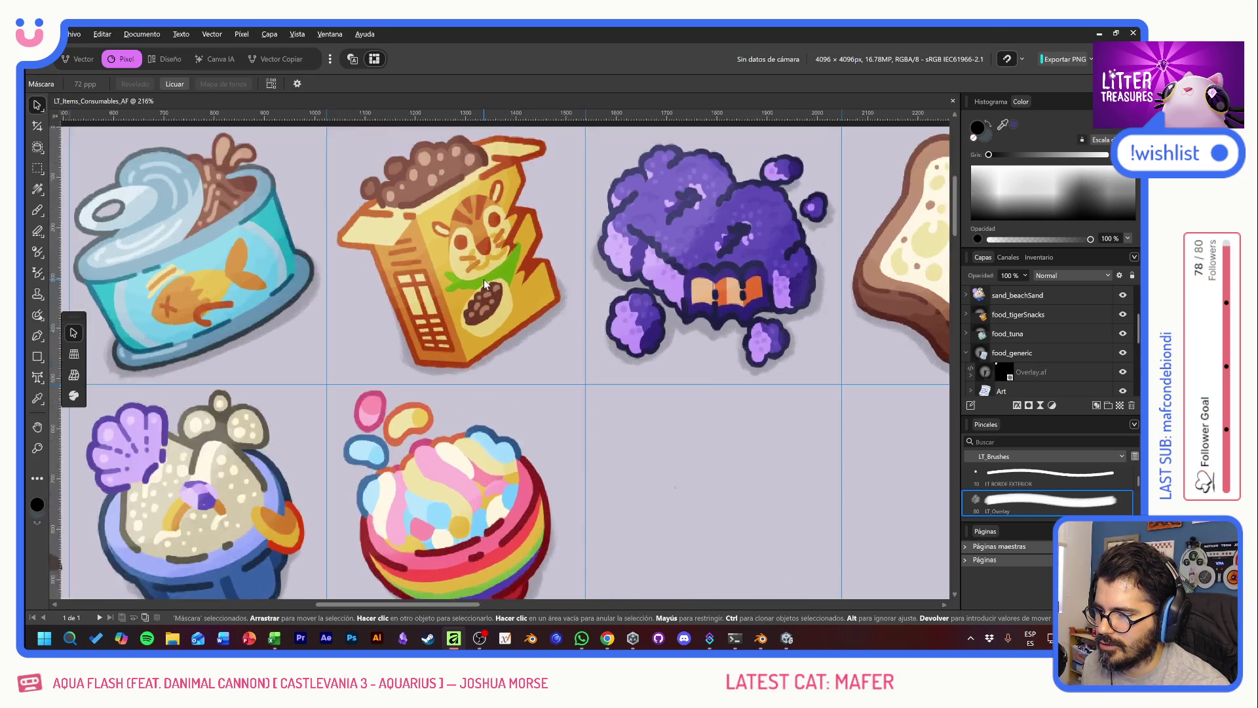
pyautogui.scroll(2, 560, 262)
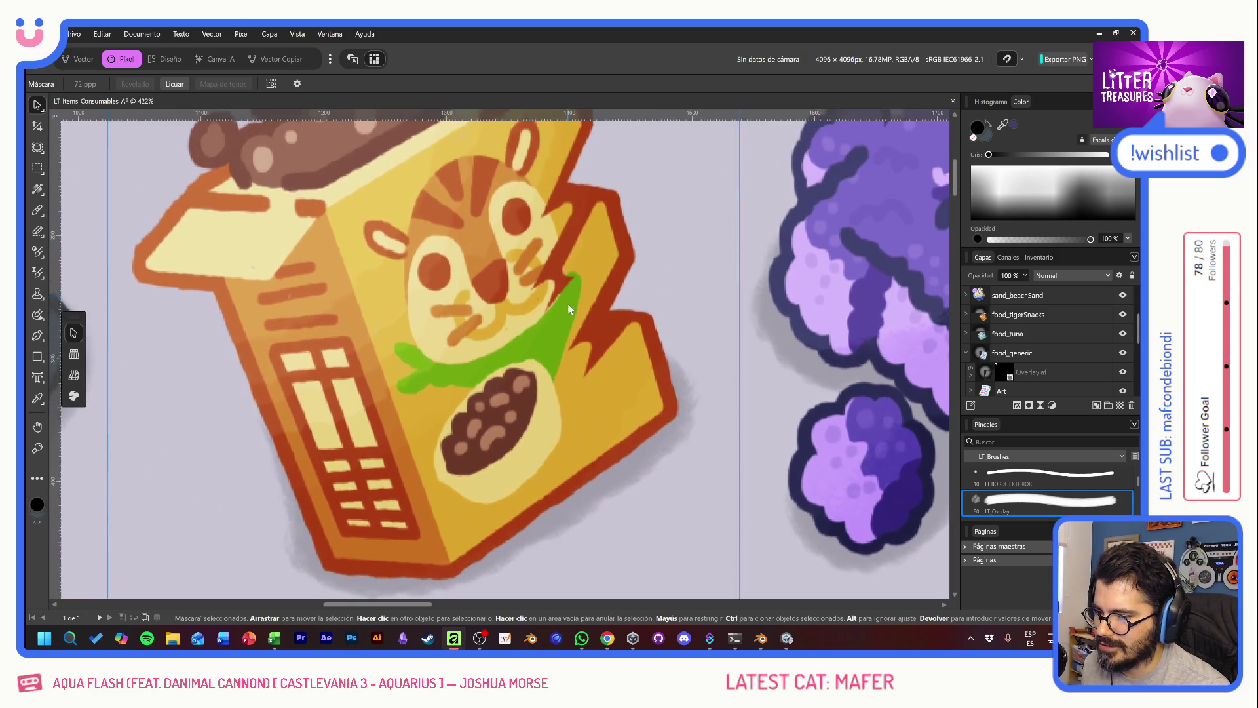
pyautogui.scroll(1, 562, 349)
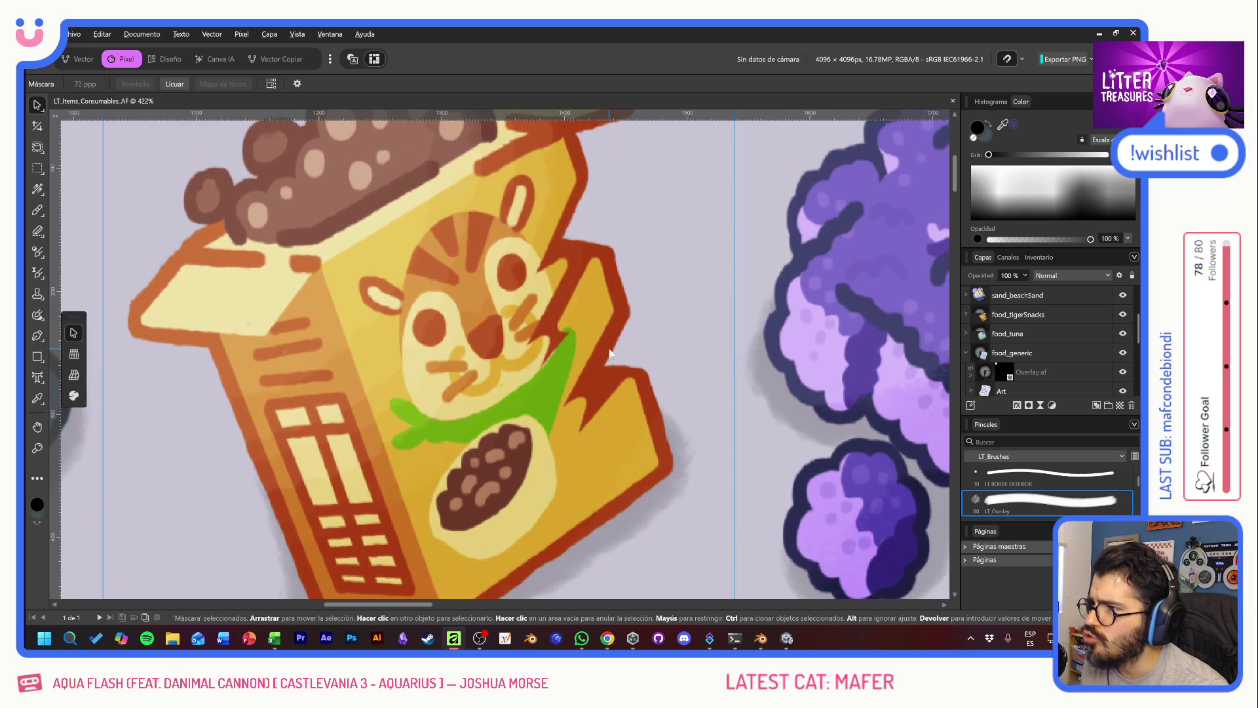
pyautogui.scroll(-5, 681, 362)
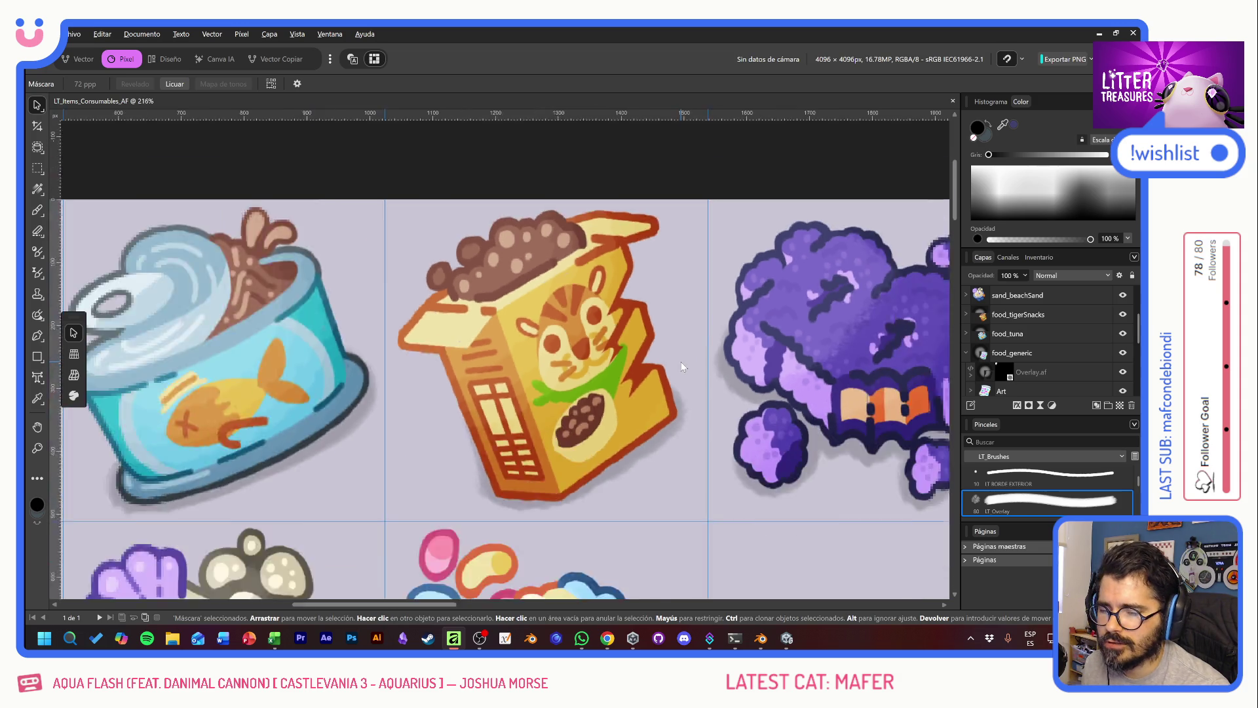
pyautogui.scroll(-2, 681, 360)
pyautogui.hotkey('alt', 'Tab')
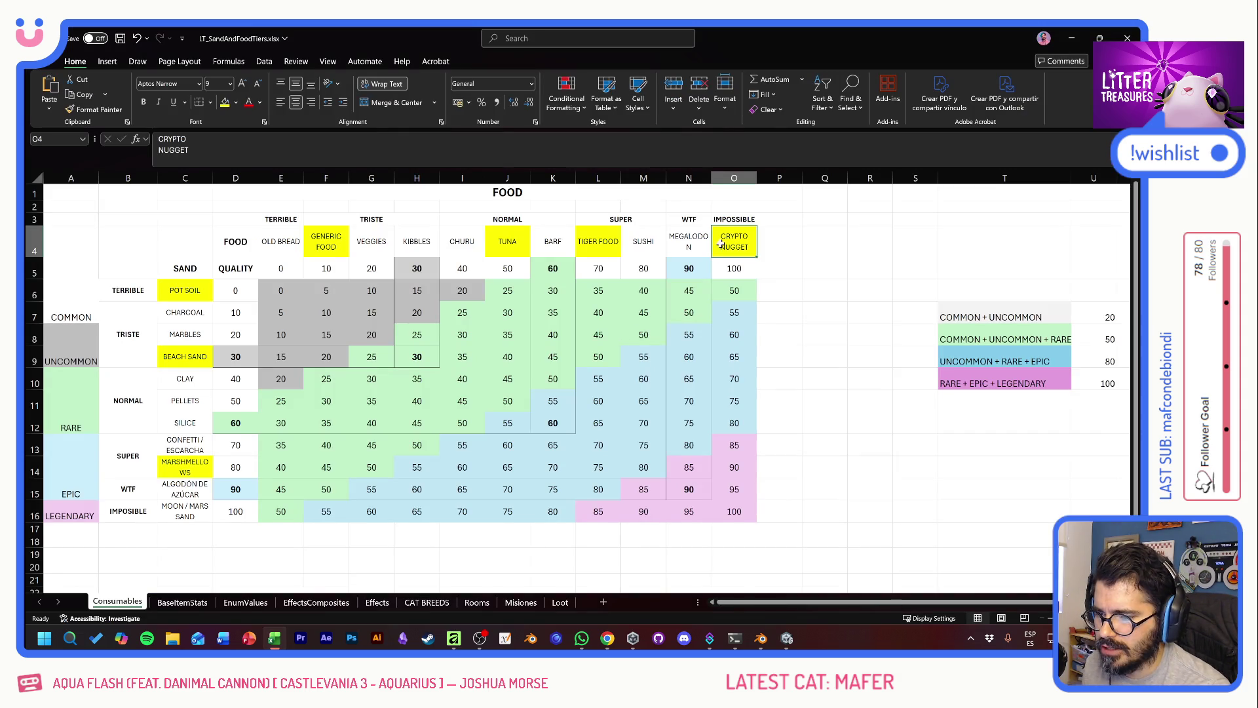
pyautogui.moveTo(721, 244); pyautogui.dragTo(288, 244)
pyautogui.click(780, 243)
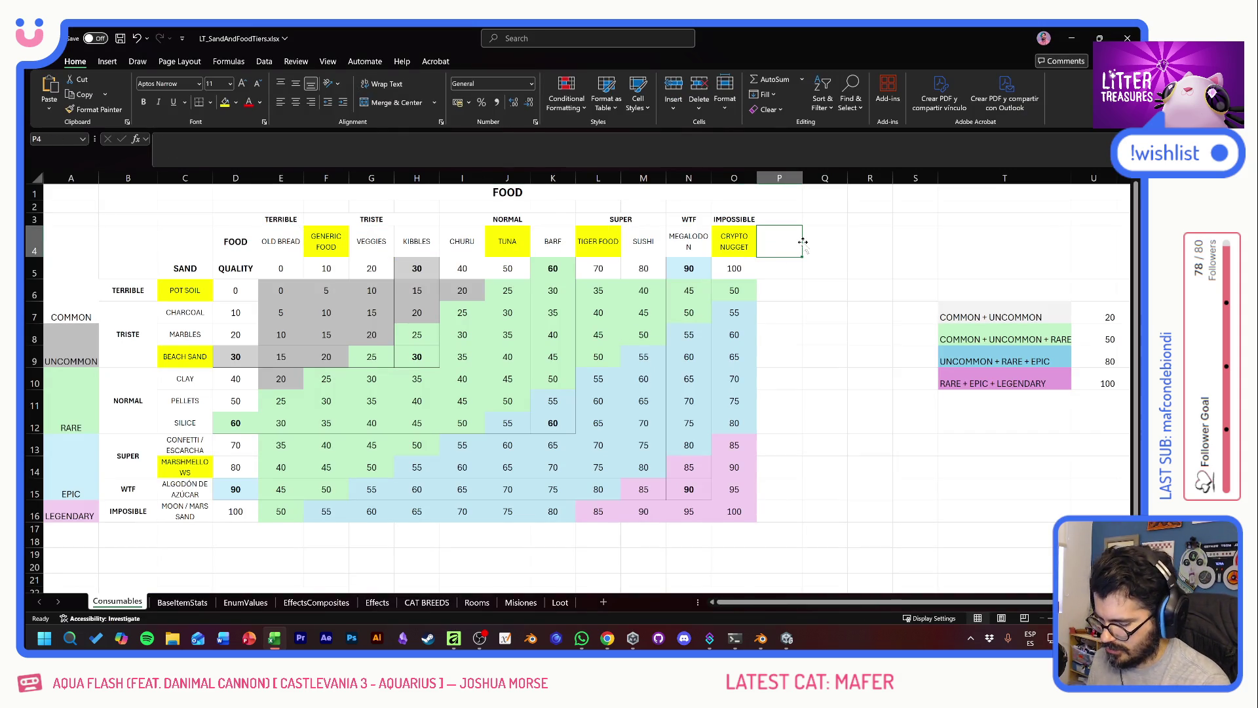
pyautogui.write('b')
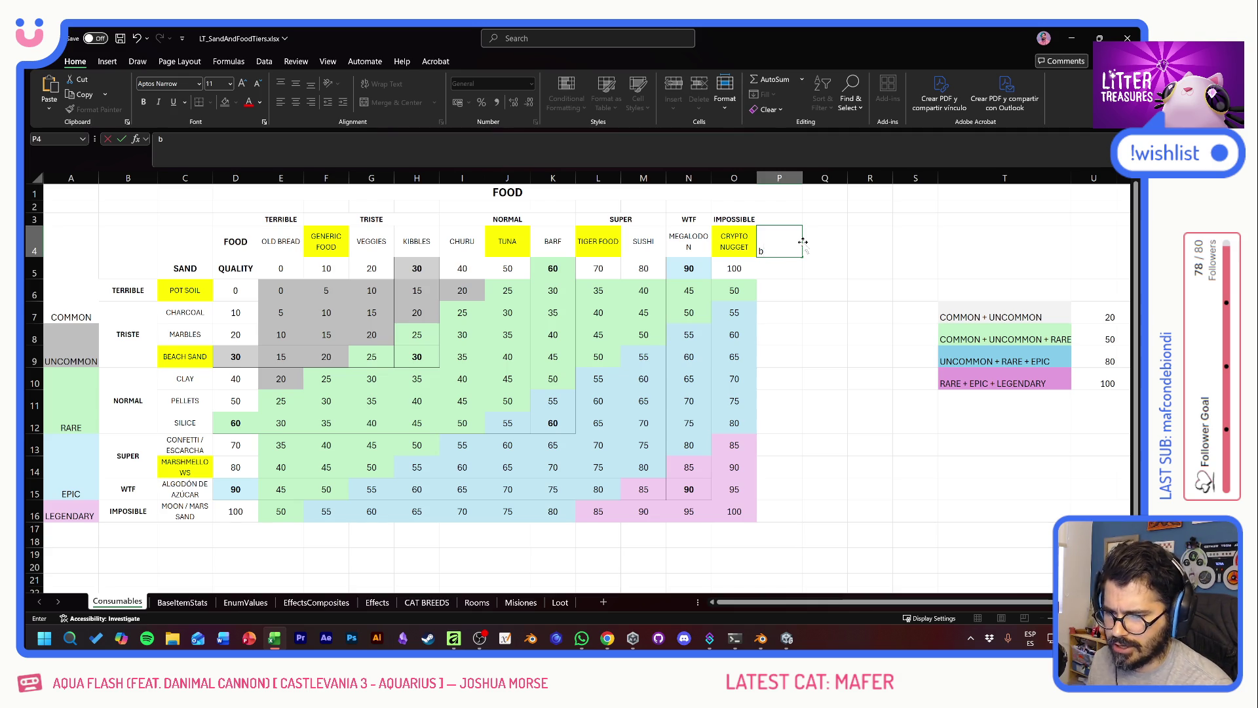
pyautogui.press('BackSpace')
pyautogui.write('BISTEC')
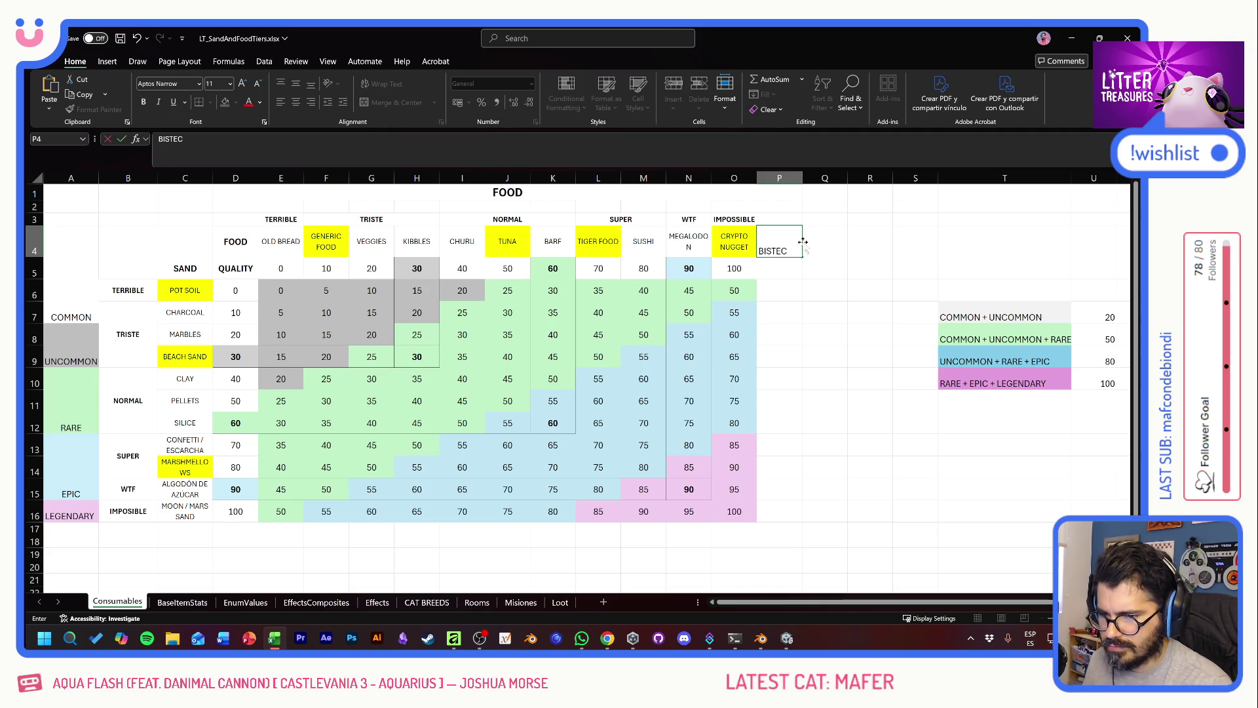
pyautogui.press('Return')
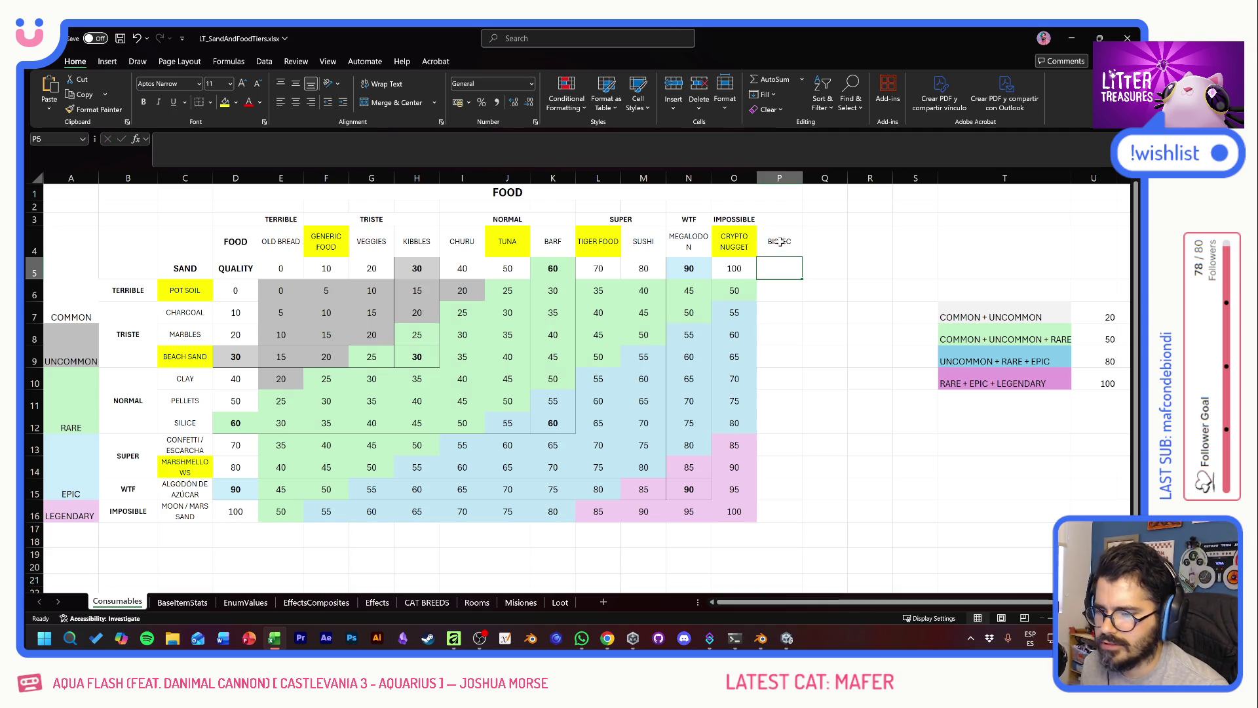
pyautogui.click(786, 243)
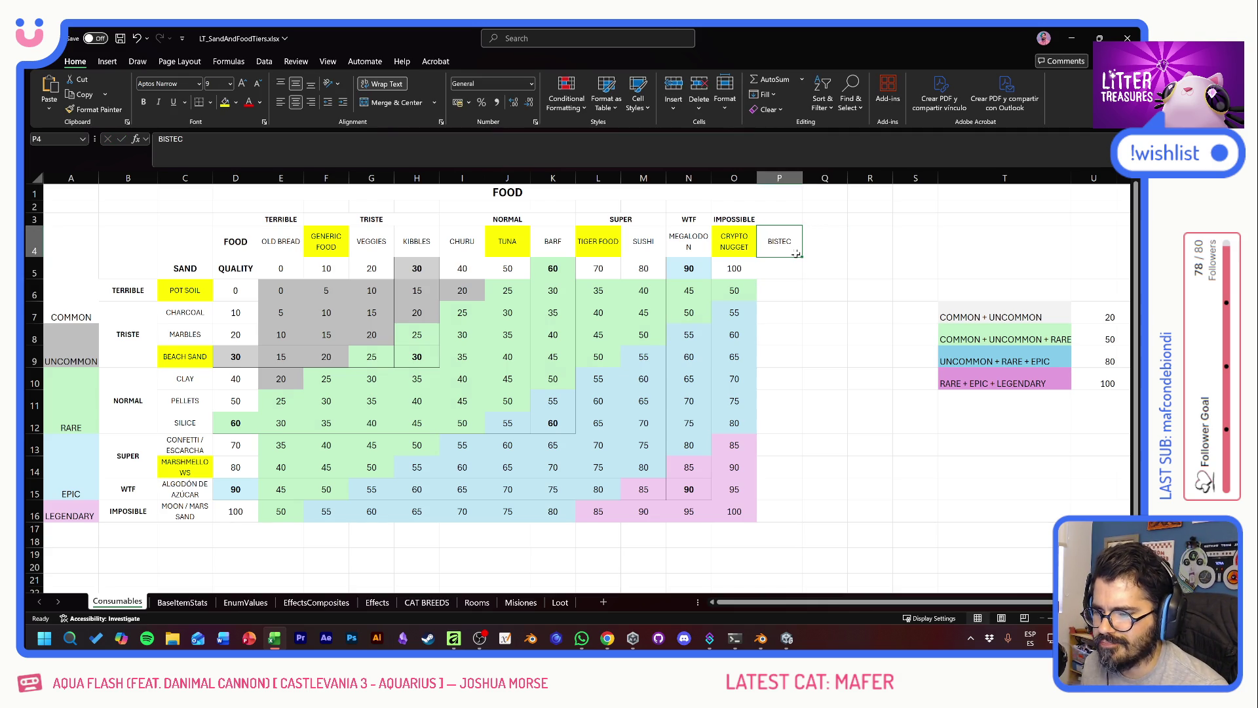
pyautogui.moveTo(544, 246); pyautogui.dragTo(734, 247)
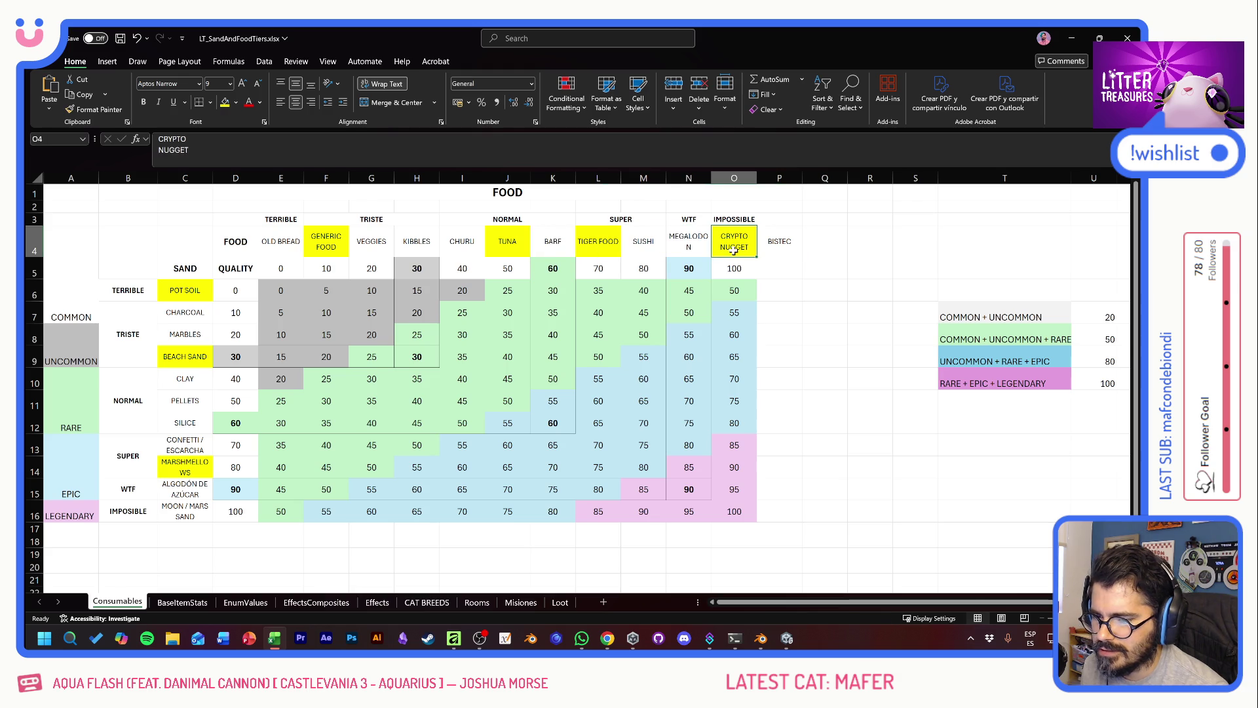
pyautogui.click(827, 250)
pyautogui.write('CAVIAR')
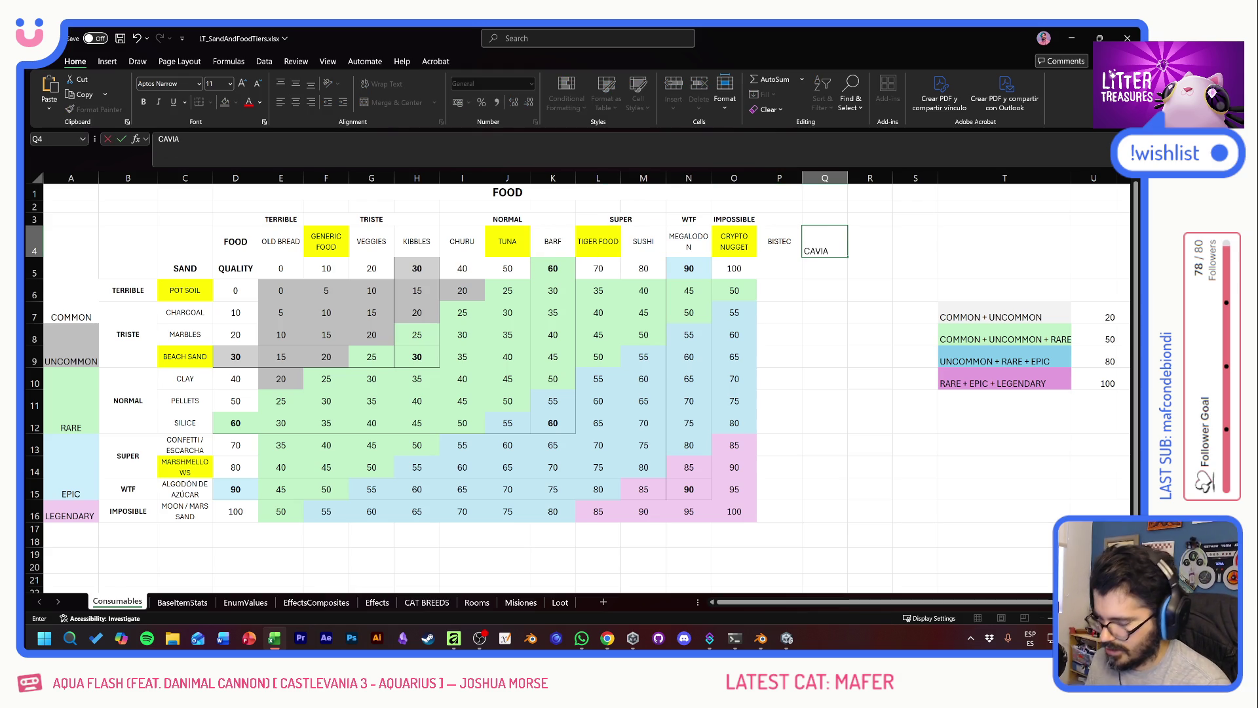
pyautogui.click(835, 306)
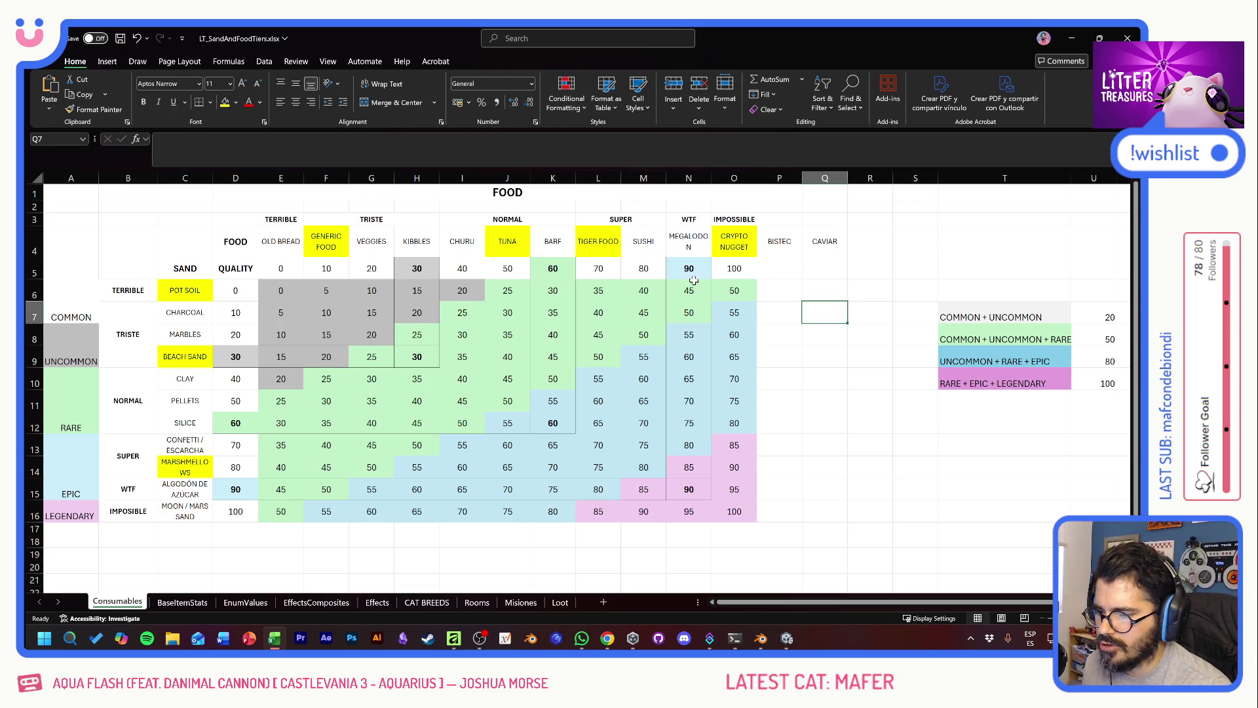
pyautogui.moveTo(639, 243)
pyautogui.mouseDown()
pyautogui.moveTo(449, 268)
pyautogui.moveTo(655, 244)
pyautogui.moveTo(825, 246)
pyautogui.mouseUp()
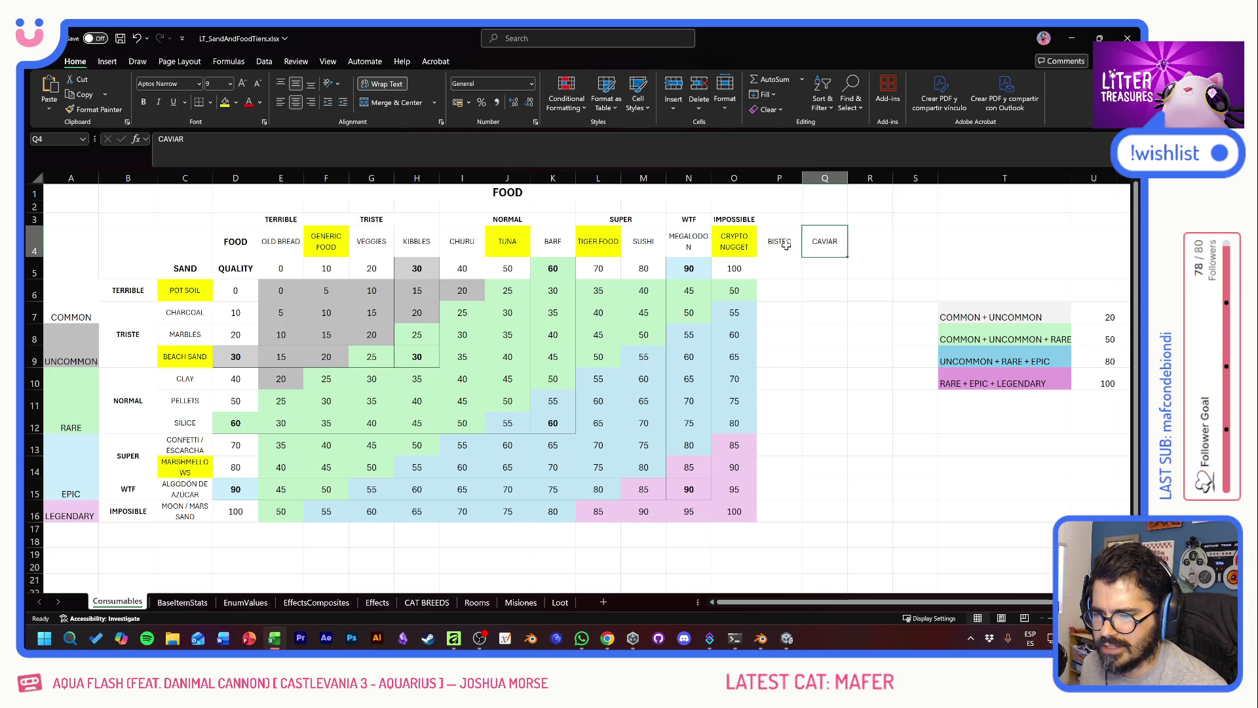
pyautogui.click(783, 244)
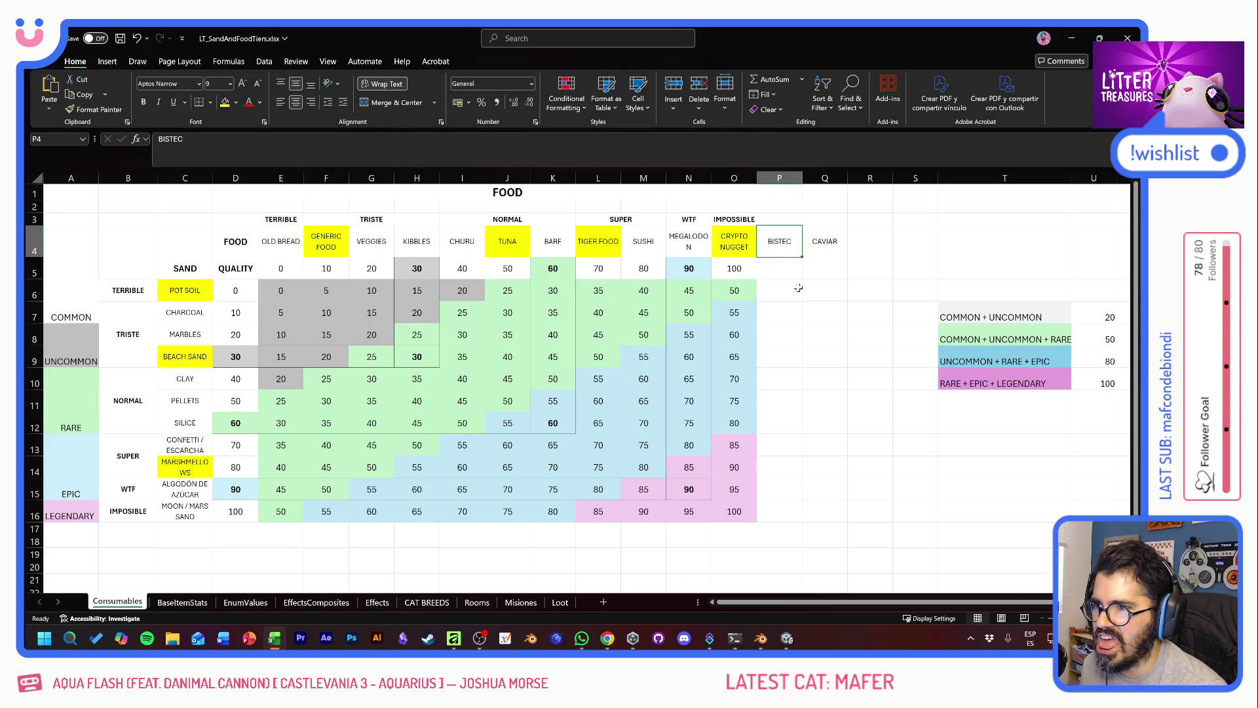
pyautogui.click(747, 245)
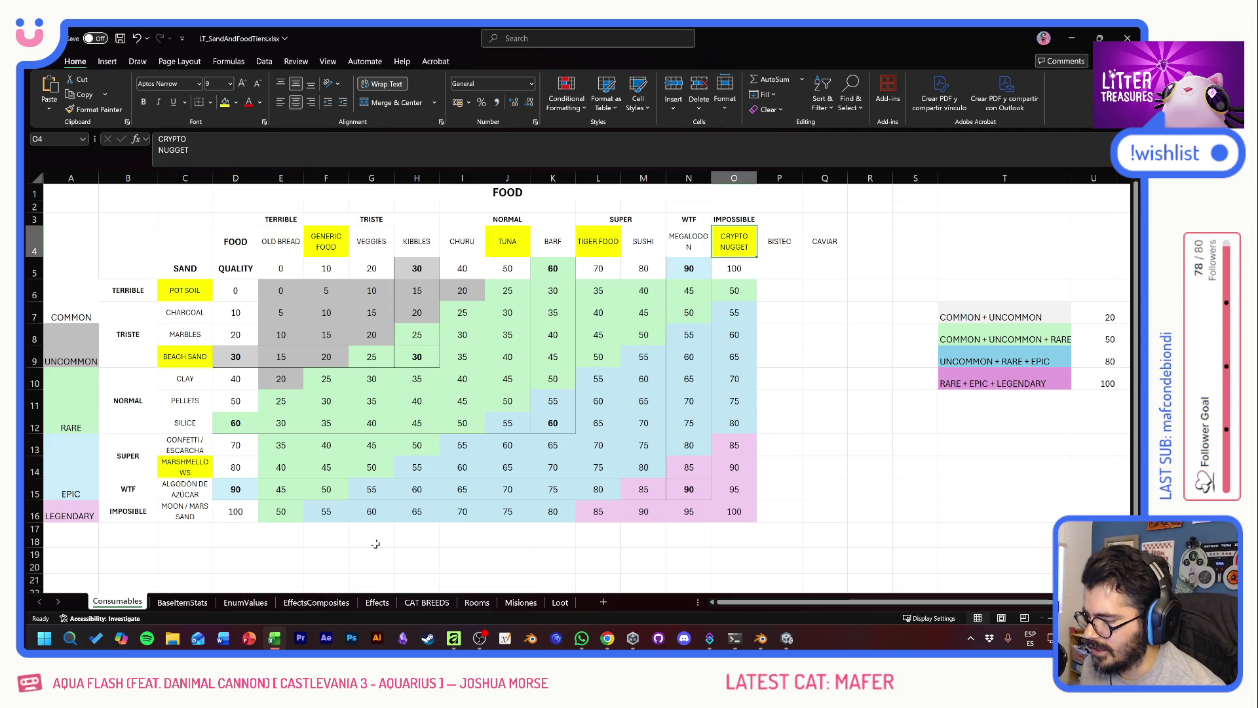
pyautogui.click(189, 508)
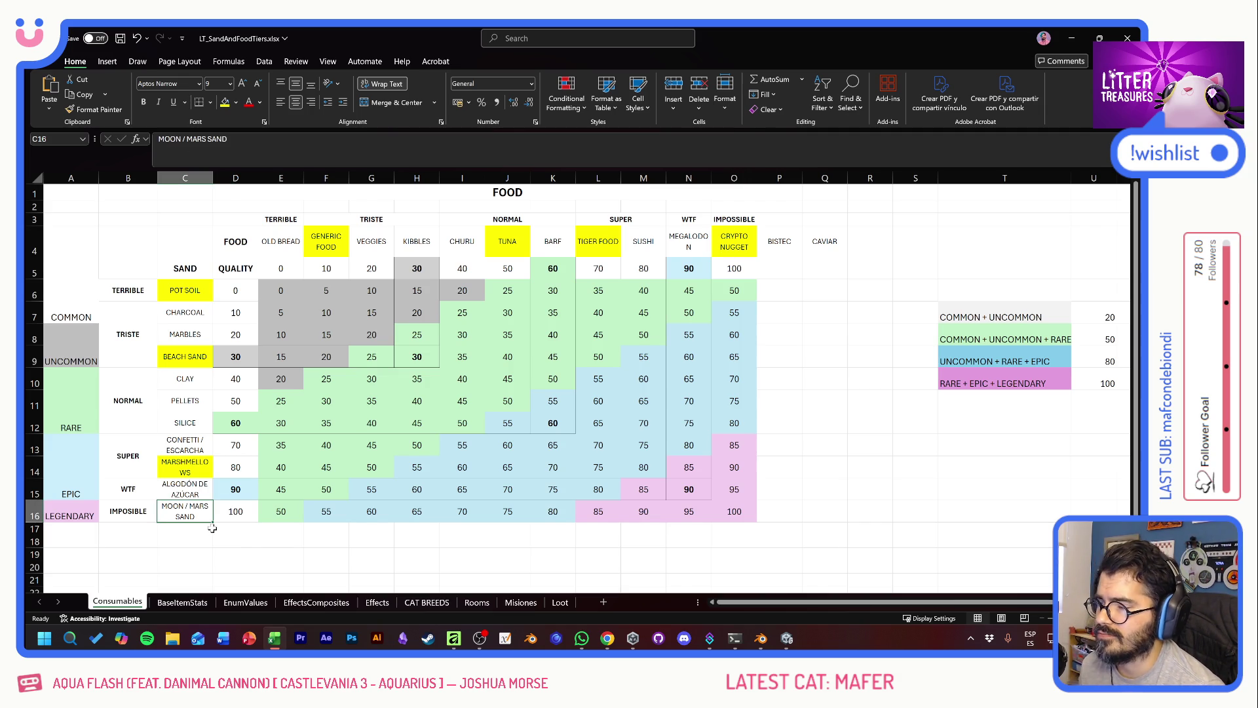
pyautogui.click(197, 422)
pyautogui.click(196, 439)
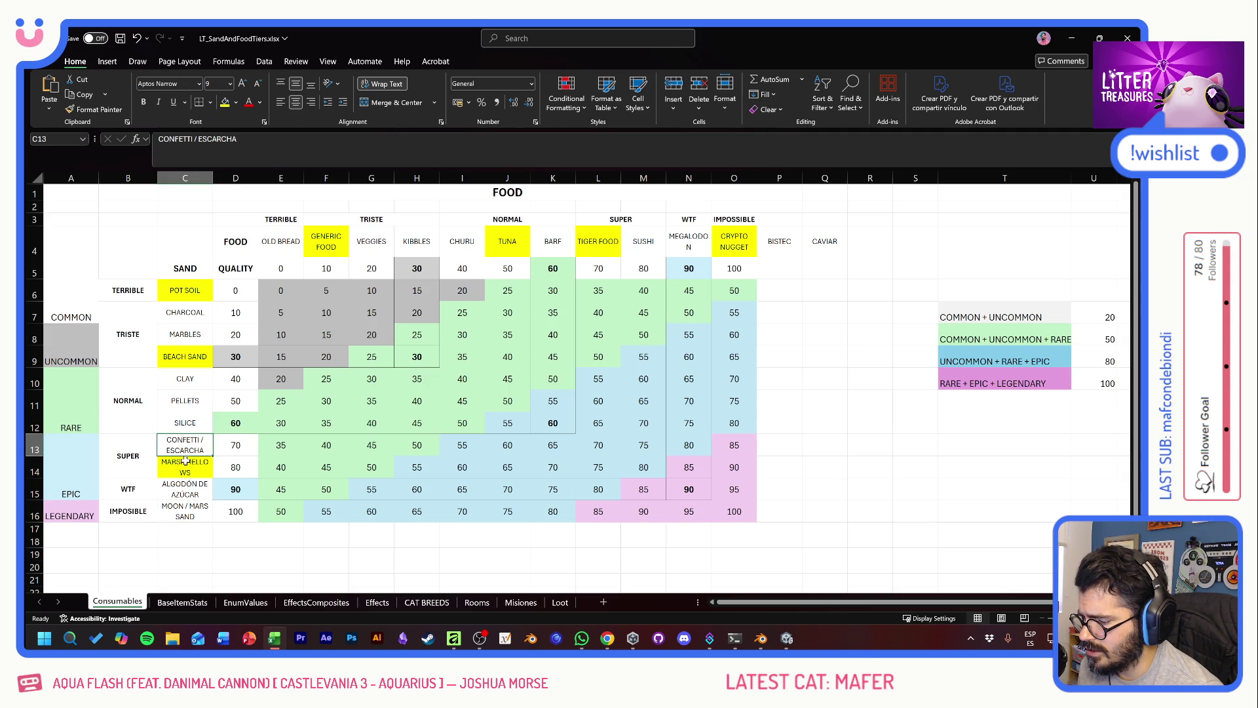
pyautogui.click(204, 473)
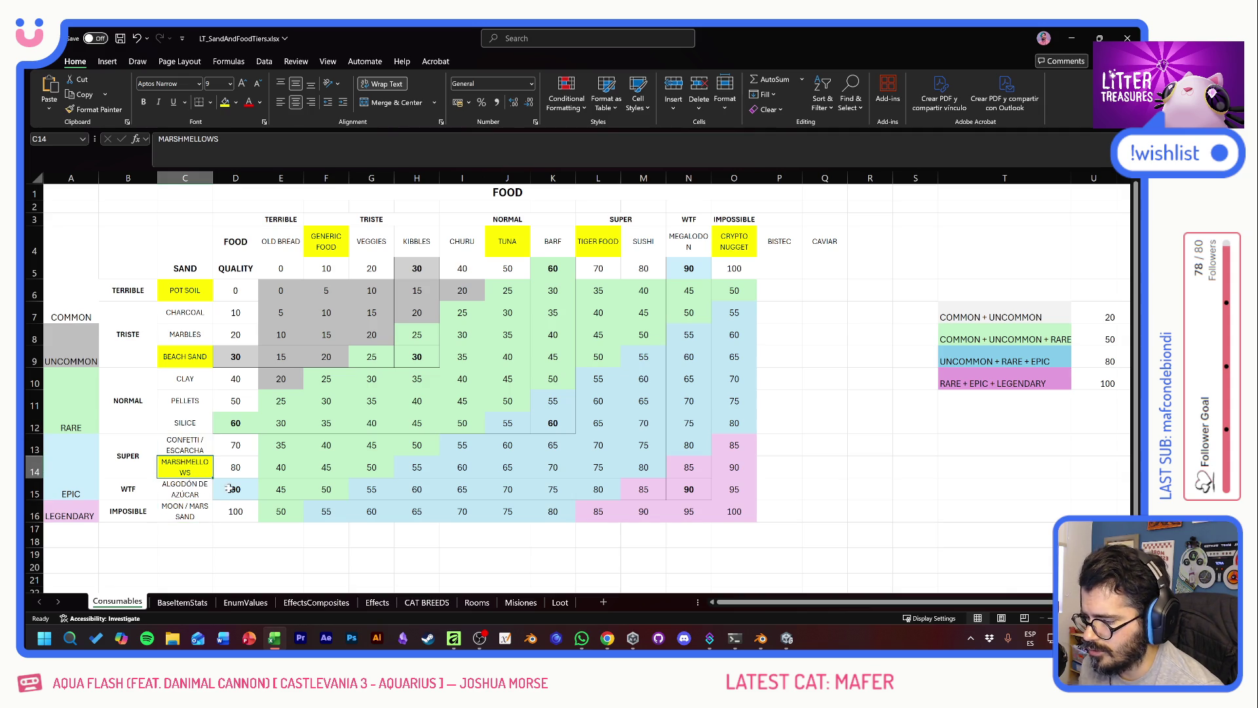
pyautogui.hotkey('ctrl', 'x')
pyautogui.click(860, 241)
pyautogui.hotkey('ctrl', 'v')
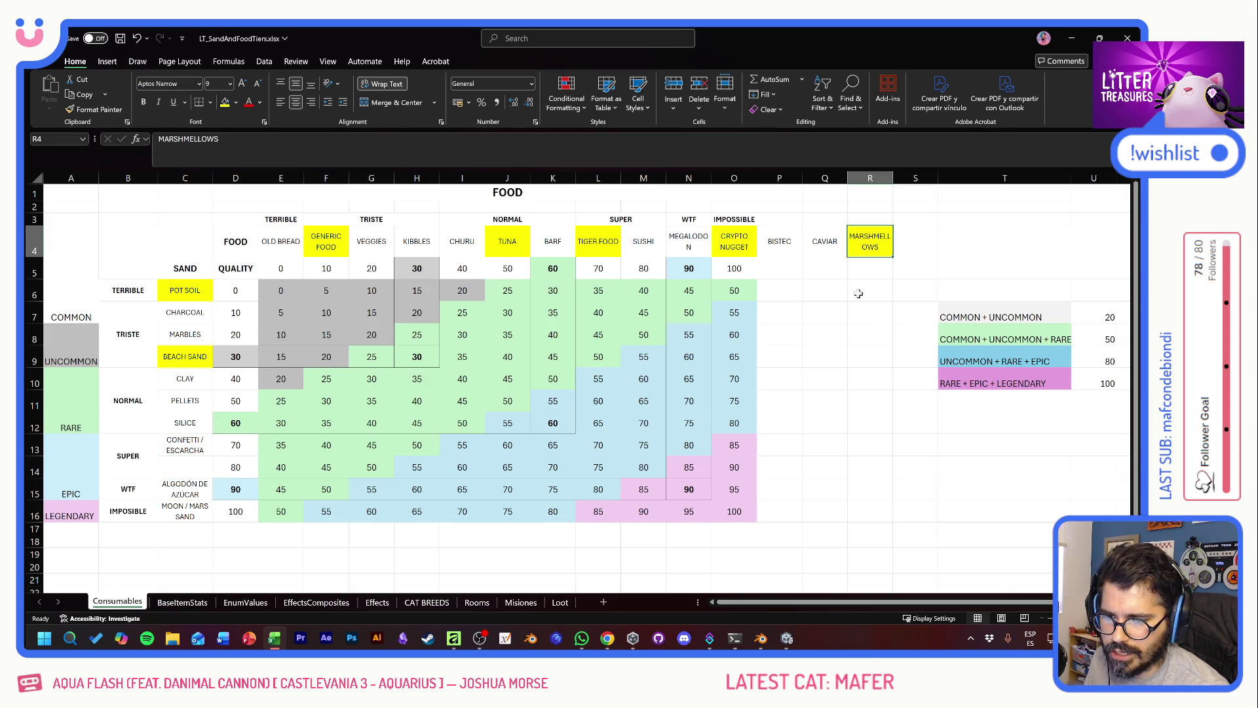
pyautogui.click(183, 468)
pyautogui.click(185, 491)
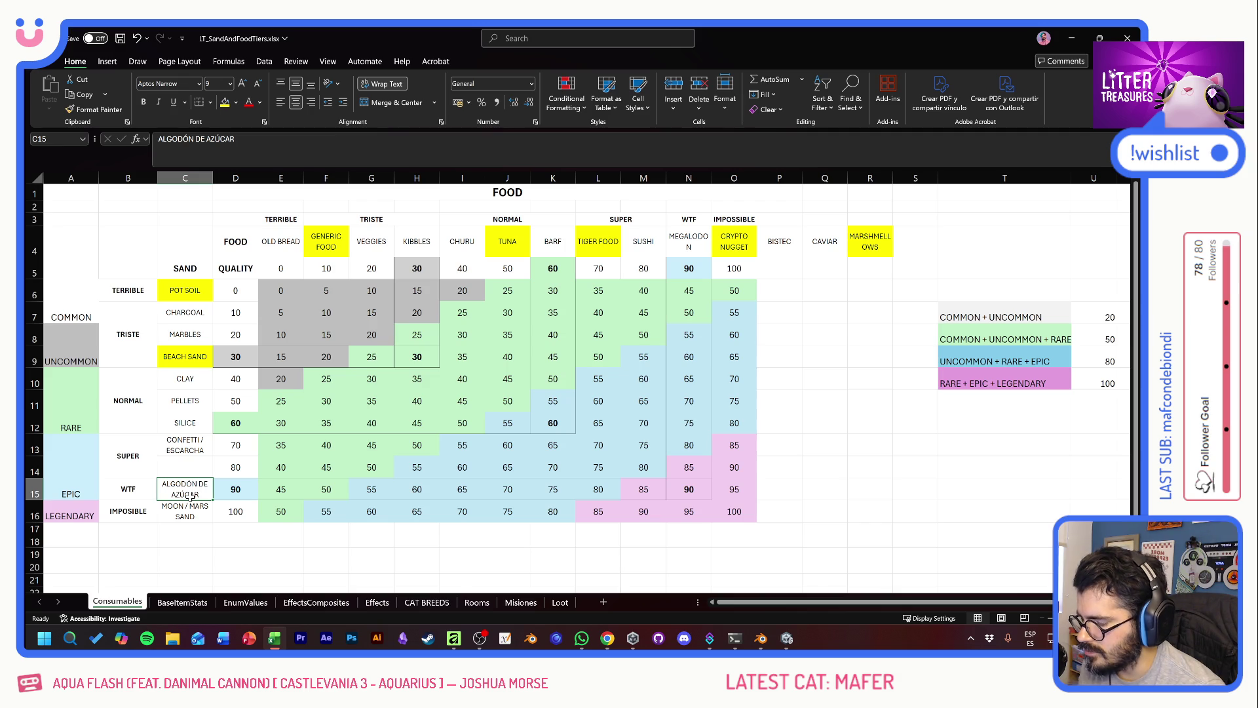
pyautogui.click(208, 470)
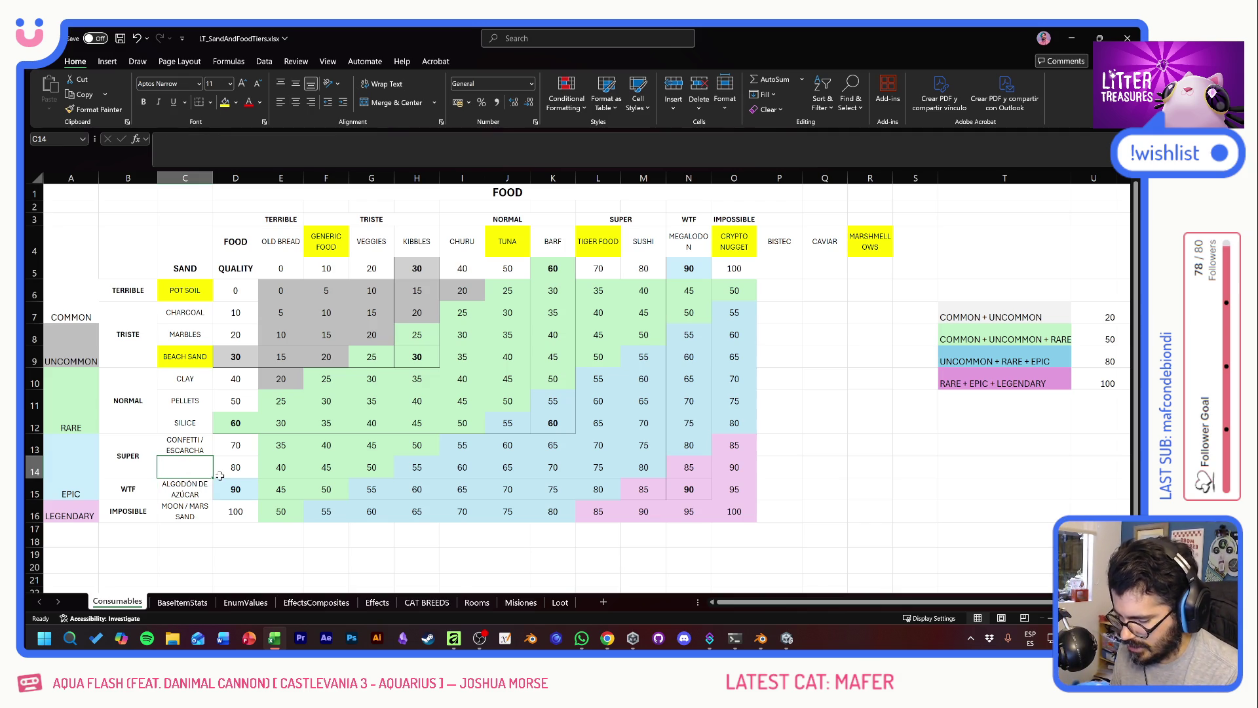
pyautogui.write('Pelo')
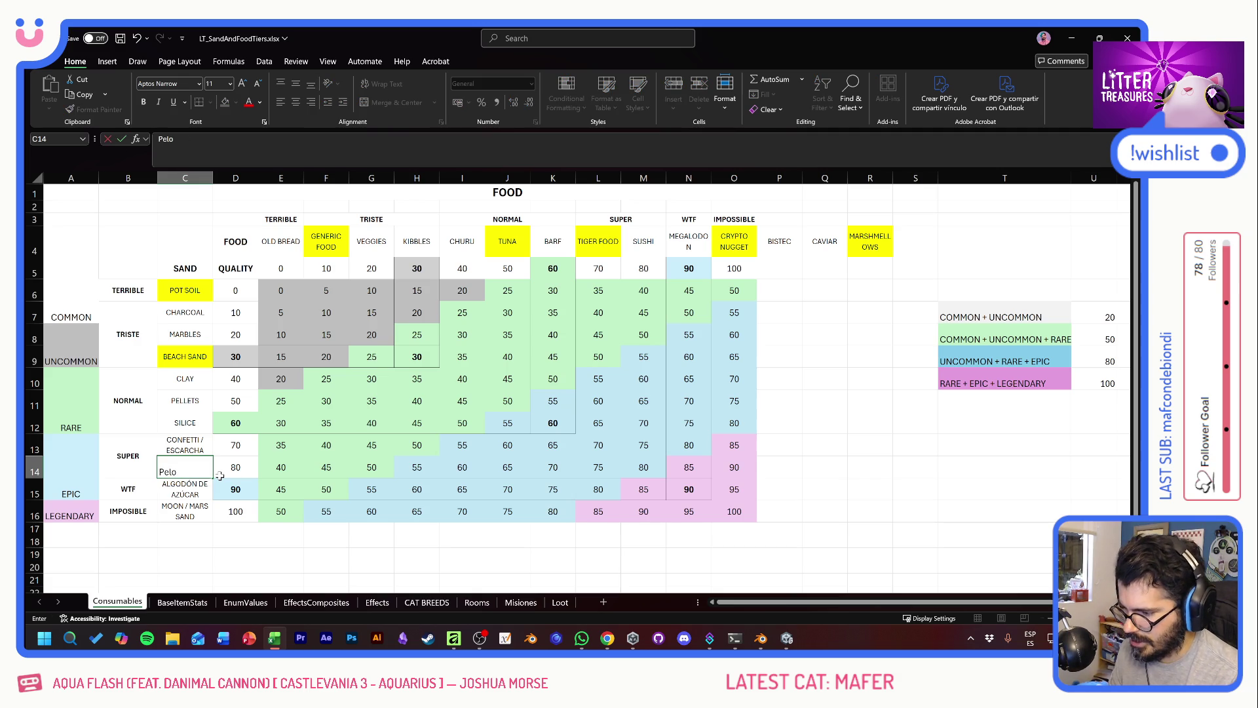
pyautogui.write(' de alpaca')
pyautogui.press('Return')
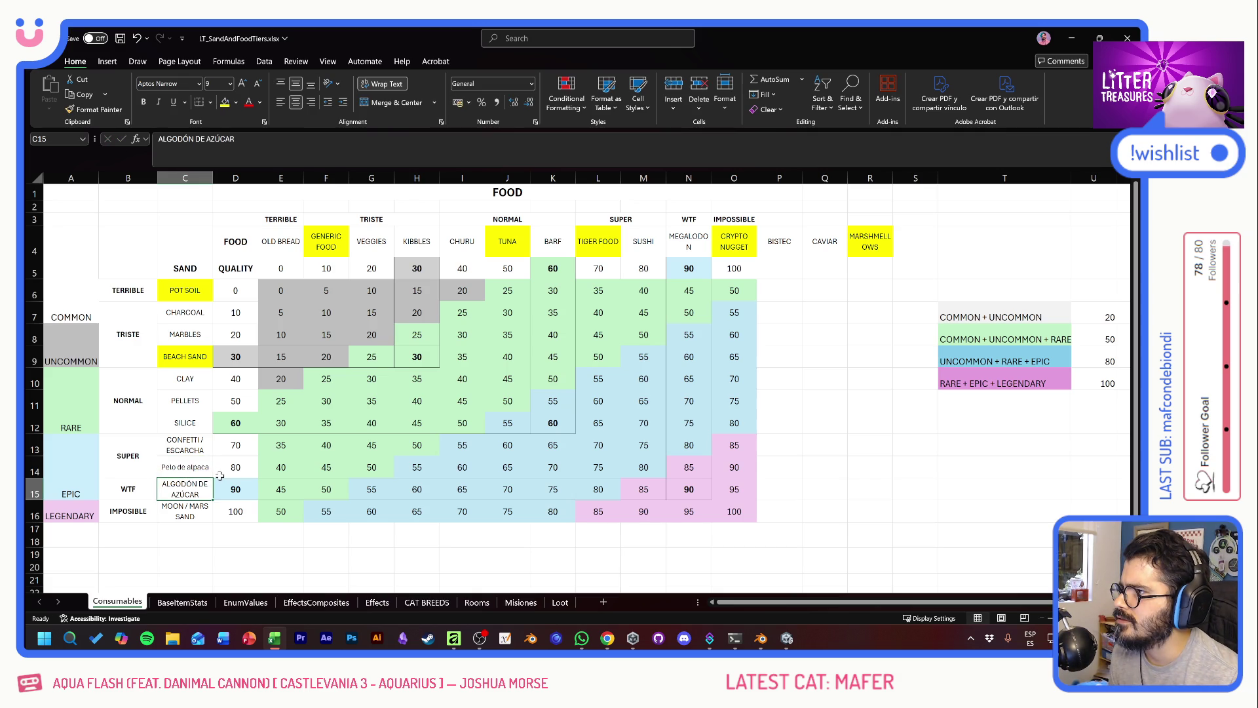
pyautogui.click(913, 246)
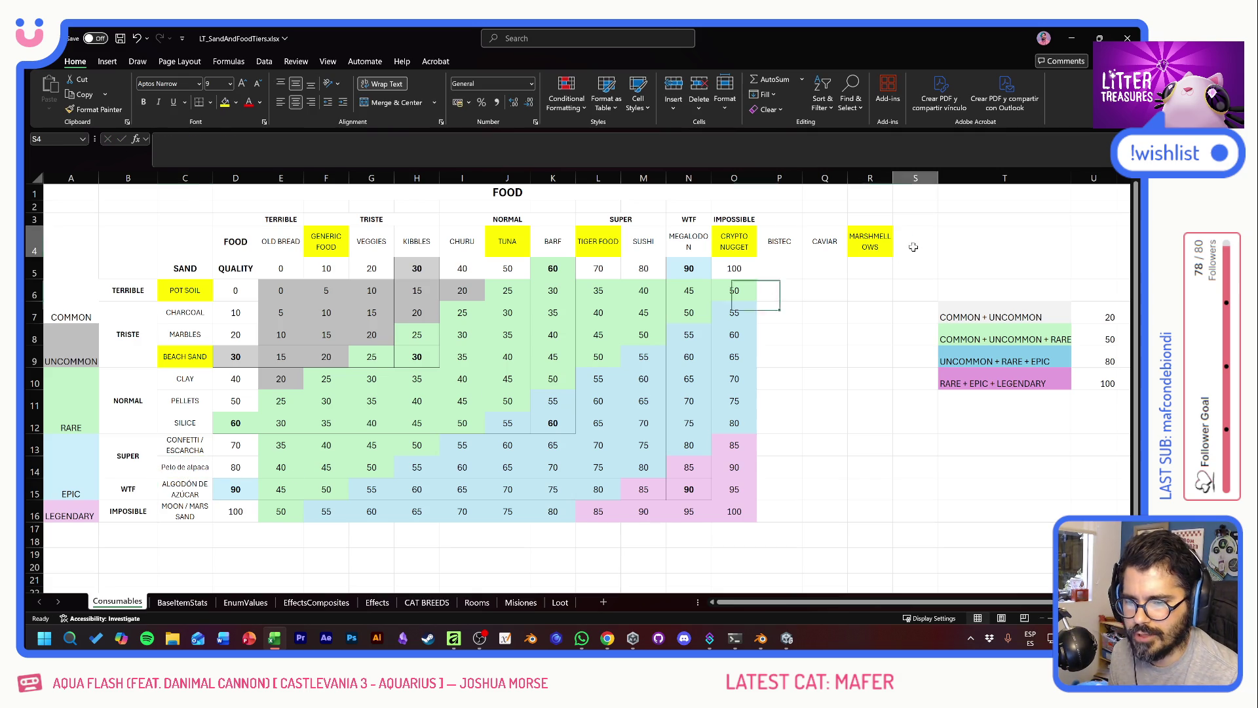
pyautogui.write('space food')
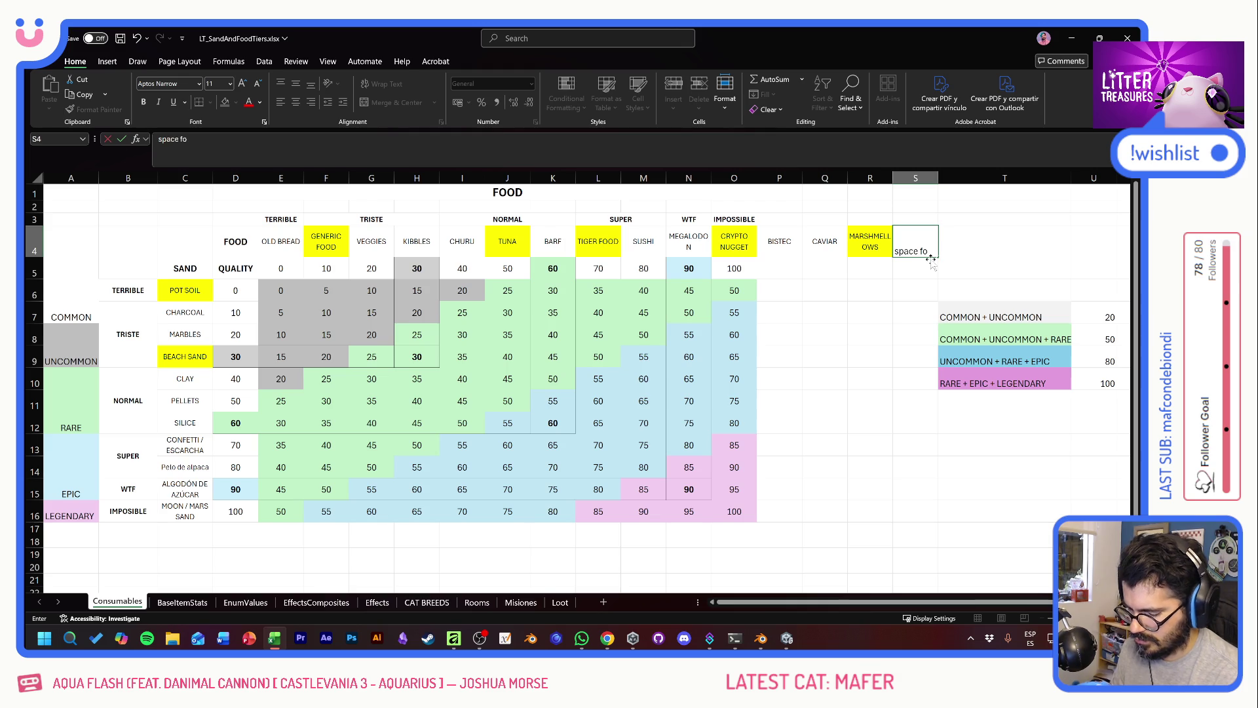
pyautogui.press('Return')
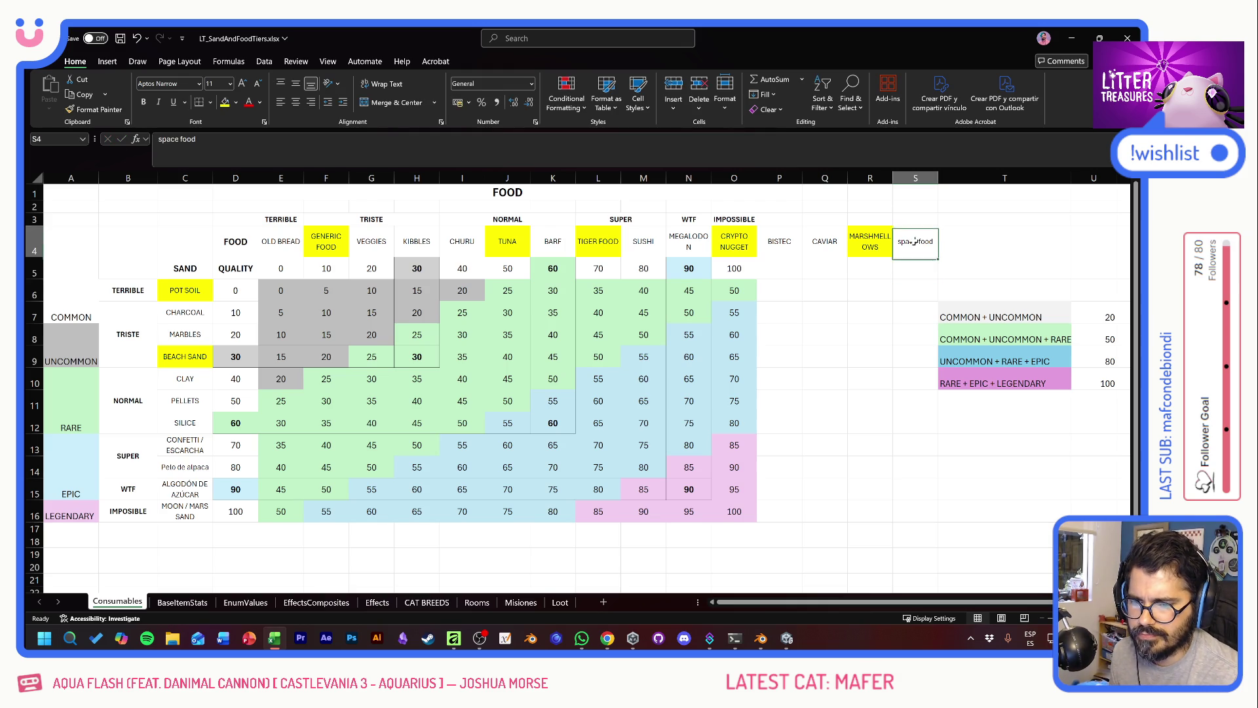
pyautogui.doubleClick(911, 241)
pyautogui.doubleClick(908, 241)
pyautogui.write('SPACE FOOD')
pyautogui.press('Return')
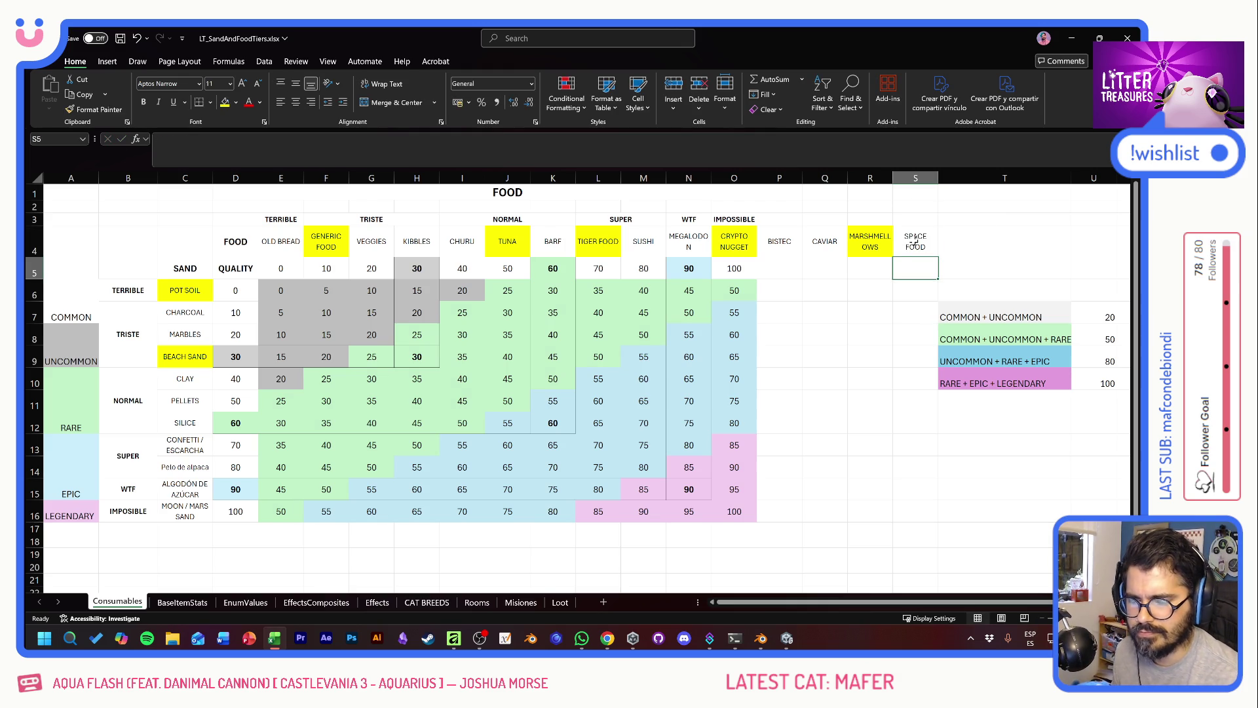
pyautogui.click(870, 295)
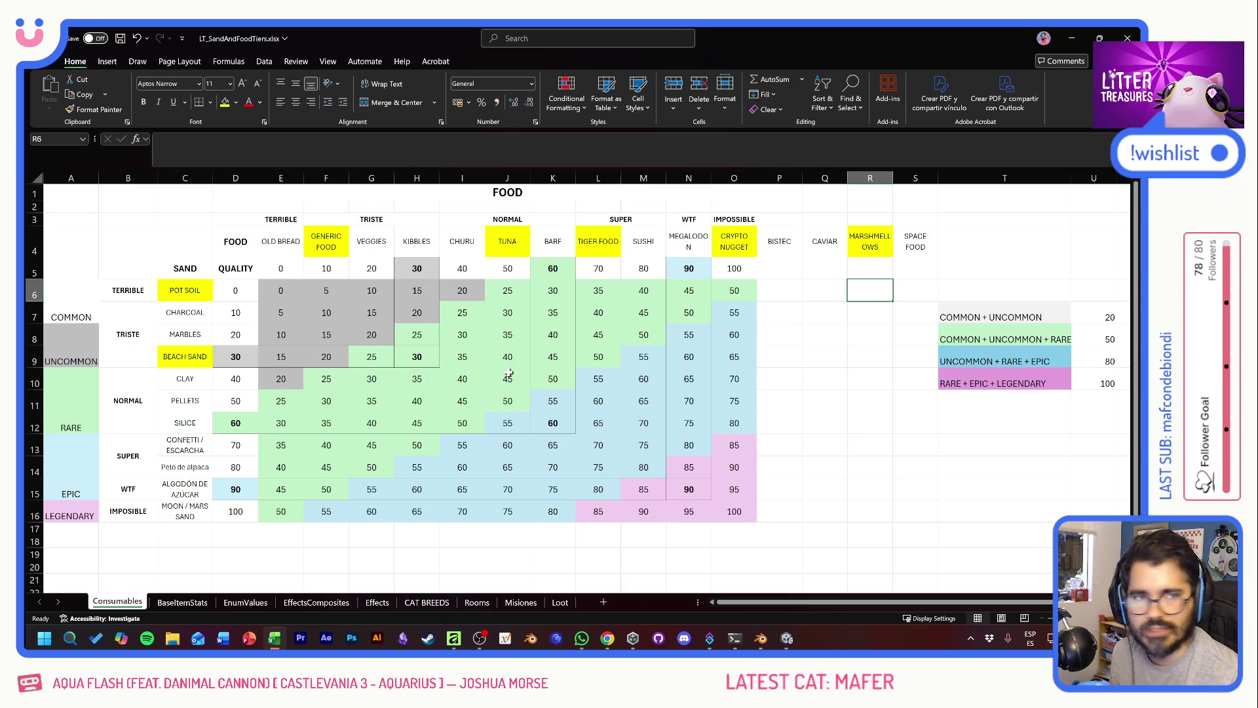
pyautogui.click(241, 469)
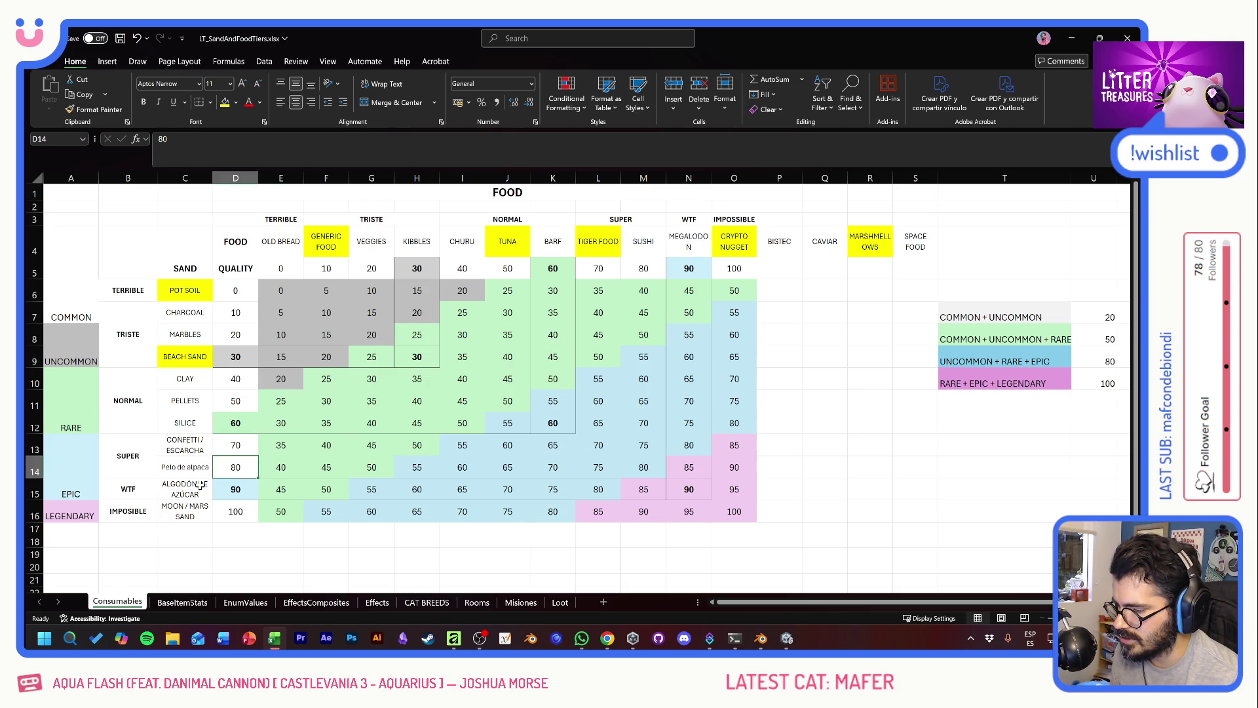
pyautogui.moveTo(175, 346); pyautogui.dragTo(182, 466)
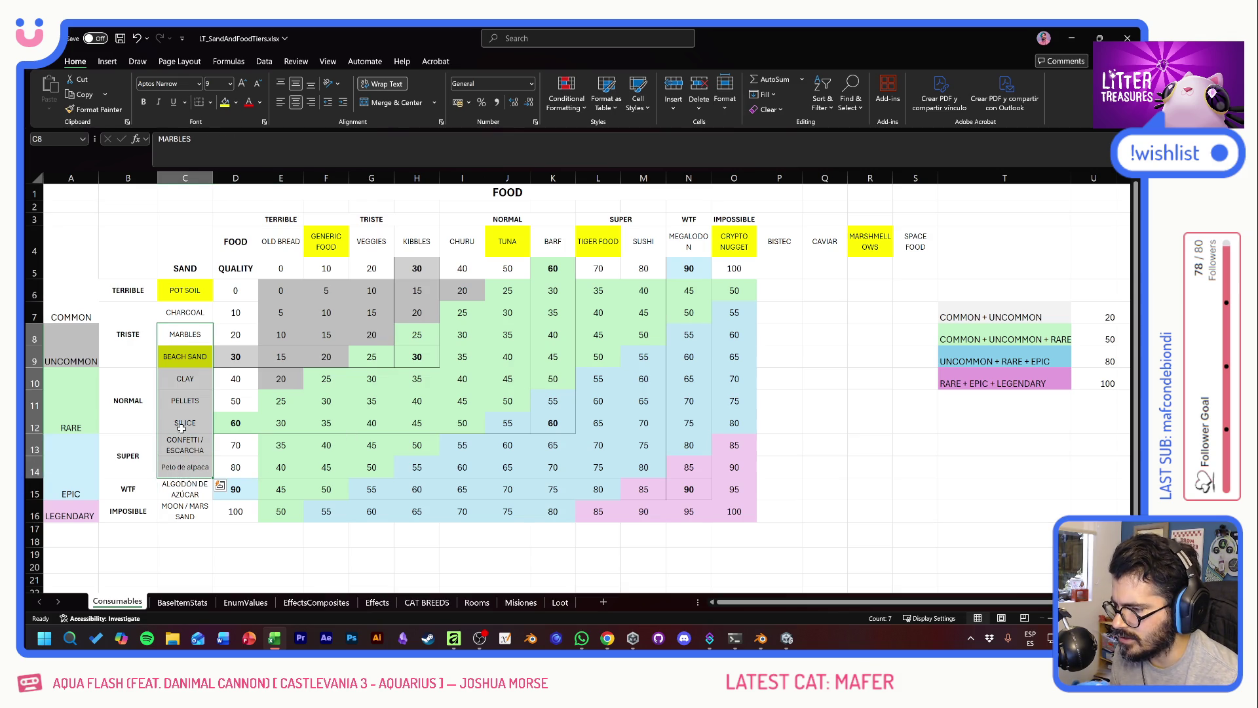
pyautogui.click(200, 334)
pyautogui.press('Up')
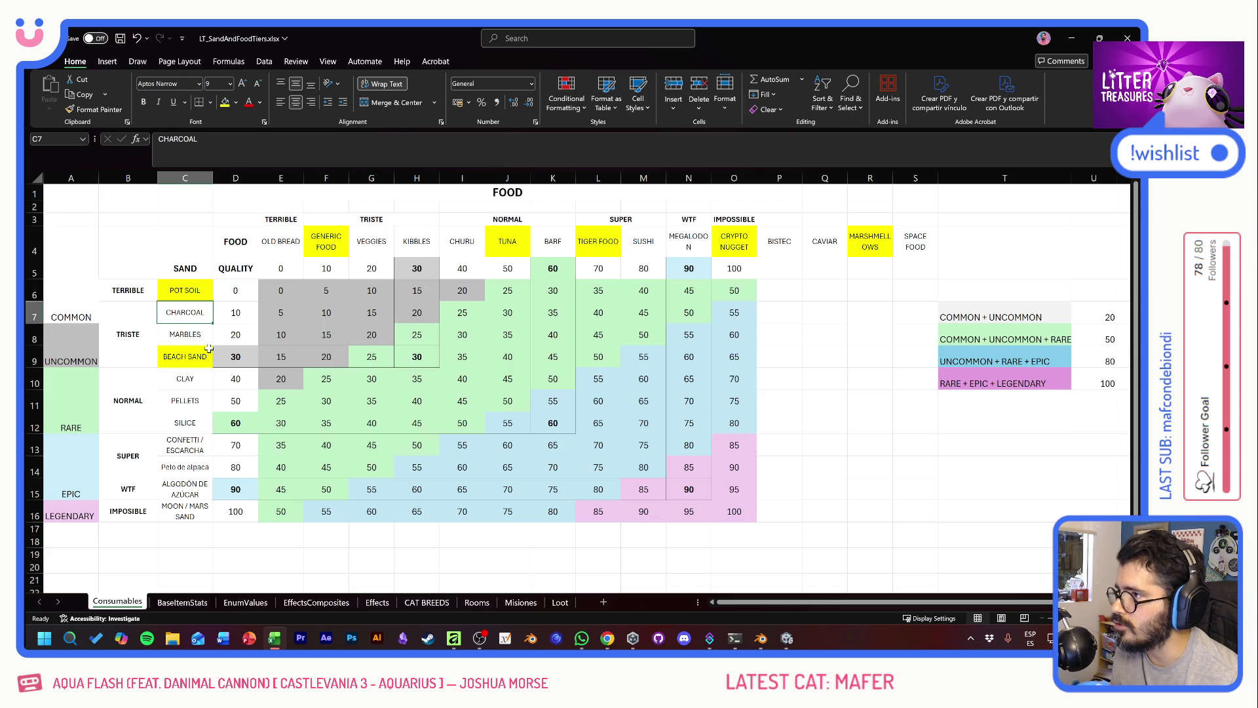
pyautogui.click(195, 291)
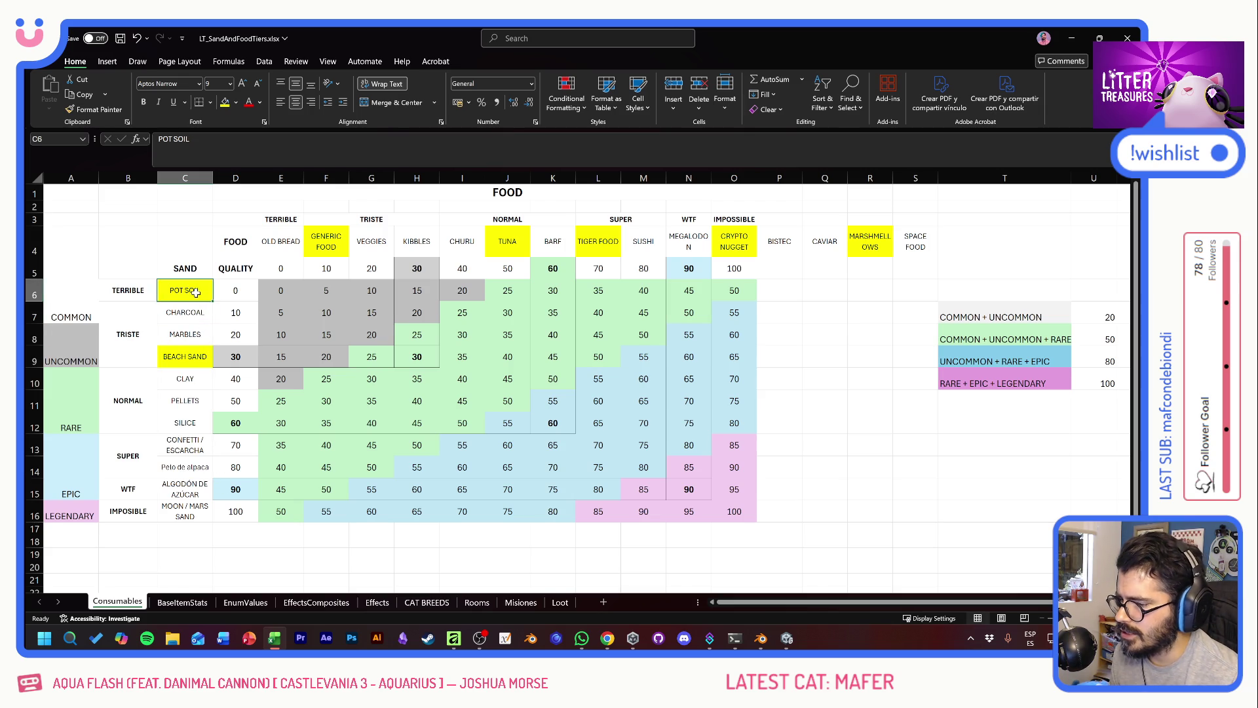
pyautogui.click(195, 315)
pyautogui.click(189, 339)
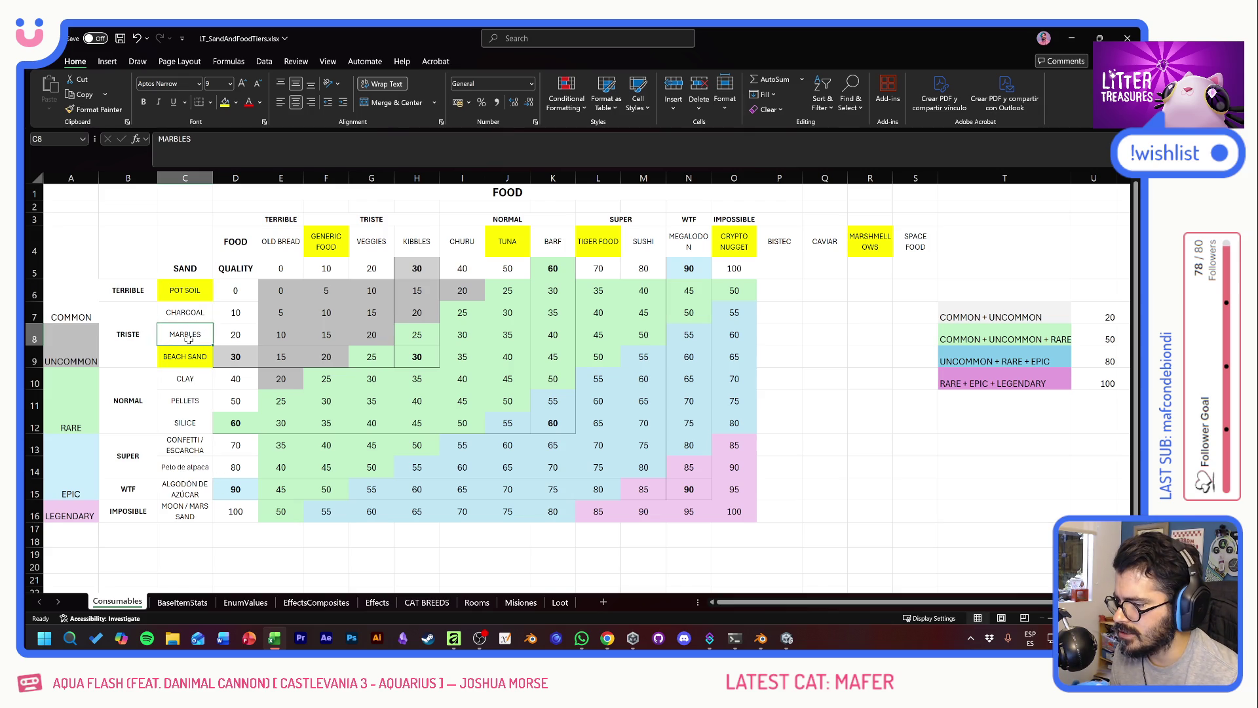
pyautogui.click(189, 360)
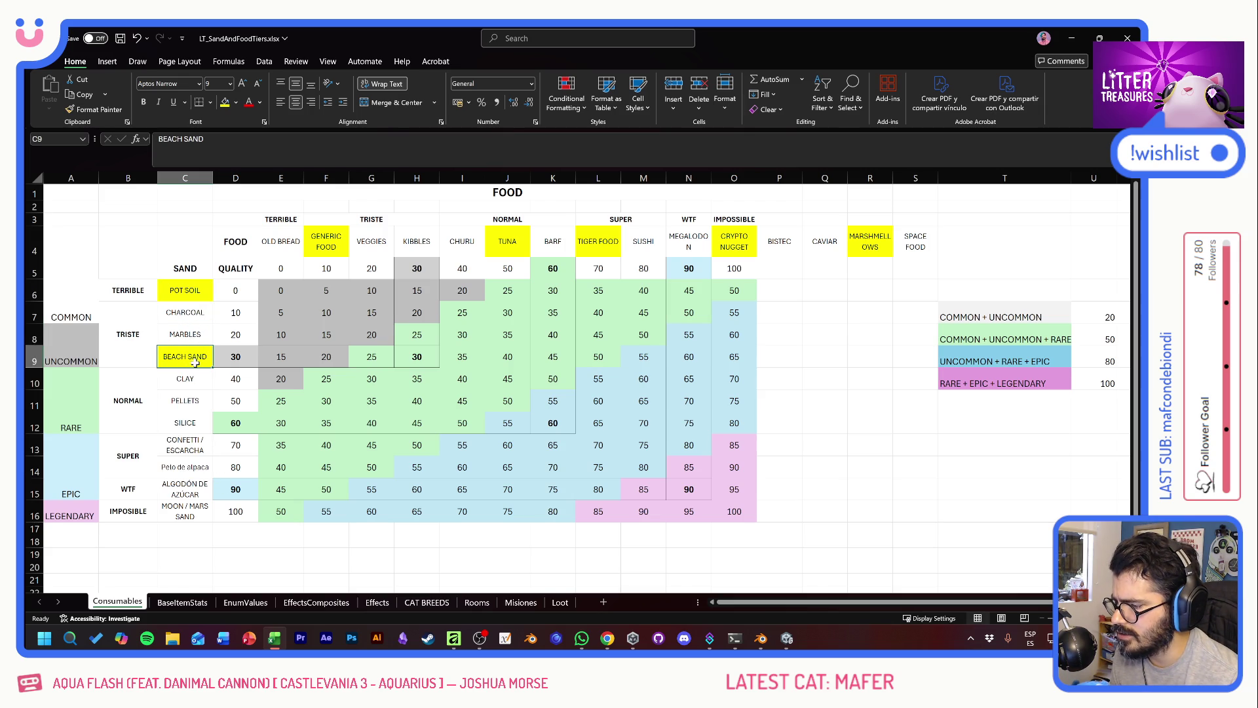
pyautogui.click(187, 383)
pyautogui.click(186, 402)
pyautogui.click(187, 422)
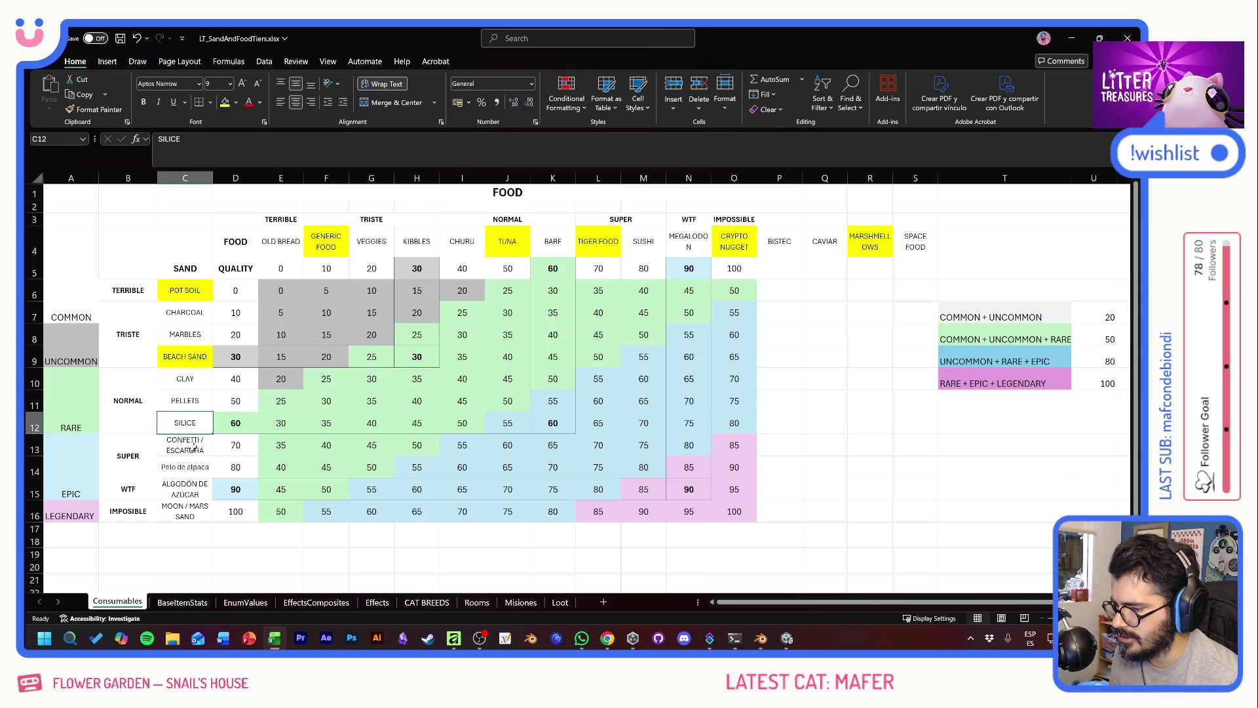
pyautogui.moveTo(200, 446); pyautogui.dragTo(187, 512)
pyautogui.click(189, 446)
pyautogui.click(194, 468)
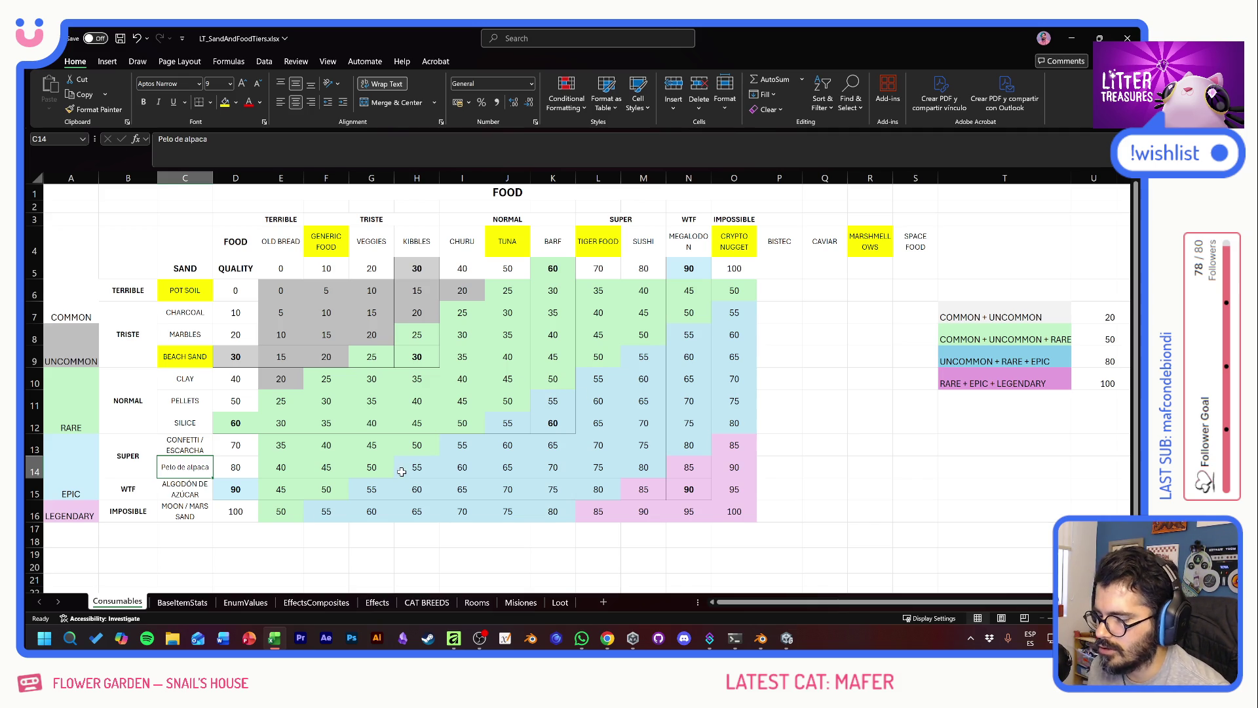
pyautogui.click(474, 603)
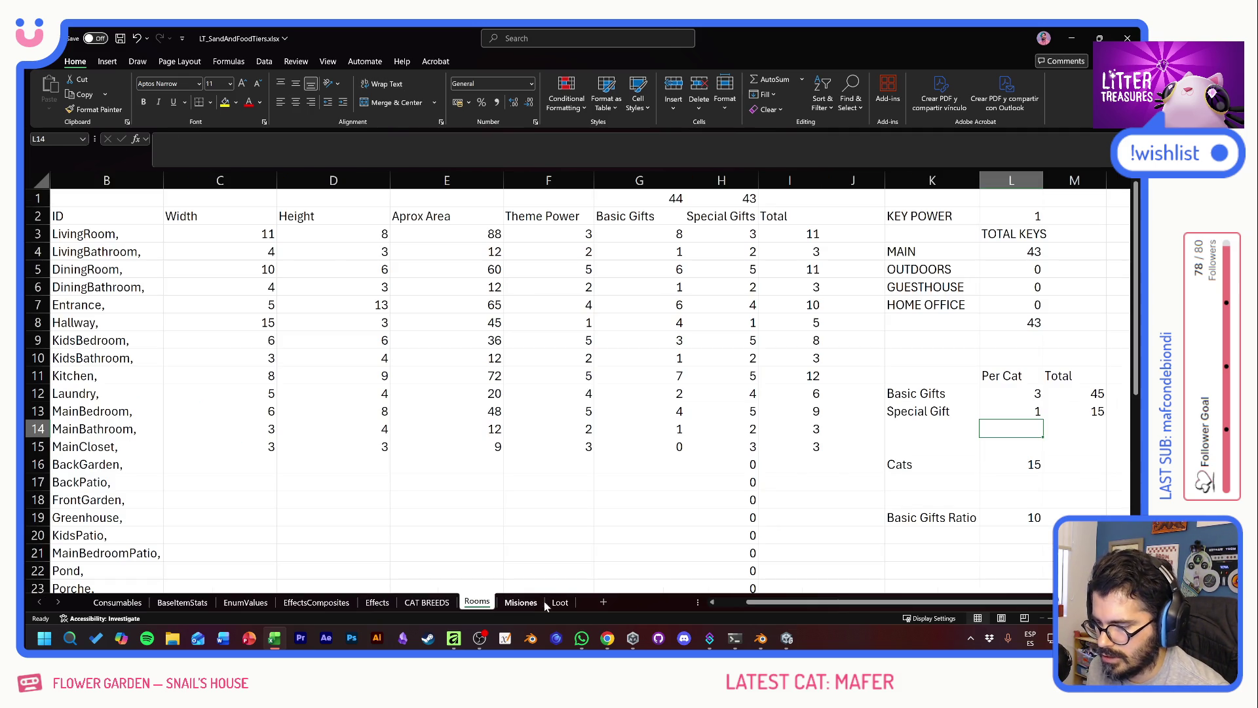
# Step: Browse the Loot sheet's item names, from Welcome mat to Chifita delivery
pyautogui.click(559, 602)
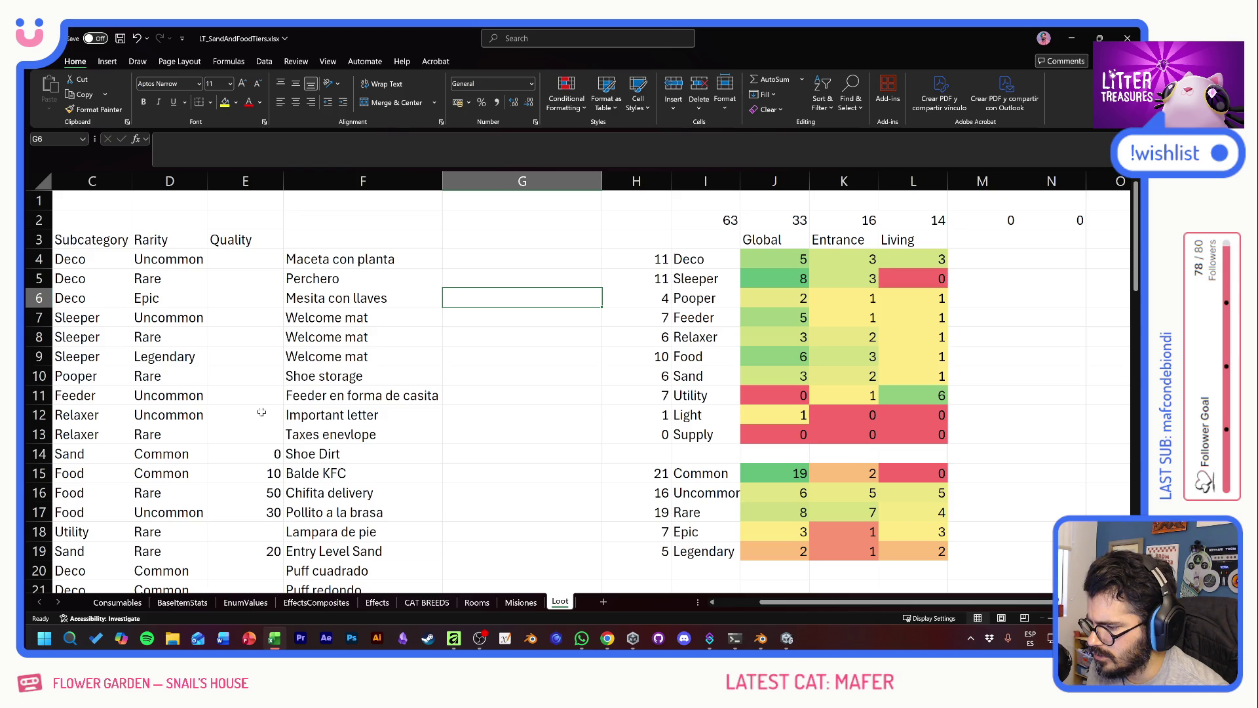
pyautogui.moveTo(331, 337); pyautogui.dragTo(353, 485)
pyautogui.click(353, 485)
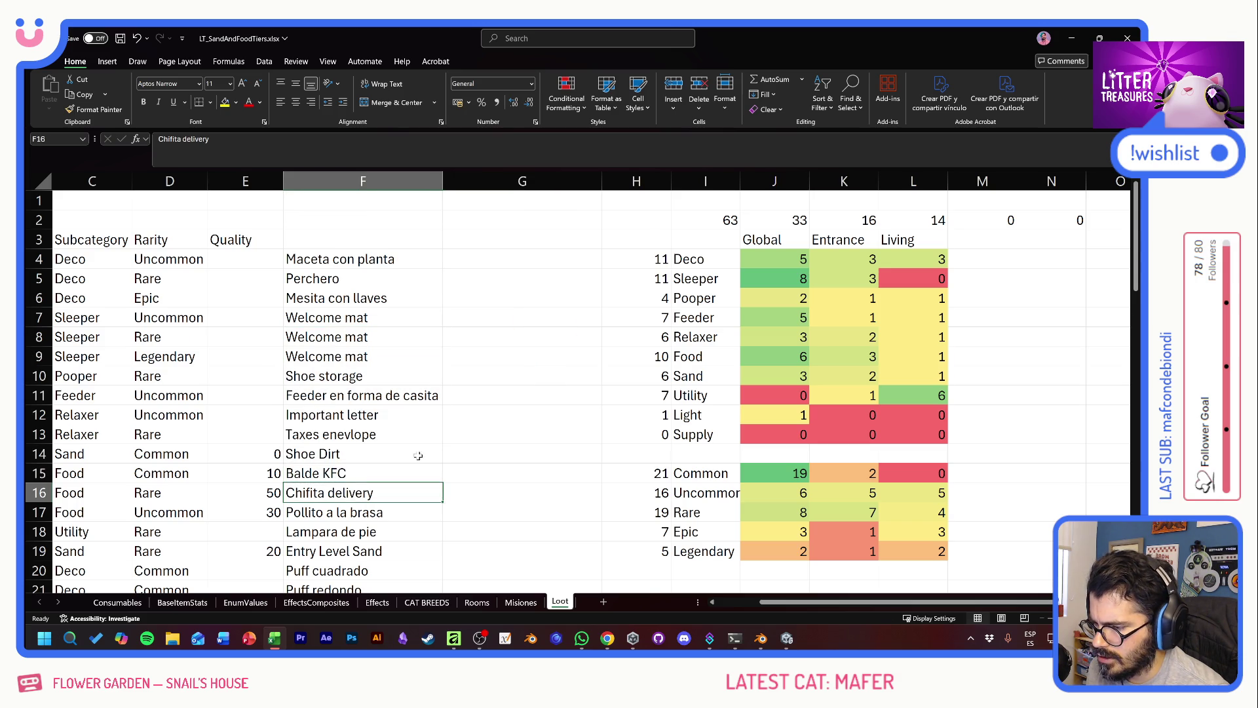
pyautogui.scroll(-6, 423, 453)
pyautogui.moveTo(366, 375); pyautogui.dragTo(367, 493)
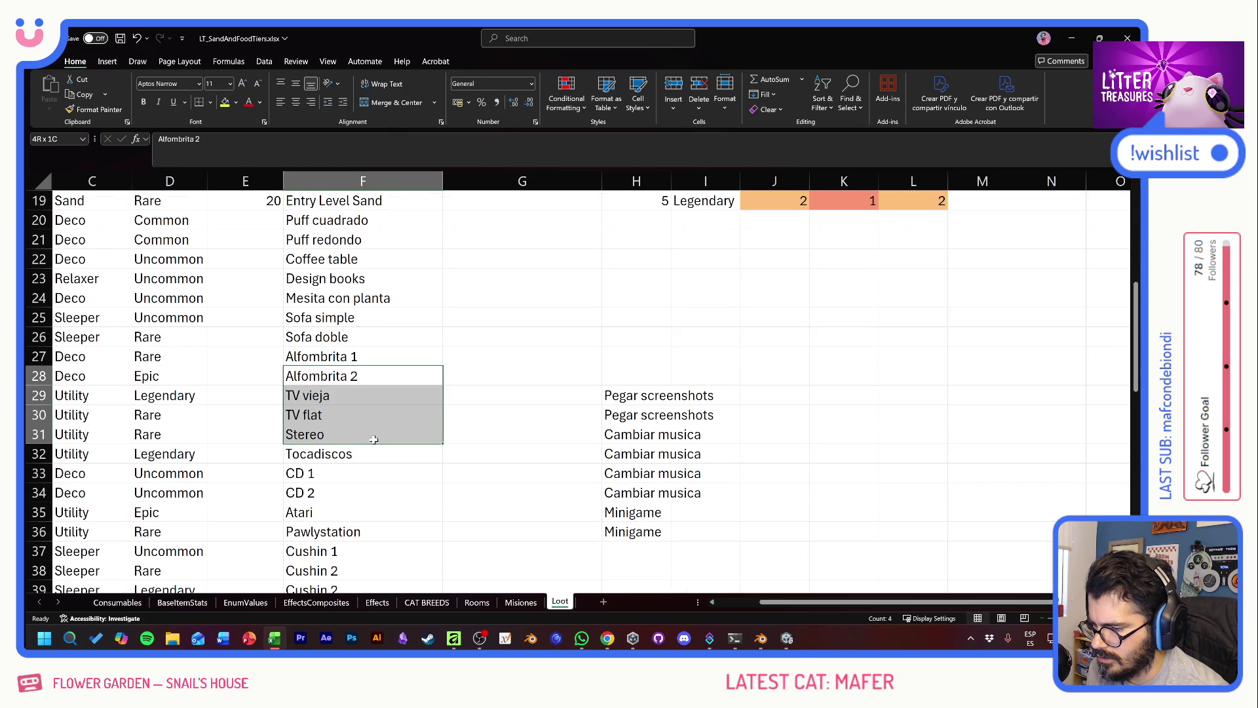
pyautogui.scroll(-3, 367, 492)
pyautogui.scroll(-2, 367, 493)
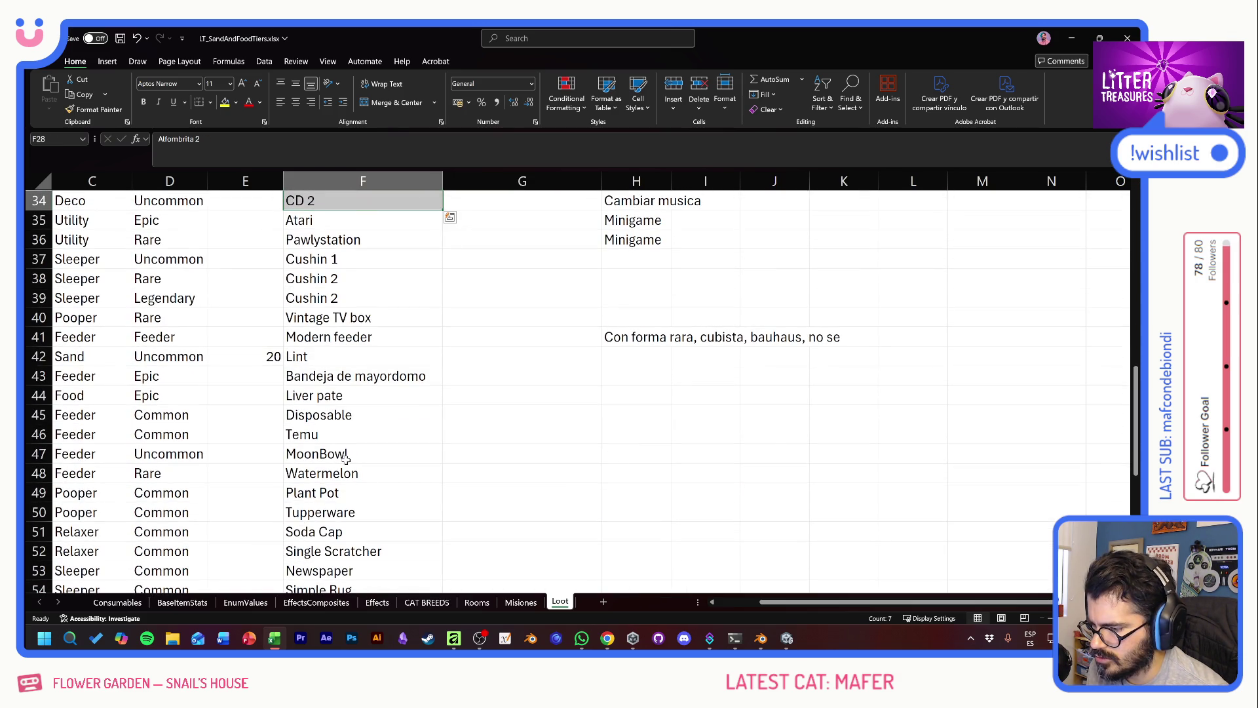
pyautogui.scroll(10, 370, 472)
pyautogui.hotkey('alt', 'Tab')
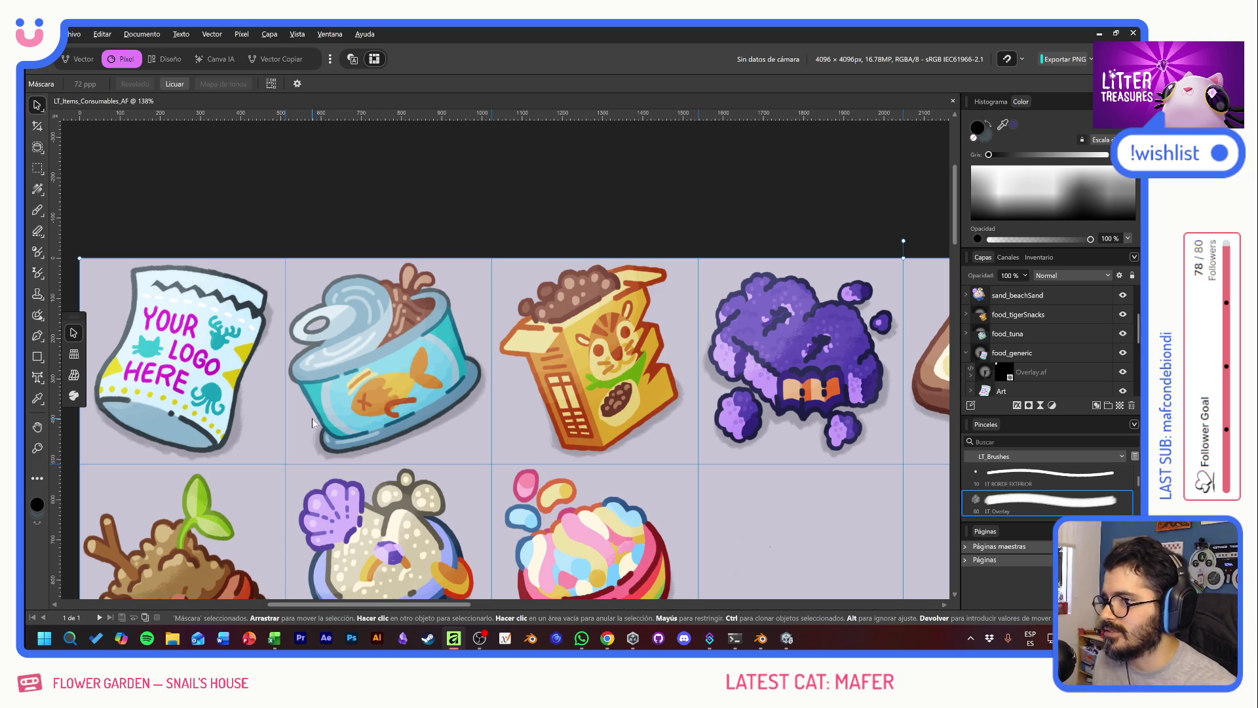
# Step: Hide the Fondo layer and export the sheet as transparent LT_Items_Consumables_AF.png
pyautogui.moveTo(806, 347)
pyautogui.mouseDown()
pyautogui.moveTo(452, 337)
pyautogui.moveTo(555, 328)
pyautogui.mouseUp()
pyautogui.scroll(-5, 1054, 356)
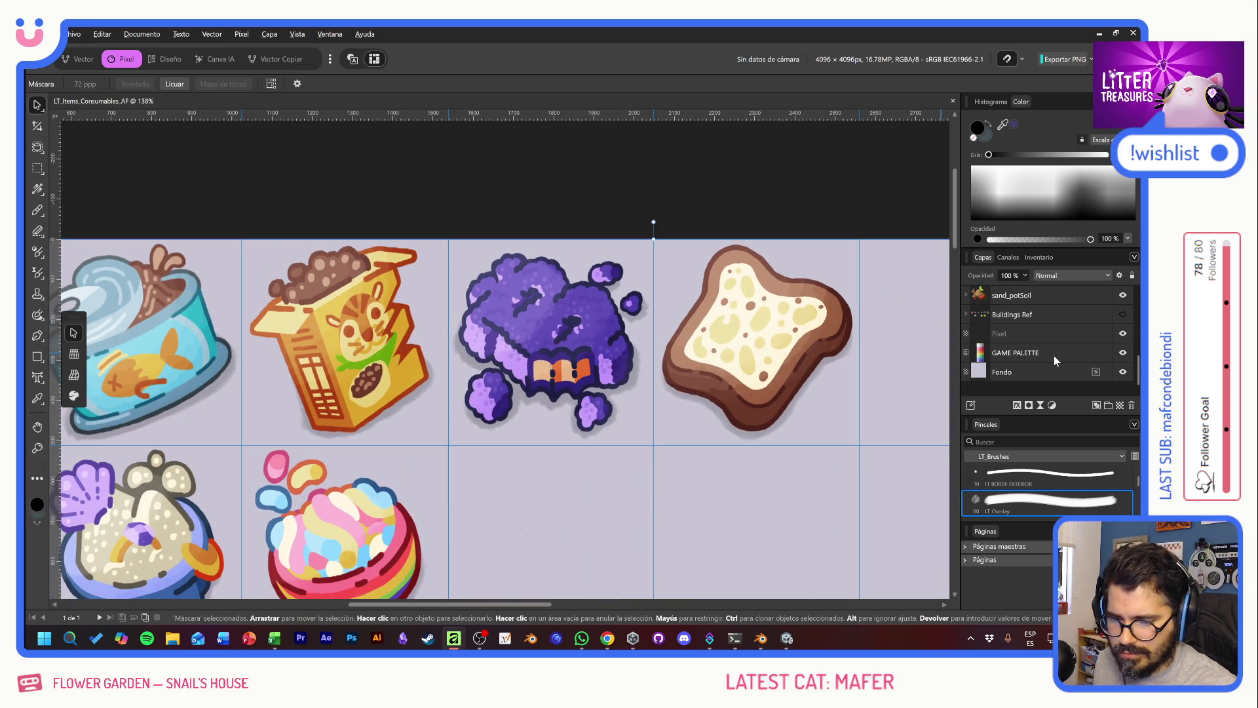
pyautogui.click(1123, 371)
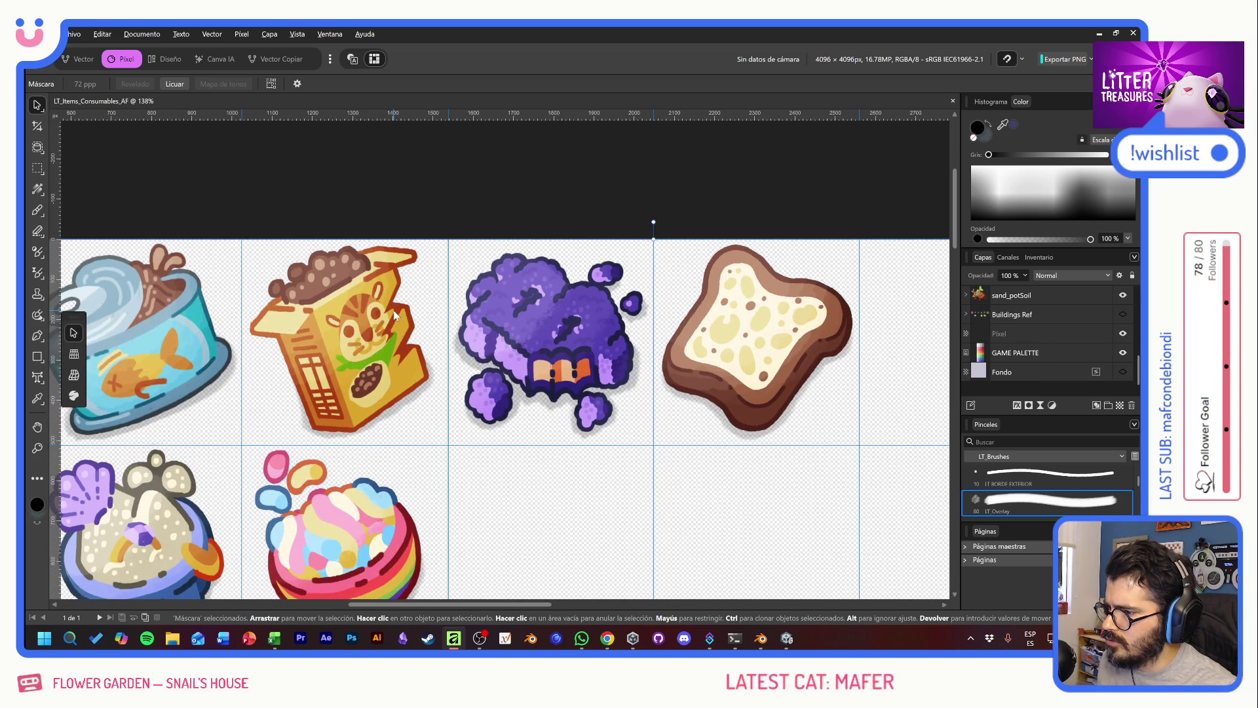
pyautogui.hotkey('ctrl', 'alt', 'shift', 's')
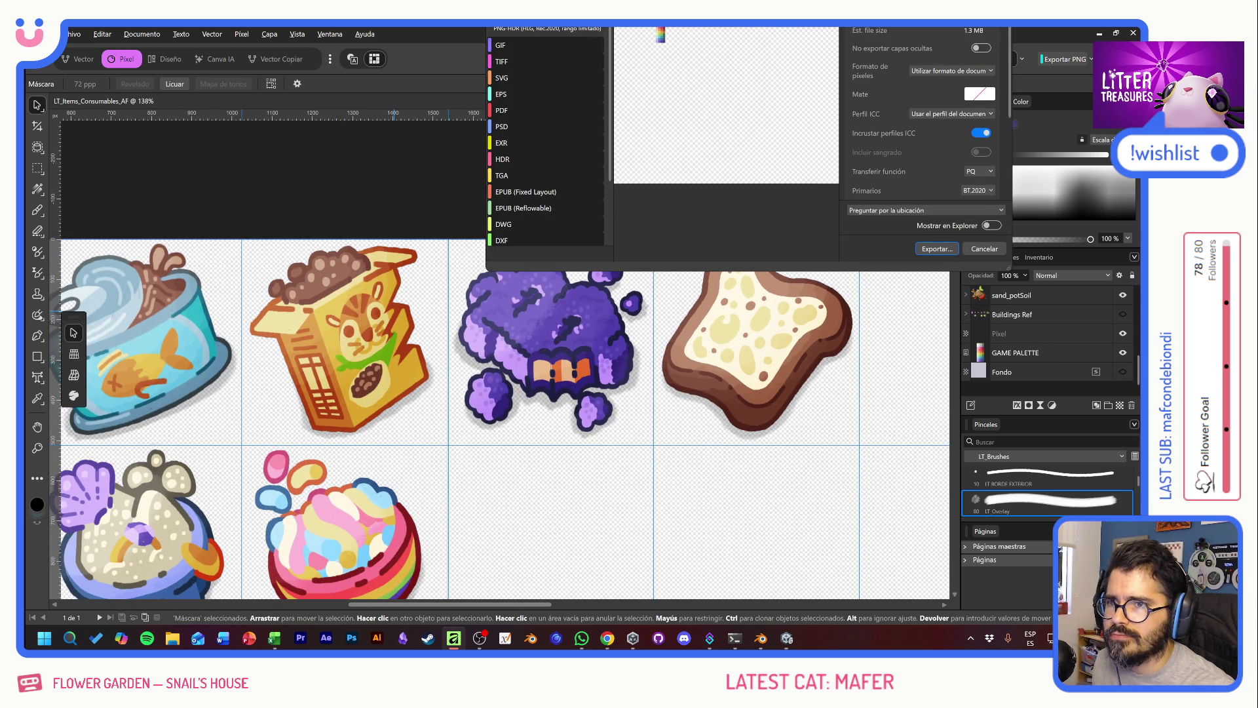
pyautogui.moveTo(616, 18); pyautogui.dragTo(550, 242)
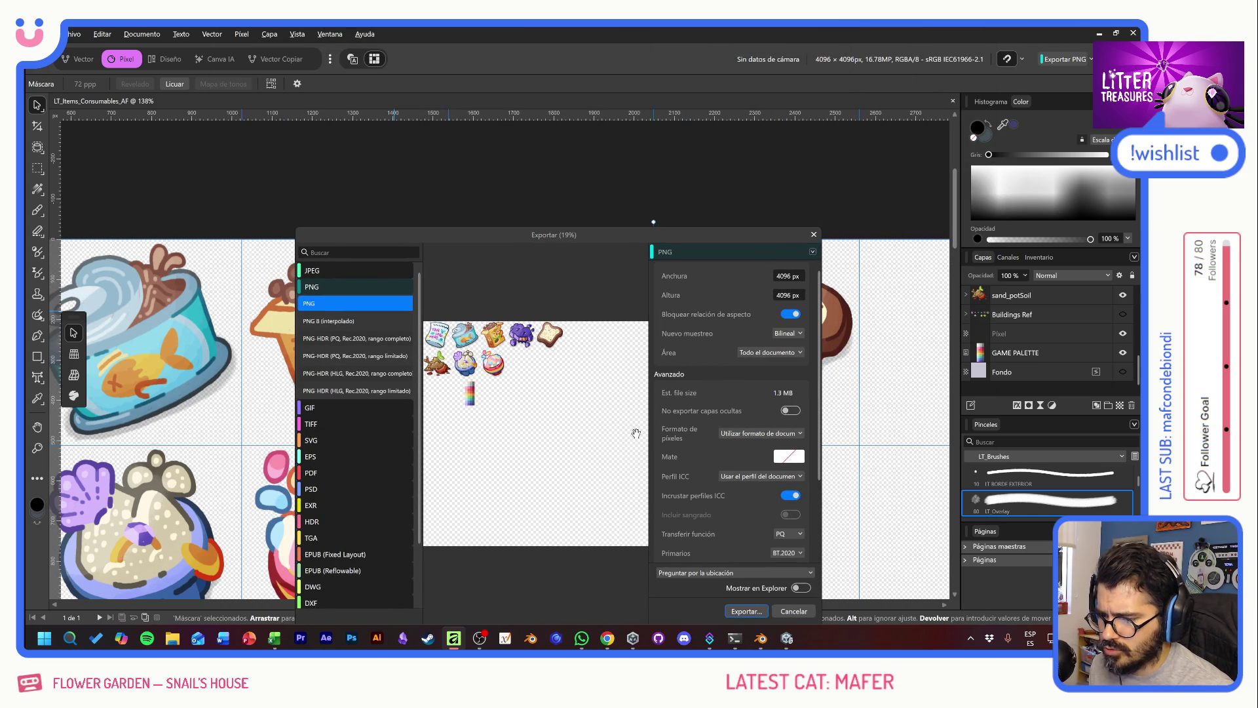
pyautogui.click(745, 610)
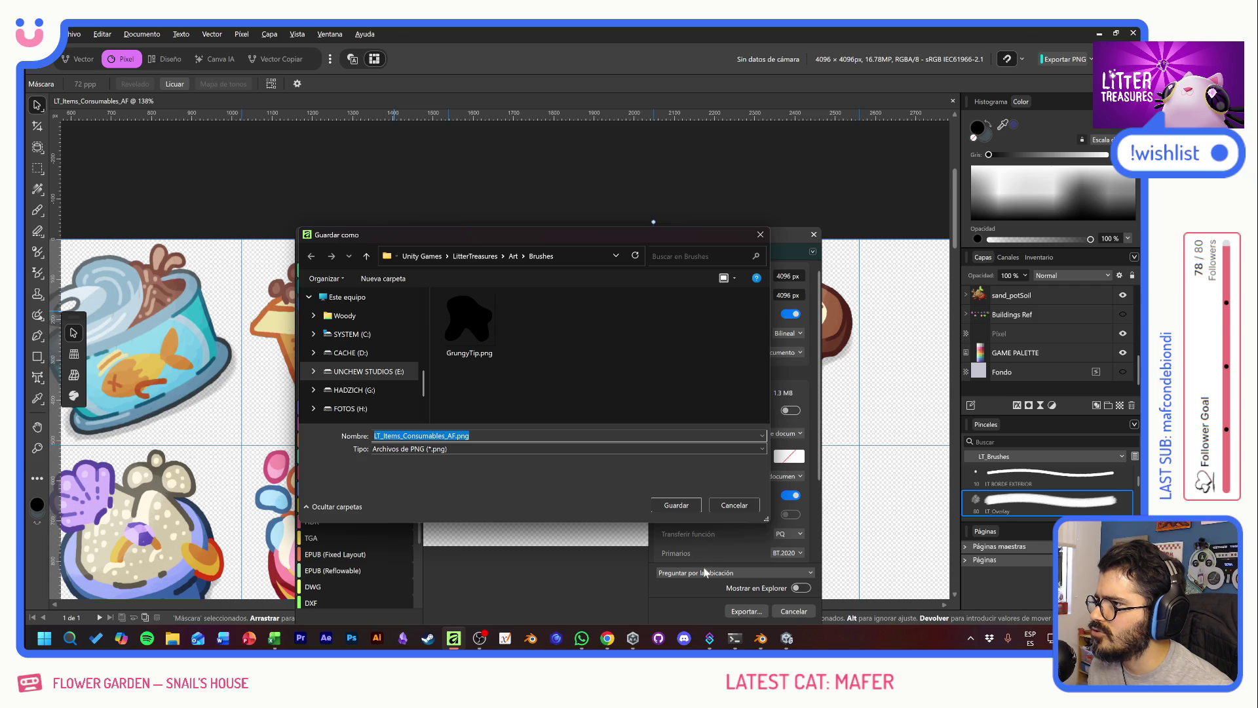
pyautogui.press('Return')
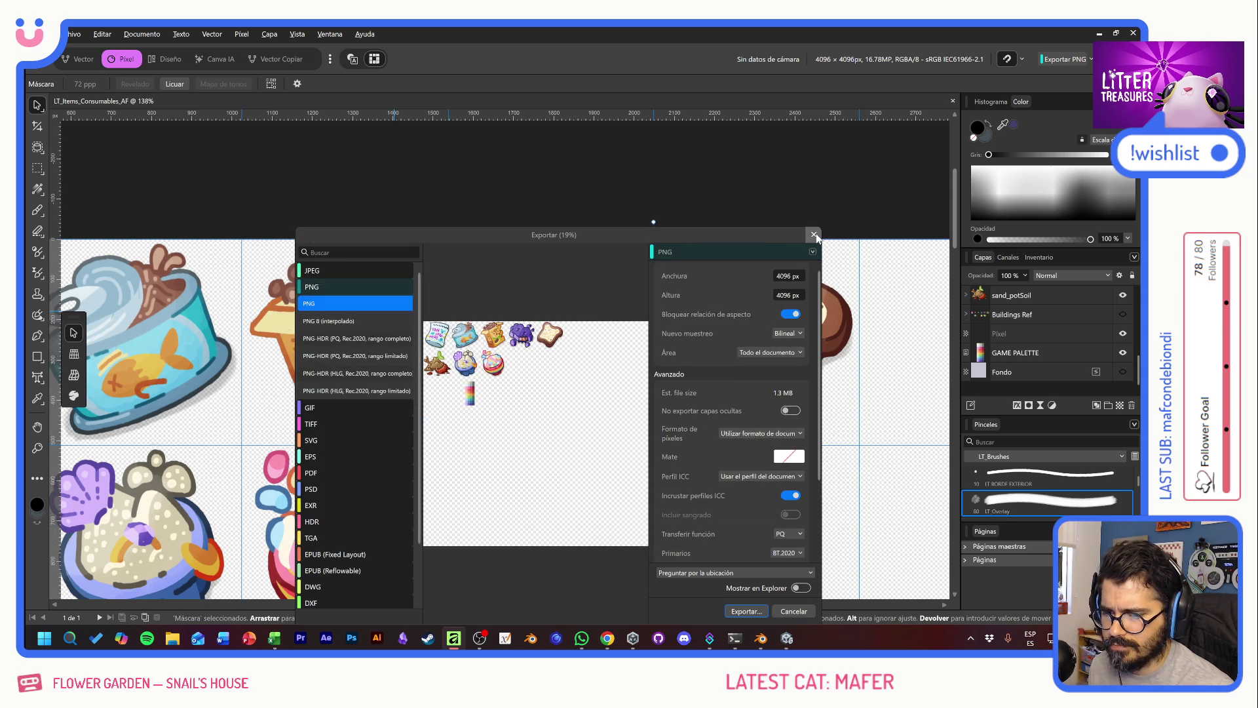
pyautogui.hotkey('alt', 'Tab')
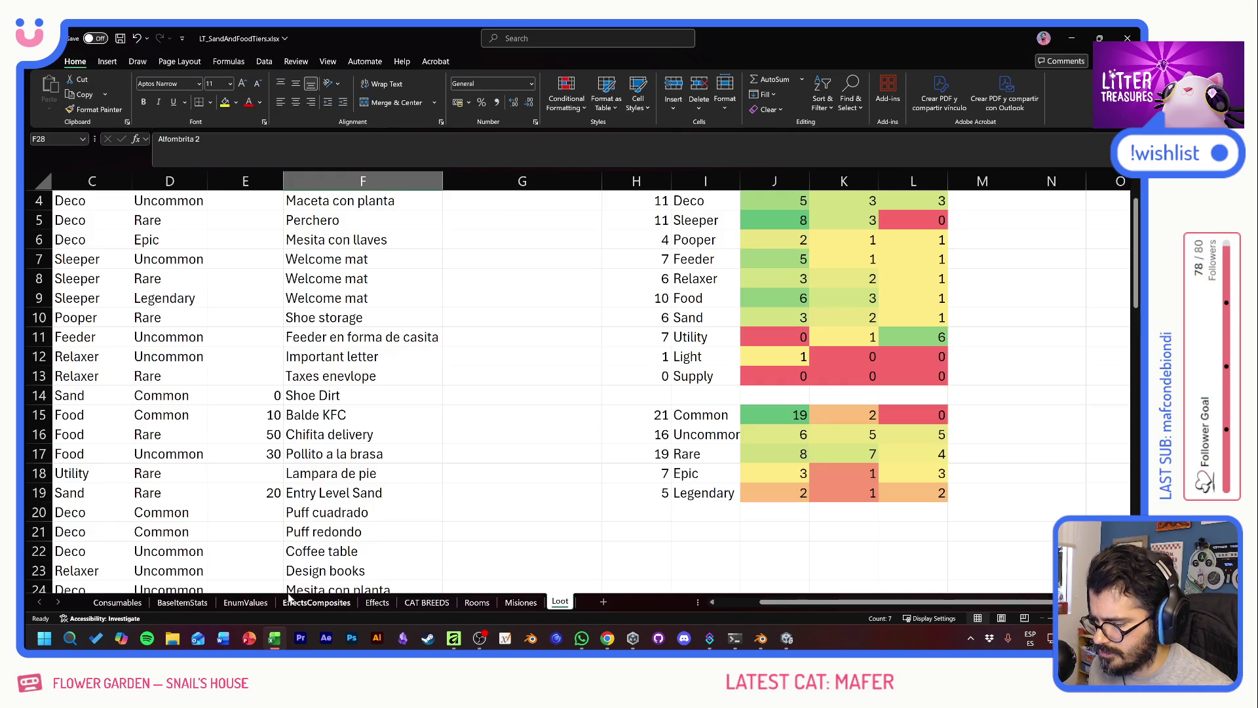
# Step: Rename the MARBLES sand entry in C8 to SHREDED NEWSPAPER
pyautogui.click(182, 602)
pyautogui.click(117, 602)
pyautogui.write('rippe')
pyautogui.press('BackSpace')
pyautogui.press('BackSpace')
pyautogui.press('BackSpace')
pyautogui.write('SCRTACHED')
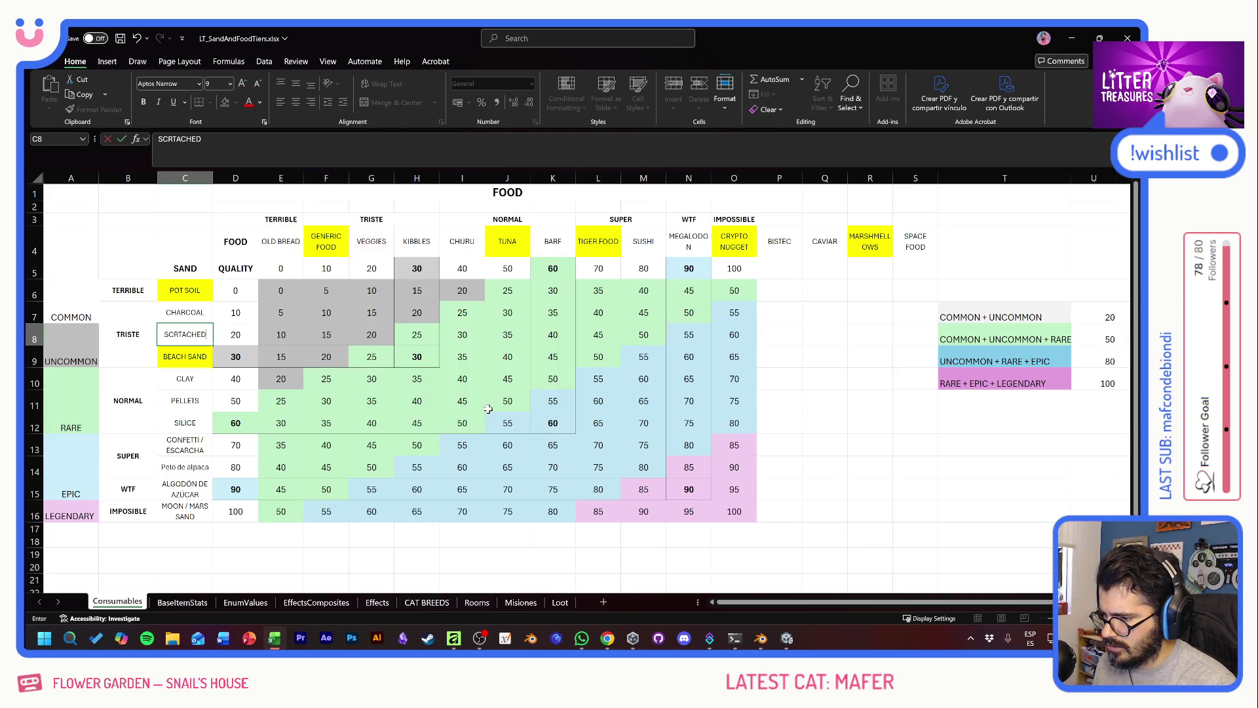
pyautogui.press('BackSpace')
pyautogui.press('BackSpace')
pyautogui.press('BackSpace')
pyautogui.write('NEW')
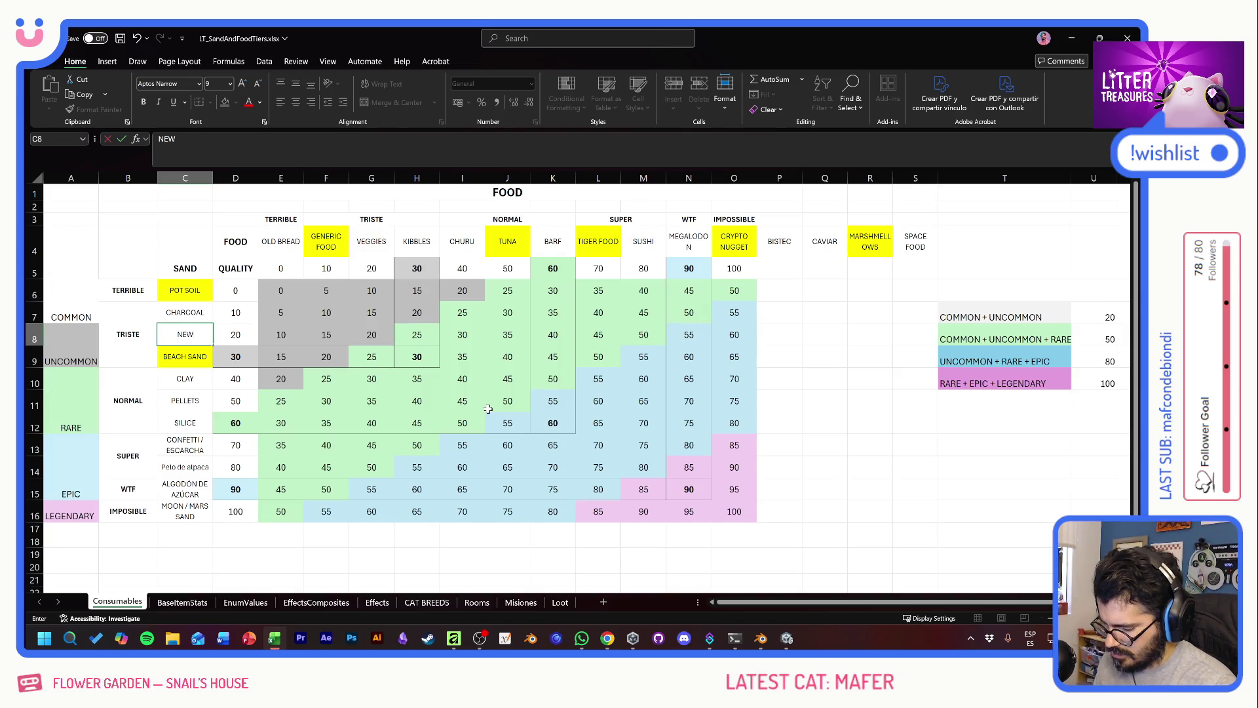
pyautogui.write('SPAPER')
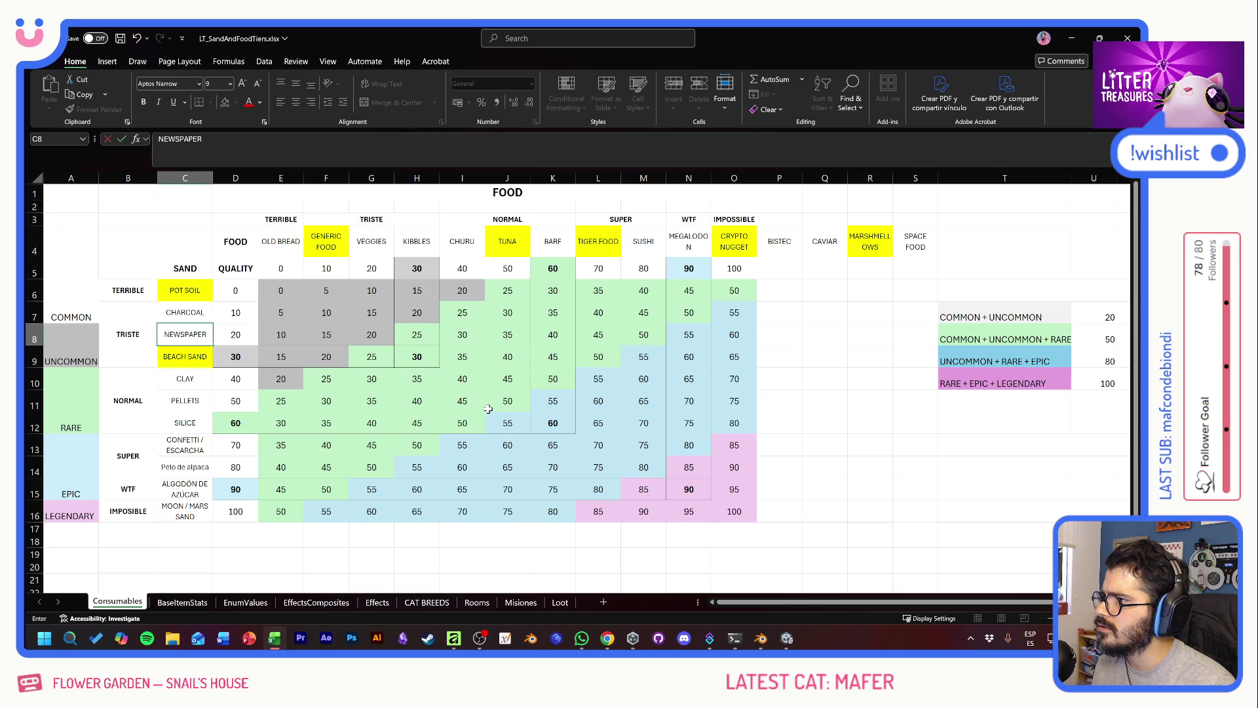
pyautogui.press('BackSpace')
pyautogui.press('BackSpace')
pyautogui.press('BackSpace')
pyautogui.press('BackSpace')
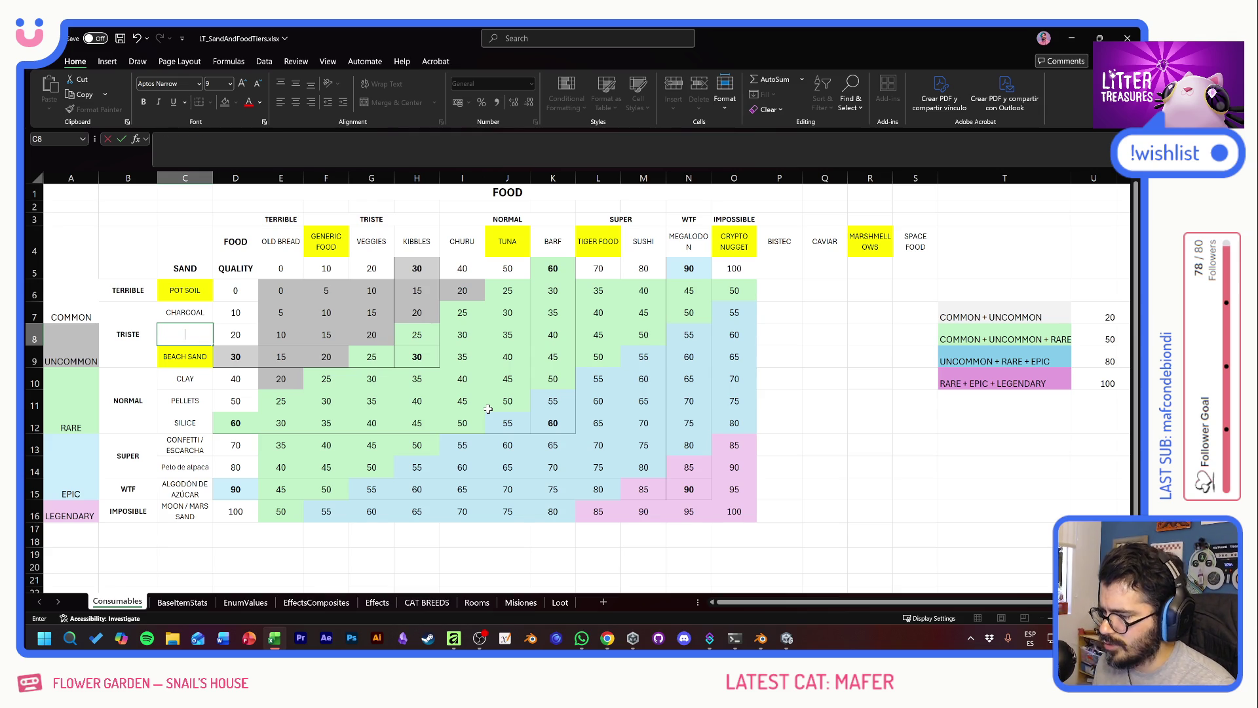
pyautogui.write('SHREDED NEWSPAPER')
pyautogui.press('Return')
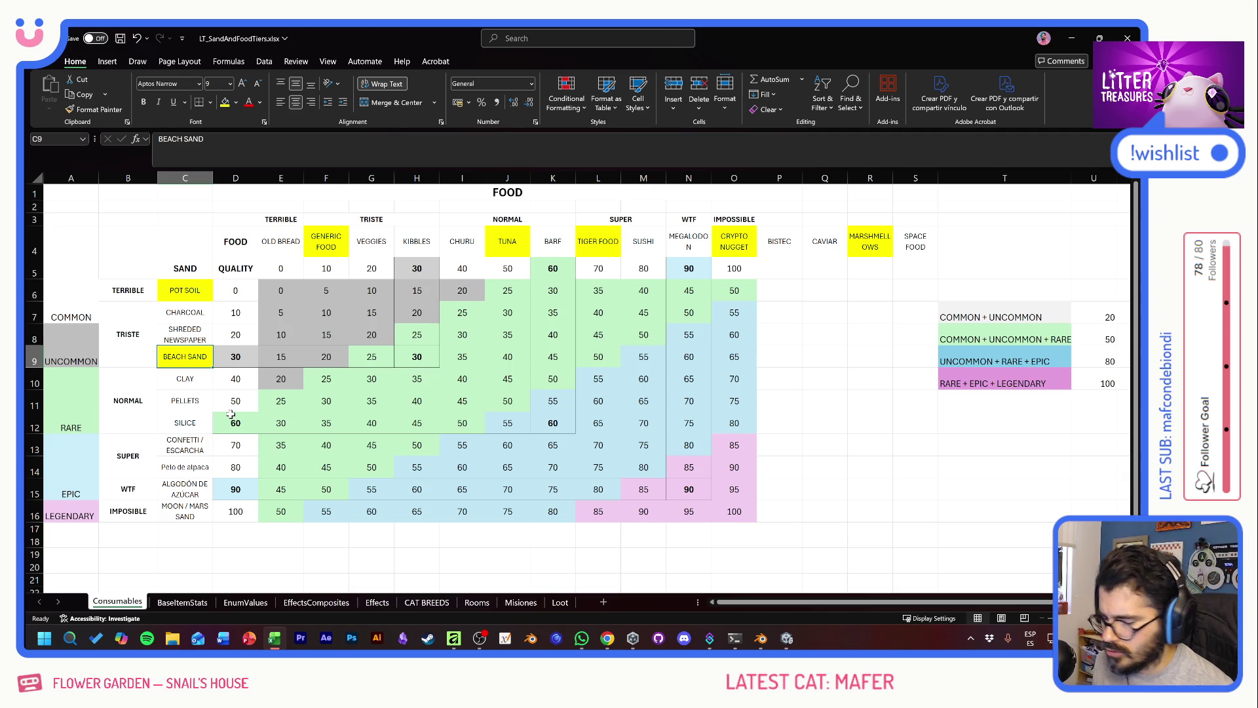
# Step: Save LT_SandAndFoodTiers.xlsx with the title-bar Save icon
pyautogui.click(195, 333)
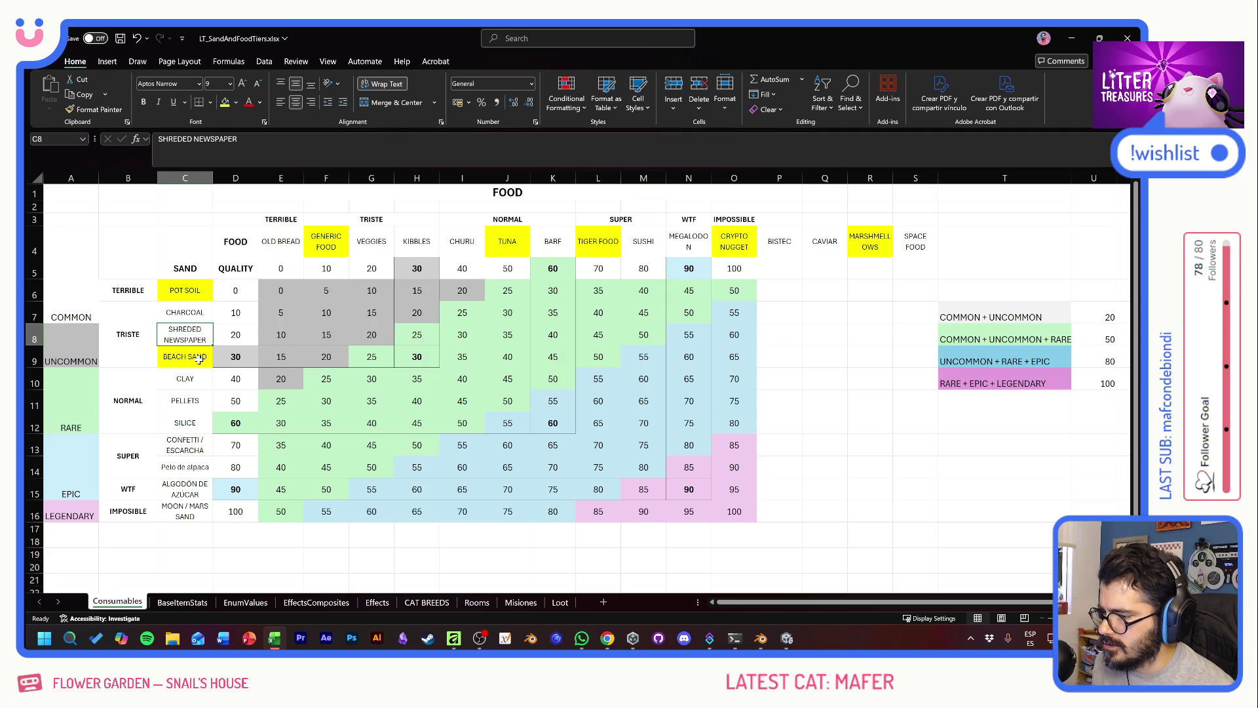
pyautogui.click(189, 314)
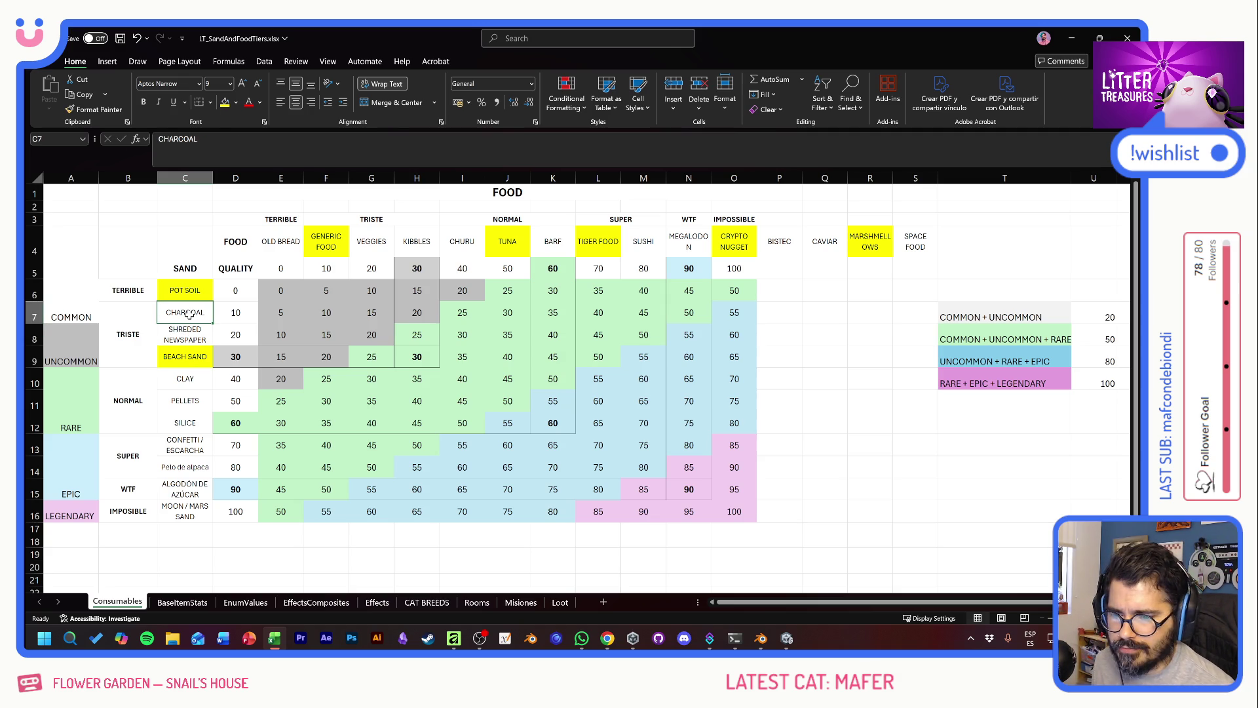
pyautogui.hotkey('alt', 'Tab')
pyautogui.hotkey('alt', 'Tab')
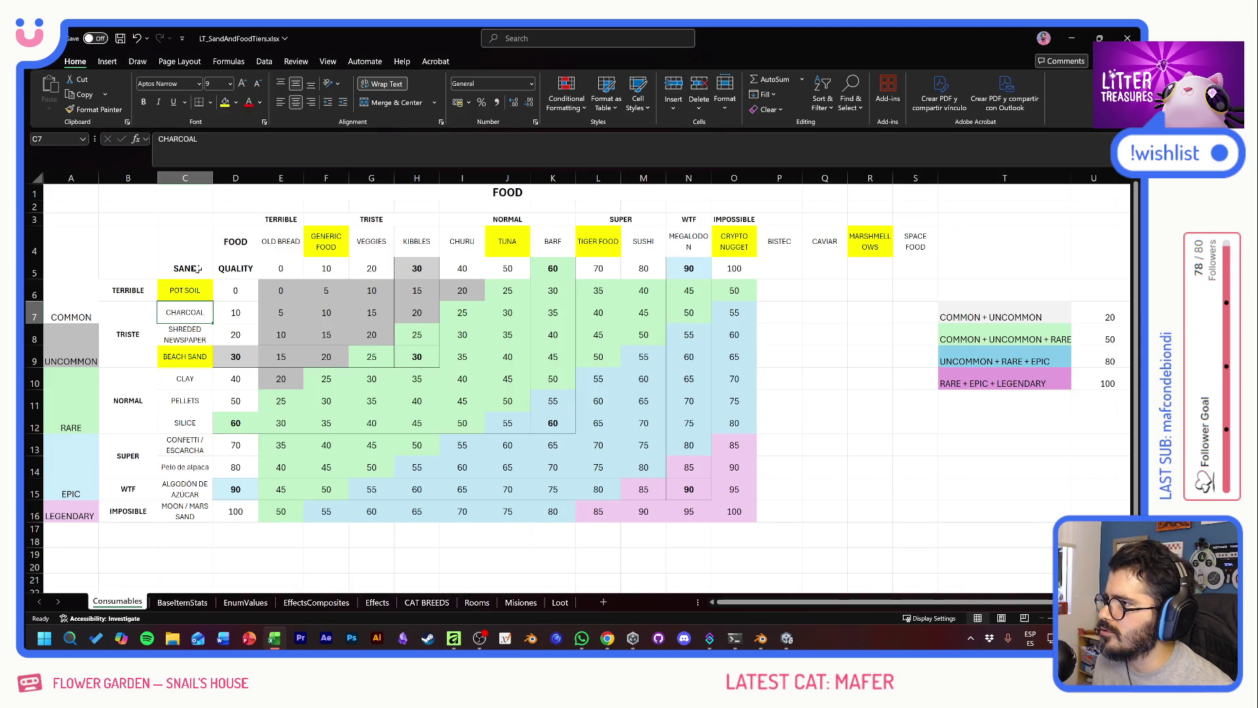
pyautogui.click(121, 38)
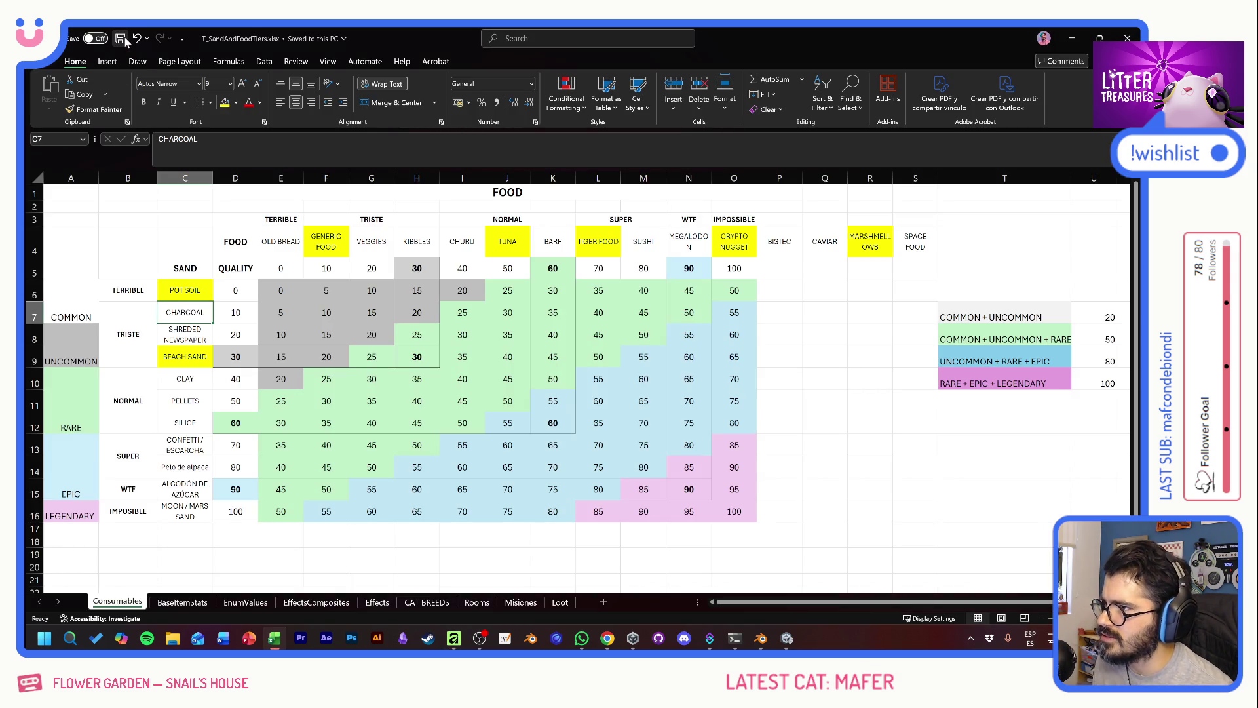
pyautogui.hotkey('alt', 'Tab')
pyautogui.hotkey('alt', 'Tab')
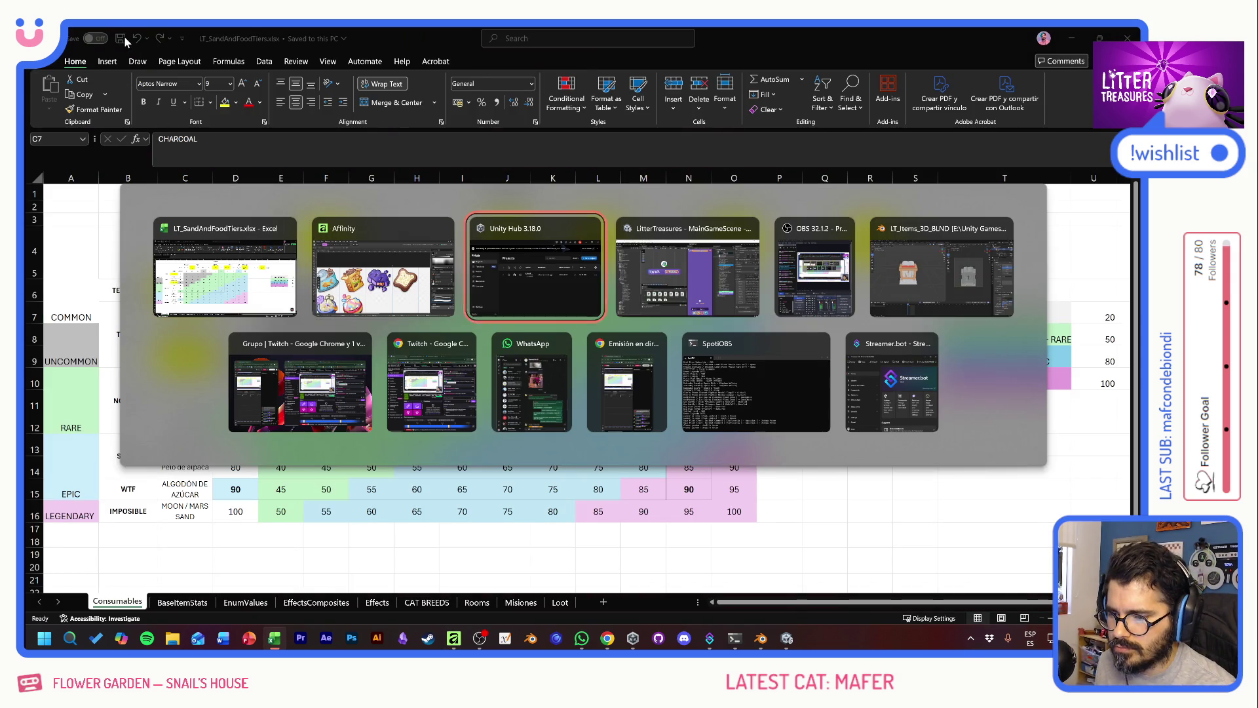
pyautogui.hotkey('alt', 'Tab')
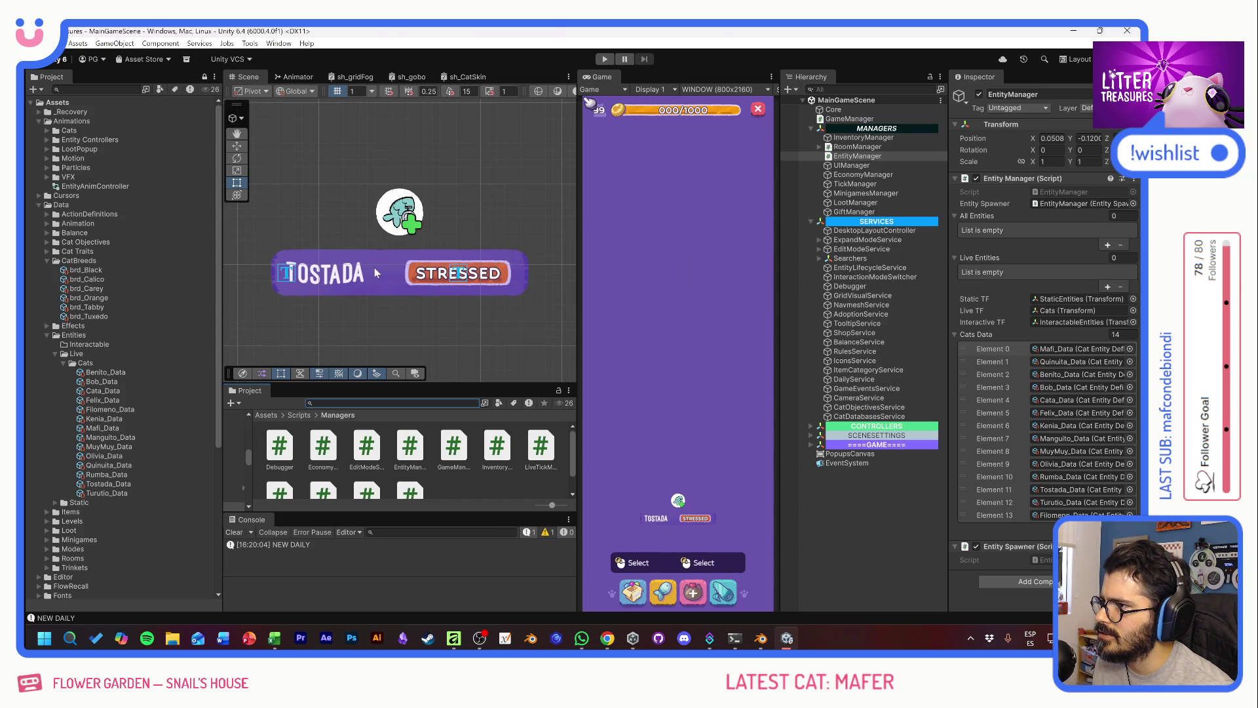
pyautogui.hotkey('alt', 'Tab')
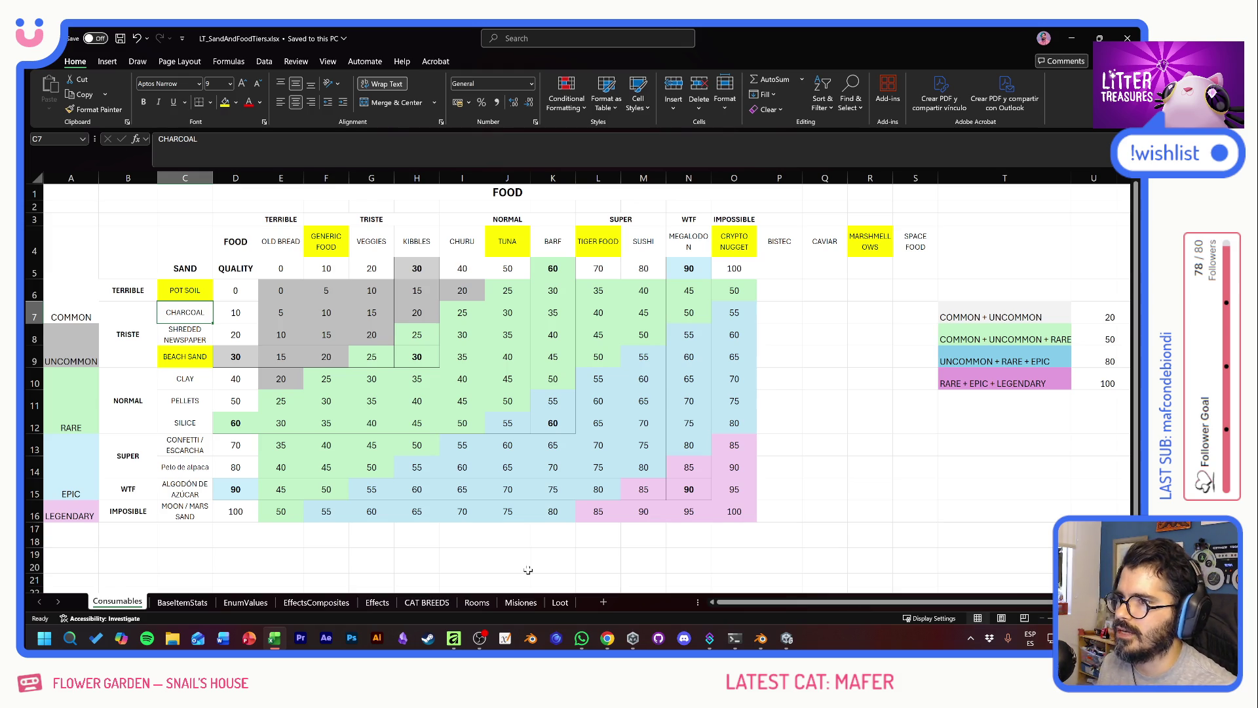
pyautogui.moveTo(735, 607); pyautogui.dragTo(722, 604)
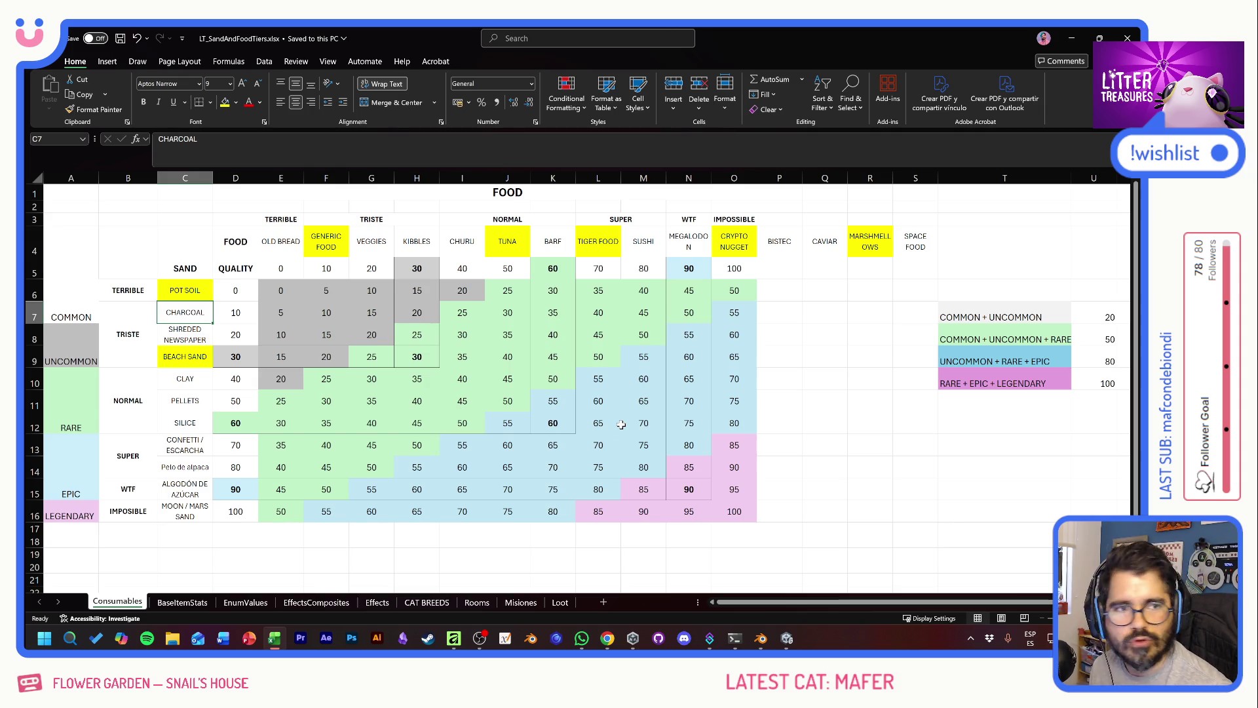
pyautogui.hotkey('alt', 'Tab')
pyautogui.hotkey('alt', 'Tab')
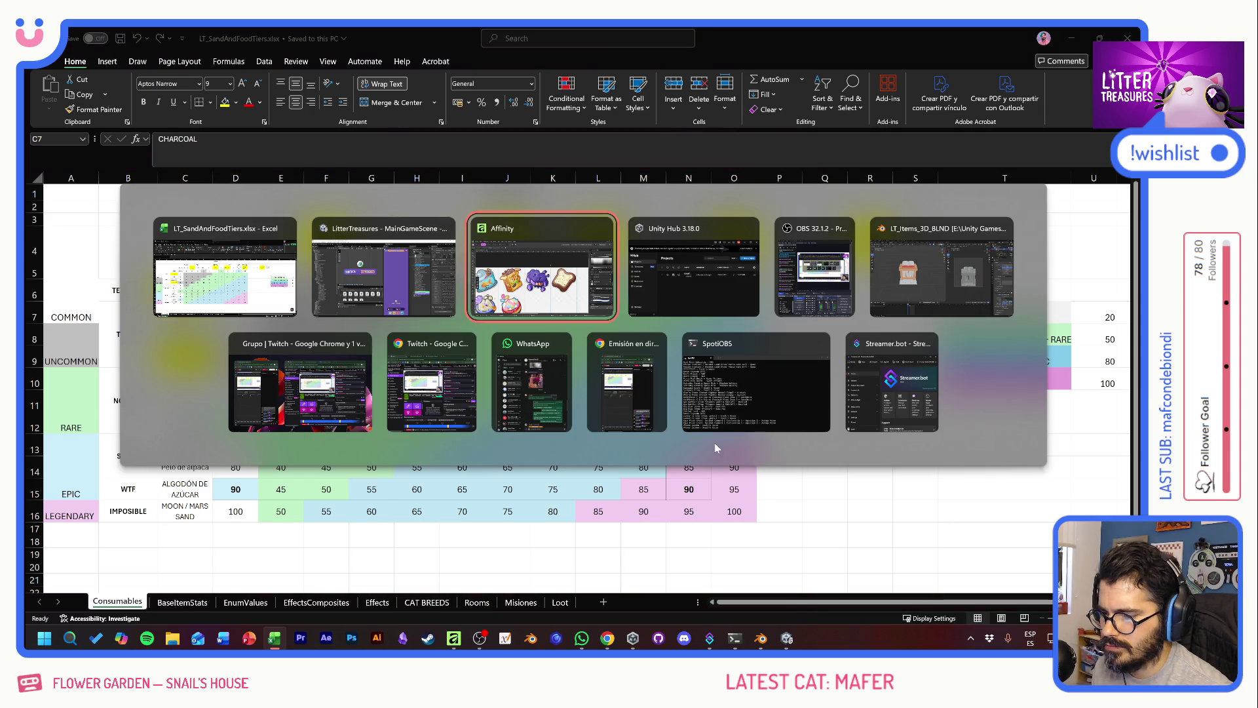
# Step: Browse the export save dialog to LitterTreasures > Assets > Graphics > Loot > Consumables
pyautogui.click(757, 612)
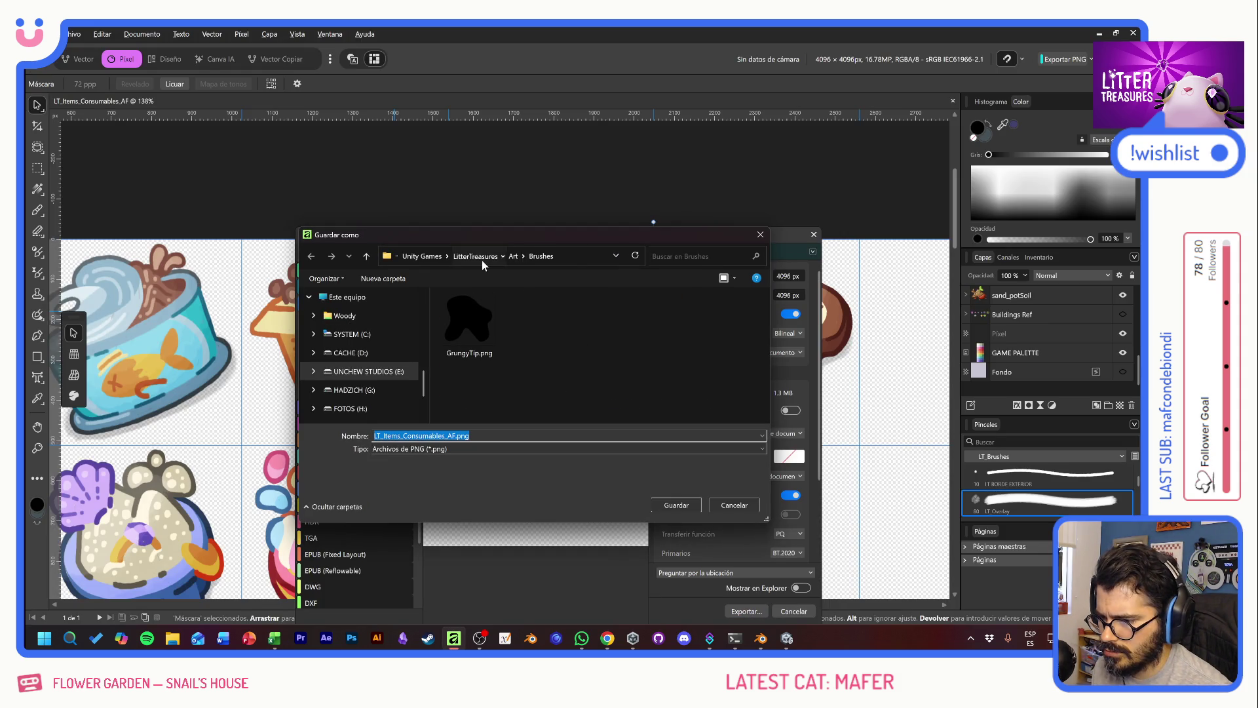
pyautogui.click(482, 261)
pyautogui.doubleClick(478, 398)
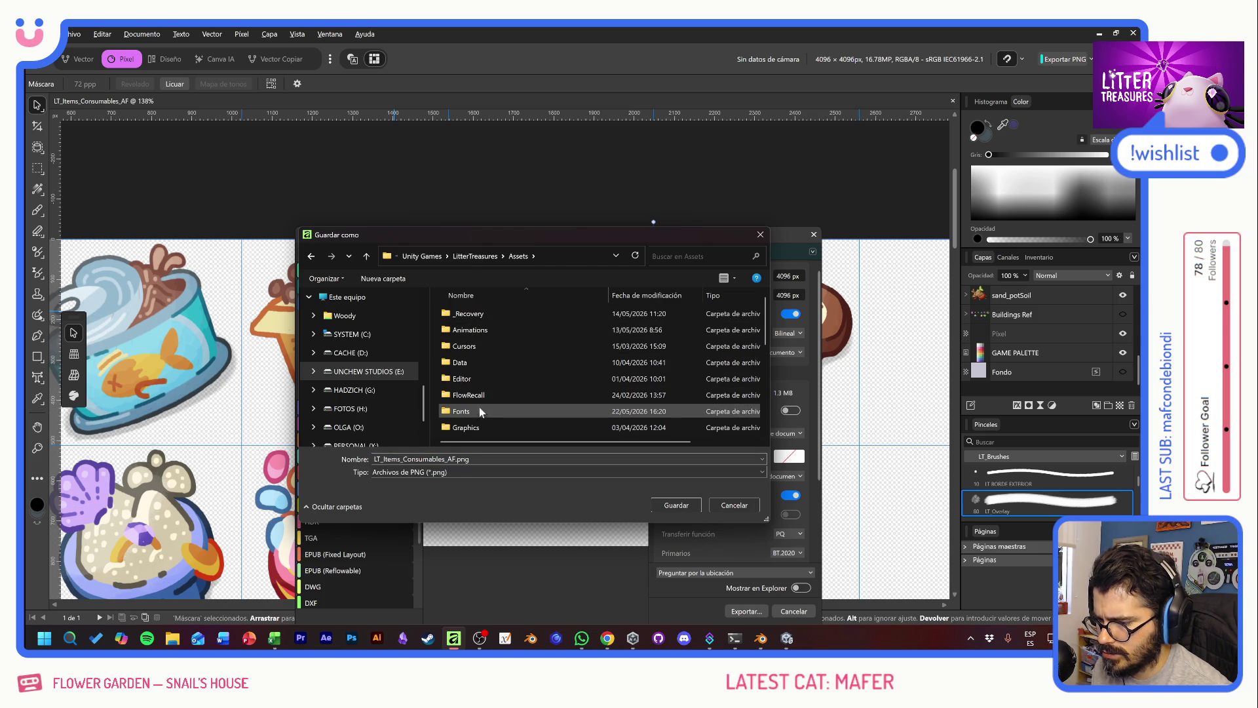
pyautogui.doubleClick(477, 426)
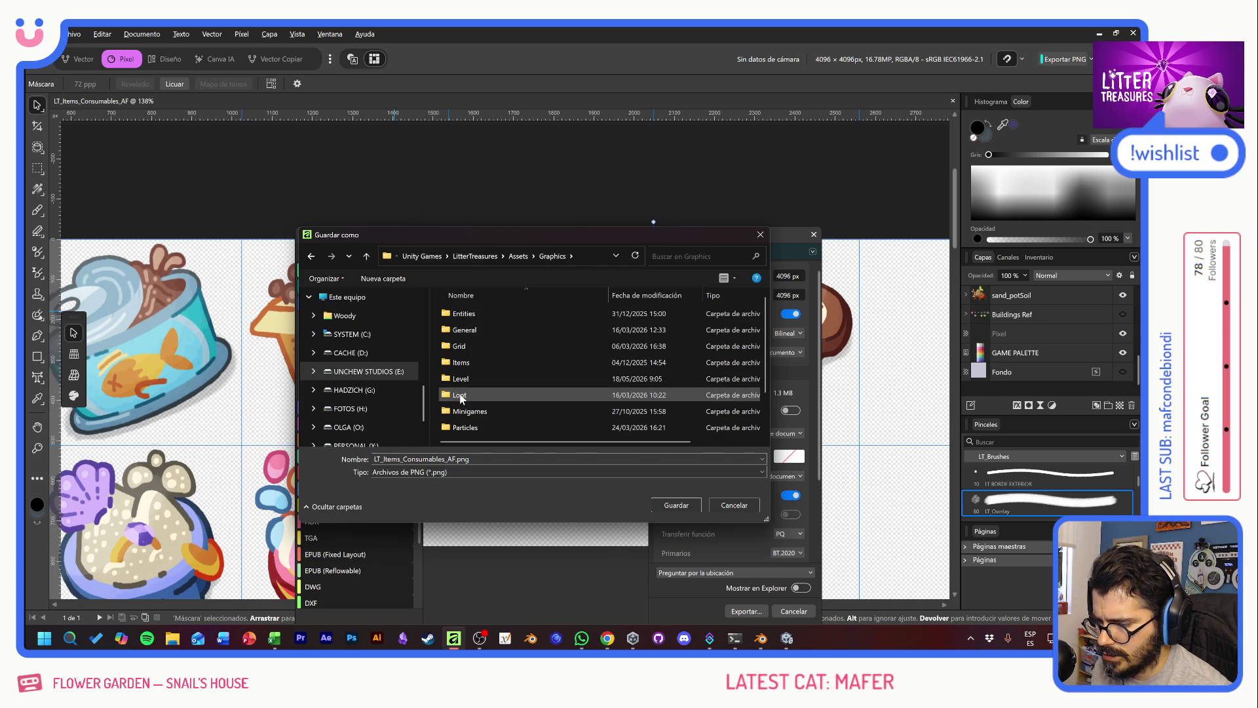
pyautogui.doubleClick(462, 396)
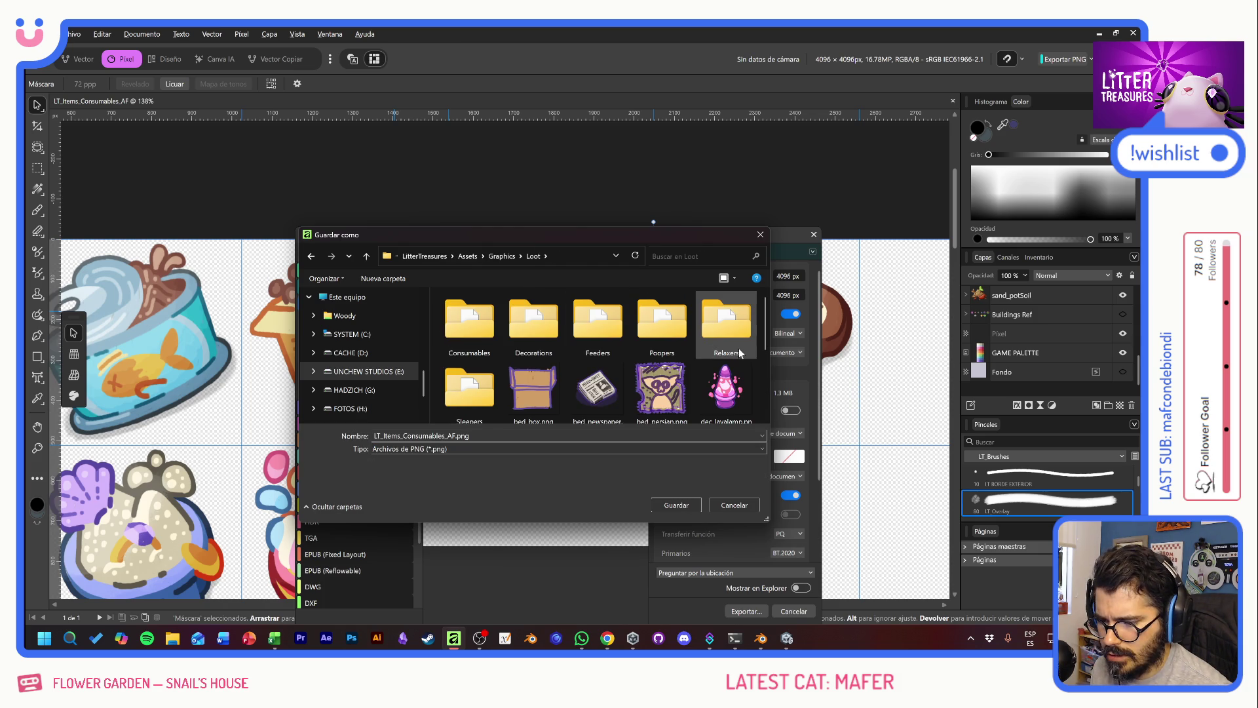
pyautogui.moveTo(588, 243); pyautogui.dragTo(565, 229)
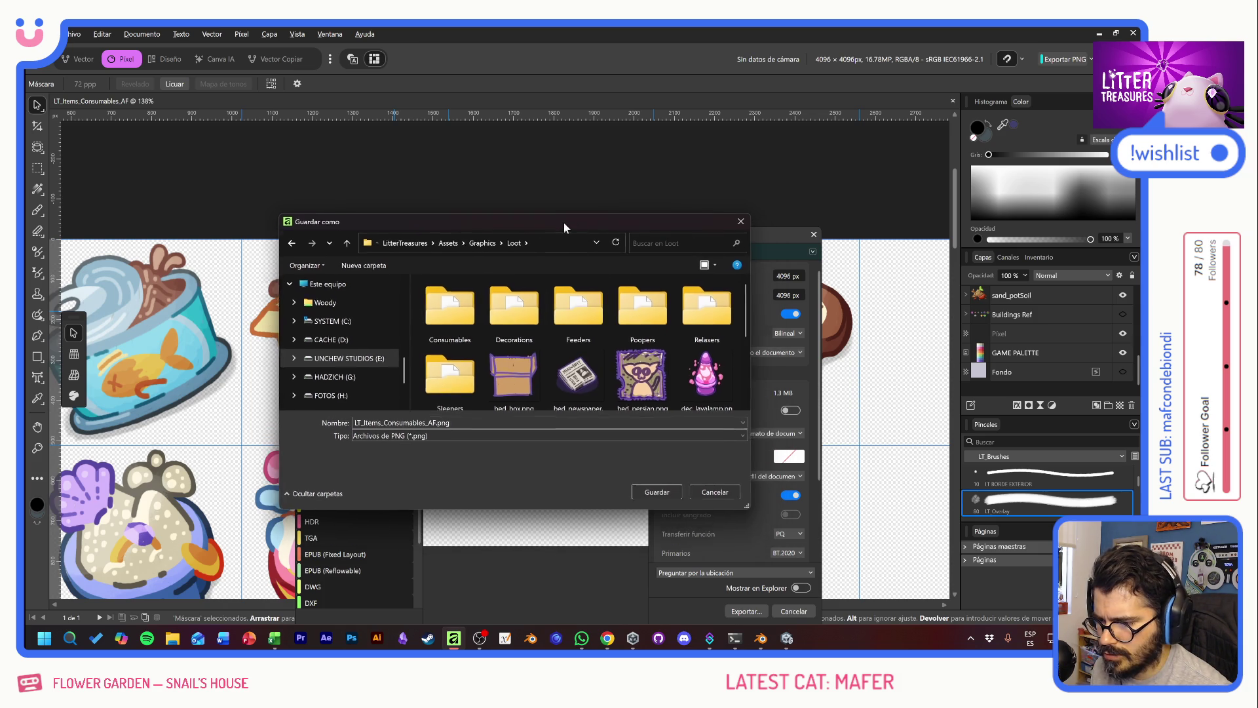
pyautogui.doubleClick(448, 311)
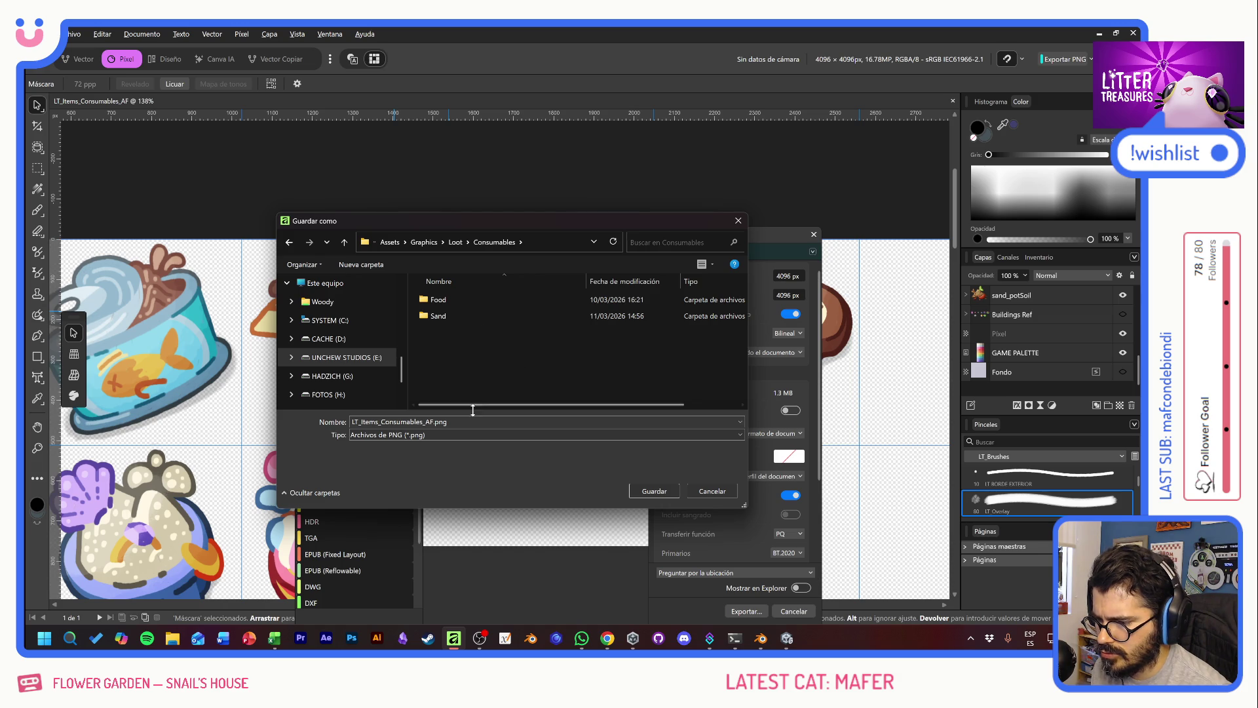
pyautogui.doubleClick(472, 300)
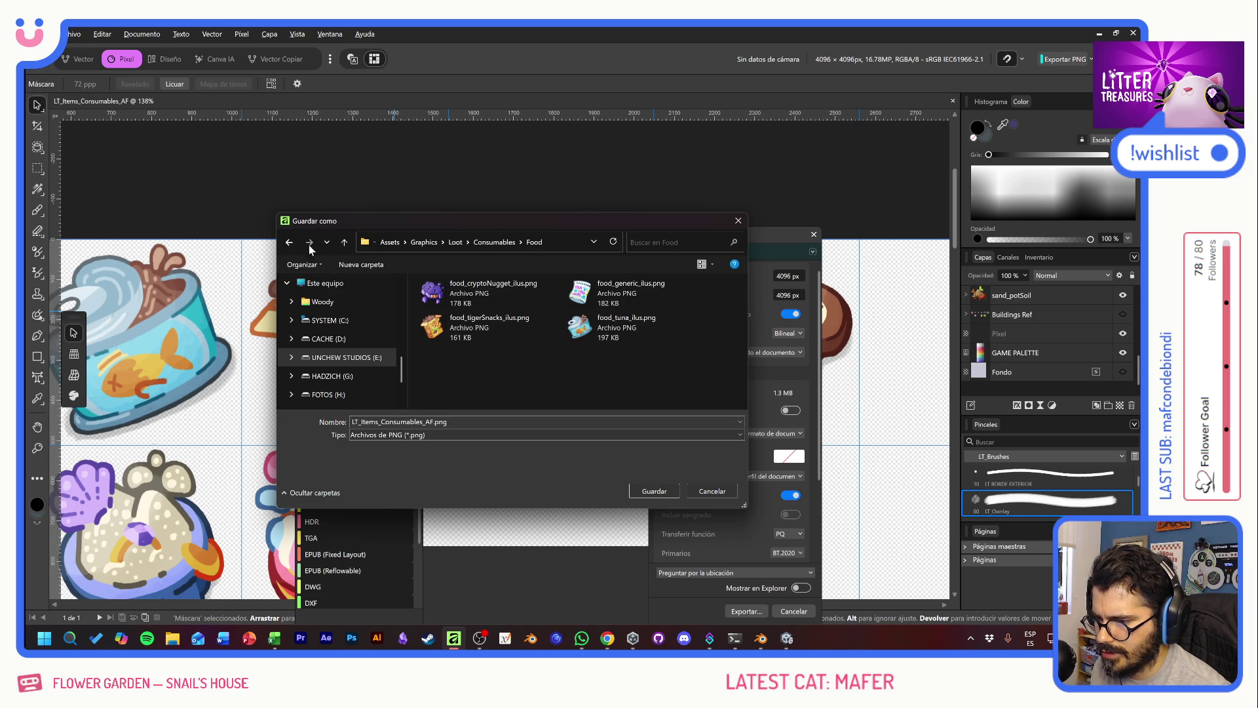
pyautogui.click(289, 241)
# Step: Select the LT_Items_Consumables_AF.png file name and return to the Loot/Consumables folder
pyautogui.click(462, 422)
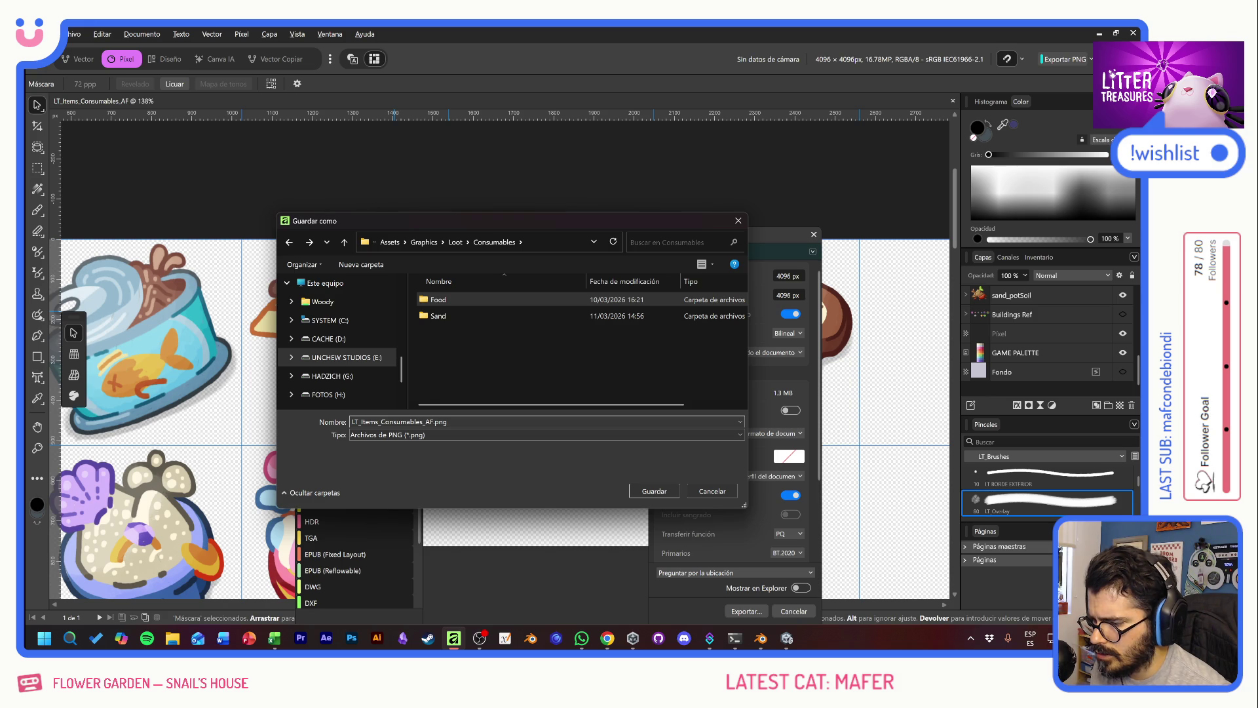
pyautogui.moveTo(450, 421); pyautogui.dragTo(337, 423)
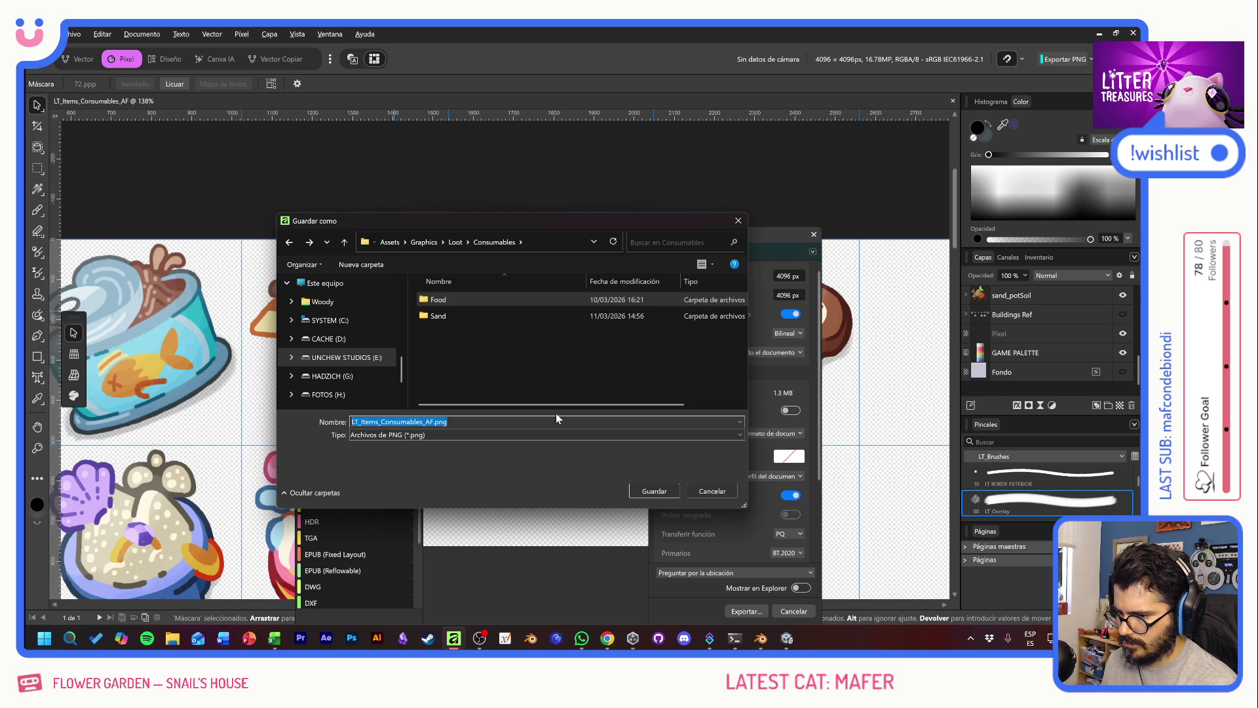
pyautogui.click(424, 242)
pyautogui.click(442, 382)
pyautogui.doubleClick(442, 381)
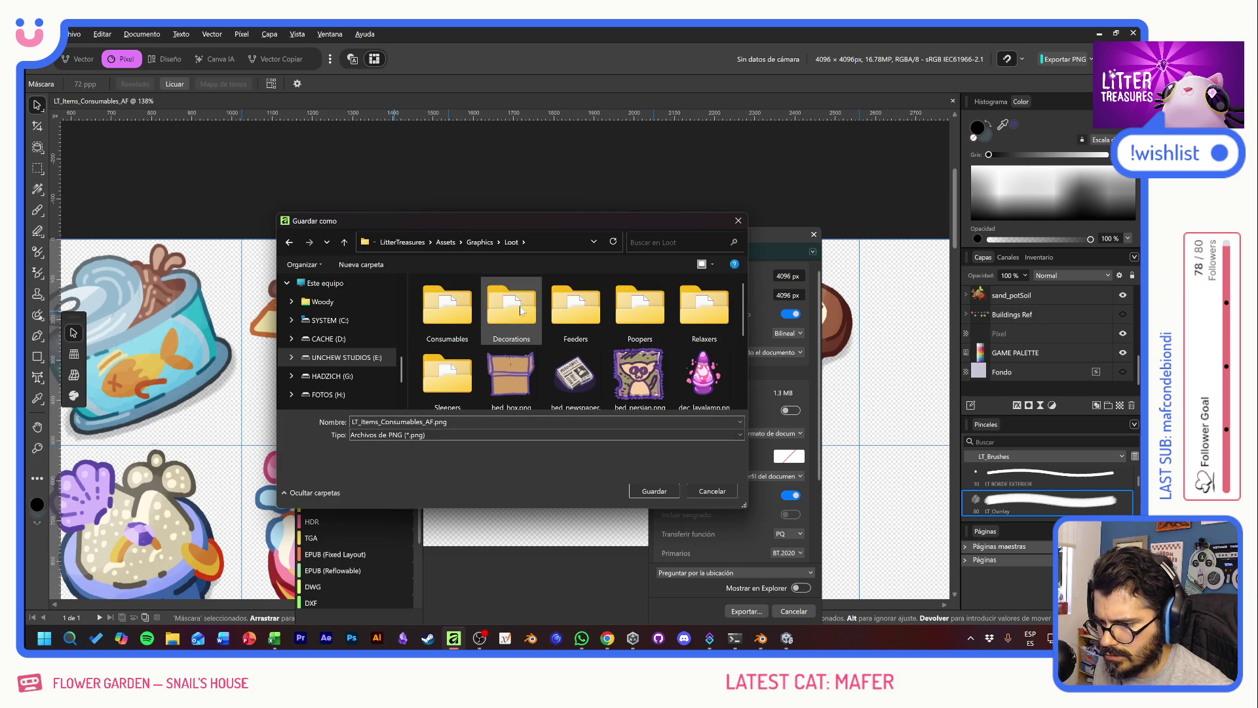
pyautogui.doubleClick(446, 307)
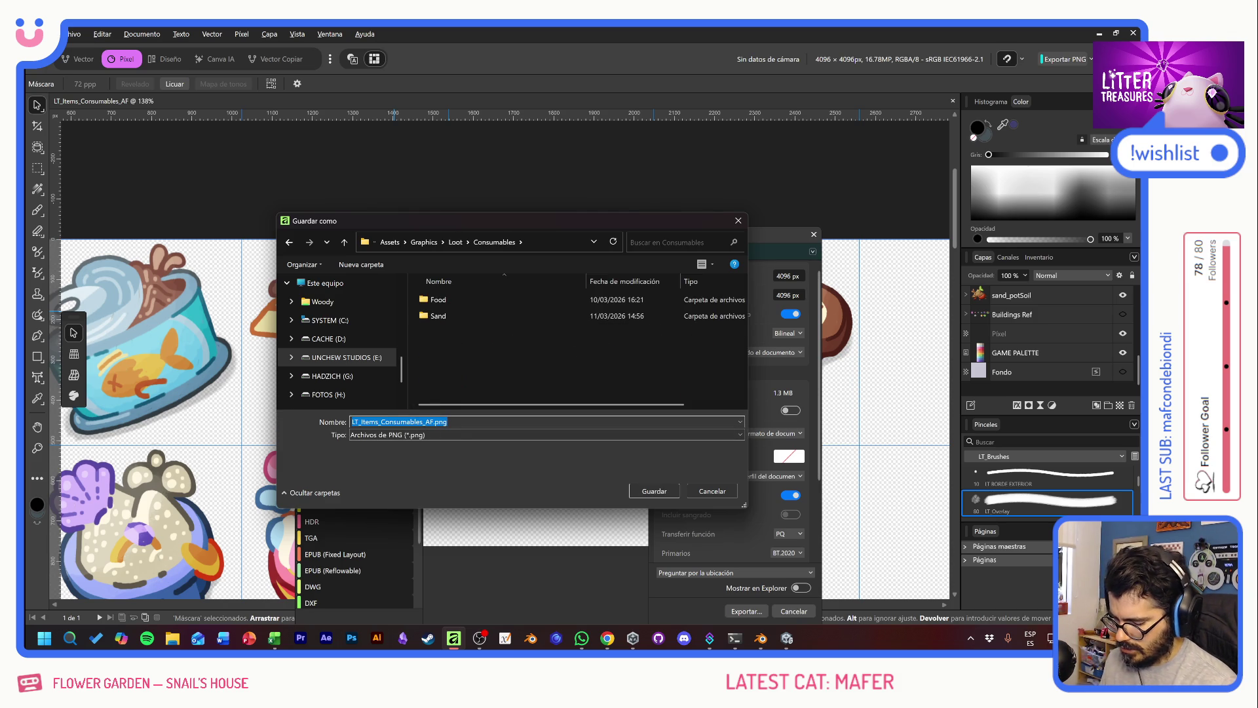
# Step: Save the PNG export as Supplies_SpriteSheet, then switch over to Unity
pyautogui.write('cONS')
pyautogui.press('BackSpace')
pyautogui.press('BackSpace')
pyautogui.press('BackSpace')
pyautogui.write('Supplies')
pyautogui.press('BackSpace')
pyautogui.press('BackSpace')
pyautogui.press('BackSpace')
pyautogui.write('upplies_')
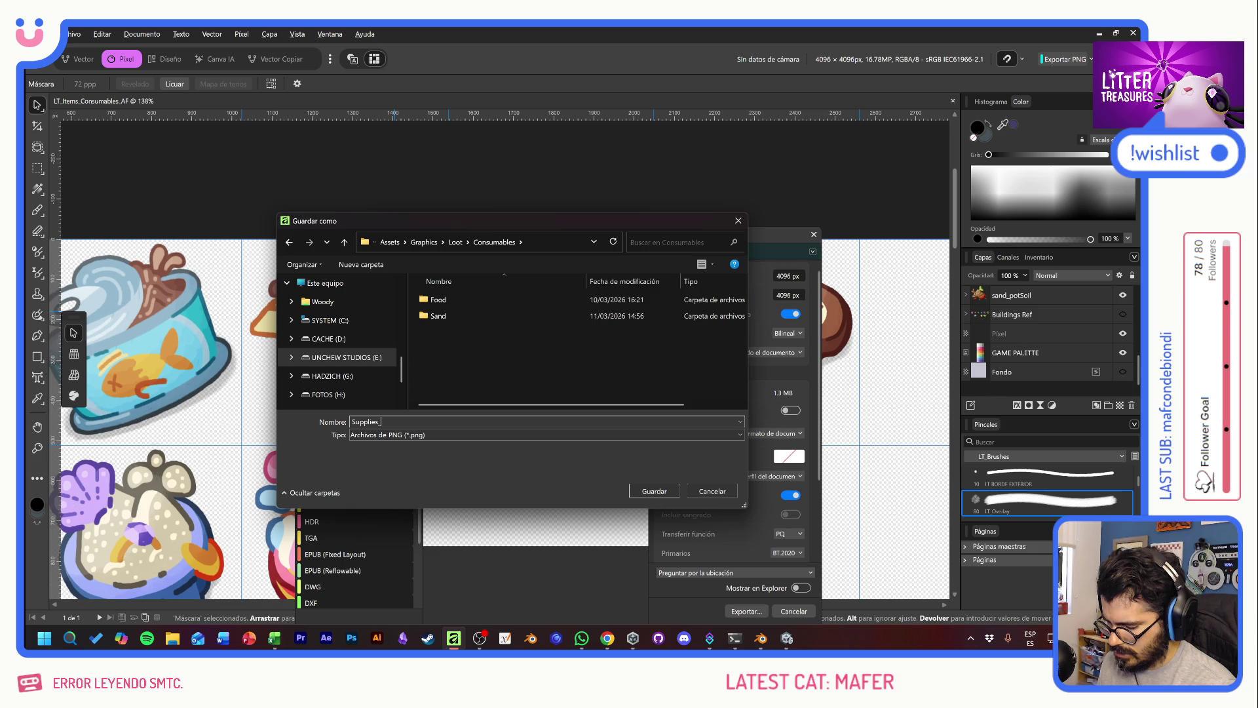
pyautogui.write('SpriteSH')
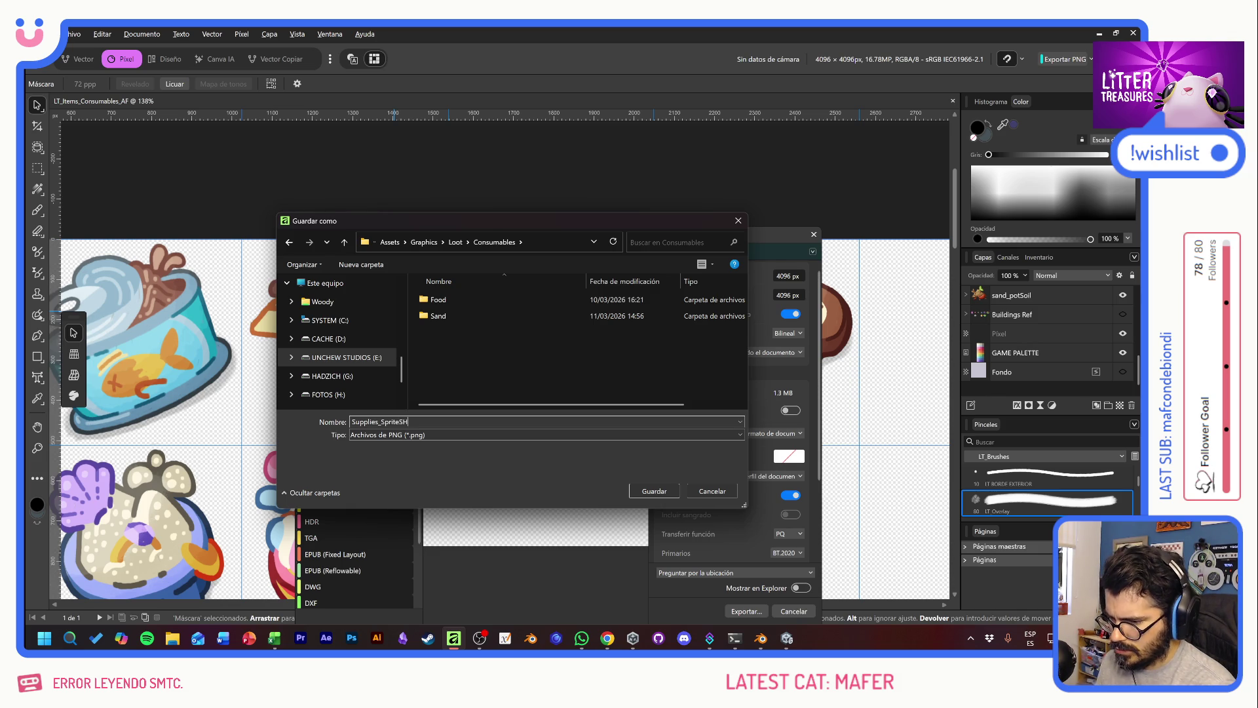
pyautogui.press('BackSpace')
pyautogui.write('heet')
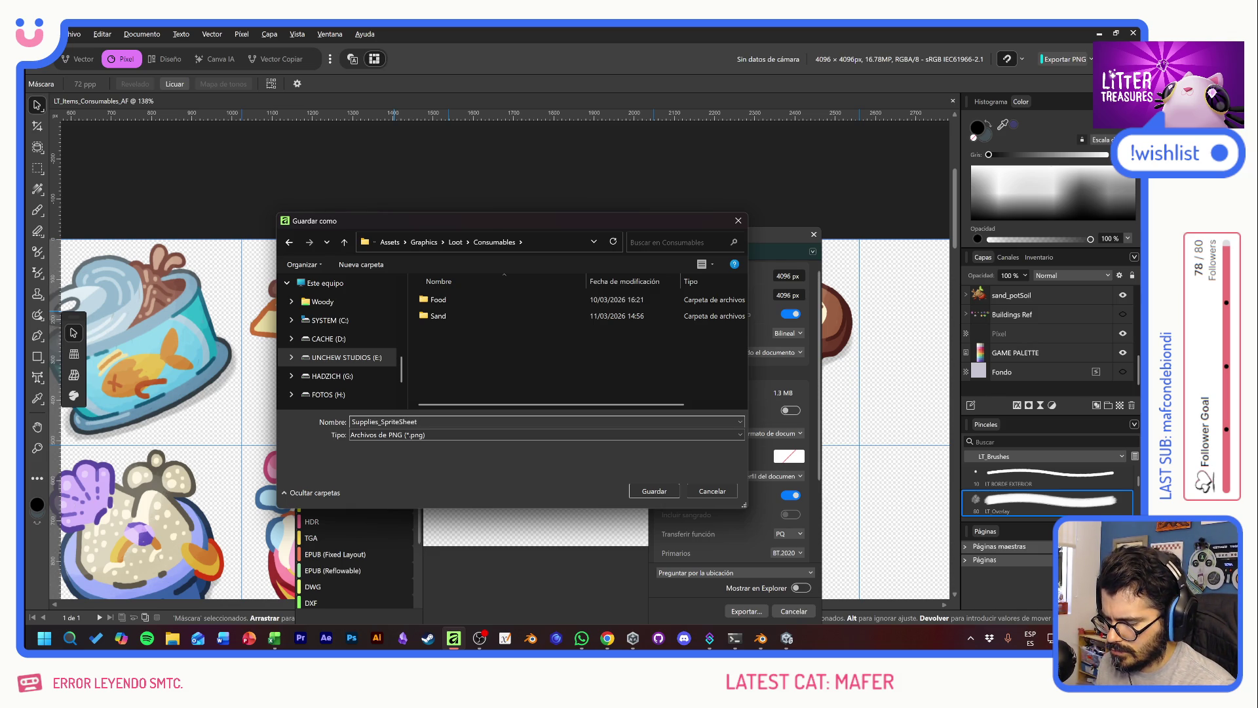
pyautogui.press('Return')
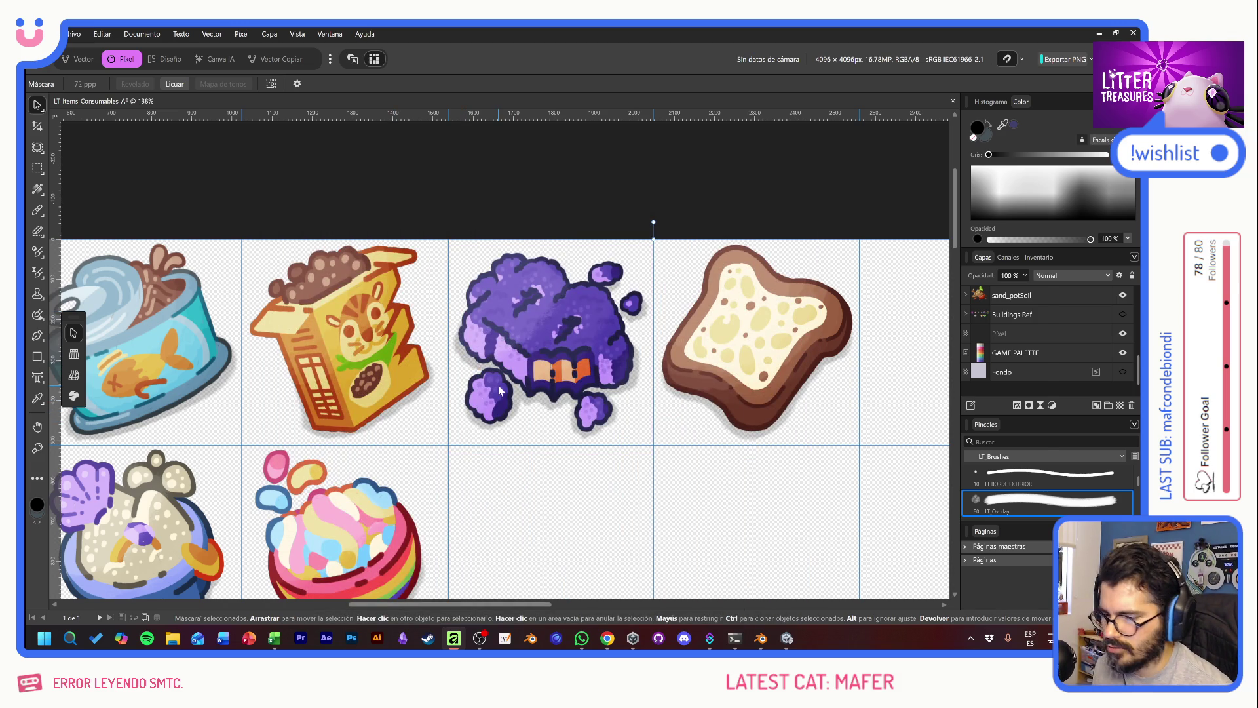
pyautogui.hotkey('alt', 'Tab')
pyautogui.hotkey('alt', 'Tab')
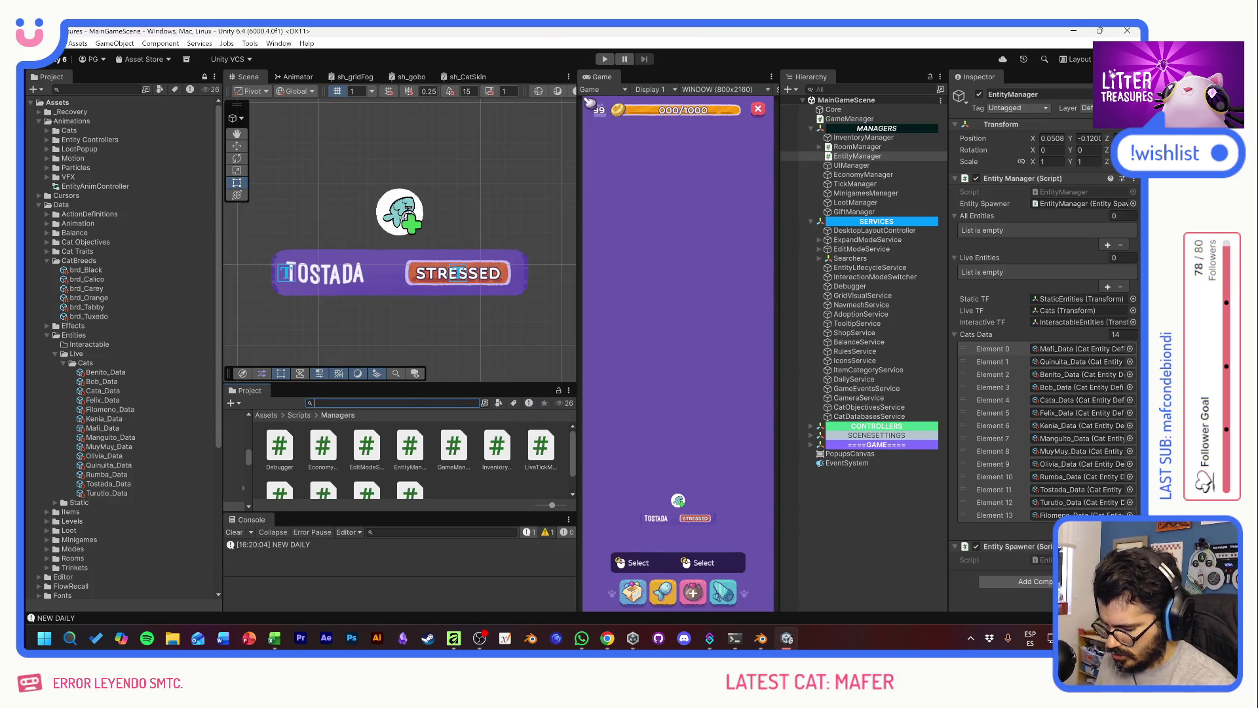
# Step: Set Supplies_SpriteSheet to Sprite (2D and UI), Multiple mode, max size 2048, and apply it
pyautogui.write('supplie')
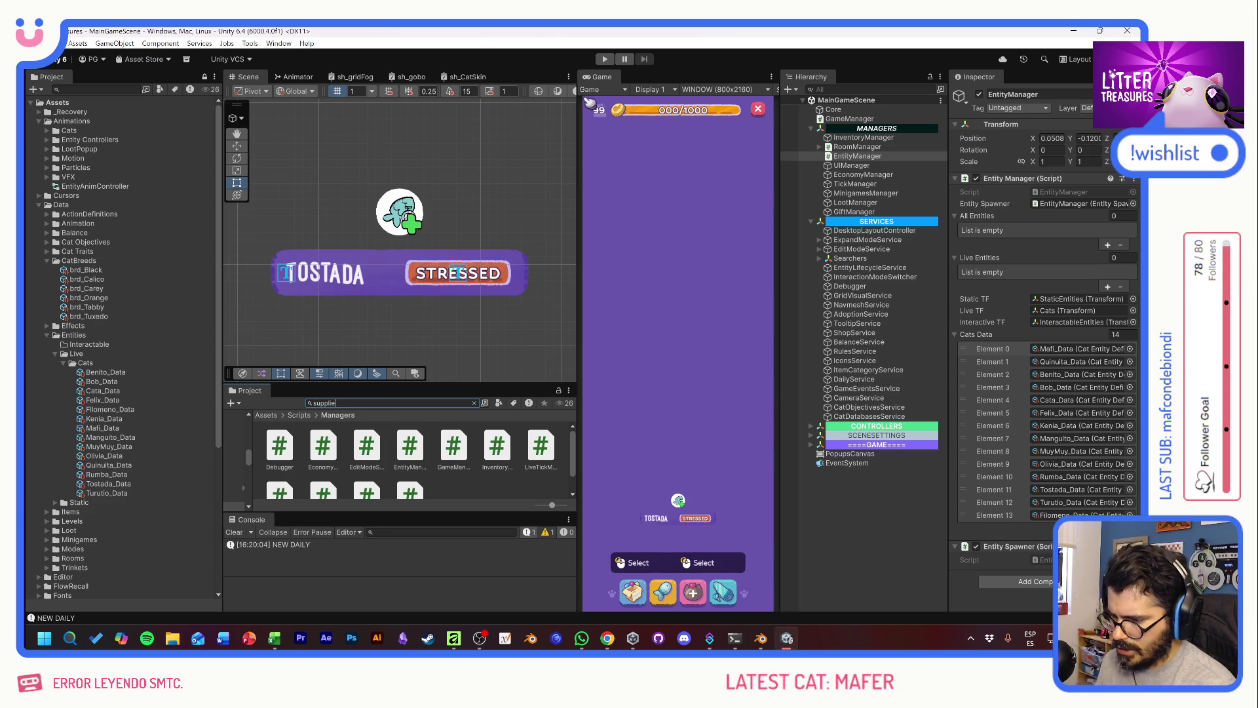
pyautogui.click(400, 447)
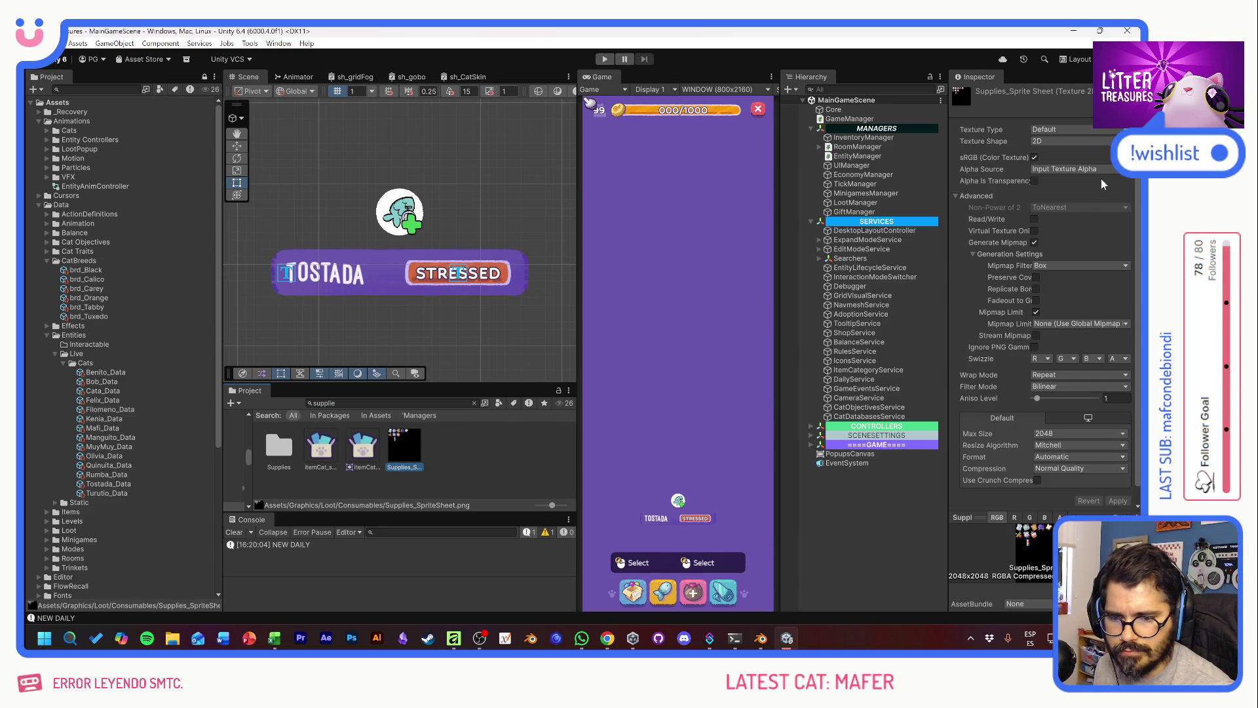
pyautogui.click(1047, 129)
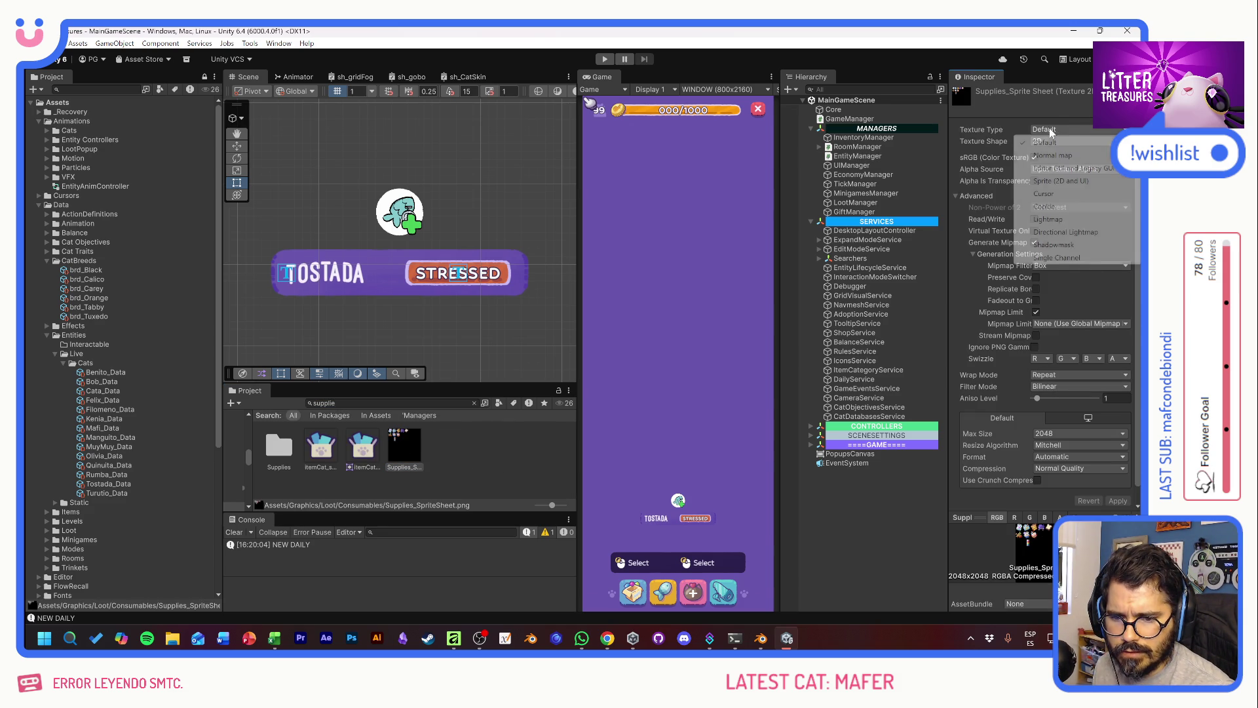
pyautogui.click(1059, 181)
pyautogui.click(1056, 157)
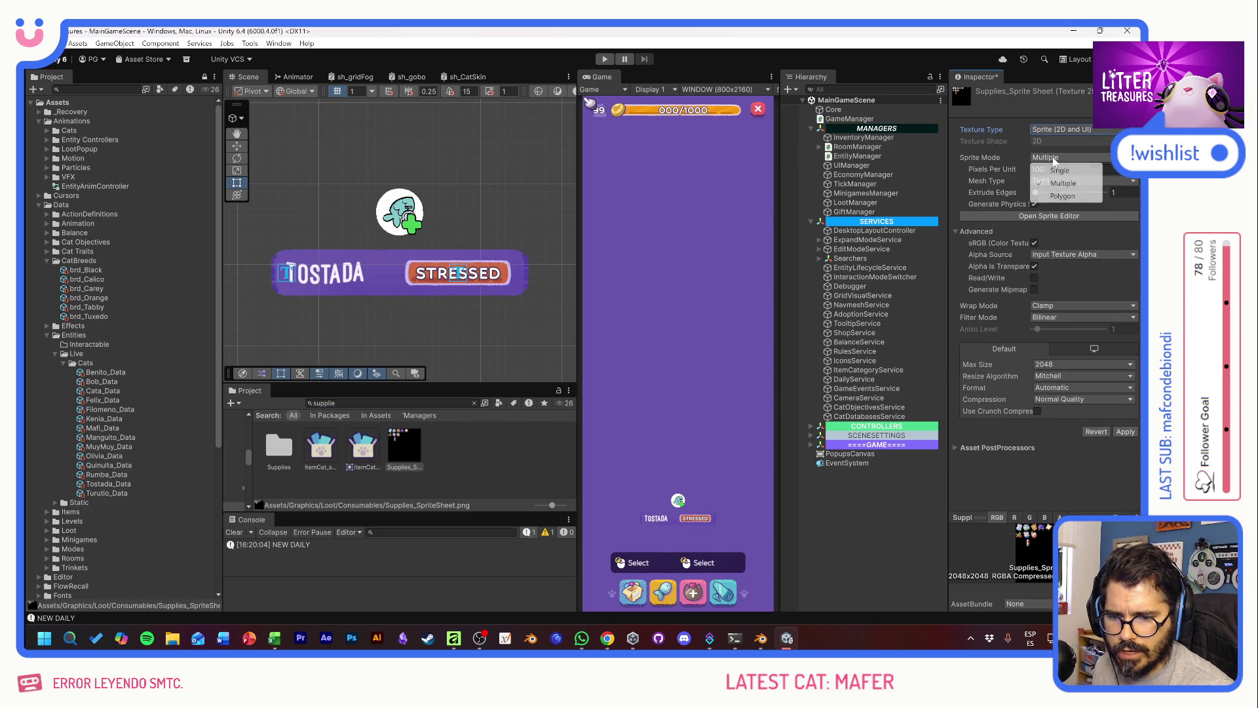
pyautogui.click(1055, 183)
pyautogui.click(1058, 365)
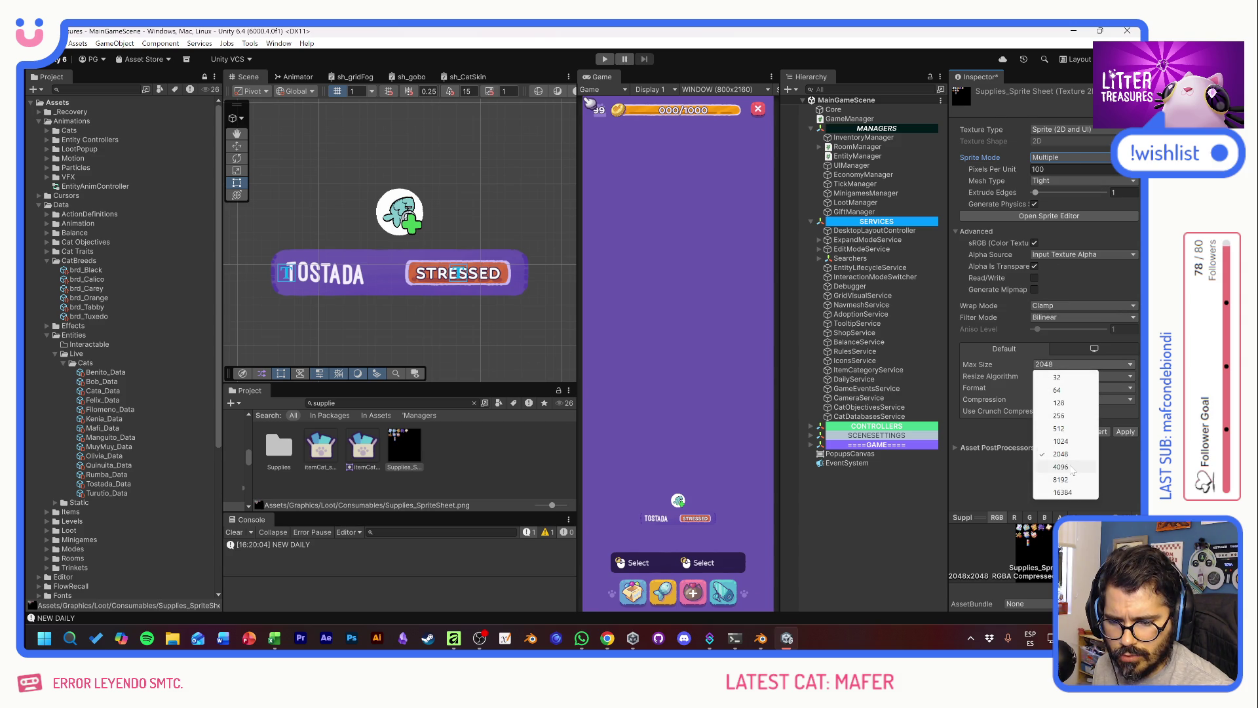
pyautogui.click(1063, 466)
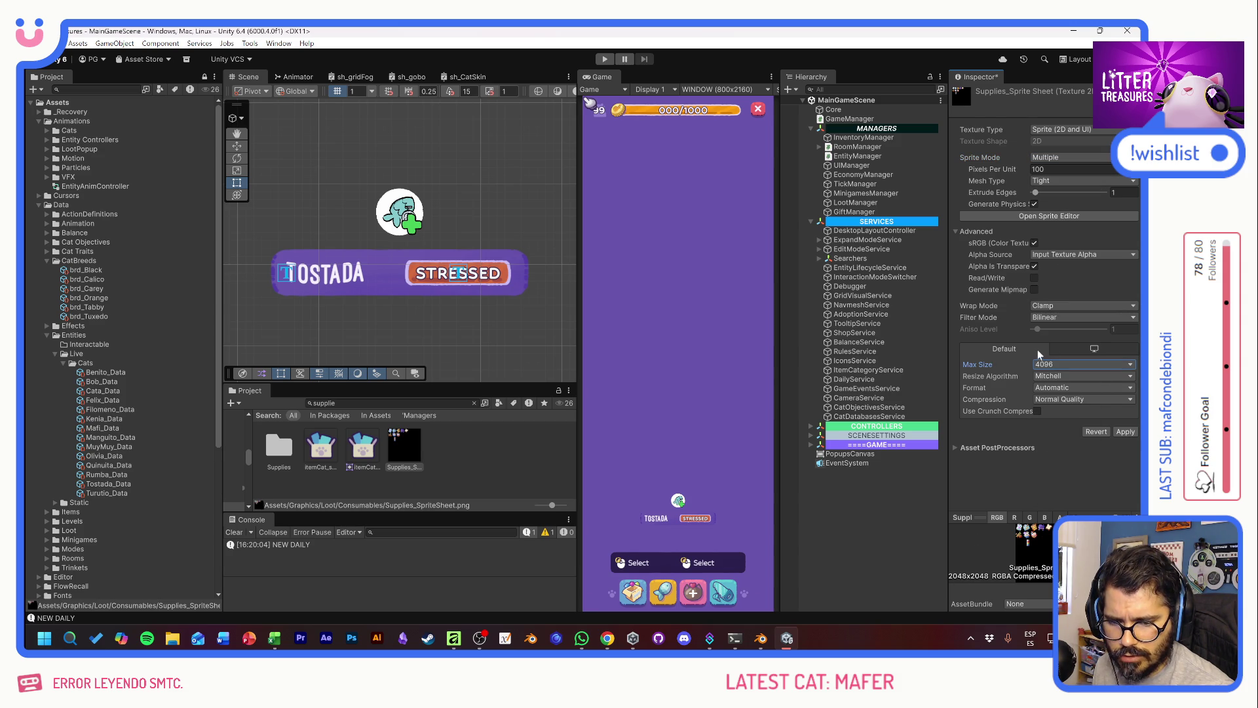
pyautogui.click(1063, 364)
pyautogui.click(1068, 454)
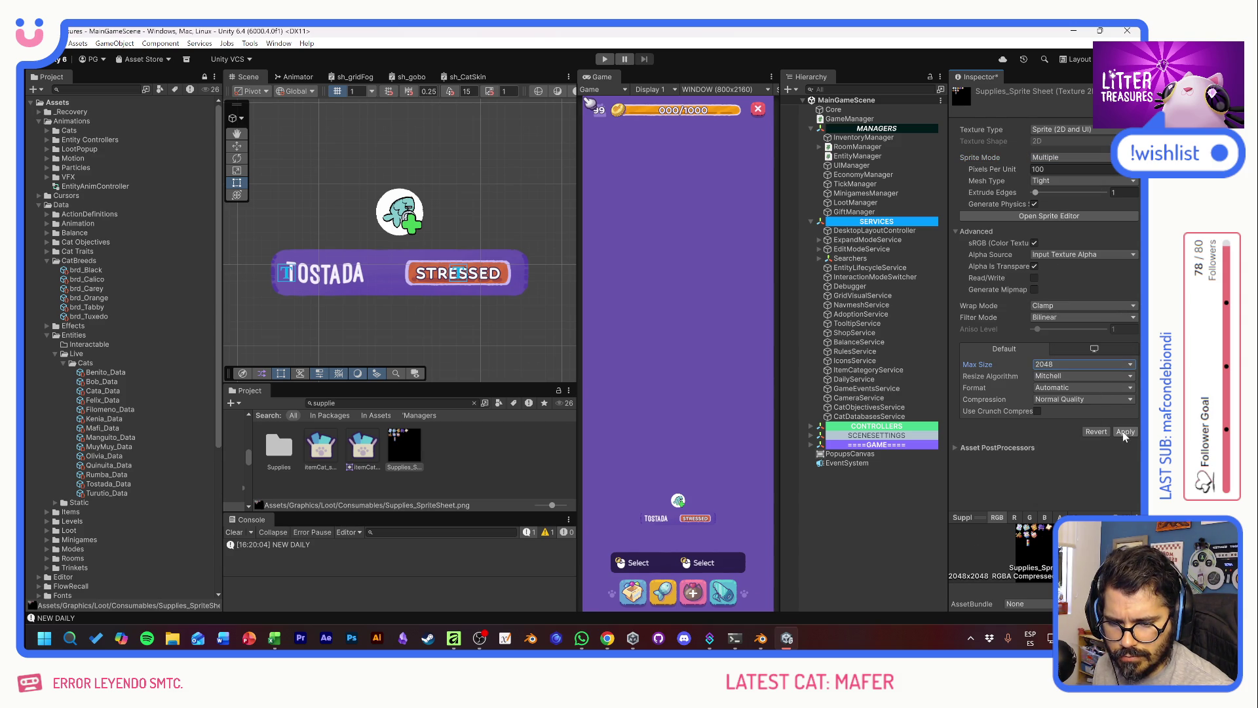
pyautogui.click(1124, 432)
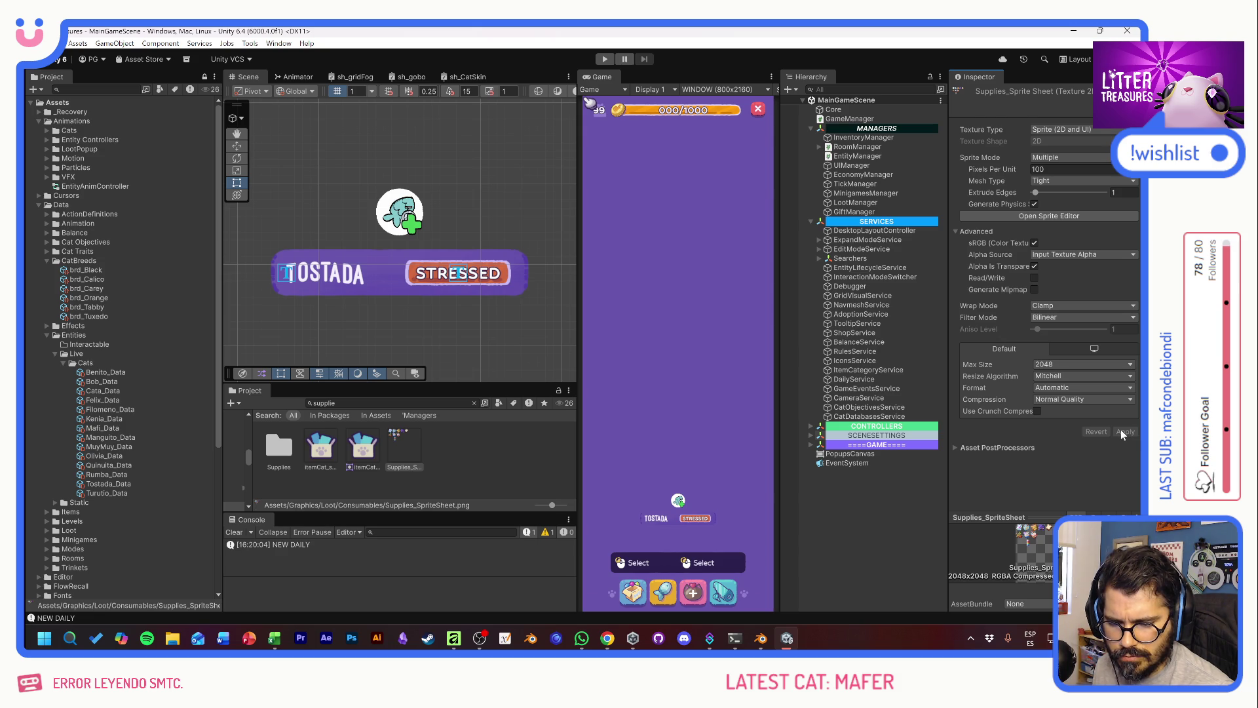
pyautogui.click(1049, 216)
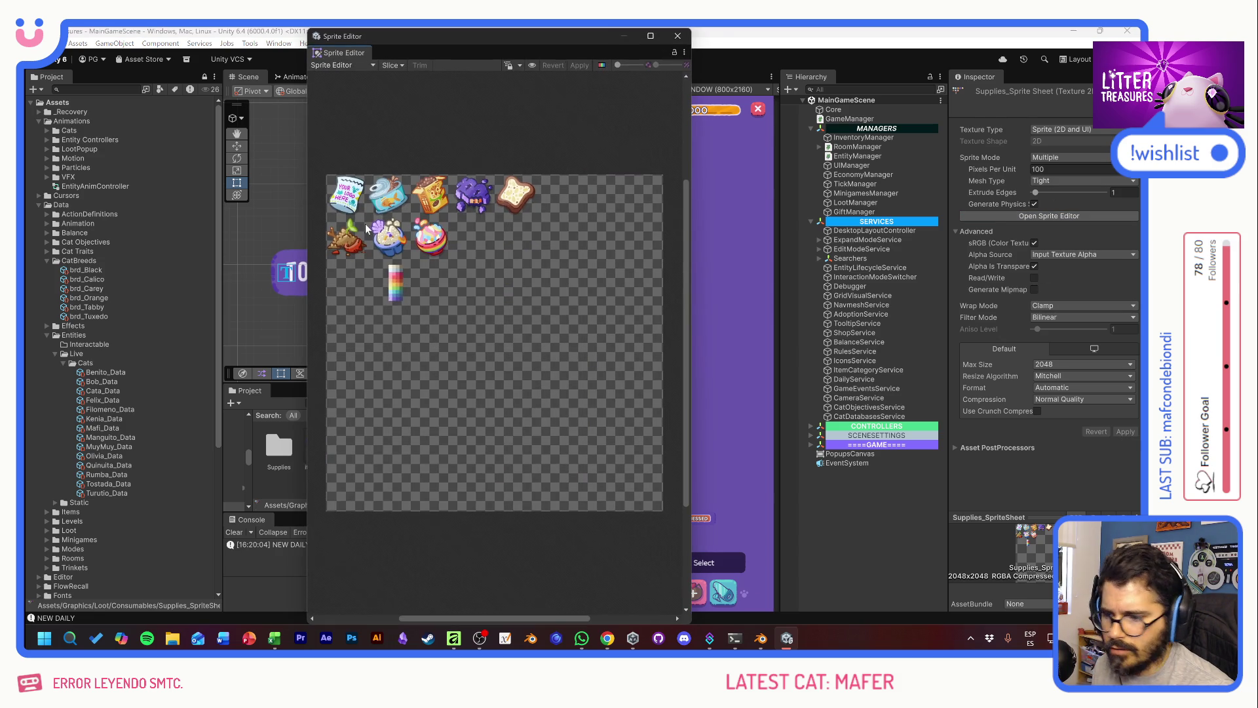
# Step: Slice the supplies sheet by 512 × 512 cell size using the Smart method
pyautogui.scroll(5, 357, 209)
pyautogui.scroll(-3, 357, 209)
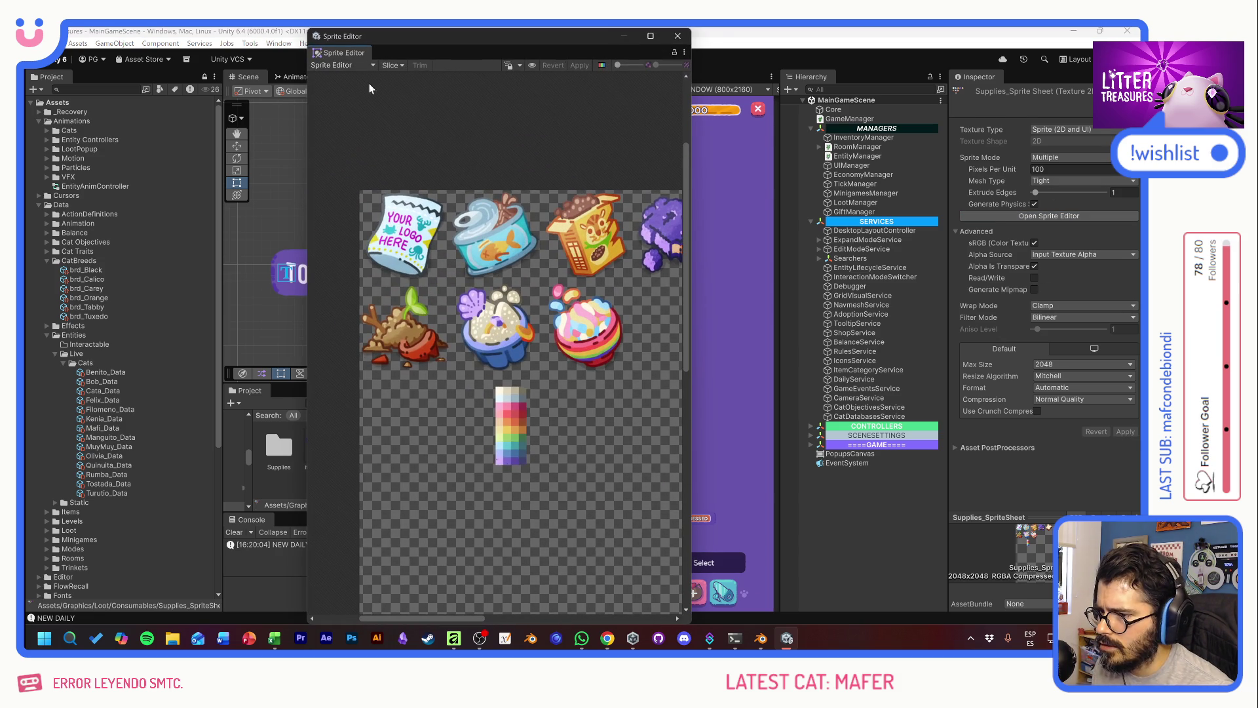
pyautogui.click(394, 64)
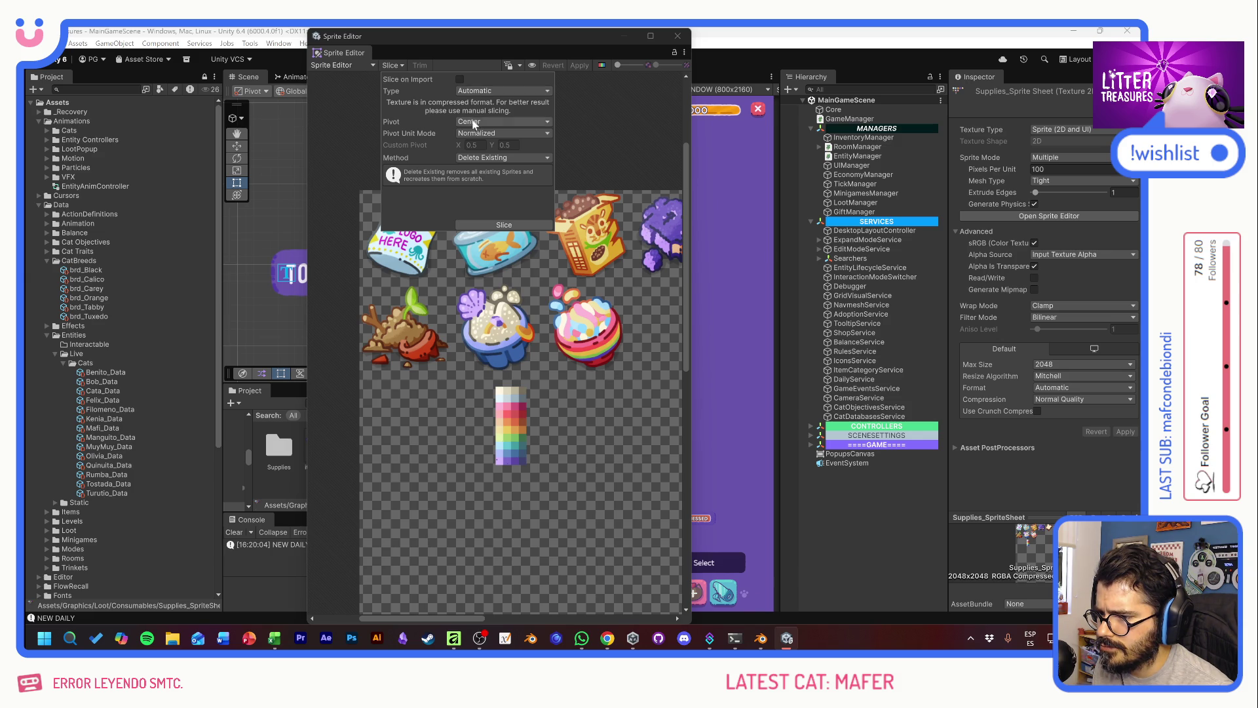
pyautogui.click(476, 92)
pyautogui.click(489, 114)
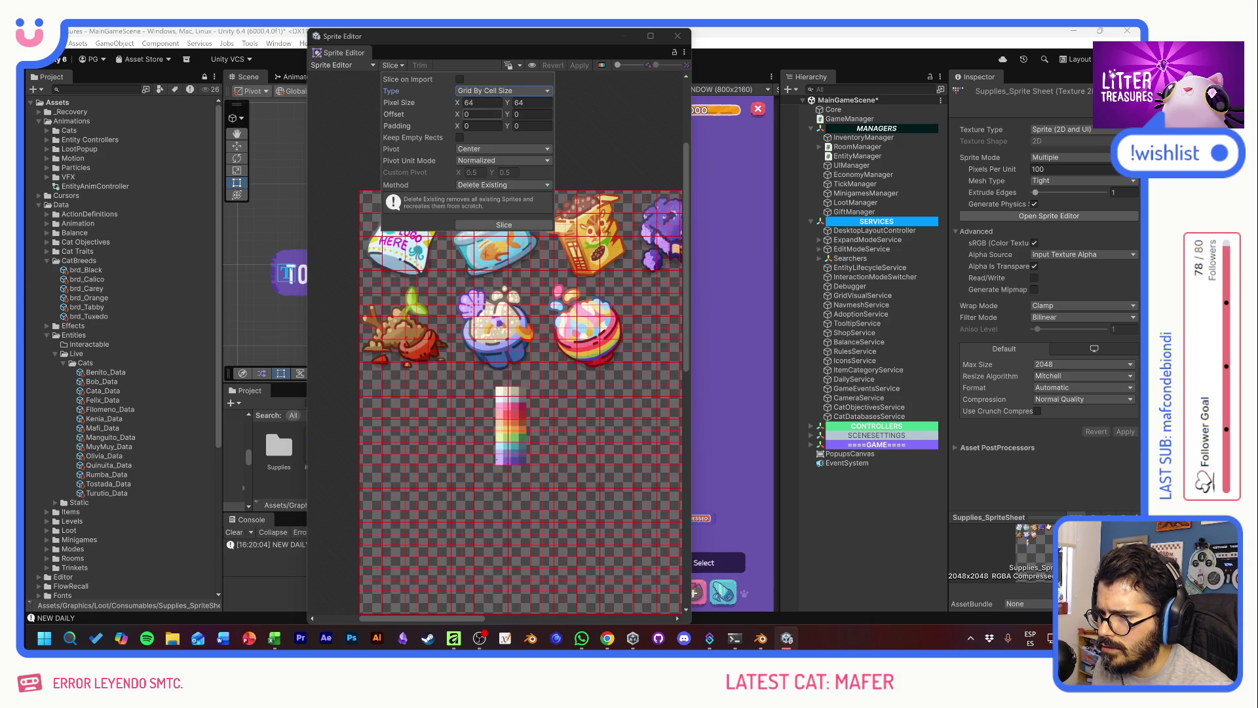
pyautogui.write('512')
pyautogui.press('Tab')
pyautogui.write('512')
pyautogui.press('Tab')
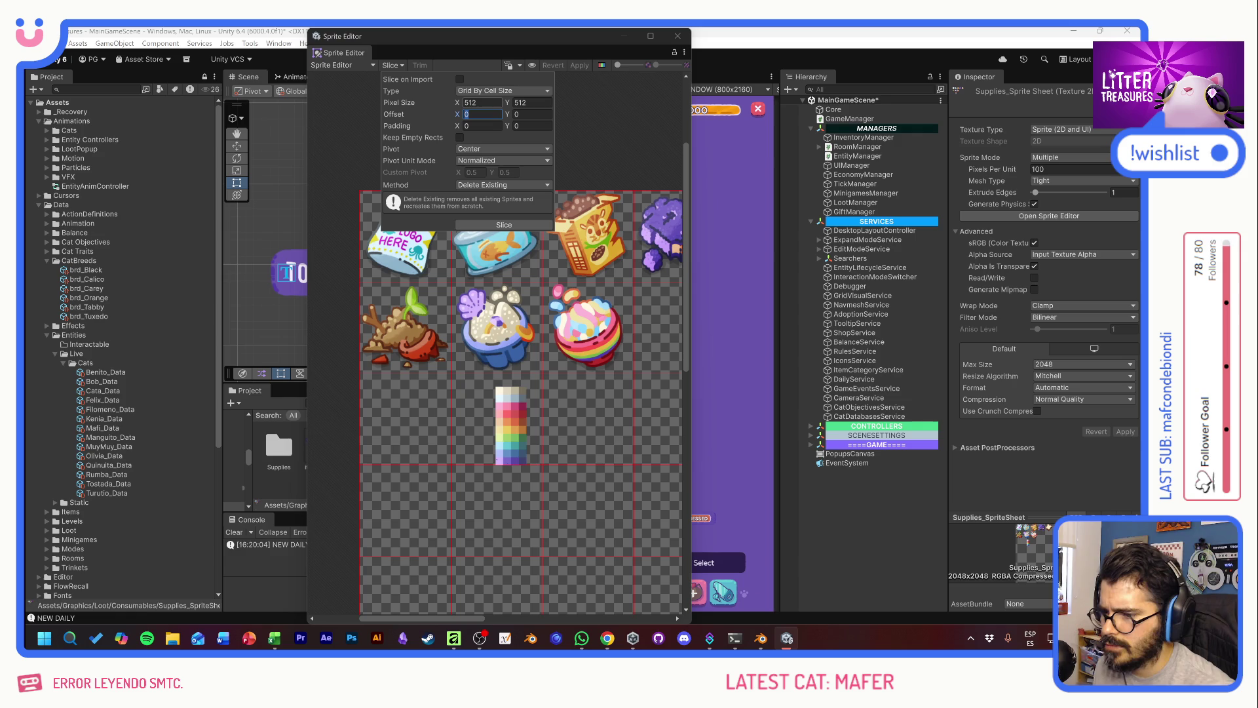
pyautogui.click(503, 185)
pyautogui.click(489, 206)
pyautogui.click(505, 223)
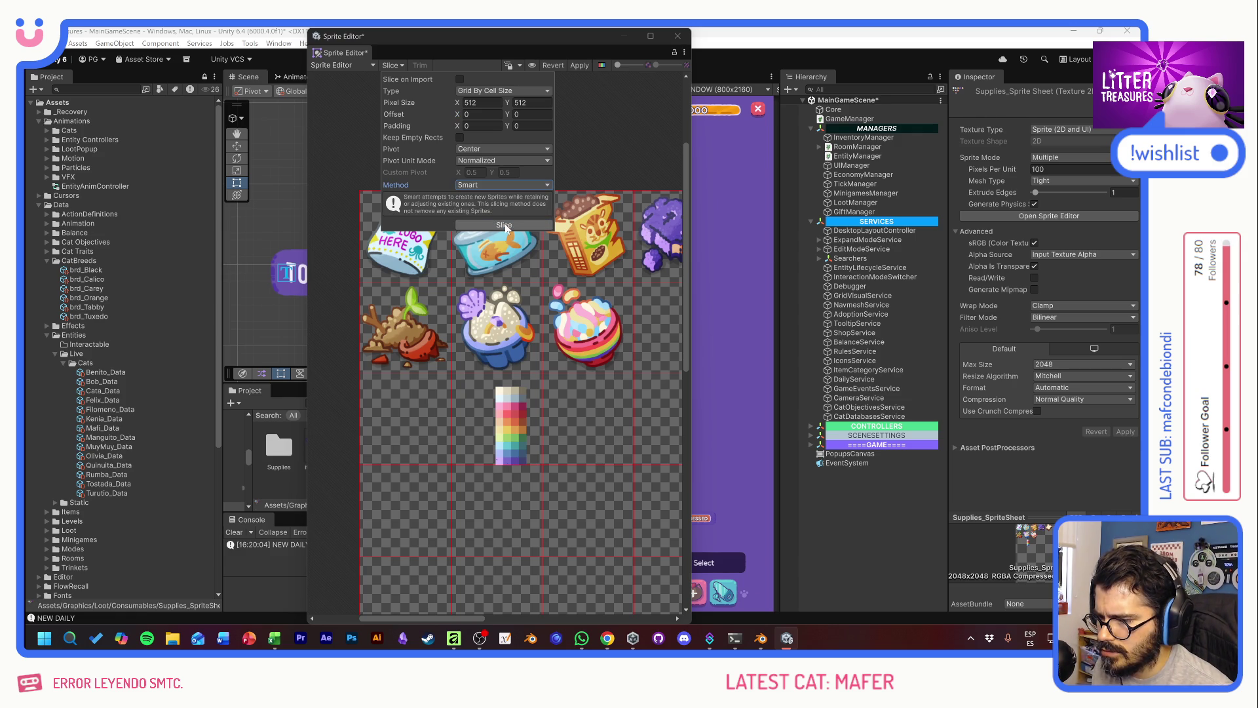
# Step: Close the slice options and select the top-left note packet sprite for renaming
pyautogui.click(438, 328)
pyautogui.click(420, 249)
pyautogui.click(613, 514)
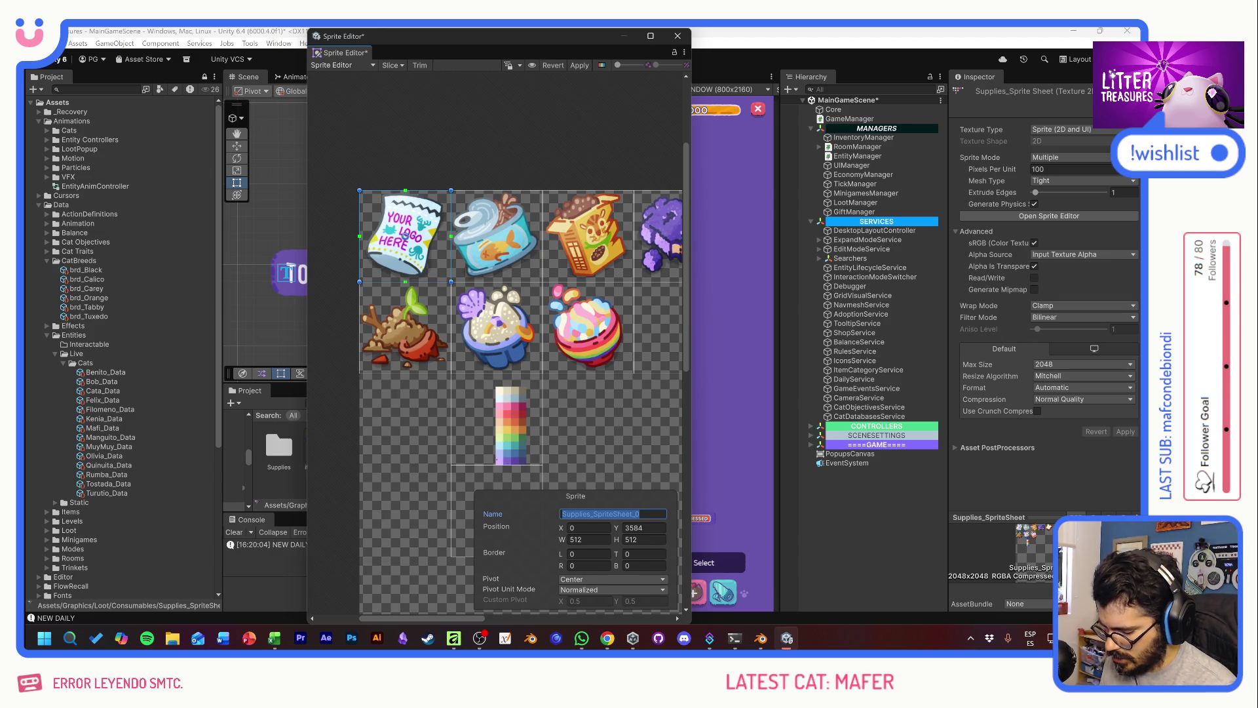
# Step: Name the note packet sprite spl_fd_GenericFood
pyautogui.write('sply')
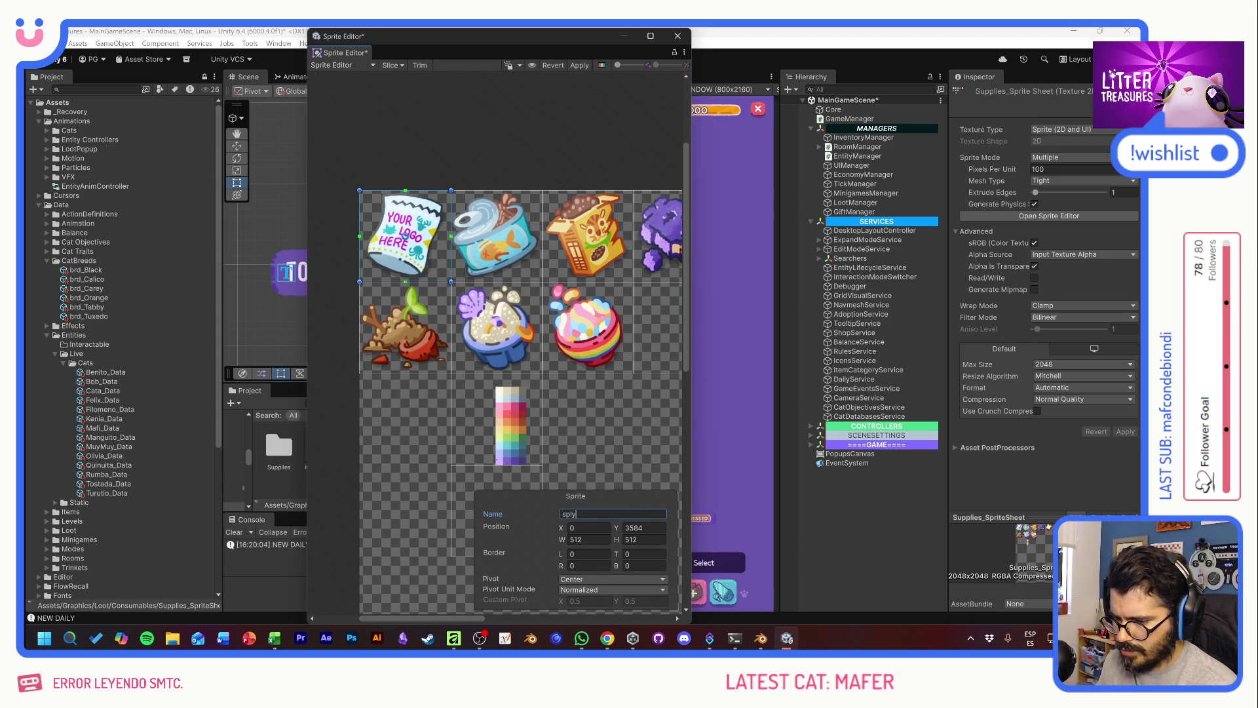
pyautogui.press('BackSpace')
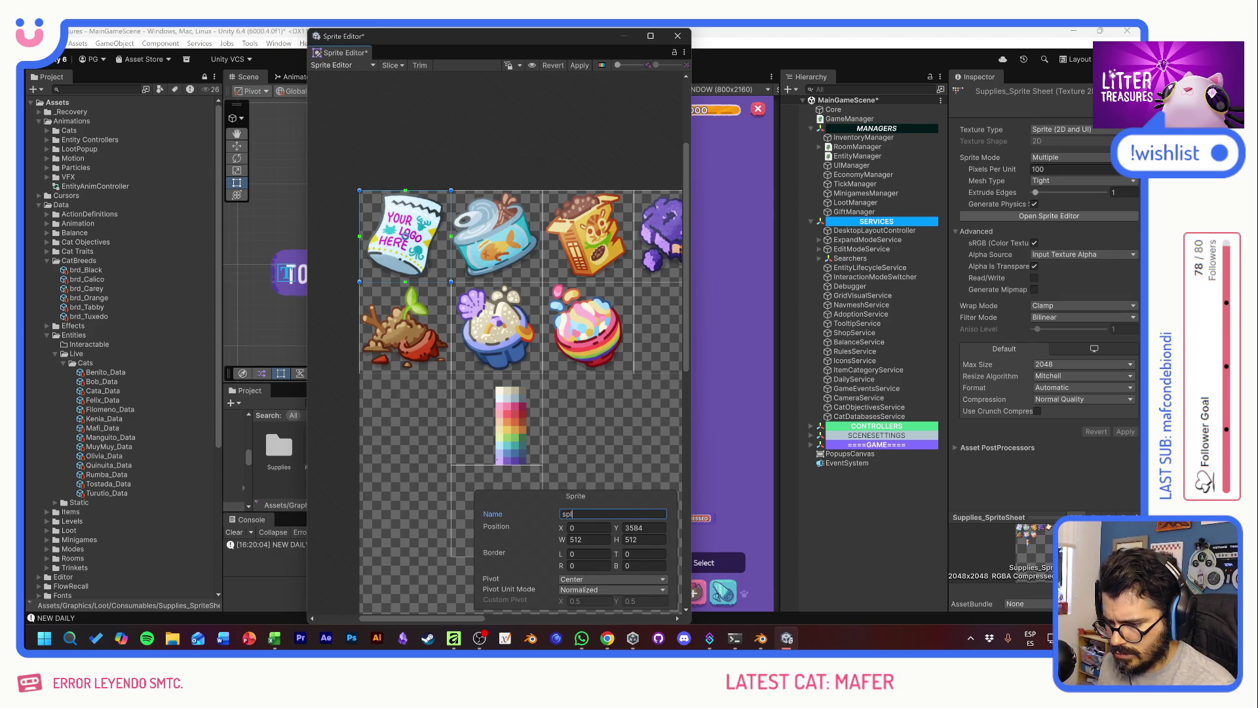
pyautogui.write('_fd_')
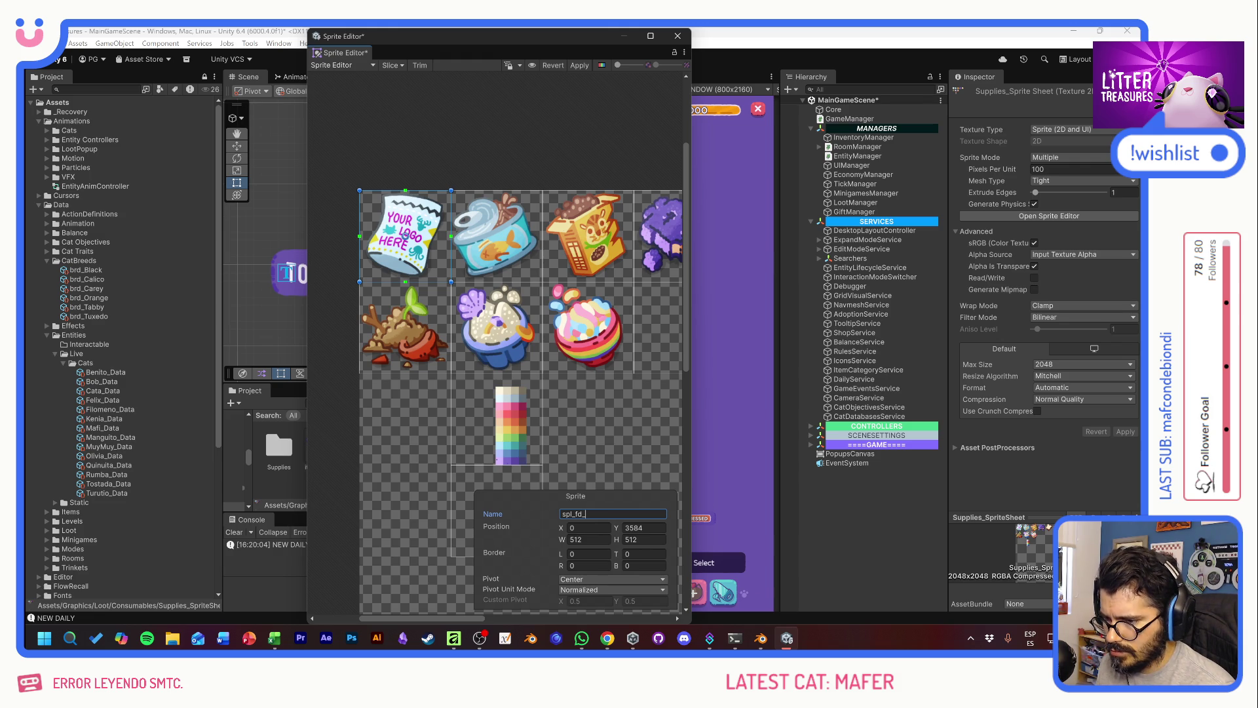
pyautogui.write('gener')
pyautogui.press('BackSpace')
pyautogui.press('BackSpace')
pyautogui.press('BackSpace')
pyautogui.write('GenericFood')
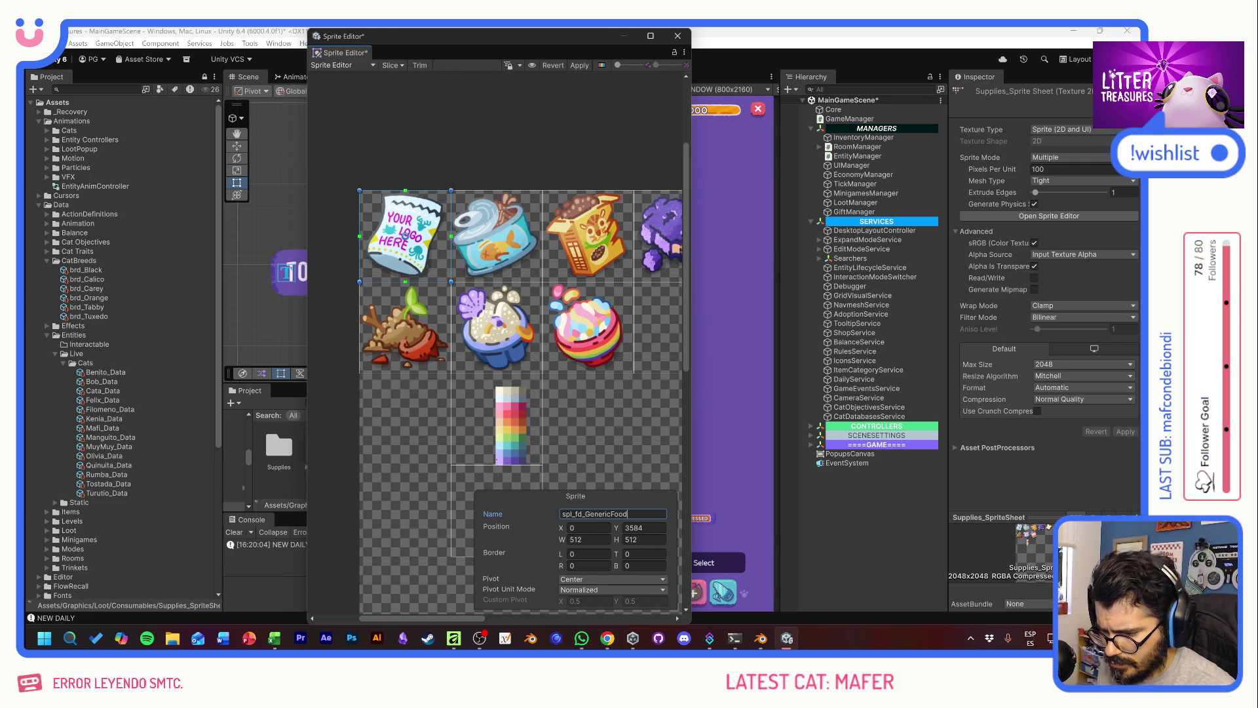
# Step: Name the tuna can sprite spl_fd_CannedTuna
pyautogui.click(498, 218)
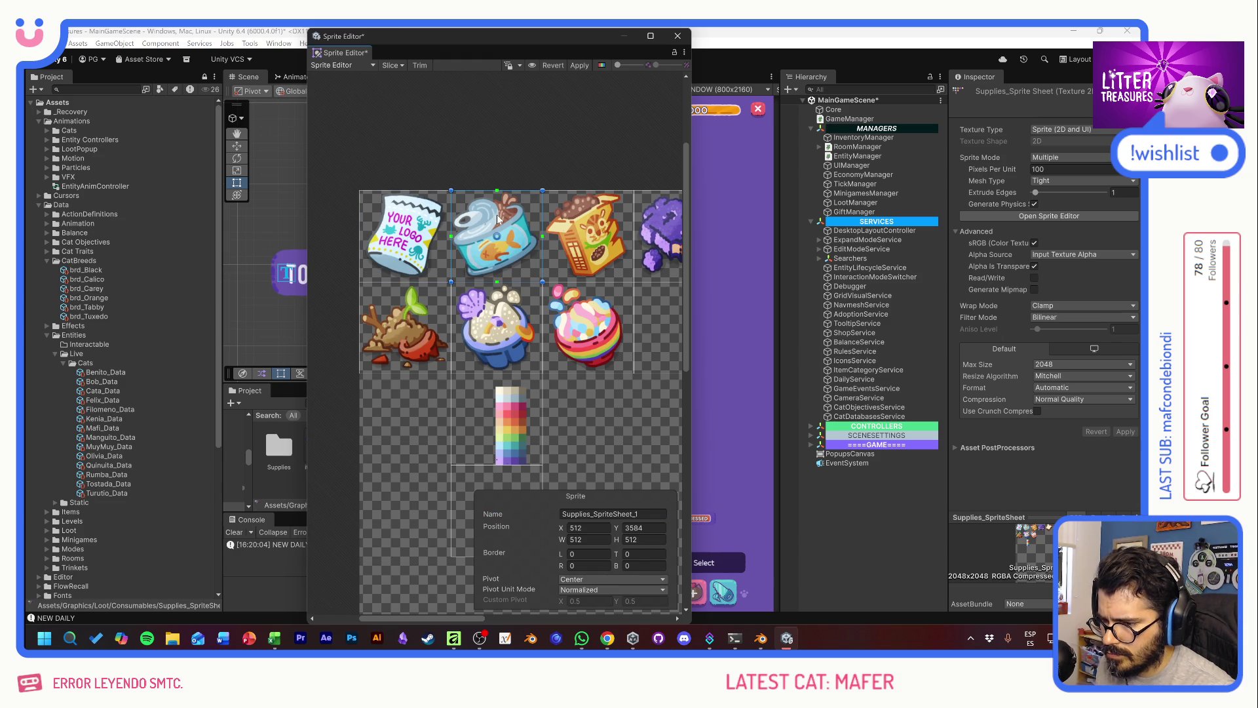
pyautogui.click(648, 508)
pyautogui.write('spl_fd_TunaCan')
pyautogui.hotkey('ctrl', 's')
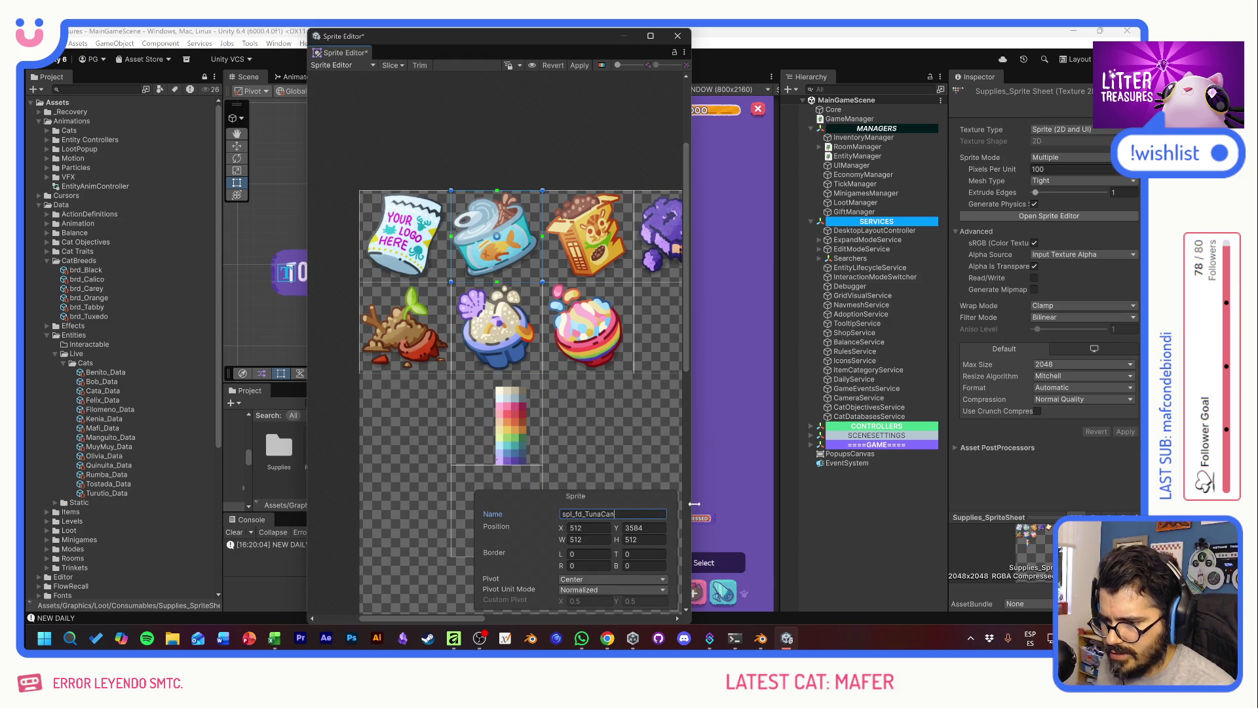
pyautogui.hotkey('ctrl', 'shift', 'Left')
pyautogui.write('C')
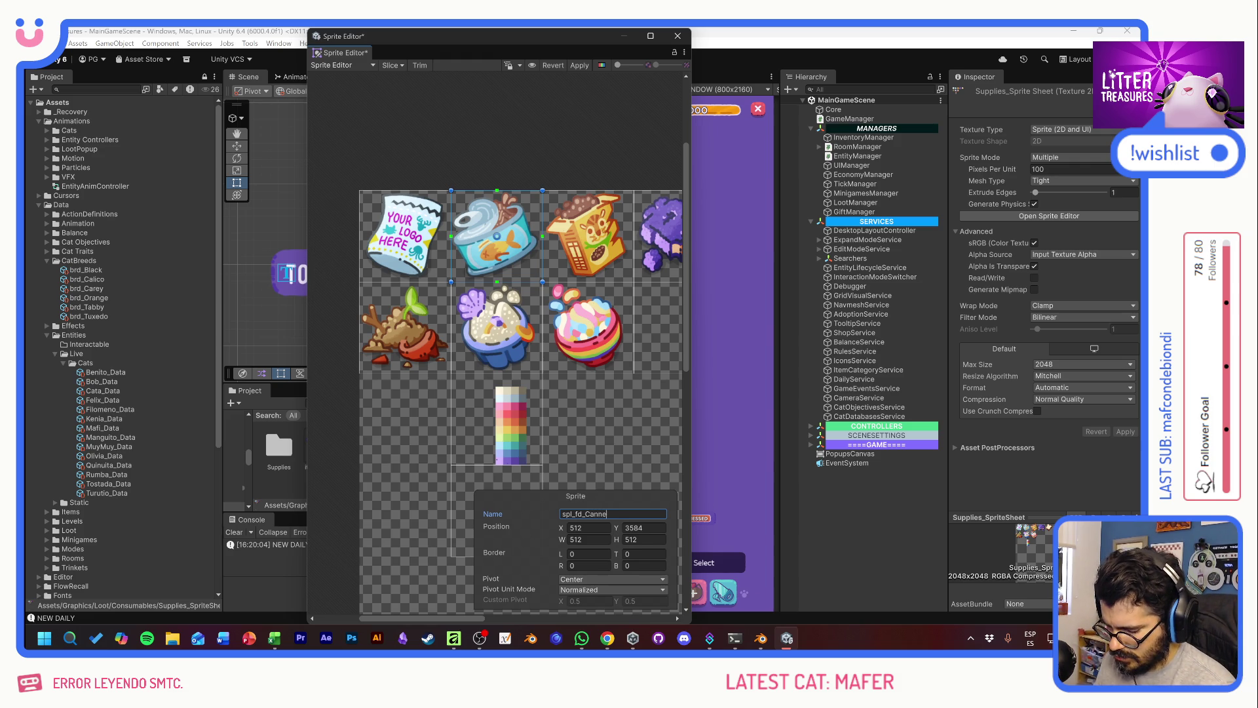
pyautogui.write('una')
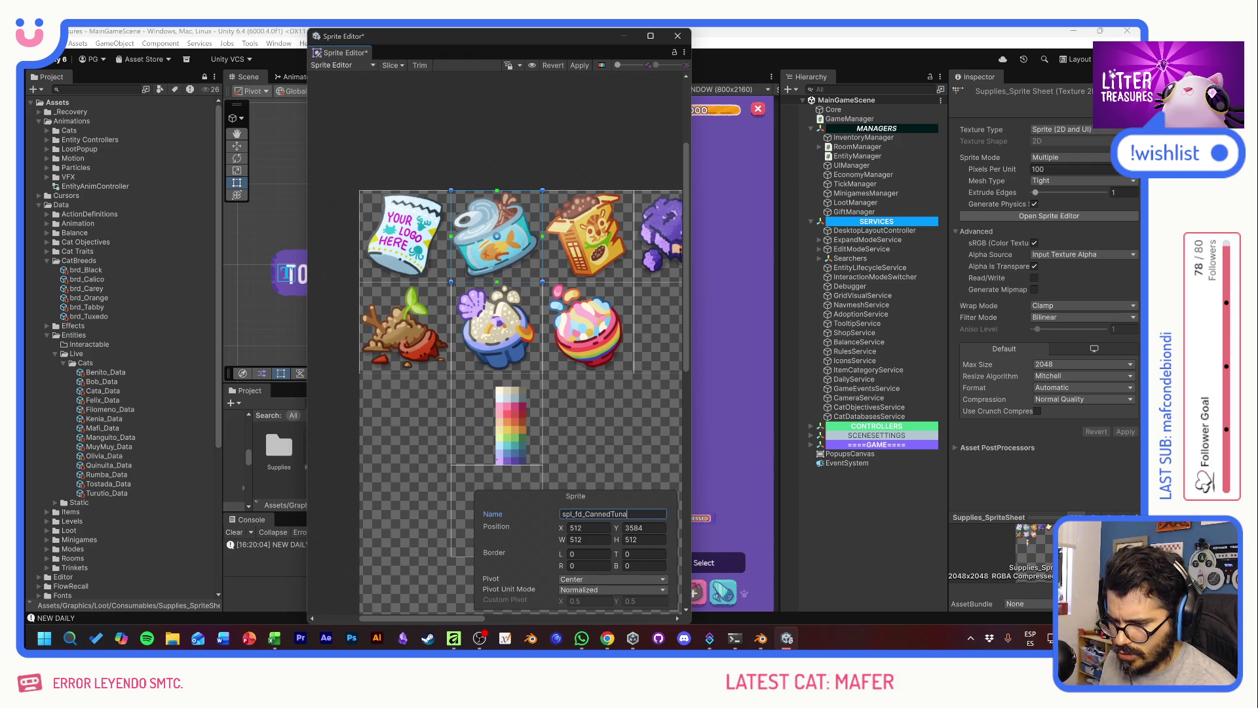
# Step: Name the snack box sprite spl_fd_TigerSnacks
pyautogui.click(591, 238)
pyautogui.click(628, 513)
pyautogui.hotkey('ctrl', 'BackSpace')
pyautogui.write('TigerSnacks')
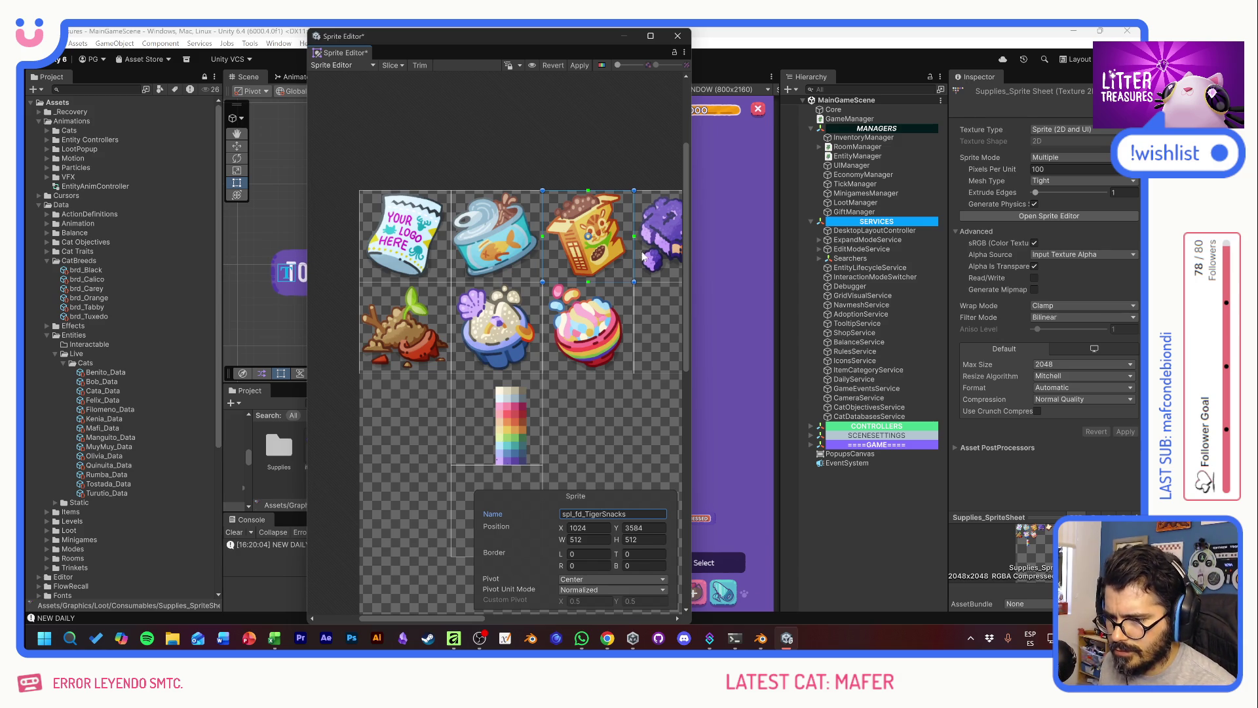
# Step: Give the purple and toast sprites the spl_fd_ name prefix
pyautogui.click(662, 240)
pyautogui.click(628, 514)
pyautogui.hotkey('ctrl', 'BackSpace')
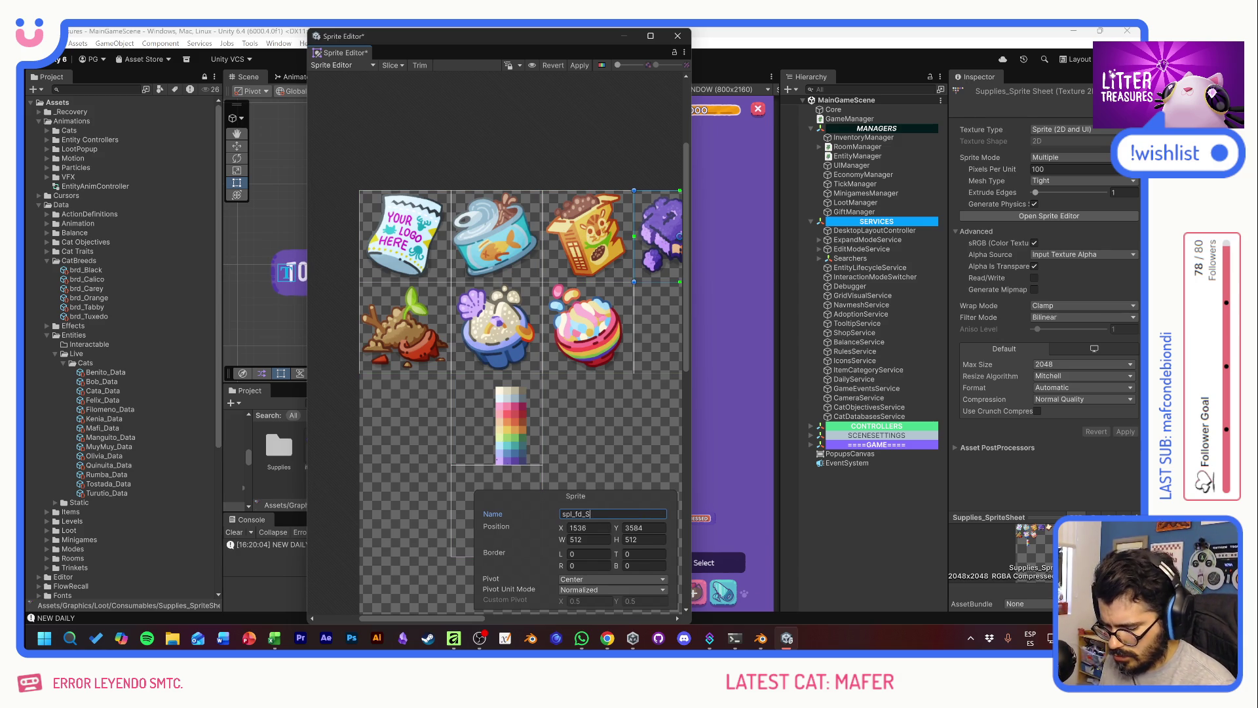
pyautogui.moveTo(626, 410); pyautogui.dragTo(453, 407)
pyautogui.click(580, 242)
pyautogui.click(618, 513)
pyautogui.write('spl_fd_')
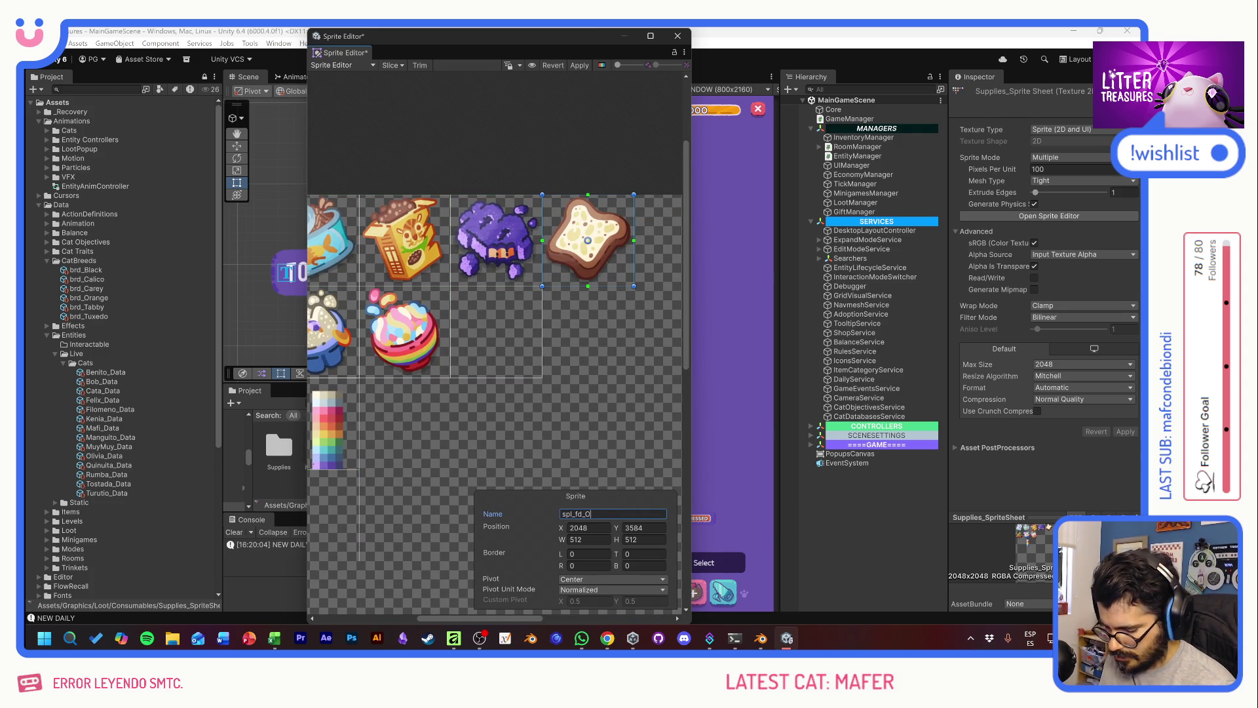
# Step: Name the marshmallow bowl spl_fd_Marshmellow and the rice bowl sprite BeachSand
pyautogui.moveTo(438, 429)
pyautogui.mouseDown()
pyautogui.moveTo(560, 415)
pyautogui.moveTo(636, 424)
pyautogui.mouseUp()
pyautogui.click(601, 326)
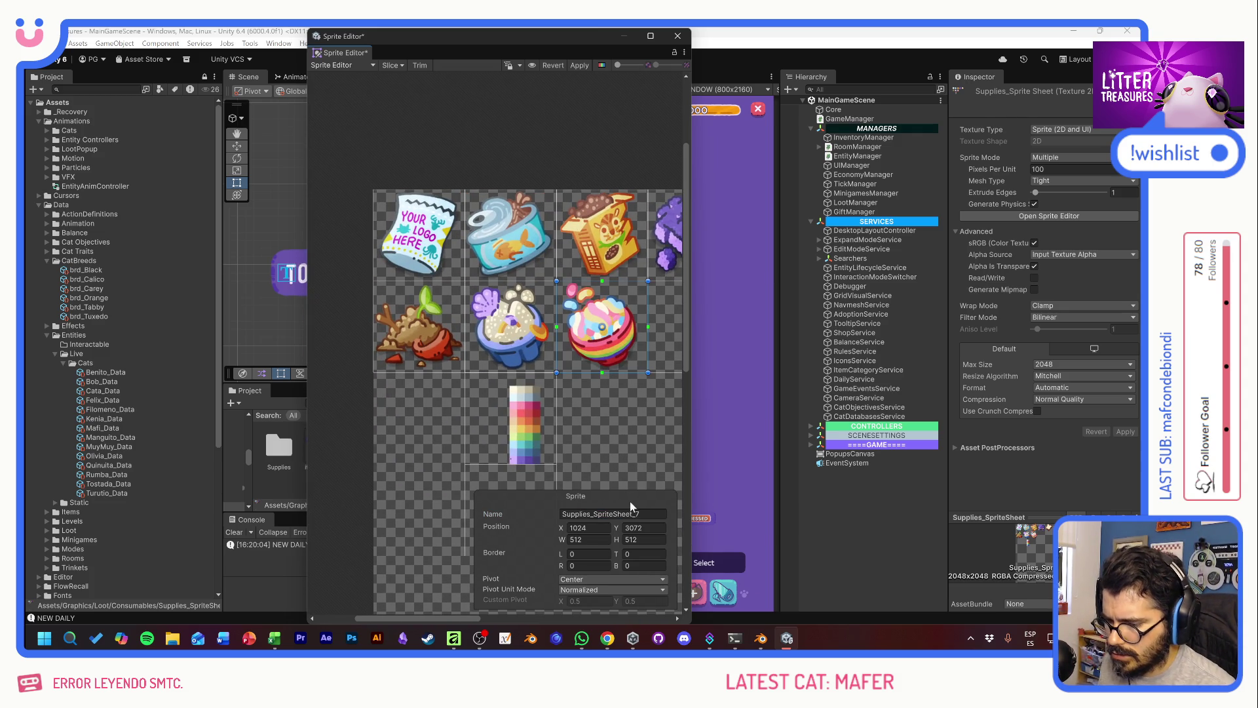
pyautogui.click(629, 514)
pyautogui.write('spl_fd_Marsh')
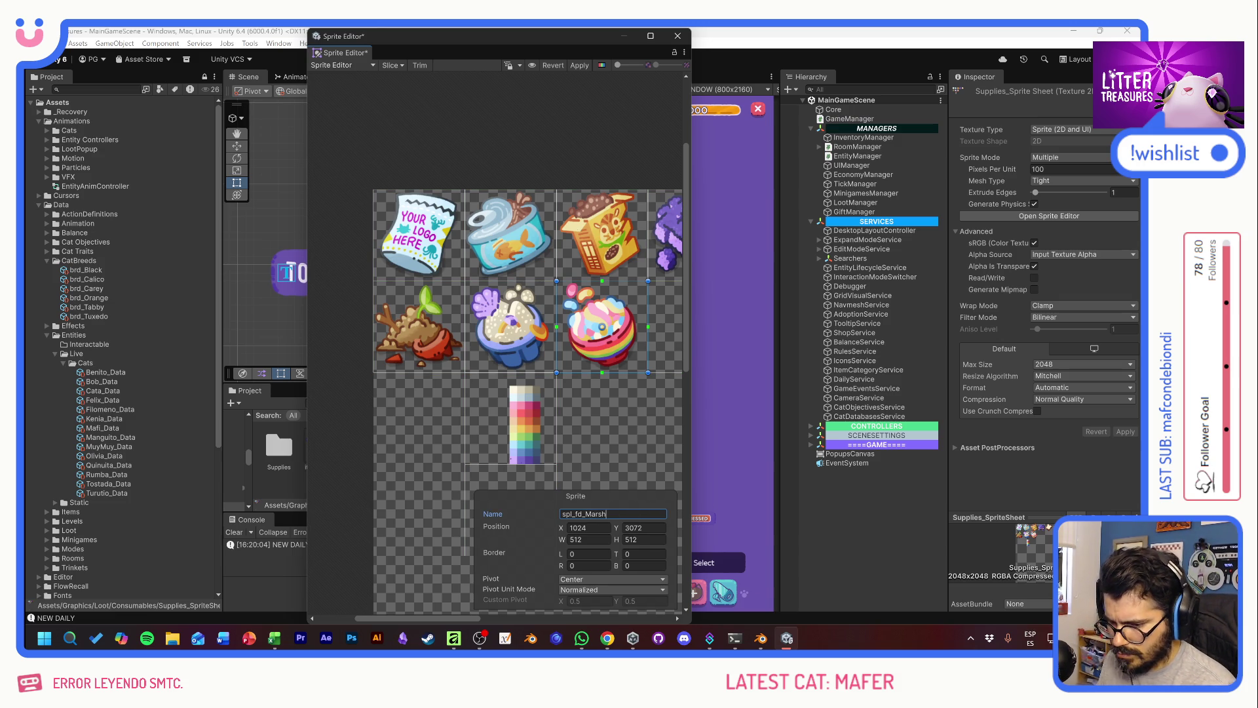
pyautogui.write('mellows')
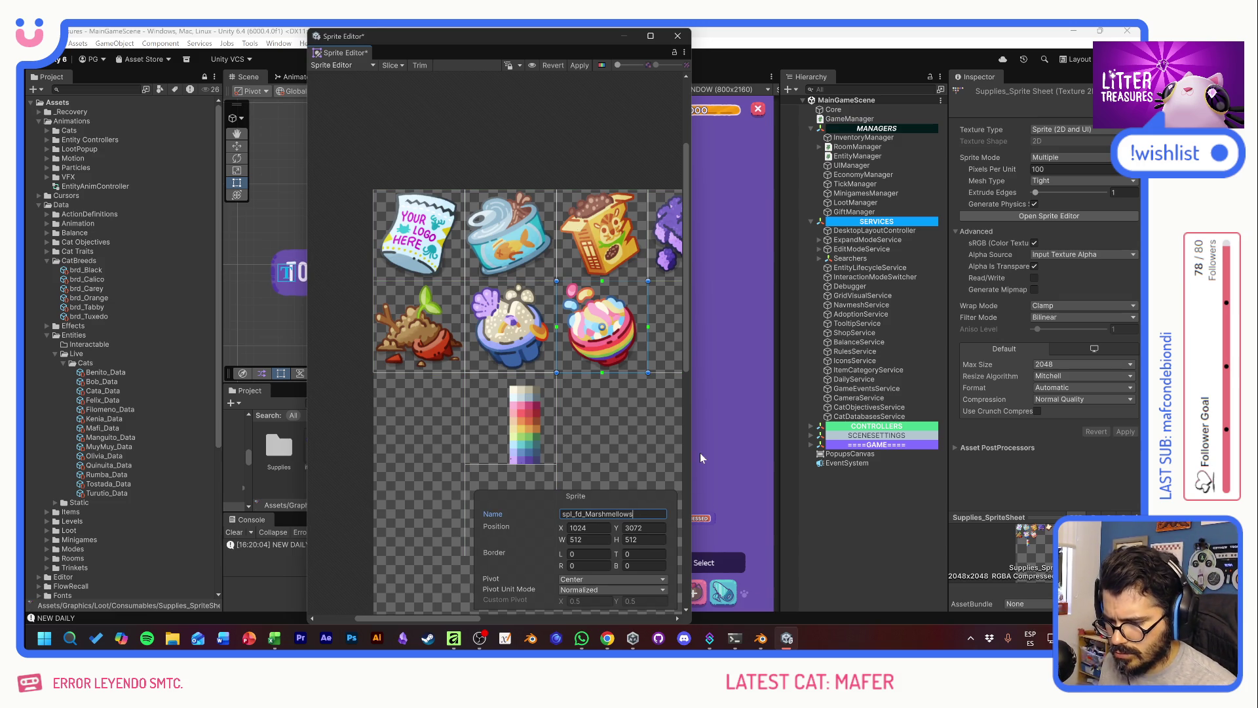
pyautogui.click(530, 354)
pyautogui.click(613, 514)
pyautogui.write('spl_fd_')
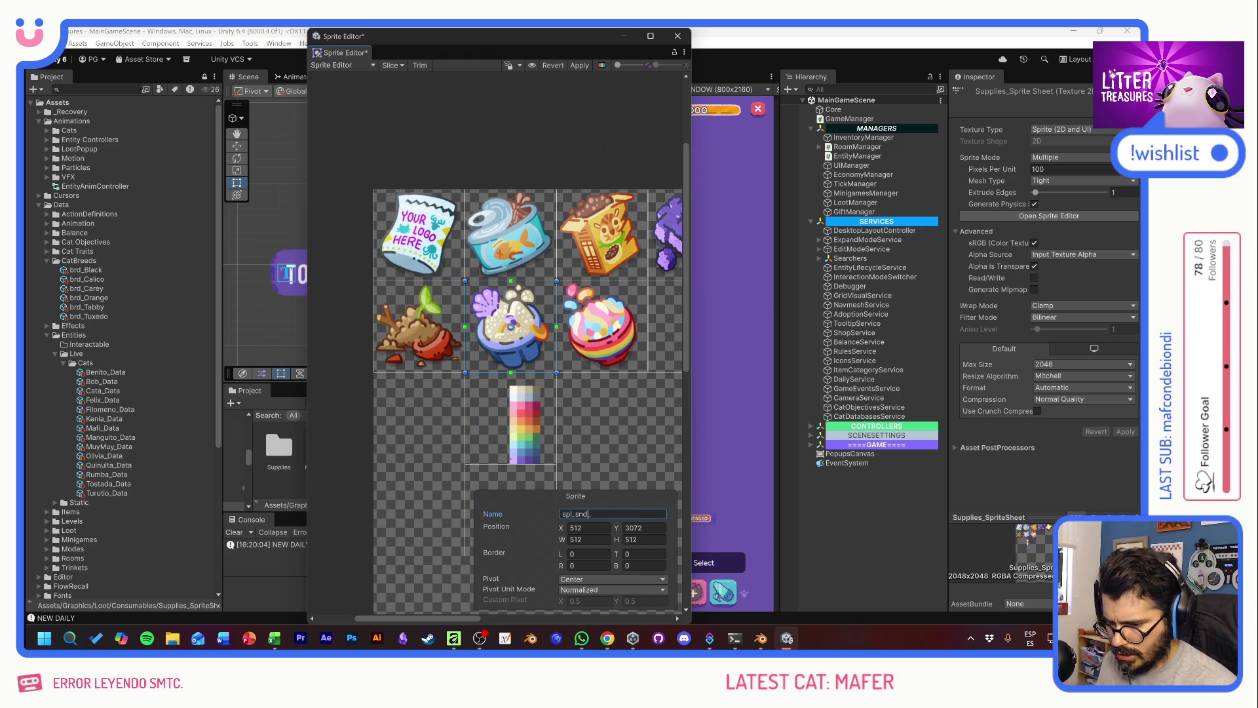
pyautogui.write('BeachSand')
# Step: Name the potted soil sprite spl_snd_PotSoil, apply the renames and close the Sprite Editor
pyautogui.press('Home')
pyautogui.hotkey('ctrl', 'shift', 'Right')
pyautogui.click(420, 326)
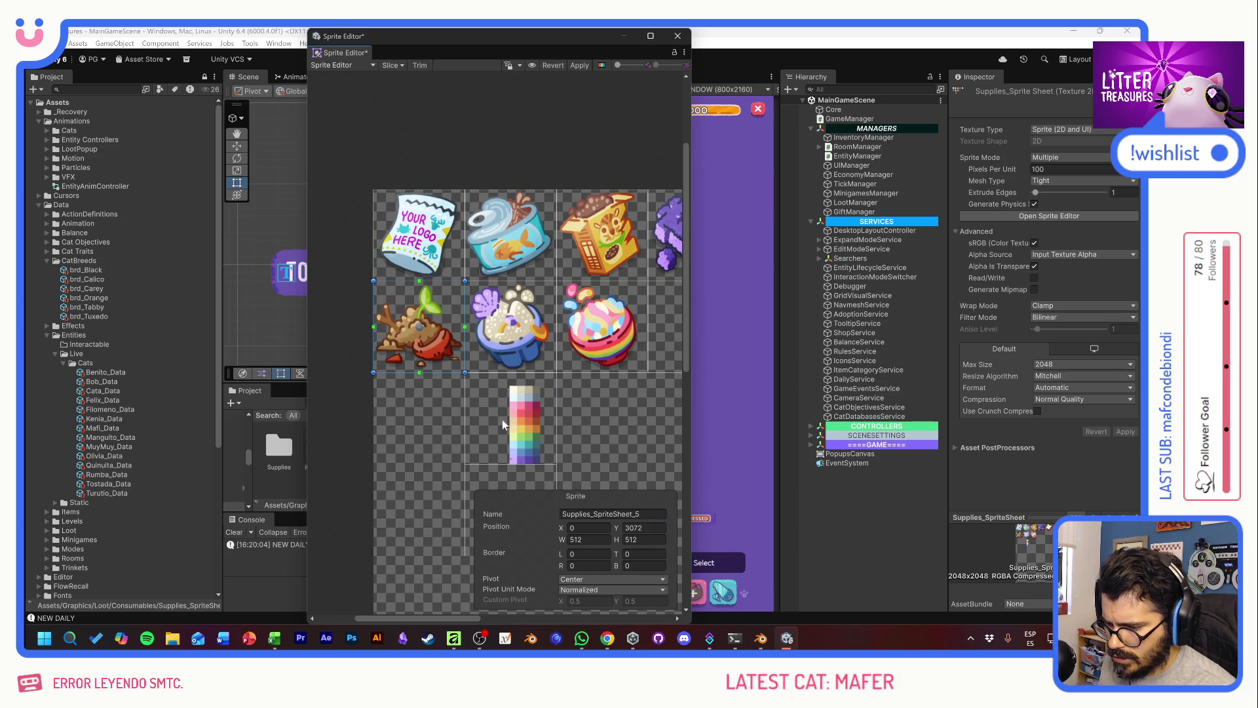
pyautogui.write('spl_snd_')
pyautogui.write('PotSoil')
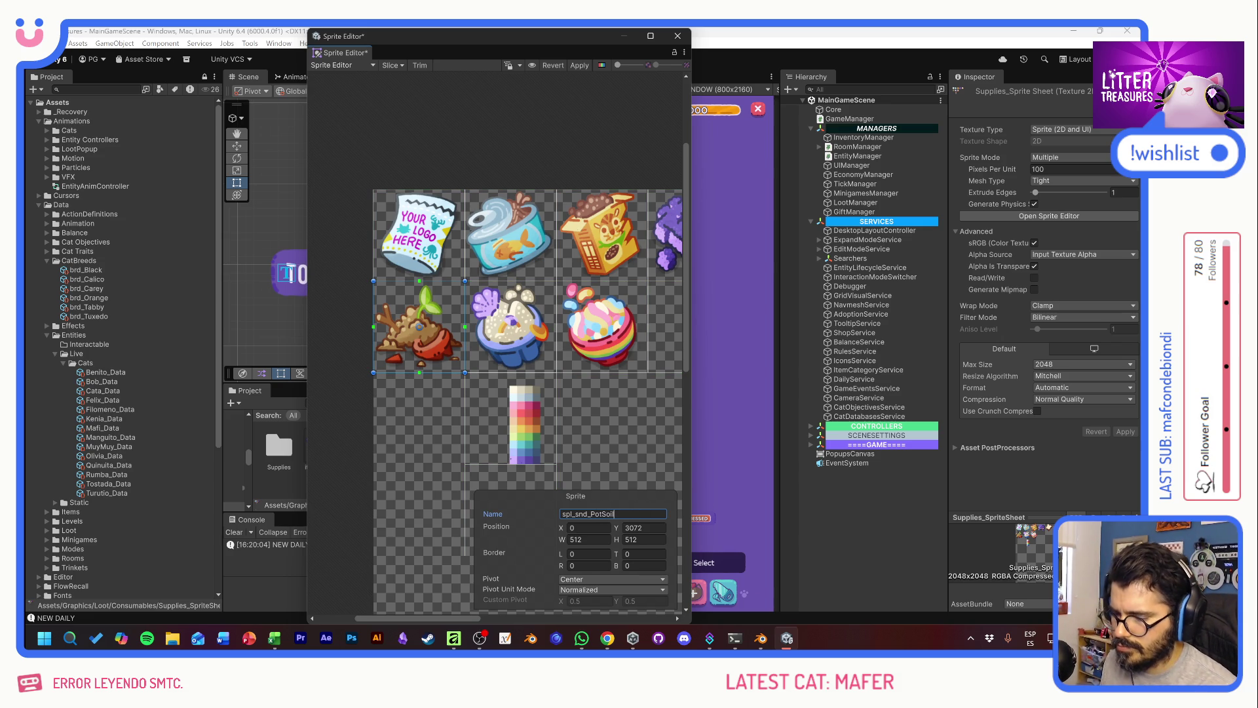
pyautogui.moveTo(612, 410); pyautogui.dragTo(510, 417)
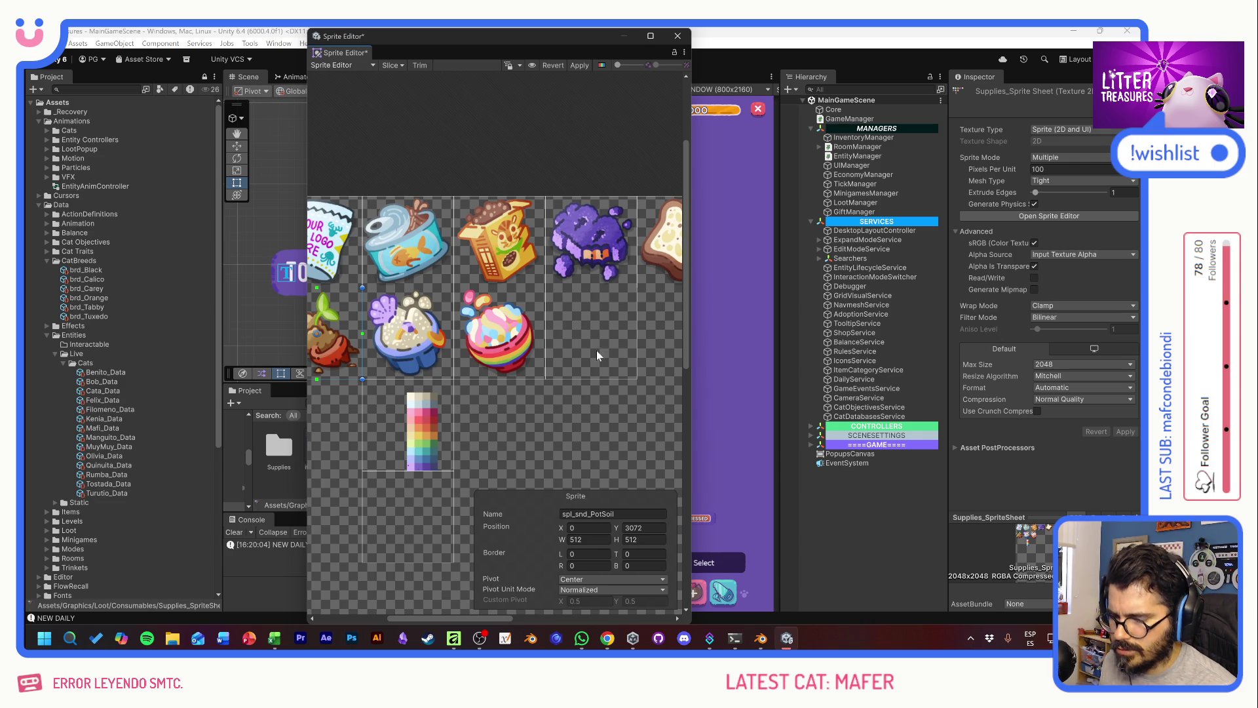
pyautogui.click(578, 65)
pyautogui.click(678, 35)
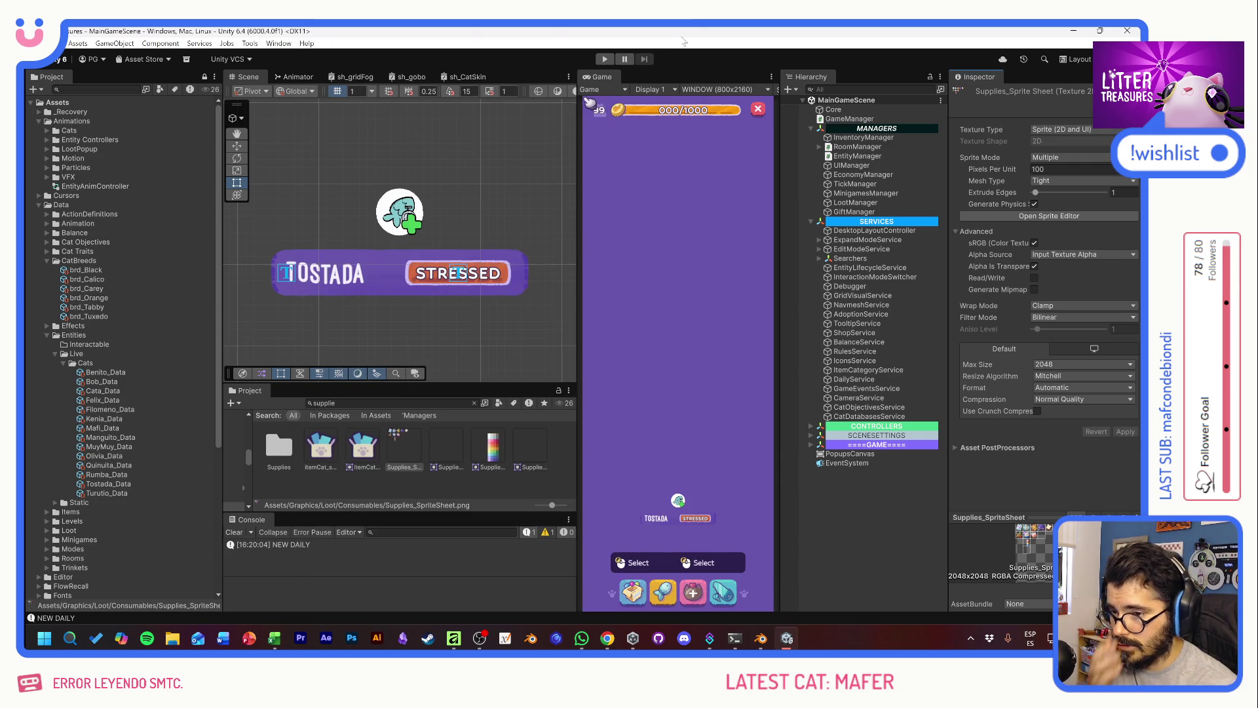
# Step: Open the Generic Food item data under Items/Supplies and assign spl_fd_GenericFood as Body Sprite
pyautogui.click(48, 335)
pyautogui.click(46, 363)
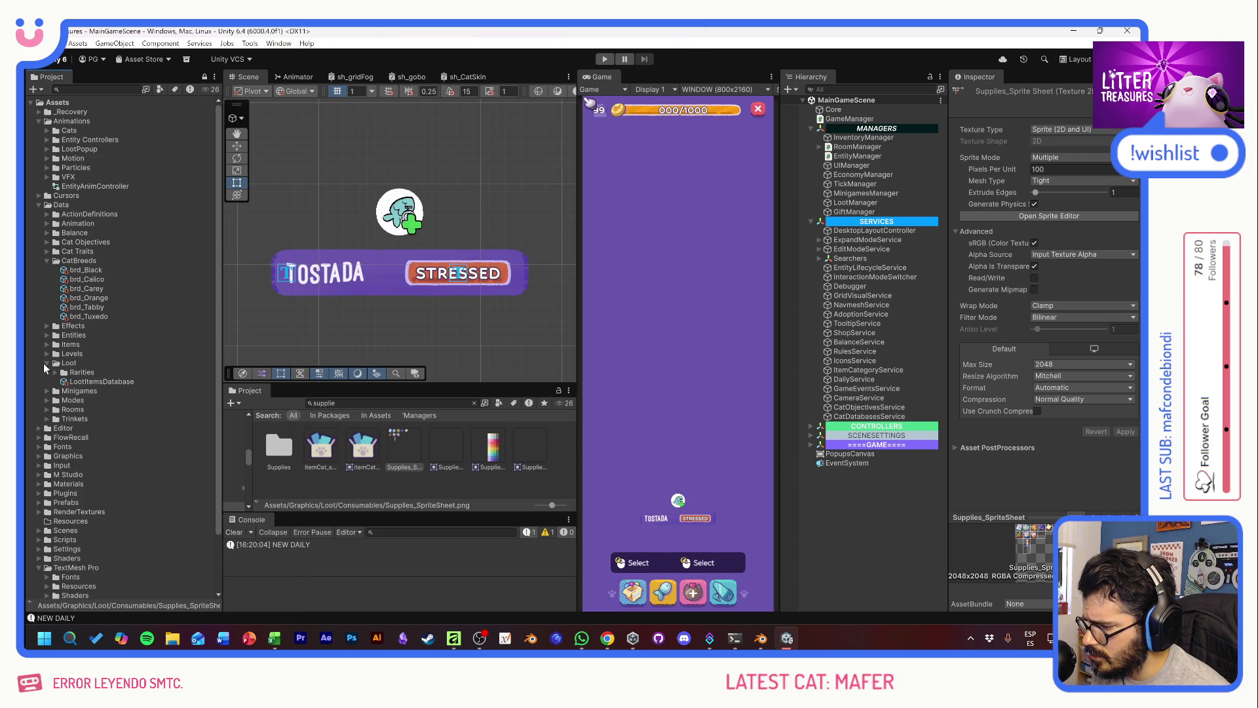
pyautogui.click(46, 363)
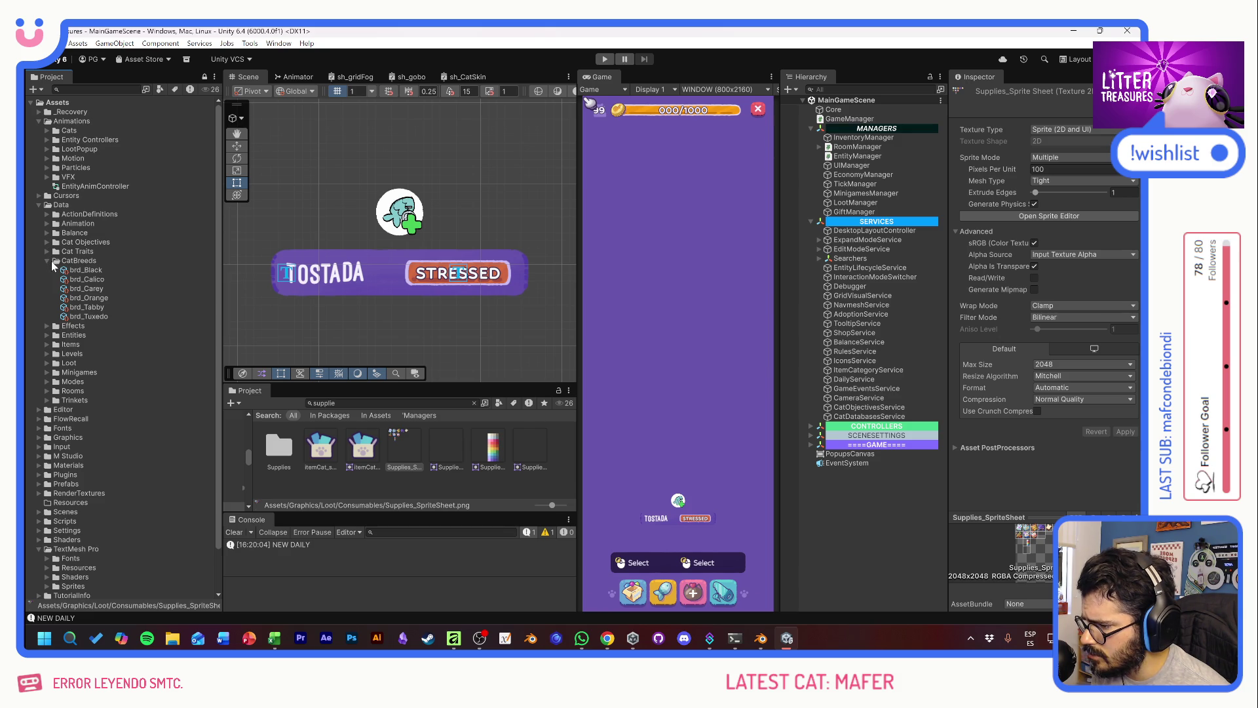
pyautogui.click(47, 335)
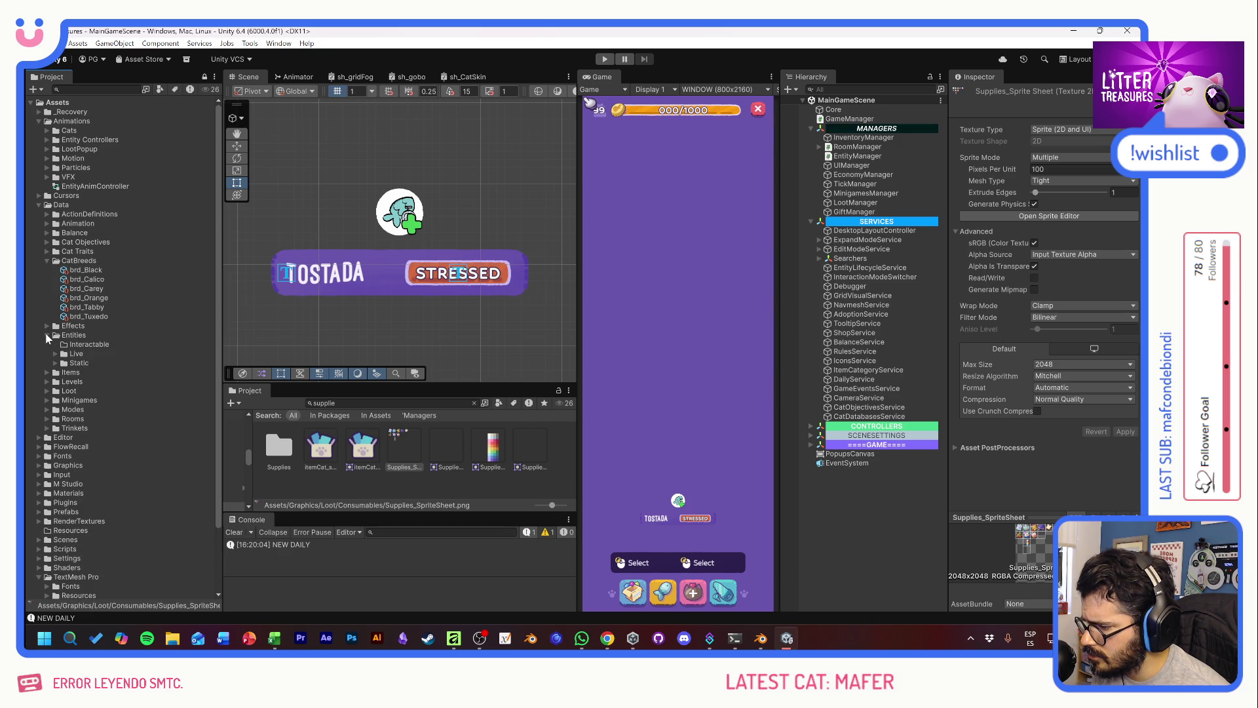
pyautogui.click(47, 335)
pyautogui.click(47, 345)
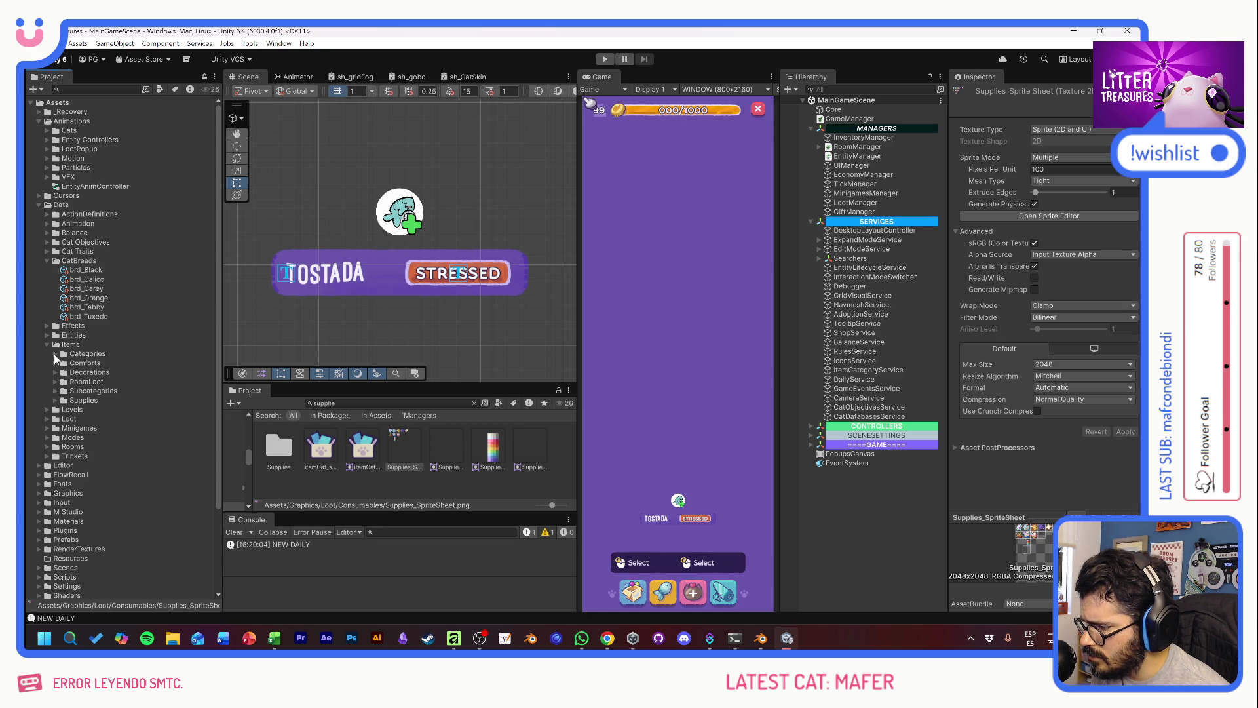
pyautogui.click(55, 401)
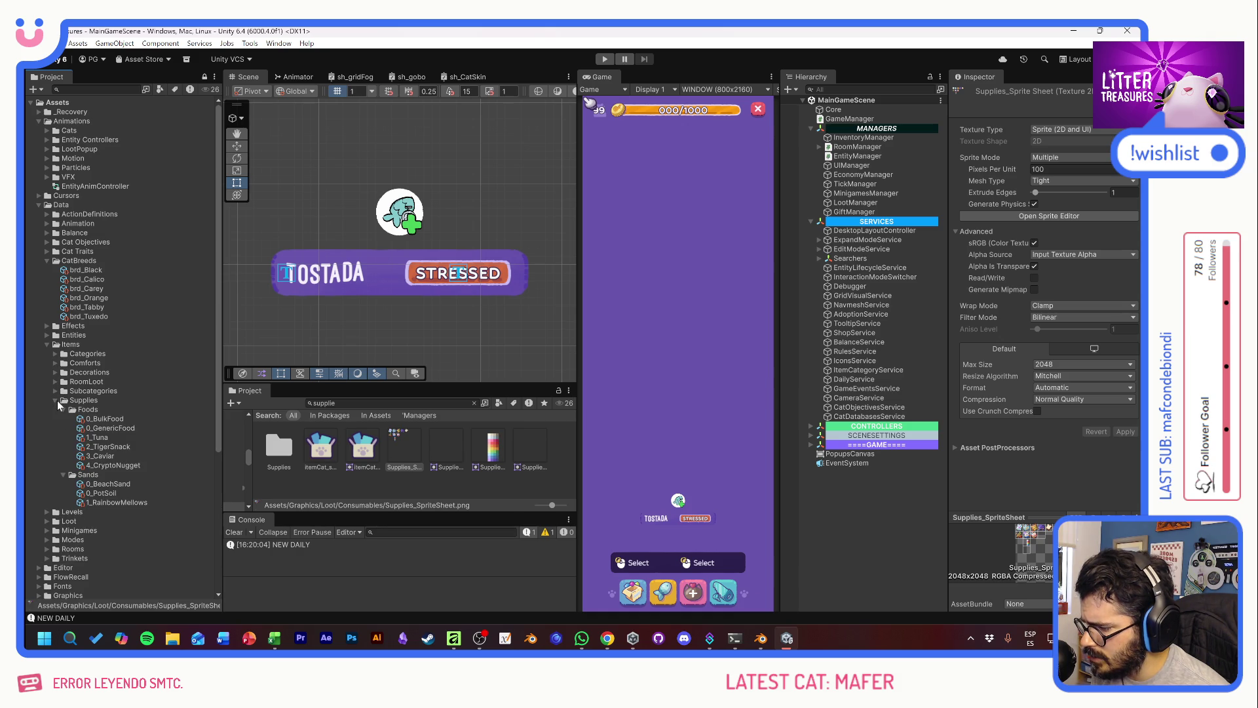
pyautogui.click(105, 419)
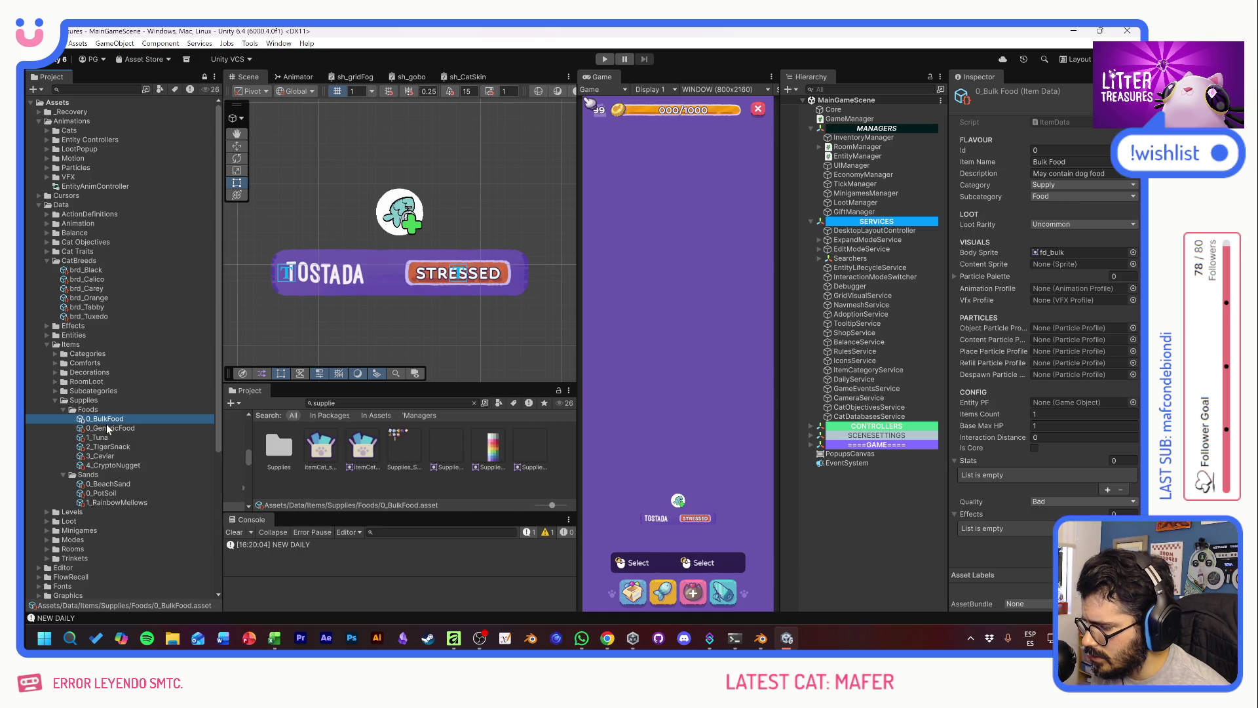
pyautogui.click(120, 429)
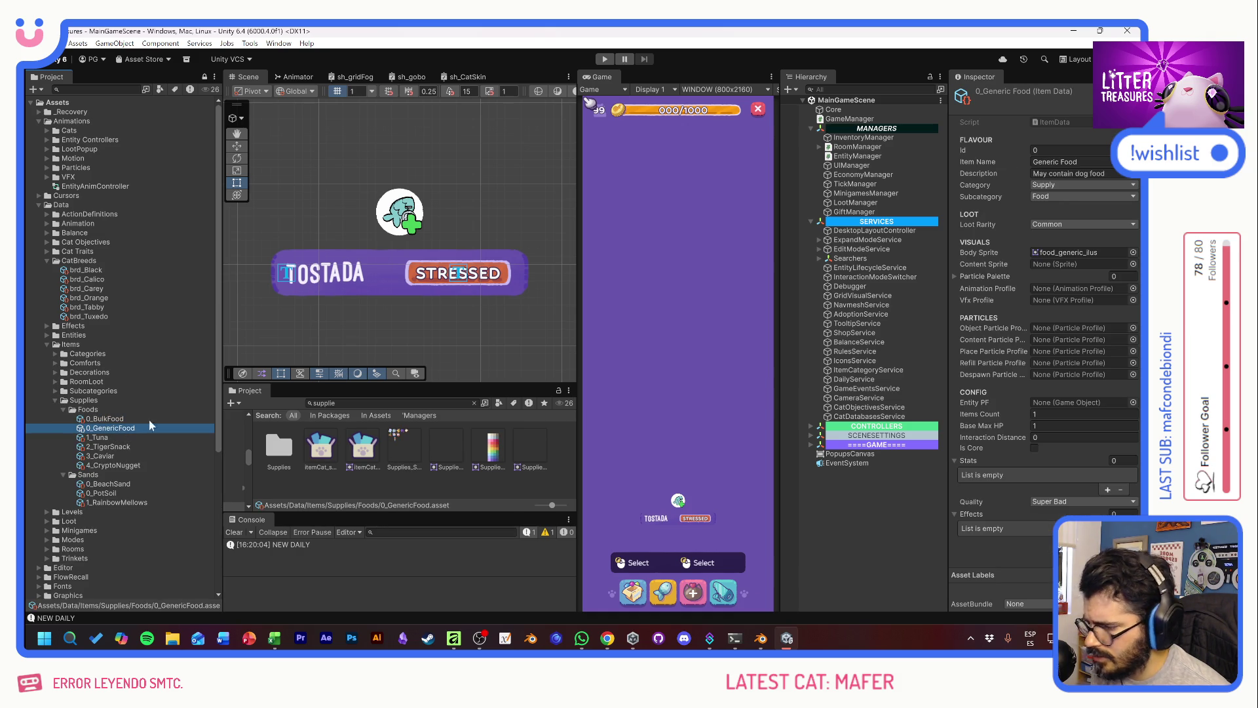
pyautogui.click(1134, 252)
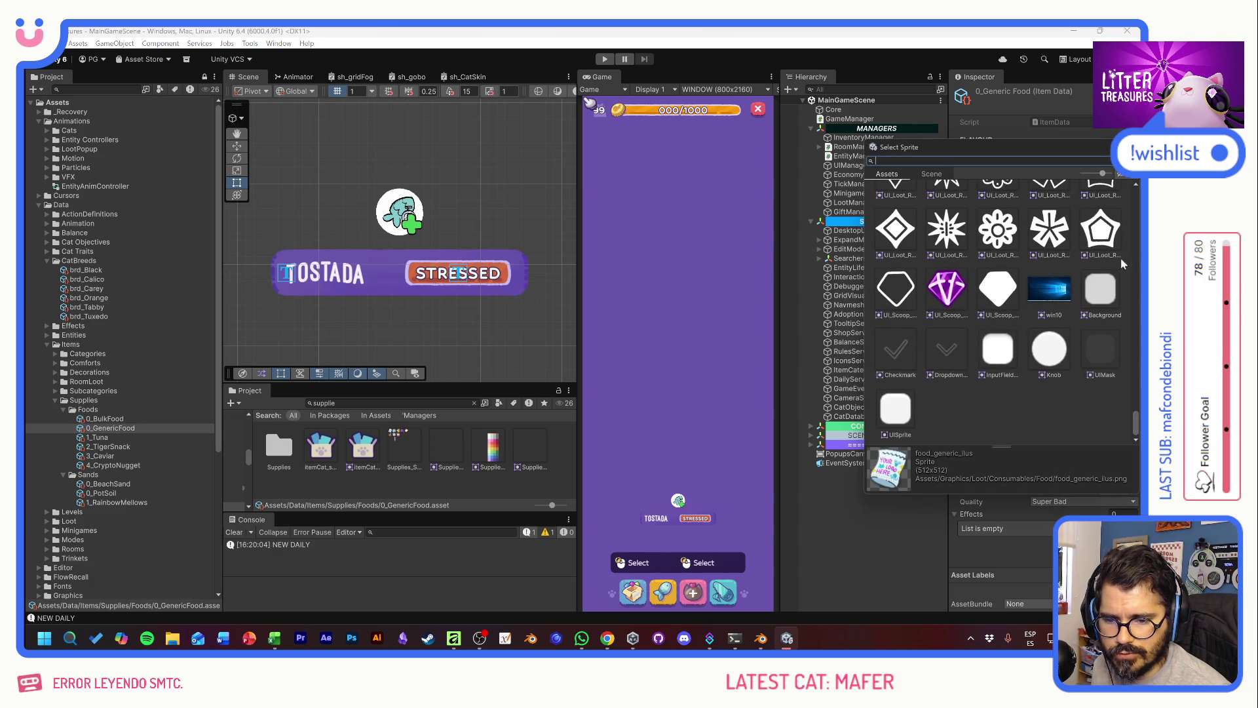
pyautogui.write('gener')
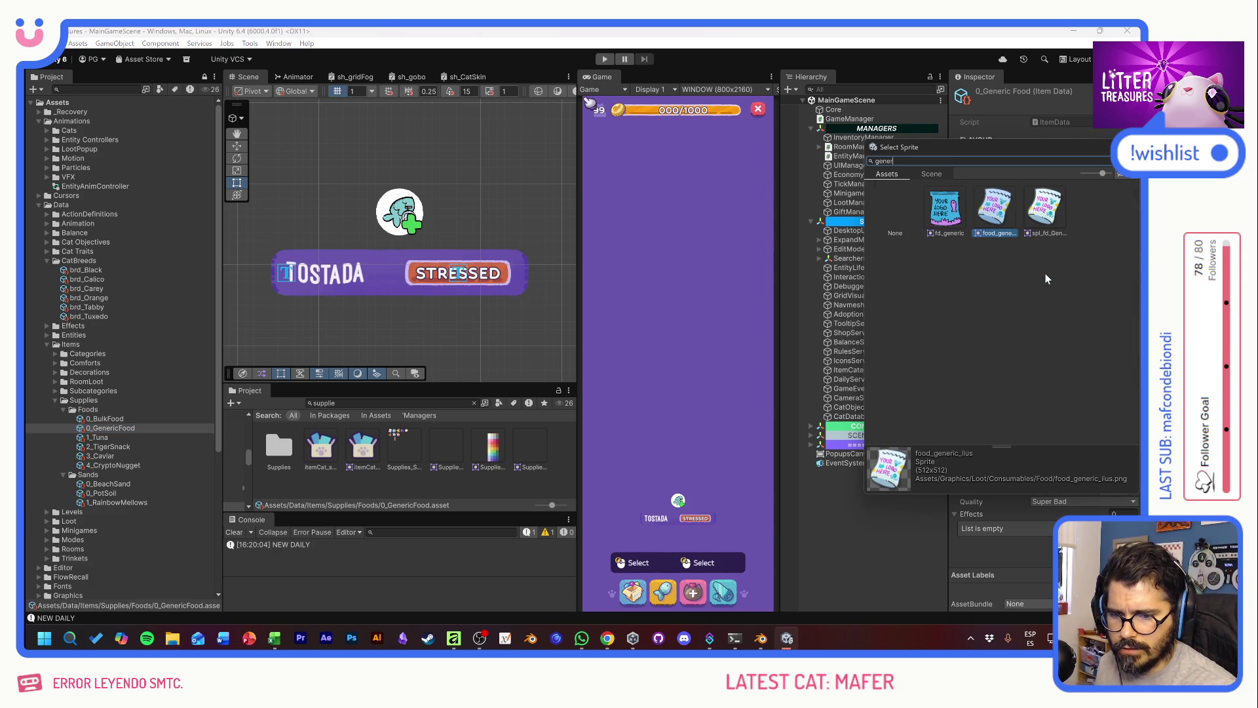
pyautogui.doubleClick(1043, 209)
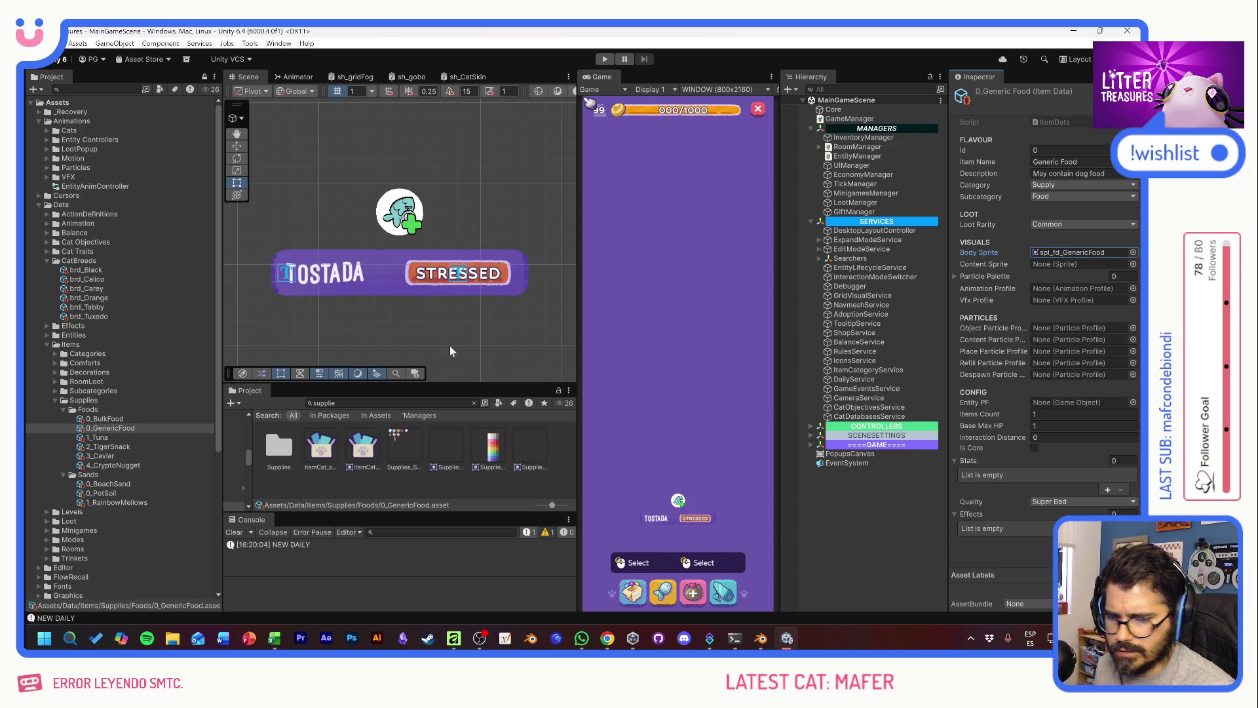
# Step: Assign spl_fd_CannedTuna to Tuna and spl_fd_TigerSnacks to Tiger Snack as Body Sprites
pyautogui.click(100, 438)
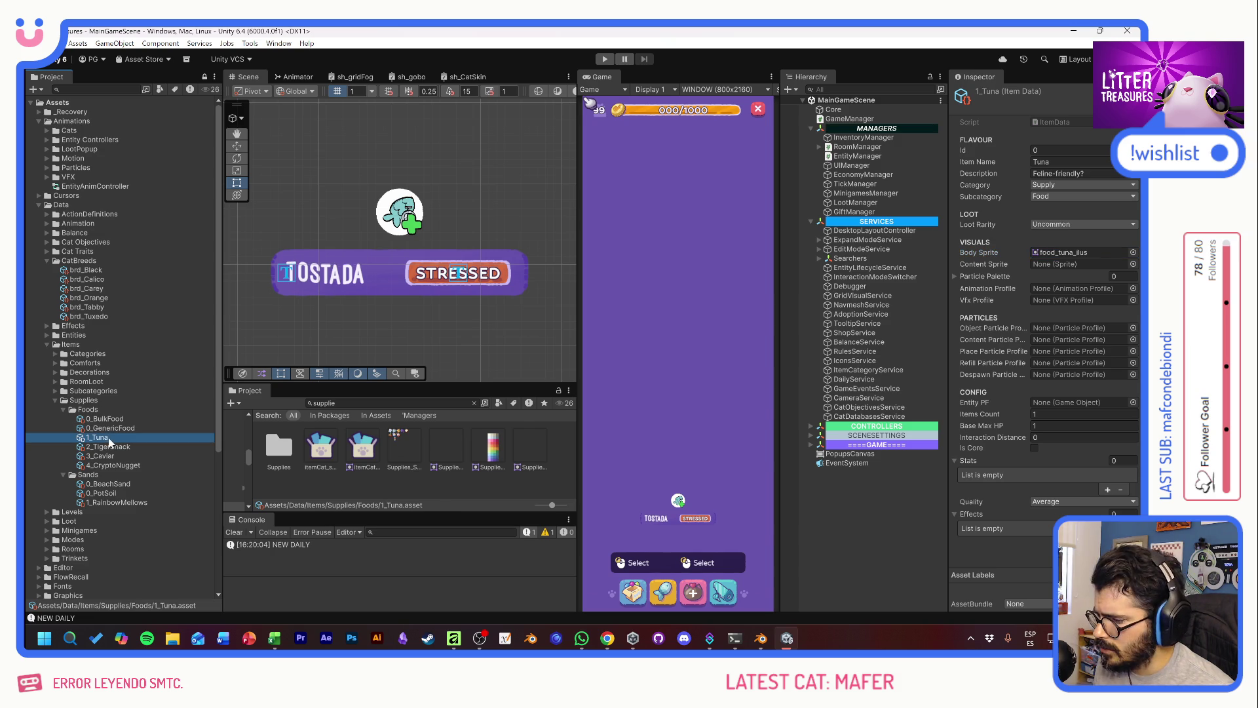
pyautogui.click(1134, 253)
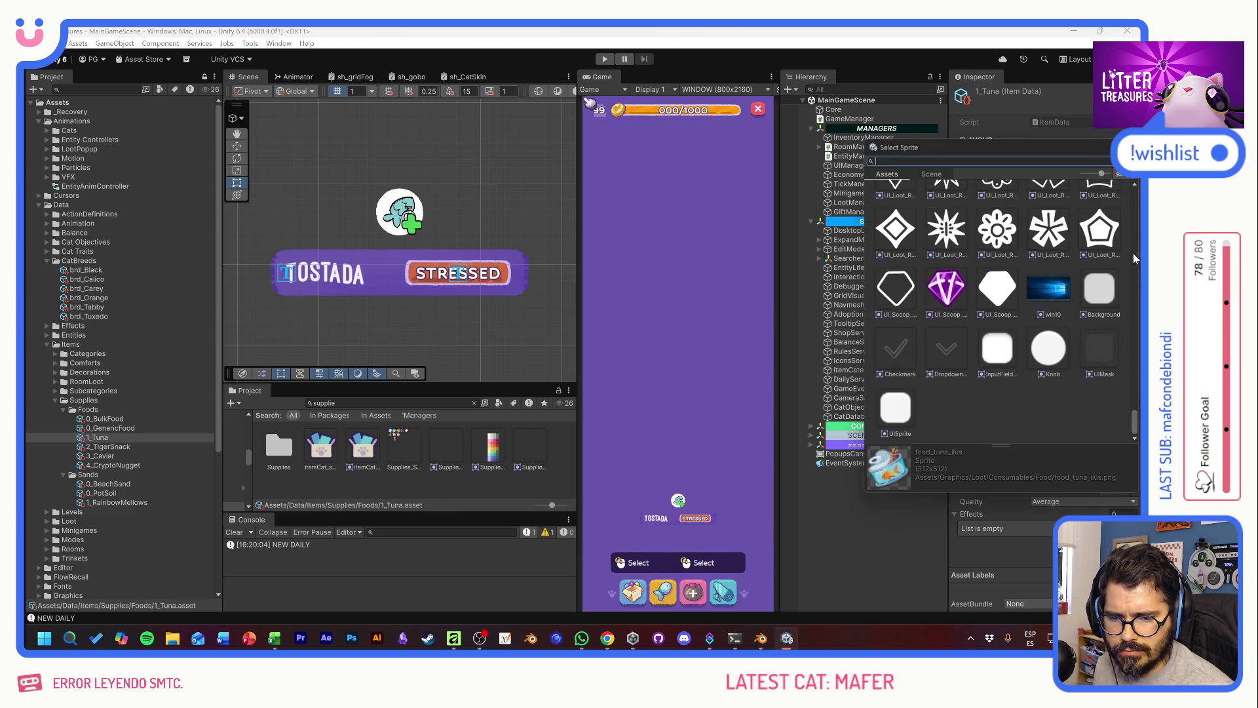
pyautogui.write('tun')
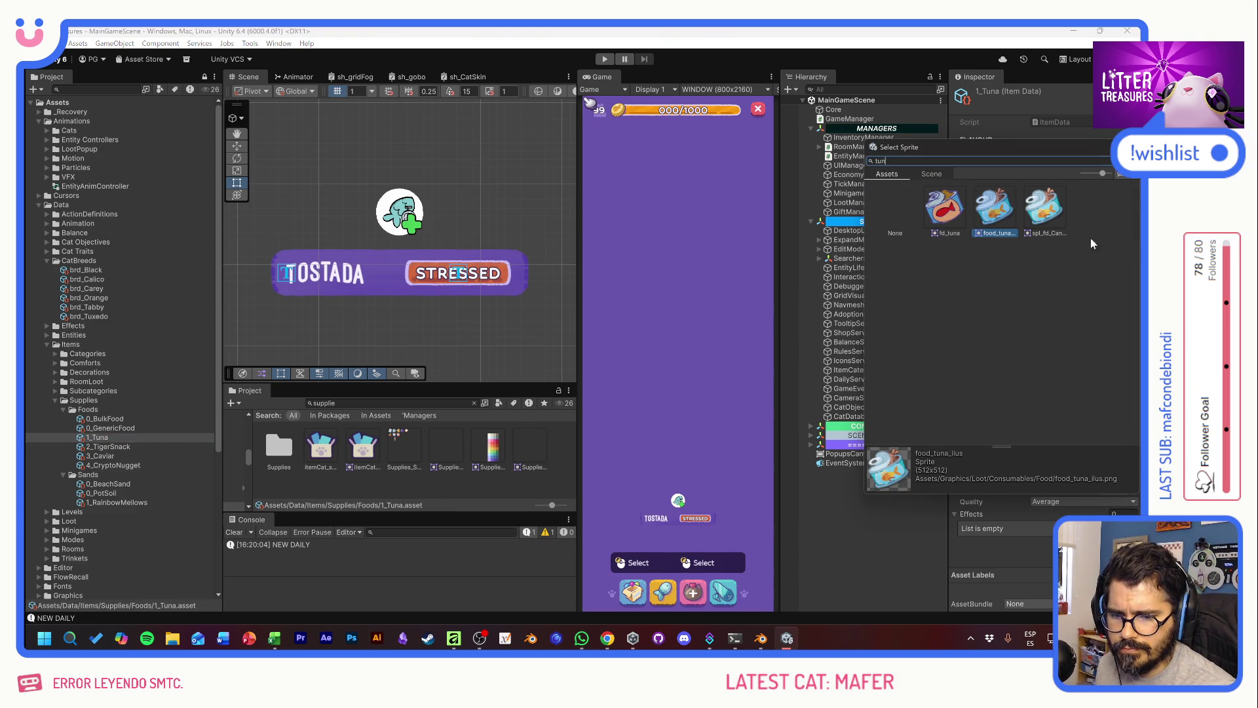
pyautogui.doubleClick(1049, 210)
pyautogui.click(124, 448)
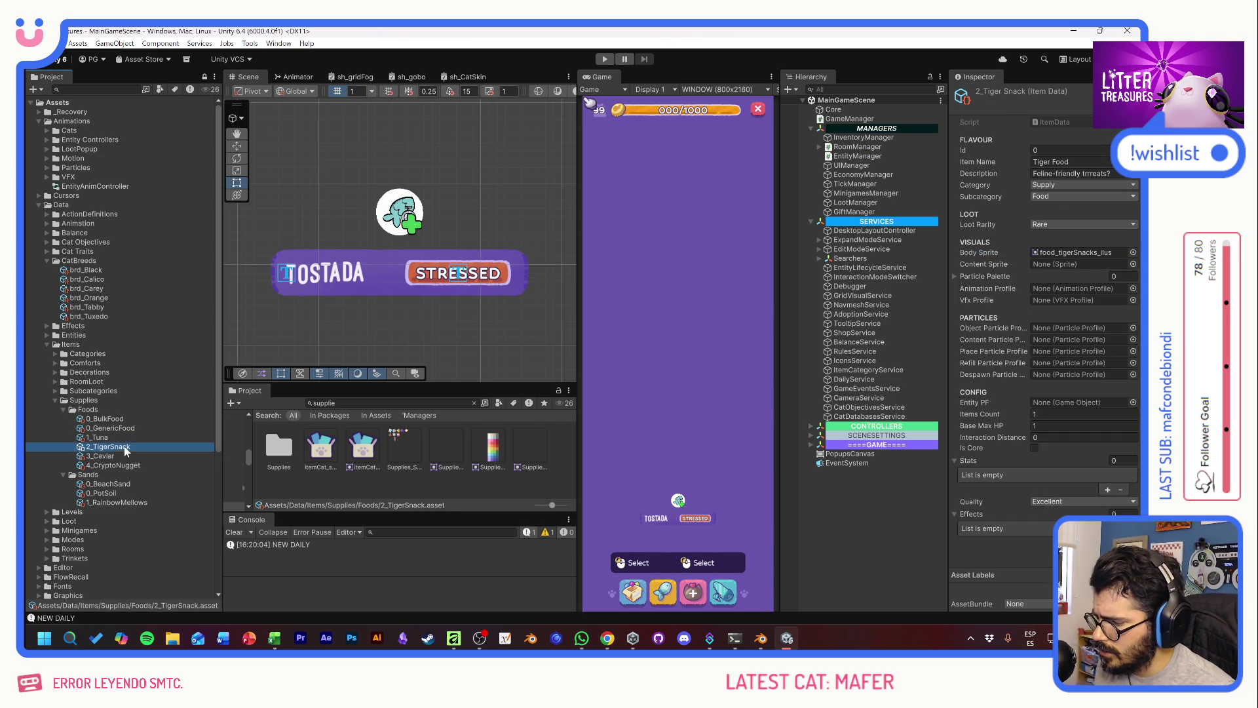
pyautogui.click(1133, 253)
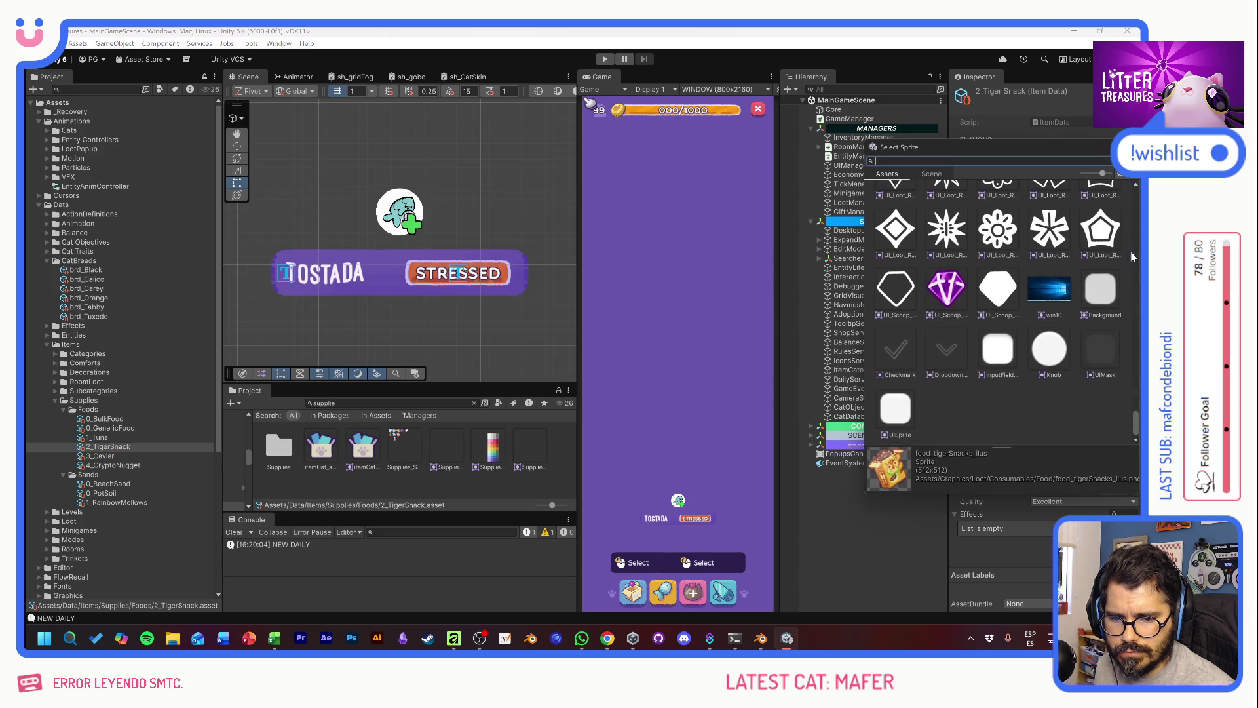
pyautogui.write('snack')
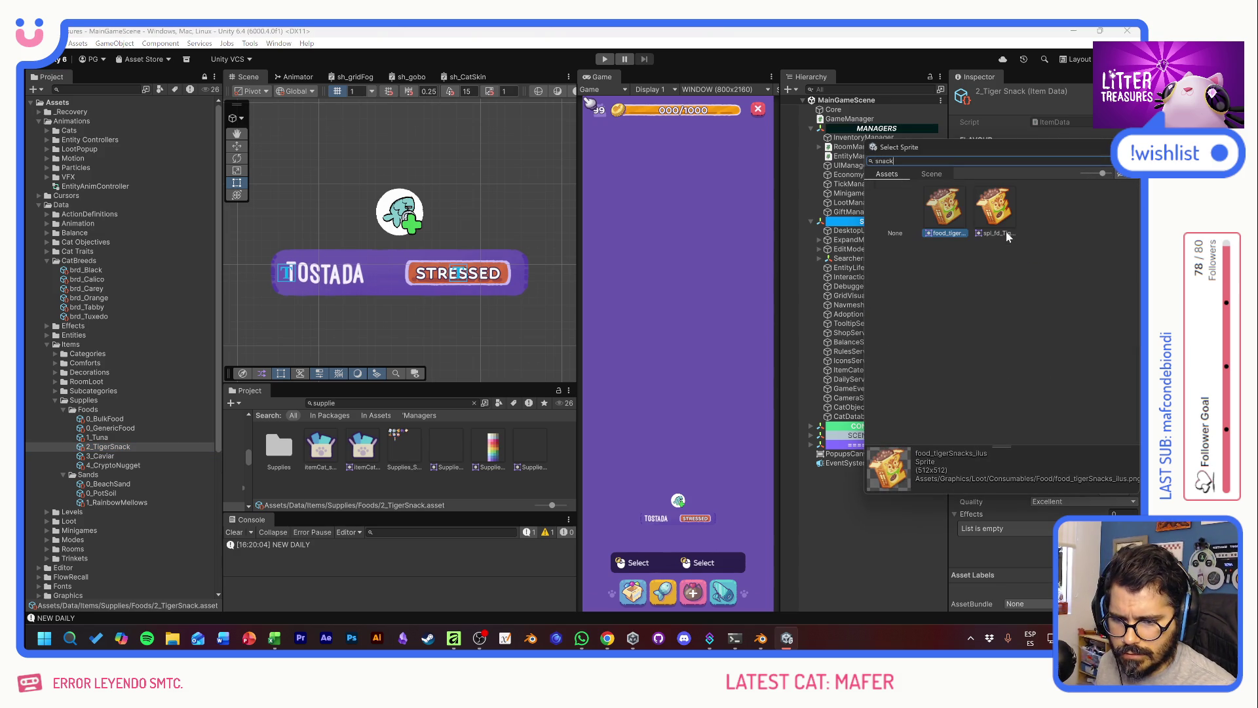
pyautogui.doubleClick(1005, 219)
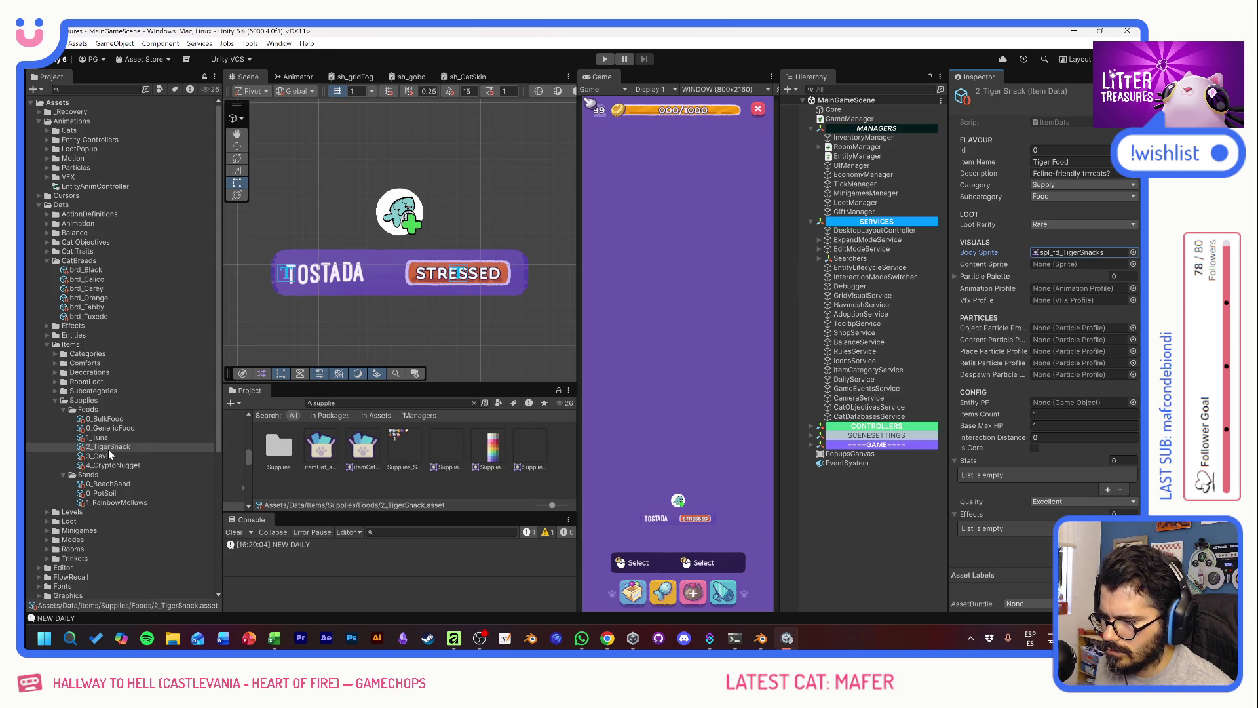
# Step: Recheck Tiger Snack's sprite chooser, close it unchanged, and glance at the Caviar item
pyautogui.click(1133, 252)
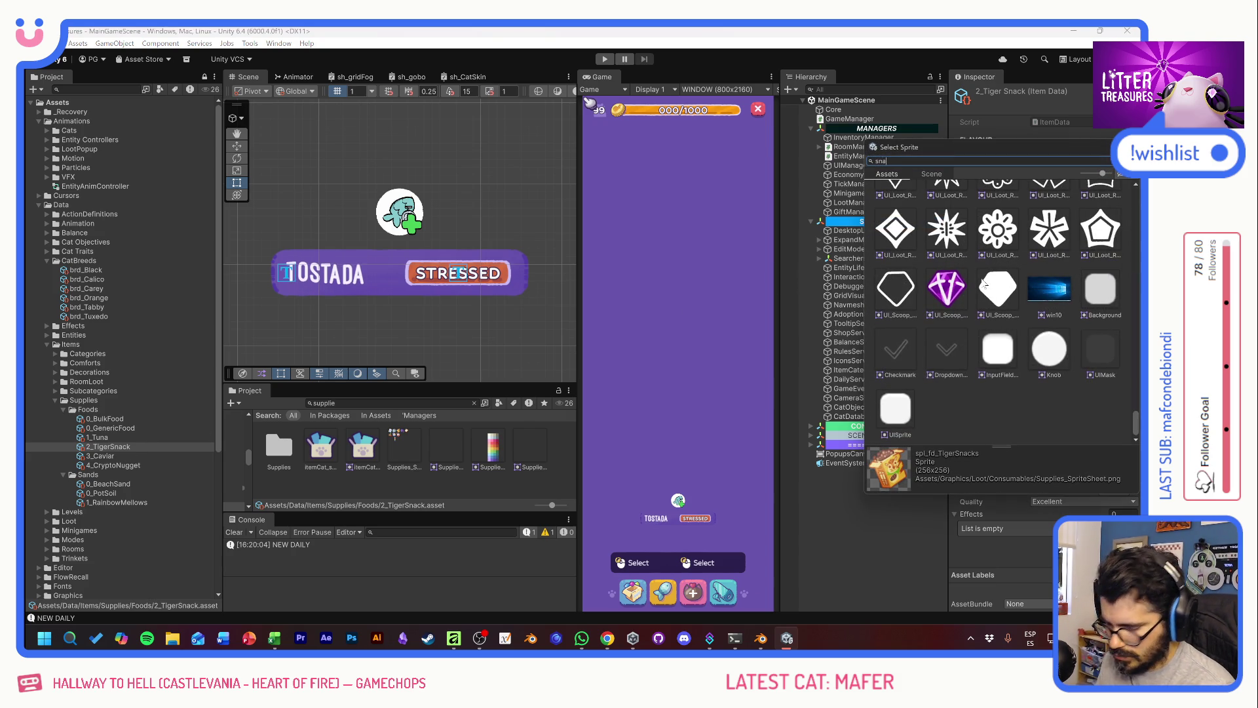
pyautogui.write('snak')
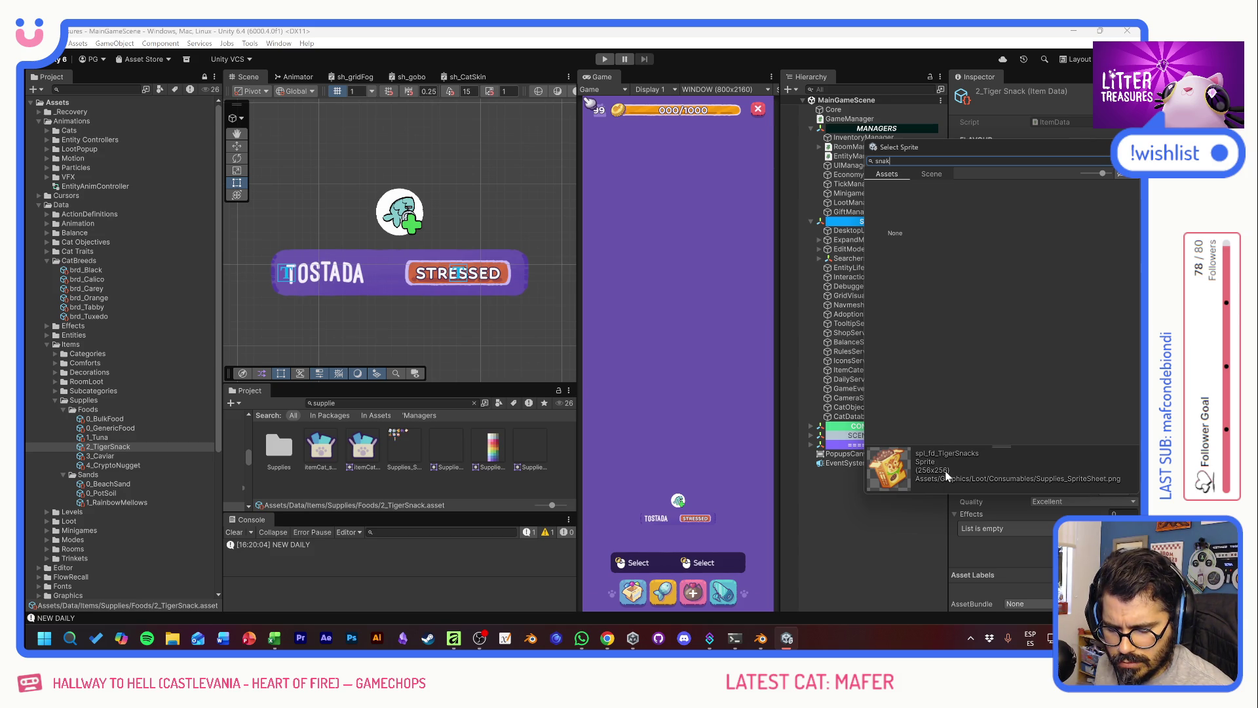
pyautogui.moveTo(971, 149)
pyautogui.mouseDown()
pyautogui.moveTo(709, 194)
pyautogui.moveTo(728, 187)
pyautogui.mouseUp()
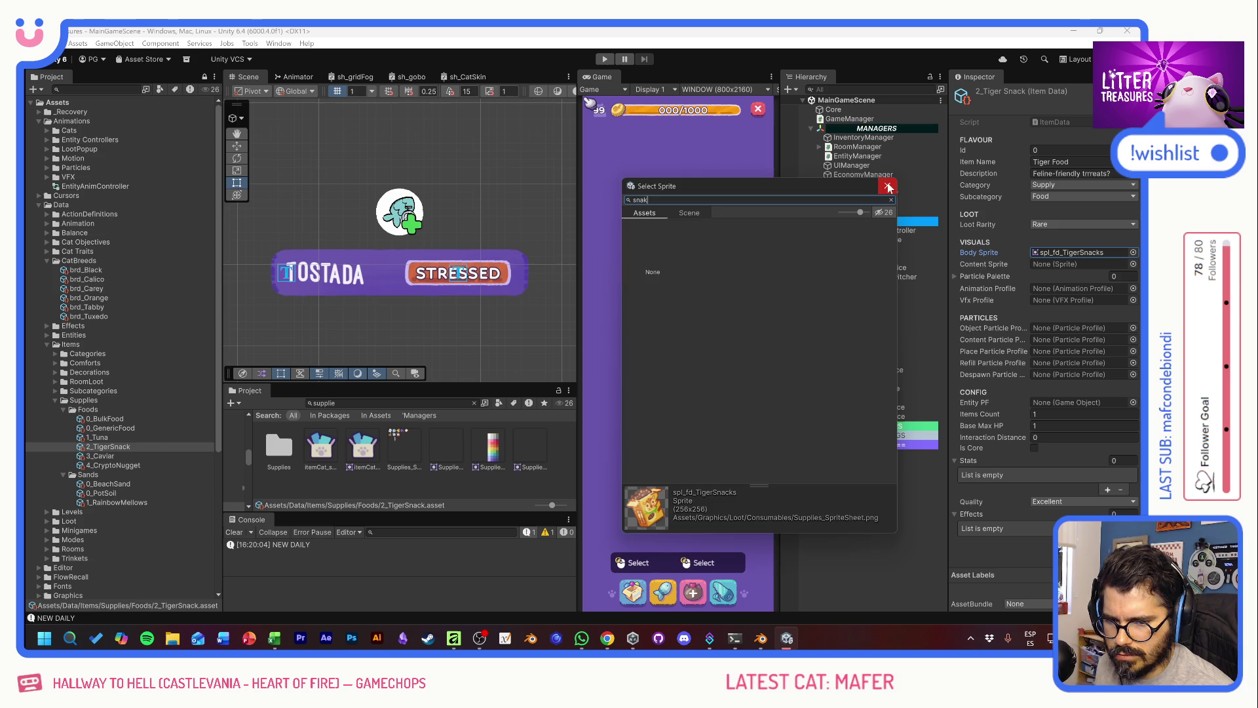
pyautogui.click(888, 186)
pyautogui.click(102, 456)
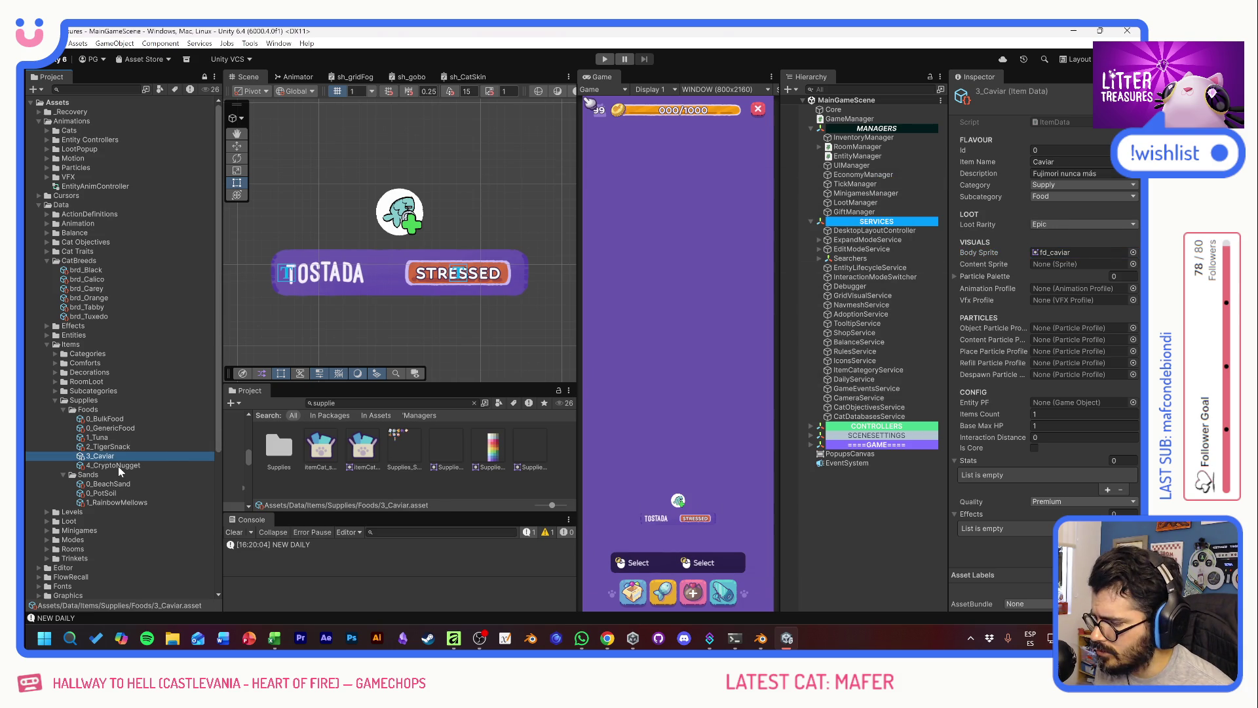
pyautogui.click(109, 449)
pyautogui.hotkey('alt', 'Tab')
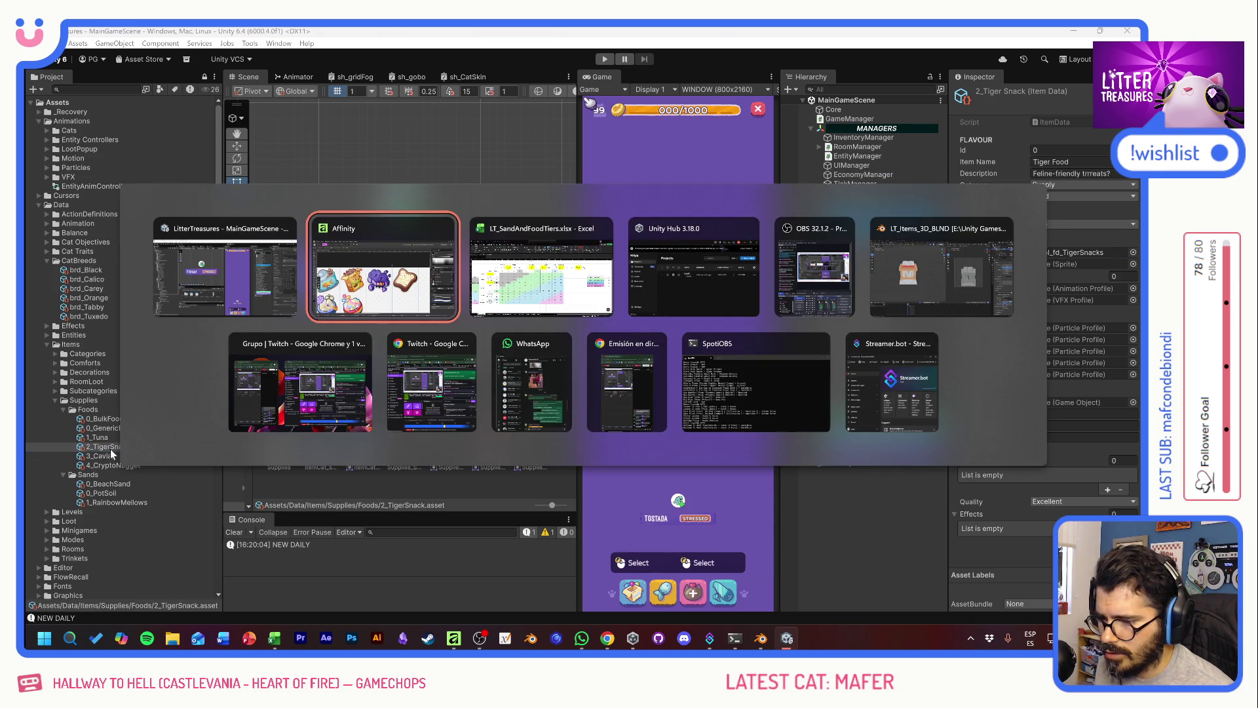
# Step: After checking the food tiers spreadsheet, duplicate 0_BulkFood and rename the copy 0_OldBread
pyautogui.press('Tab')
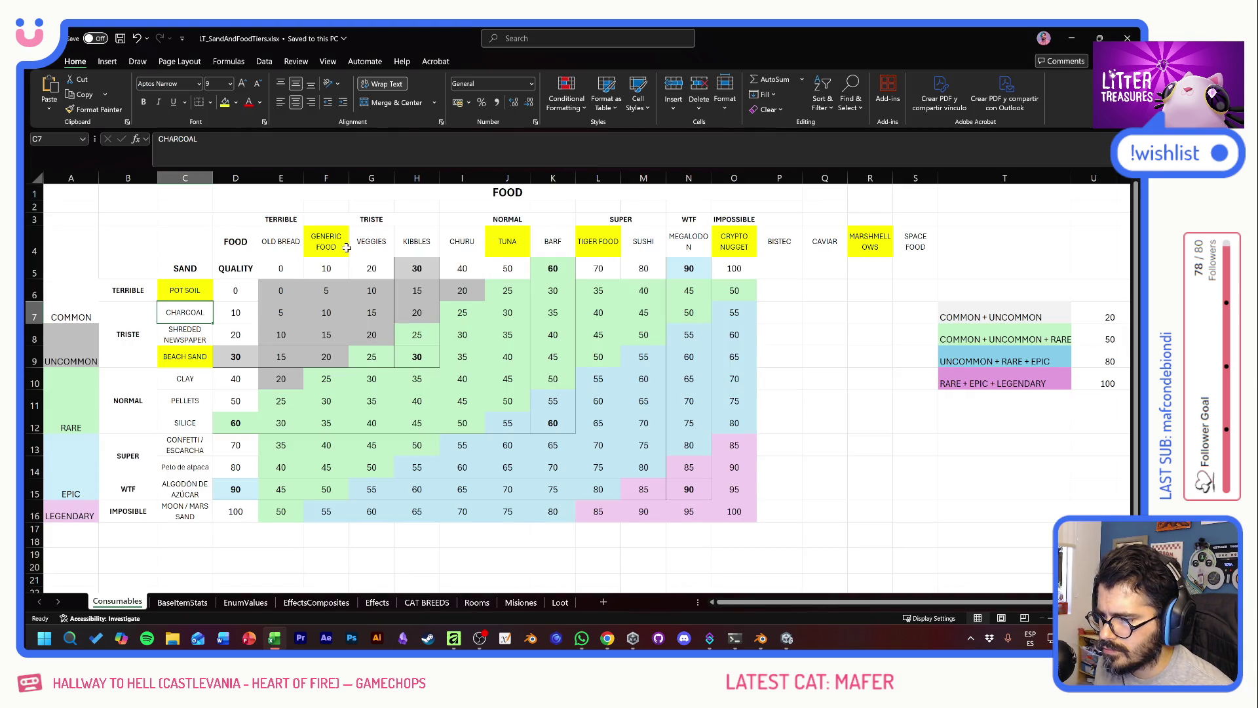
pyautogui.hotkey('alt', 'Tab')
pyautogui.click(114, 420)
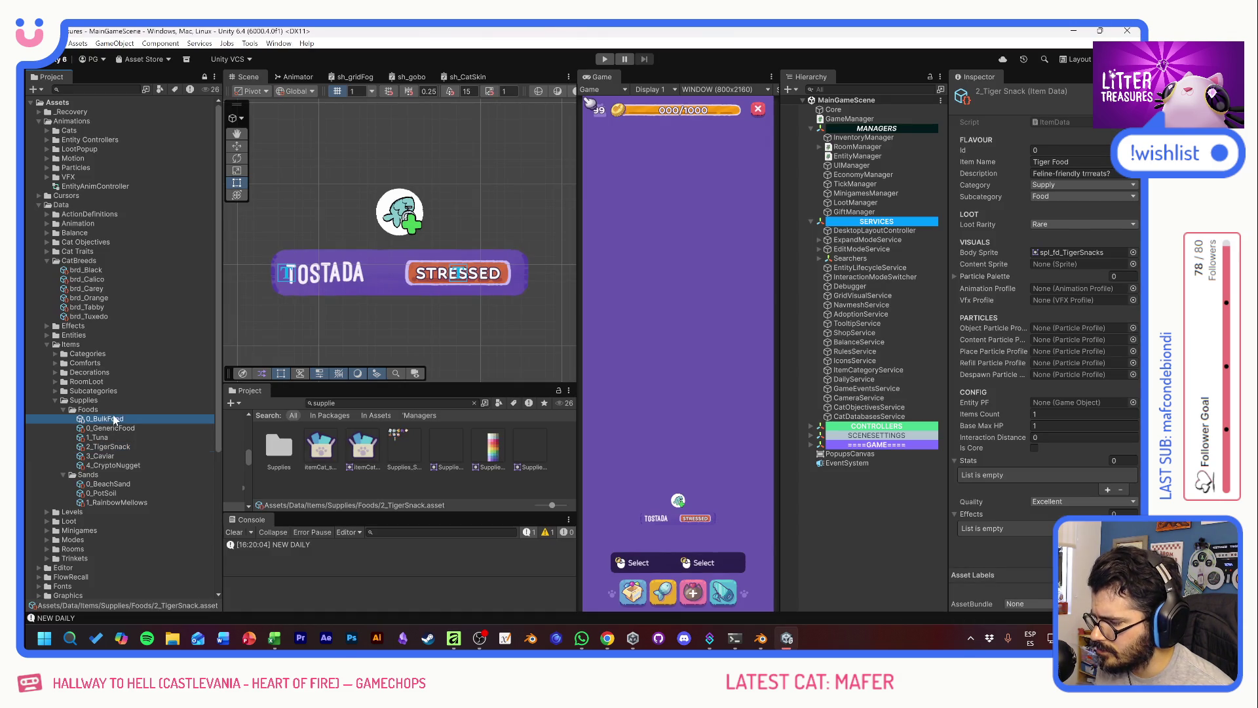
pyautogui.hotkey('ctrl', 'd')
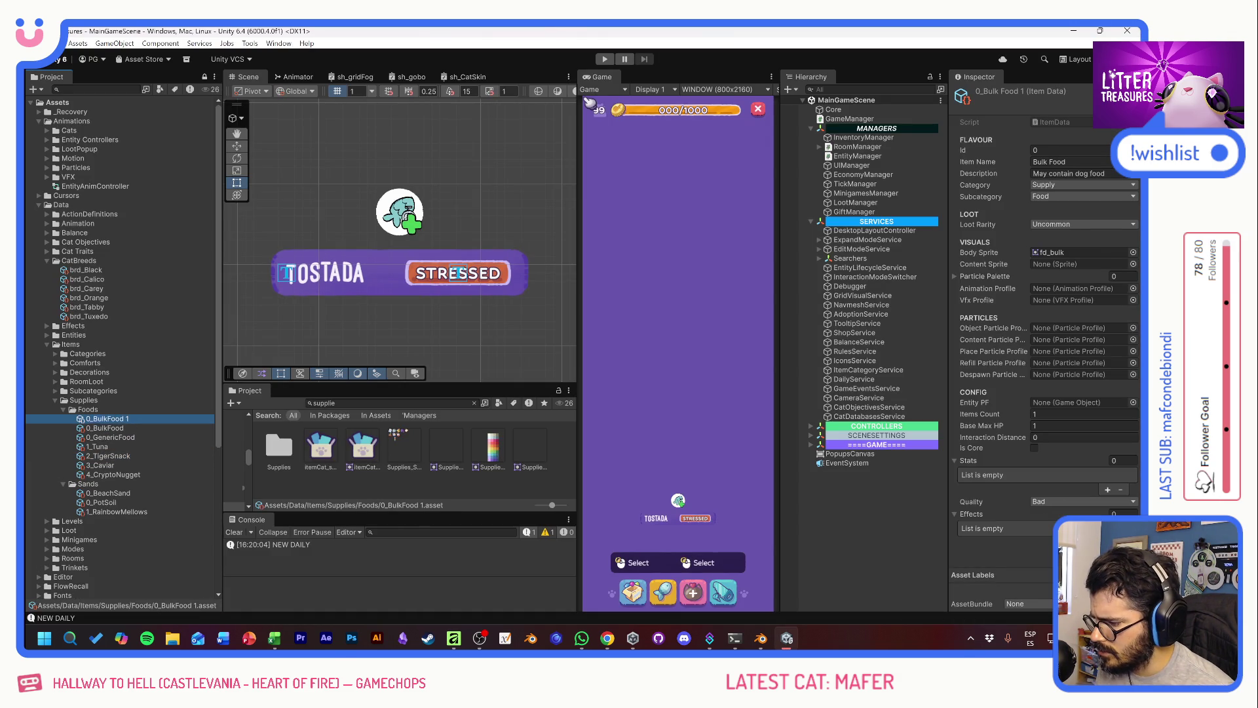
pyautogui.press('F2')
pyautogui.moveTo(145, 423); pyautogui.dragTo(93, 423)
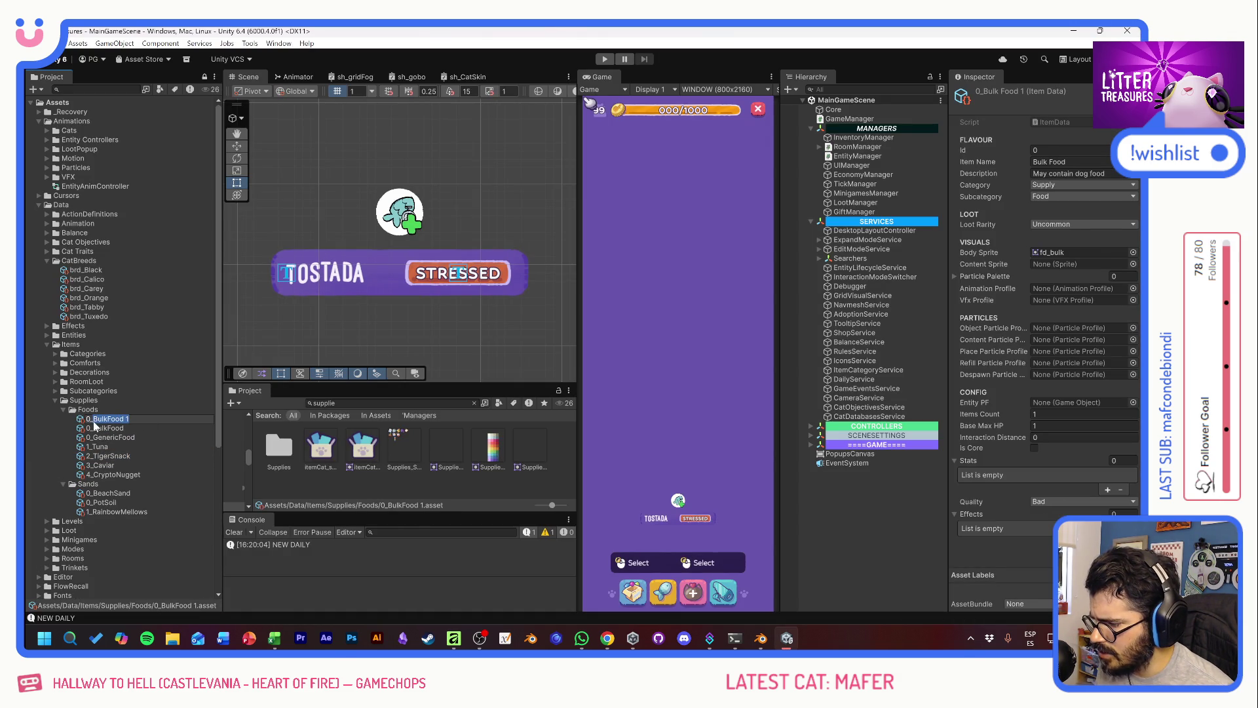
pyautogui.write('Old')
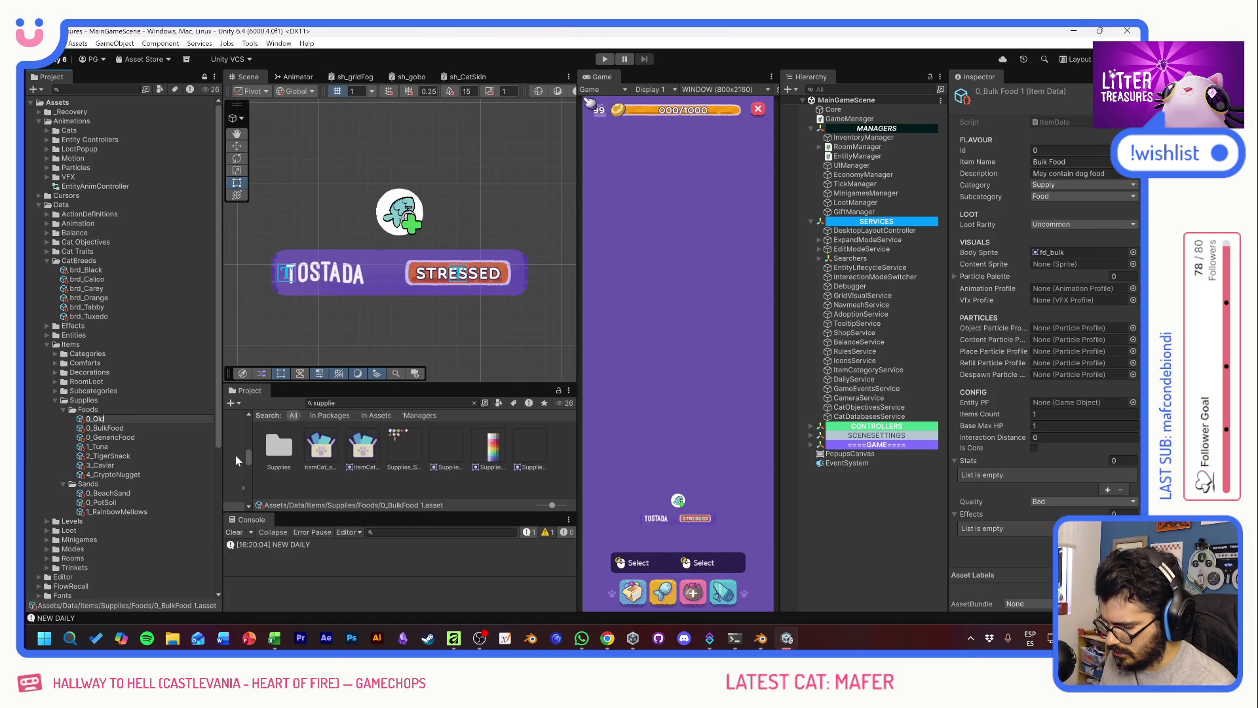
pyautogui.write('Bread')
pyautogui.press('Return')
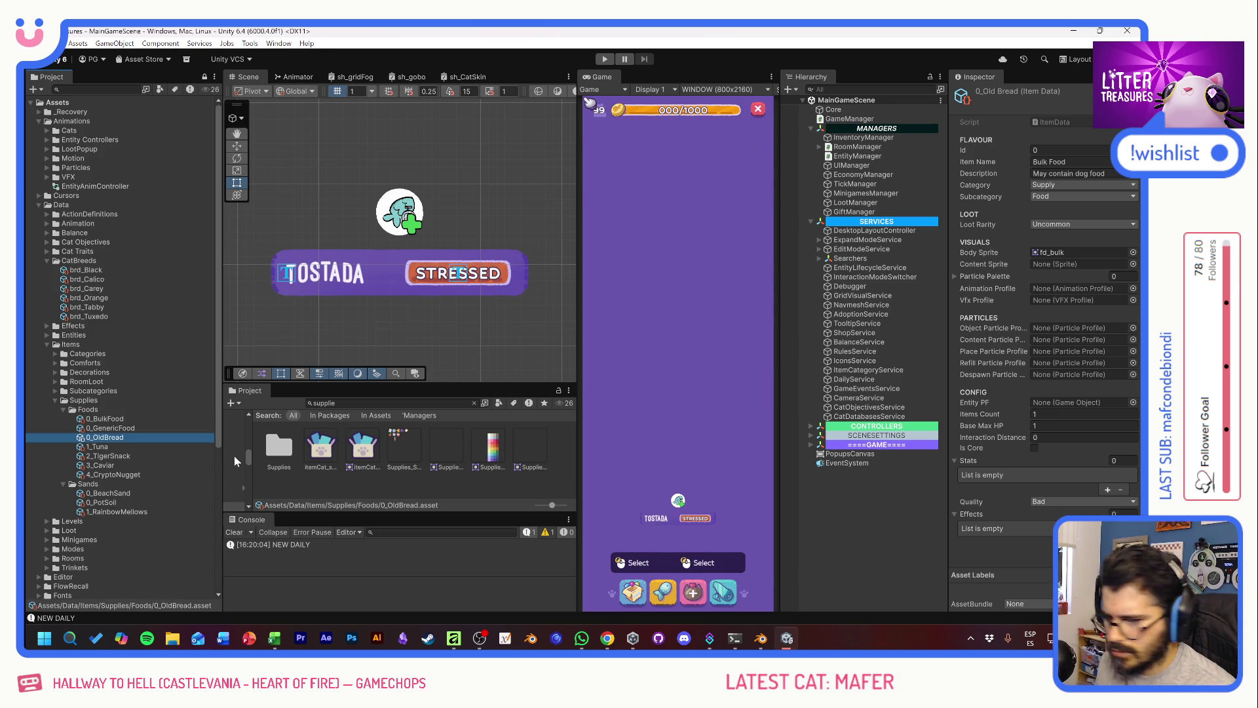
# Step: Set the new item's Item Name to Old Bread
pyautogui.click(1069, 161)
pyautogui.write('Old Bread')
pyautogui.press('Tab')
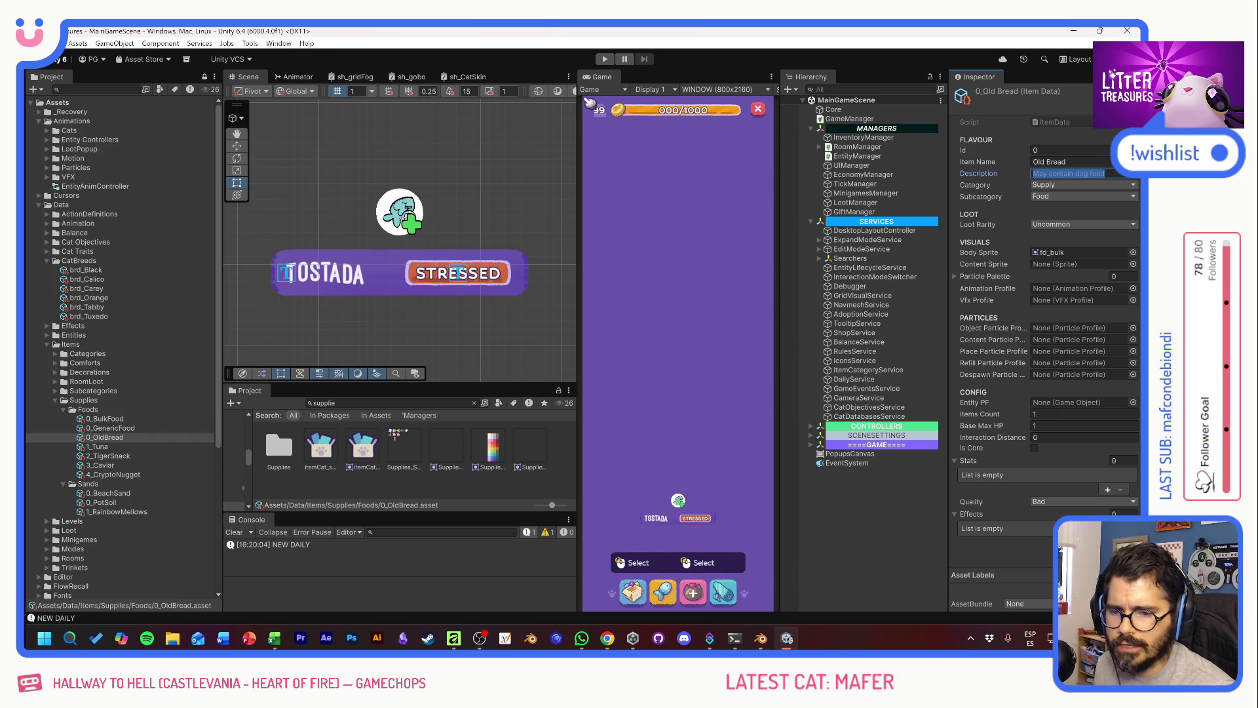
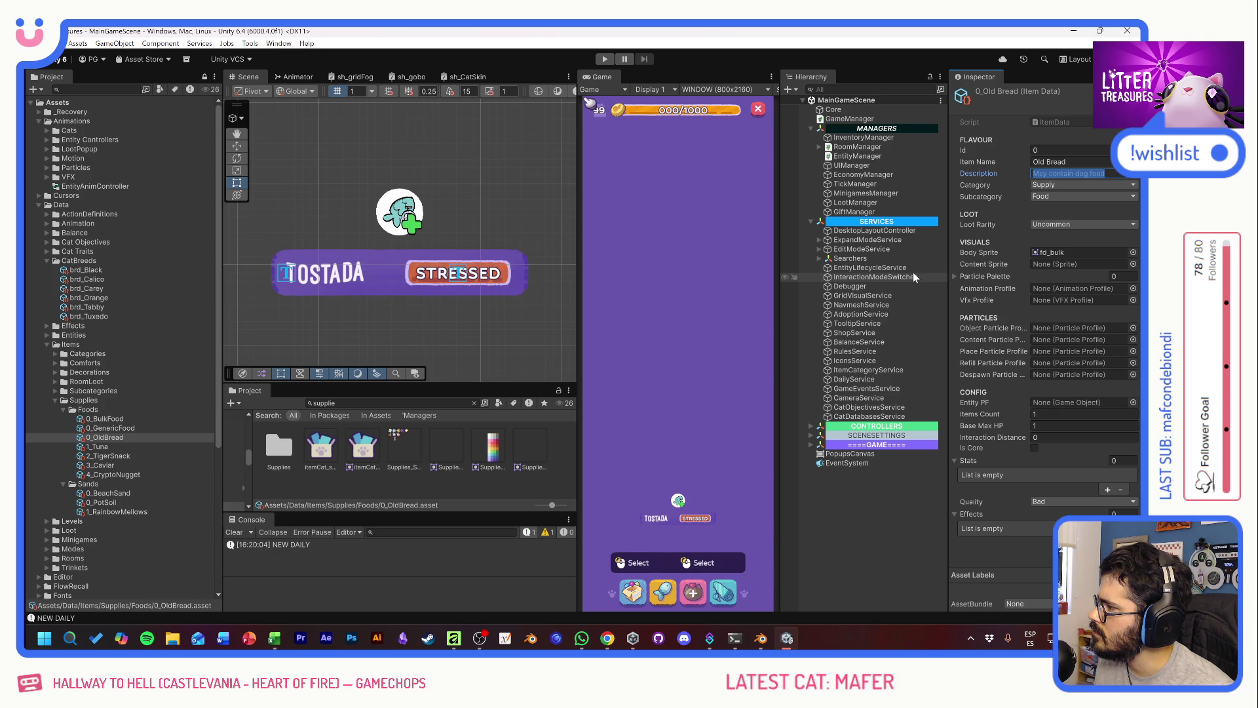
# Step: Enter TBD as Old Bread's description and set its loot rarity to Common
pyautogui.write('TBD')
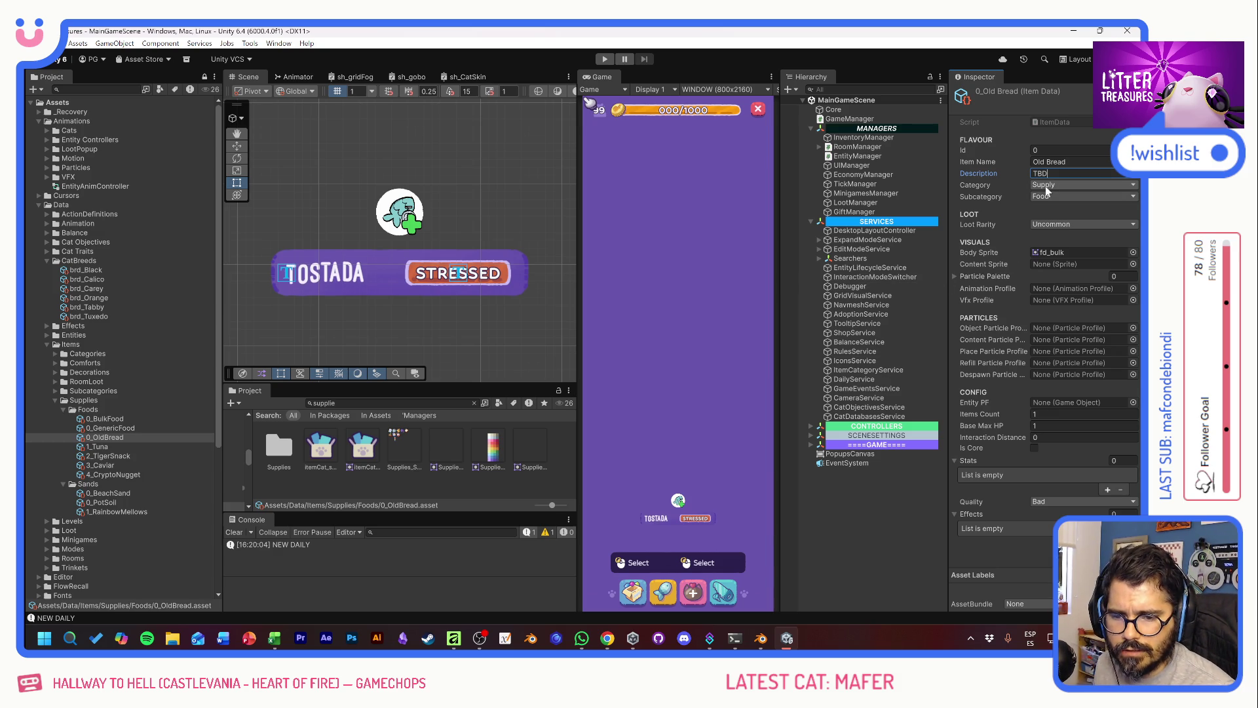
pyautogui.click(1057, 224)
pyautogui.click(1059, 236)
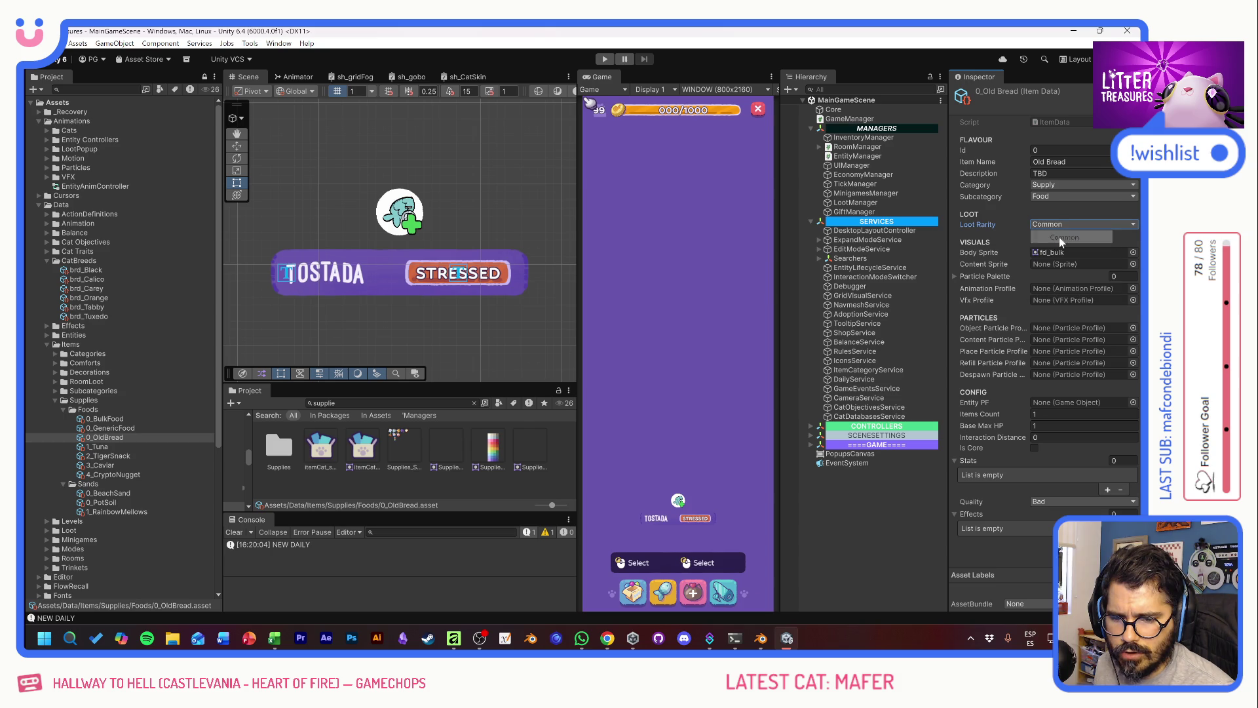
# Step: Search 'bread' and assign spl_fd_OldBread as Old Bread's body sprite
pyautogui.click(1131, 252)
pyautogui.write('bread')
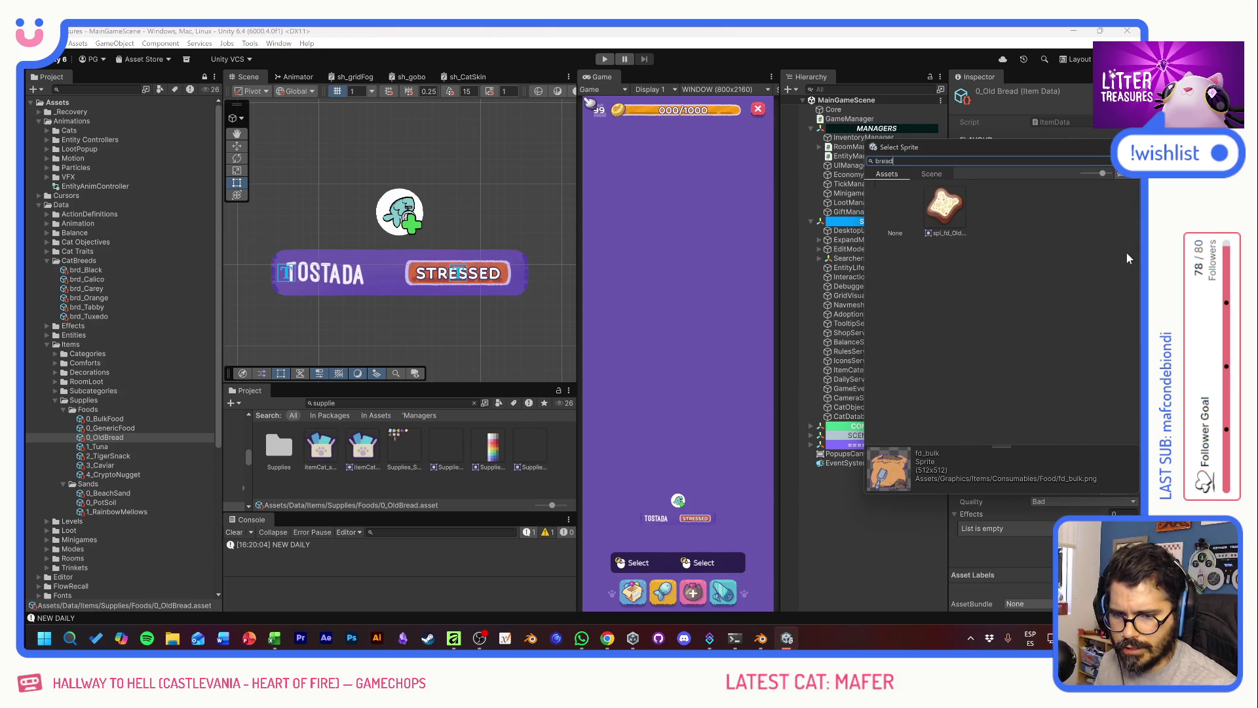
pyautogui.click(944, 208)
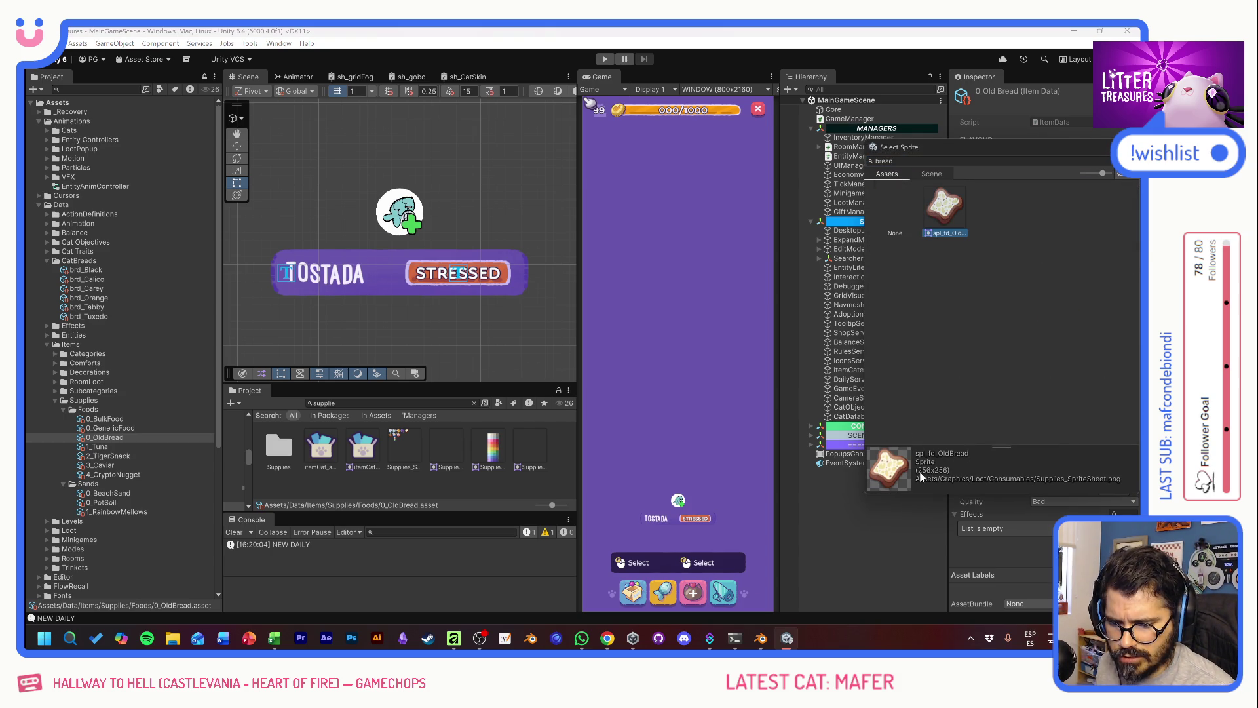
pyautogui.doubleClick(942, 238)
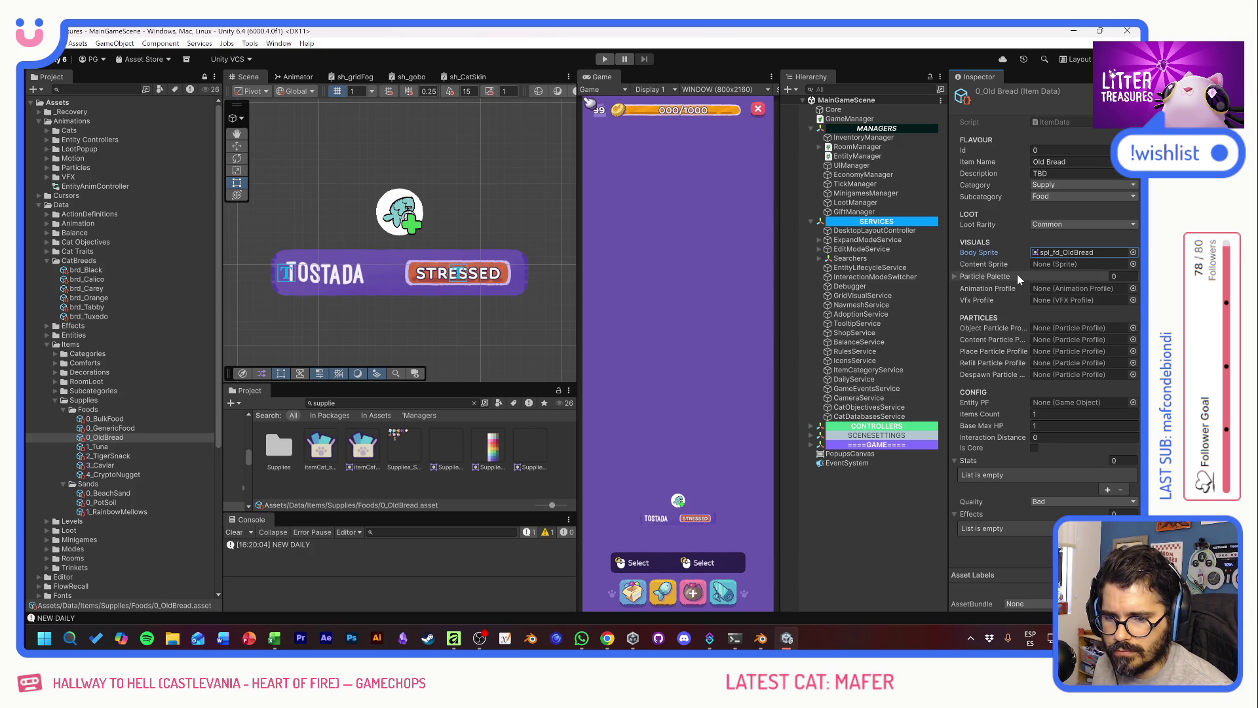
# Step: Place a vertical guide on the sprite sheet in the item art file
pyautogui.hotkey('alt', 'Tab')
pyautogui.hotkey('alt', 'Tab')
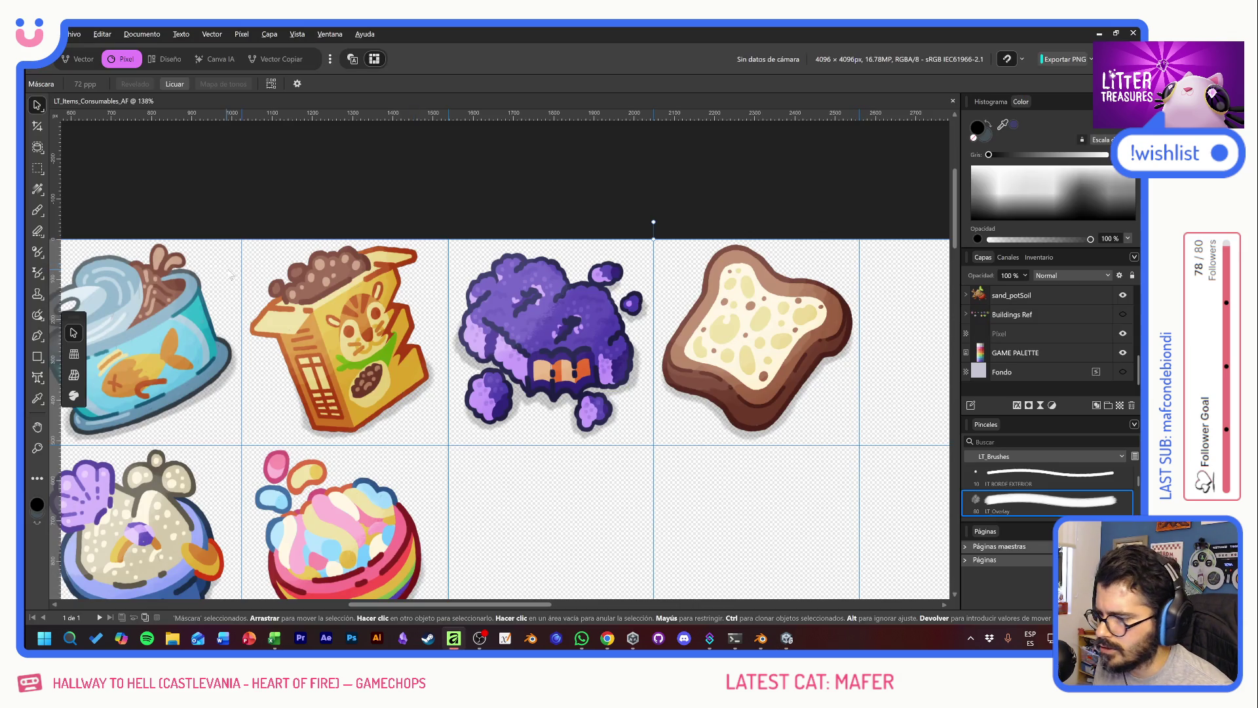
pyautogui.hscroll(-5, 485, 180)
pyautogui.hscroll(-5, 197, 214)
pyautogui.moveTo(57, 233); pyautogui.dragTo(439, 249)
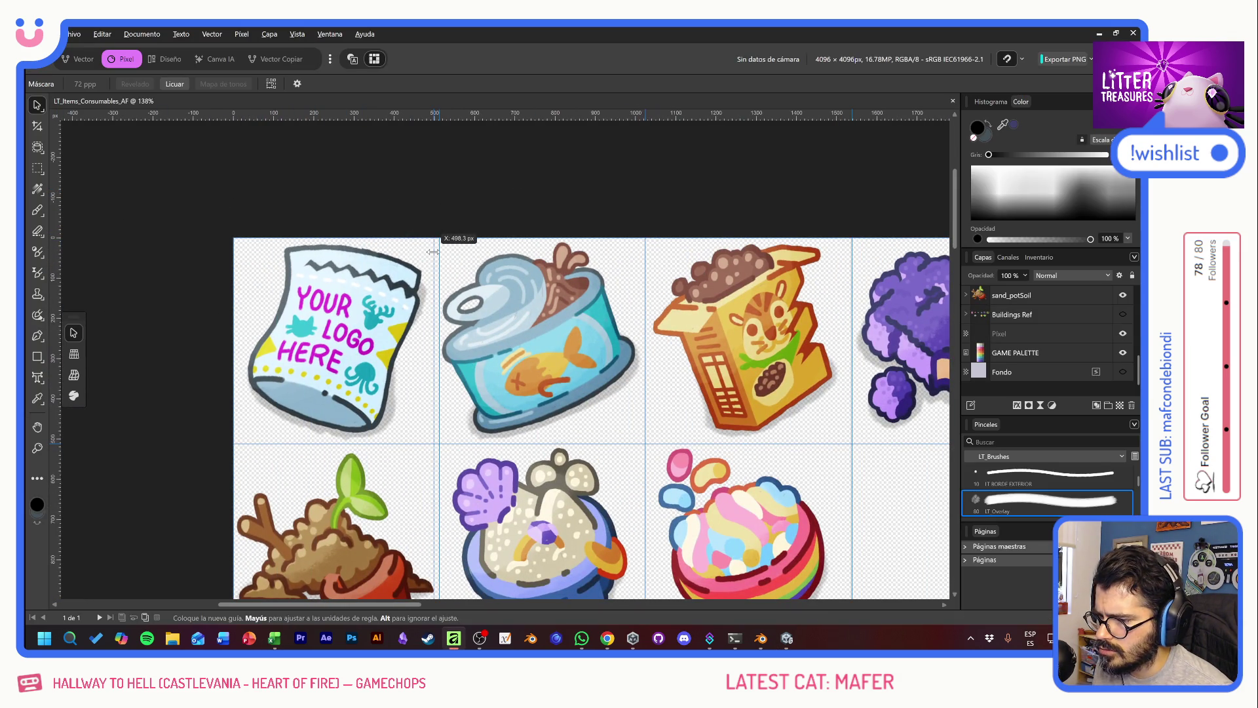
pyautogui.hotkey('alt', 'Tab')
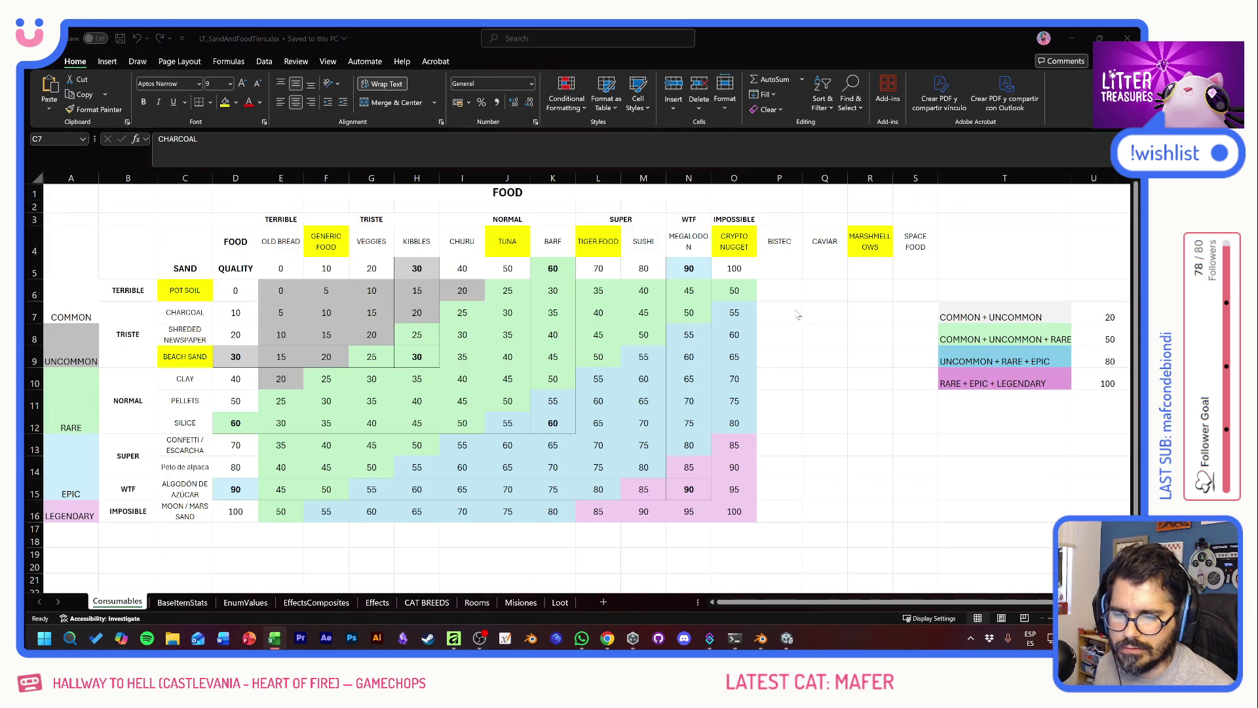
# Step: Set Old Bread's quality to Inexistent
pyautogui.hotkey('alt', 'Tab')
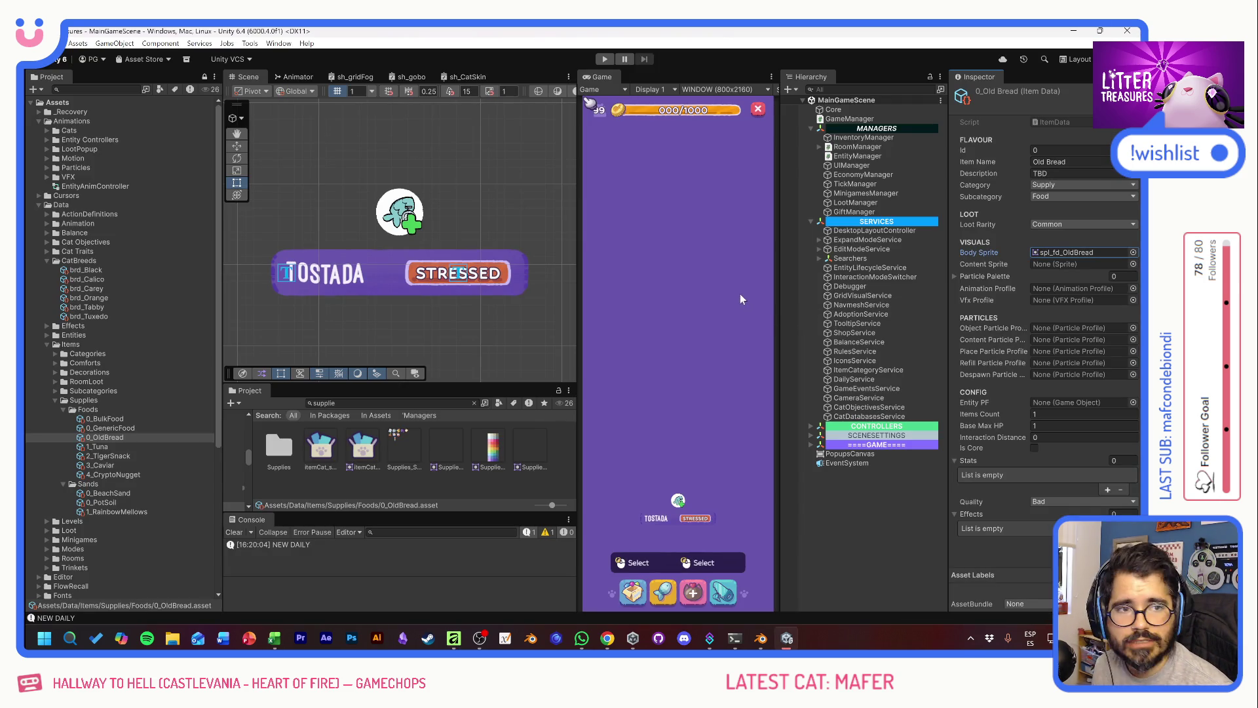
pyautogui.click(954, 275)
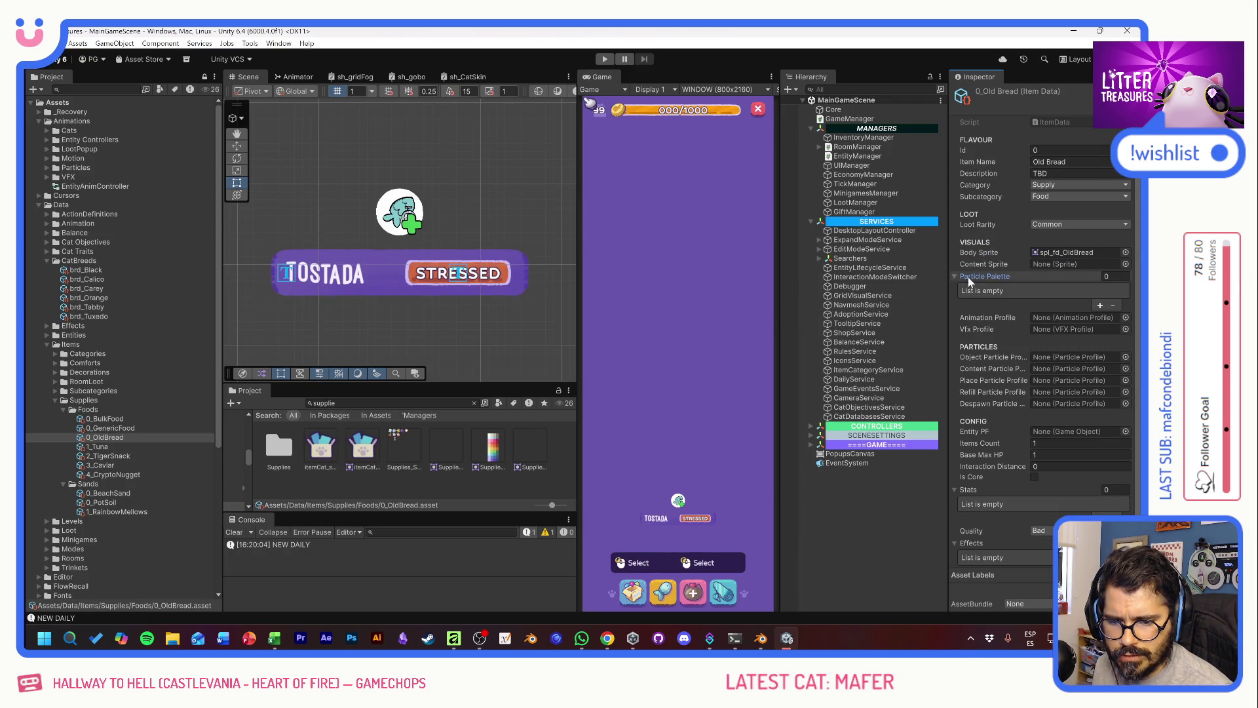
pyautogui.click(953, 277)
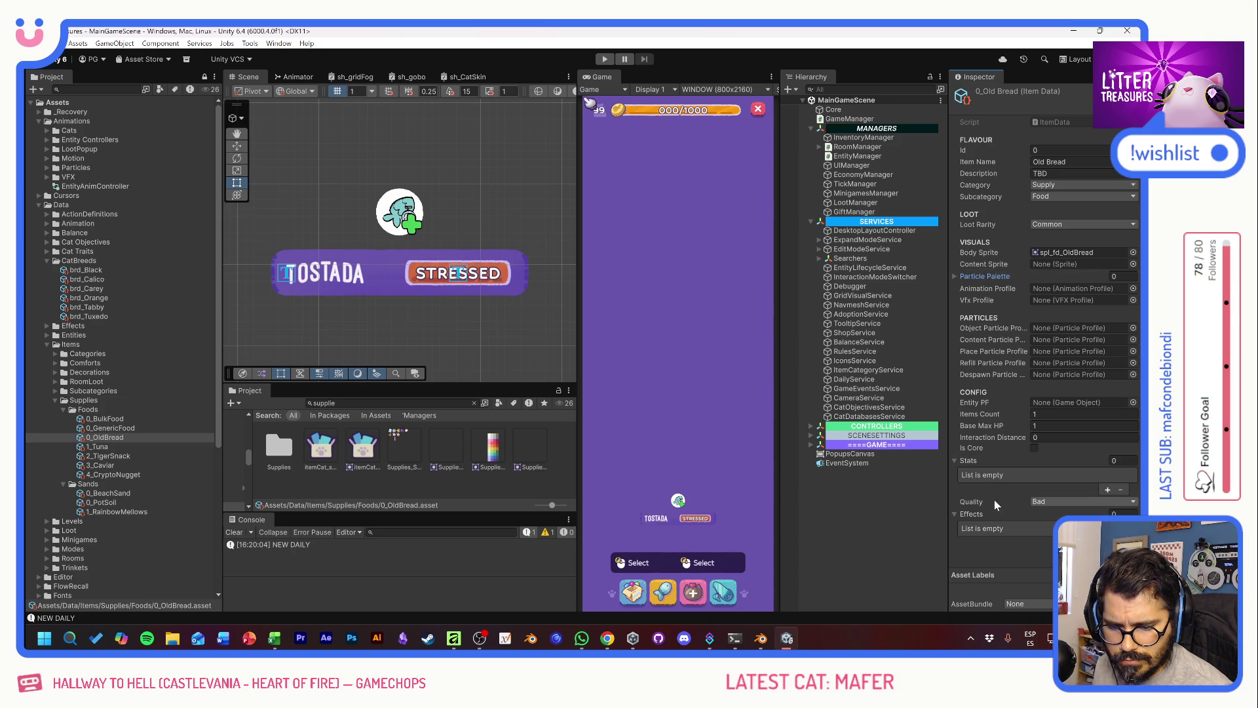
pyautogui.click(1082, 501)
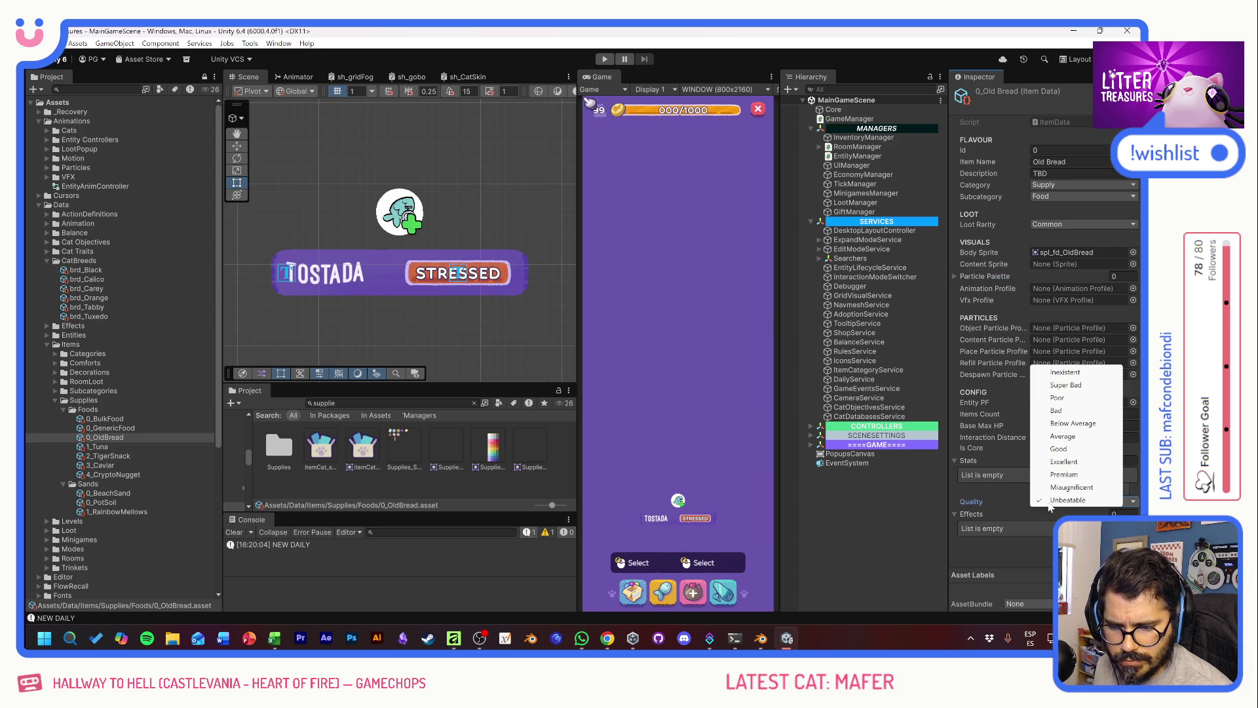
pyautogui.click(1070, 372)
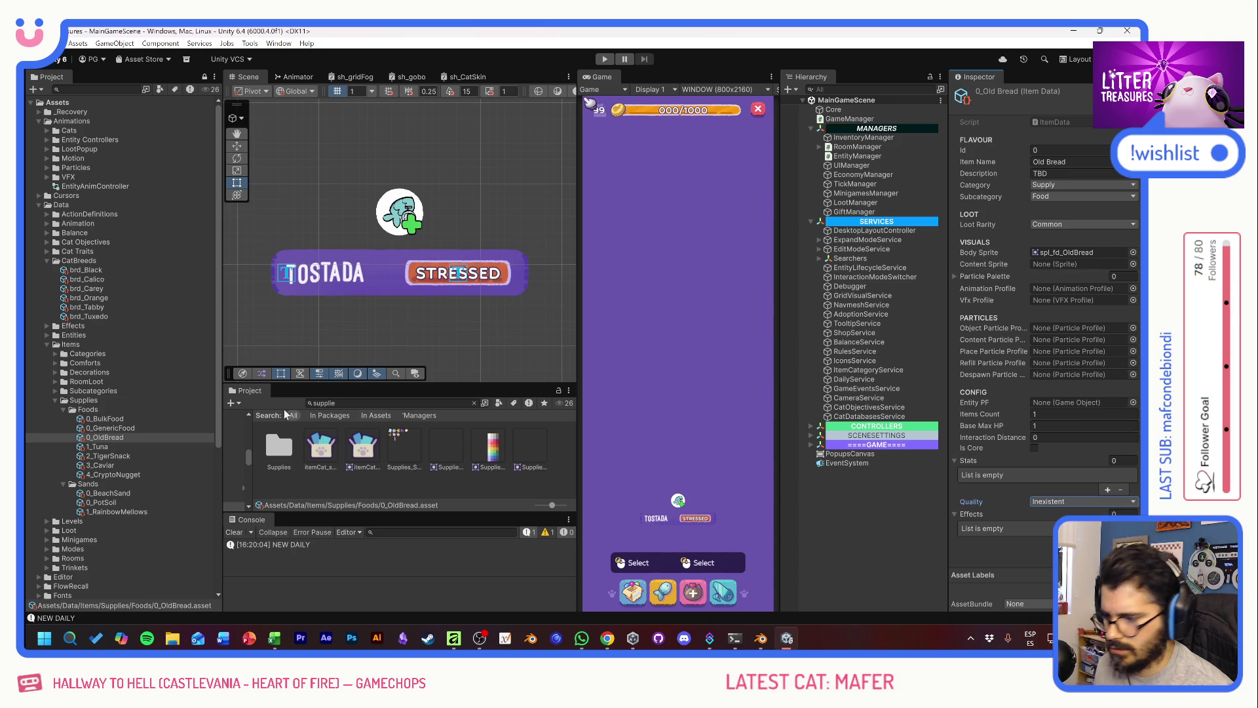
# Step: Select 0_GenericFood and check its quality options against the tier spreadsheet
pyautogui.hotkey('alt', 'Tab')
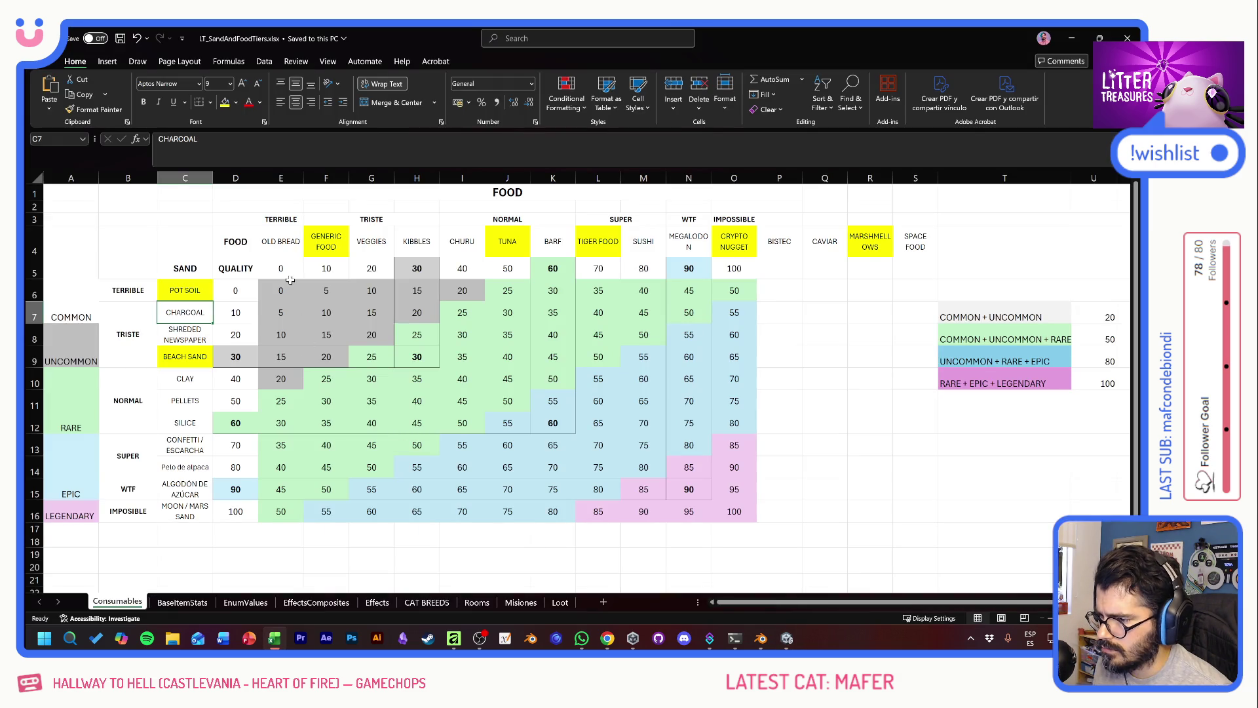
pyautogui.hotkey('alt', 'Tab')
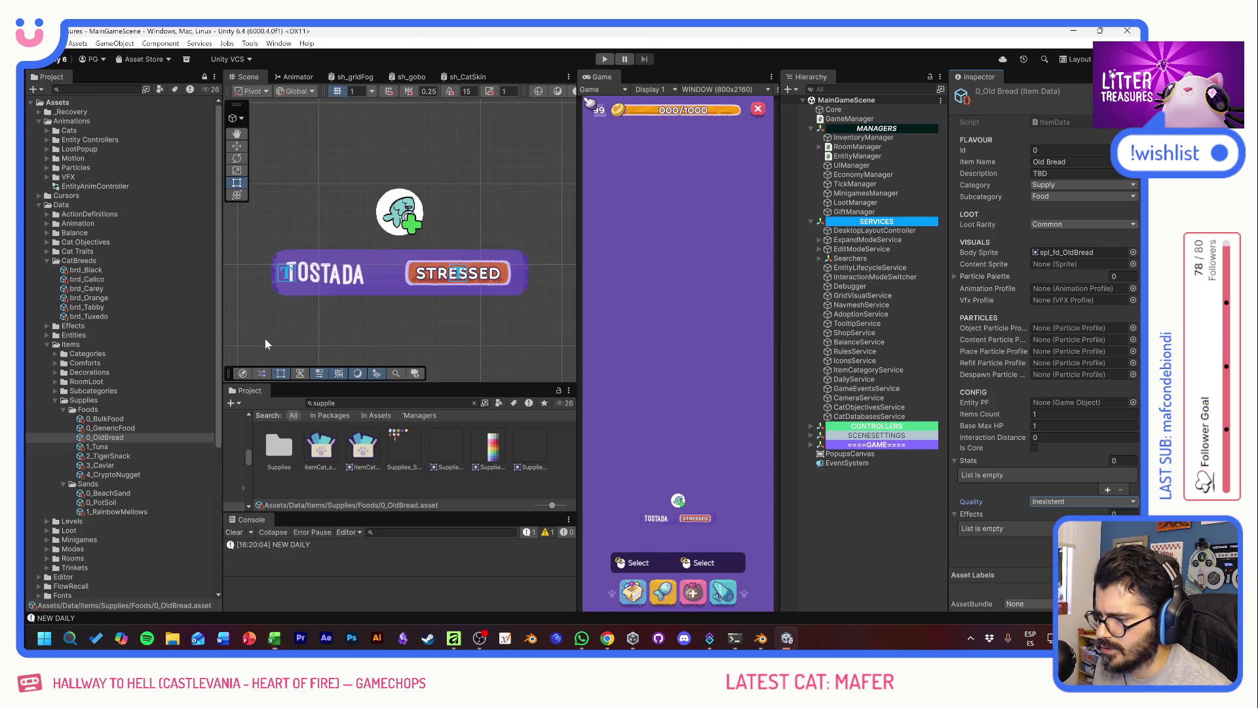
pyautogui.click(134, 428)
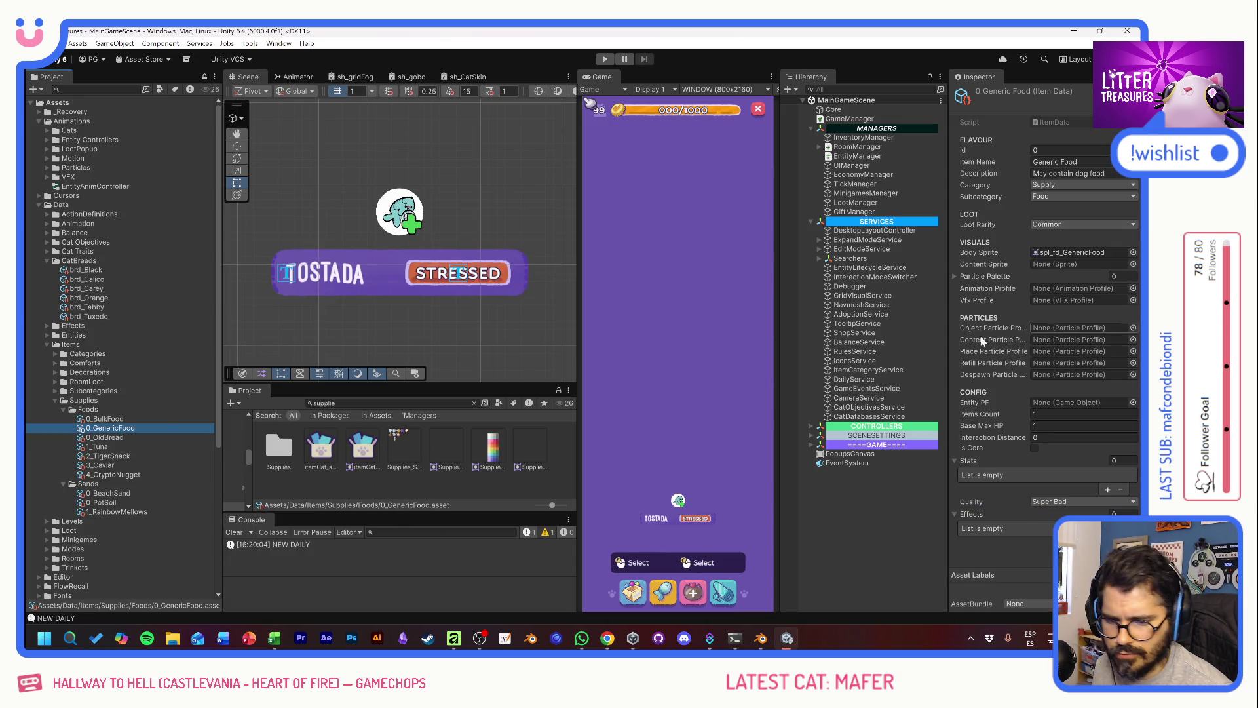
pyautogui.click(1059, 501)
pyautogui.click(1060, 391)
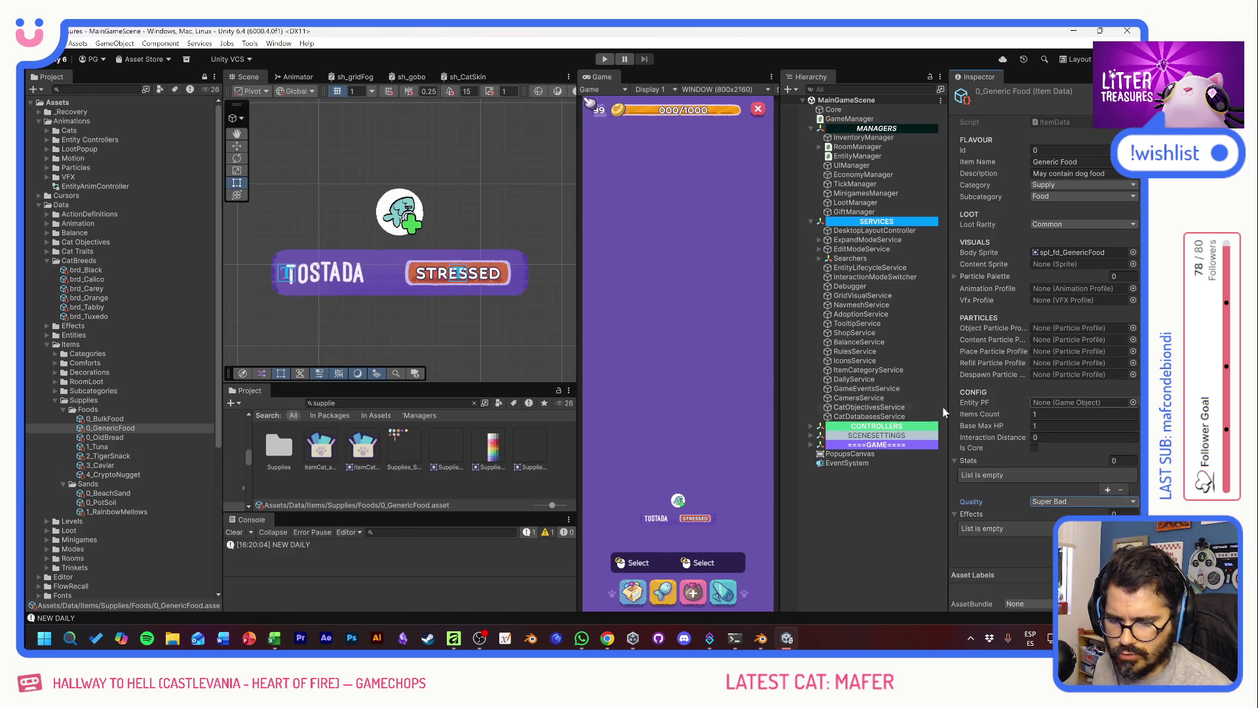
pyautogui.hotkey('alt', 'Tab')
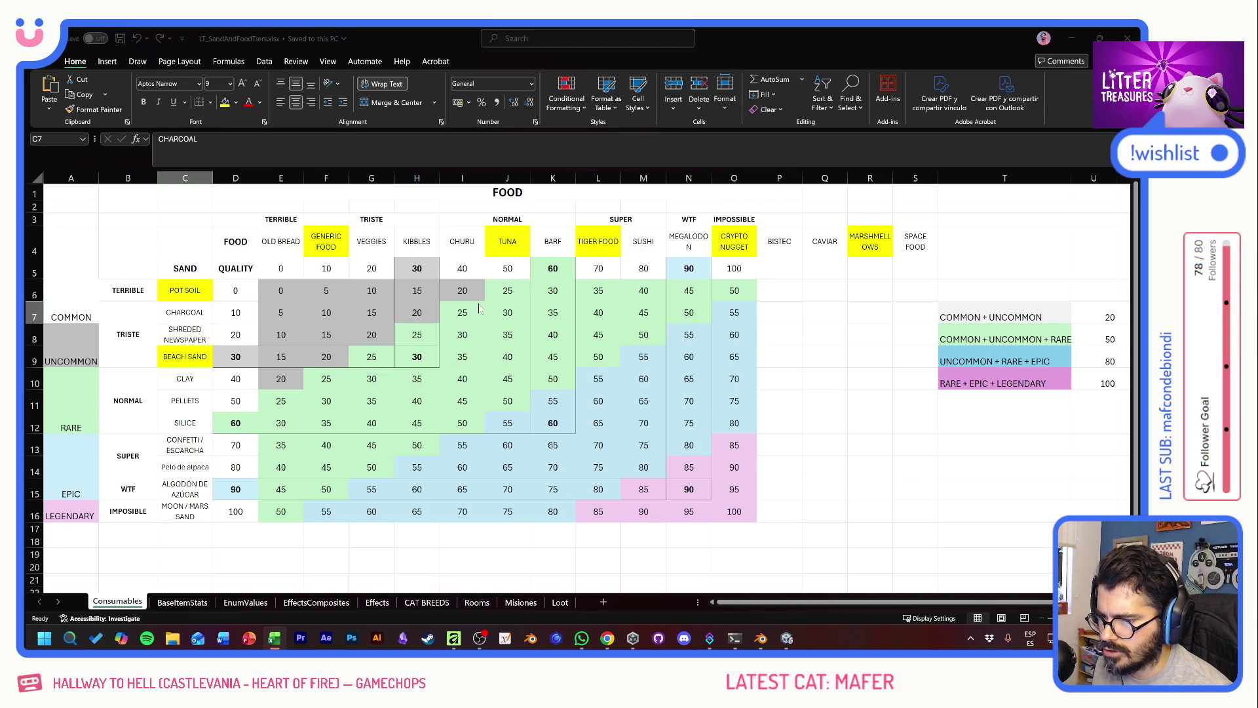
pyautogui.hotkey('alt', 'Tab')
# Step: Keep 1_Tuna's quality at Average after comparing with the tier sheet, then select Rainbow Mellows
pyautogui.click(121, 445)
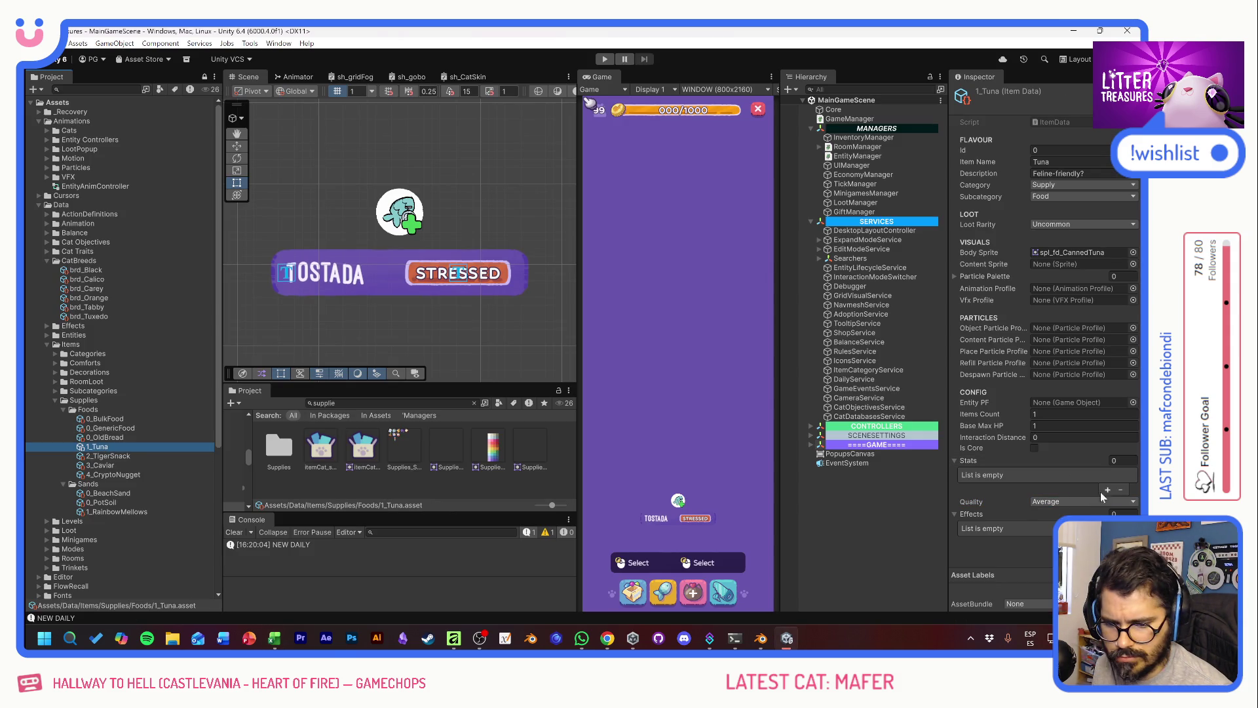
pyautogui.click(1084, 501)
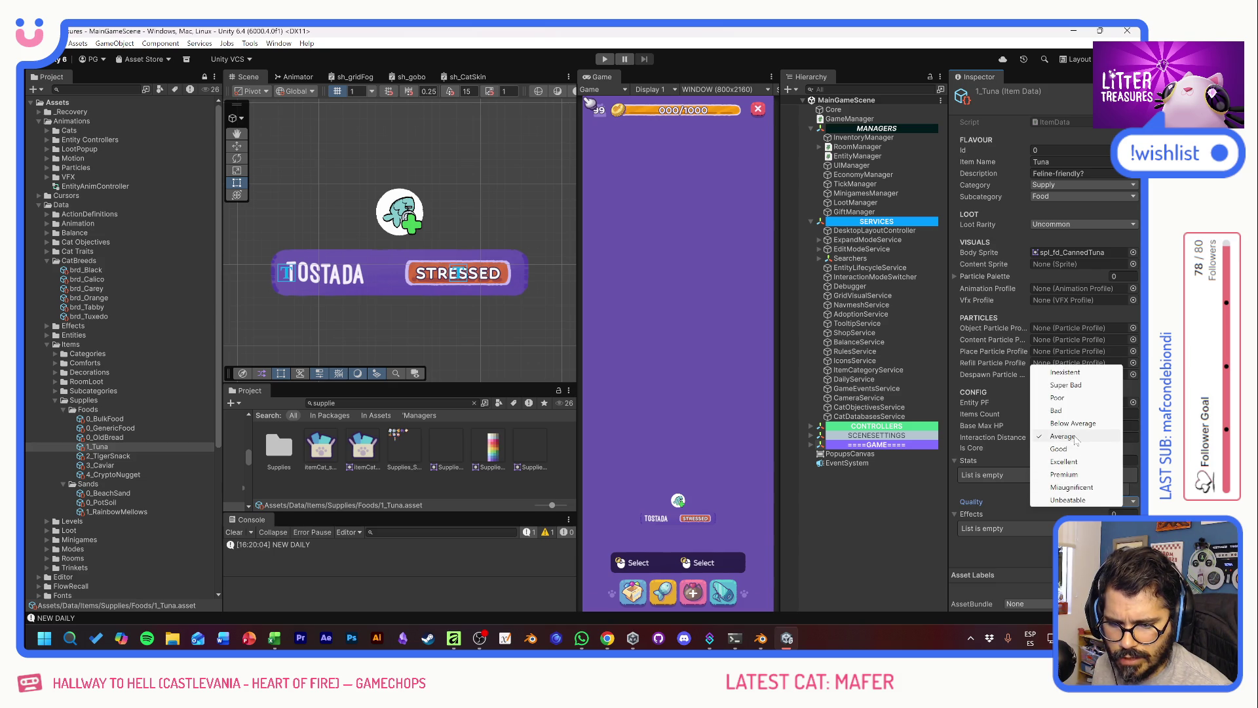
pyautogui.hotkey('alt', 'Tab')
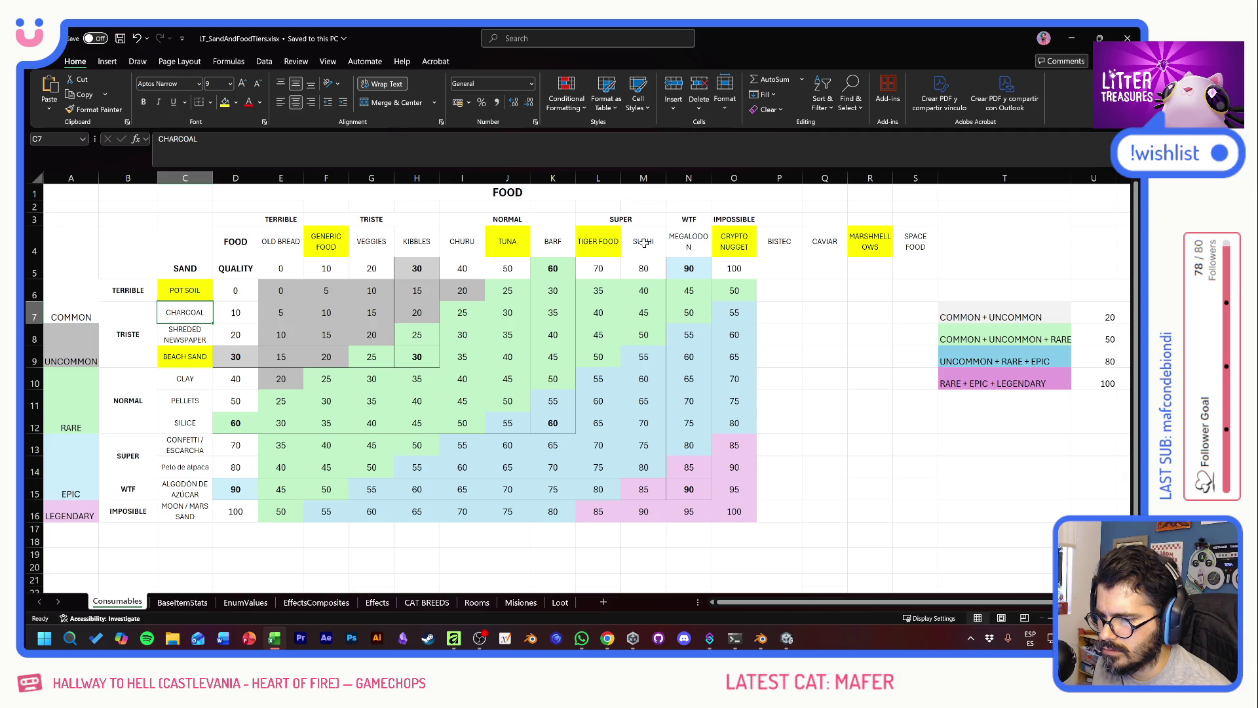
pyautogui.hotkey('alt', 'Tab')
pyautogui.hotkey('alt', 'Tab')
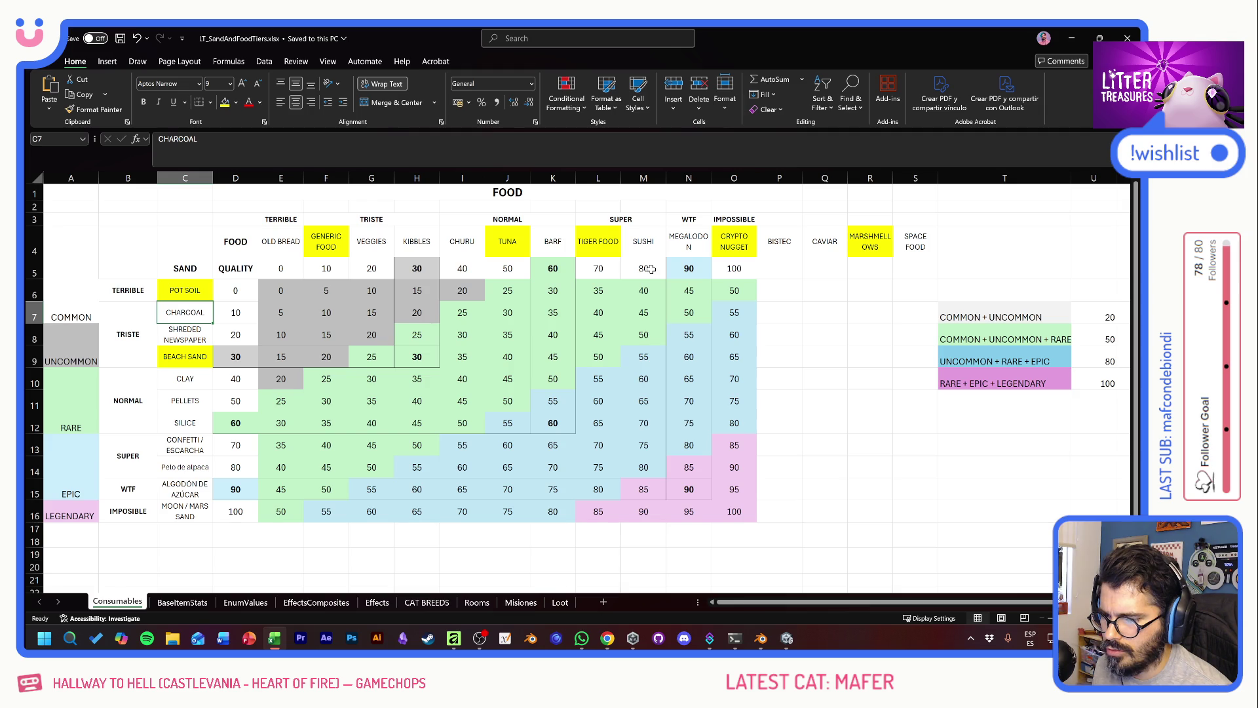
pyautogui.hotkey('alt', 'Tab')
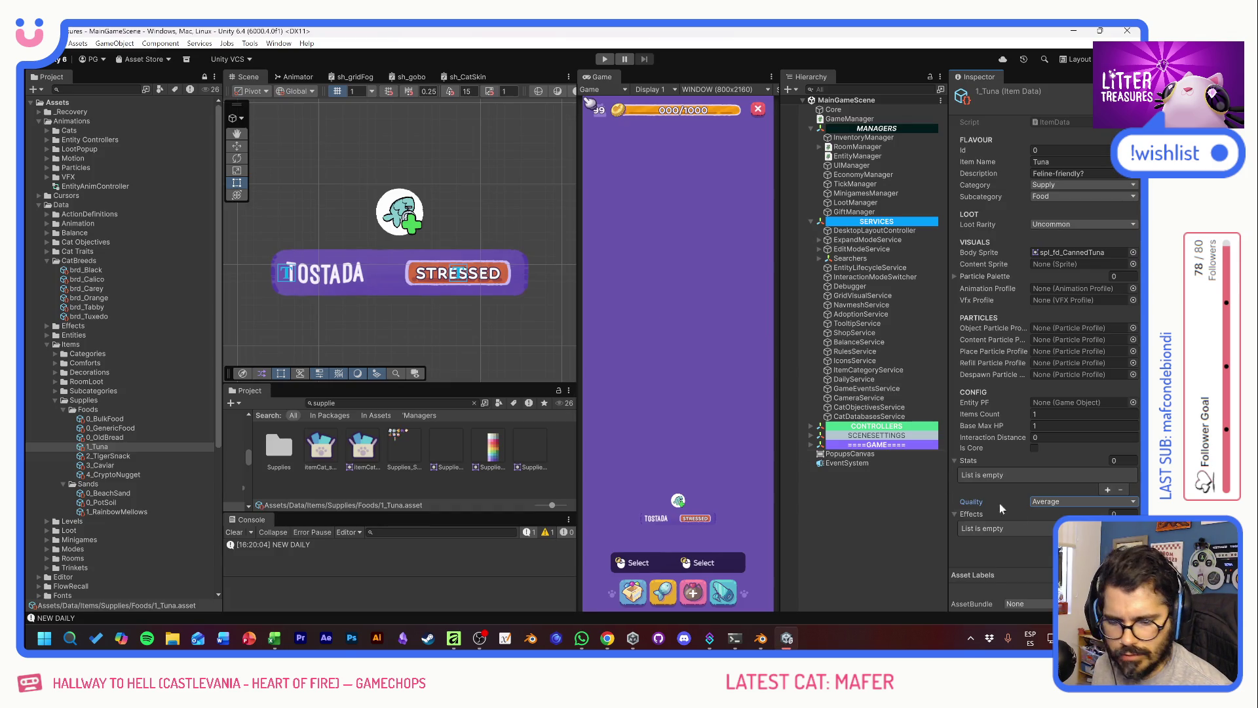
pyautogui.click(113, 512)
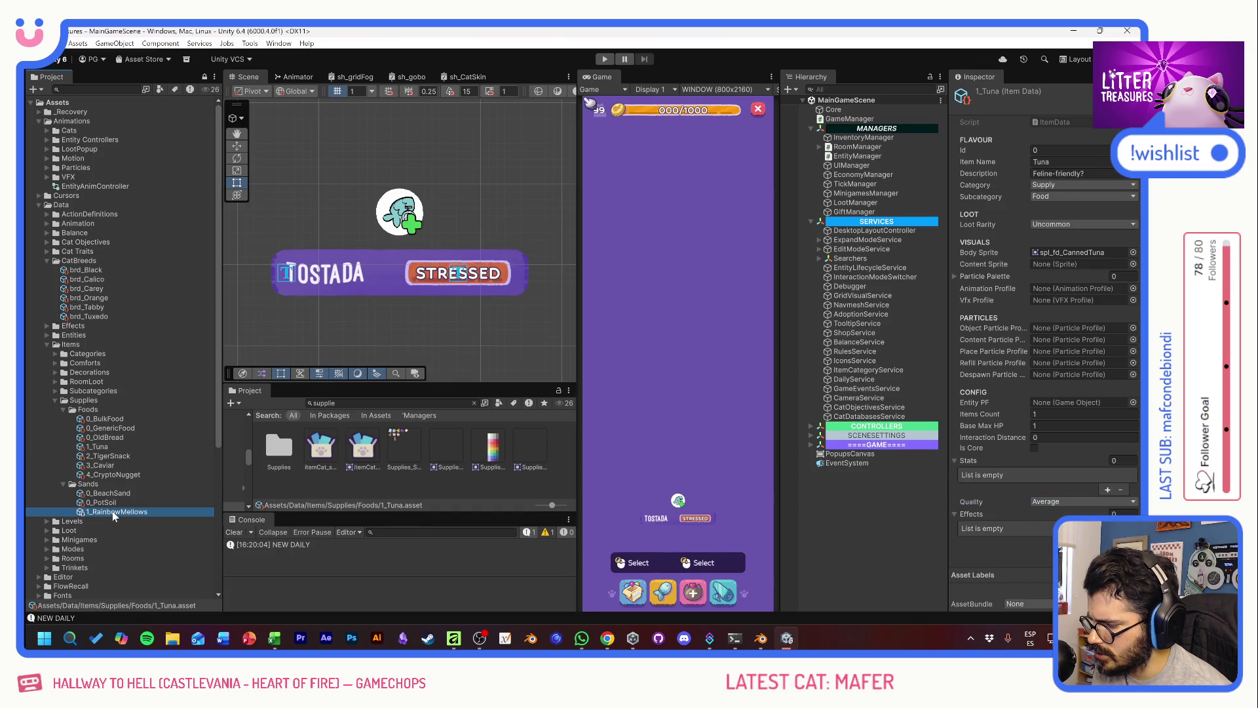
# Step: Move 1_RainbowMellows into the Foods folder and change its subcategory to Food
pyautogui.moveTo(111, 473); pyautogui.dragTo(110, 464)
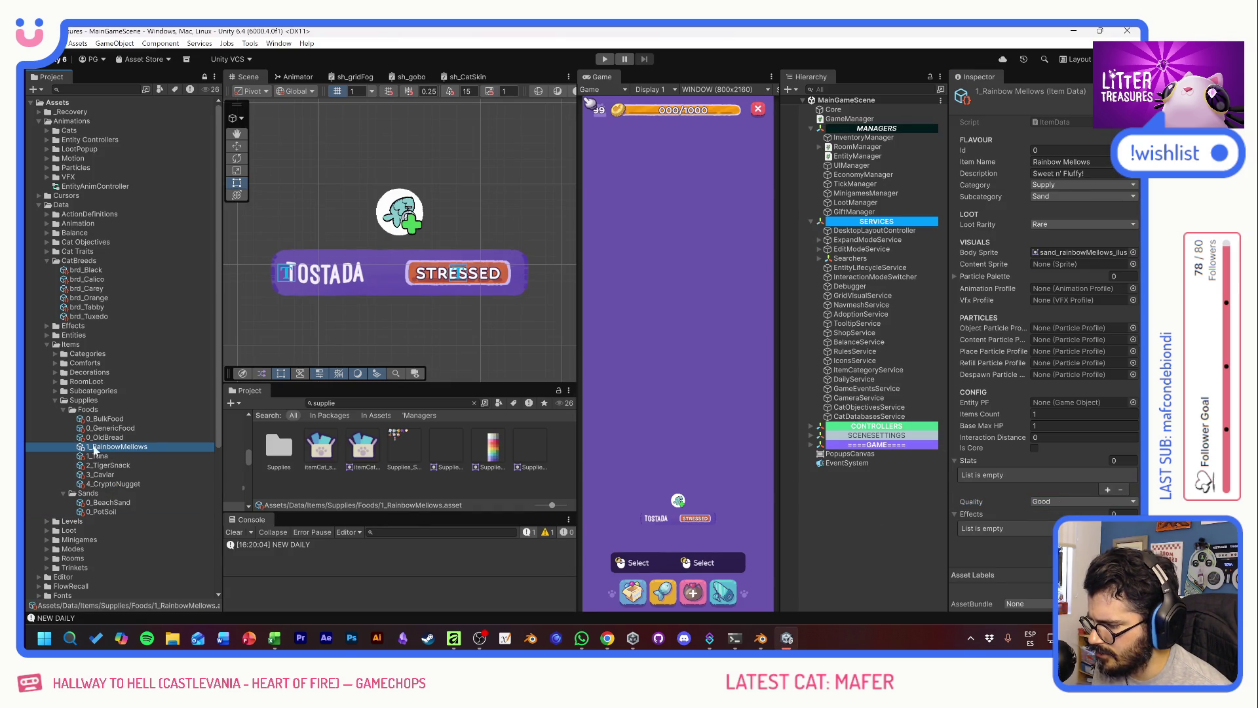
pyautogui.click(1055, 196)
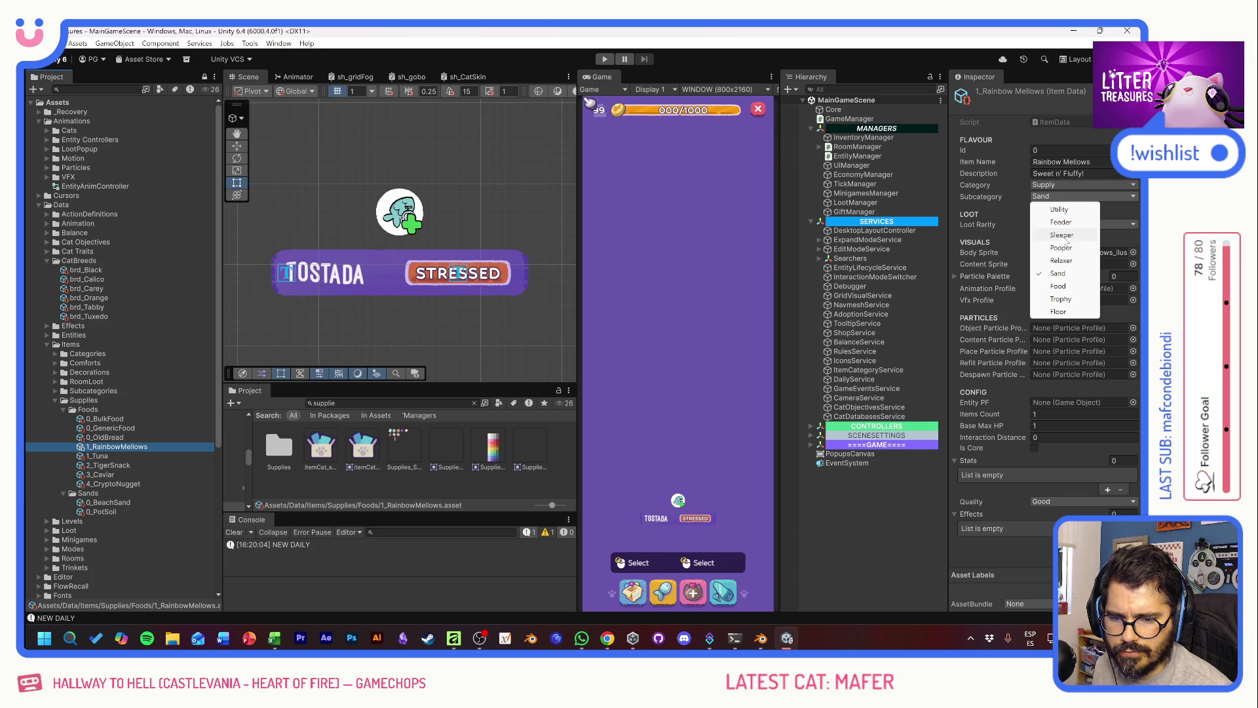
pyautogui.click(1059, 286)
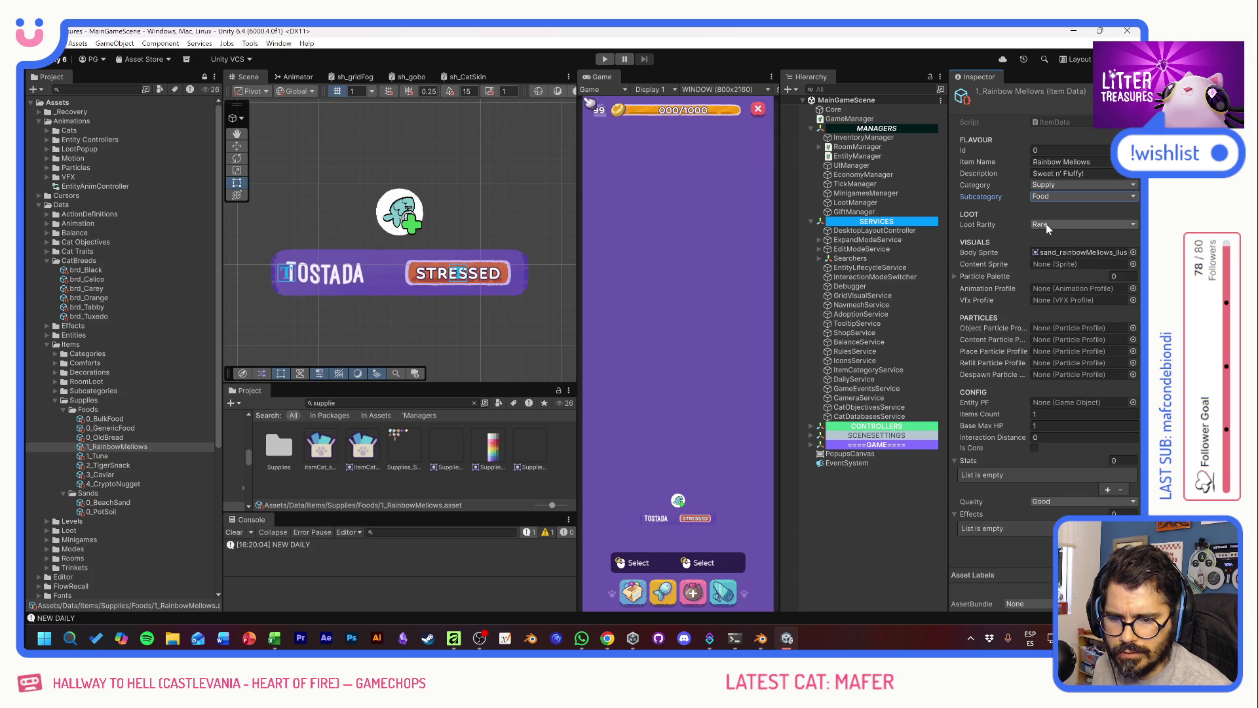
pyautogui.hotkey('alt', 'Tab')
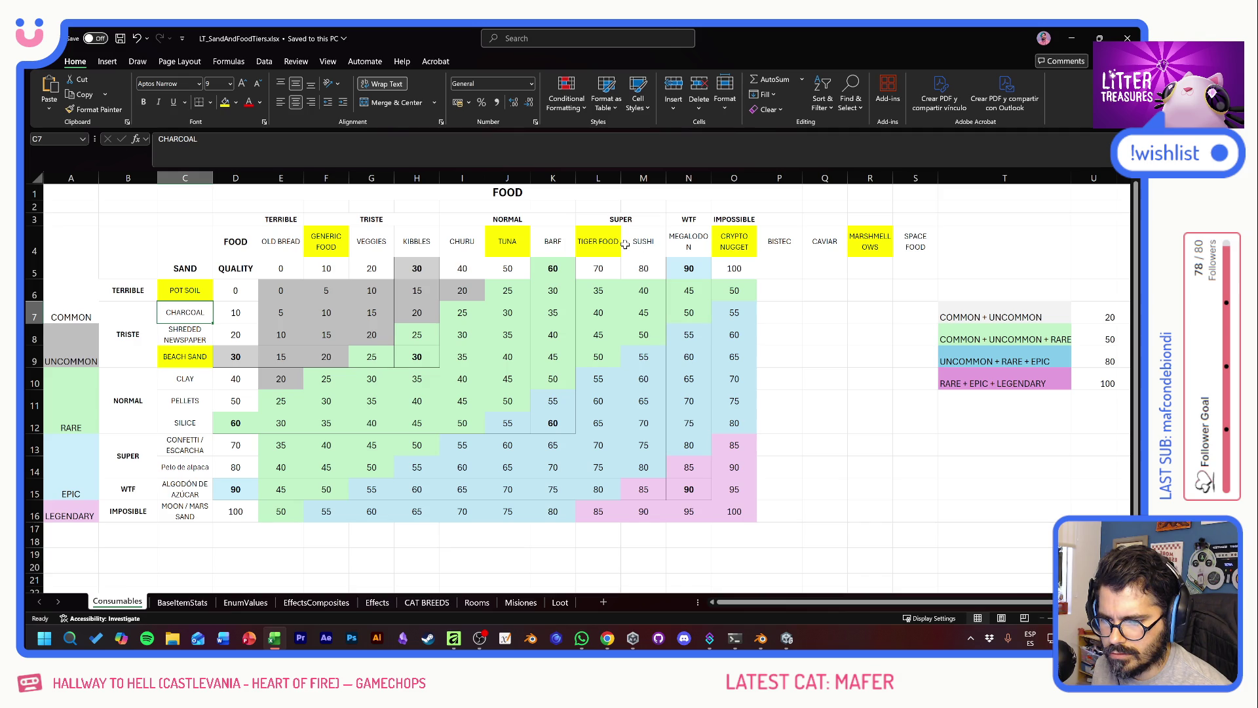
pyautogui.click(662, 243)
# Step: Copy SUSHI from M4 over MEGALODON in N4, and move MARSHMELLOWS from R4 into M4
pyautogui.hotkey('ctrl', 'c')
pyautogui.press('Right')
pyautogui.hotkey('ctrl', 'v')
pyautogui.press('Right')
pyautogui.press('Right')
pyautogui.press('Right')
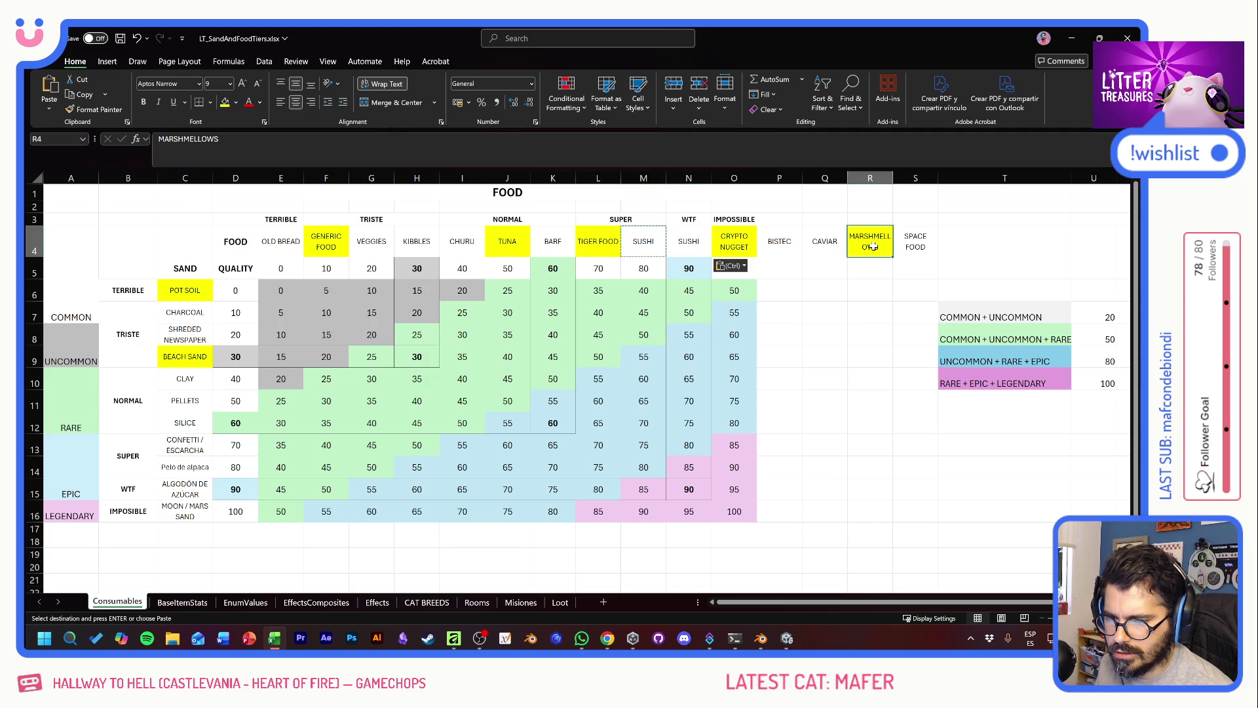
pyautogui.hotkey('ctrl', 'c')
pyautogui.click(662, 243)
pyautogui.hotkey('ctrl', 'v')
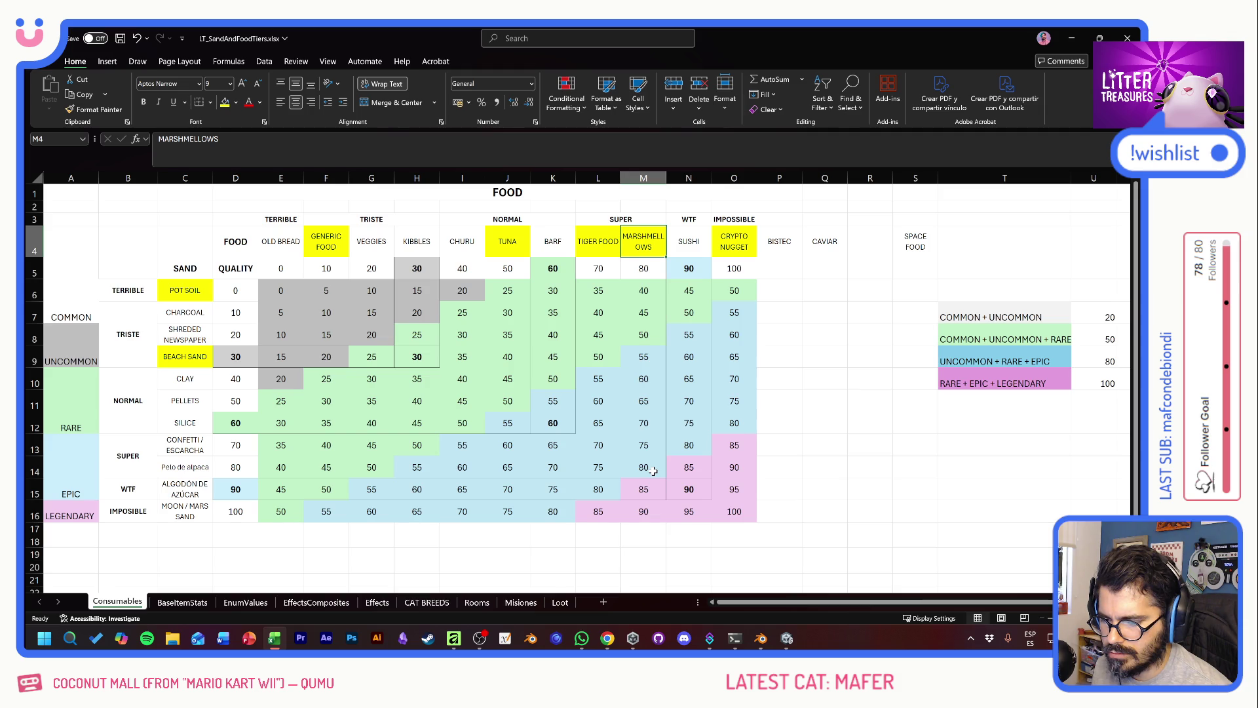
pyautogui.hotkey('alt', 'Tab')
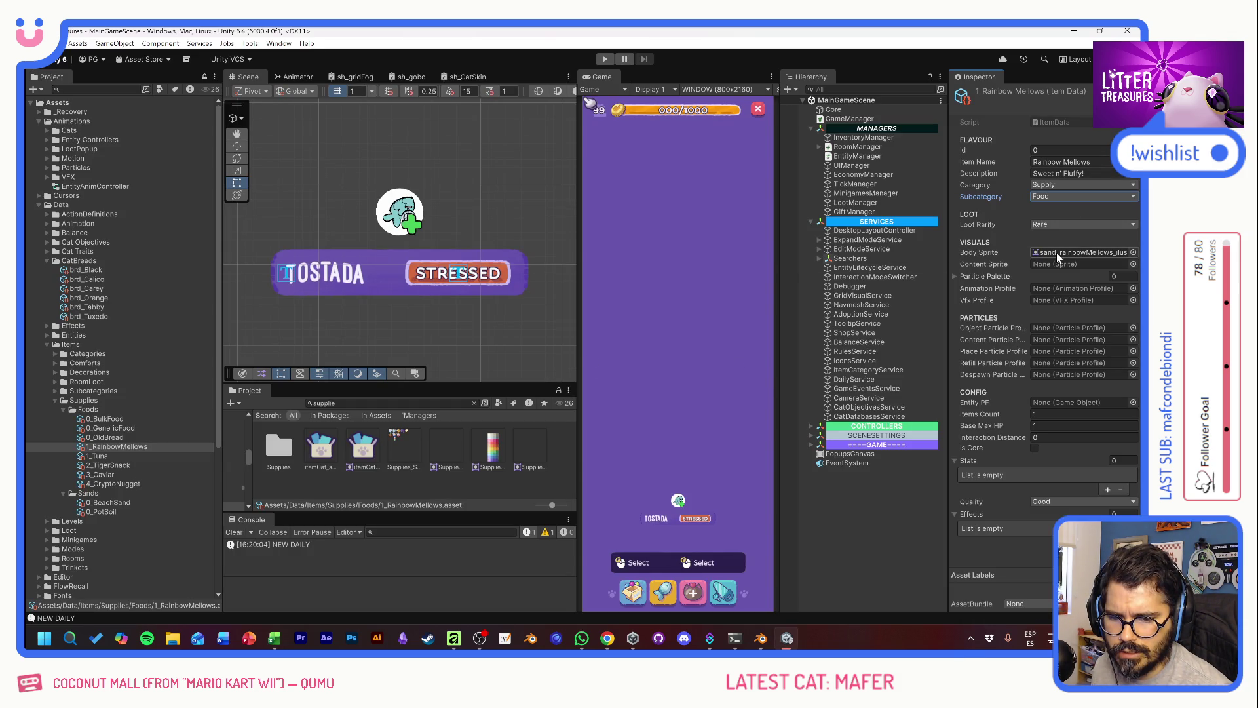
# Step: Set Rainbow Mellows' loot rarity to Epic
pyautogui.click(1055, 225)
pyautogui.click(1056, 275)
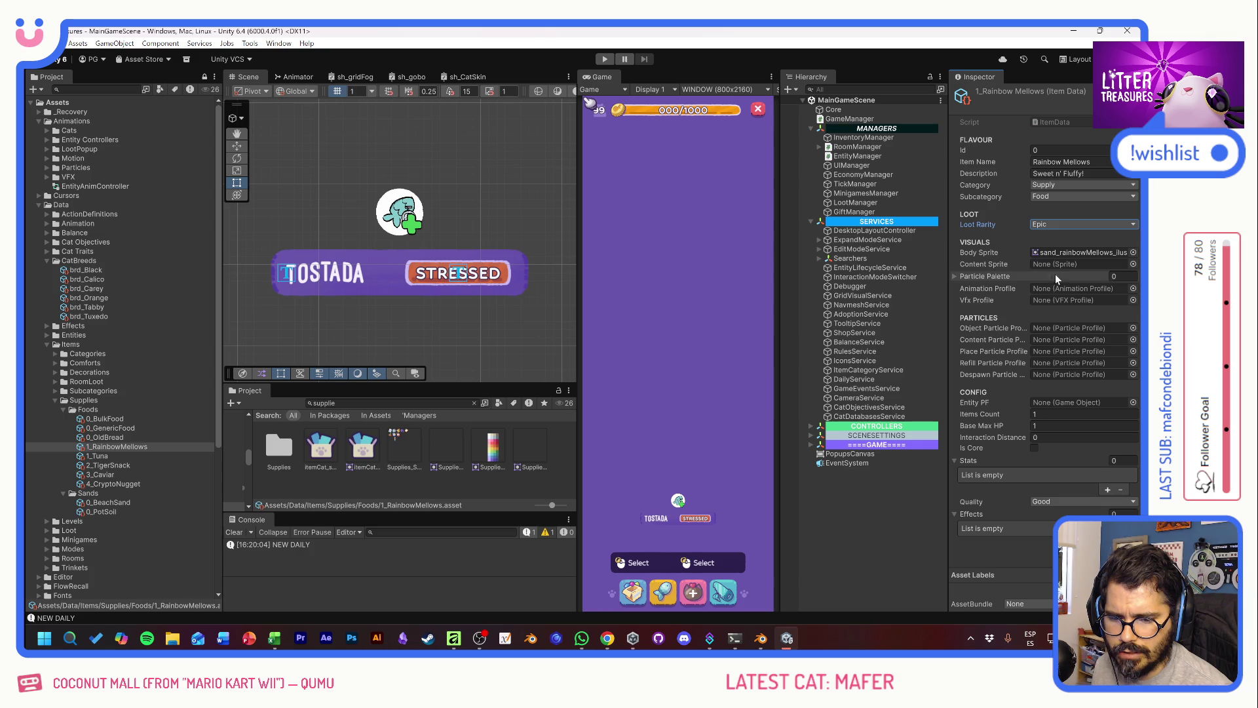
pyautogui.hotkey('alt', 'Tab')
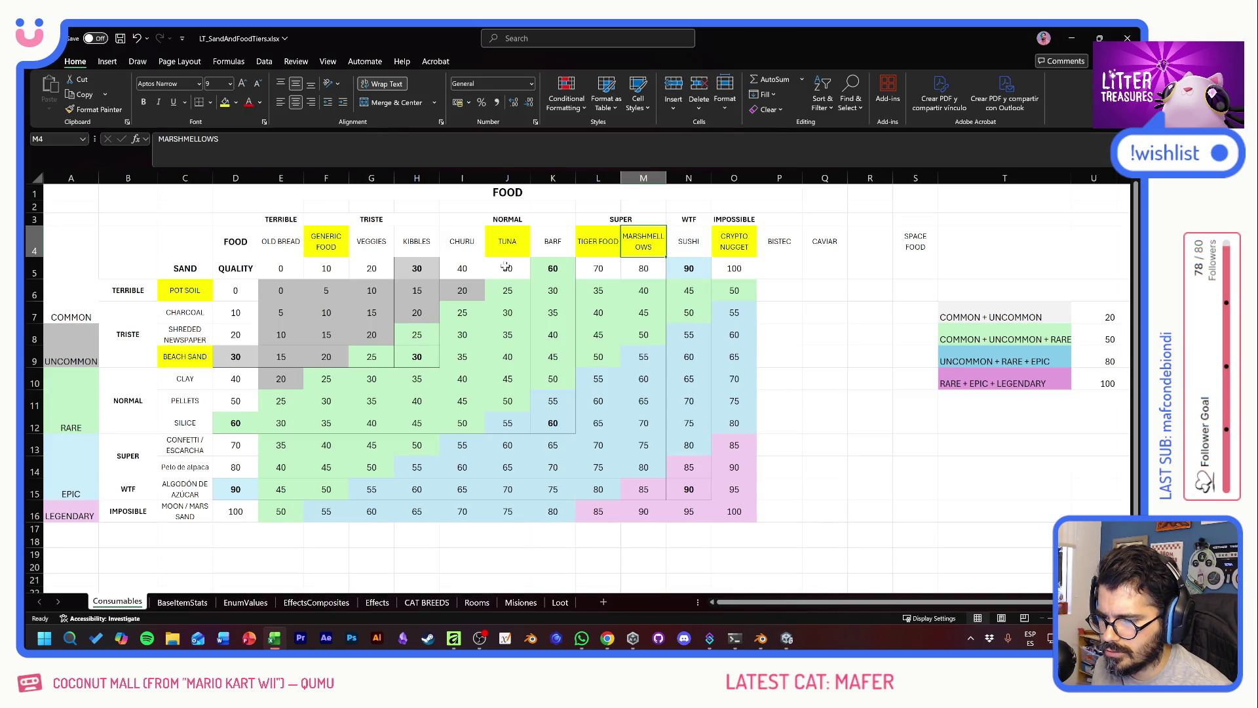
pyautogui.hotkey('alt', 'Tab')
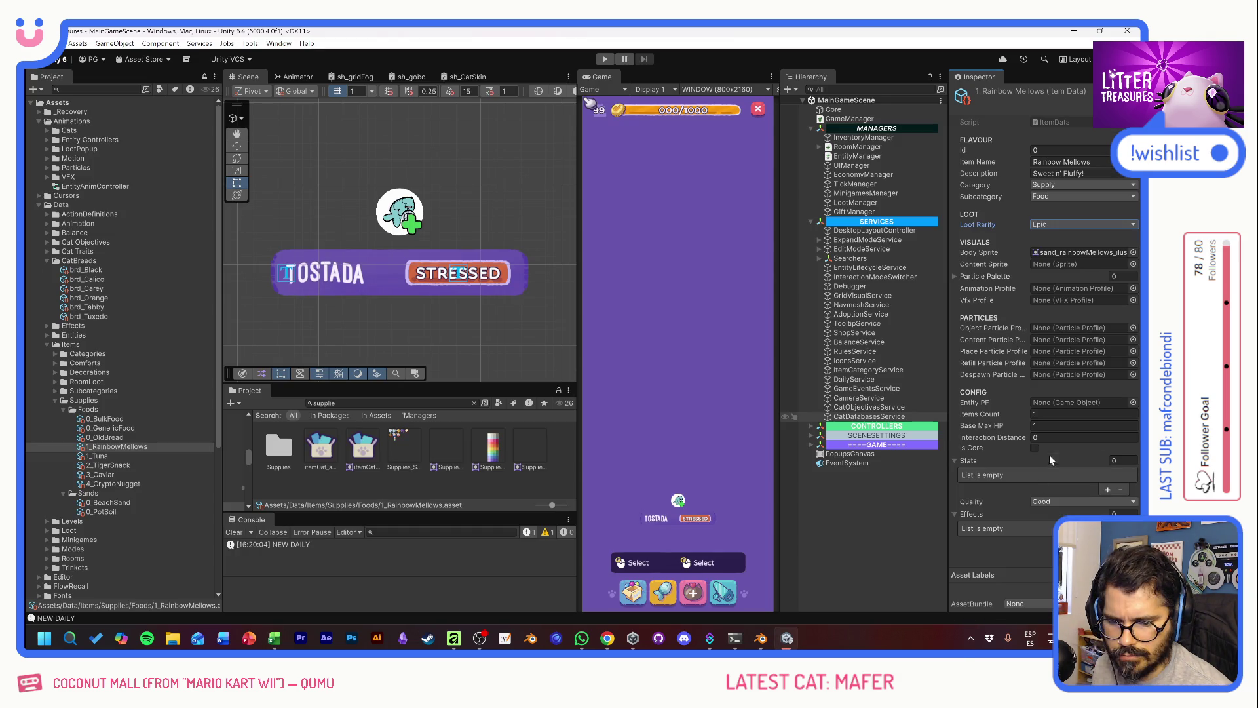
# Step: Set Rainbow Mellows' quality to Premium and confirm it stays selected
pyautogui.click(1065, 502)
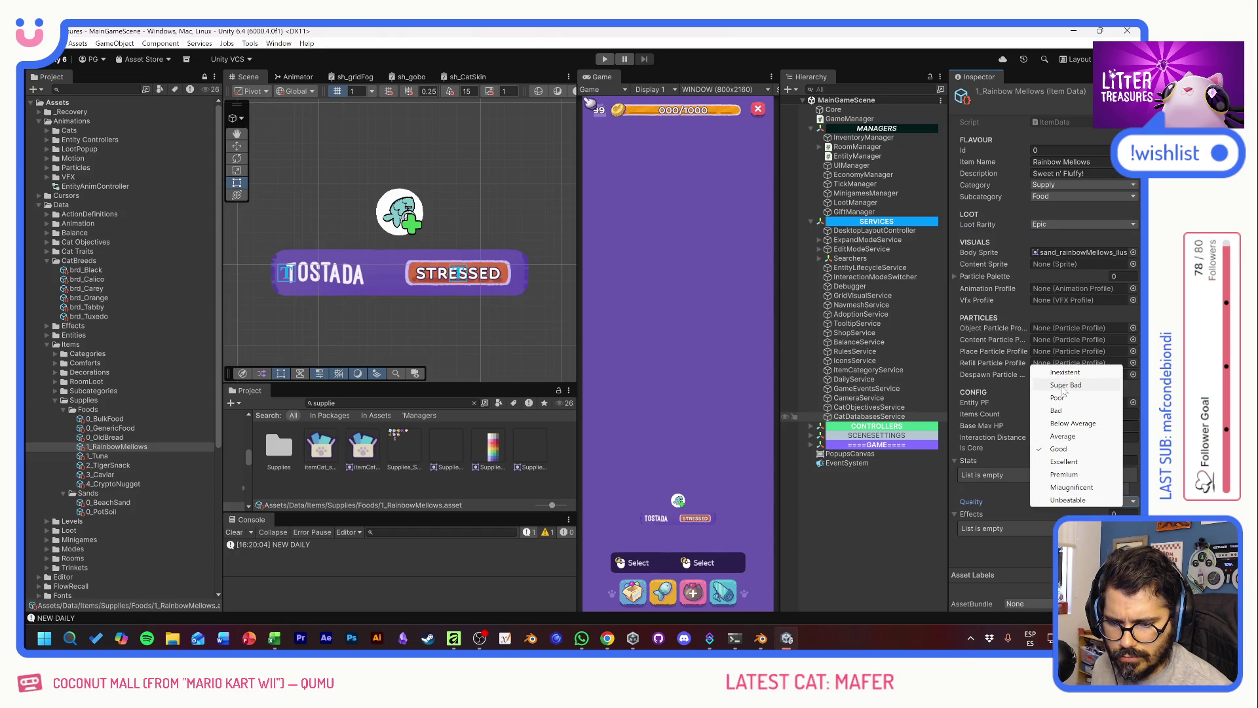
pyautogui.click(1064, 474)
pyautogui.hotkey('alt', 'Tab')
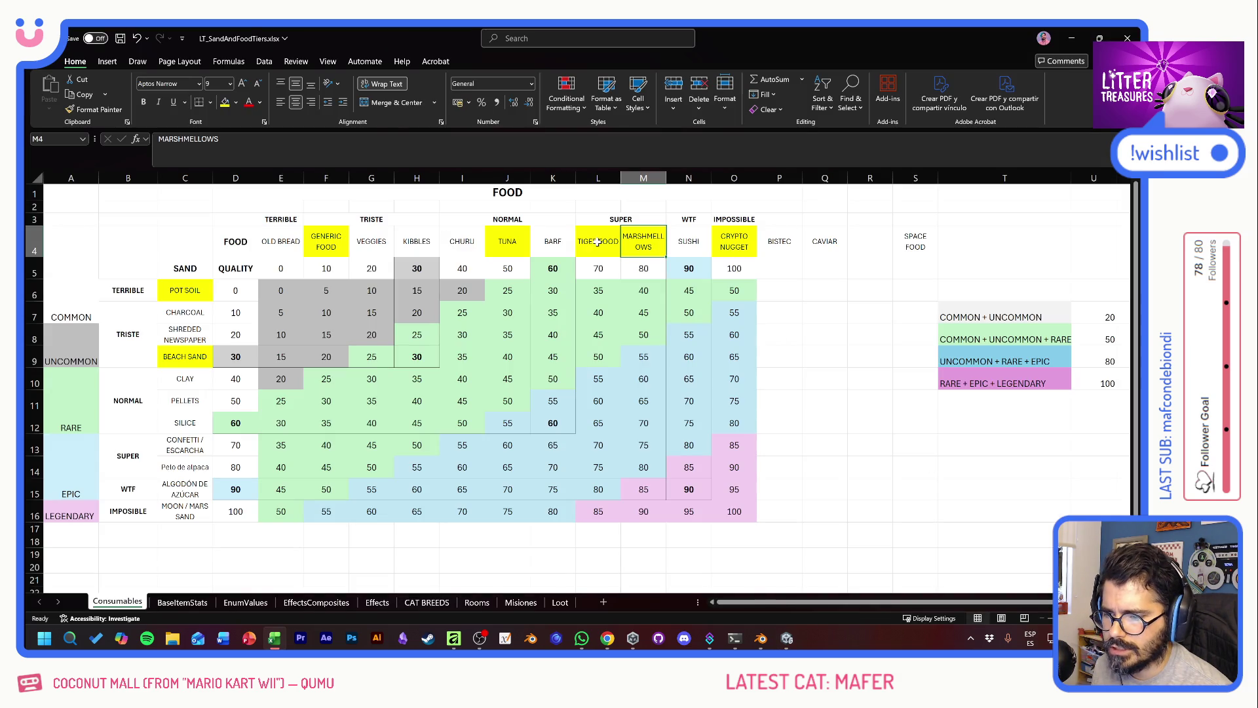
pyautogui.hotkey('alt', 'Tab')
pyautogui.click(1048, 502)
pyautogui.click(984, 495)
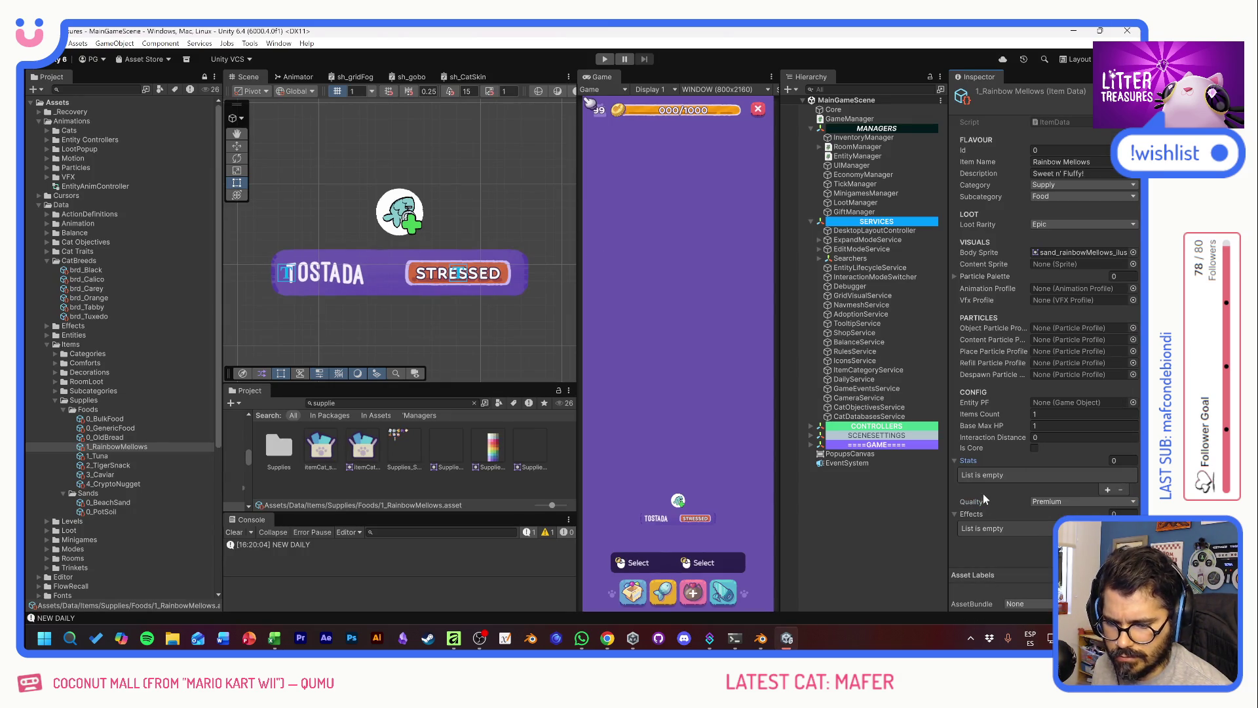
# Step: Open Tiger Snack, then Generic Food, and compare Generic Food with the tier spreadsheet
pyautogui.click(108, 465)
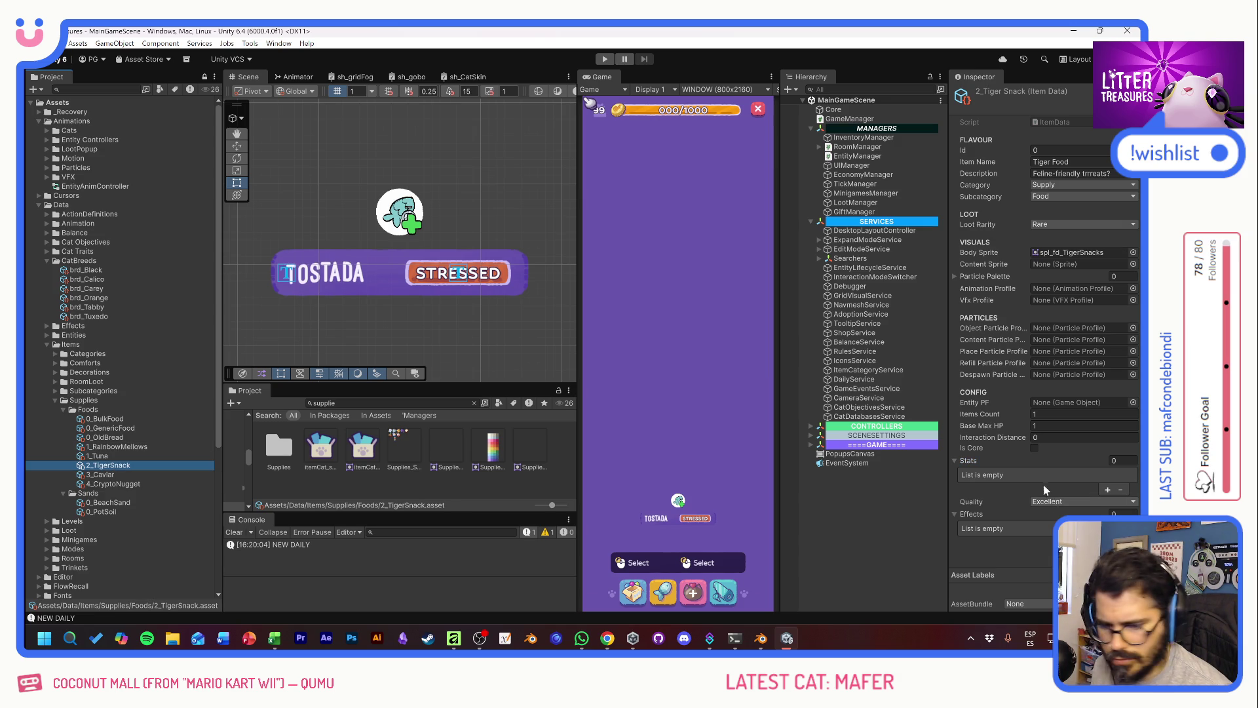
pyautogui.click(110, 430)
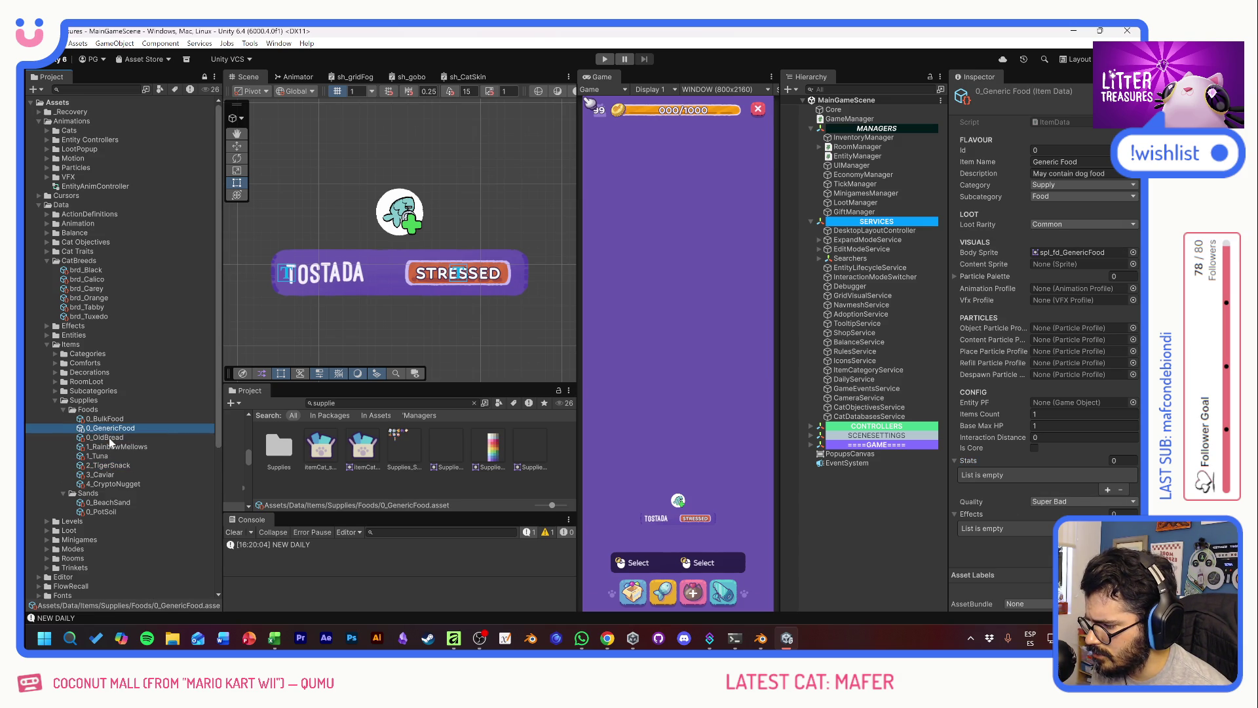
pyautogui.hotkey('alt', 'Tab')
pyautogui.hotkey('alt', 'Tab')
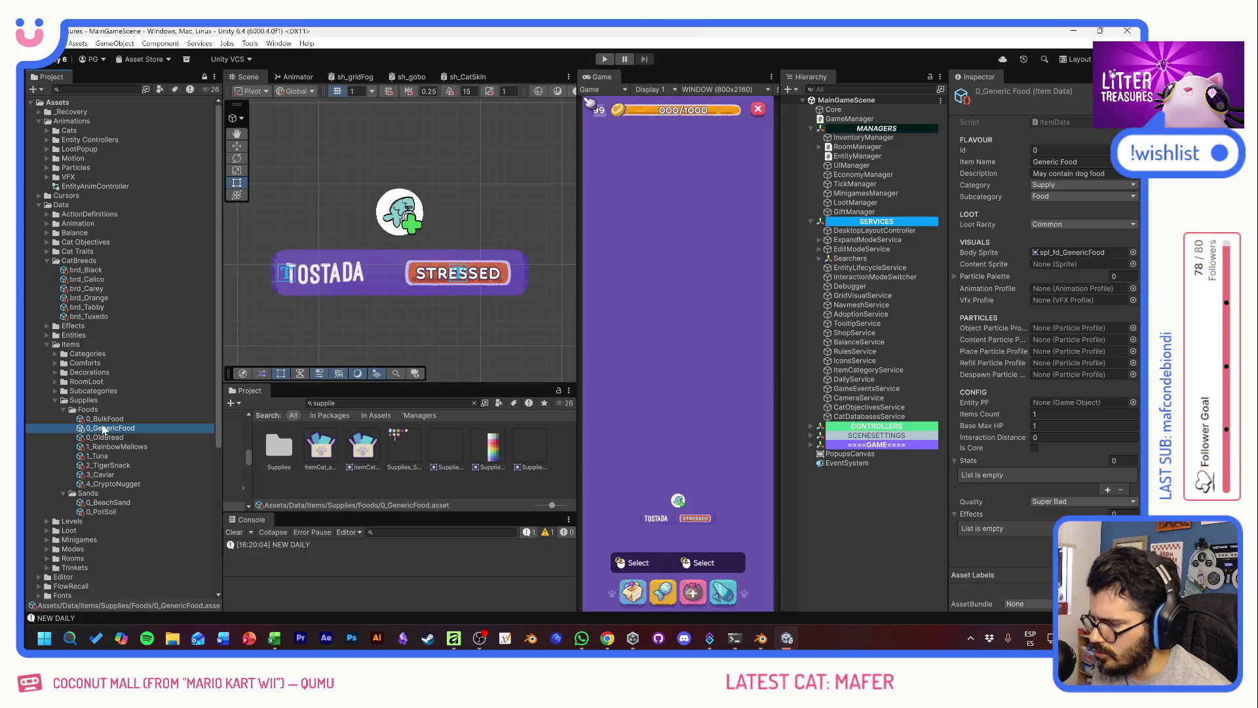
pyautogui.click(104, 428)
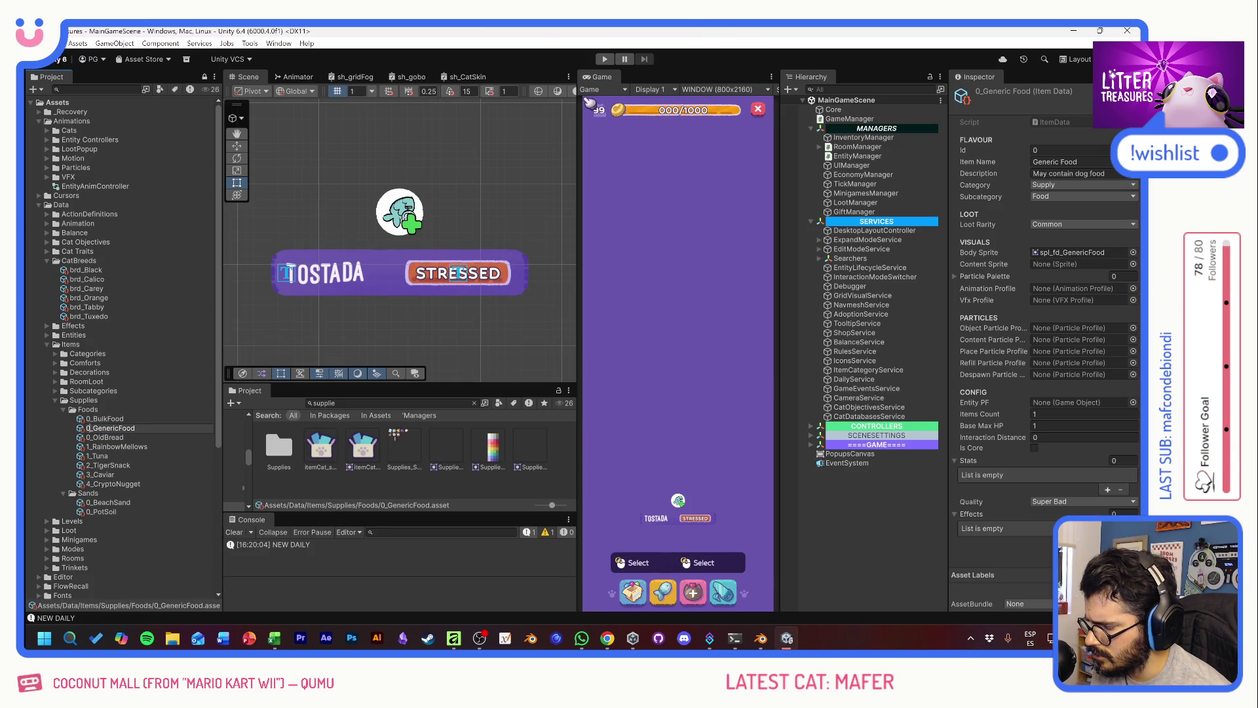
# Step: Rename 0_GenericFood to 10_GenericFood
pyautogui.click(123, 430)
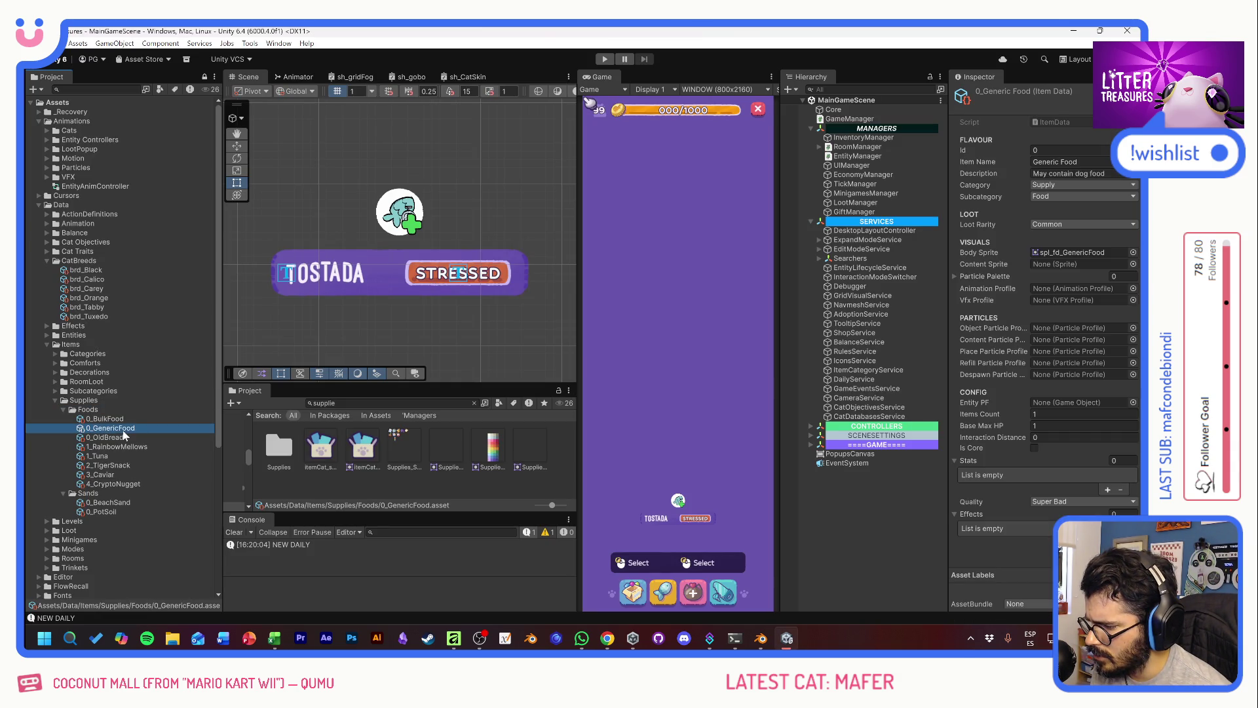
pyautogui.click(89, 428)
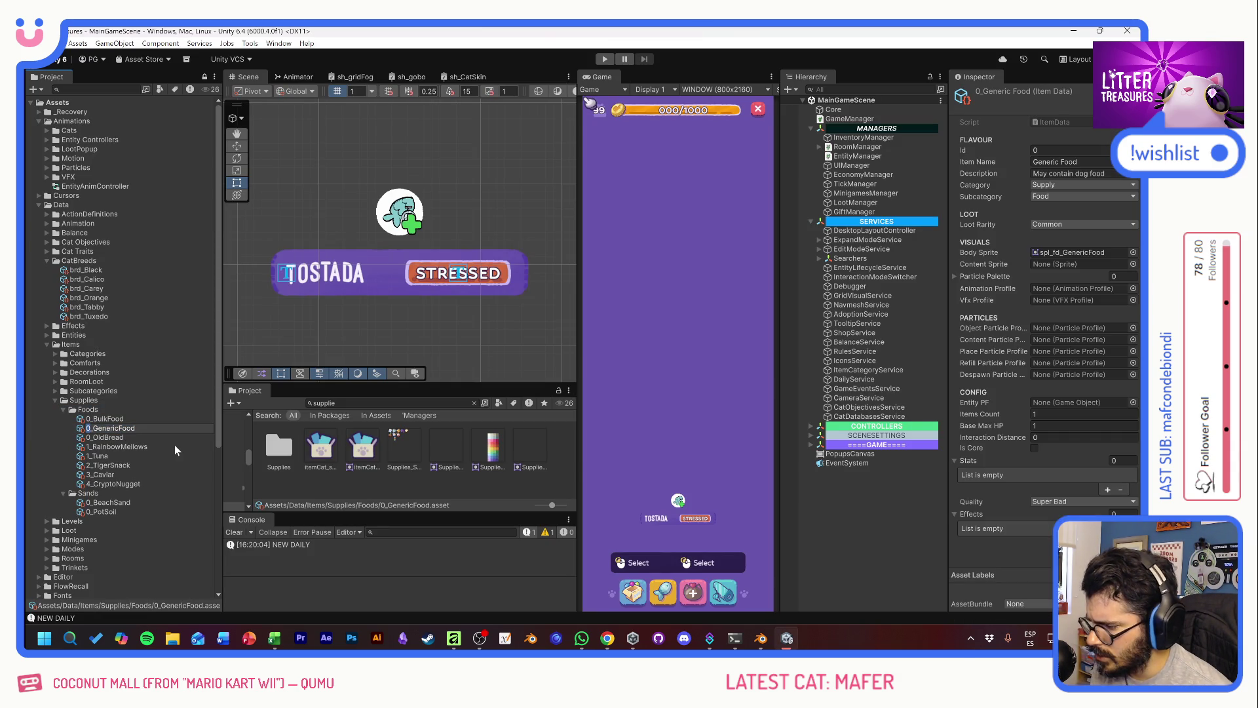
pyautogui.write('1')
pyautogui.press('Return')
pyautogui.hotkey('alt', 'Tab')
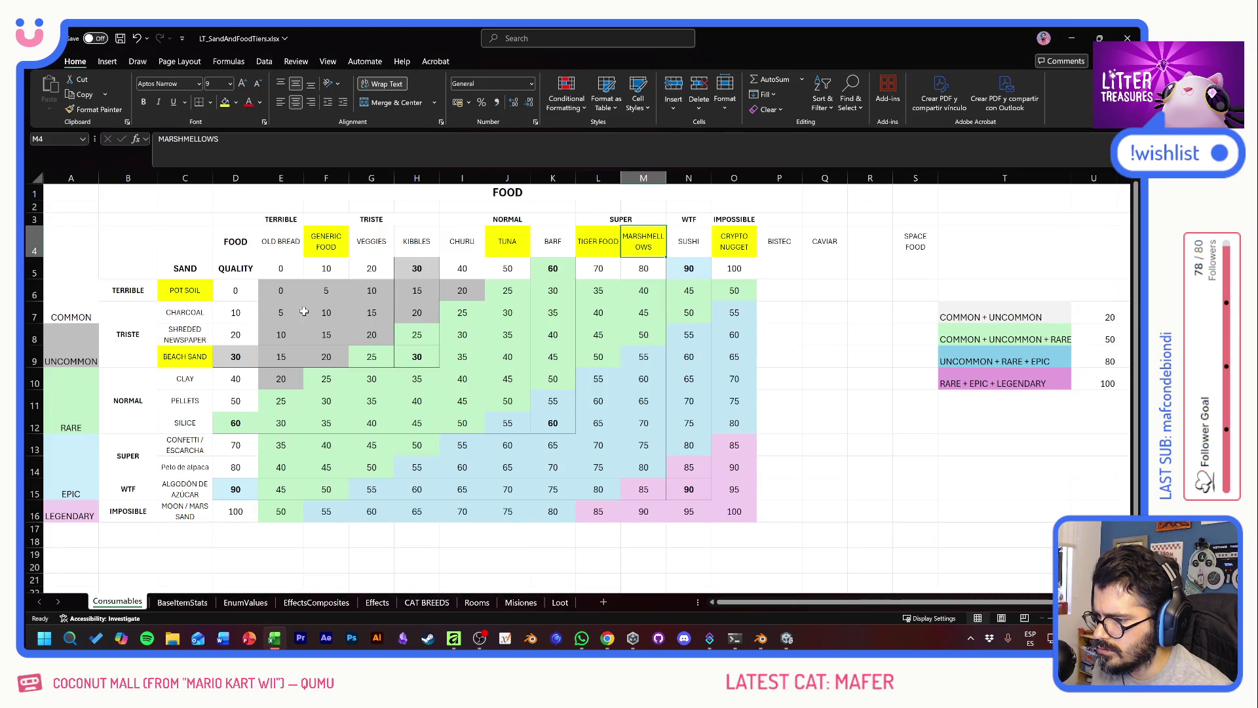
pyautogui.hotkey('alt', 'Tab')
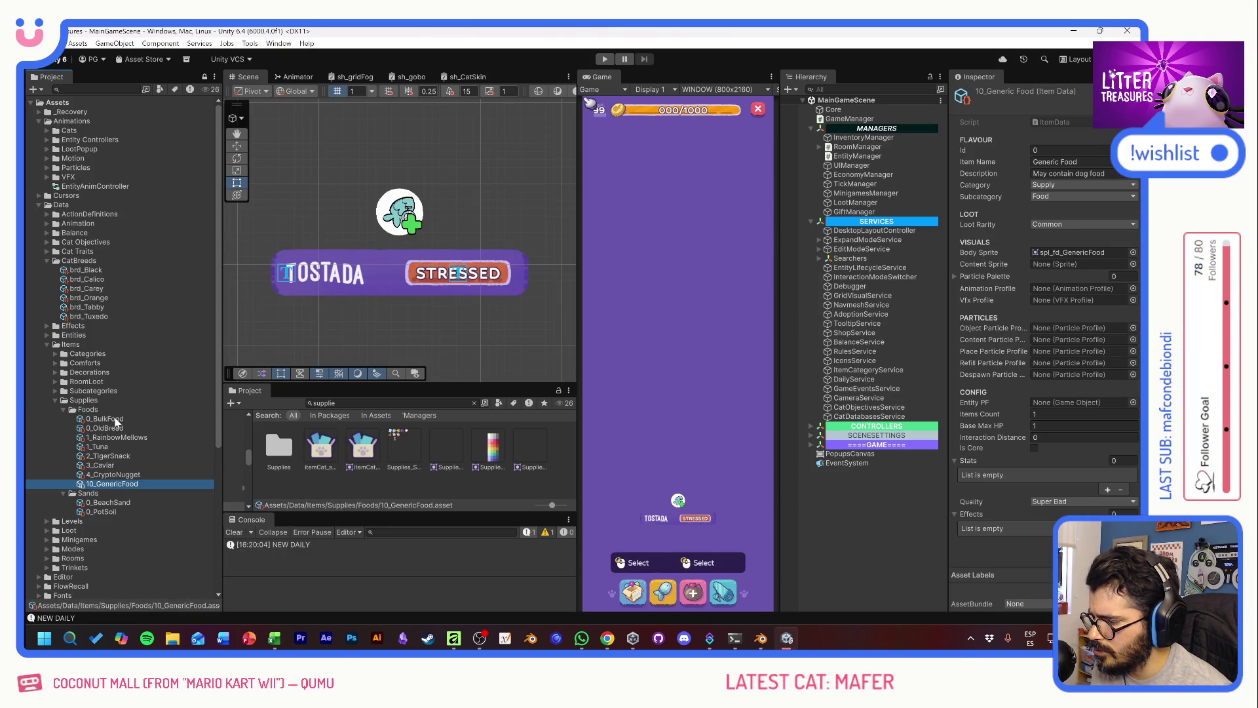
# Step: Delete the 0_BulkFood asset from the Foods folder
pyautogui.click(117, 419)
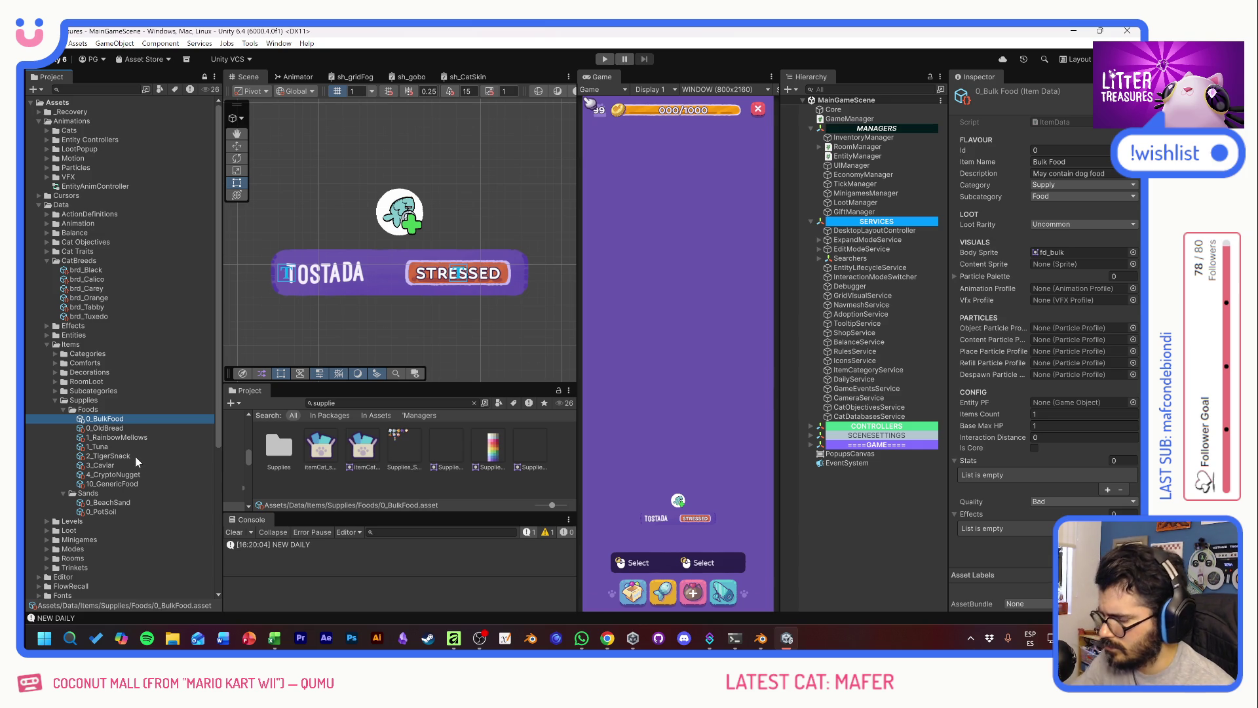
pyautogui.press('Delete')
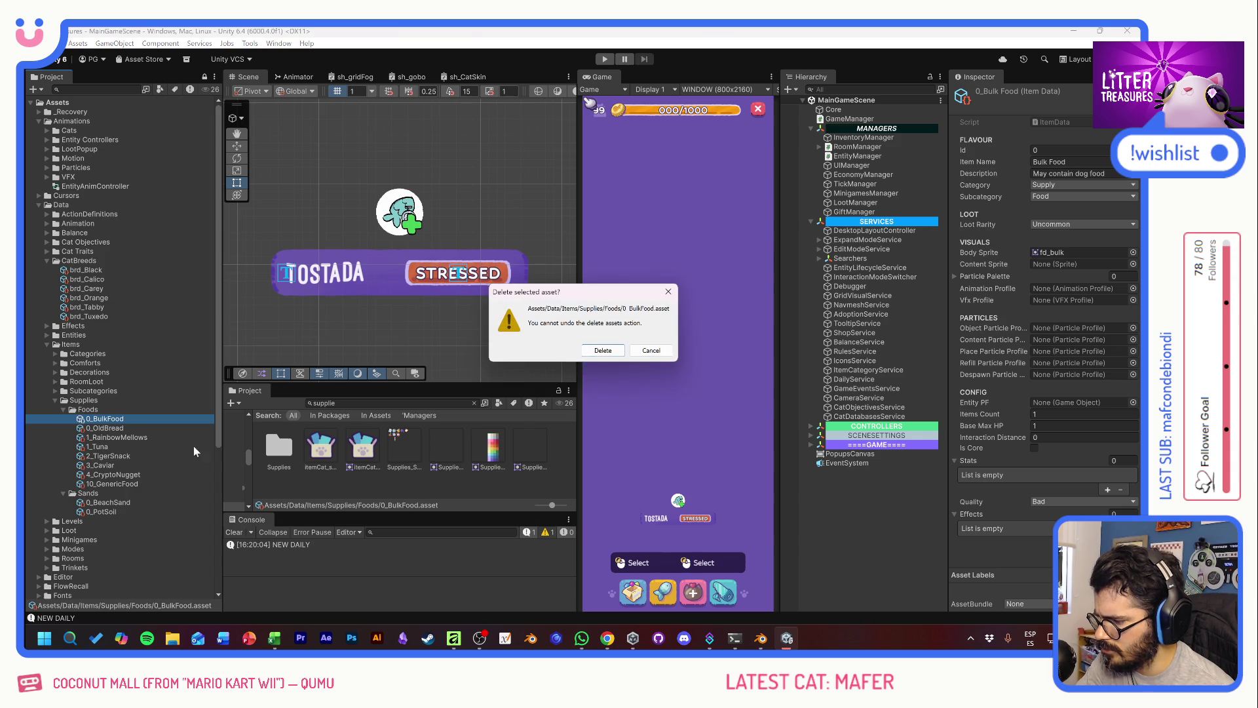
pyautogui.click(602, 351)
# Step: Rename 1_RainbowMellows to 80_RainbowMellows
pyautogui.click(112, 420)
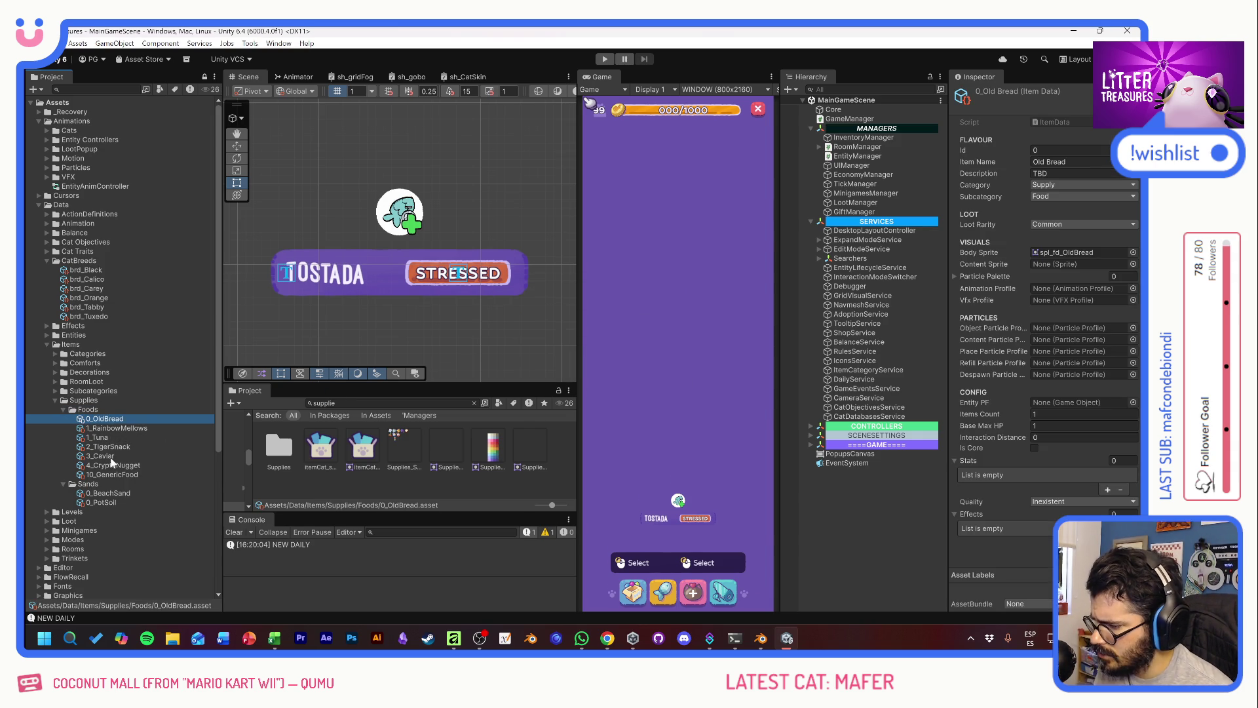
pyautogui.click(114, 428)
pyautogui.hotkey('alt', 'Tab')
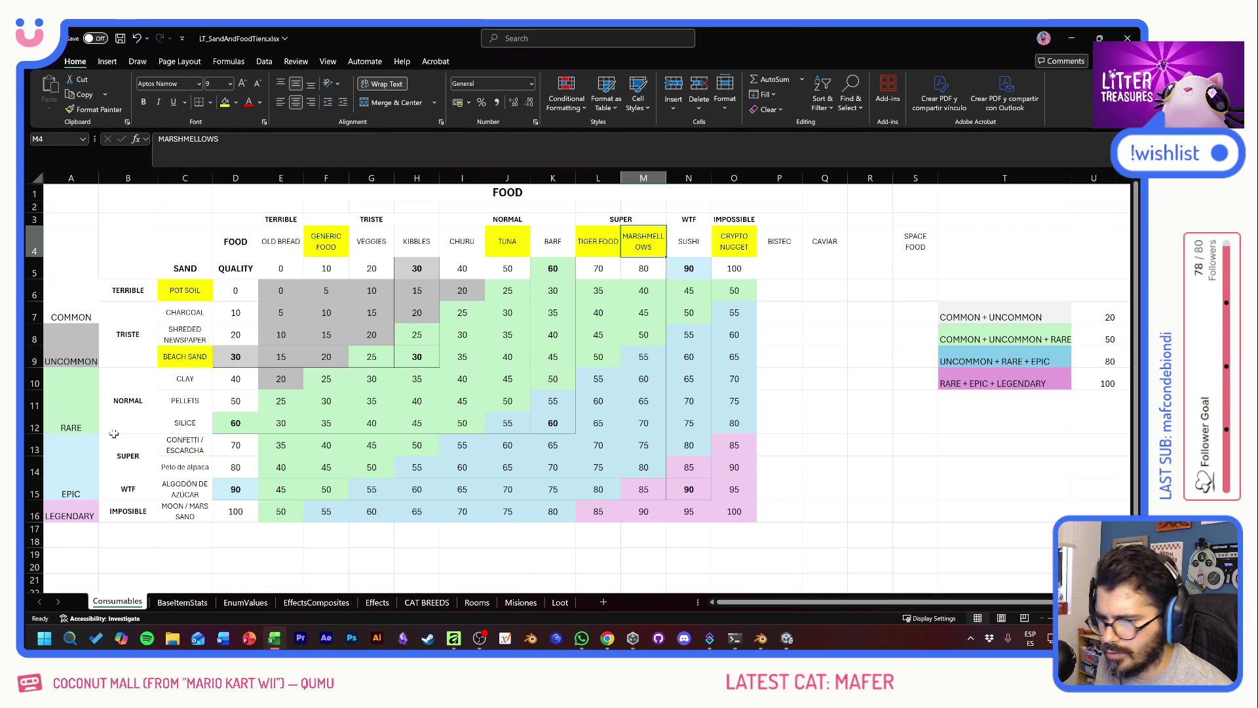
pyautogui.hotkey('alt', 'Tab')
pyautogui.press('F2')
pyautogui.press('Home')
pyautogui.press('Delete')
pyautogui.write('80')
pyautogui.press('Return')
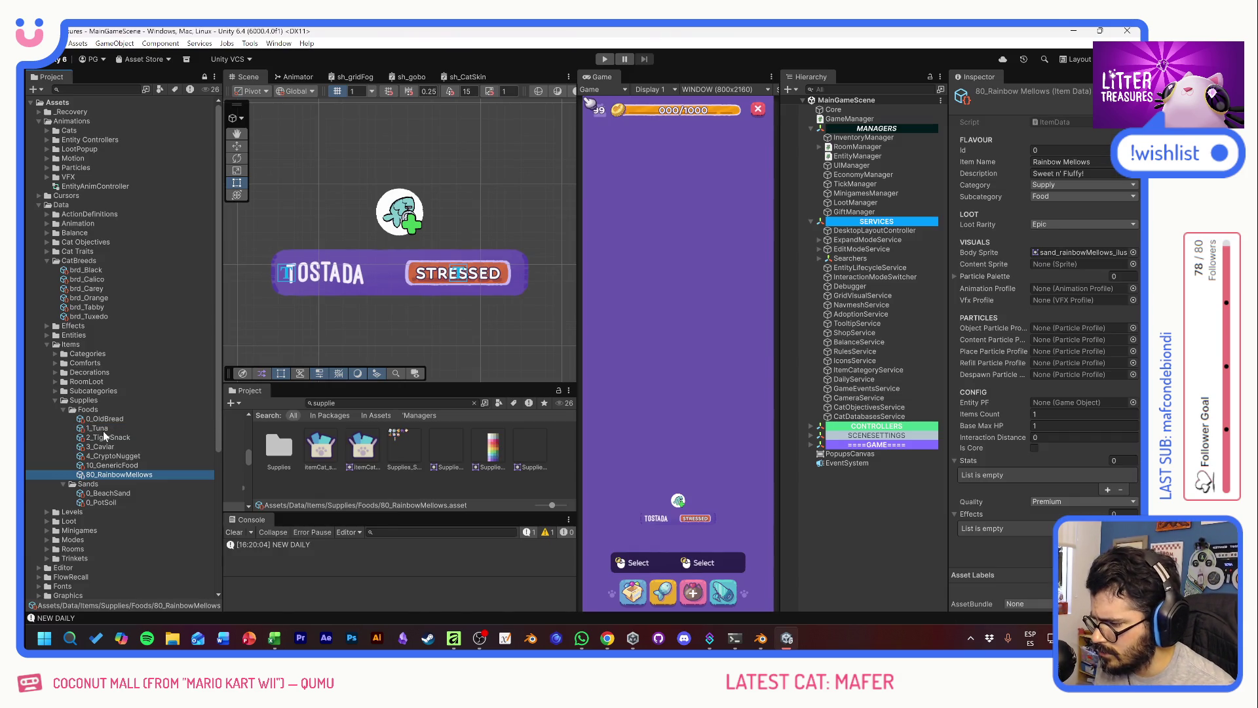
# Step: Rename 1_Tuna to 50_Tuna using its spreadsheet value
pyautogui.hotkey('alt', 'Tab')
pyautogui.hotkey('alt', 'Tab')
pyautogui.click(97, 428)
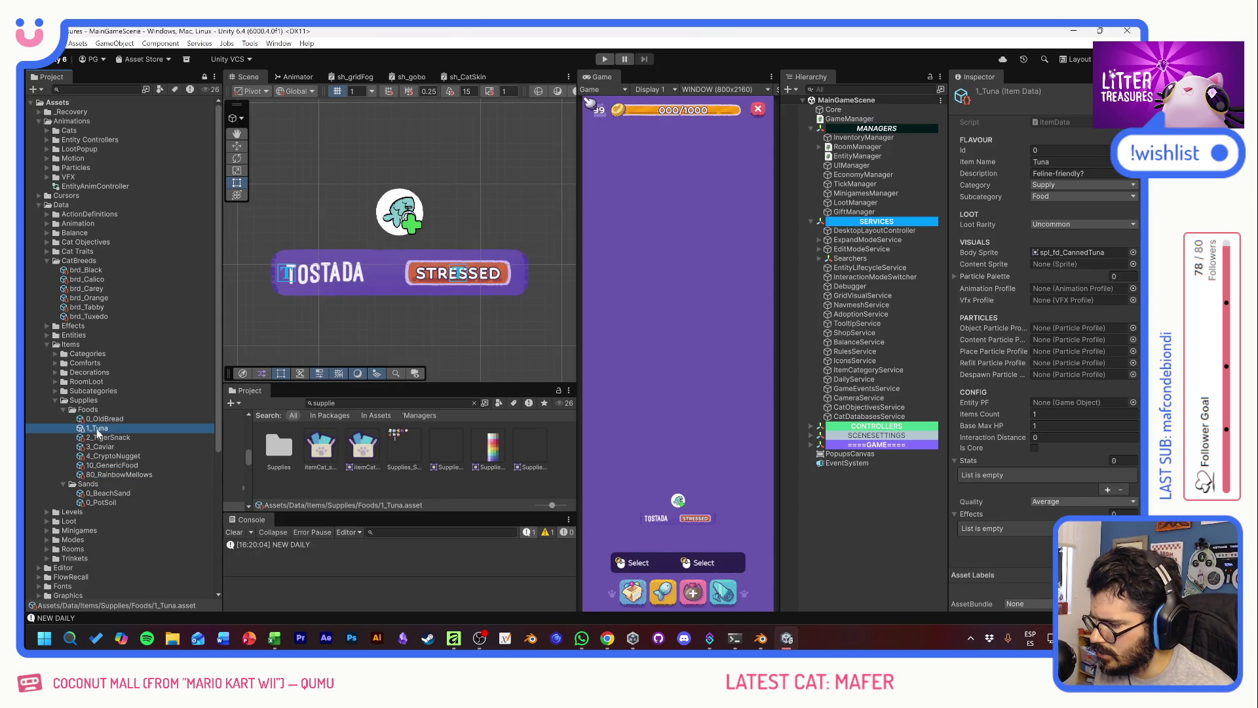
pyautogui.press('F2')
pyautogui.press('Home')
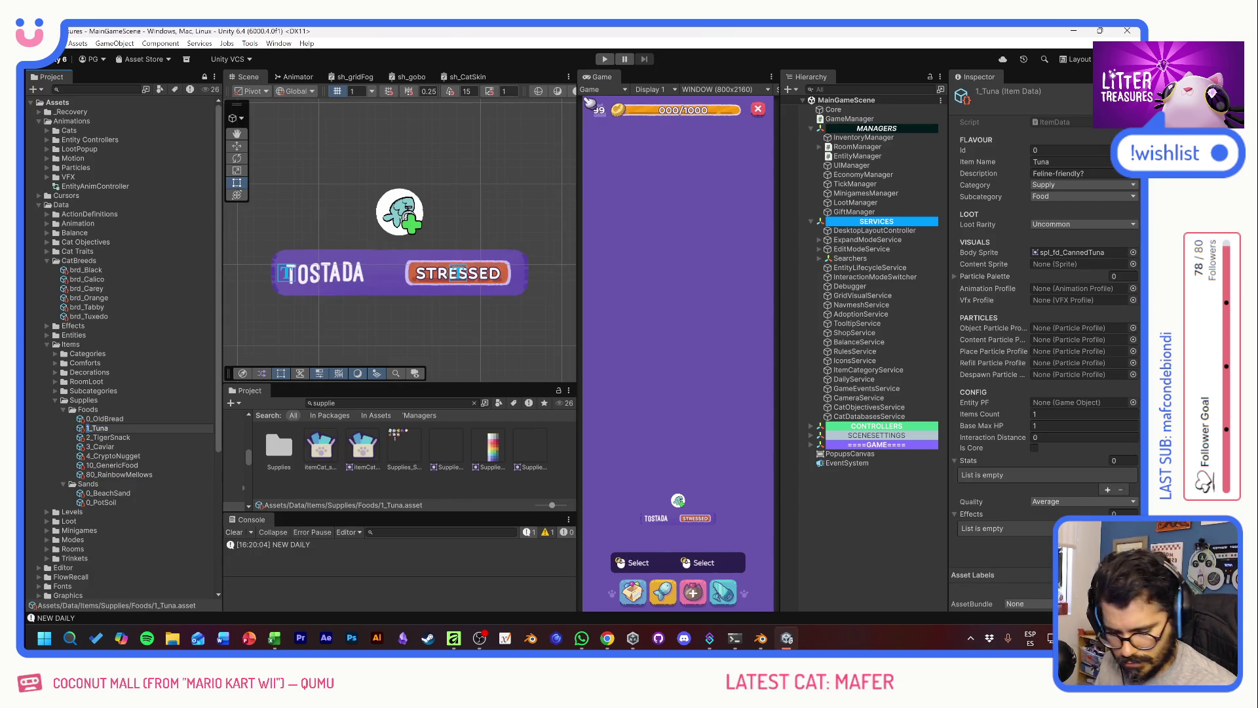
pyautogui.hotkey('alt', 'Tab')
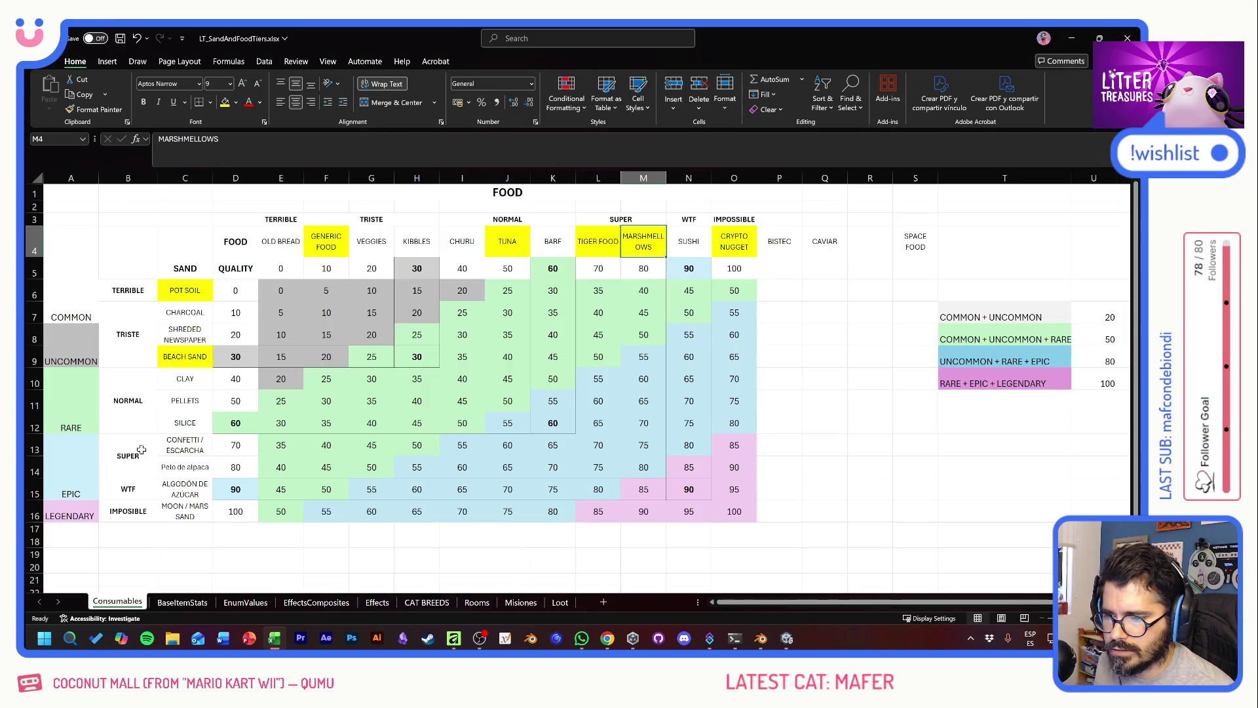
pyautogui.hotkey('alt', 'Tab')
# Step: Rename 2_TigerSnack to 70_TigerSnack
pyautogui.click(85, 427)
pyautogui.press('F2')
pyautogui.press('Escape')
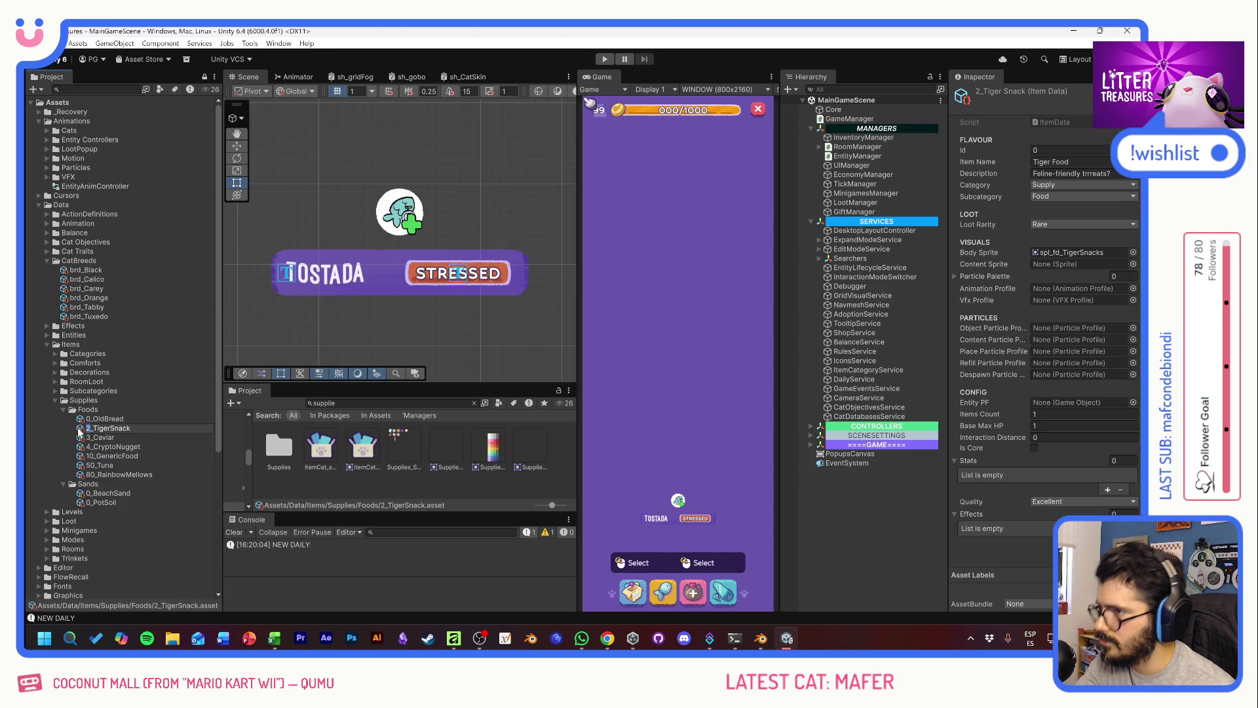
pyautogui.write('70')
pyautogui.press('Return')
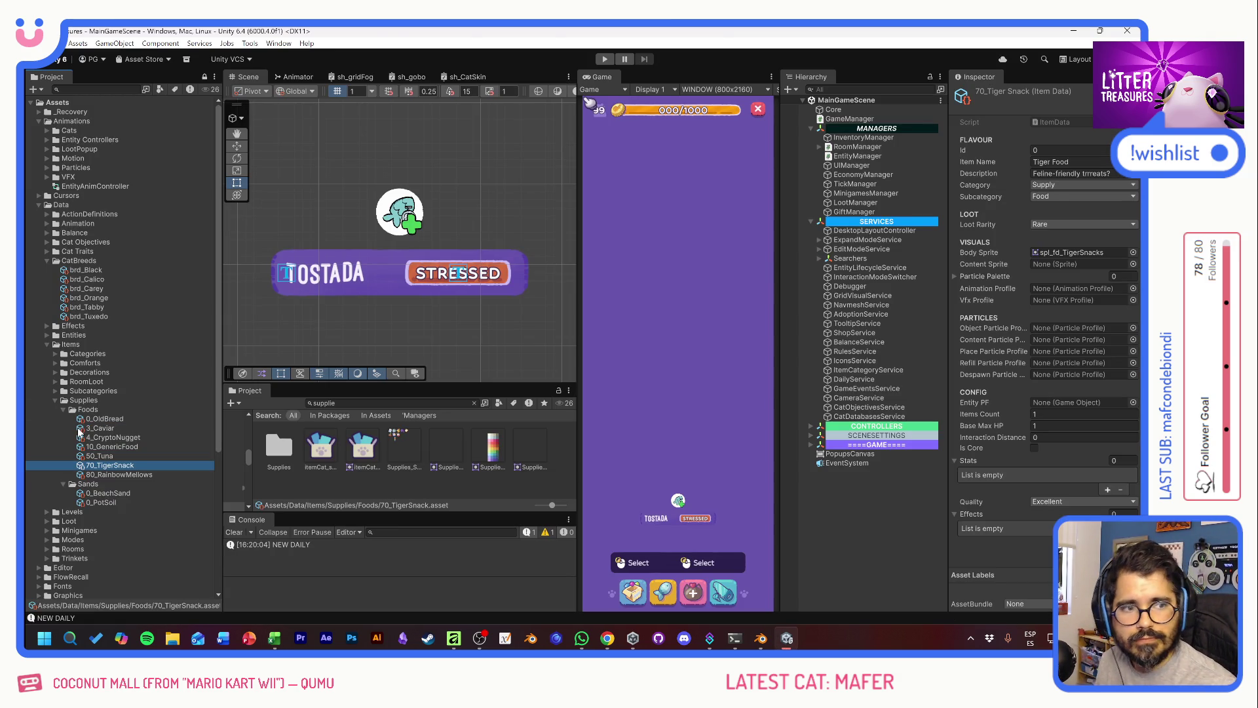
pyautogui.hotkey('alt', 'Tab')
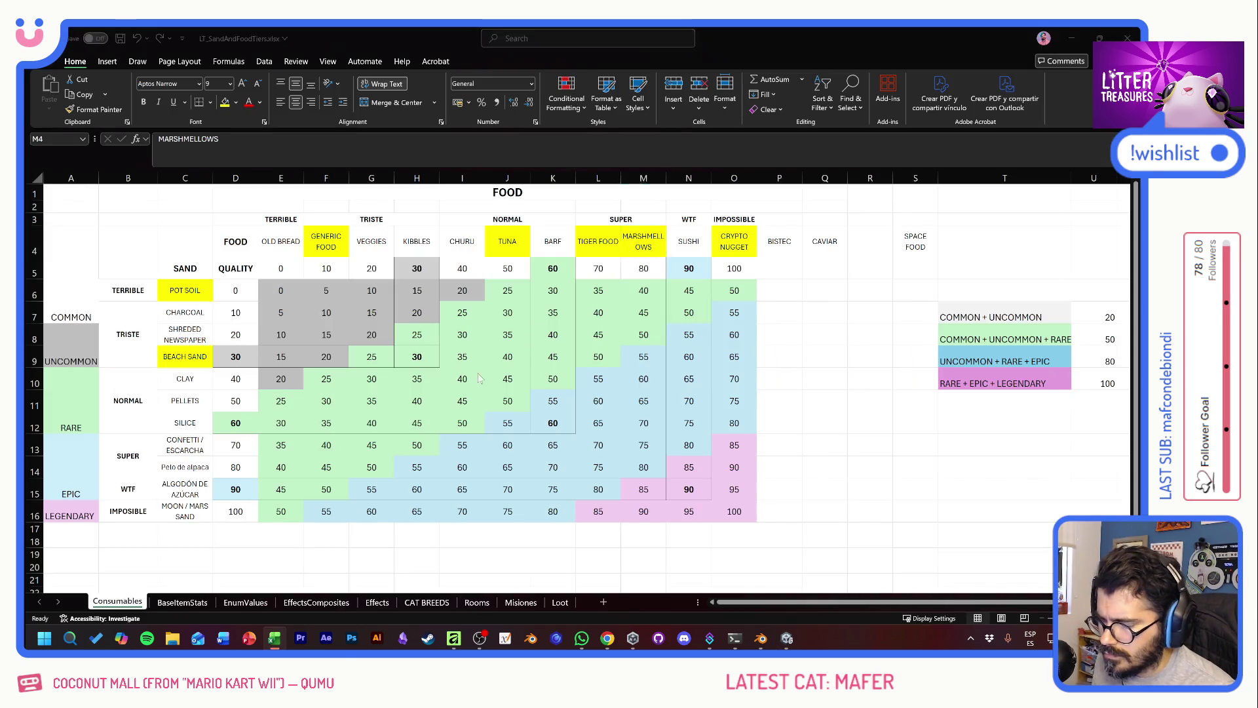
# Step: Move CAVIAR from Q4 into K4, replacing BARF in the food header
pyautogui.hotkey('alt', 'Tab')
pyautogui.hotkey('alt', 'Tab')
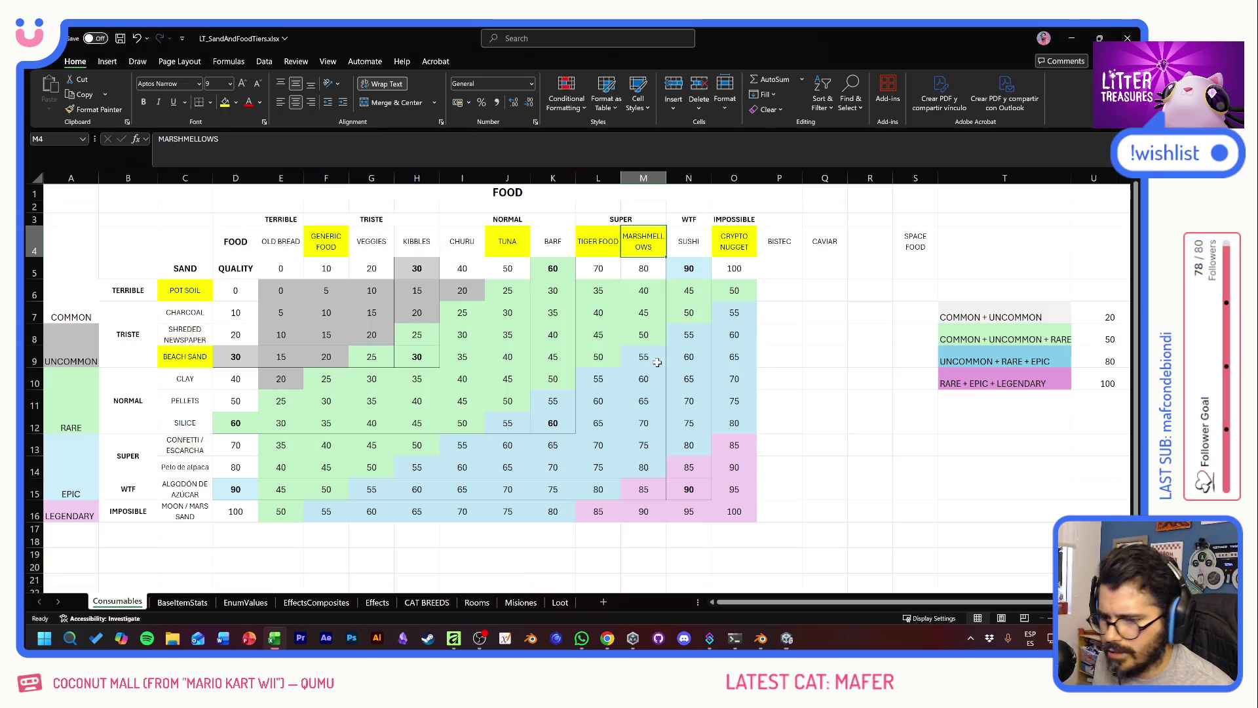
pyautogui.click(739, 240)
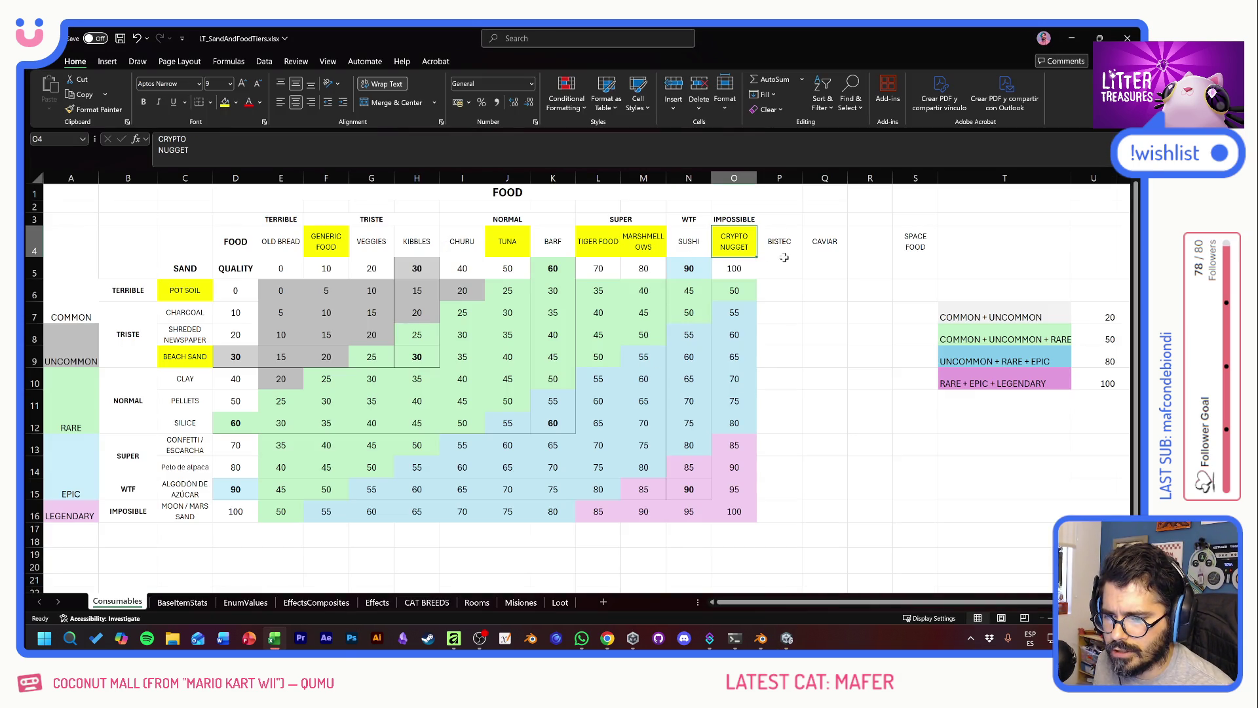
pyautogui.click(823, 244)
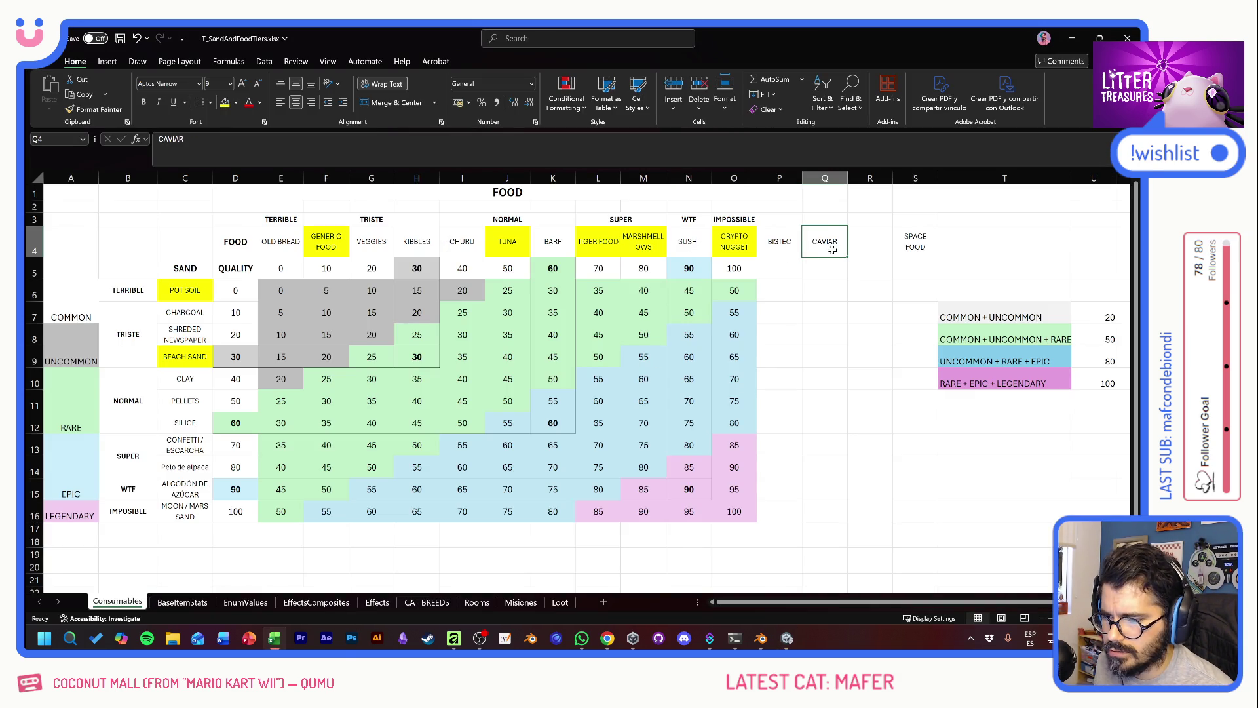
pyautogui.hotkey('ctrl', 'c')
pyautogui.click(552, 247)
pyautogui.hotkey('ctrl', 'v')
pyautogui.hotkey('alt', 'Tab')
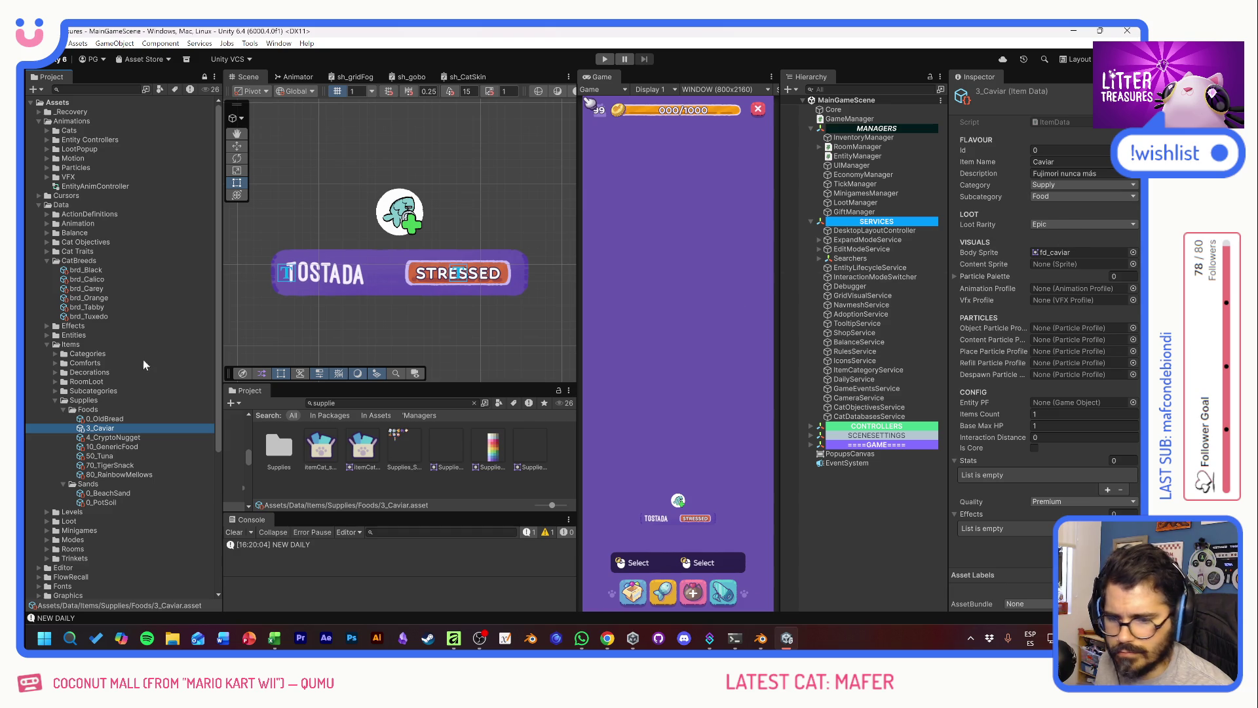
# Step: Rename the Caviar asset to 60_Caviar
pyautogui.click(90, 431)
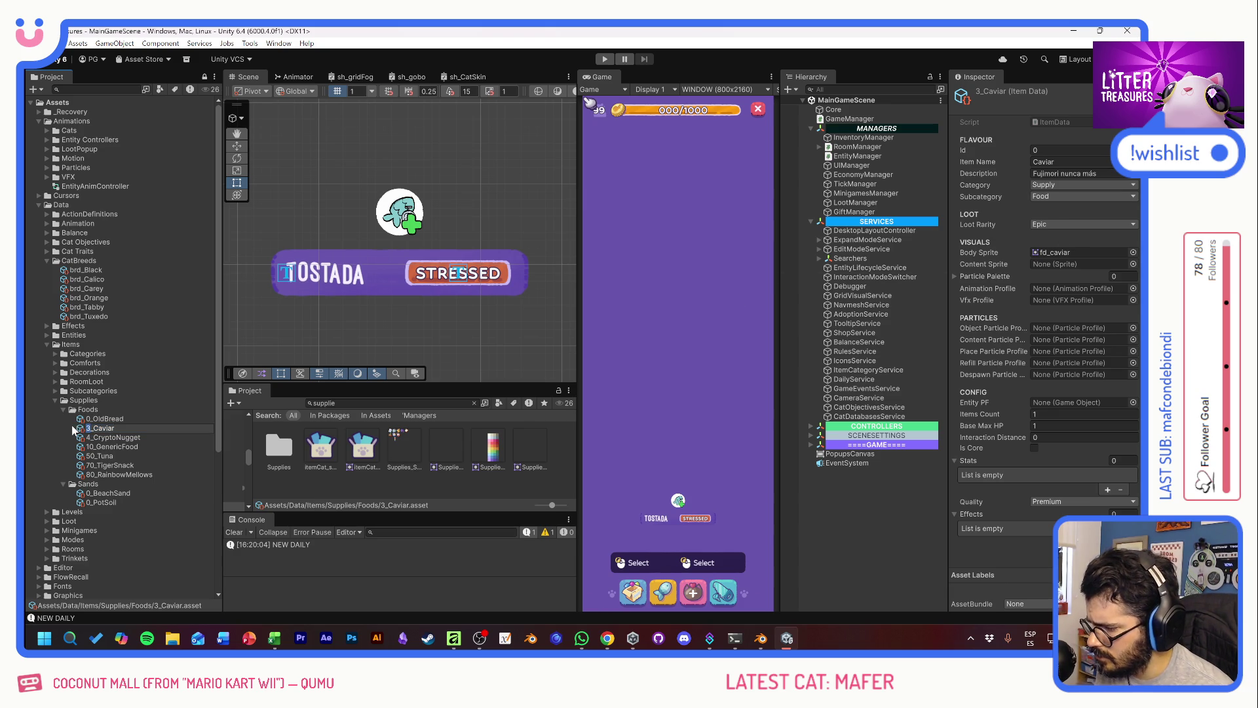
pyautogui.write('60')
pyautogui.press('Return')
pyautogui.hotkey('alt', 'Tab')
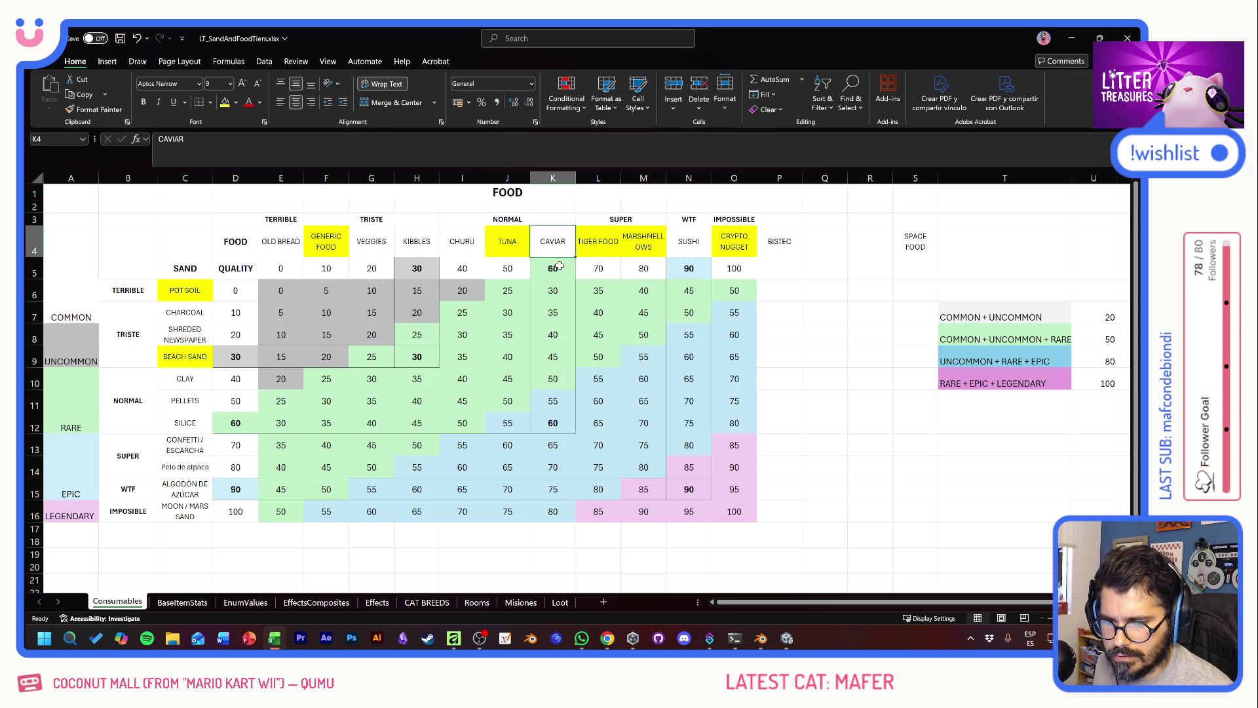
pyautogui.hotkey('alt', 'Tab')
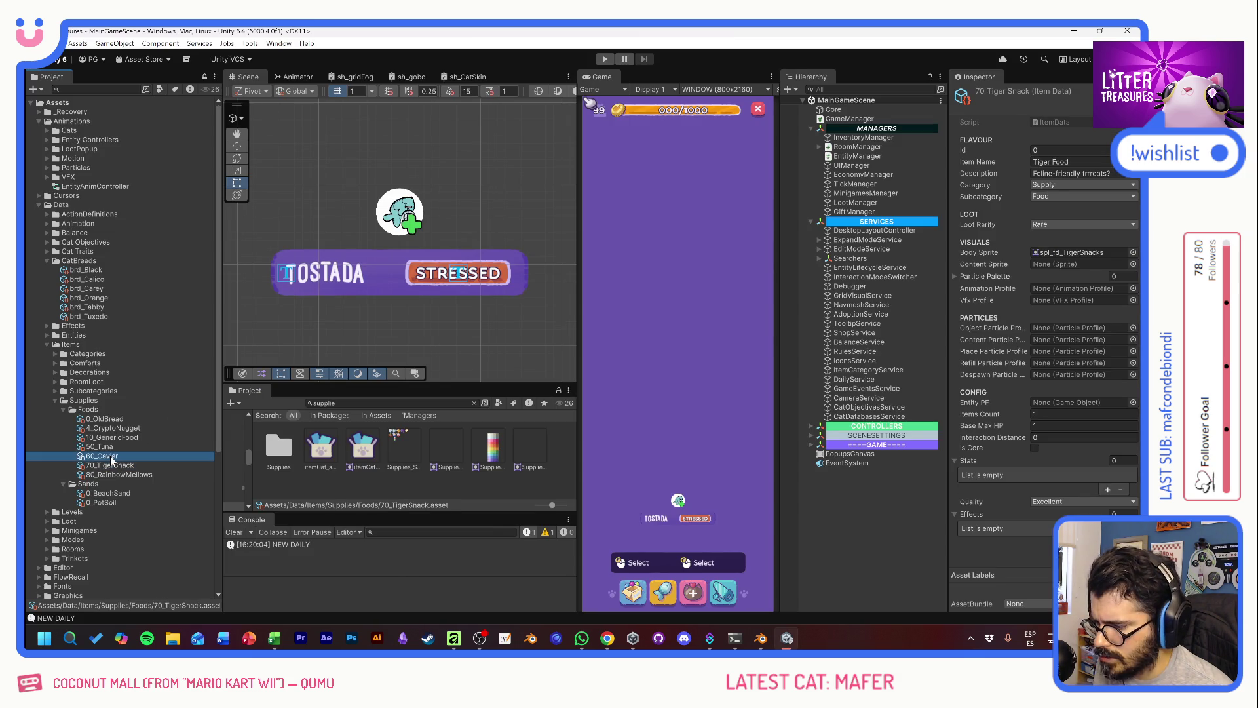
# Step: Review the Tuna, Caviar, Tiger Snack, Rainbow Mellows and Old Bread assets against the tier table
pyautogui.click(1055, 501)
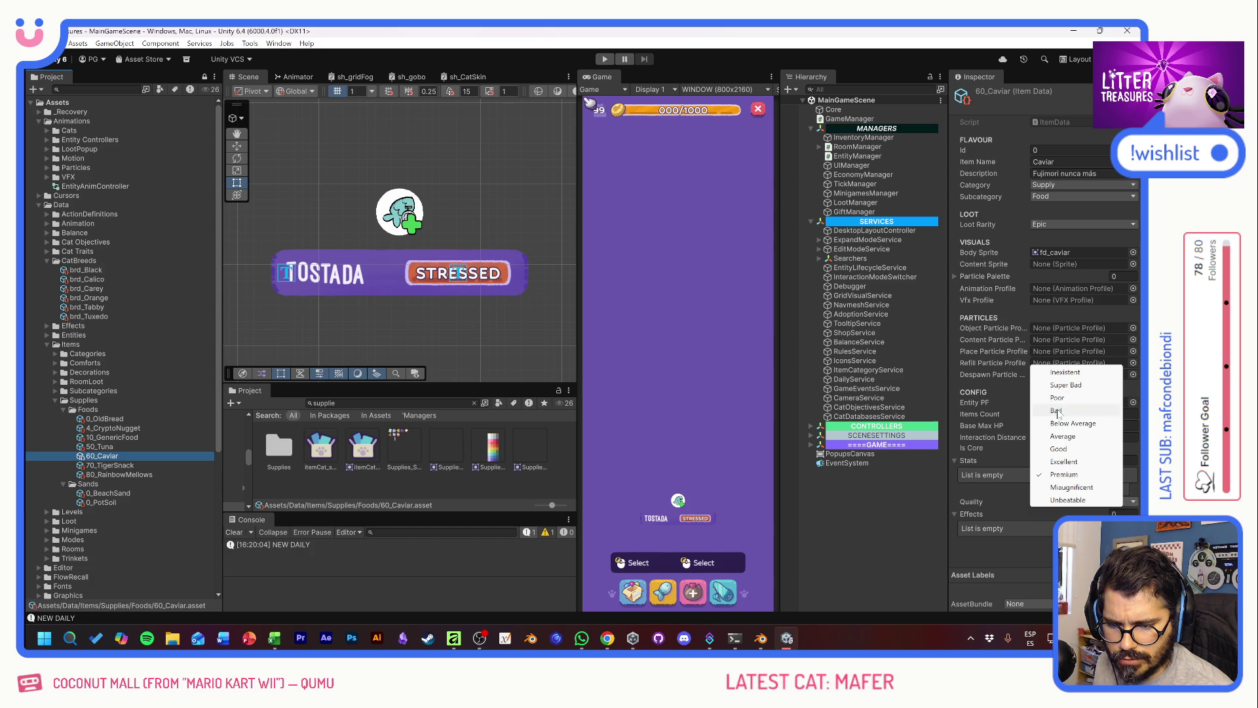
pyautogui.click(90, 447)
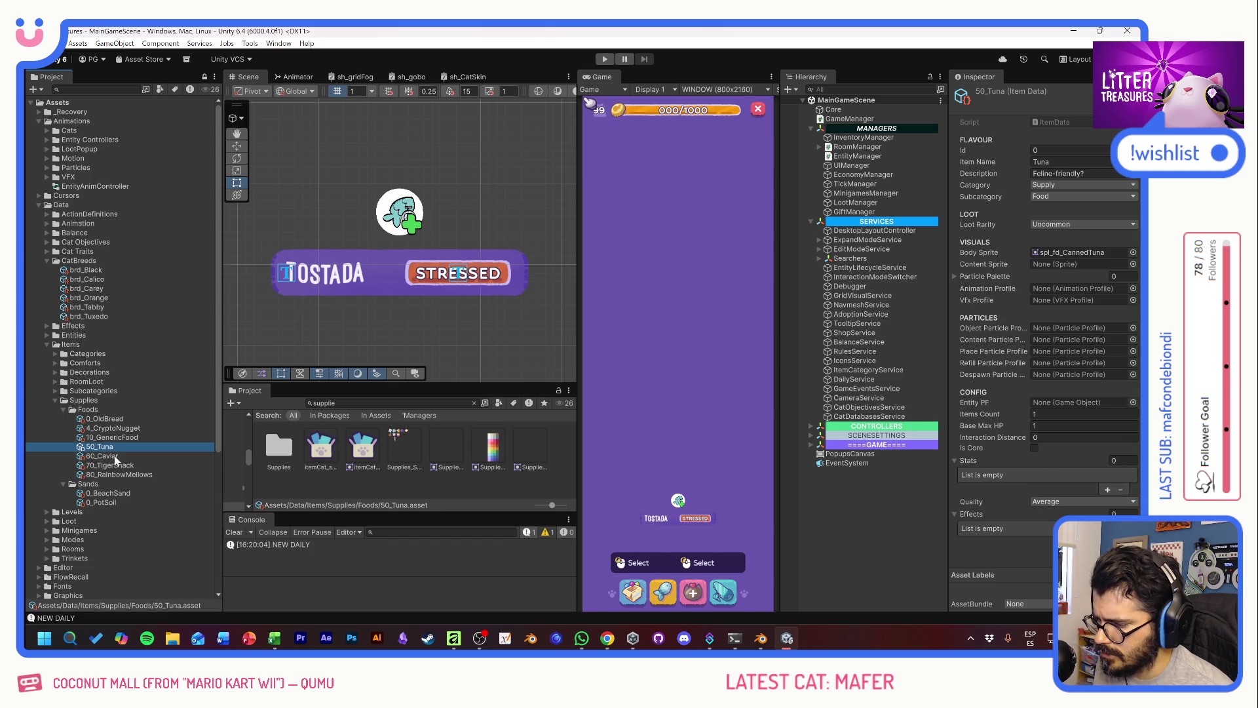
pyautogui.hotkey('alt', 'Tab')
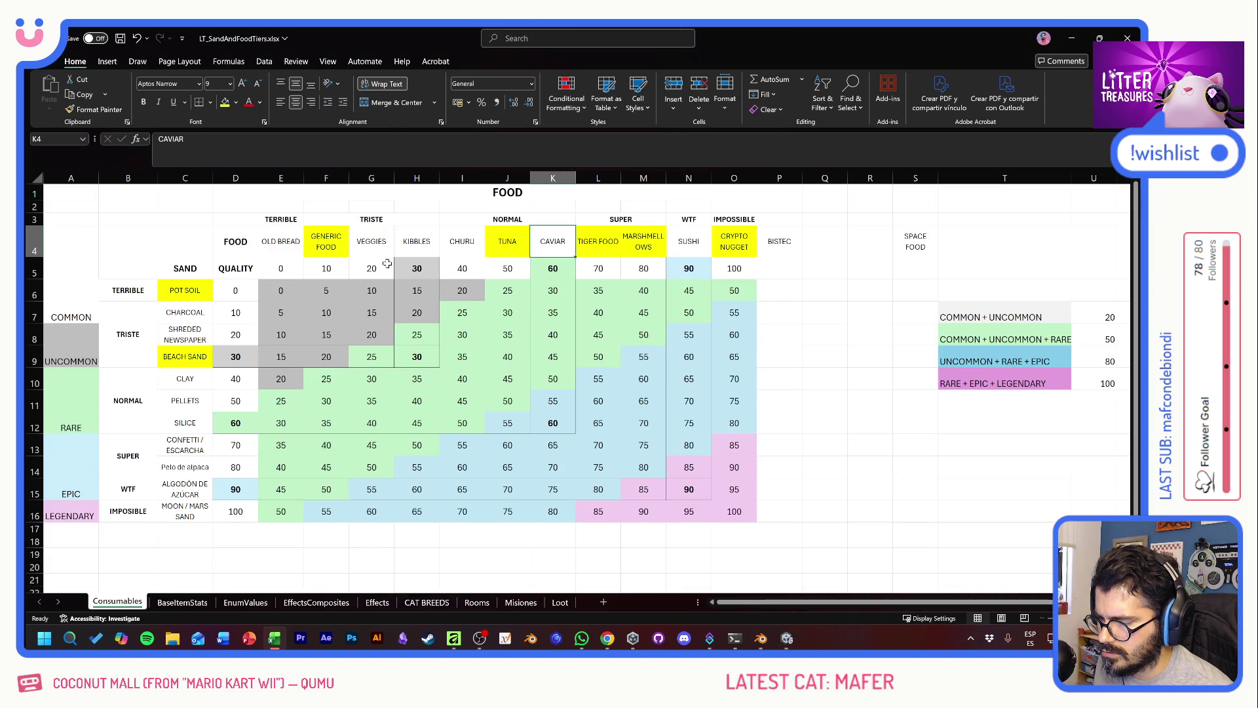
pyautogui.hotkey('alt', 'Tab')
pyautogui.click(1062, 500)
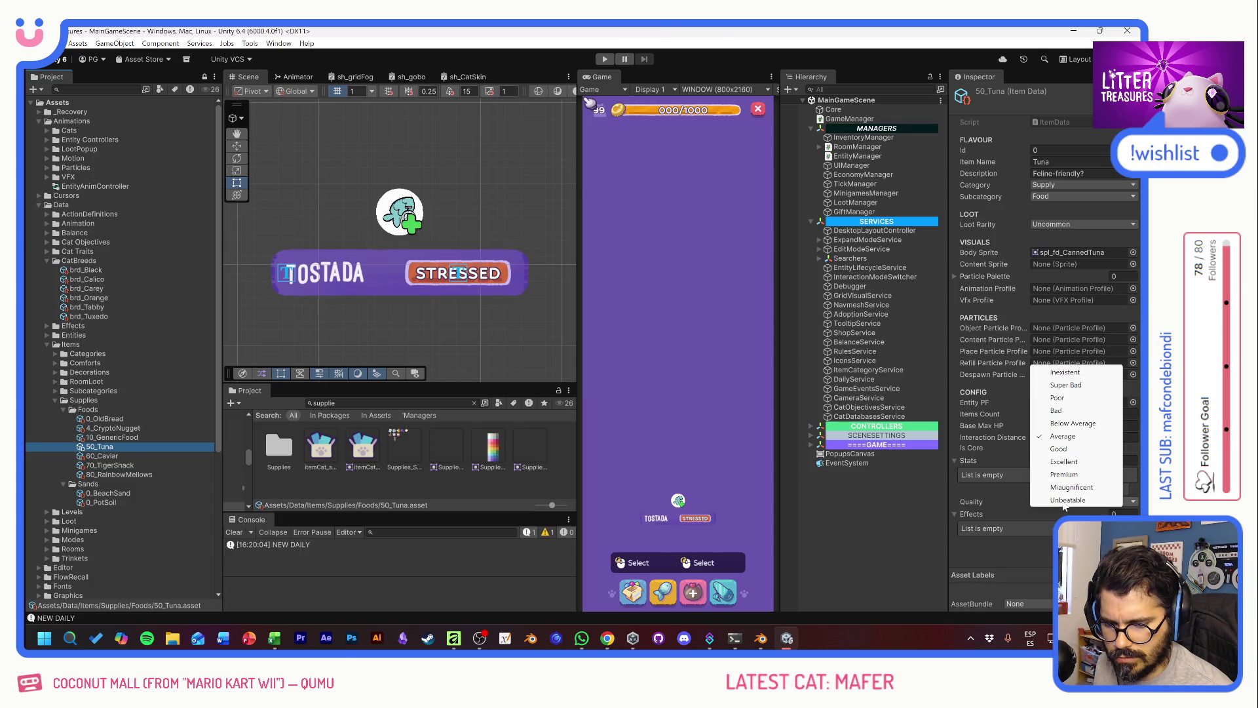
pyautogui.click(125, 456)
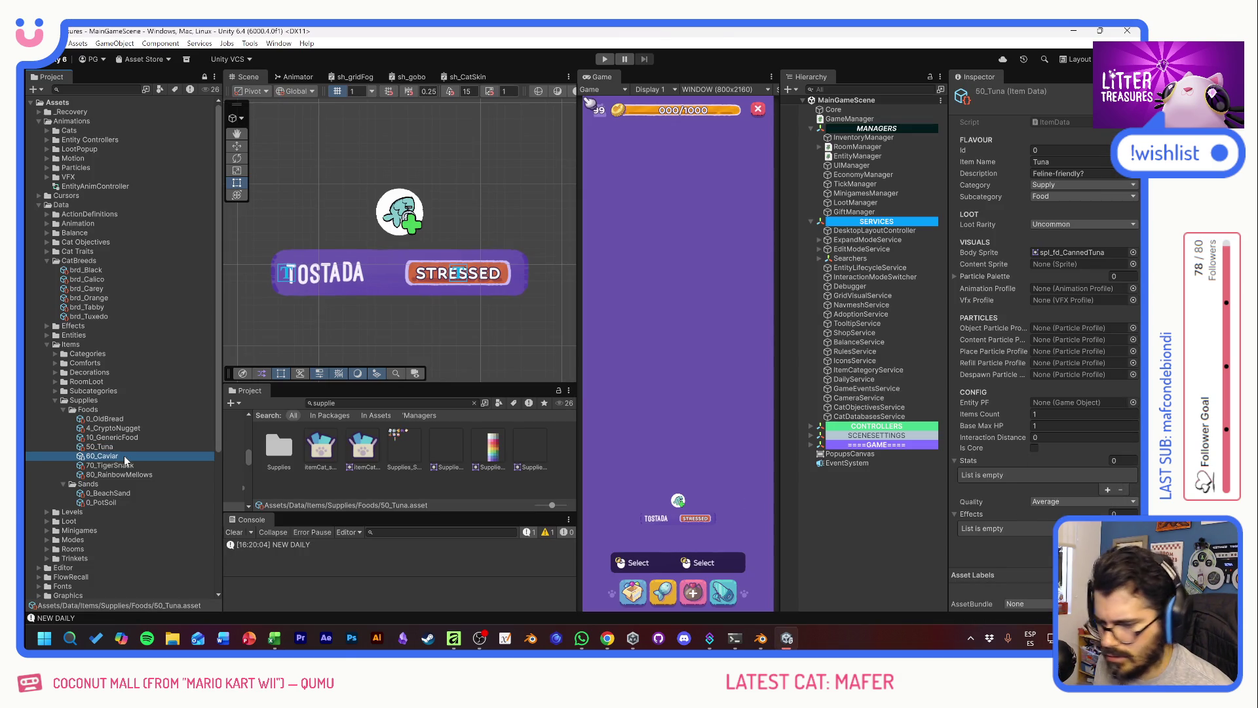
pyautogui.click(123, 465)
pyautogui.hotkey('alt', 'Tab')
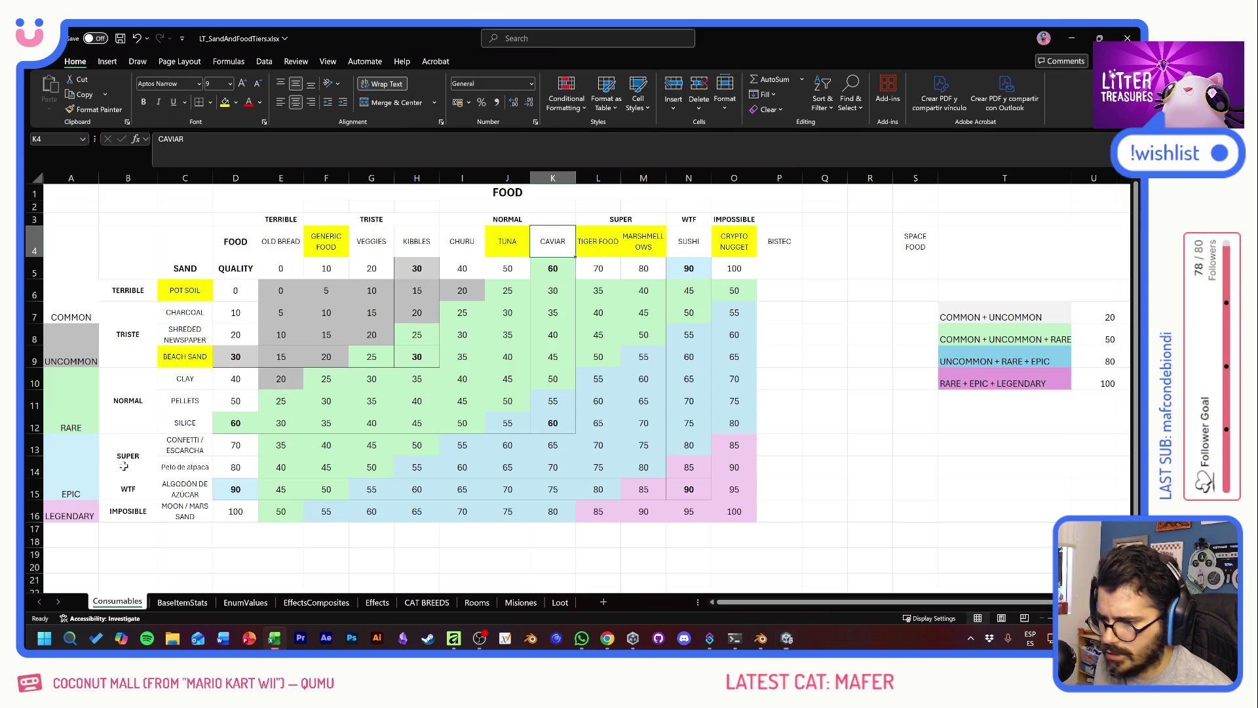
pyautogui.hotkey('alt', 'Tab')
pyautogui.click(135, 475)
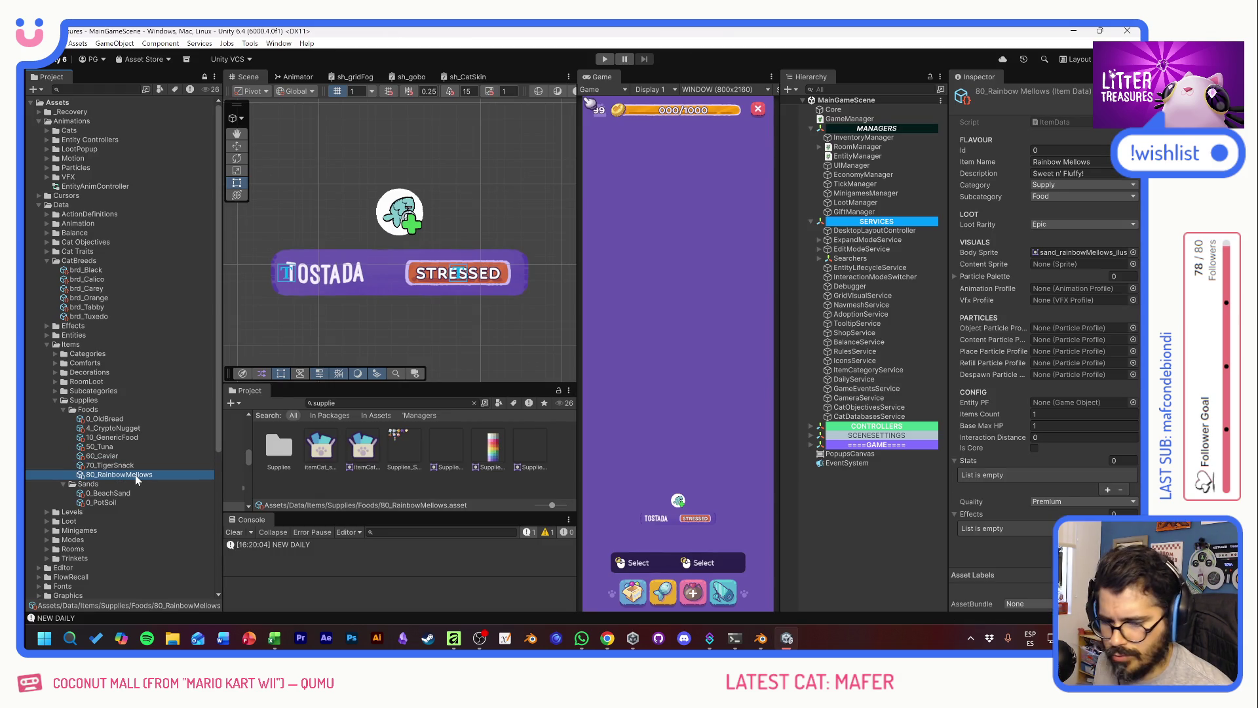
pyautogui.click(112, 419)
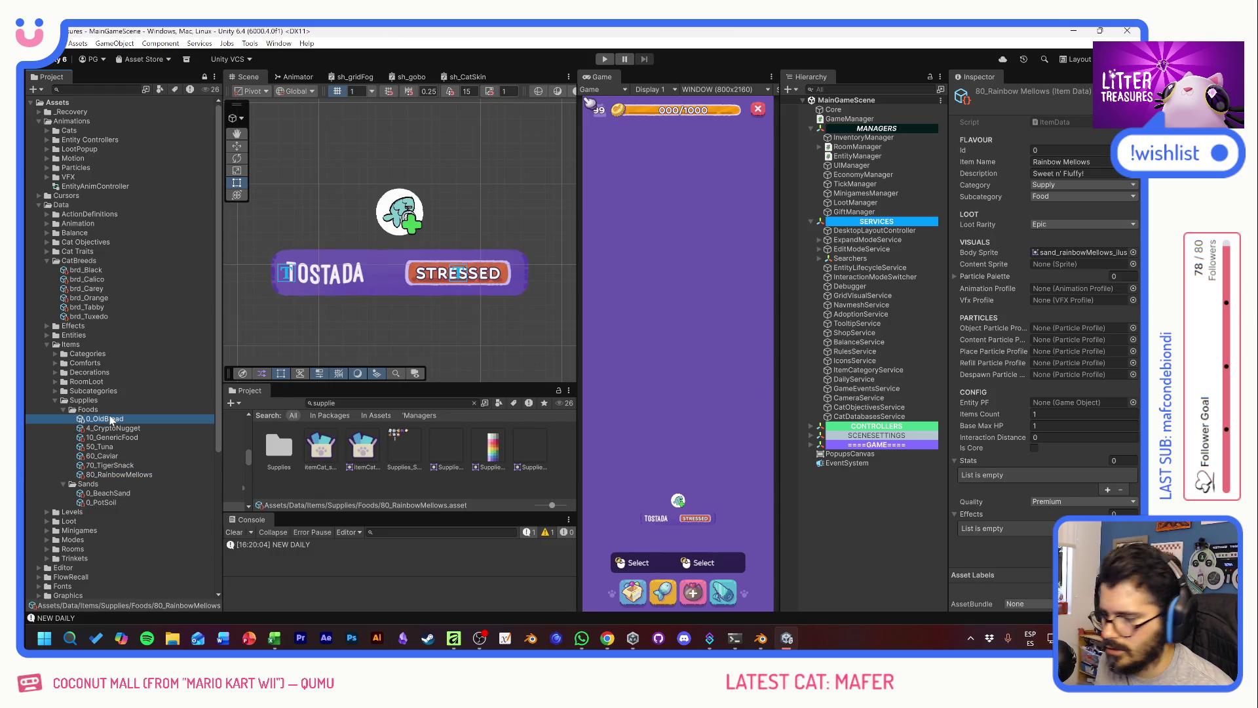
# Step: Start renaming 4_CryptoNugget, typing 4_Space as the new name
pyautogui.click(116, 428)
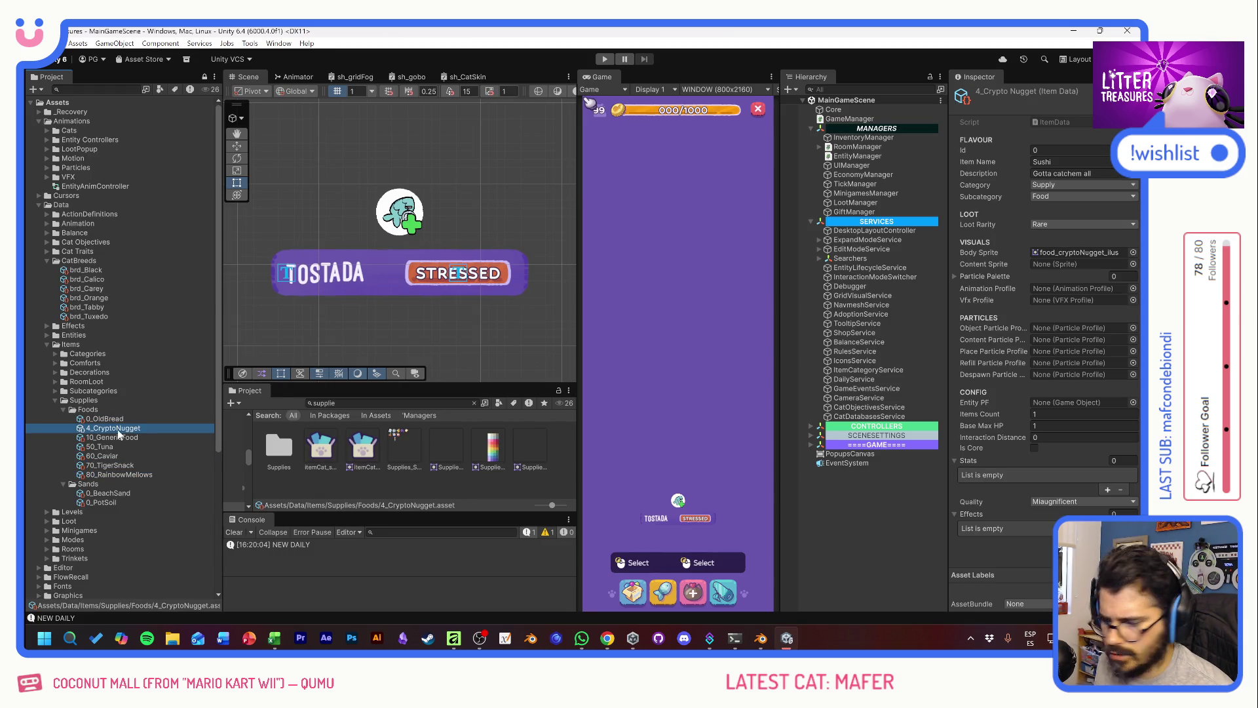
pyautogui.press('F2')
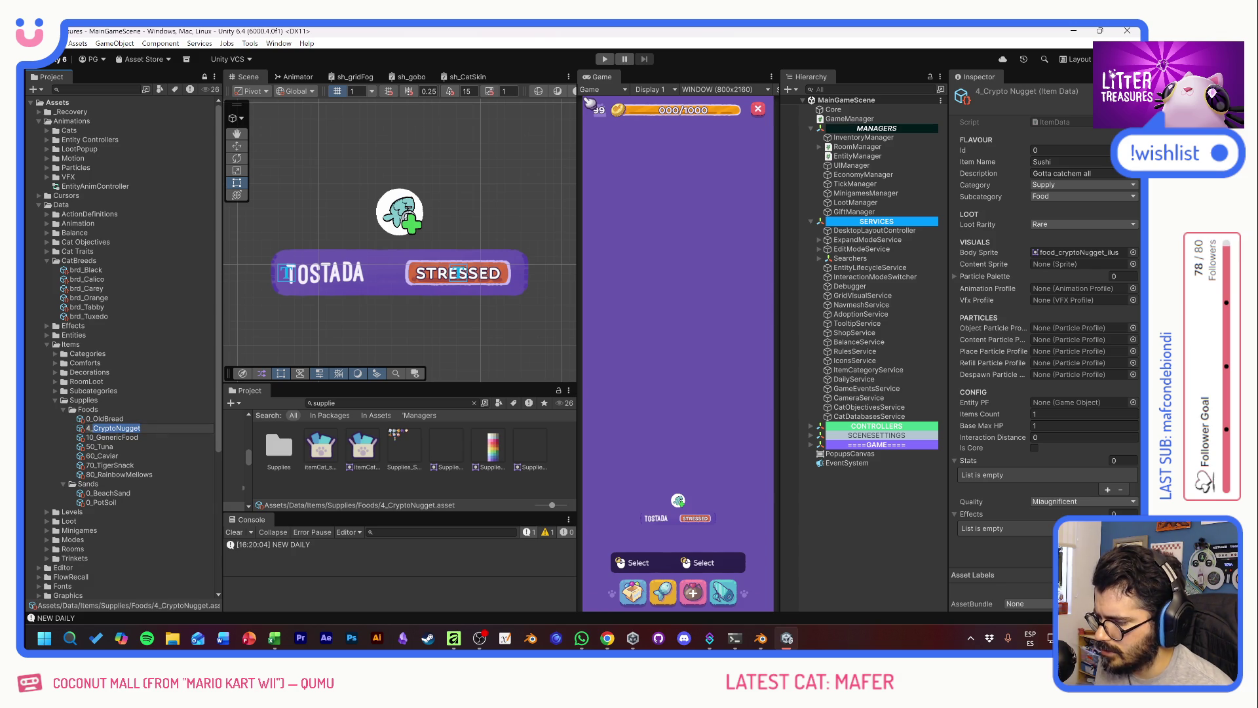
pyautogui.write('4_Space')
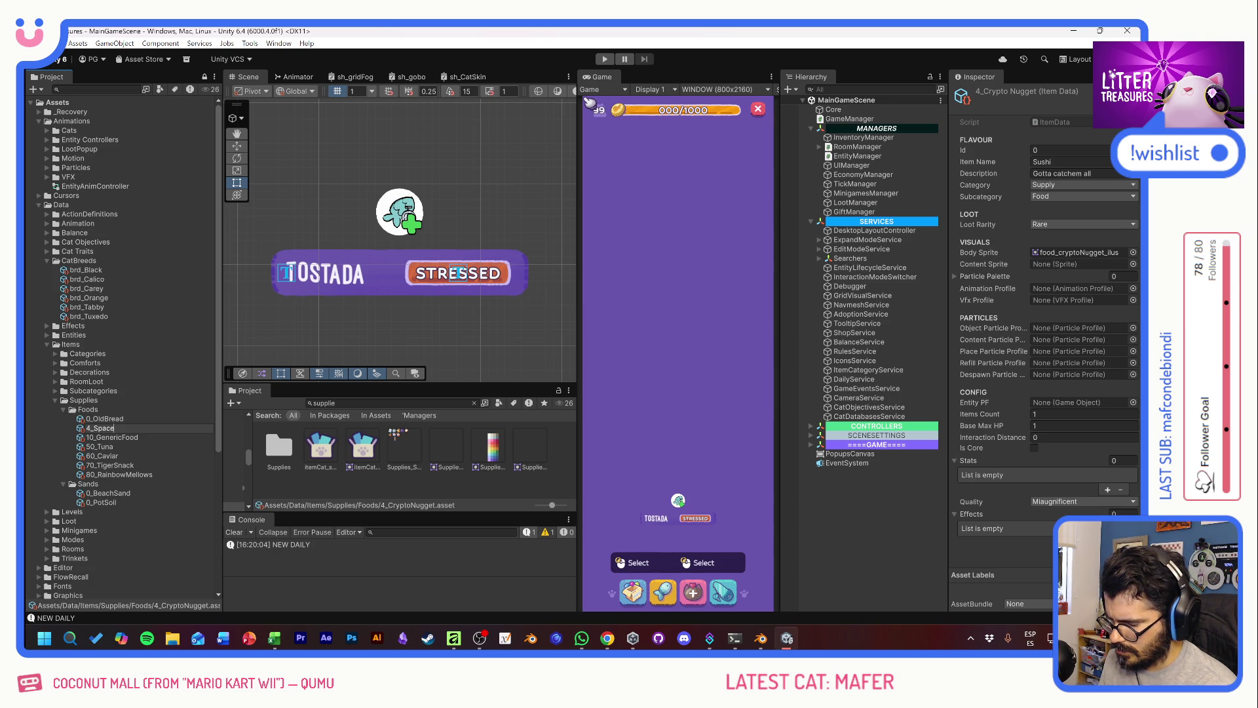
# Step: Finish renaming the asset to SpaceSupplements and change its 4 prefix to 90, giving 90_SpaceSupplements
pyautogui.write('Supplements')
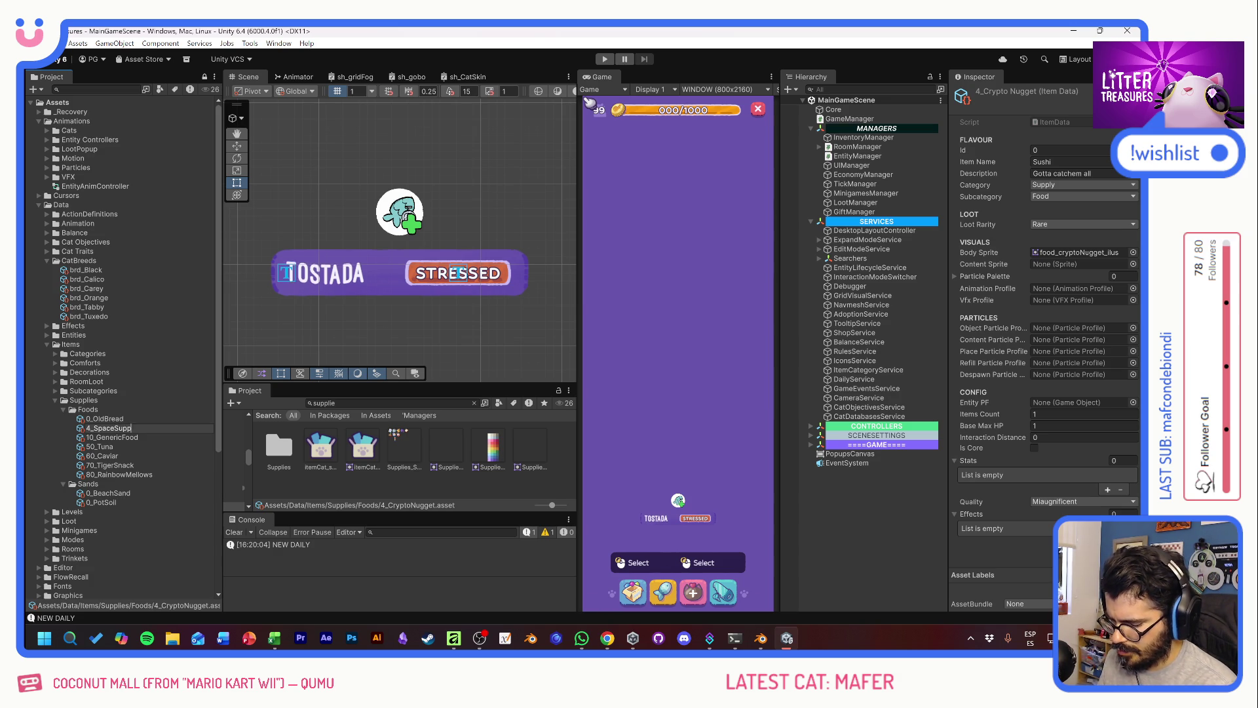
pyautogui.press('Return')
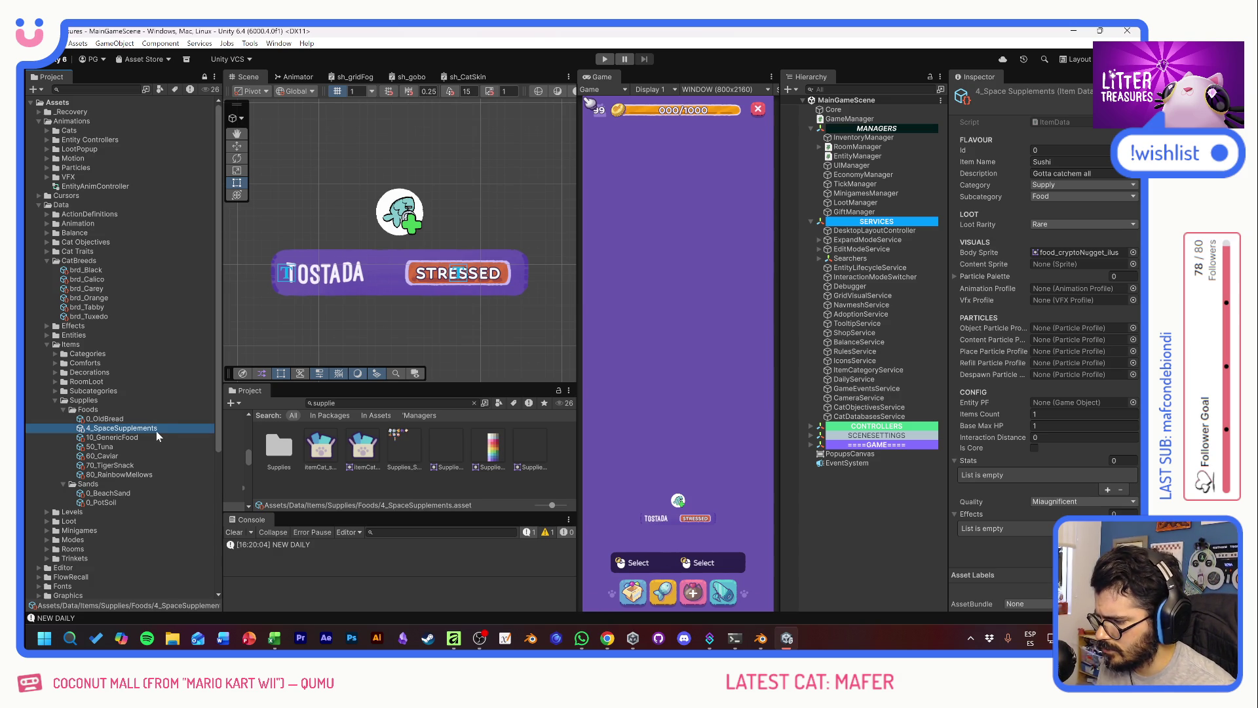
pyautogui.press('F2')
pyautogui.press('Home')
pyautogui.press('Delete')
pyautogui.write('90')
pyautogui.press('Return')
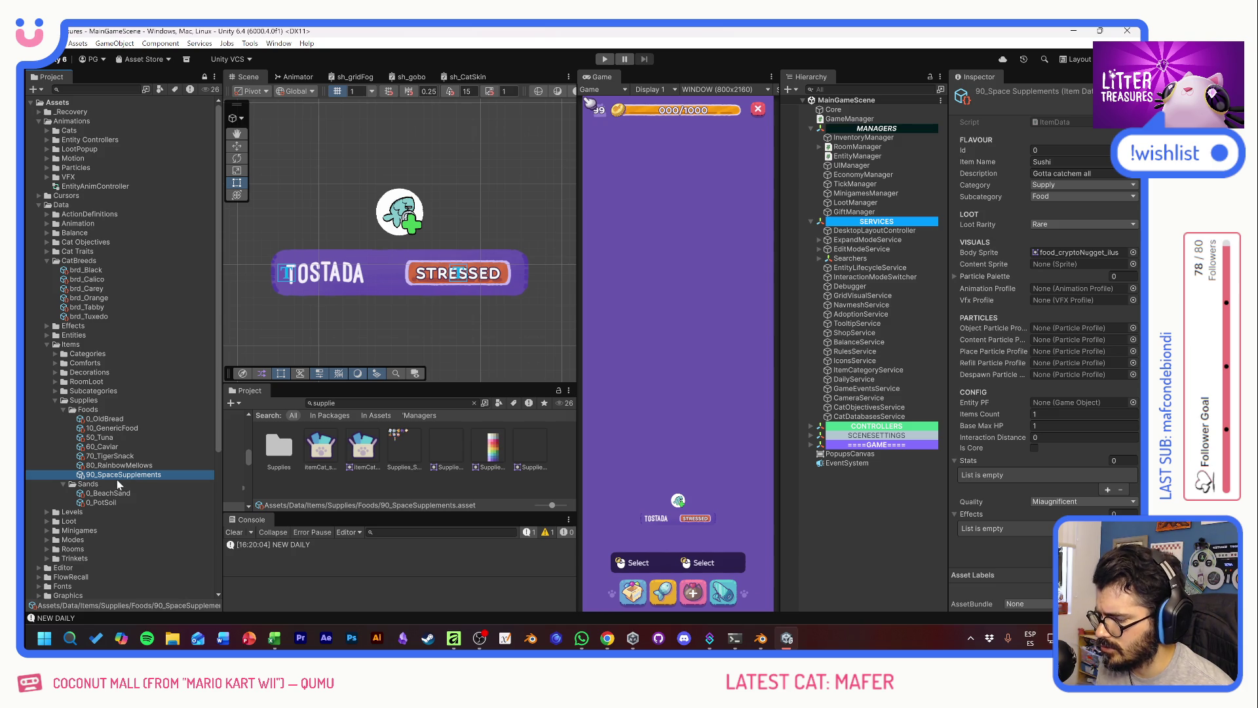
# Step: Keep Miaugnificent as its quality, then browse the food assets up to Old Bread
pyautogui.click(1046, 501)
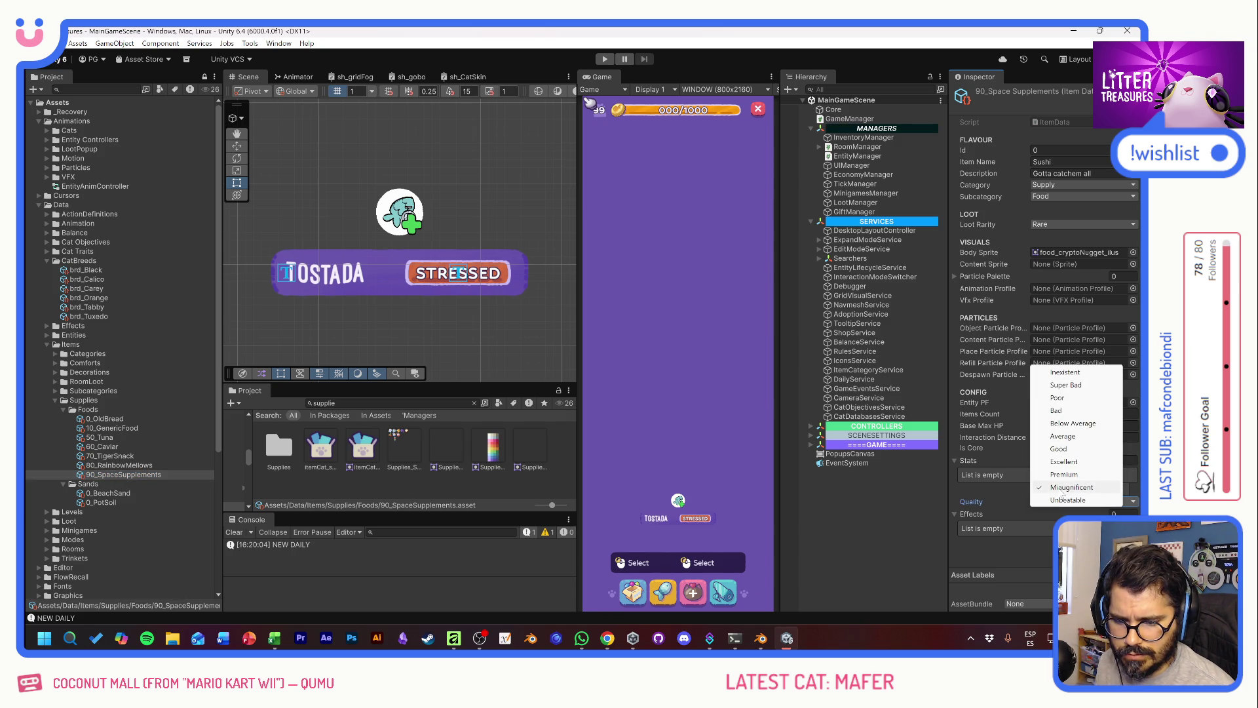
pyautogui.click(1059, 487)
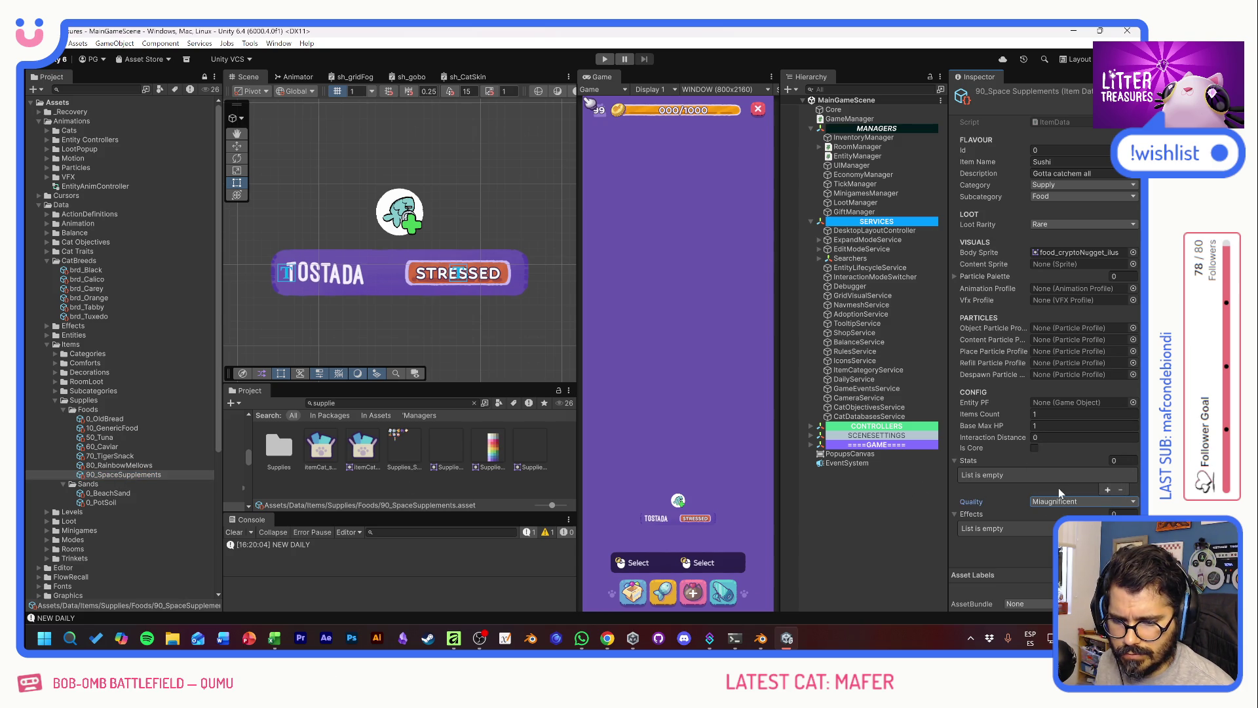
pyautogui.click(122, 457)
pyautogui.click(122, 448)
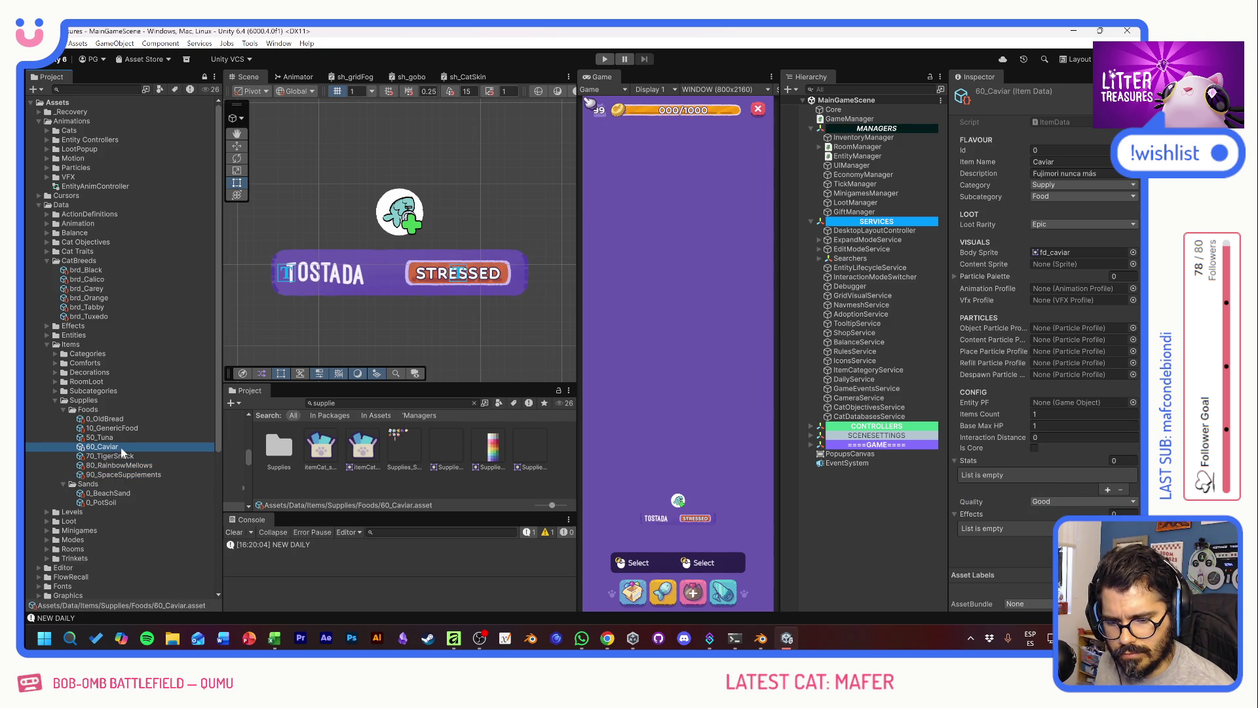
pyautogui.click(129, 429)
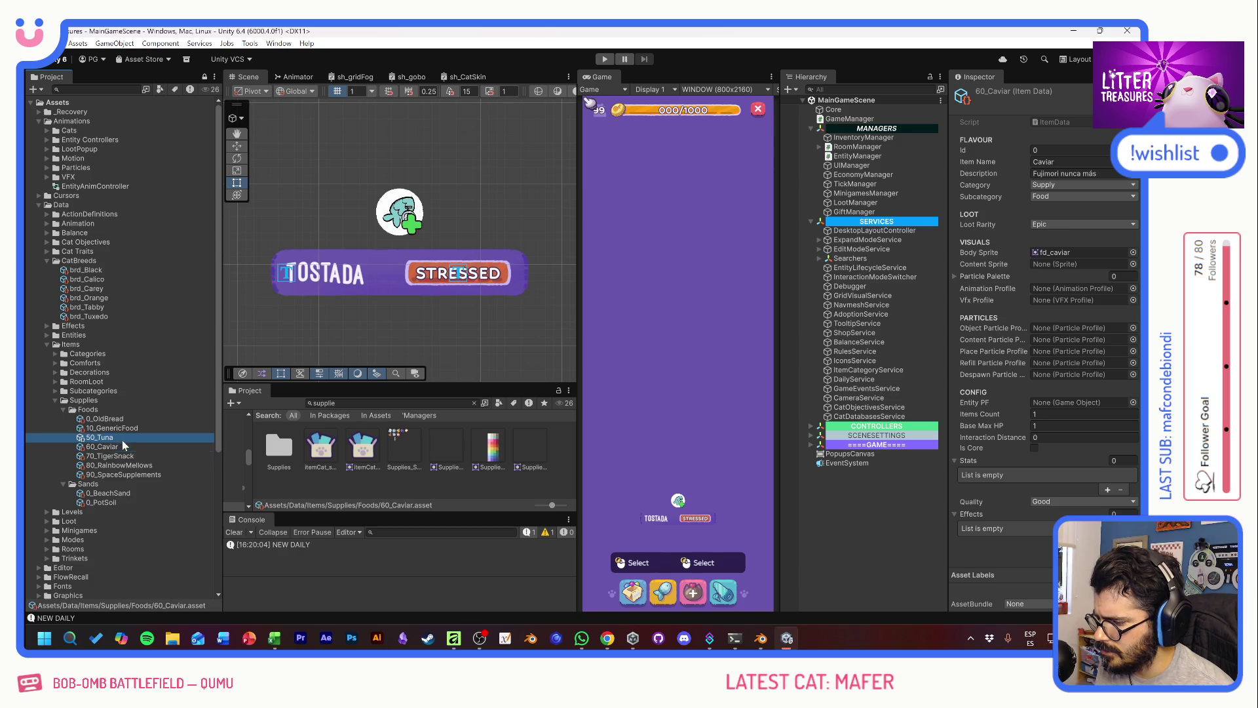
pyautogui.press('Up')
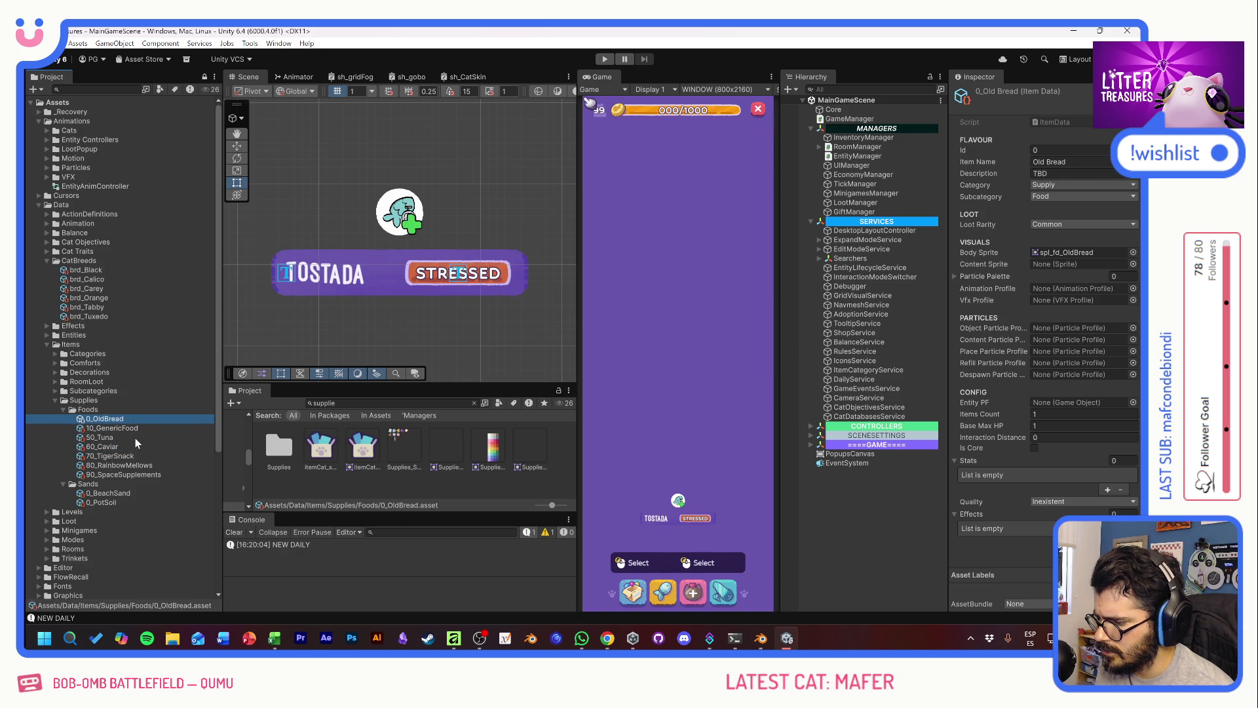
# Step: Select the Supplies_SpriteSheet texture through Old Bread's sprite, glancing at the Excel tier table
pyautogui.click(1064, 255)
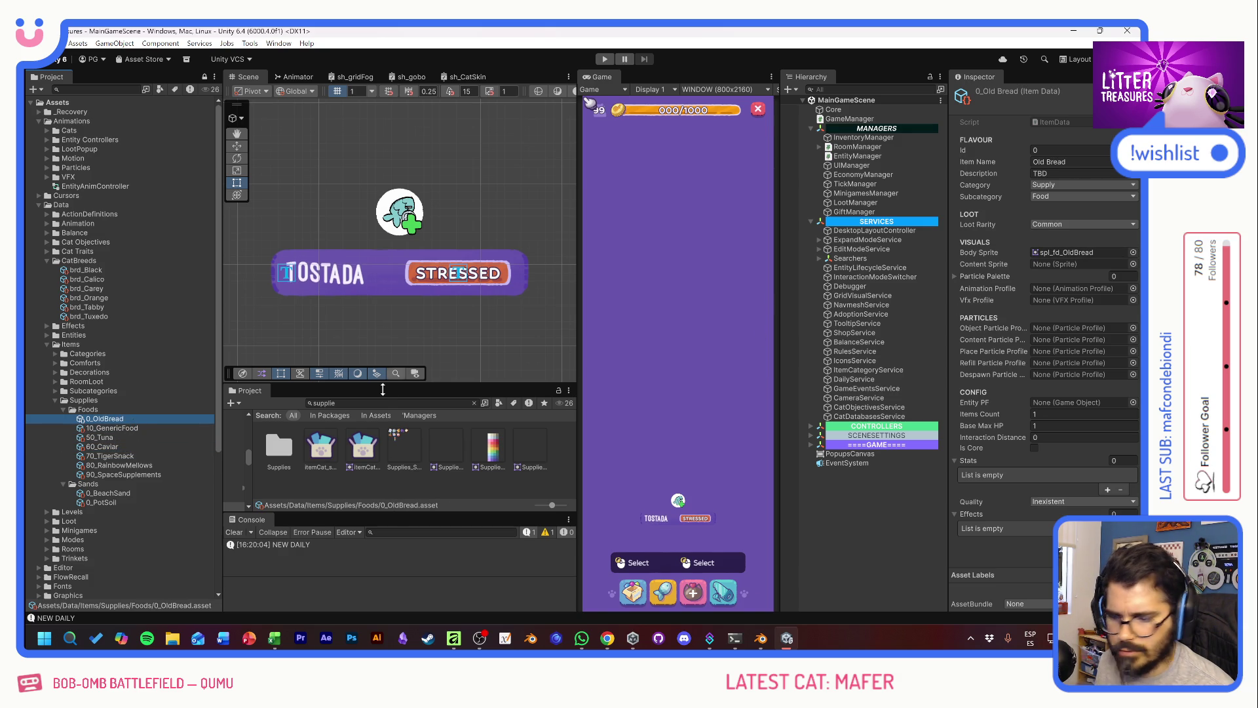
pyautogui.click(410, 450)
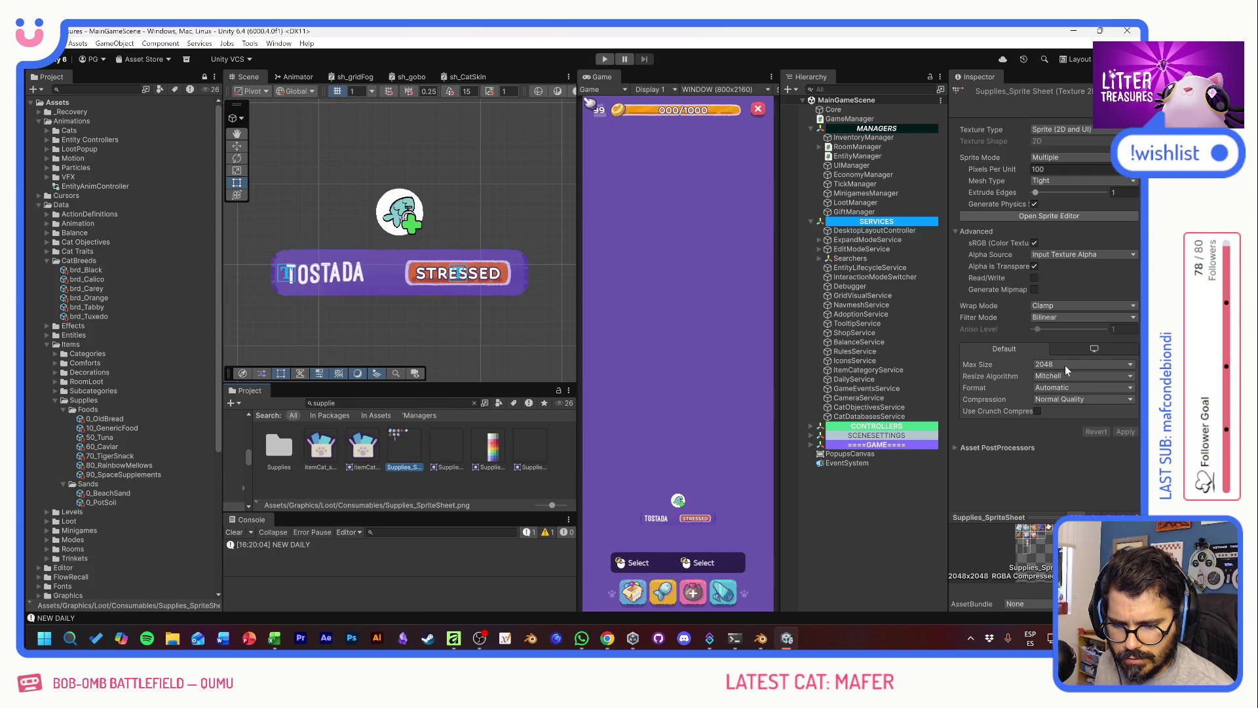
pyautogui.hotkey('alt', 'Tab')
pyautogui.hotkey('alt', 'Tab')
pyautogui.press('Tab')
pyautogui.hotkey('alt', 'Tab')
pyautogui.press('Tab')
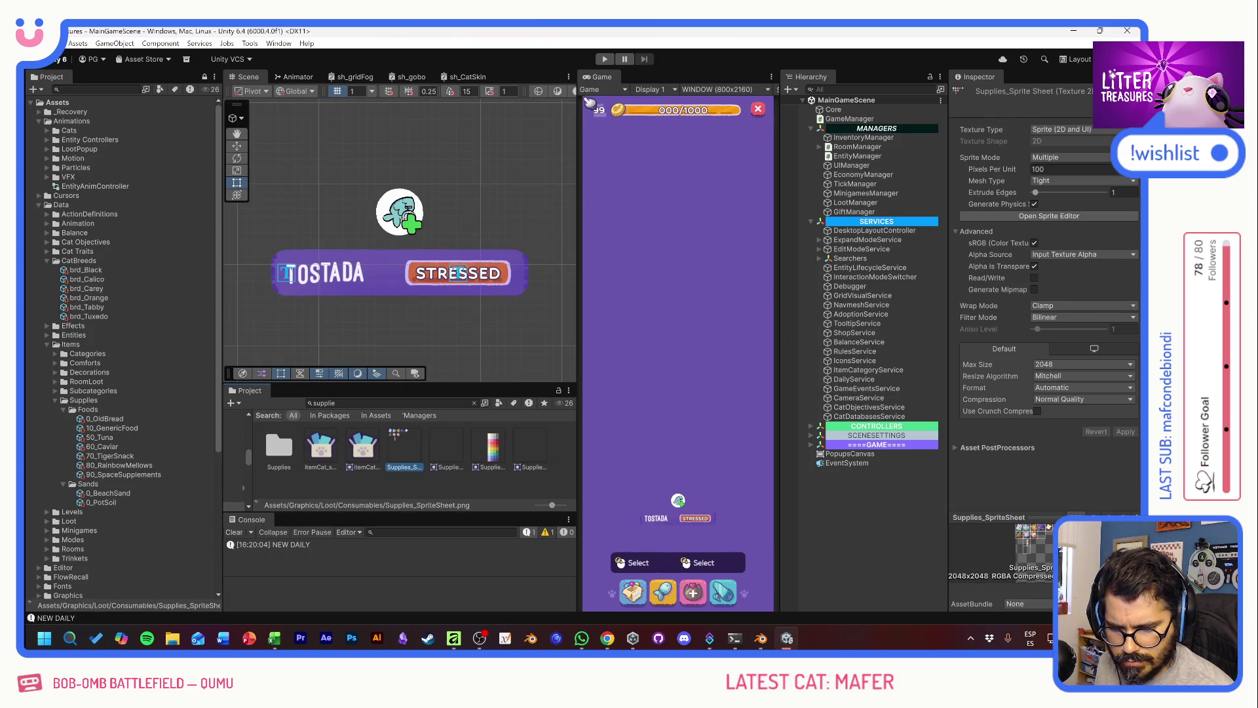
# Step: Set the sprite sheet's Max Size to 4096, apply it, and select LootManager
pyautogui.click(1052, 365)
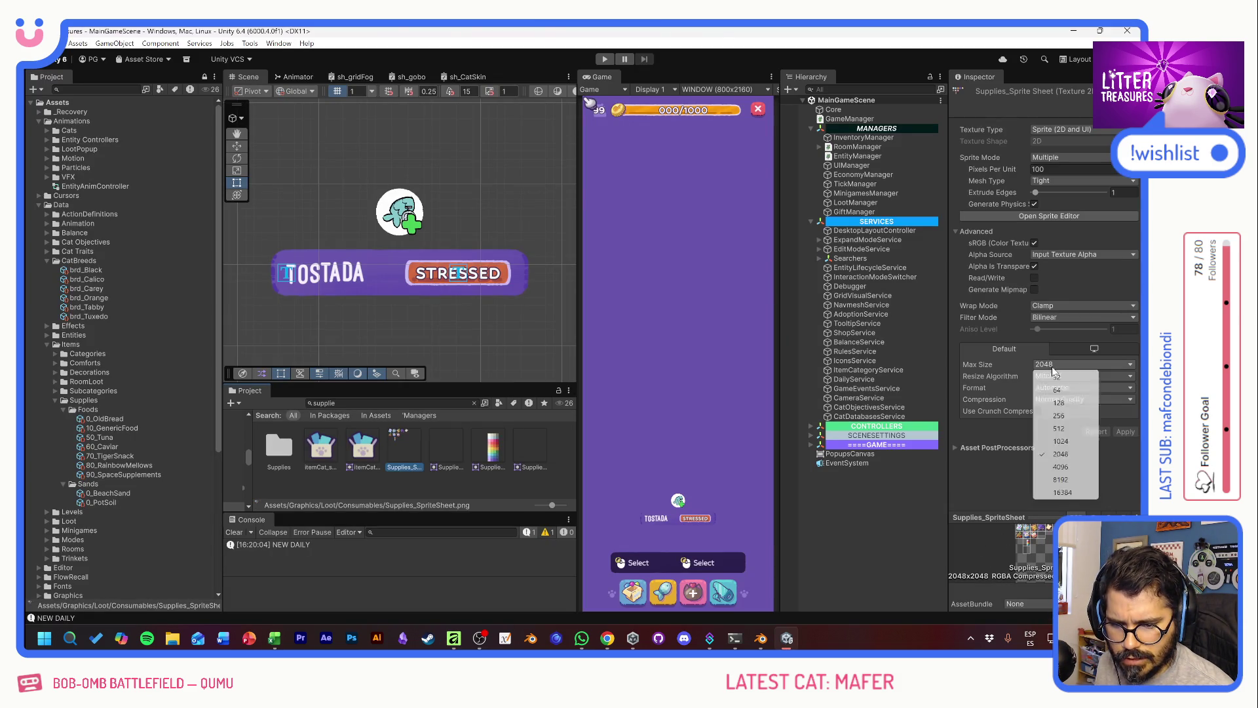
pyautogui.click(1069, 467)
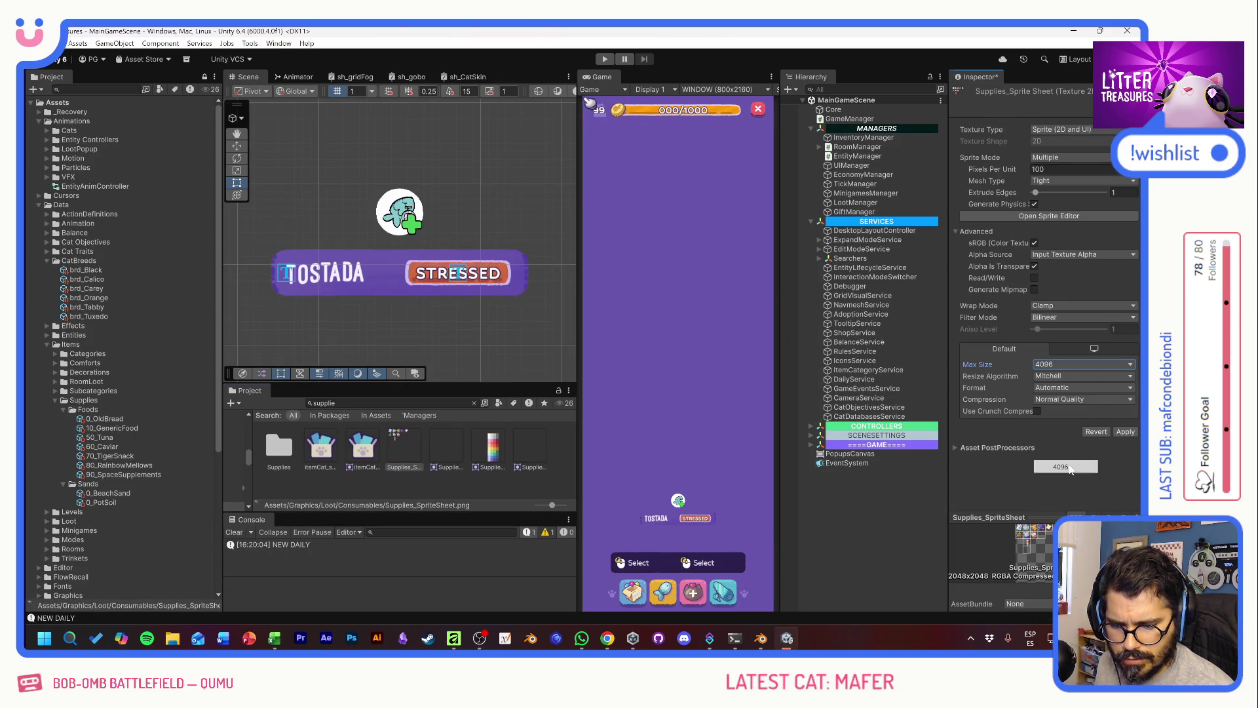
pyautogui.click(1124, 432)
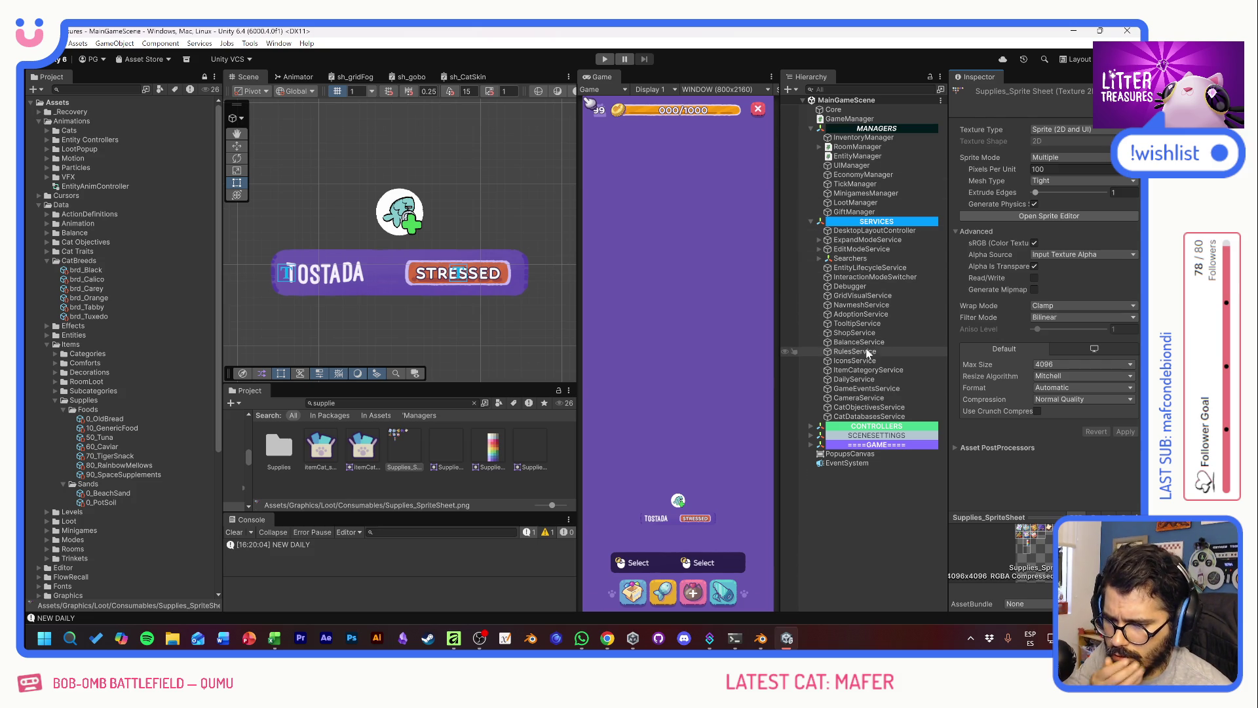
pyautogui.click(851, 204)
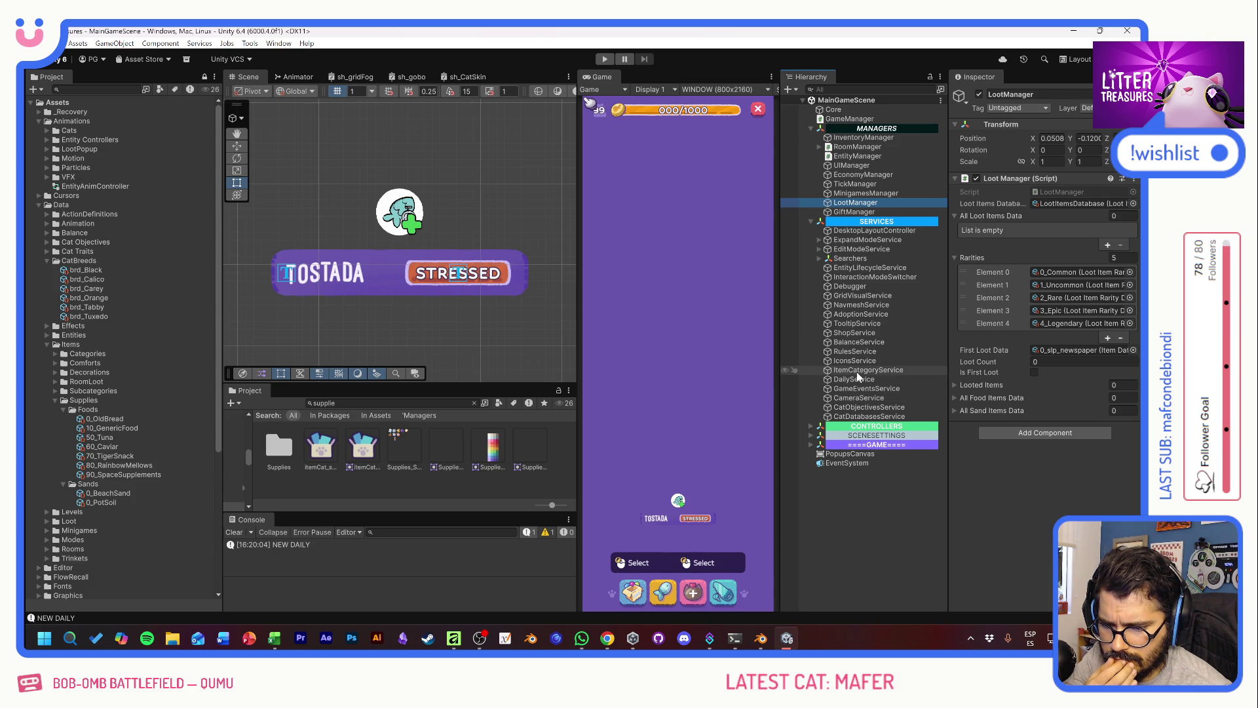
# Step: Check the ShopService and LootManager settings, then open the LootItemsDatabase asset
pyautogui.click(851, 333)
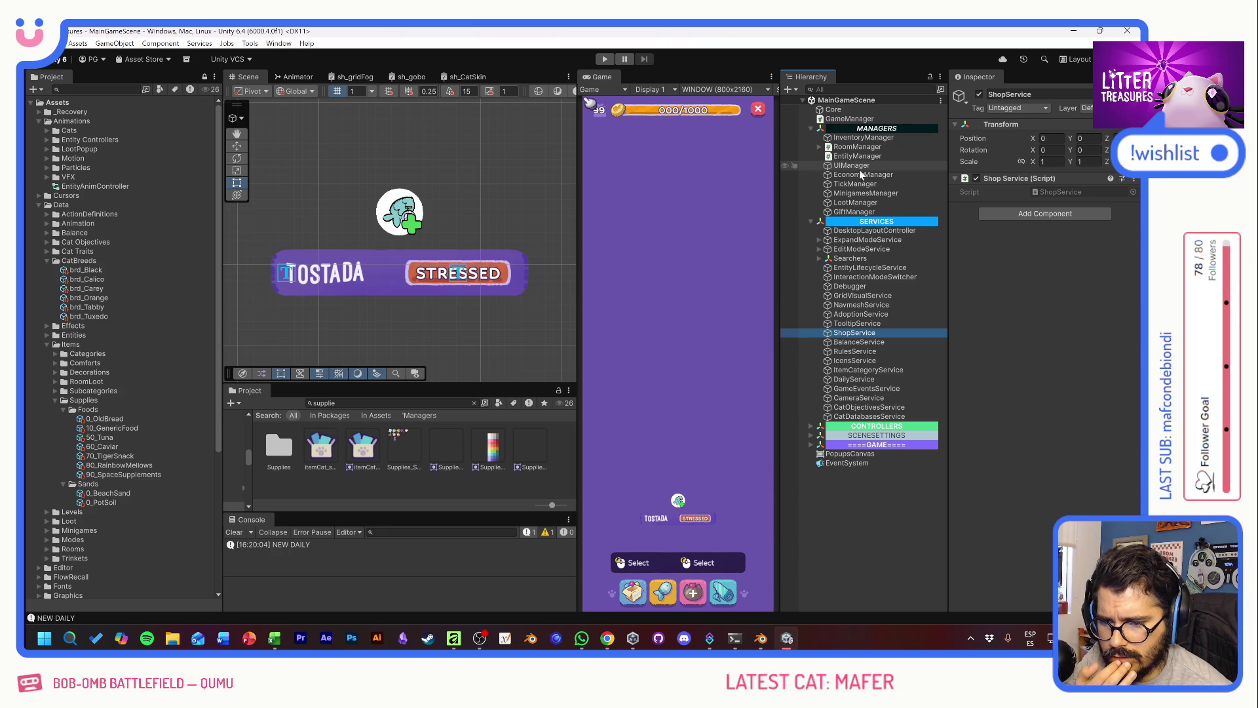
pyautogui.click(850, 203)
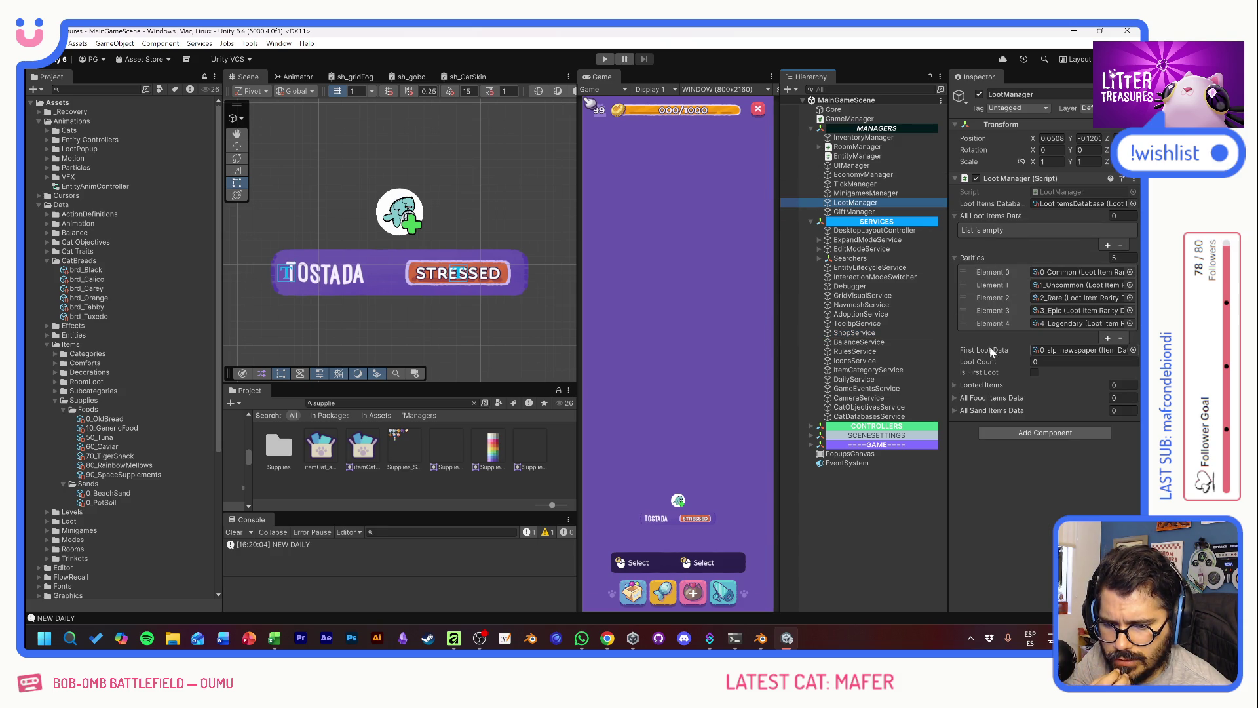
pyautogui.click(954, 397)
pyautogui.click(957, 401)
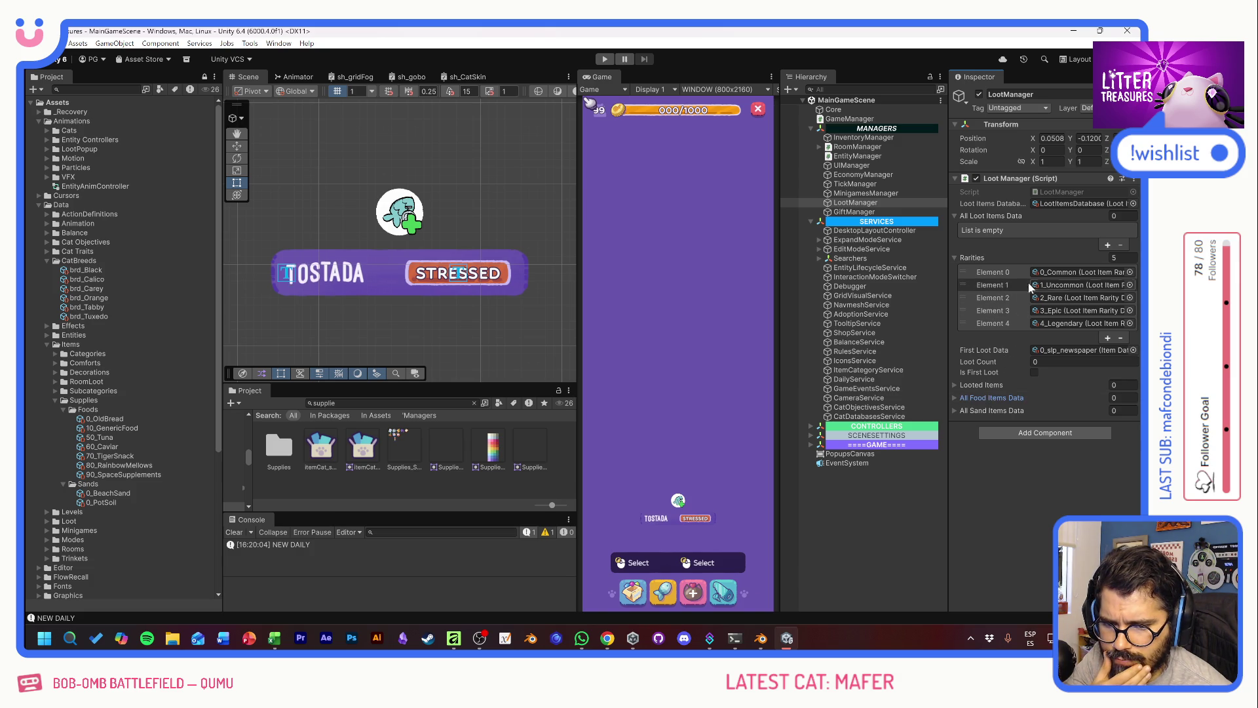
pyautogui.doubleClick(1063, 203)
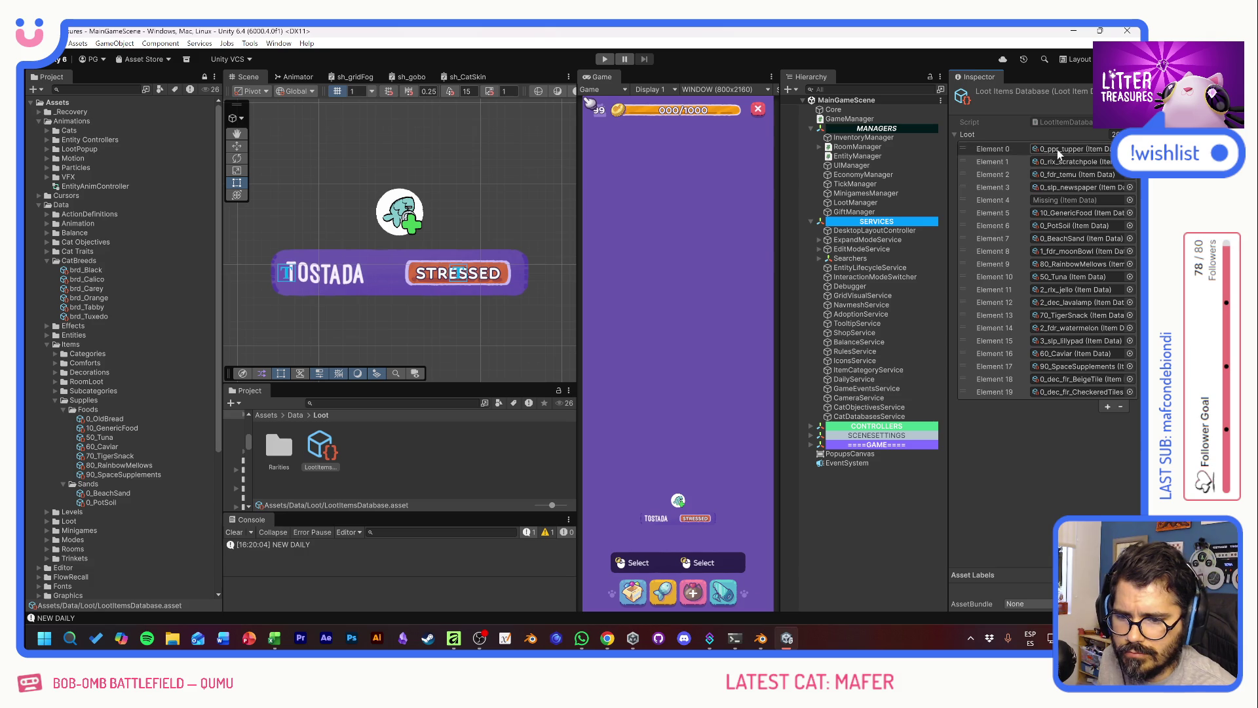
# Step: Replace the Missing loot entry with a new slot holding 0_OldBread
pyautogui.click(1081, 201)
pyautogui.click(1122, 406)
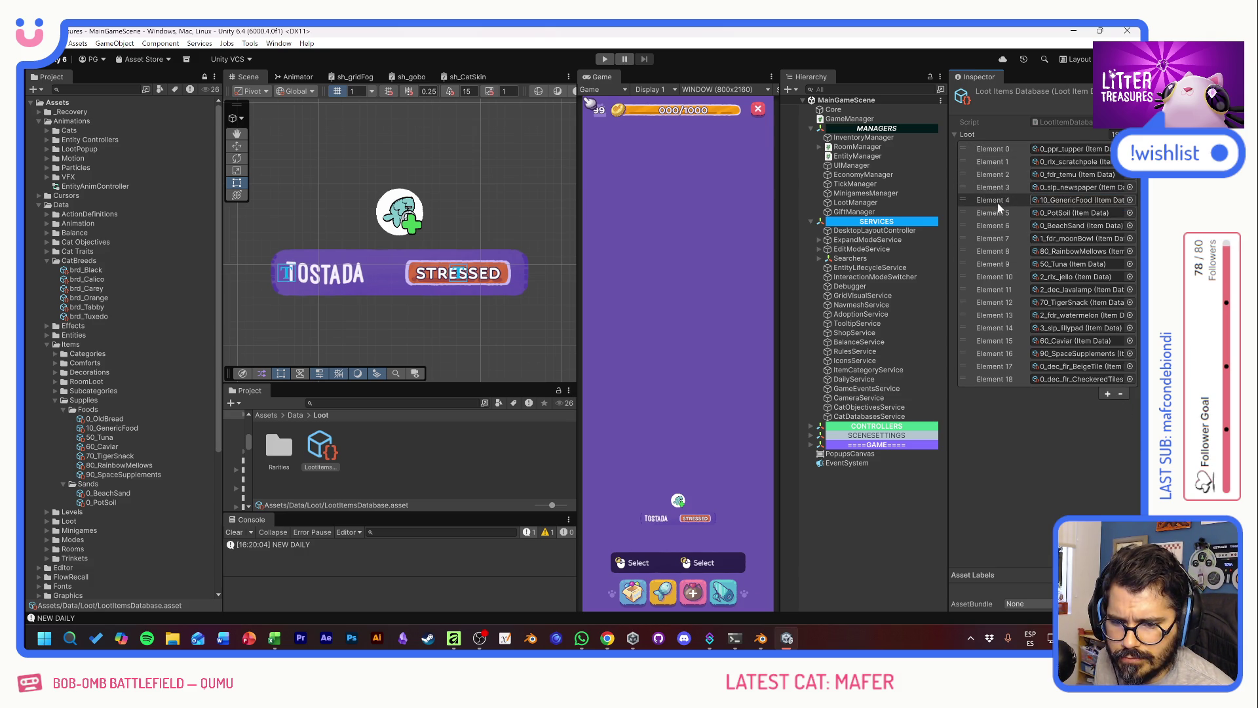
pyautogui.click(1107, 396)
pyautogui.moveTo(182, 426); pyautogui.dragTo(1066, 396)
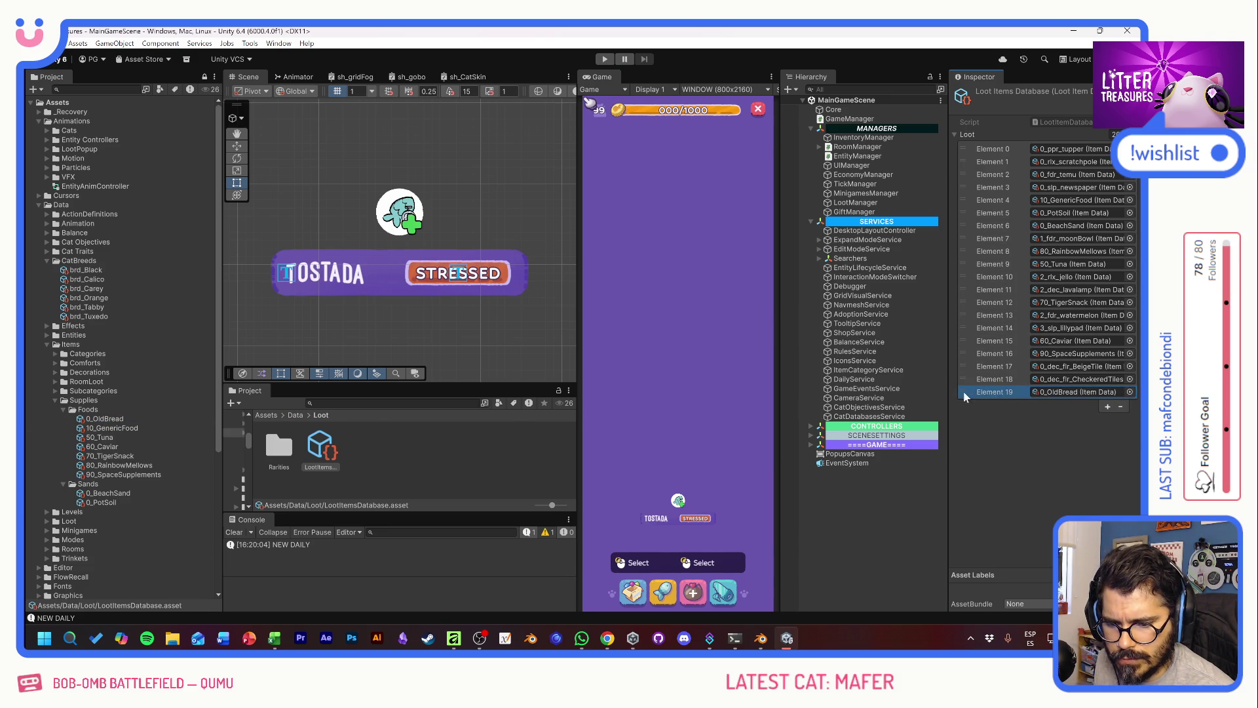
# Step: Reorder the foods at the top: 0_OldBread, 10_GenericFood, 50_Tuna, 60_Caviar, 70_TigerSnack, 80_RainbowMellows, 90_SpaceSupplements
pyautogui.moveTo(994, 395); pyautogui.dragTo(989, 144)
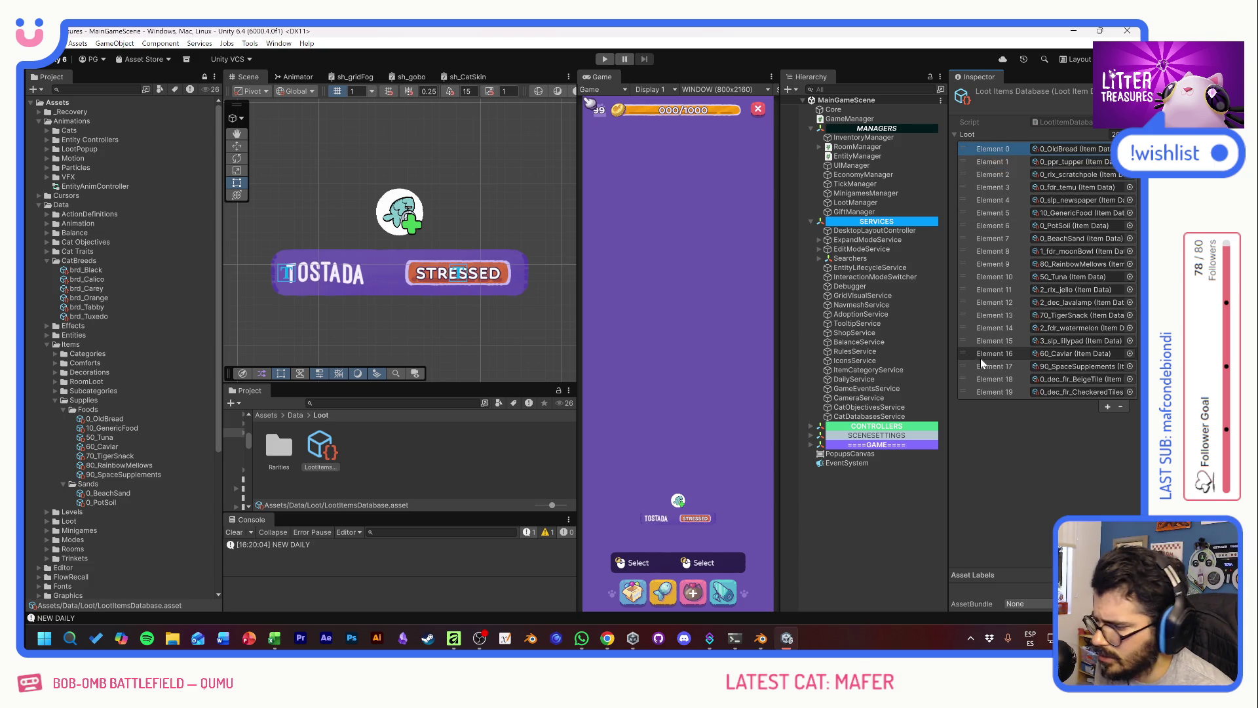
pyautogui.moveTo(965, 212); pyautogui.dragTo(969, 161)
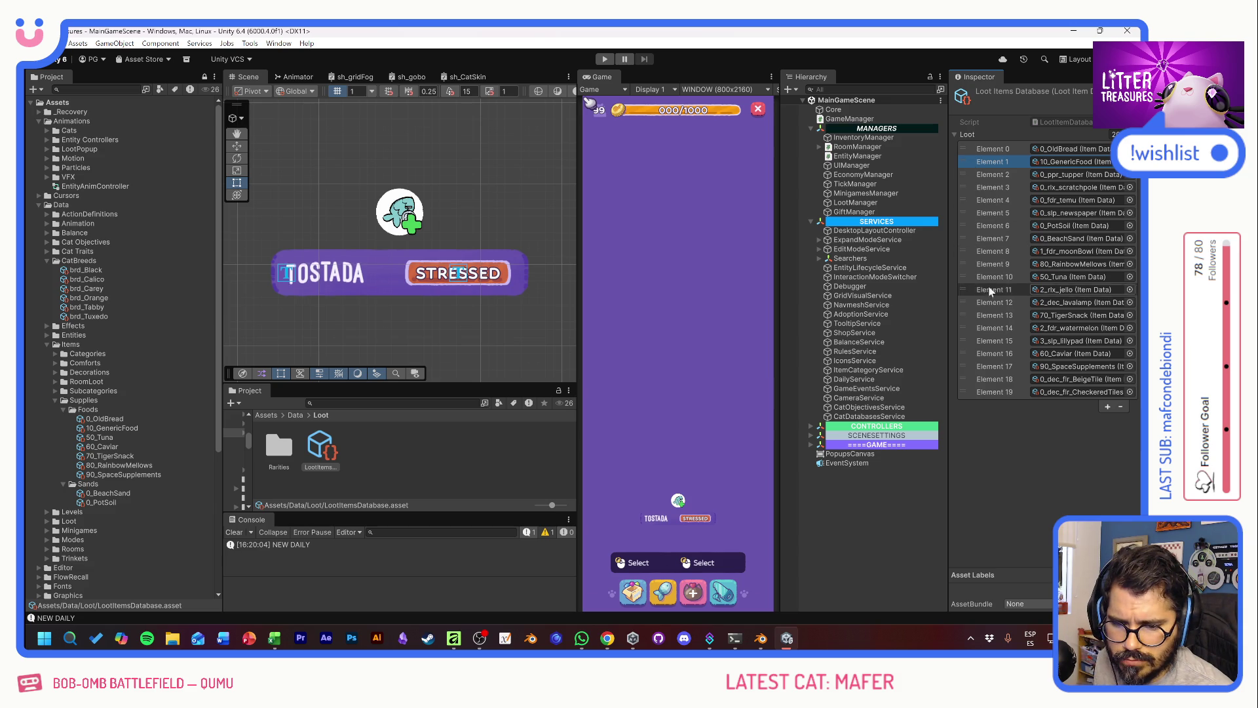
pyautogui.moveTo(977, 276); pyautogui.dragTo(973, 174)
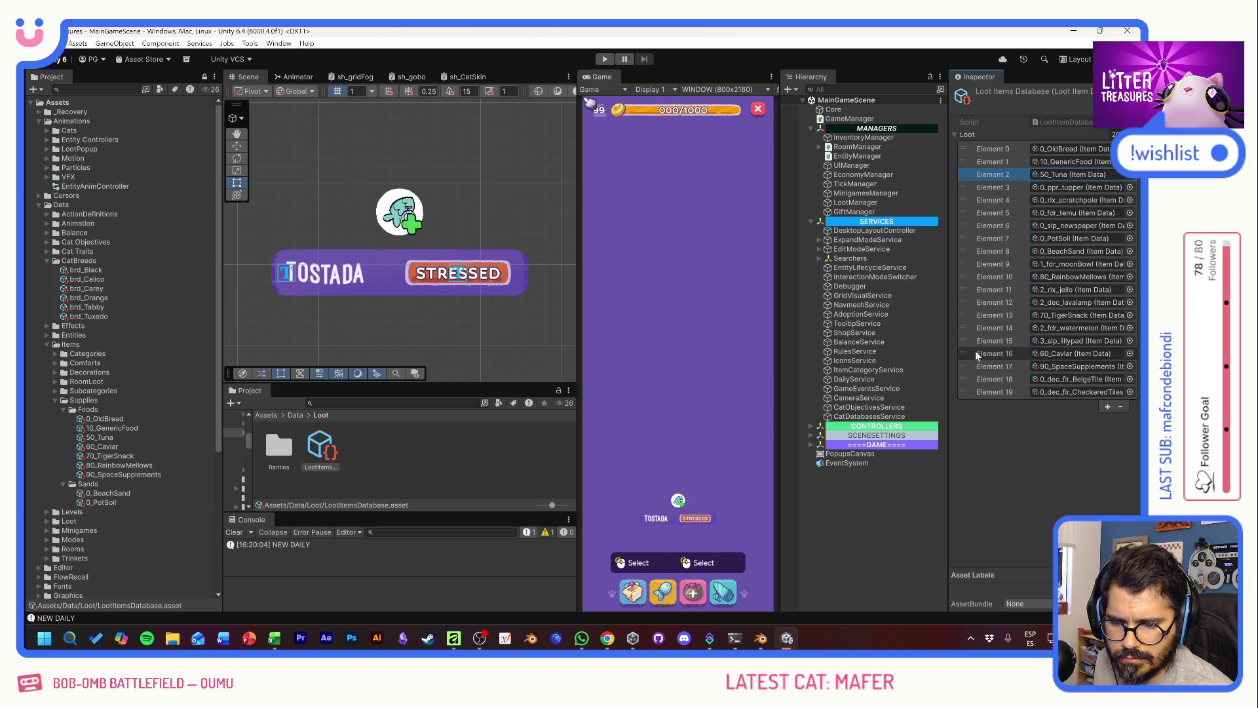
pyautogui.moveTo(978, 355); pyautogui.dragTo(974, 188)
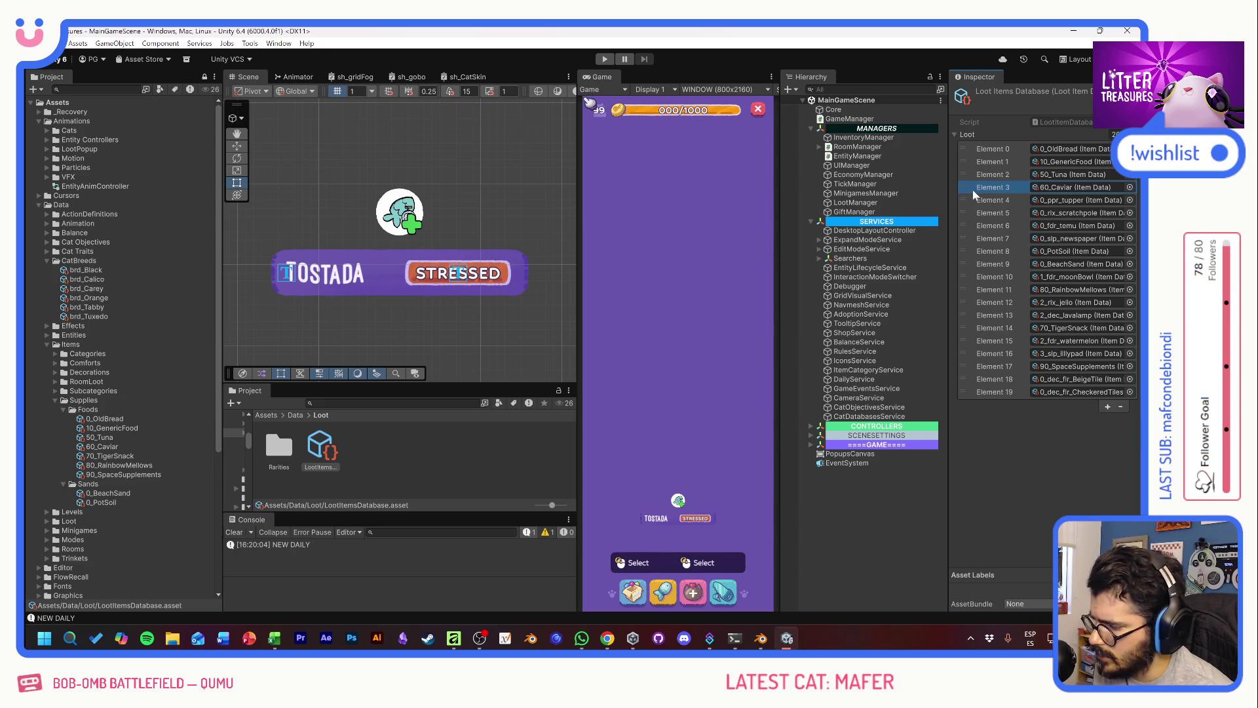
pyautogui.moveTo(974, 328); pyautogui.dragTo(976, 201)
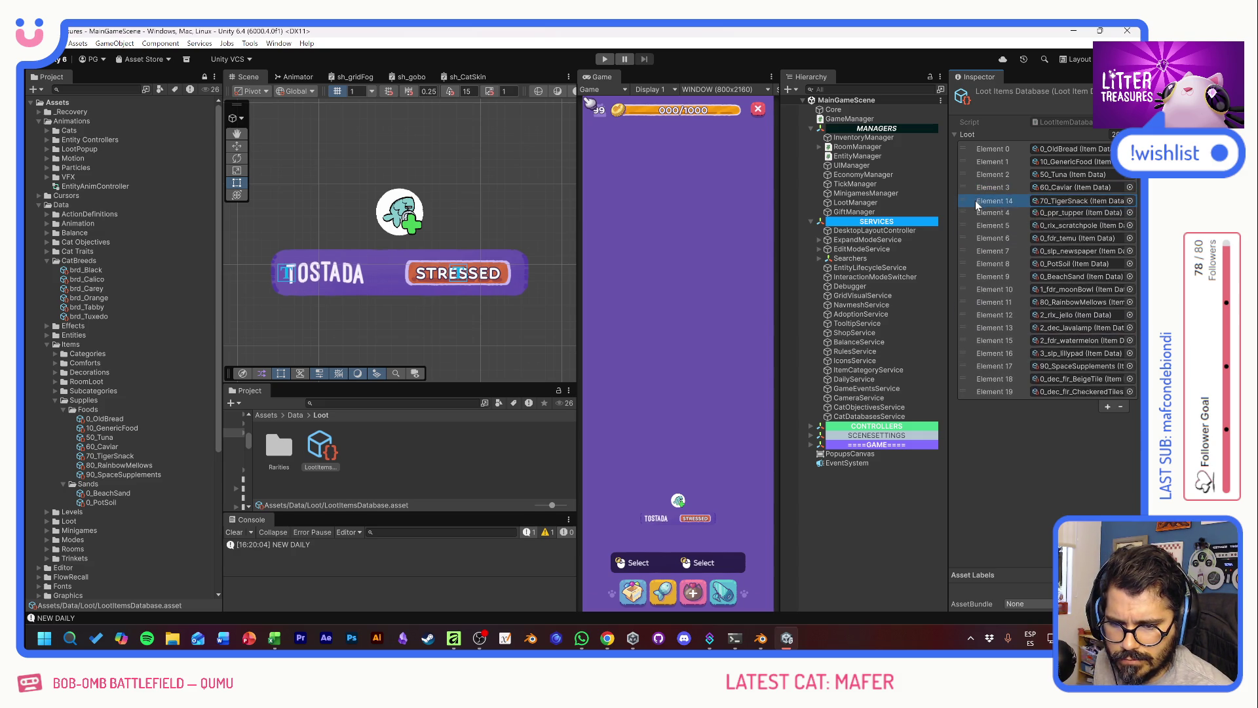
pyautogui.moveTo(980, 306); pyautogui.dragTo(970, 214)
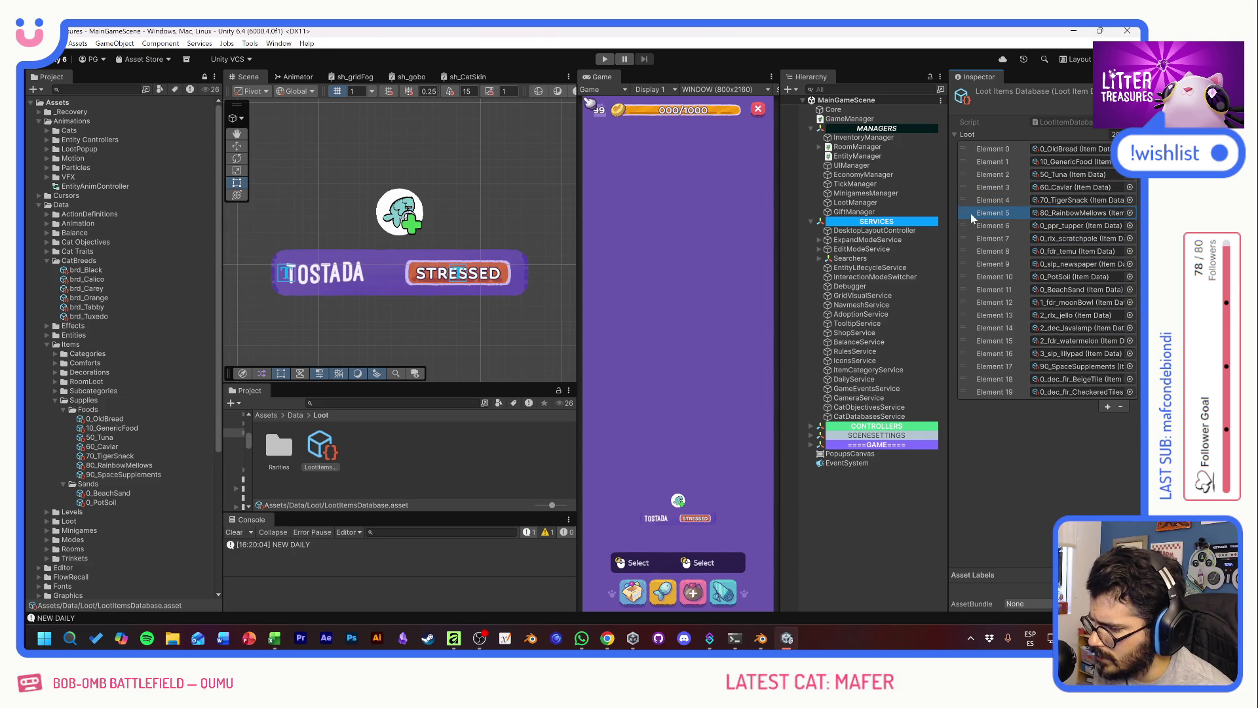
pyautogui.moveTo(975, 365); pyautogui.dragTo(978, 227)
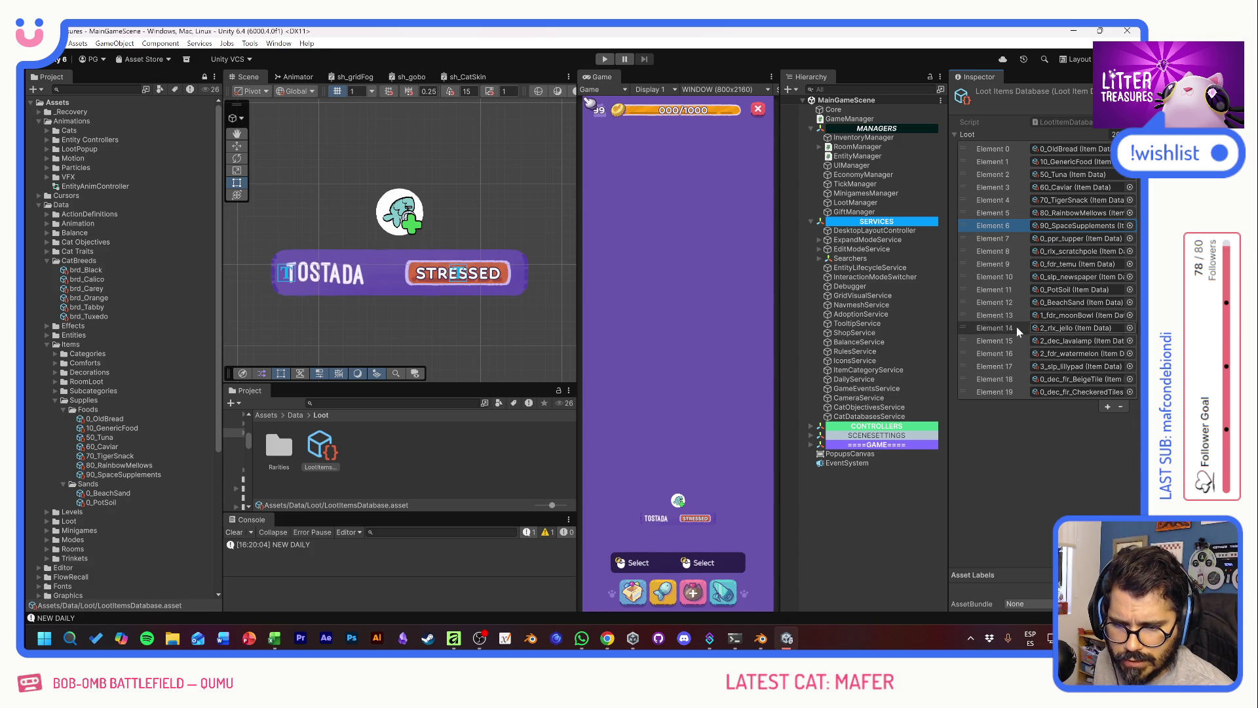
# Step: Move 0_PotSoil and 0_BeachSand right after the foods, then start the game
pyautogui.moveTo(977, 289); pyautogui.dragTo(971, 236)
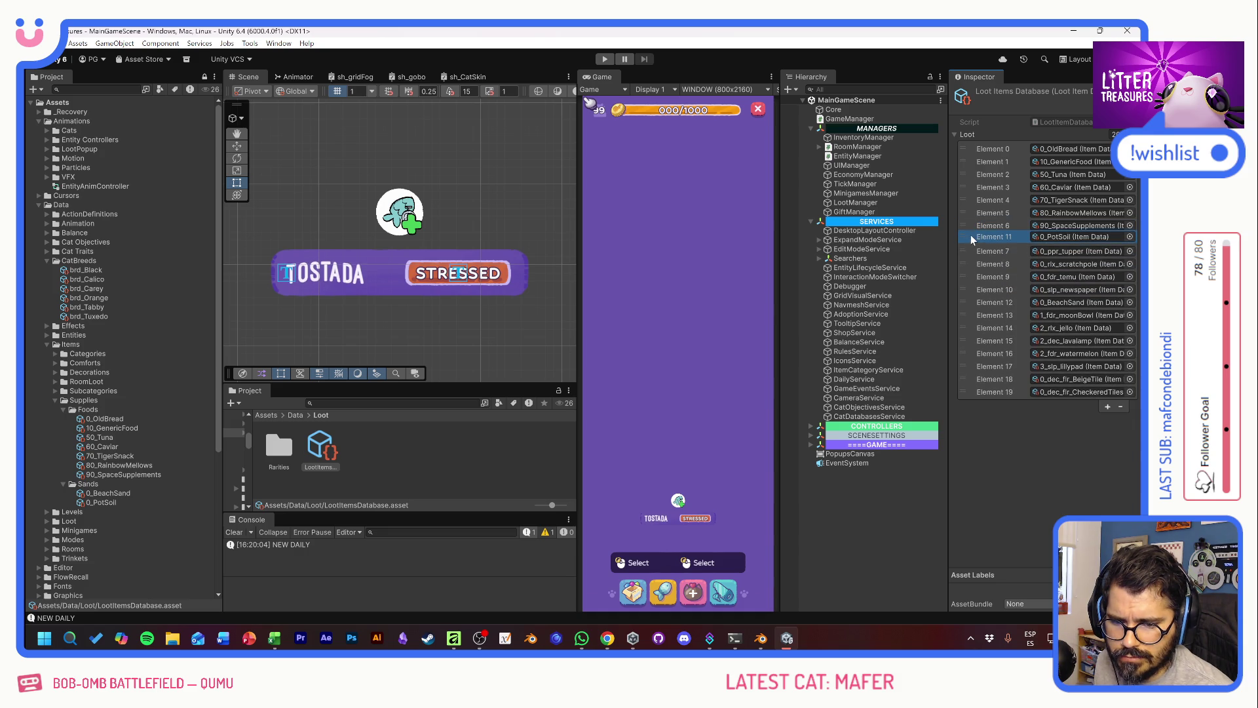
pyautogui.moveTo(974, 302); pyautogui.dragTo(977, 250)
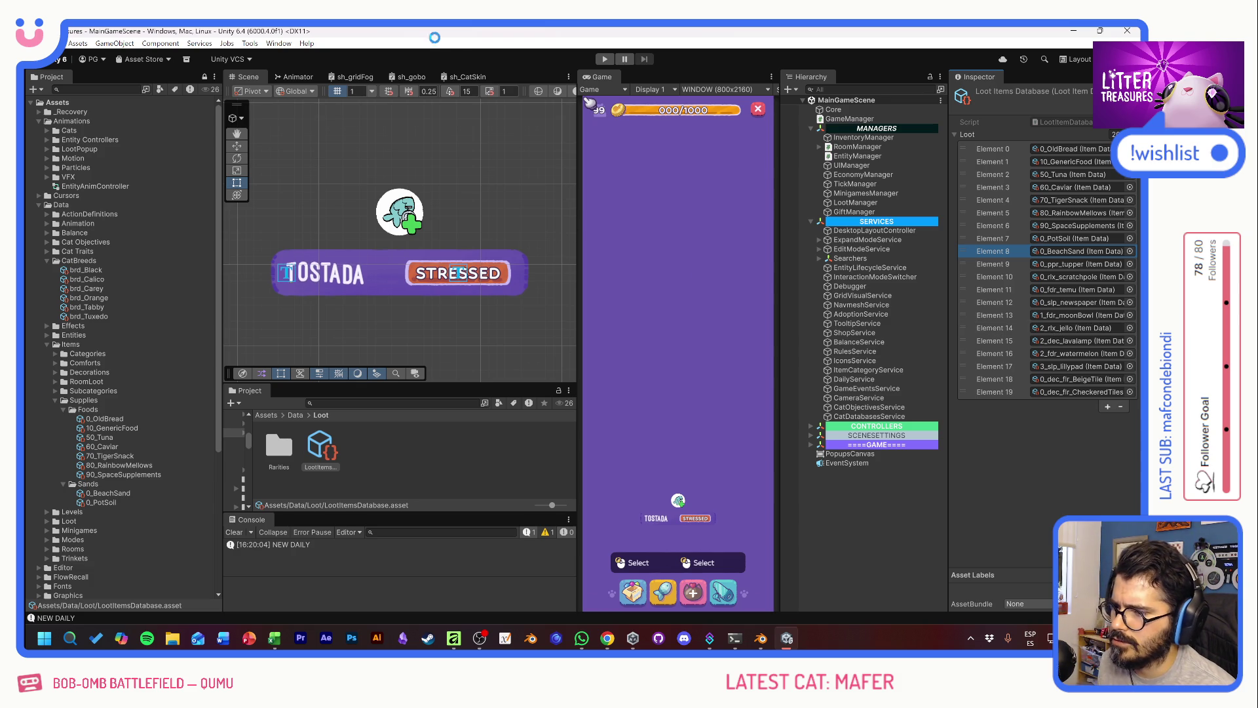
pyautogui.click(605, 59)
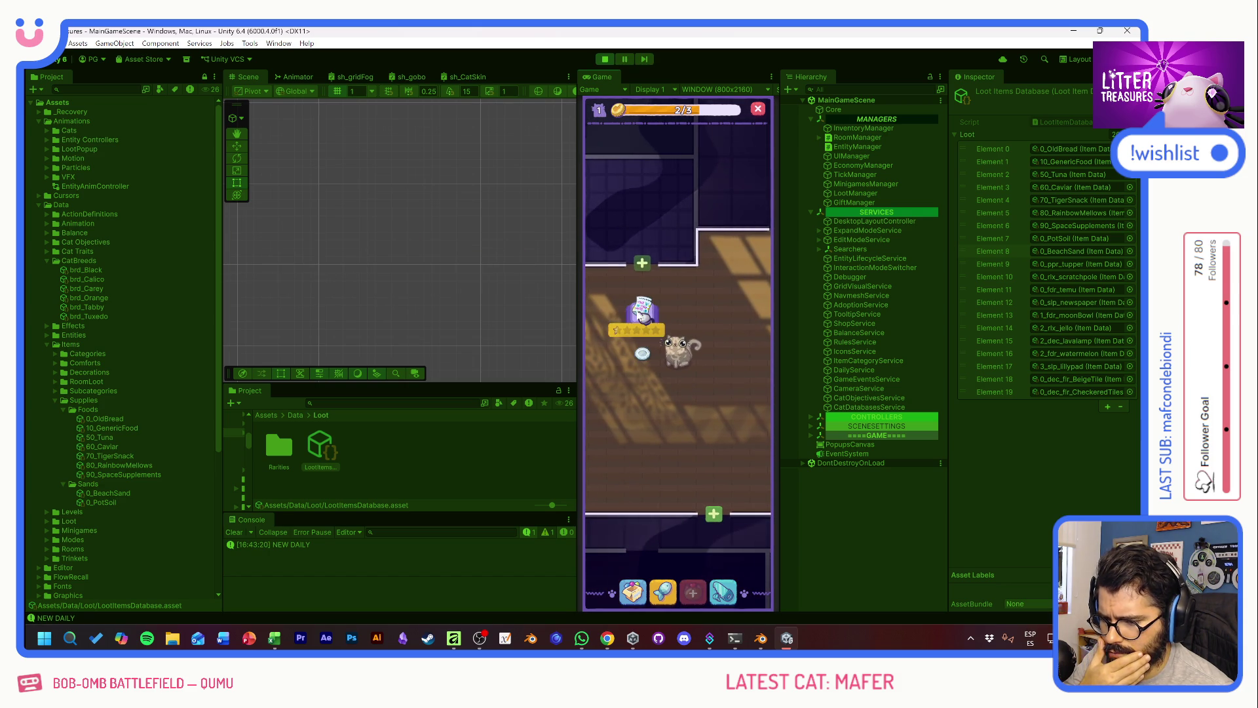
# Step: Stop Play mode and inspect the LootManager, then the InventoryManager settings
pyautogui.click(602, 59)
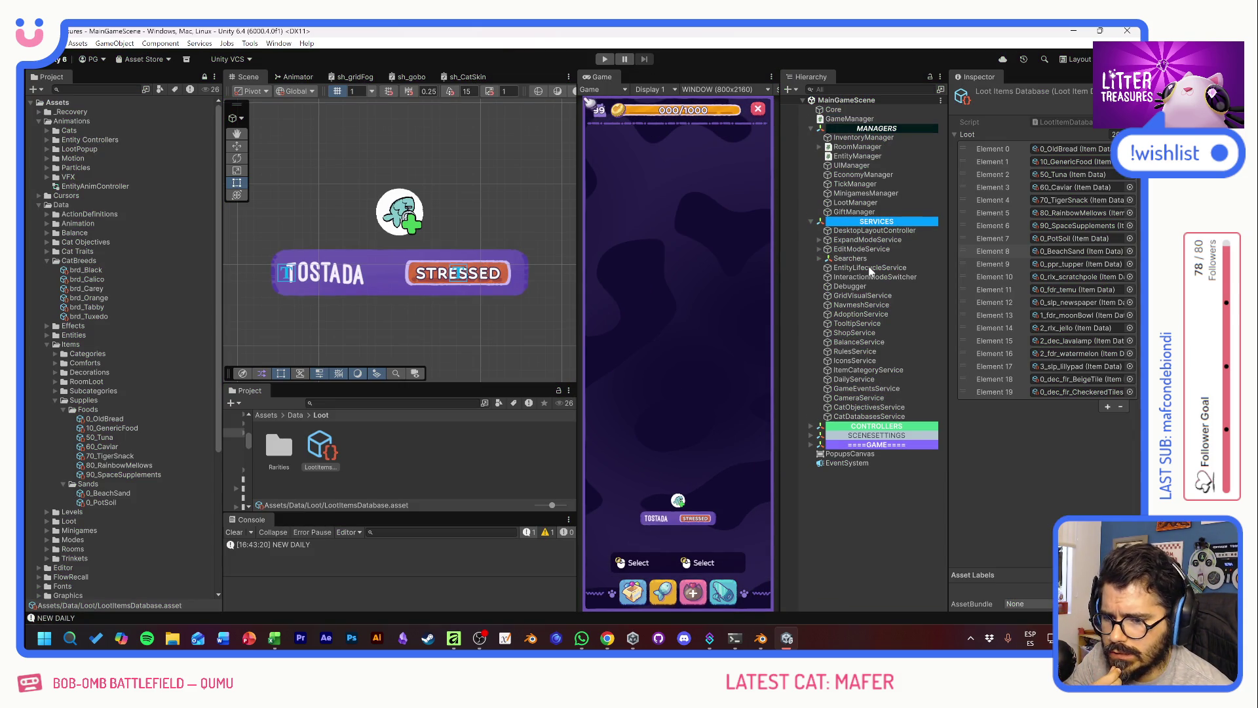
pyautogui.click(853, 203)
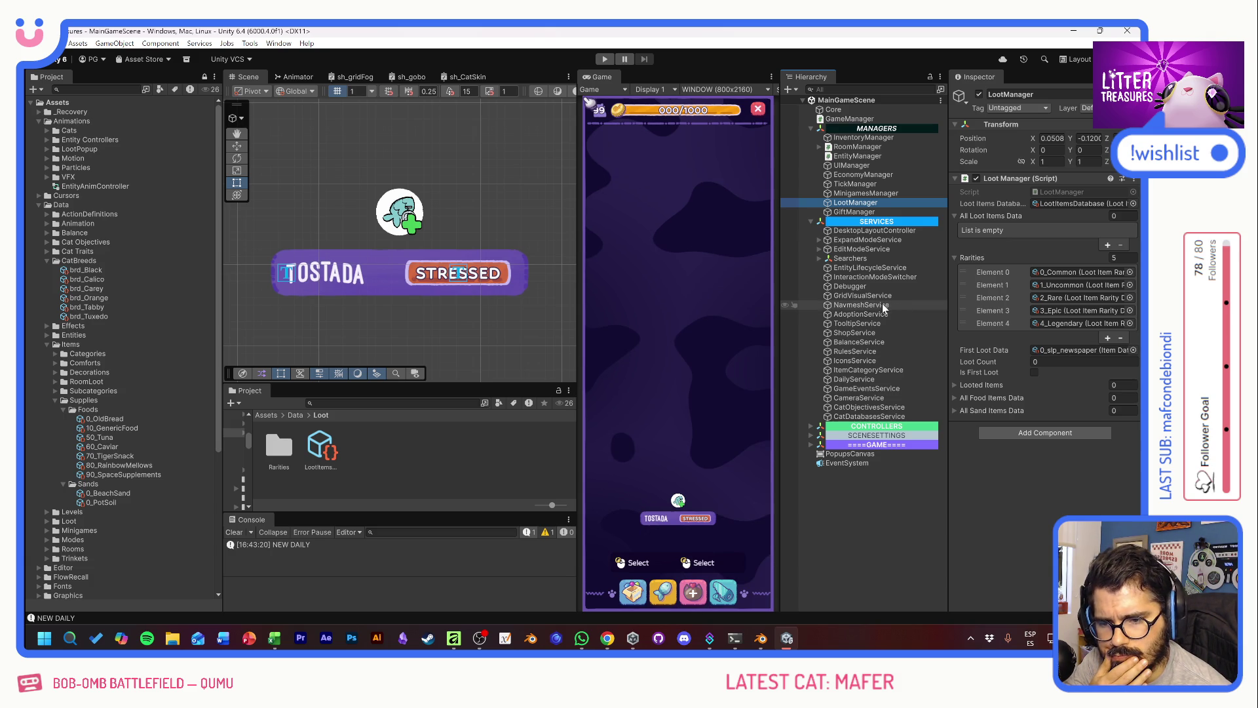
pyautogui.click(864, 137)
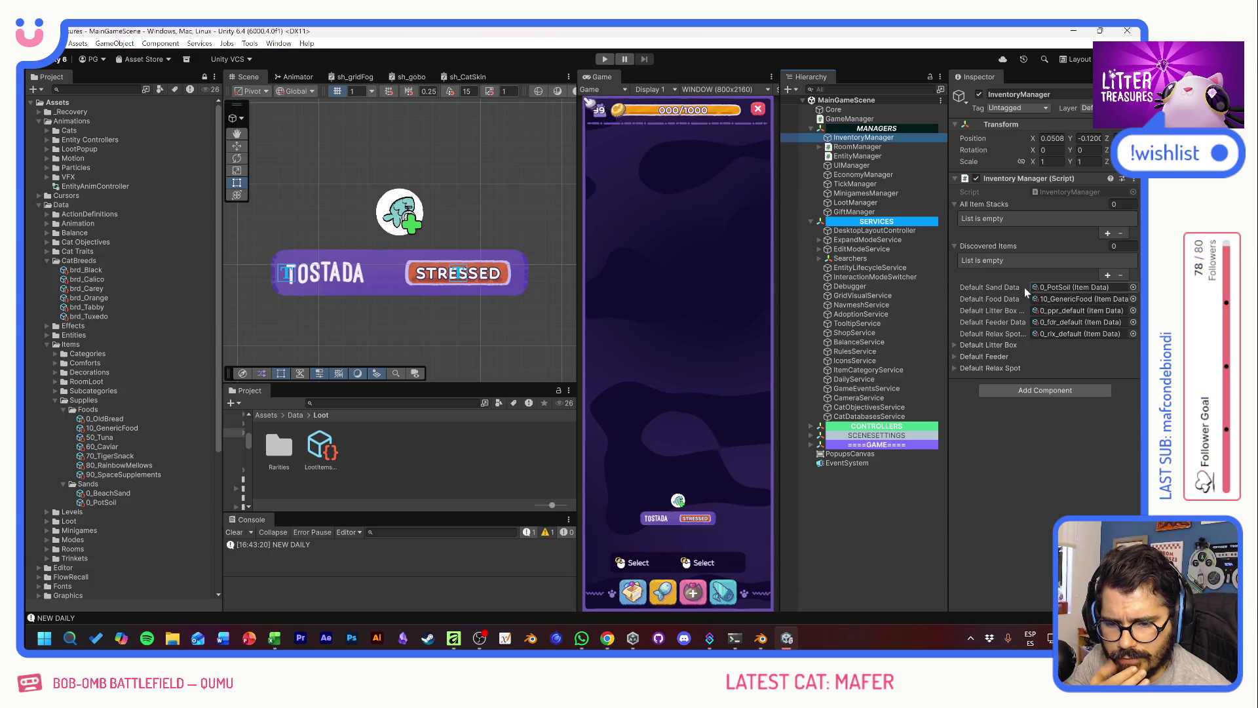
# Step: Pick 0_OldBread as the Default Food Data by searching 'bread', then play the game
pyautogui.click(1133, 298)
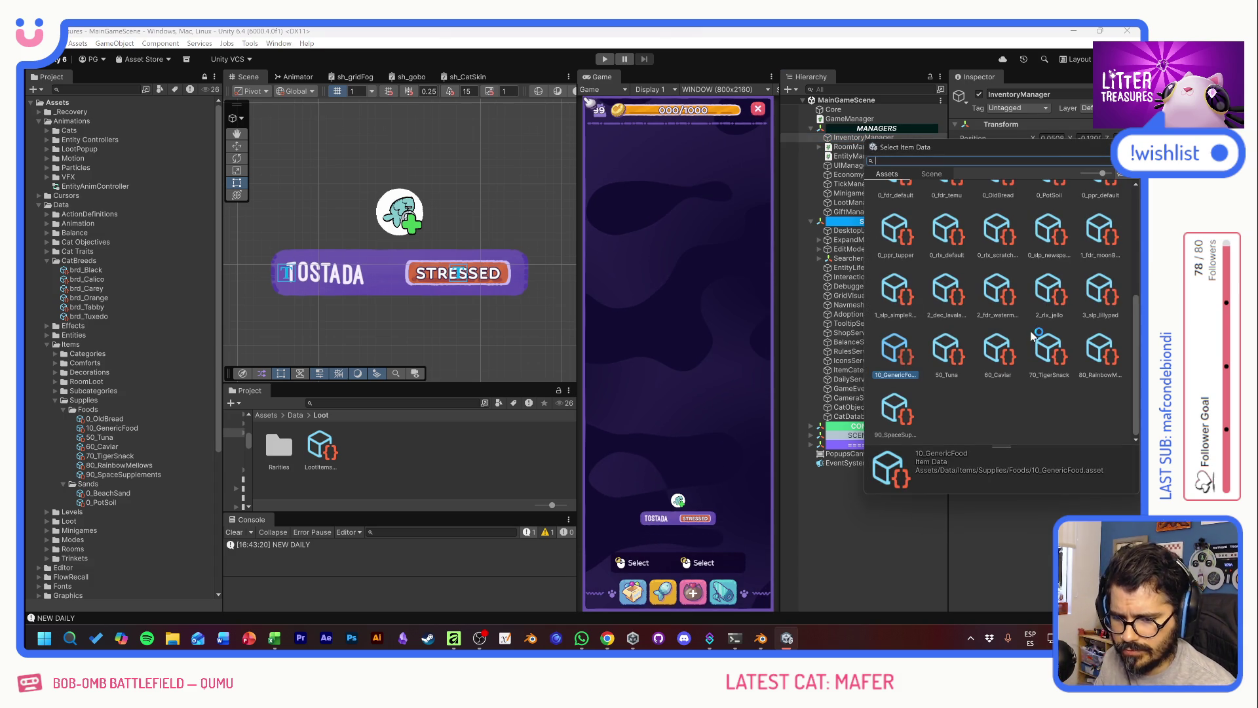
pyautogui.write('bread')
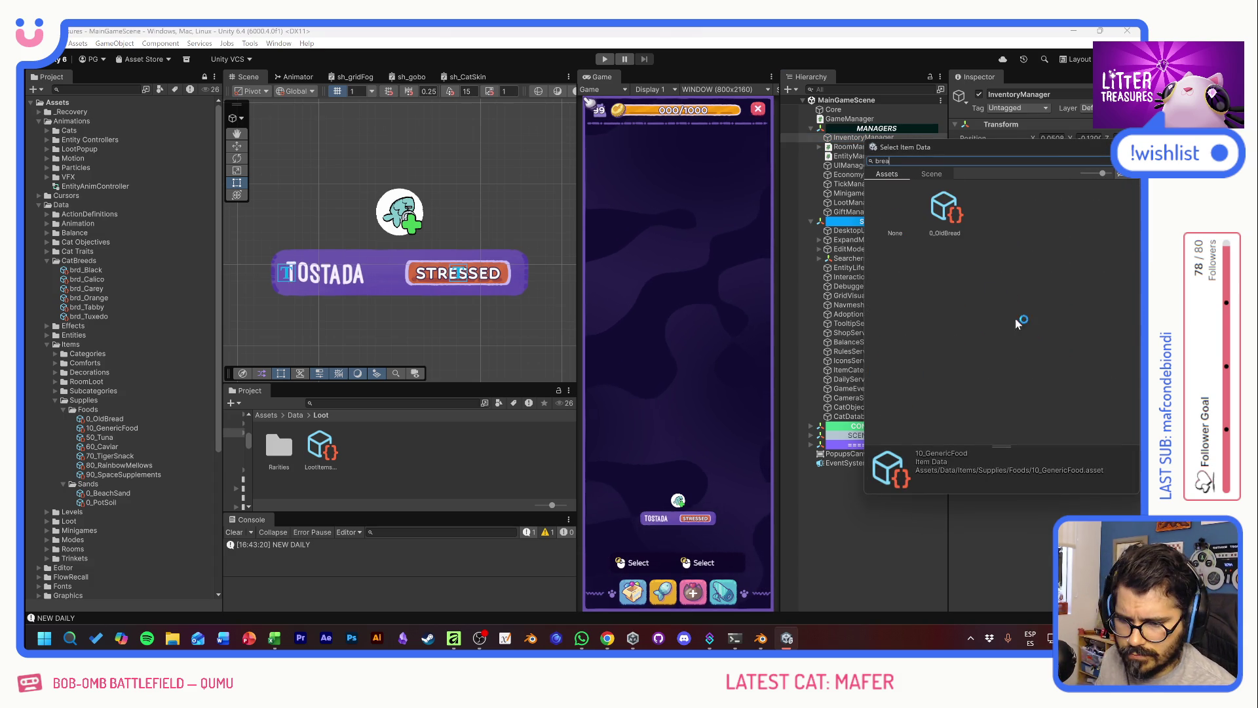
pyautogui.press('Return')
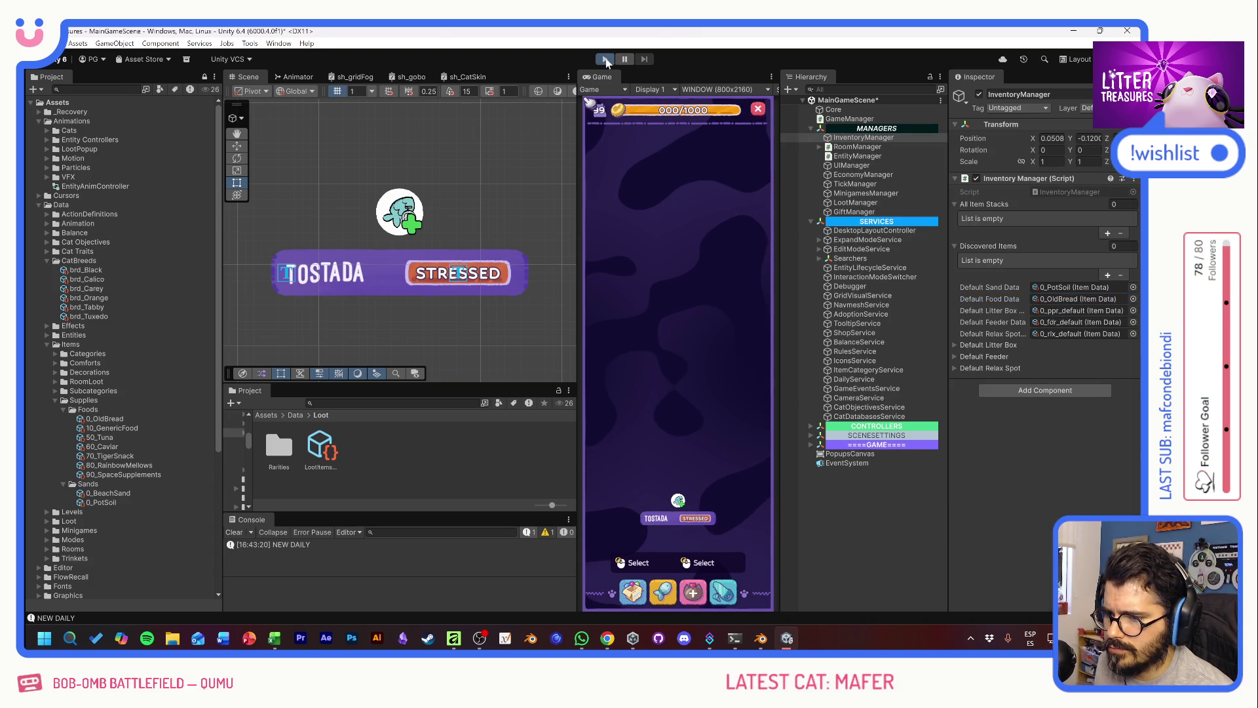
pyautogui.hotkey('ctrl', 'p')
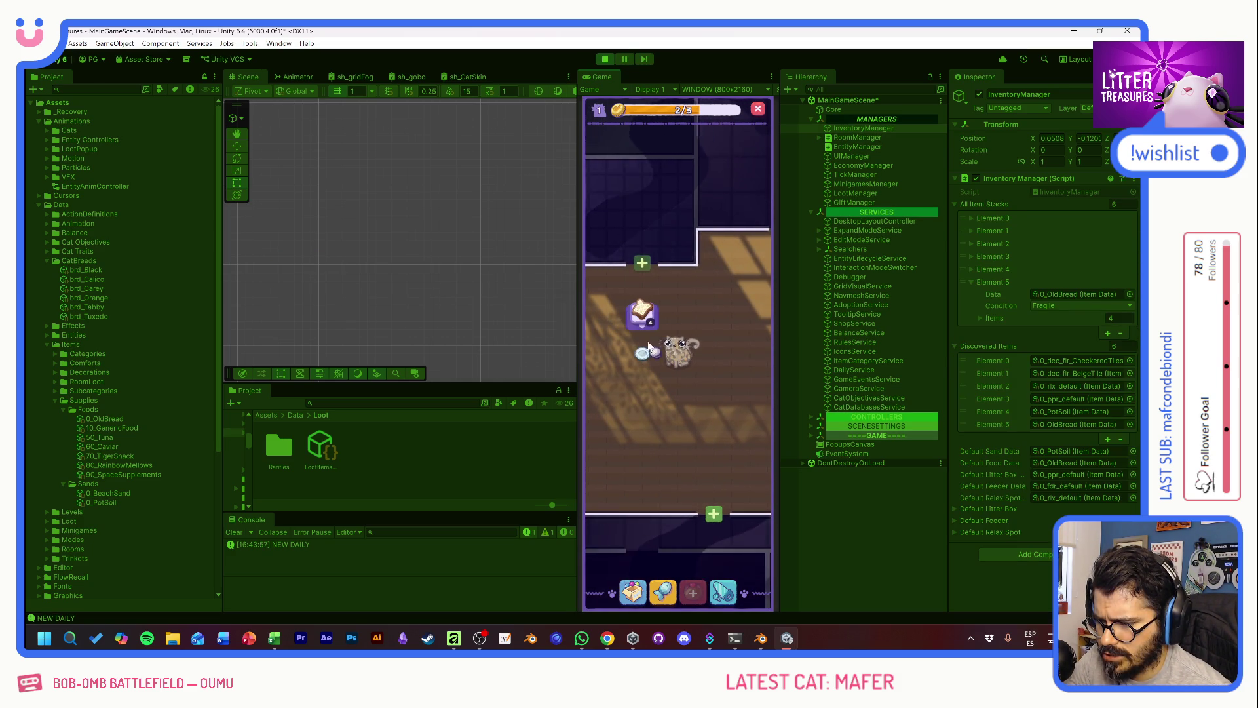
# Step: Drag the starting bread item in the room and select the cat
pyautogui.moveTo(642, 314)
pyautogui.mouseDown()
pyautogui.moveTo(640, 276)
pyautogui.moveTo(641, 308)
pyautogui.mouseUp()
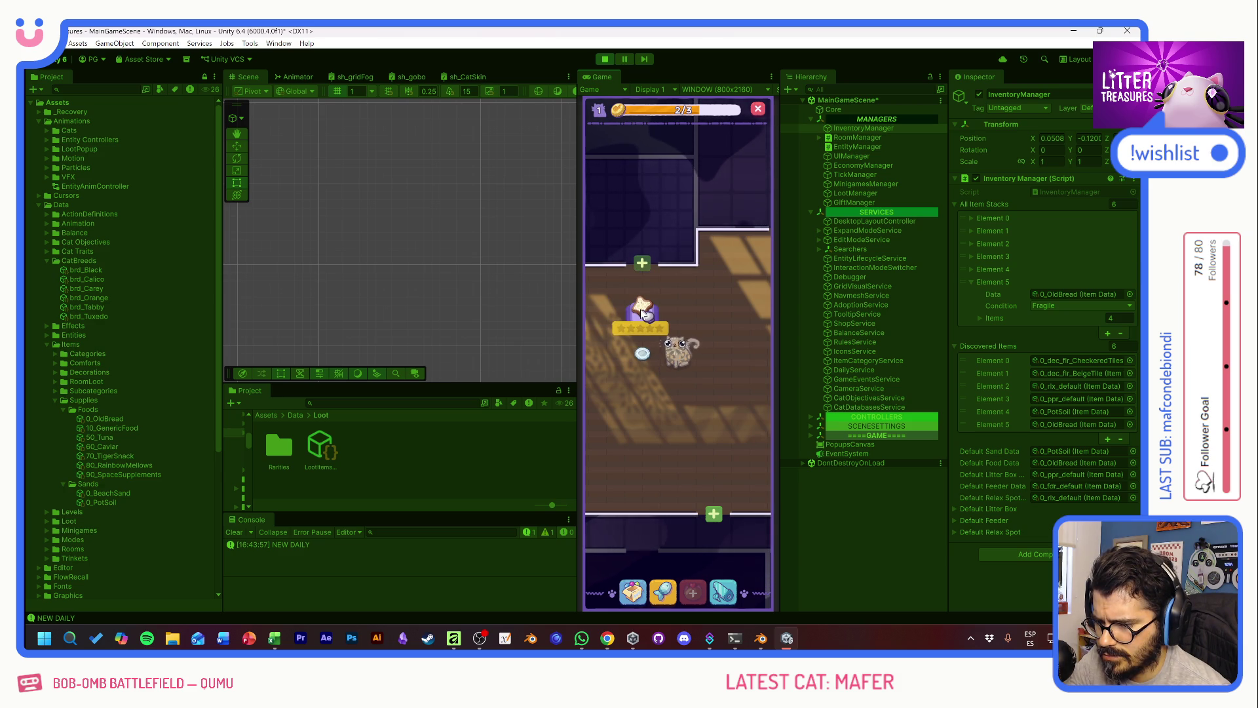
pyautogui.moveTo(638, 314)
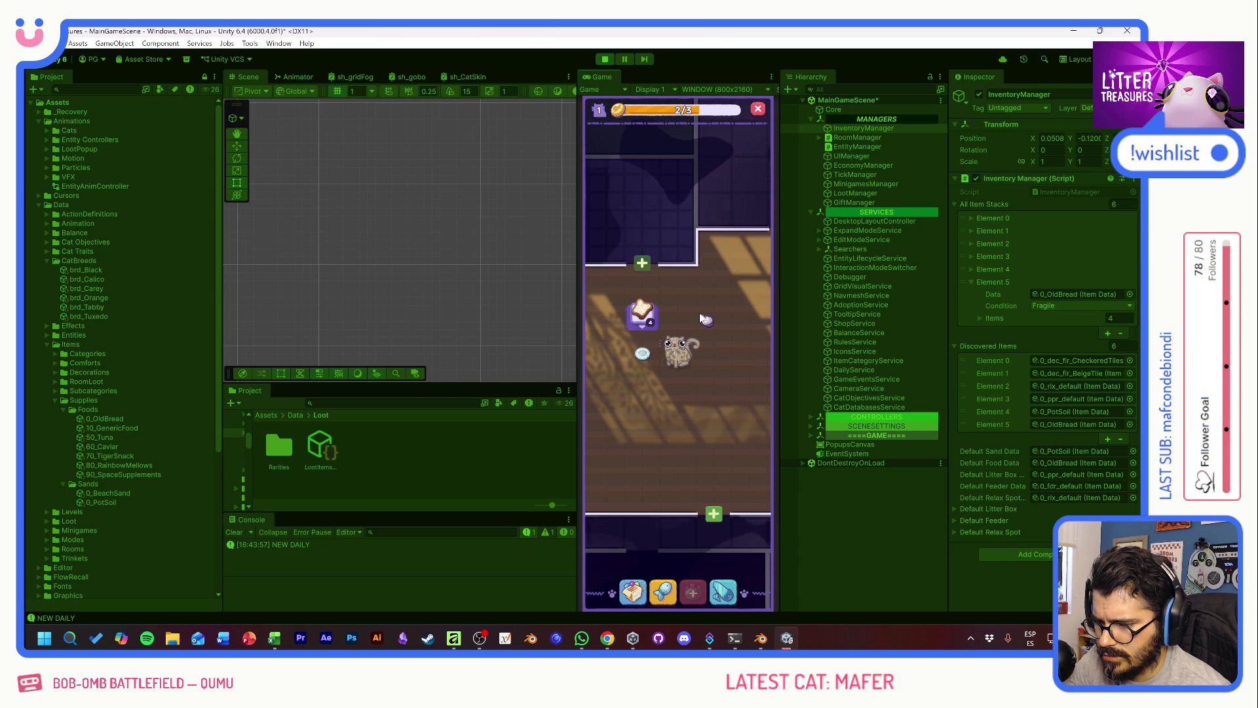
pyautogui.moveTo(638, 314)
pyautogui.mouseDown()
pyautogui.moveTo(683, 327)
pyautogui.moveTo(641, 354)
pyautogui.mouseUp()
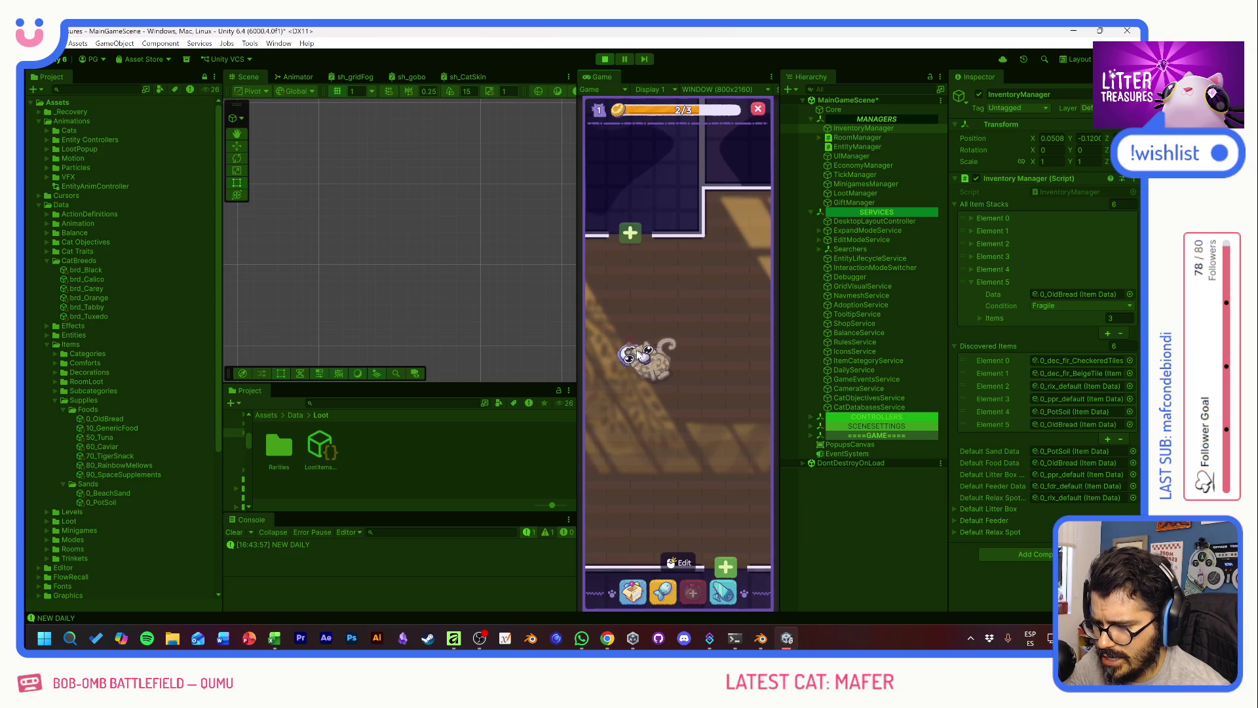
pyautogui.click(645, 356)
pyautogui.click(688, 368)
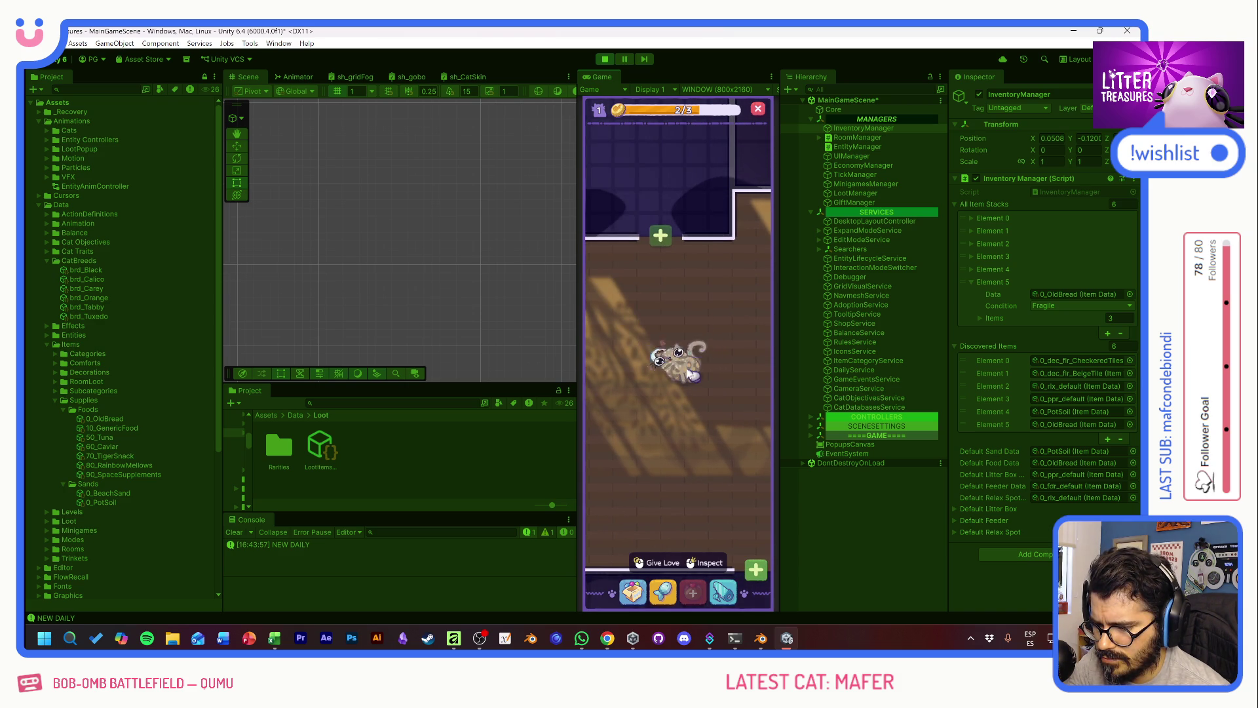
# Step: Take bread from the Supply Shop, visit room 2, view the cat card, and stop playing
pyautogui.click(662, 593)
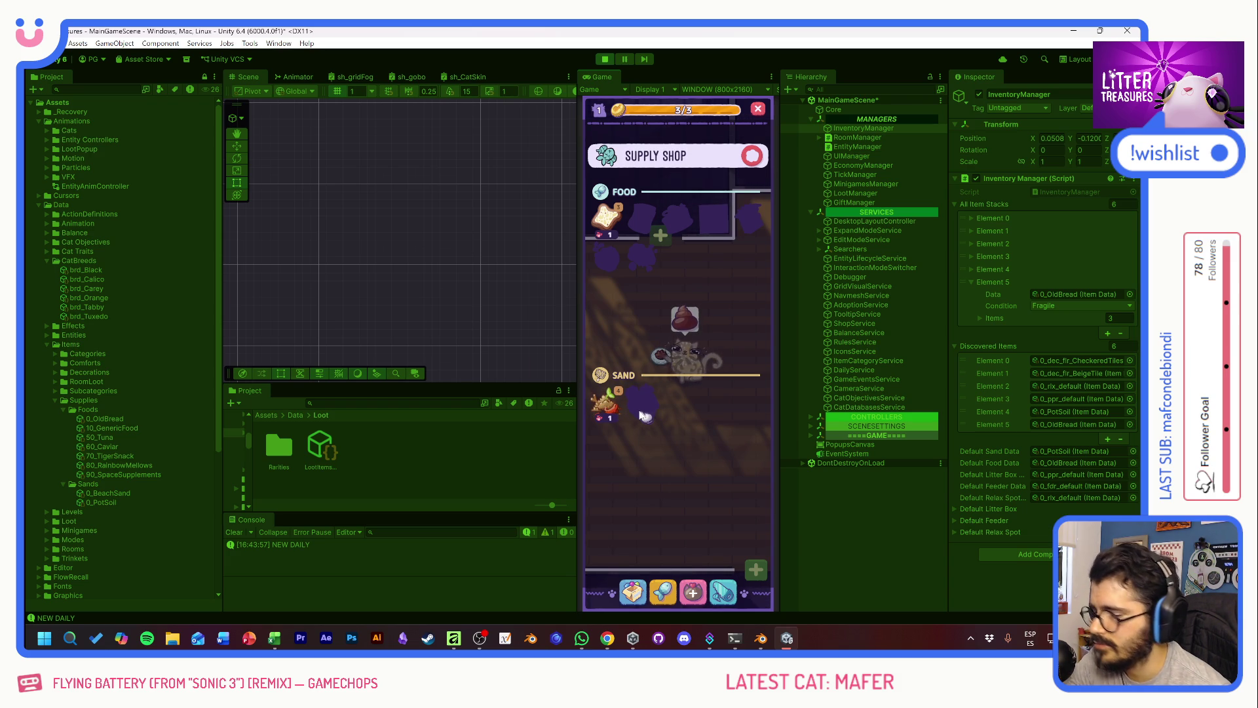
pyautogui.moveTo(606, 224); pyautogui.dragTo(675, 354)
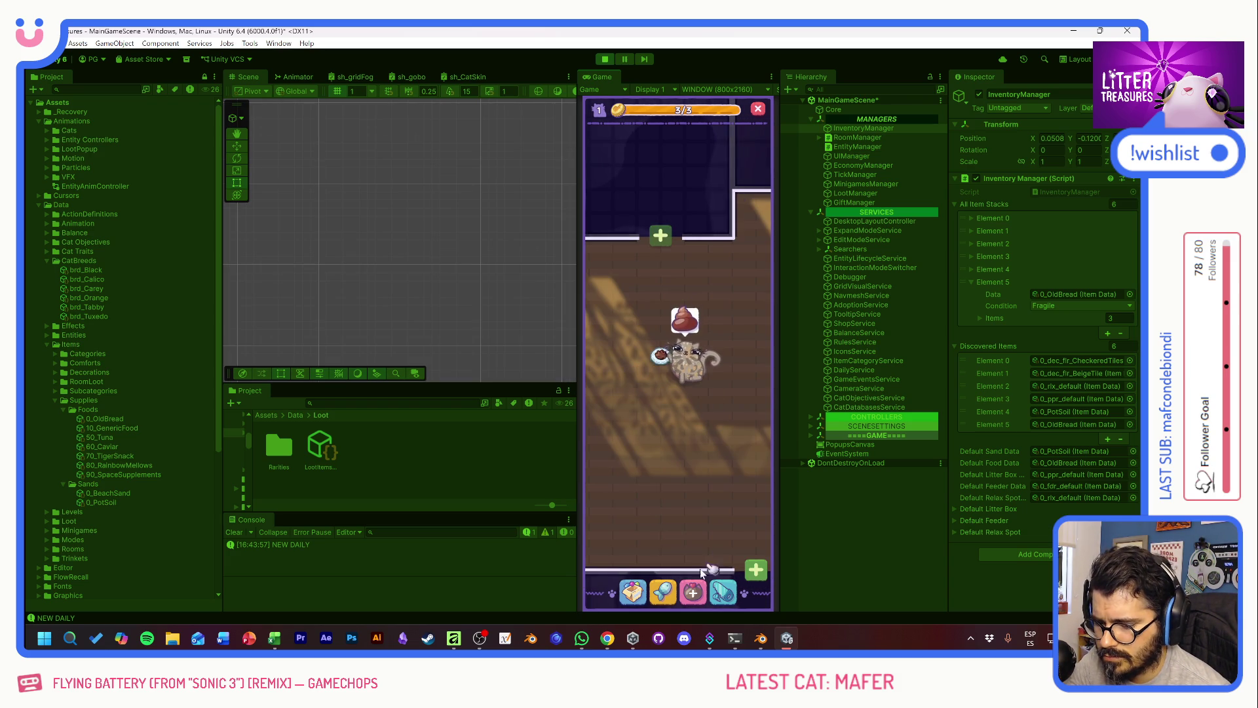
pyautogui.moveTo(675, 354)
pyautogui.mouseDown()
pyautogui.moveTo(708, 417)
pyautogui.moveTo(649, 301)
pyautogui.mouseUp()
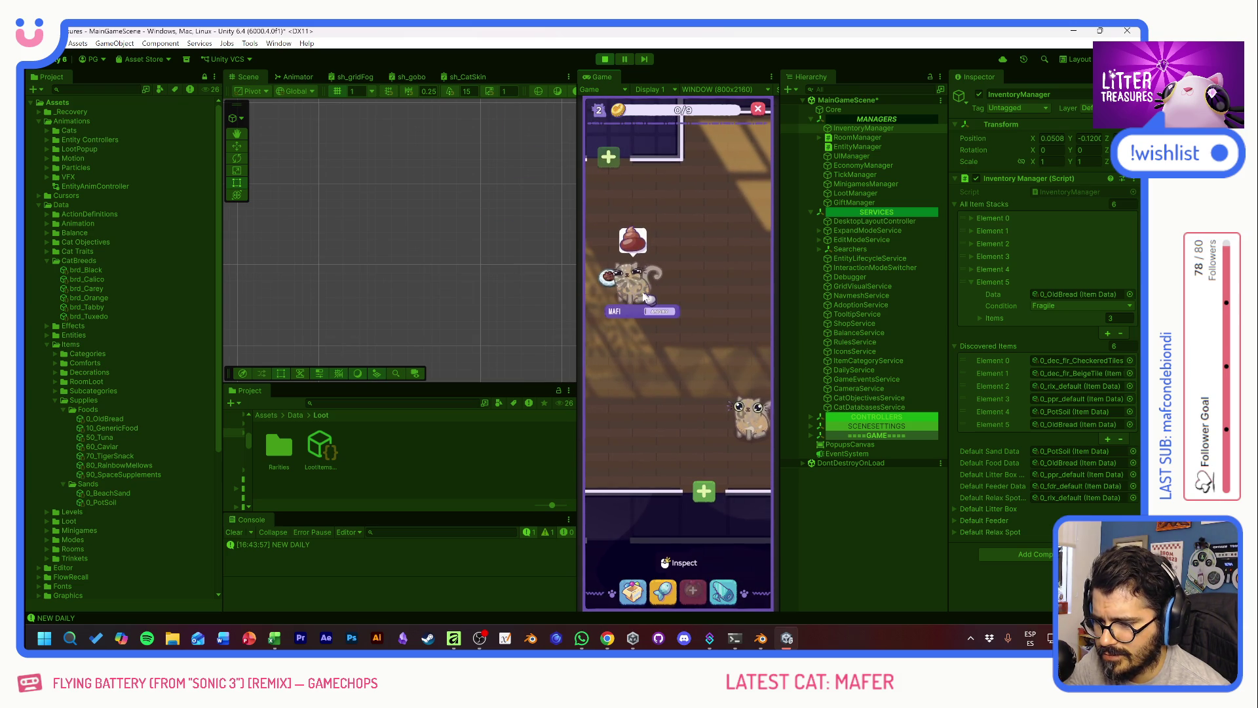
pyautogui.rightClick(755, 424)
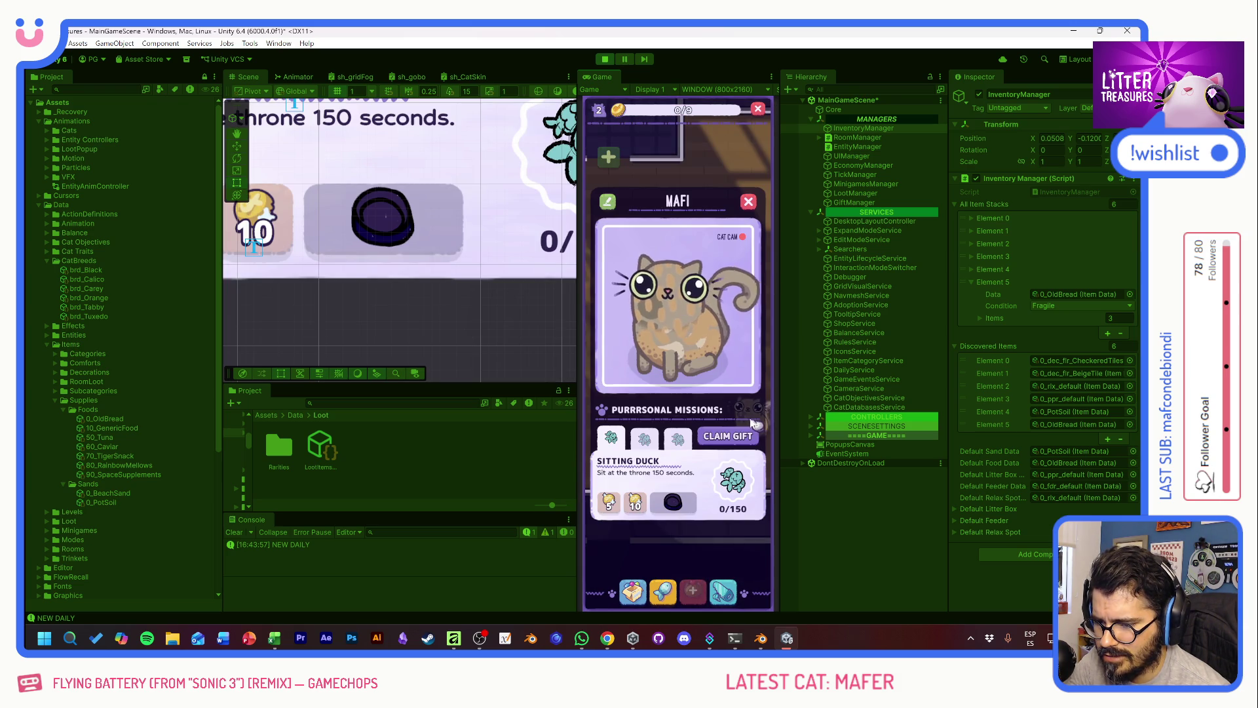
pyautogui.click(747, 203)
pyautogui.rightClick(694, 336)
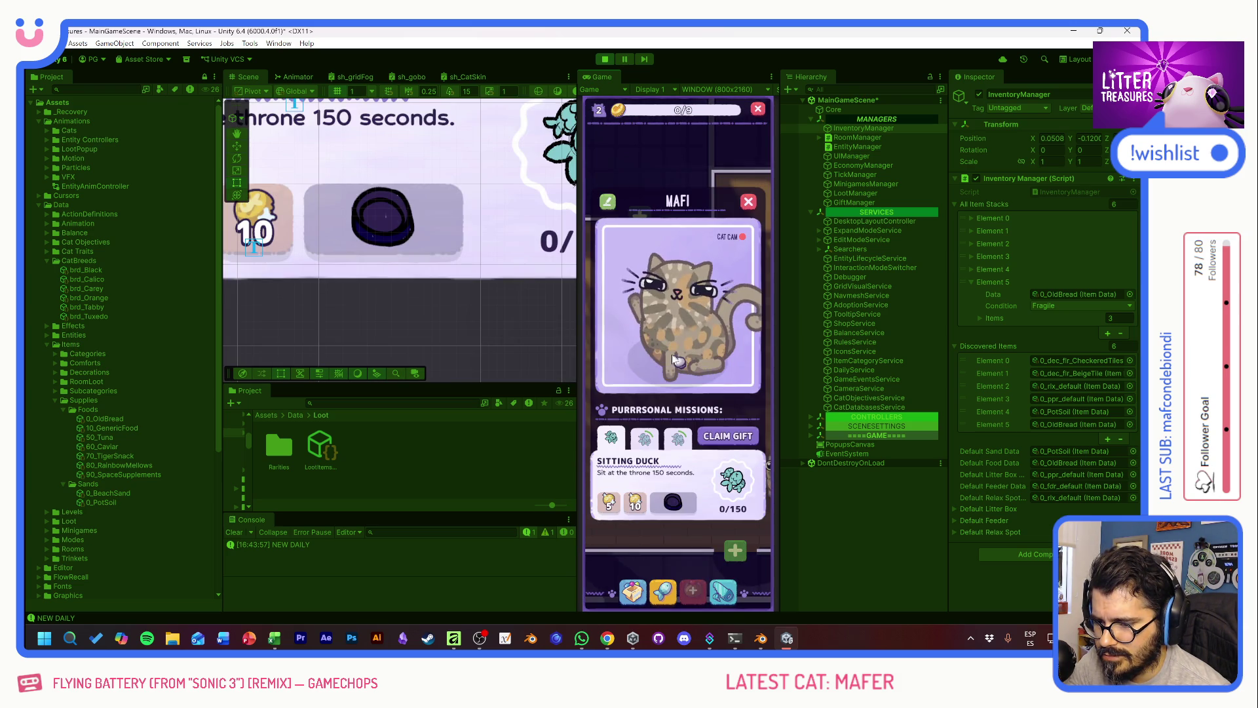
pyautogui.click(689, 354)
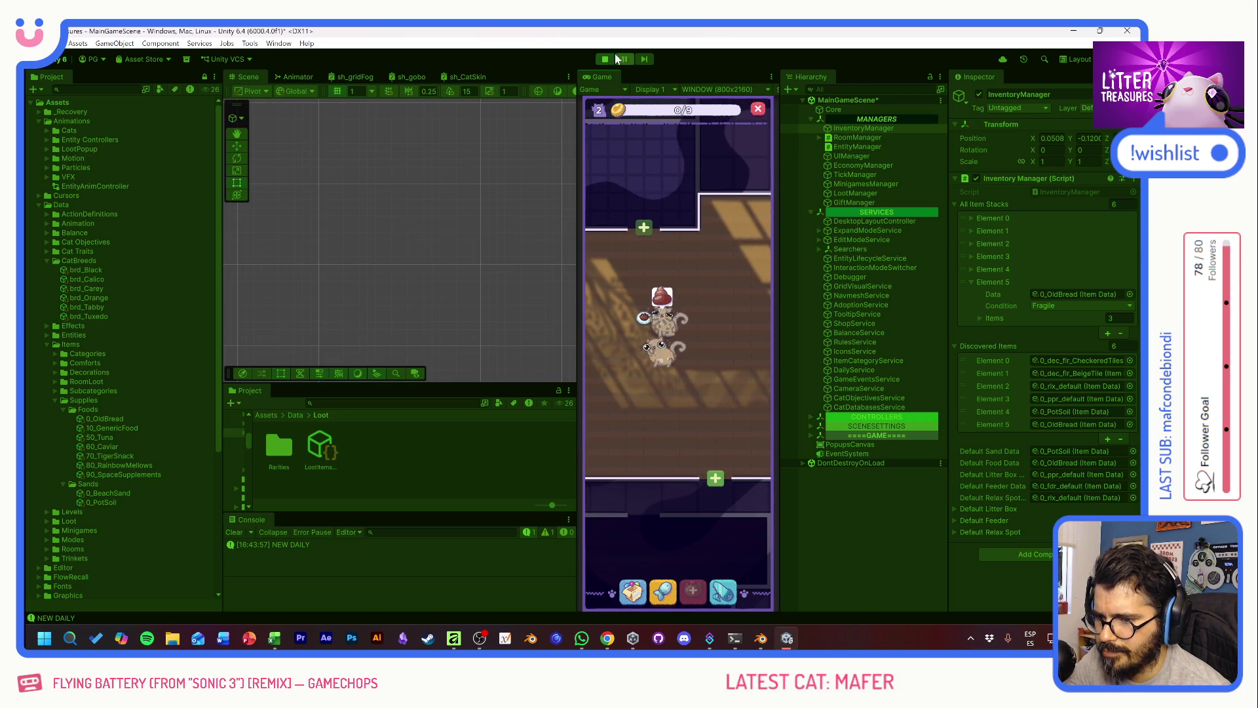
pyautogui.hotkey('ctrl', 'p')
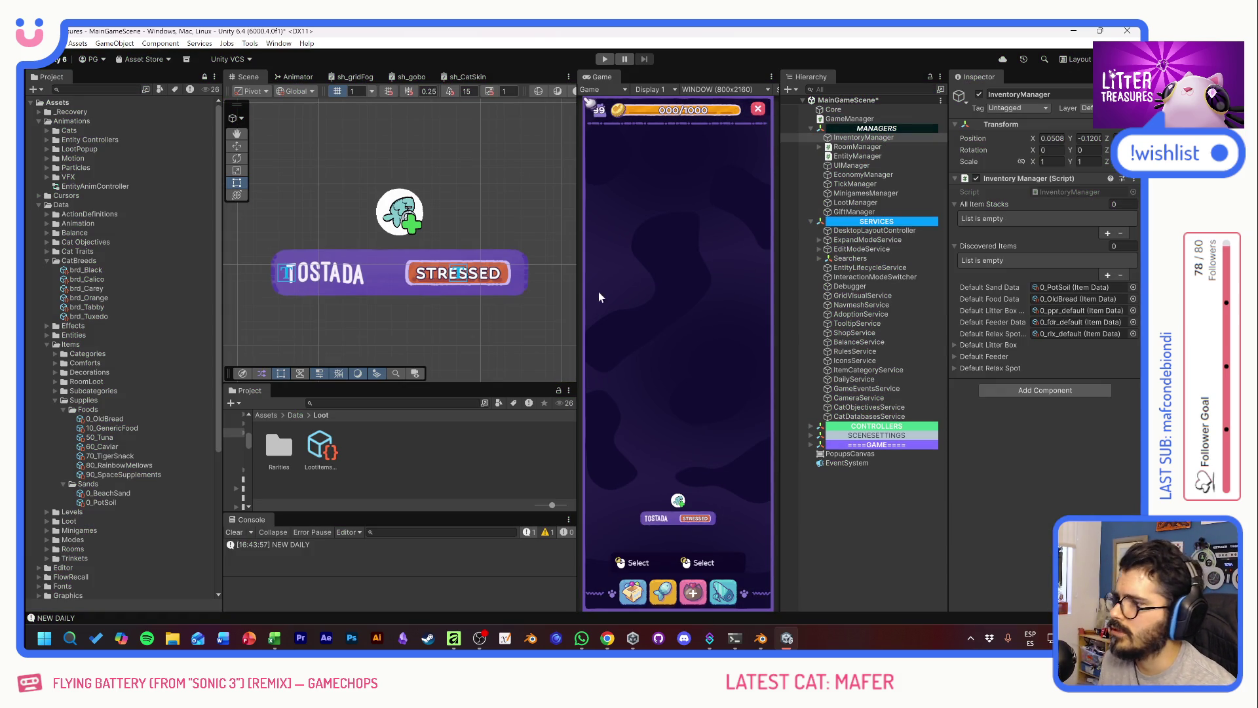
# Step: In Excel, fill the OLD BREAD header green and the GENERIC FOOD header yellow
pyautogui.hotkey('alt', 'Tab')
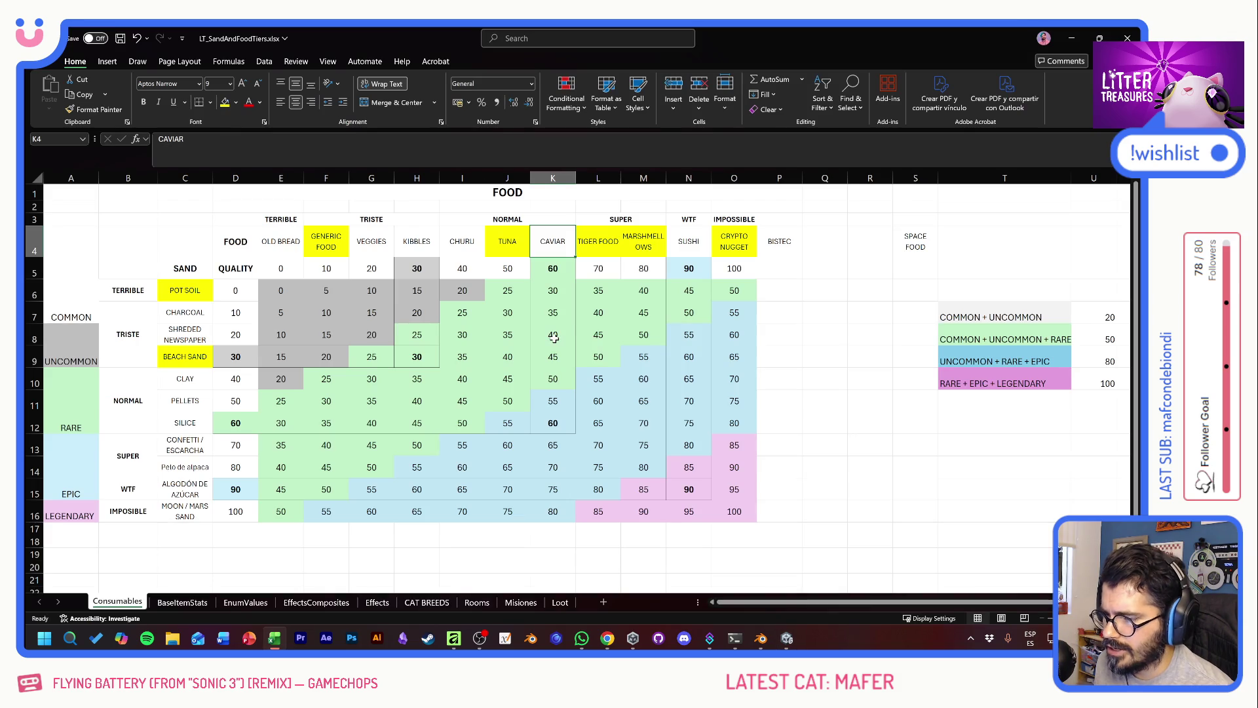
pyautogui.press('Left')
pyautogui.press('Left')
pyautogui.press('Left')
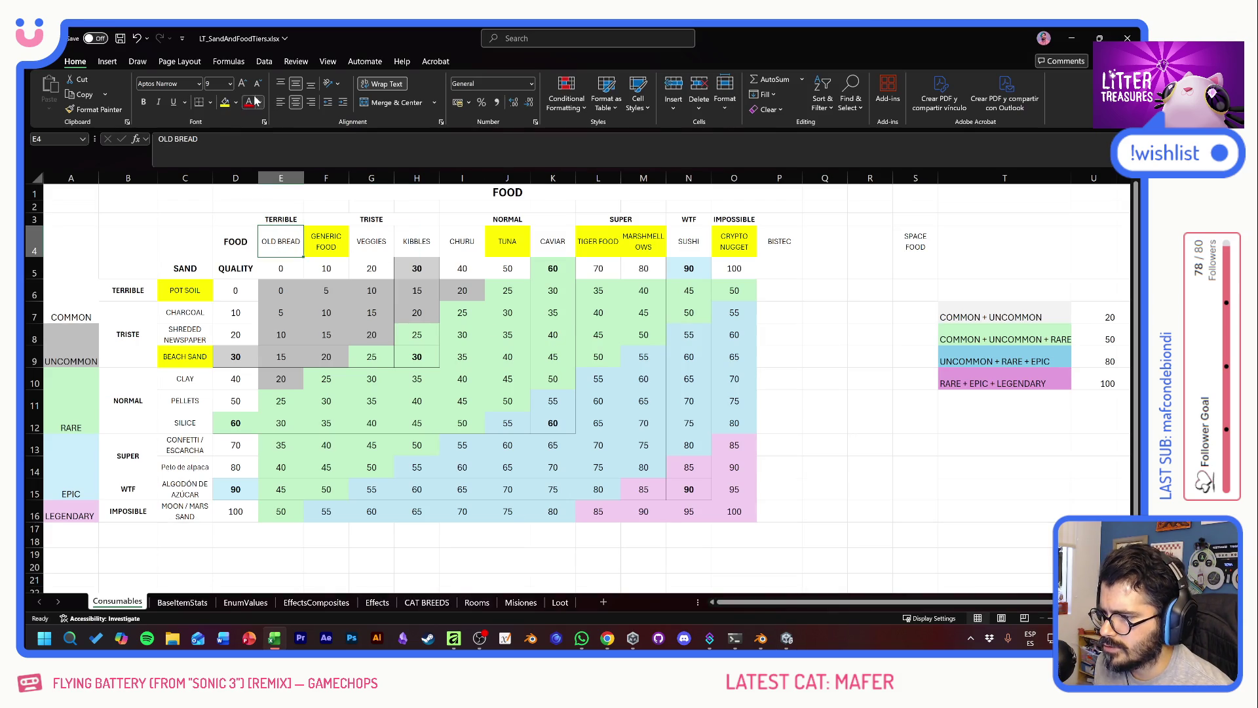
pyautogui.click(235, 103)
pyautogui.click(374, 163)
pyautogui.click(323, 238)
pyautogui.click(237, 103)
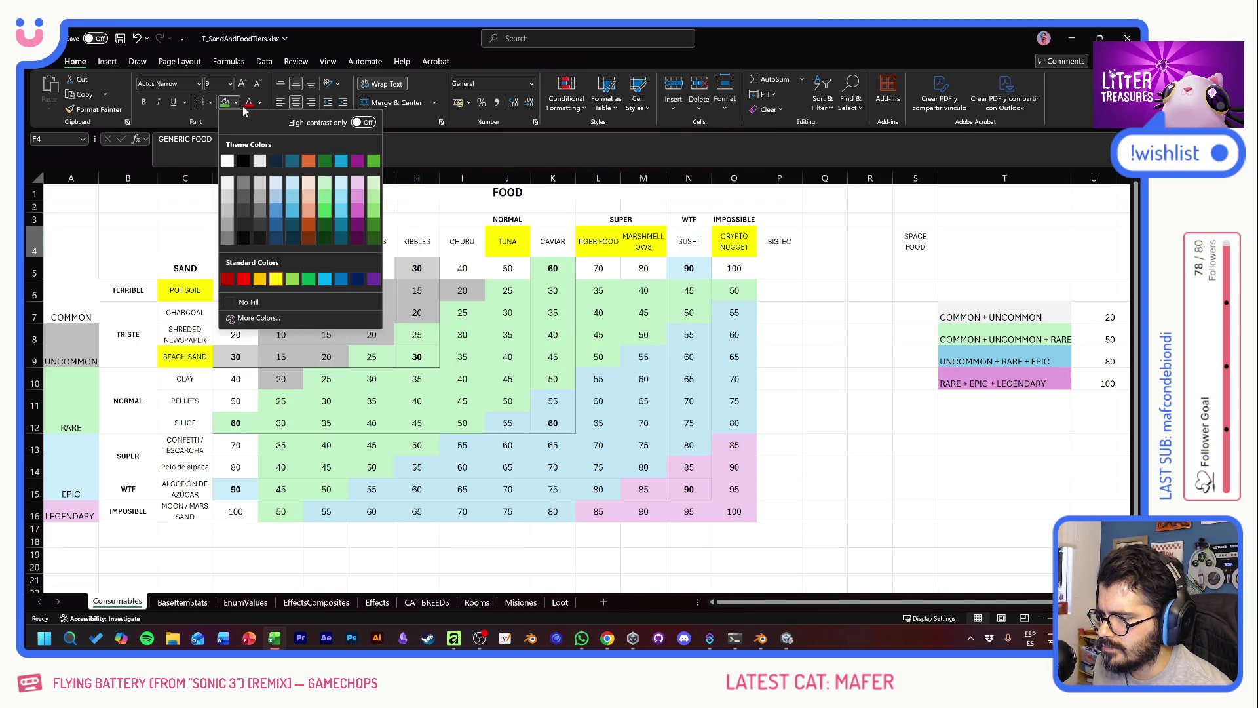
pyautogui.click(276, 278)
# Step: Undo the Format Painter change on OLD BREAD, copy cell E6, and select H6
pyautogui.press('Down')
pyautogui.press('Down')
pyautogui.press('Left')
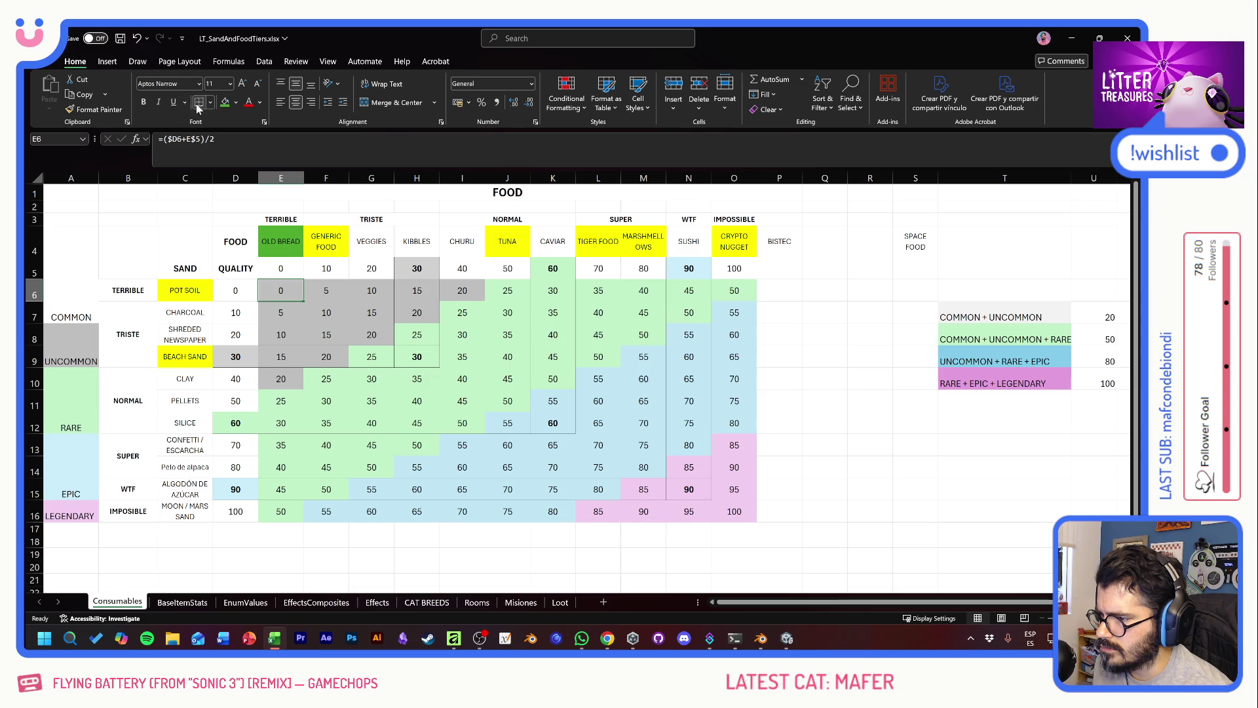
pyautogui.click(94, 109)
pyautogui.click(275, 234)
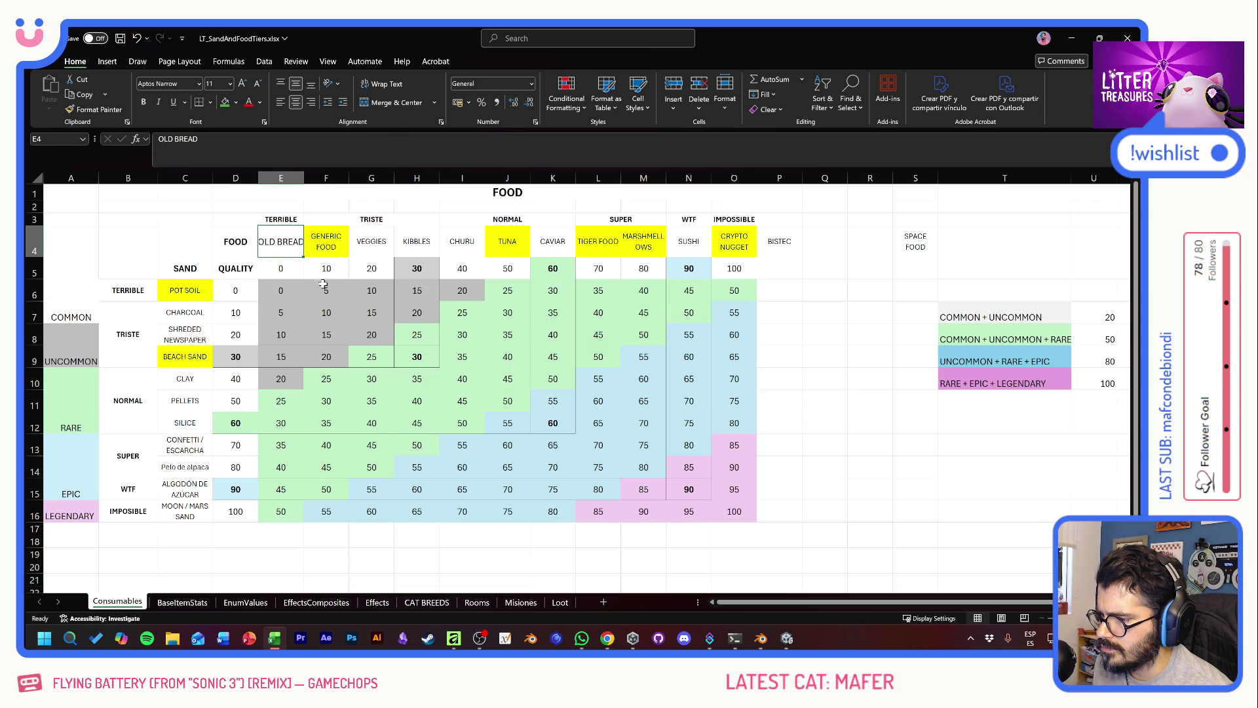
pyautogui.hotkey('ctrl', 'z')
pyautogui.click(287, 297)
pyautogui.hotkey('ctrl', 'c')
pyautogui.click(408, 289)
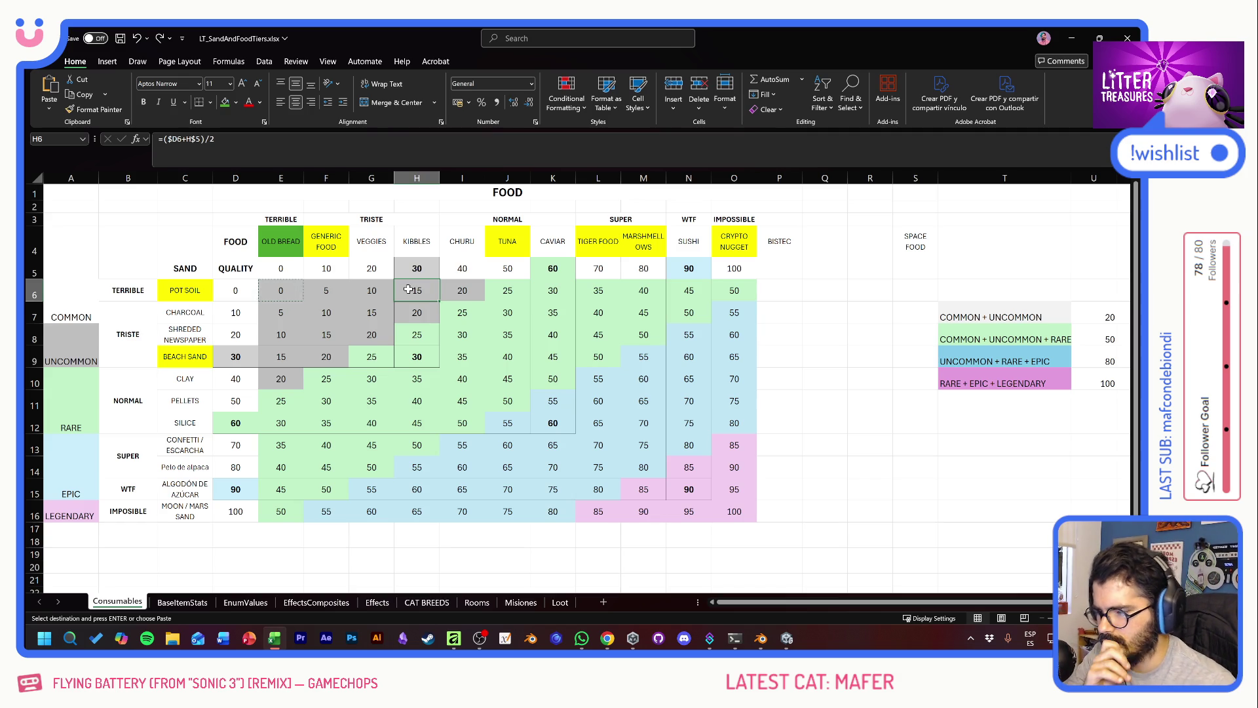
pyautogui.click(370, 357)
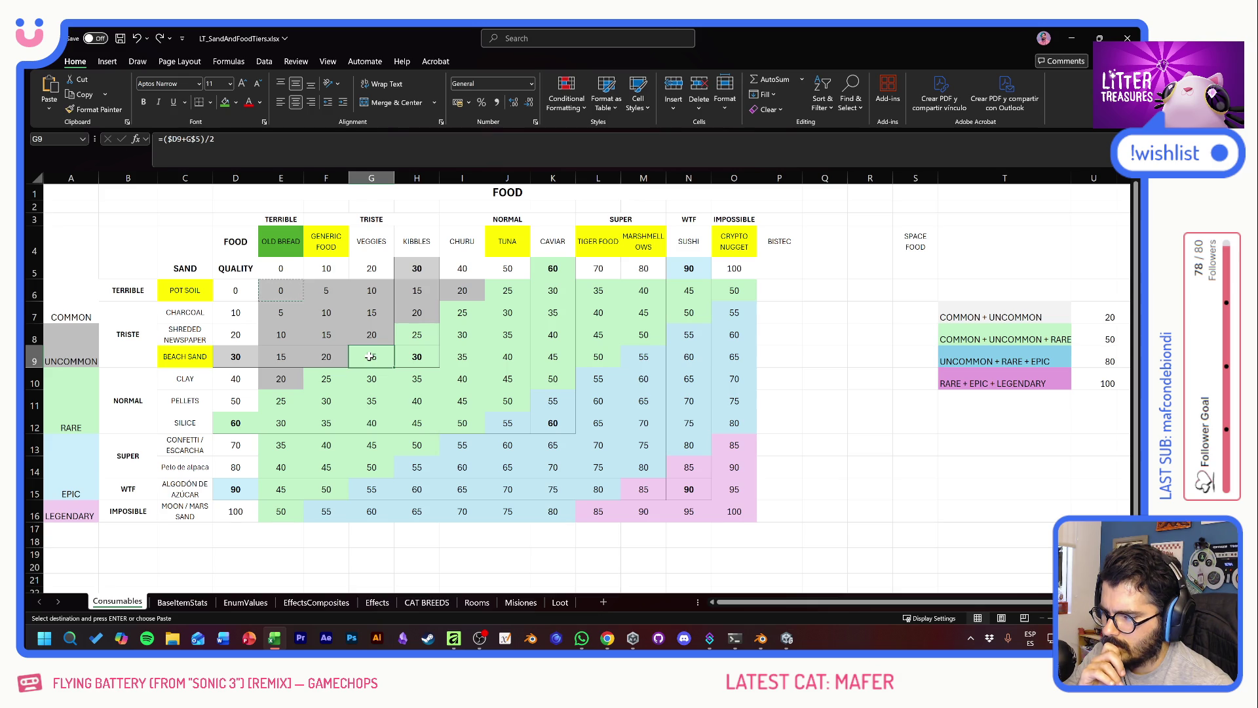
pyautogui.moveTo(370, 357); pyautogui.dragTo(273, 247)
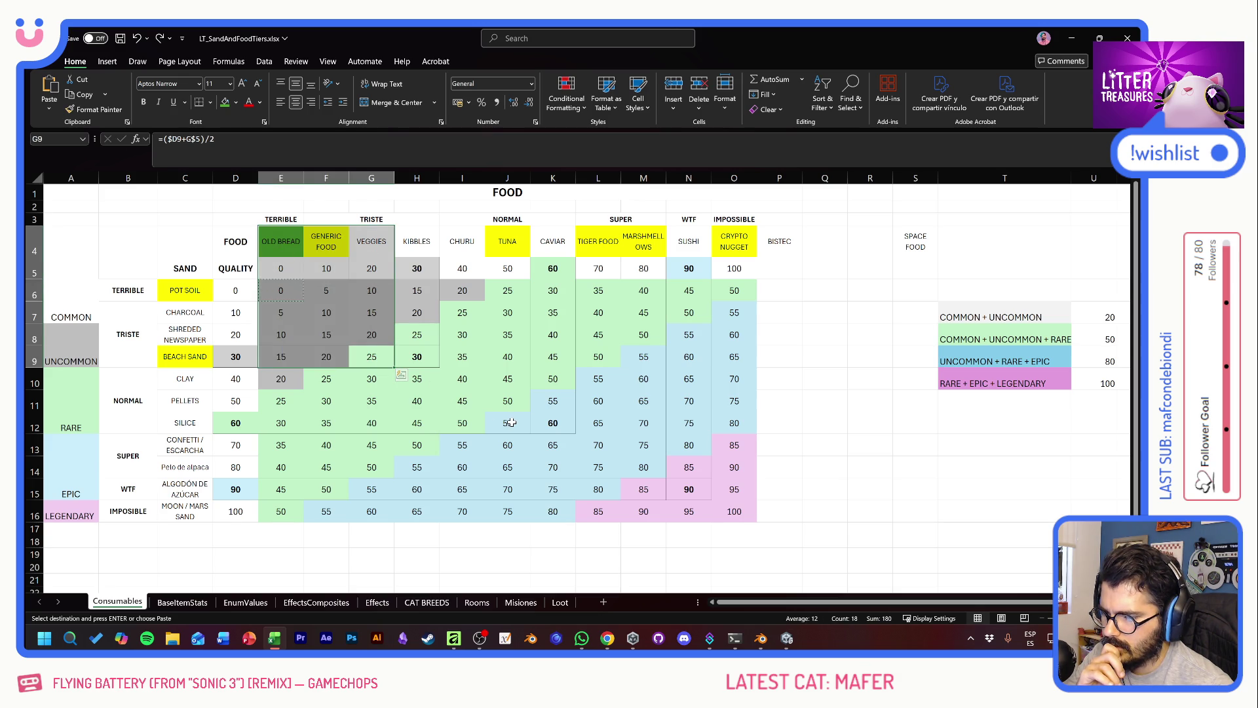
pyautogui.moveTo(553, 423)
pyautogui.mouseDown()
pyautogui.moveTo(518, 310)
pyautogui.moveTo(431, 247)
pyautogui.mouseUp()
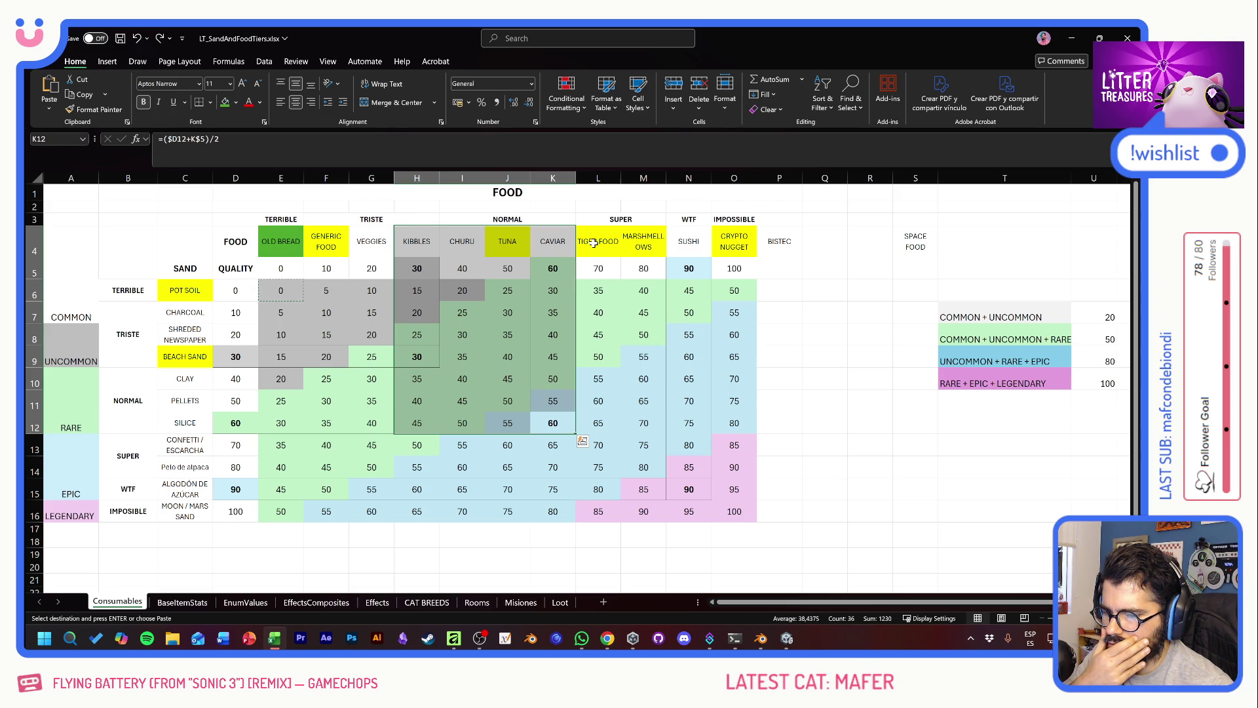
pyautogui.moveTo(593, 242); pyautogui.dragTo(651, 243)
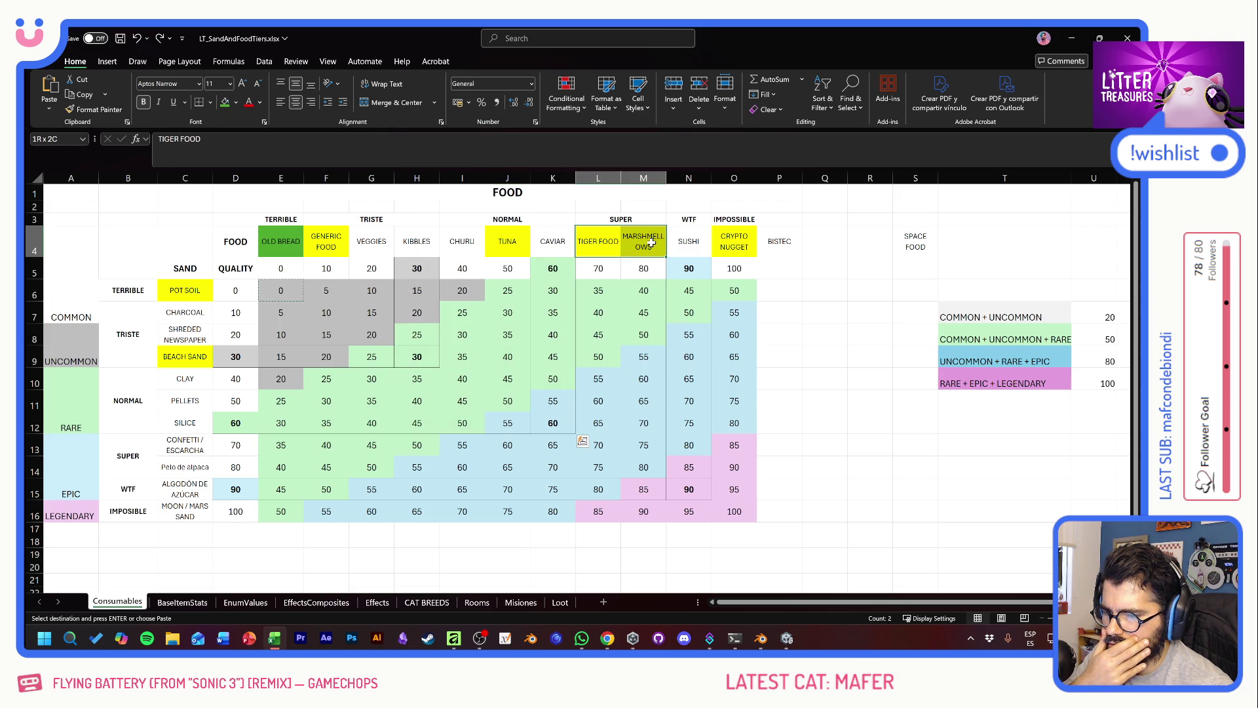
pyautogui.click(527, 311)
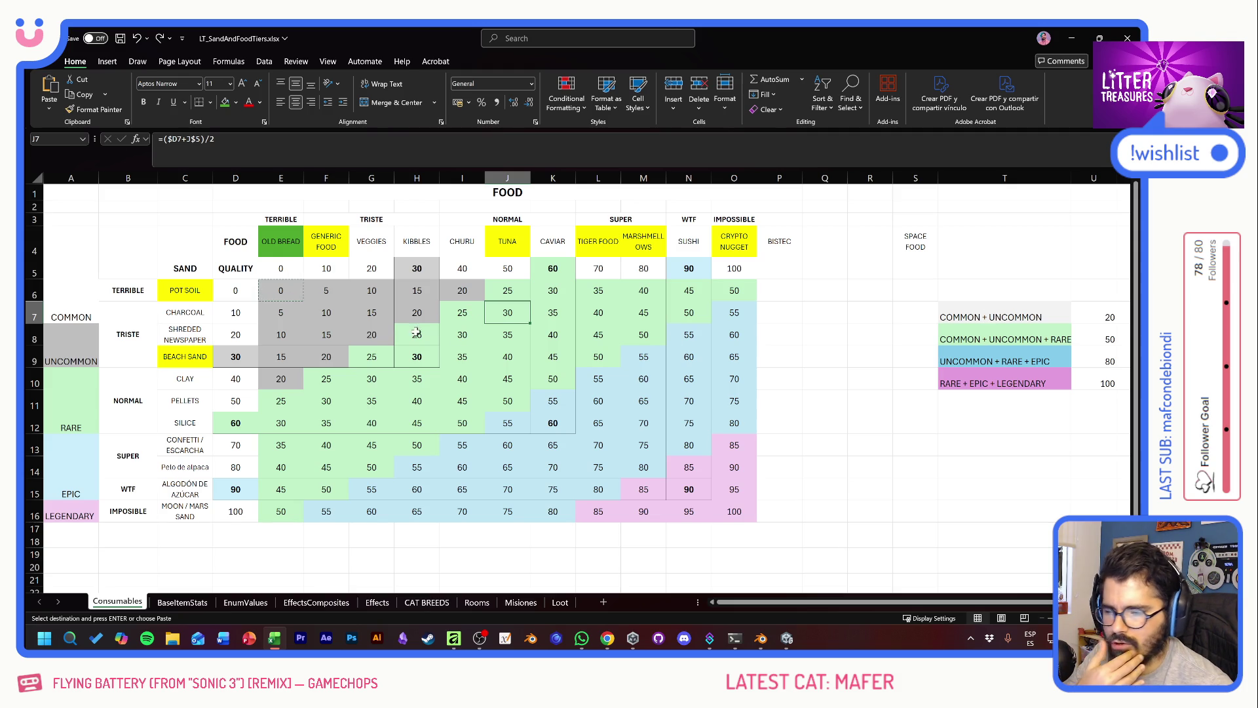
pyautogui.moveTo(277, 291); pyautogui.dragTo(343, 293)
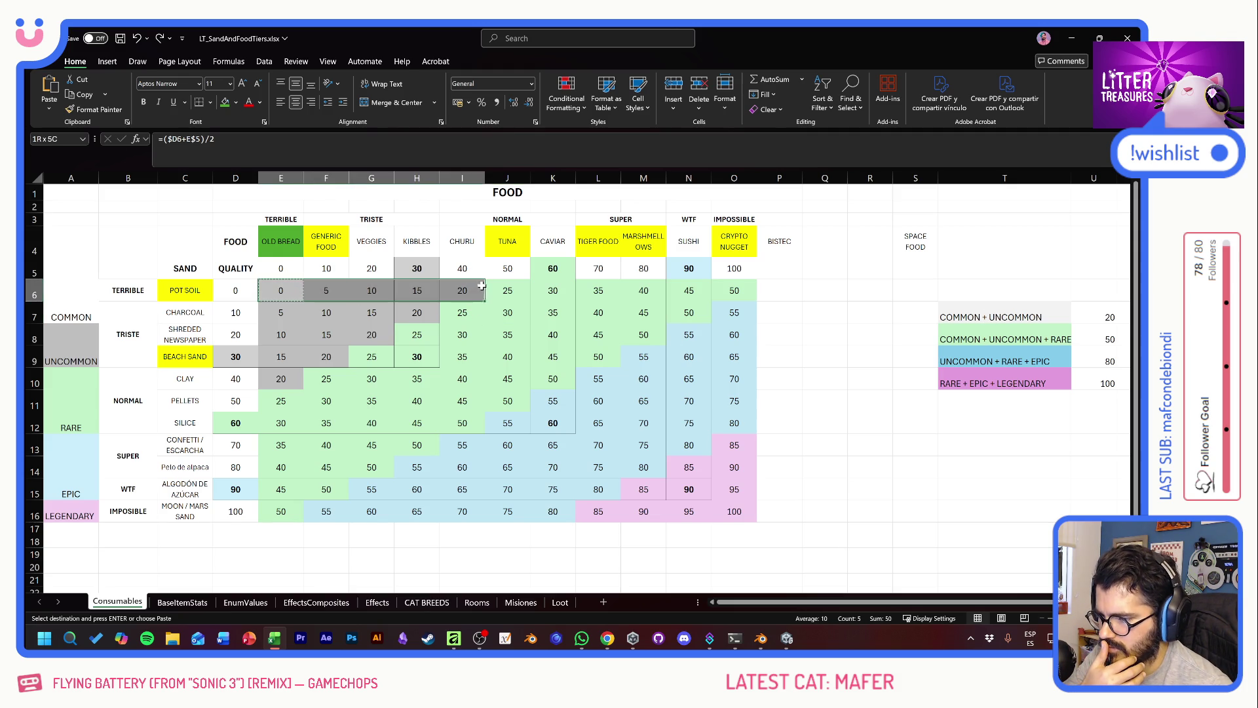
pyautogui.hotkey('ctrl', 'v')
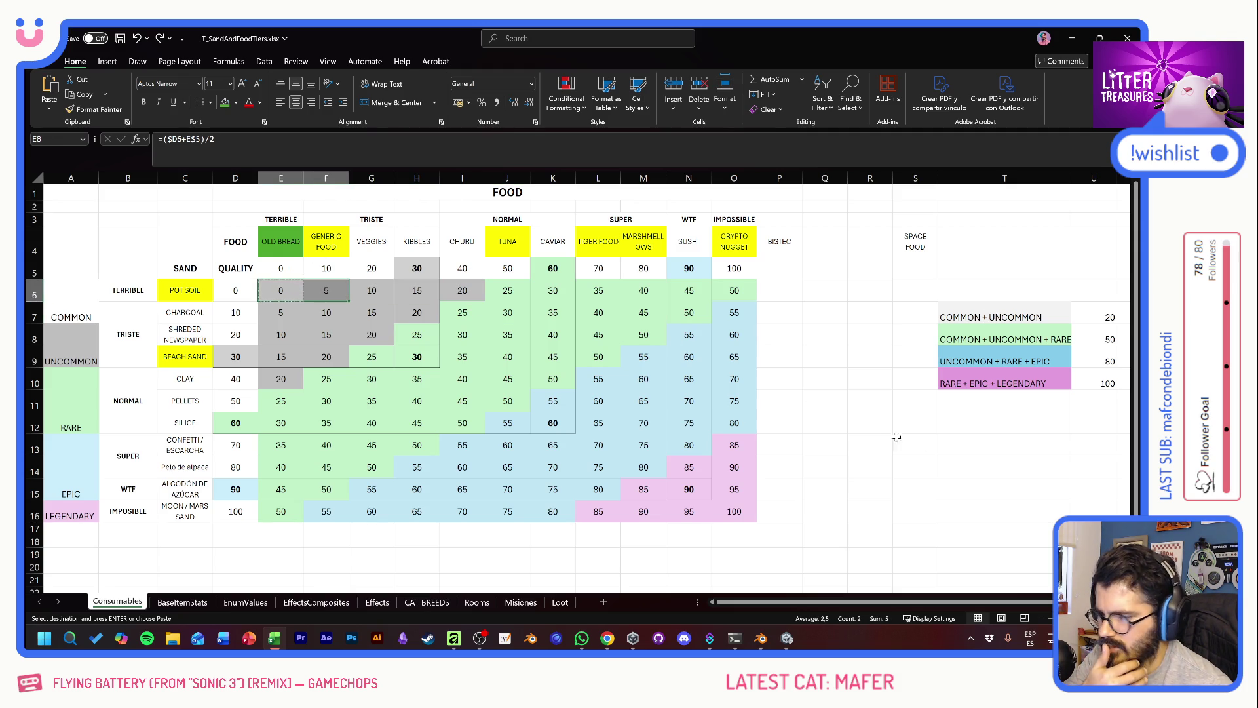
pyautogui.click(913, 429)
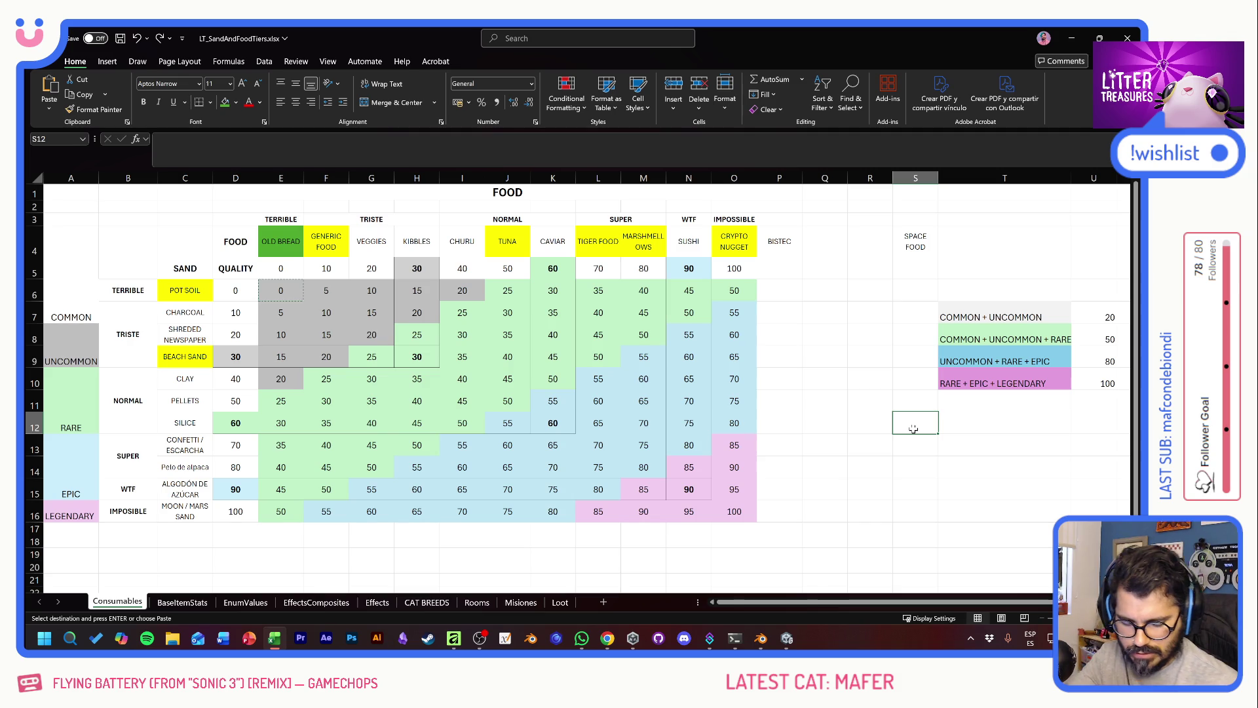
# Step: Enter '0-10 COMMON' in S12, then '20-40' and 'UNCOMMON' in S13 and T13
pyautogui.write('0-10')
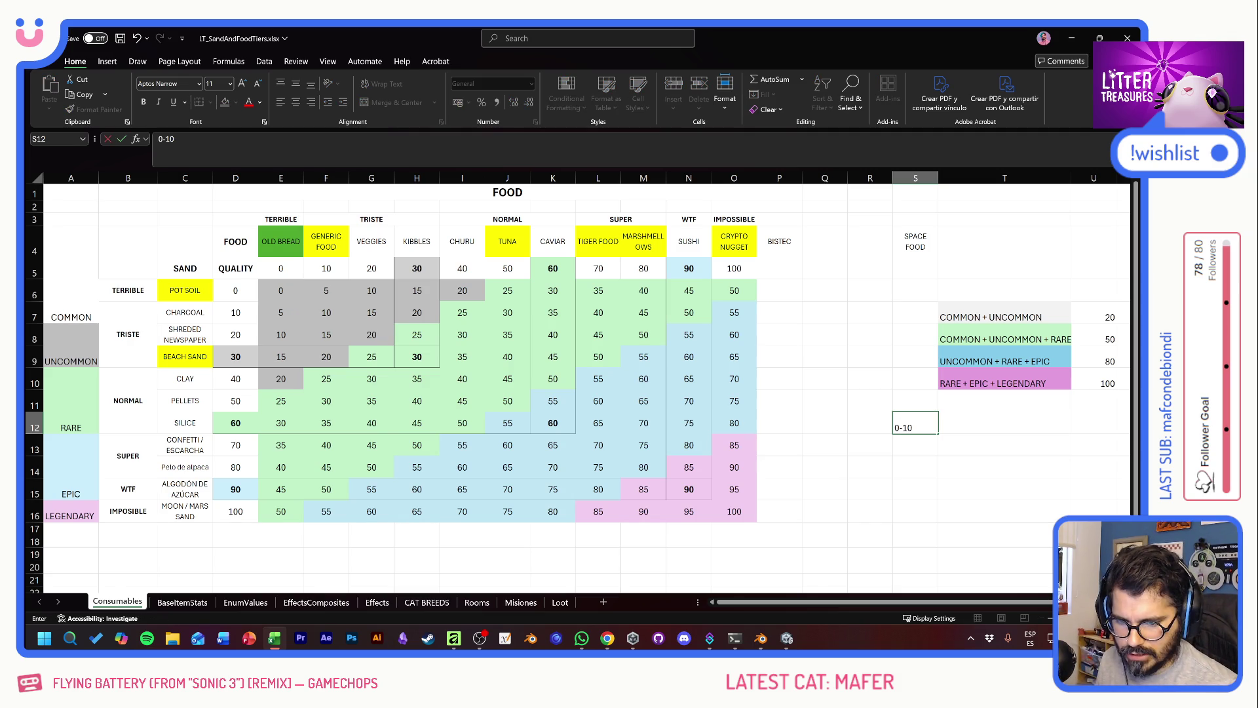
pyautogui.write(' COMMON')
pyautogui.press('Return')
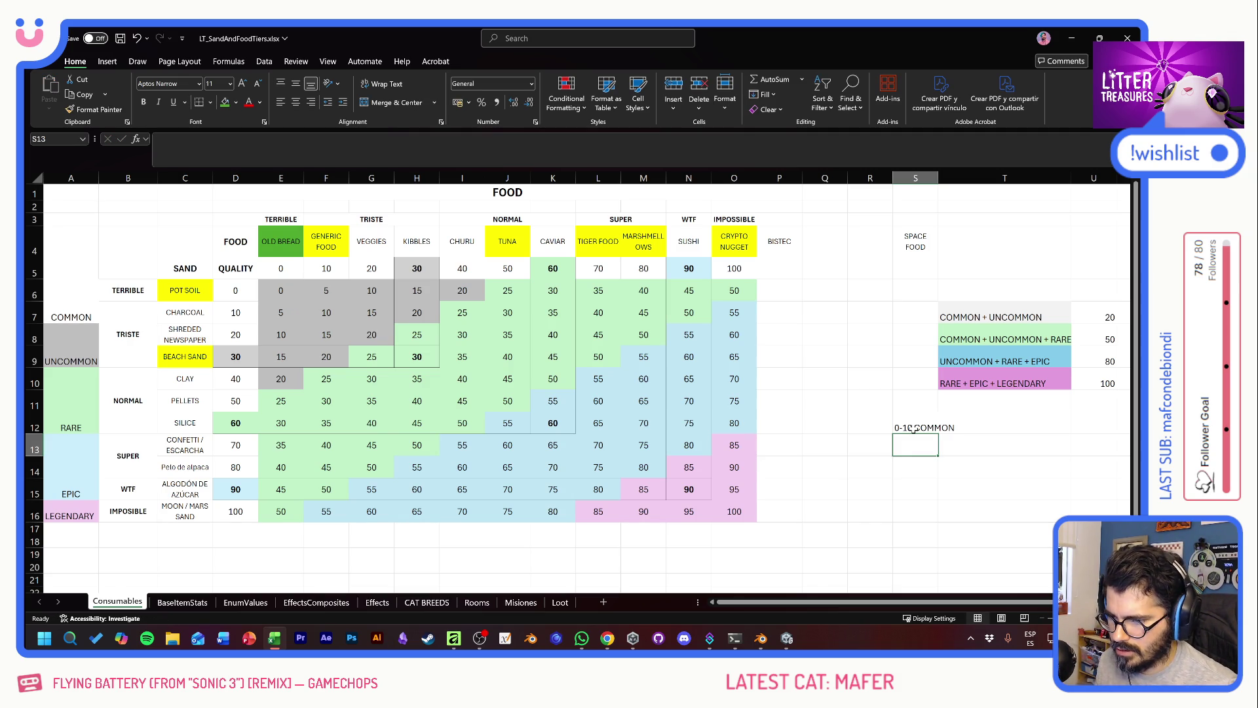
pyautogui.write('20-40')
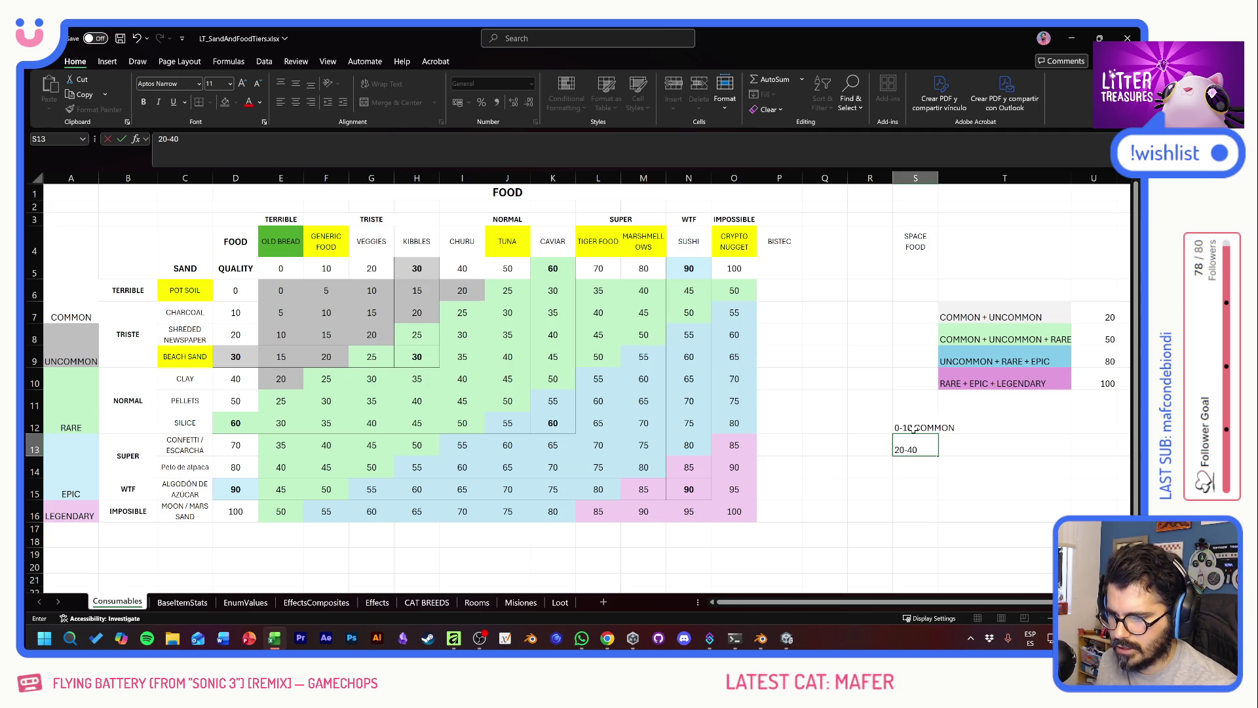
pyautogui.hotkey('ctrl', 'Return')
pyautogui.press('Tab')
pyautogui.write('UNCOMM')
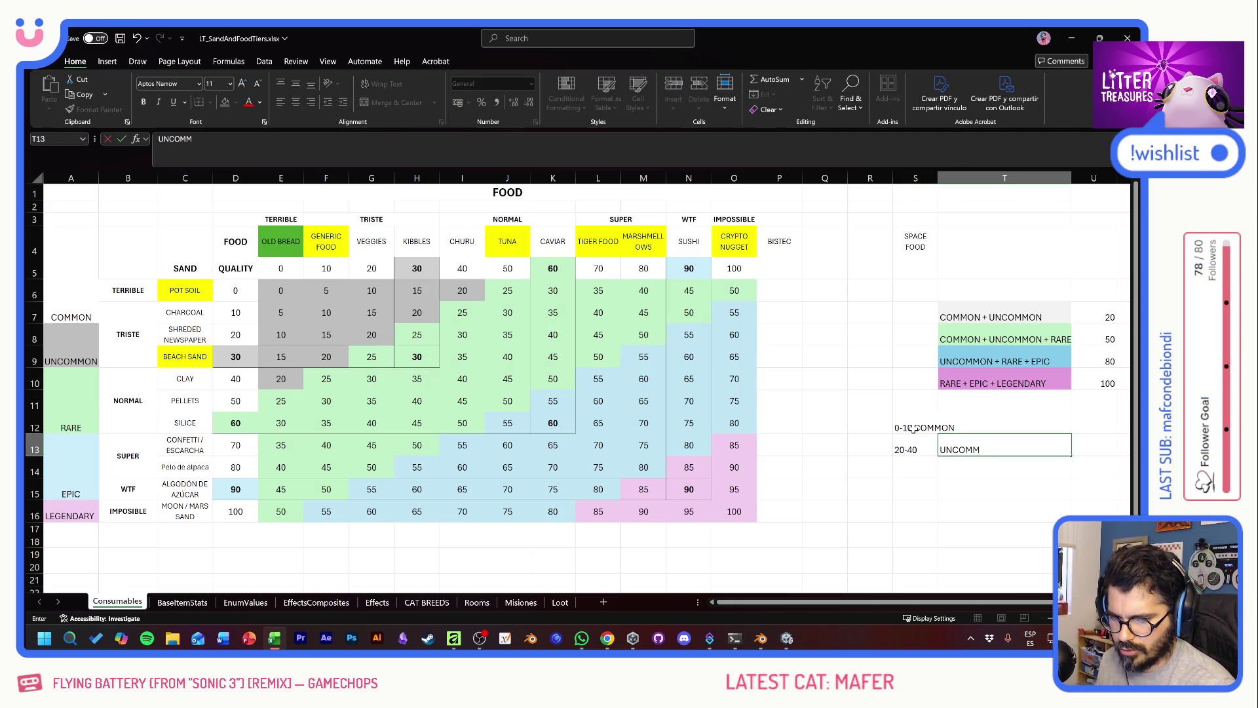
pyautogui.write('ON')
pyautogui.press('Return')
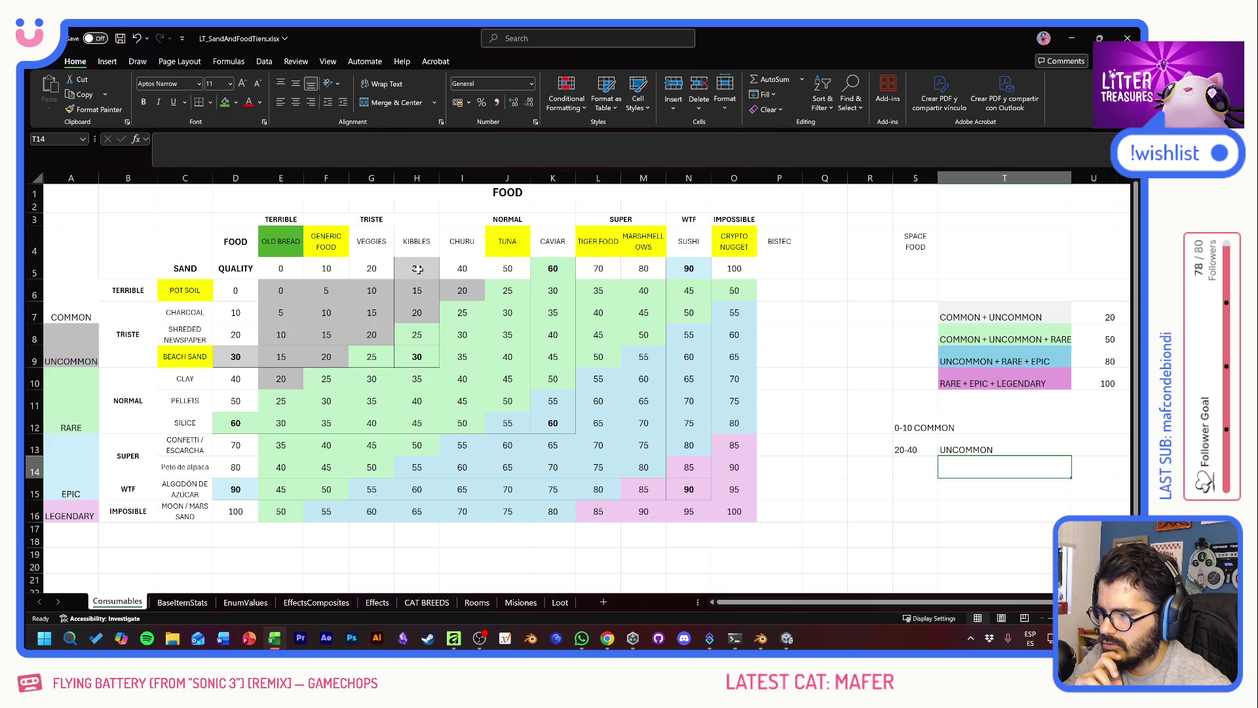
# Step: Bold the H5 quality value and check the D9 and H9 values
pyautogui.click(417, 268)
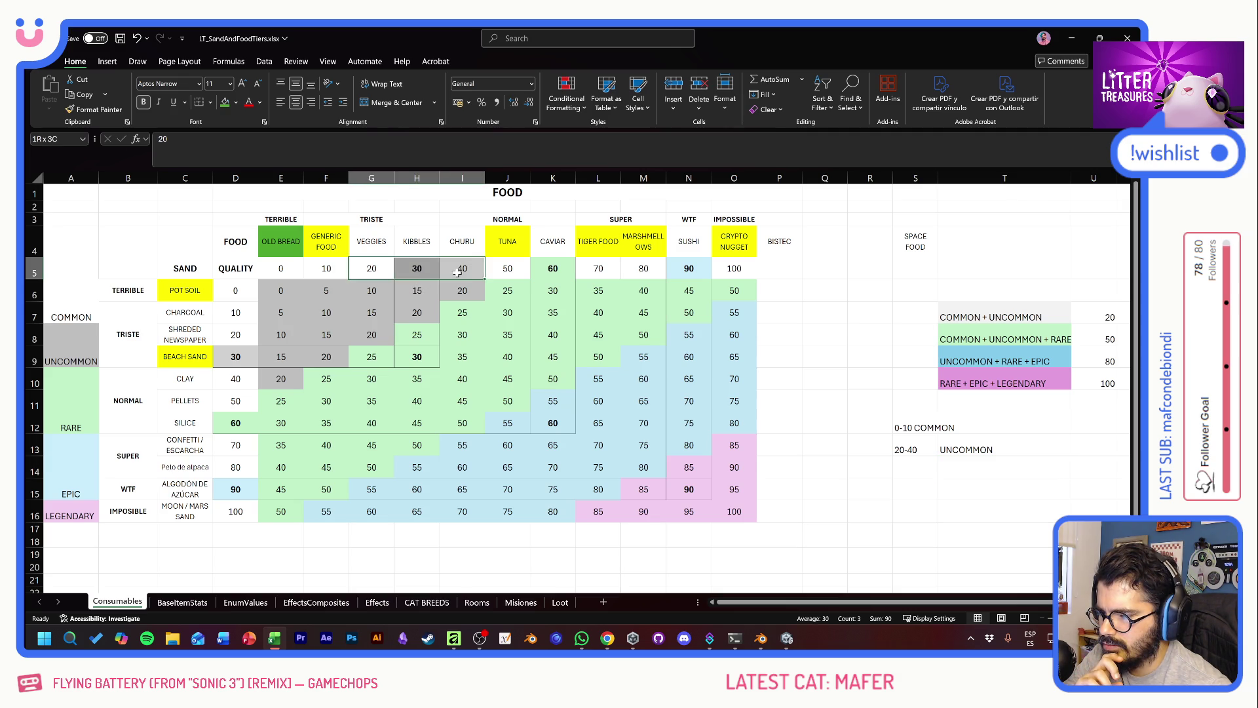
pyautogui.hotkey('ctrl', 'b')
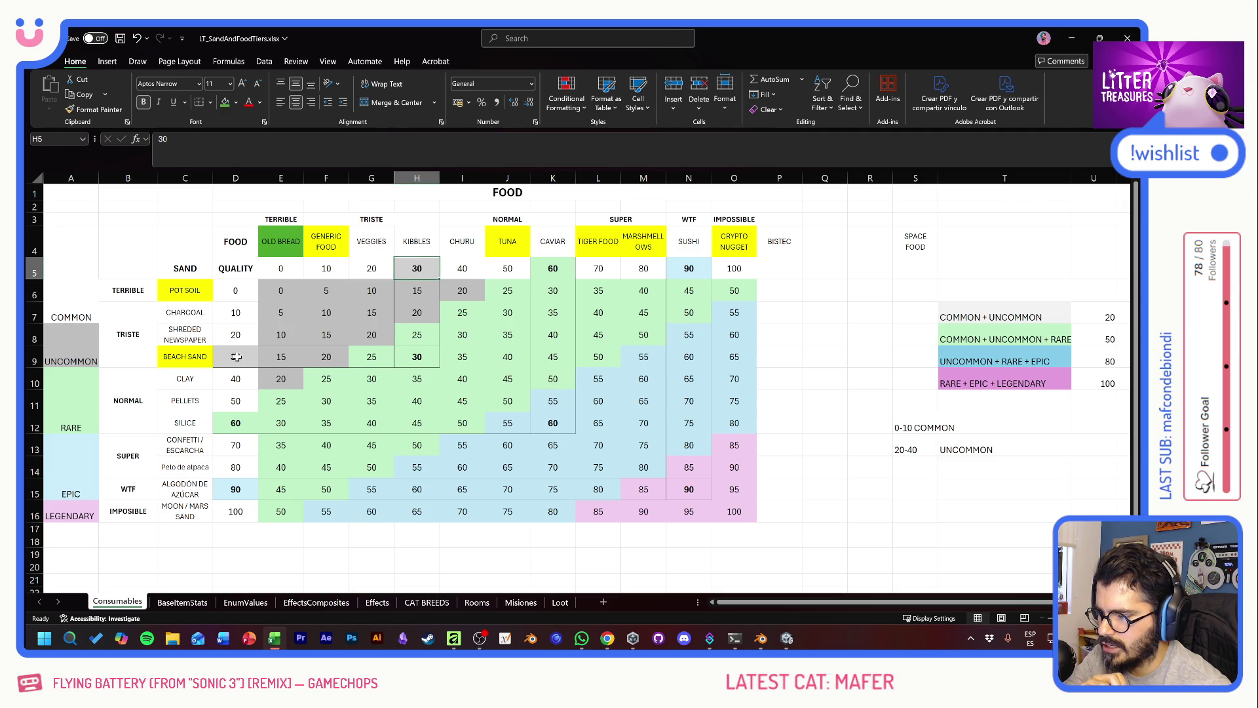
pyautogui.click(234, 357)
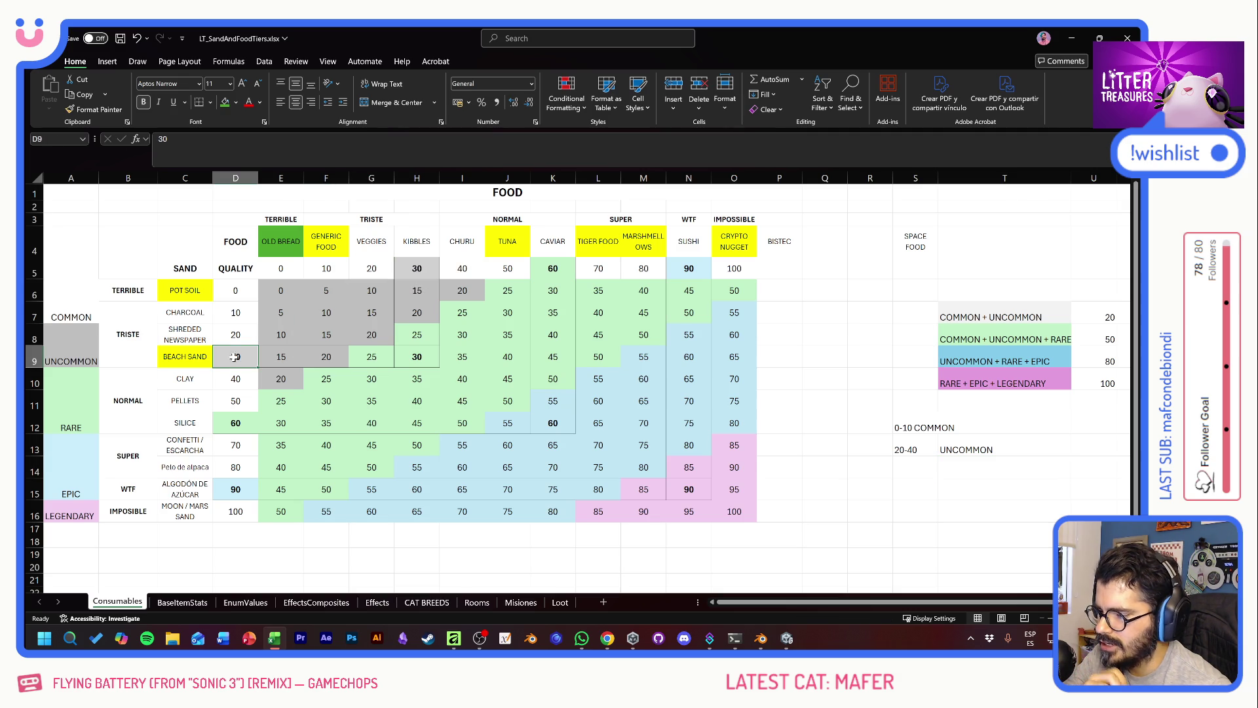
pyautogui.click(420, 360)
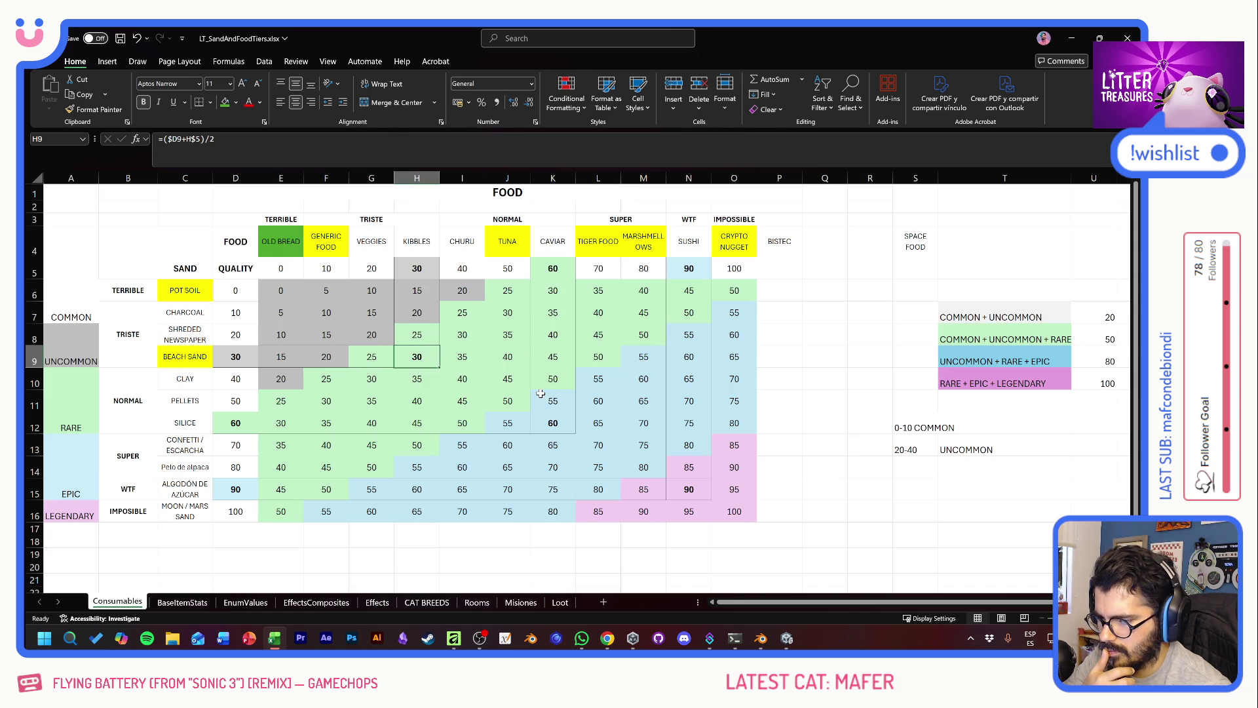
pyautogui.click(913, 466)
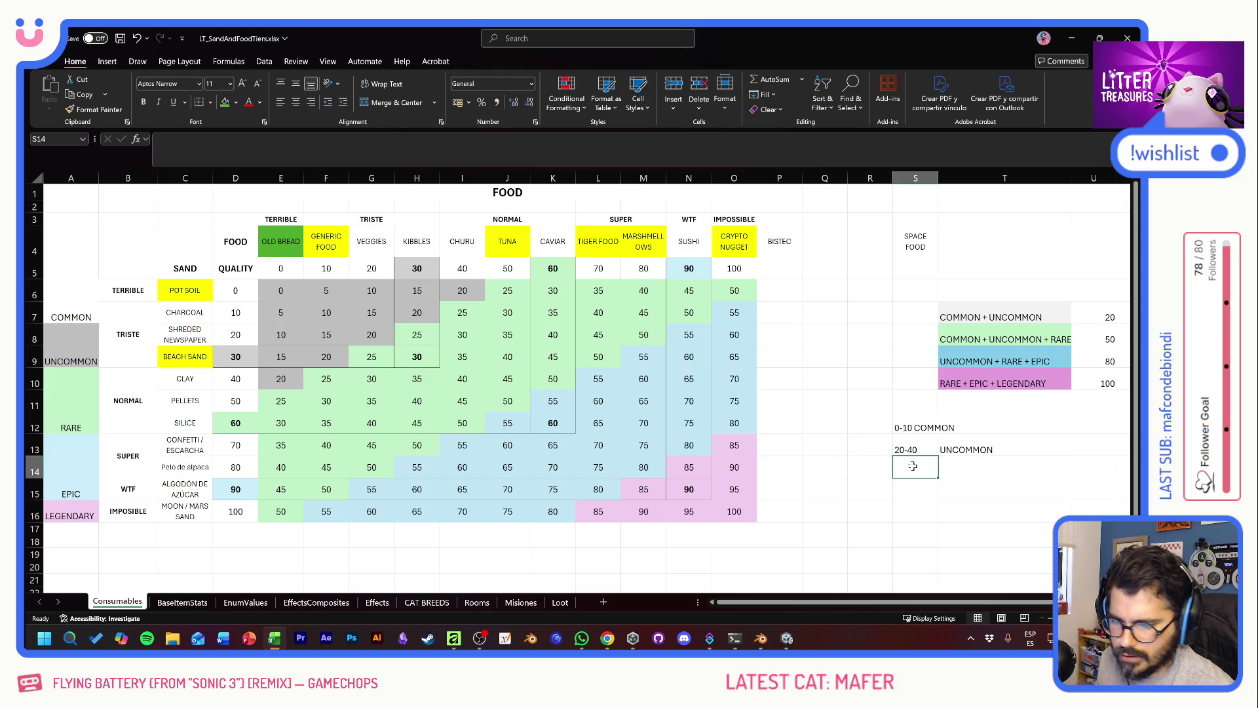
# Step: Add the 50-70 RARE and 80-90 EPIC legend rows
pyautogui.moveTo(506, 269); pyautogui.dragTo(601, 271)
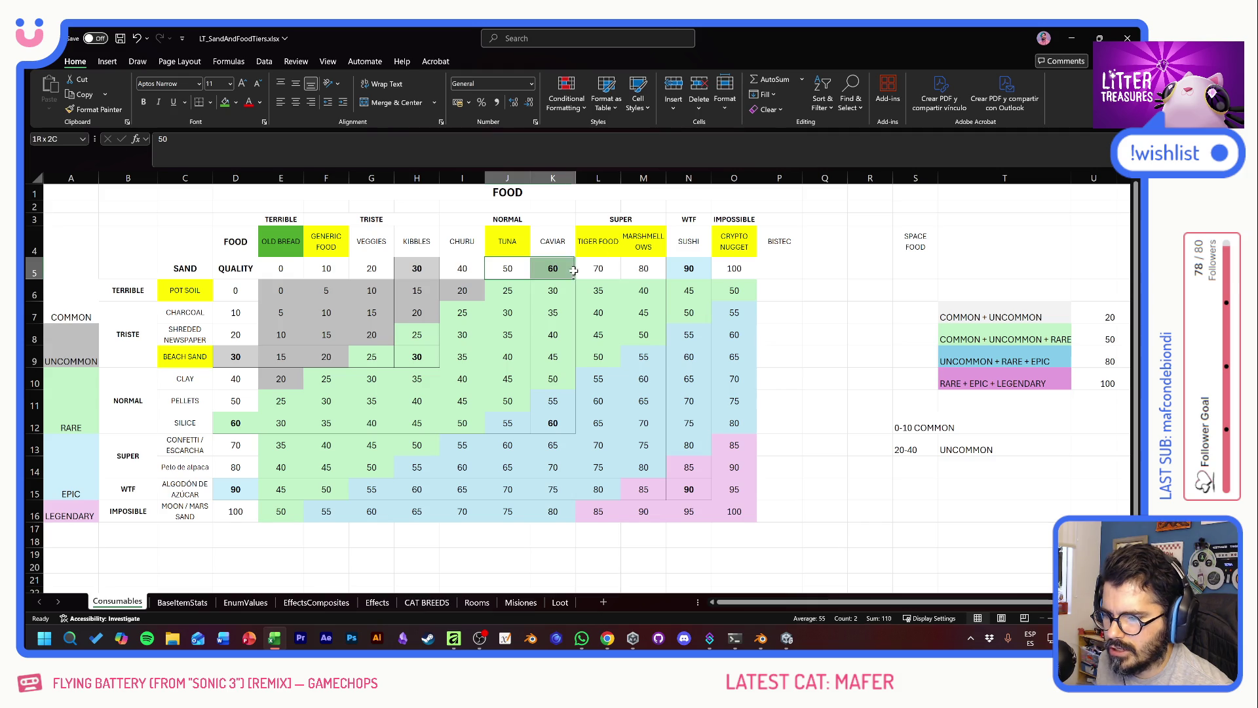
pyautogui.click(915, 469)
pyautogui.write('50-70')
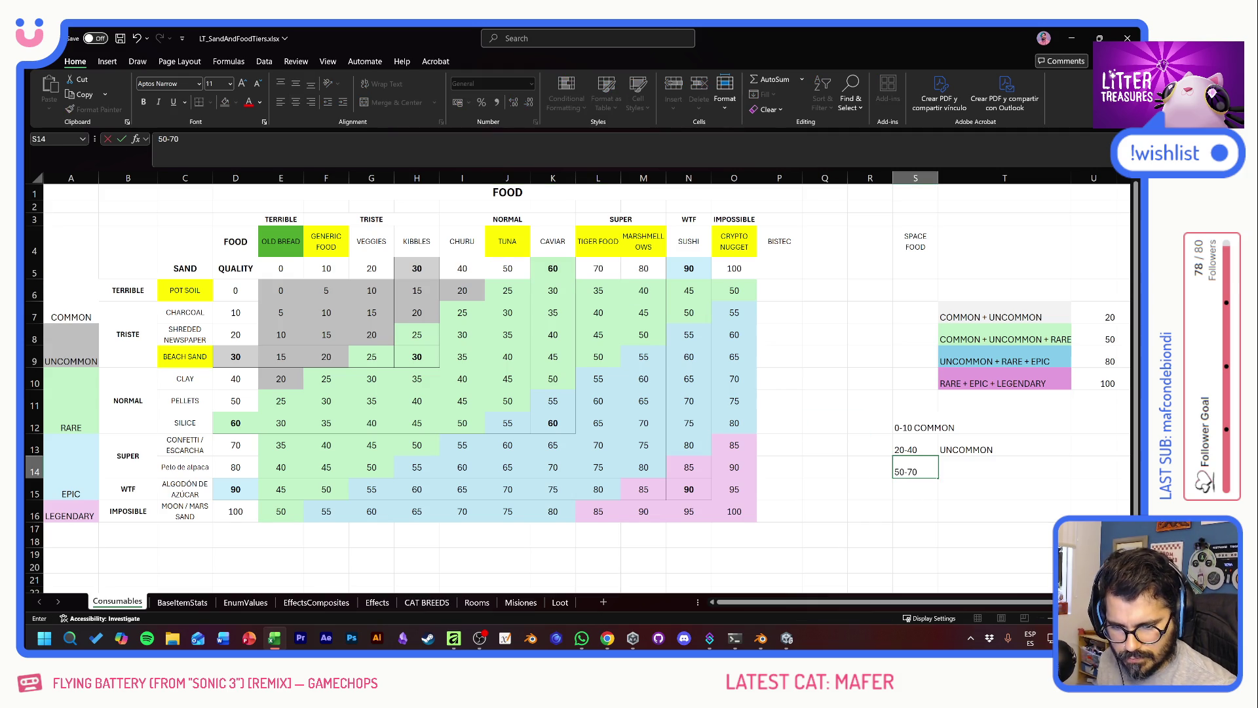
pyautogui.press('Tab')
pyautogui.write('R')
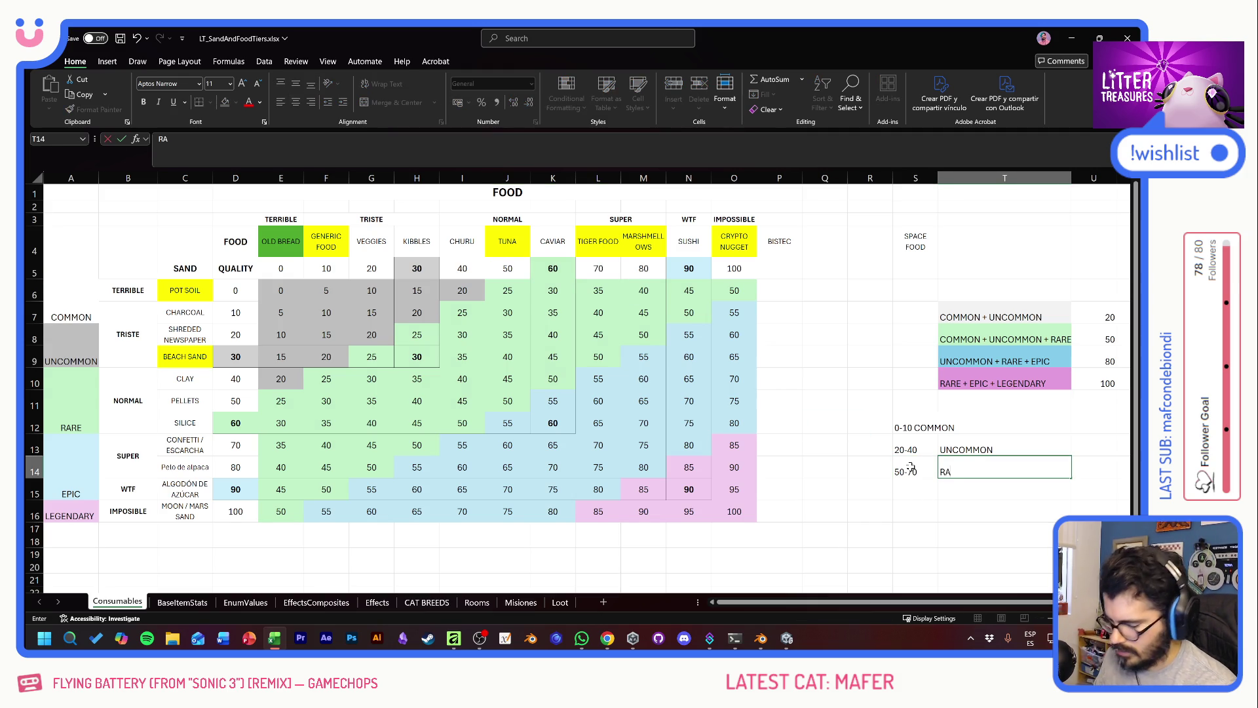
pyautogui.click(914, 492)
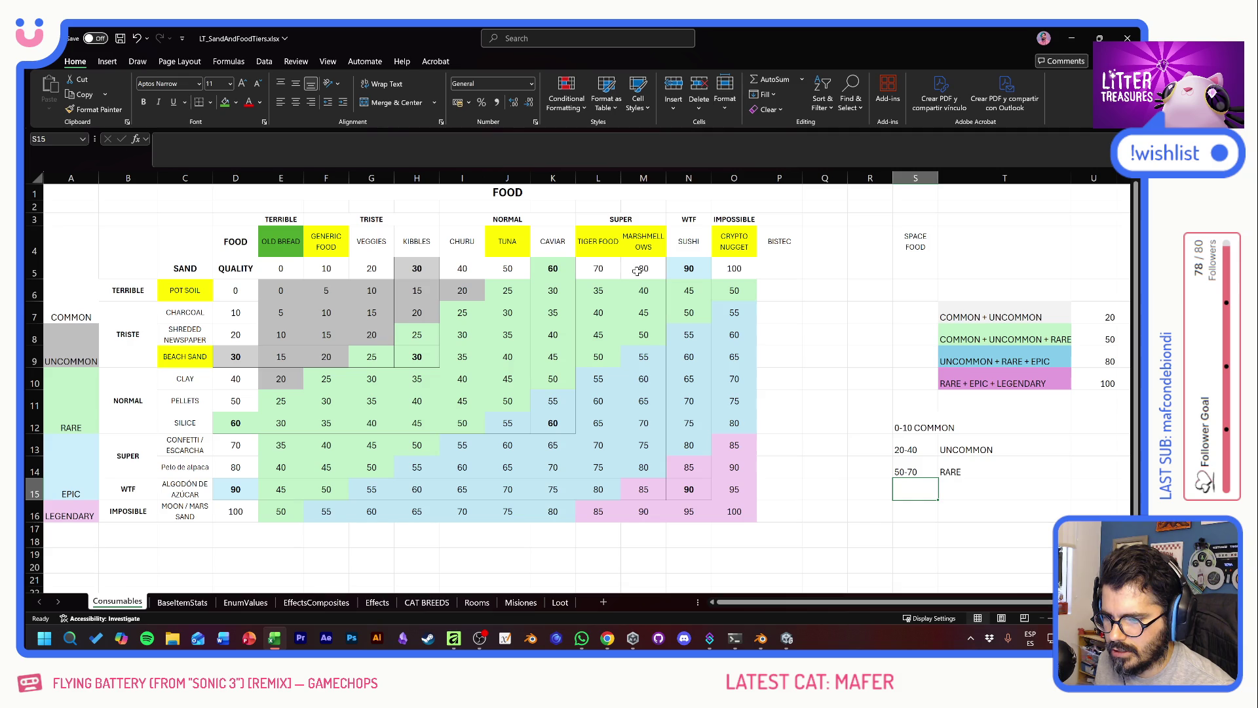
pyautogui.moveTo(644, 268); pyautogui.dragTo(689, 268)
pyautogui.click(915, 485)
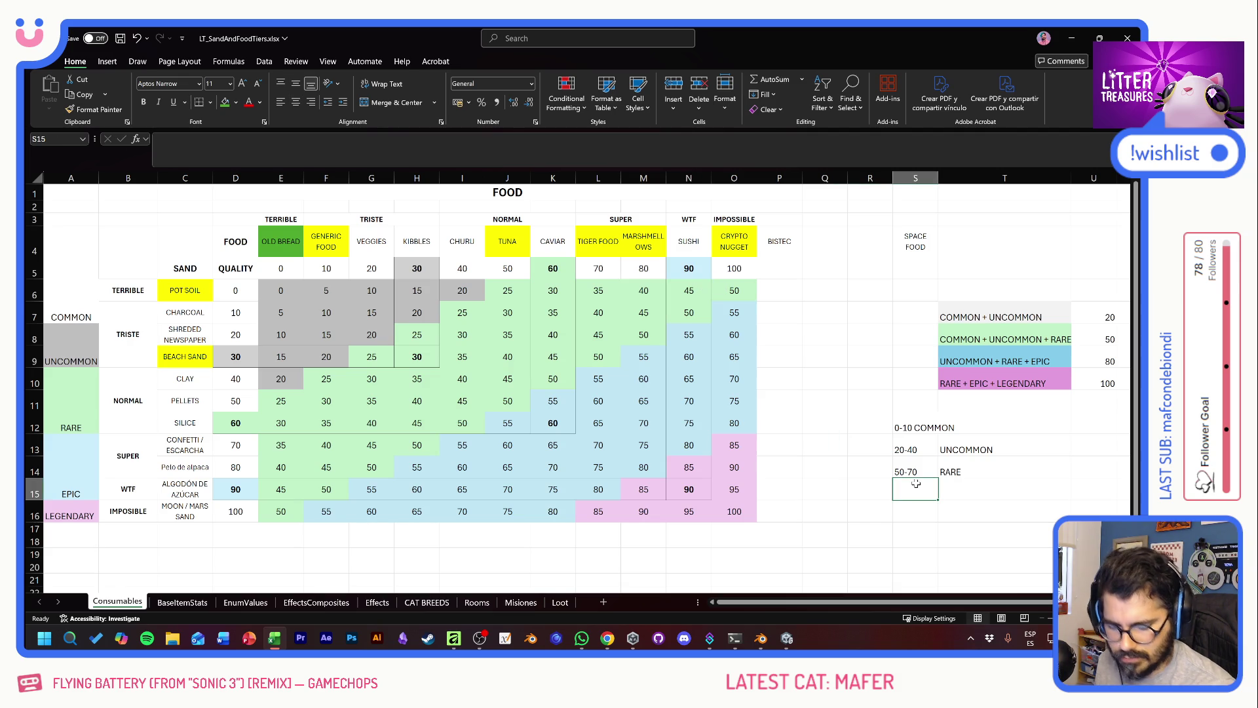
pyautogui.write('80-90')
pyautogui.press('Tab')
pyautogui.write('EP')
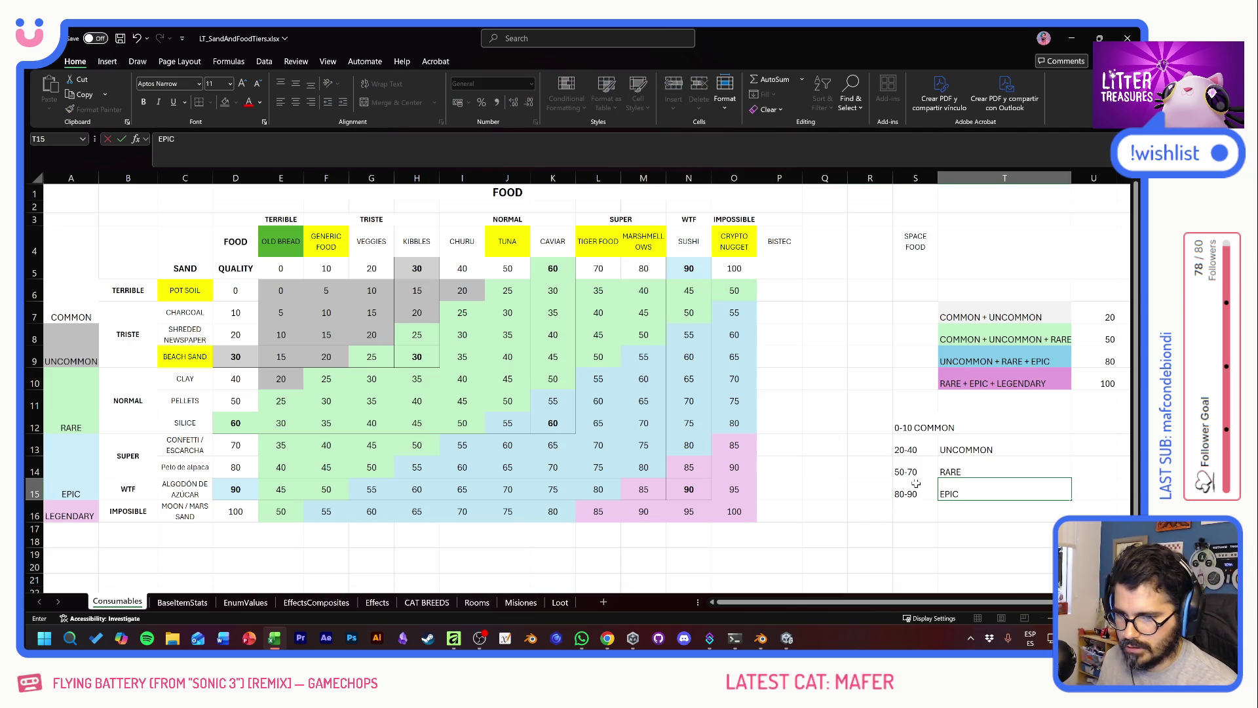
pyautogui.press('Return')
# Step: Add the 100 LEGENDARY legend row, then switch back to Unity
pyautogui.write('100')
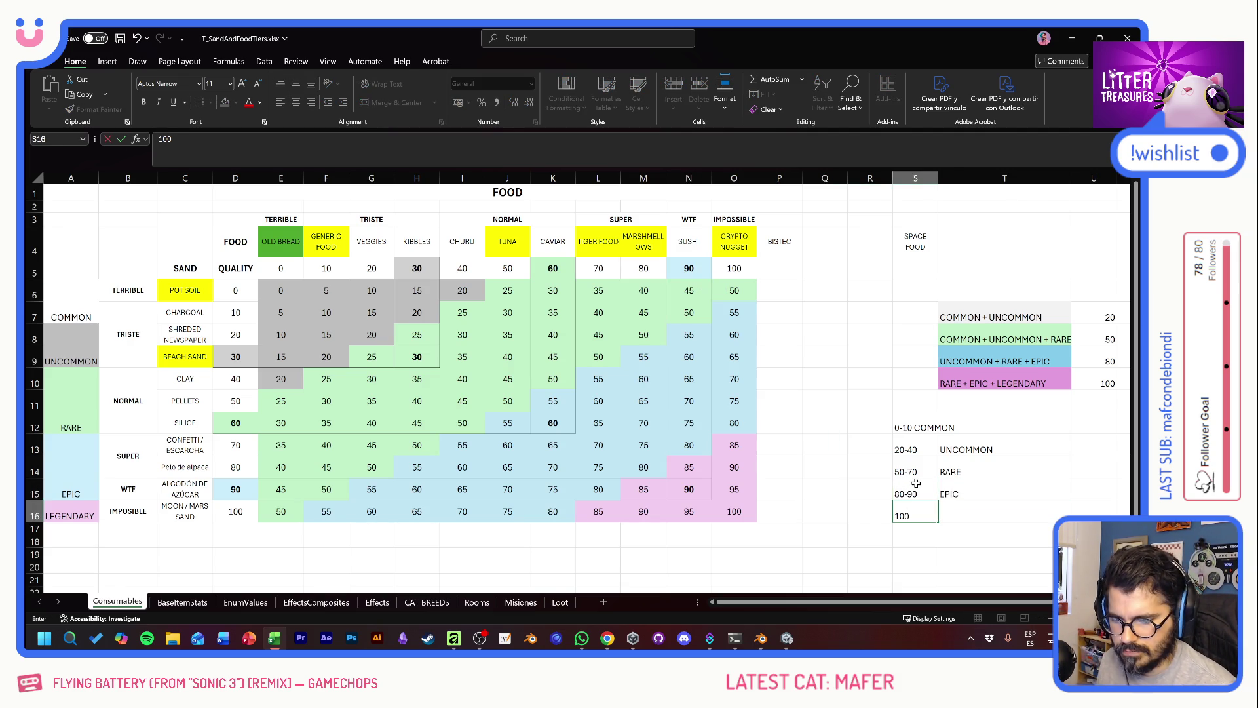
pyautogui.press('Tab')
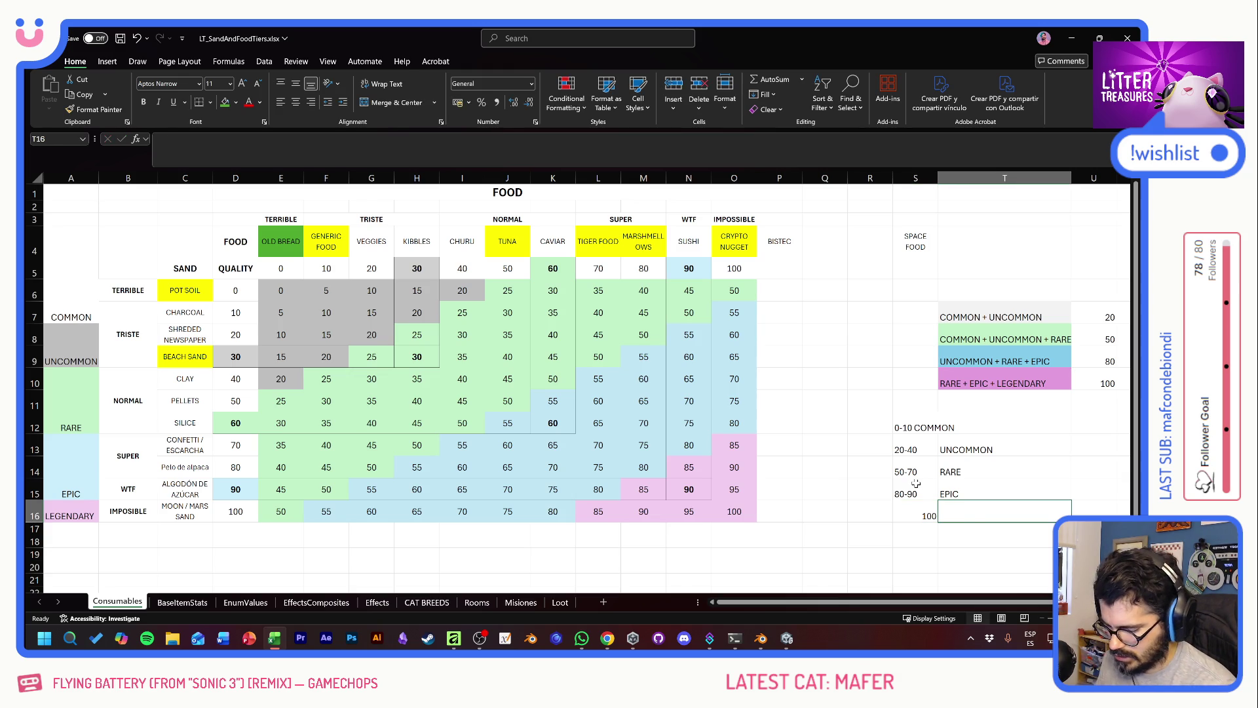
pyautogui.write('LEGENDARY')
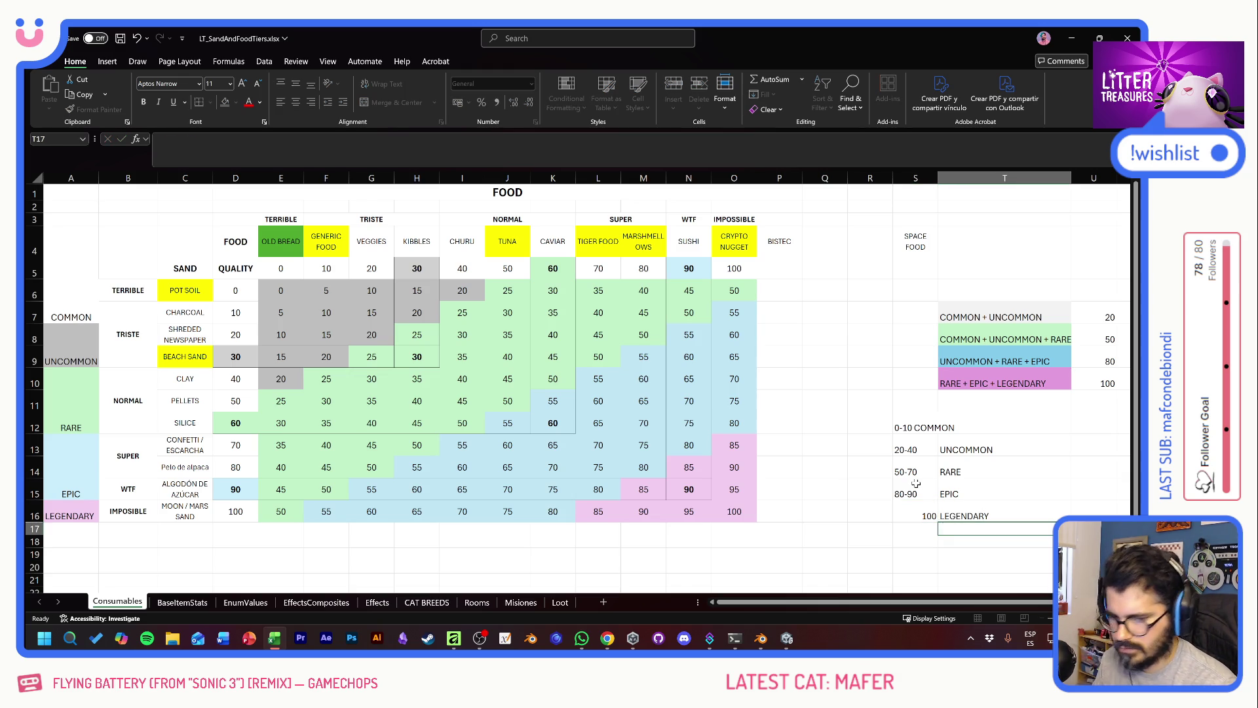
pyautogui.press('Return')
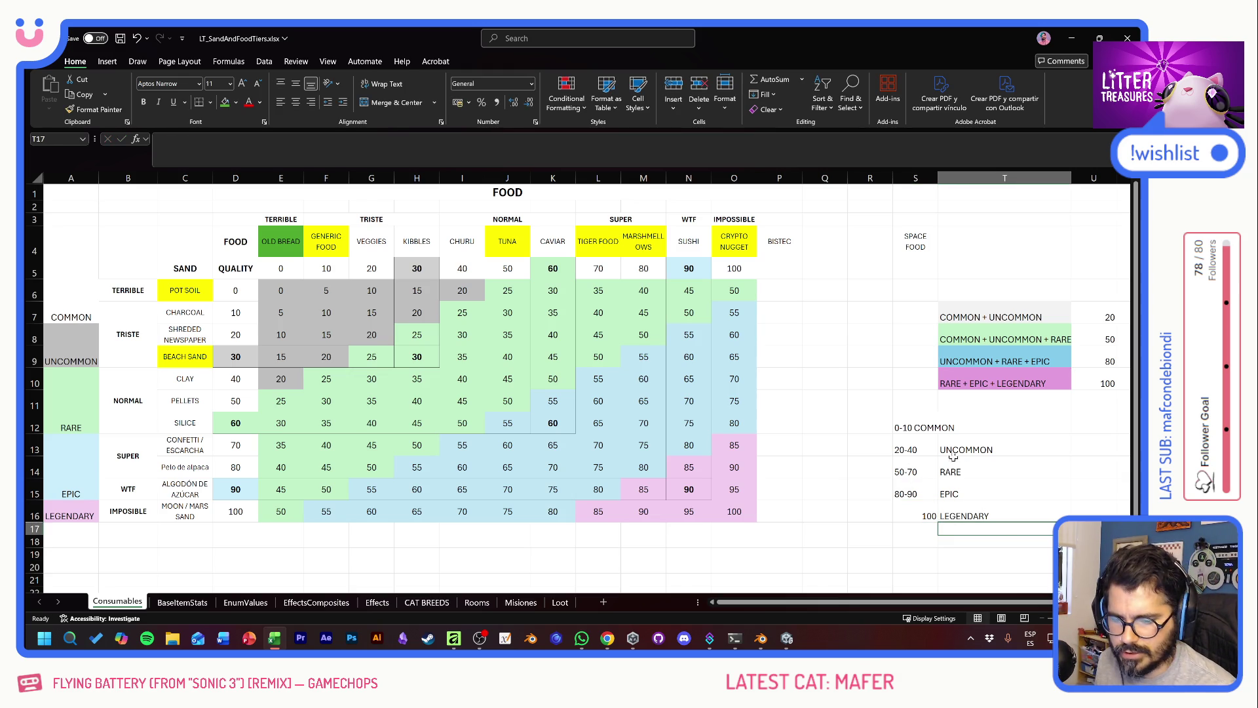
pyautogui.hotkey('alt', 'Tab')
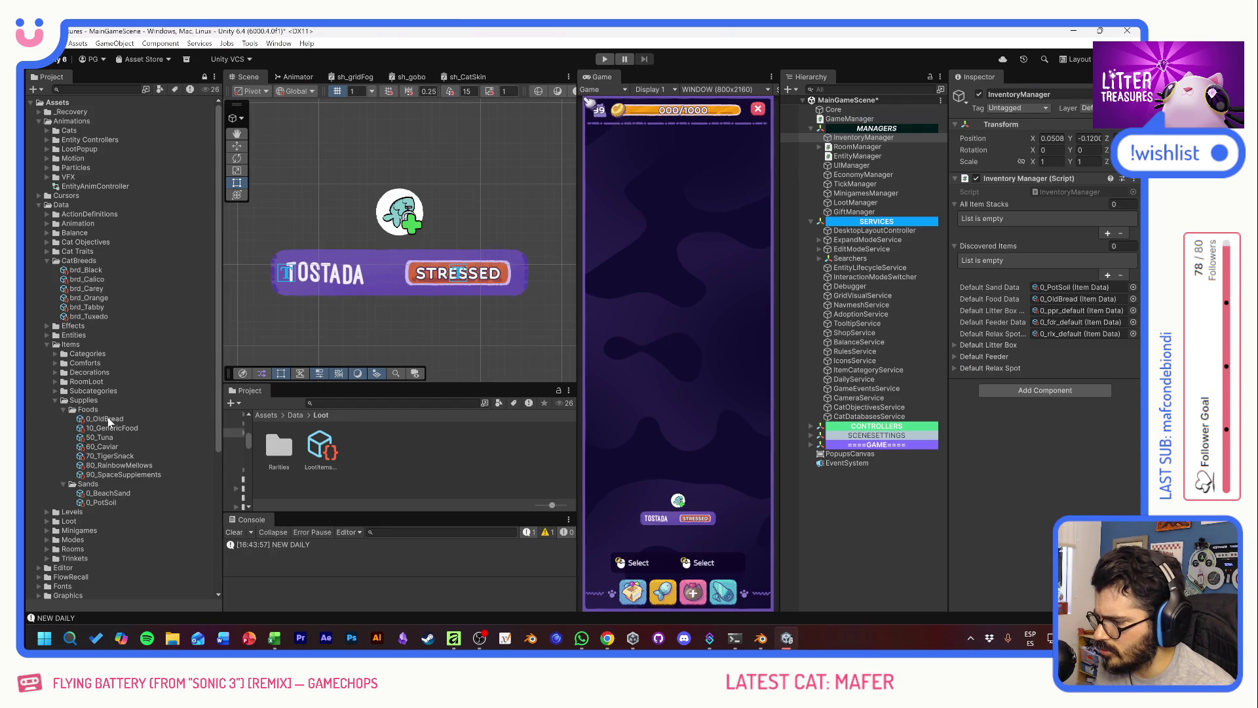
# Step: Multi-select 0_BeachSand and 0_PotSoil and set their Loot Rarity to Common
pyautogui.click(106, 419)
pyautogui.keyDown('shift'); pyautogui.click(109, 429); pyautogui.keyUp('shift')
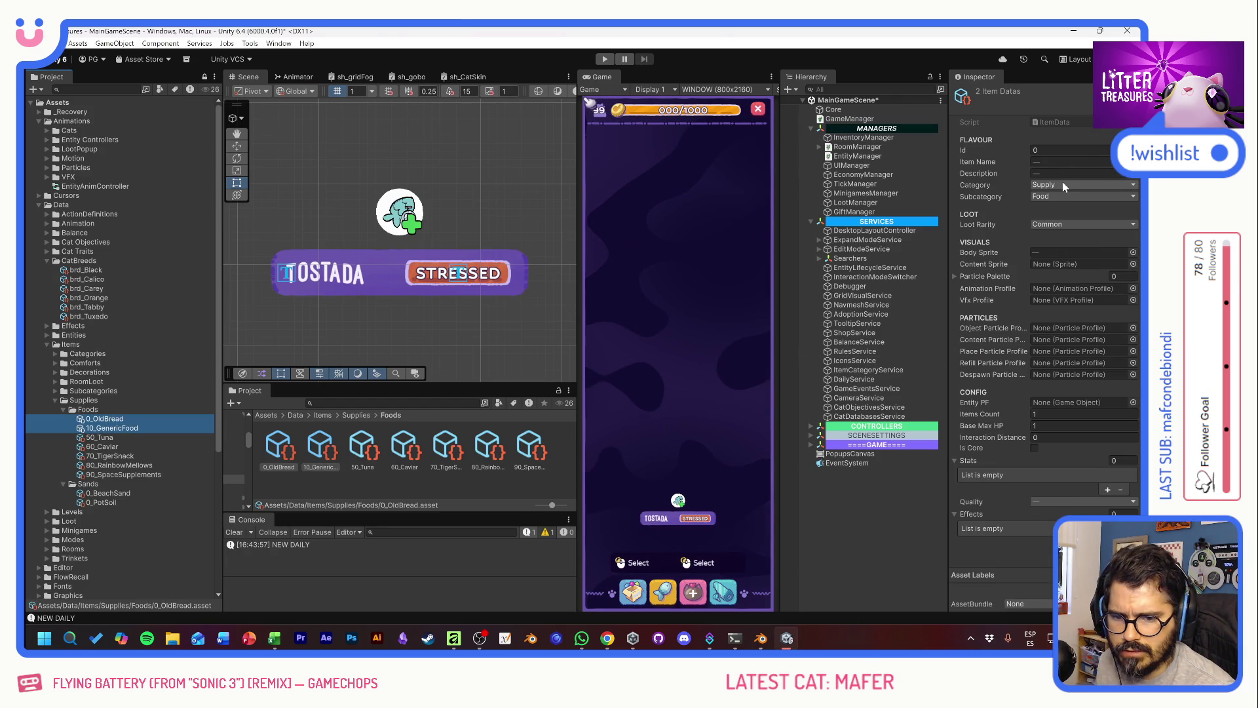
pyautogui.click(106, 493)
pyautogui.keyDown('shift'); pyautogui.click(103, 500); pyautogui.keyUp('shift')
pyautogui.click(1057, 223)
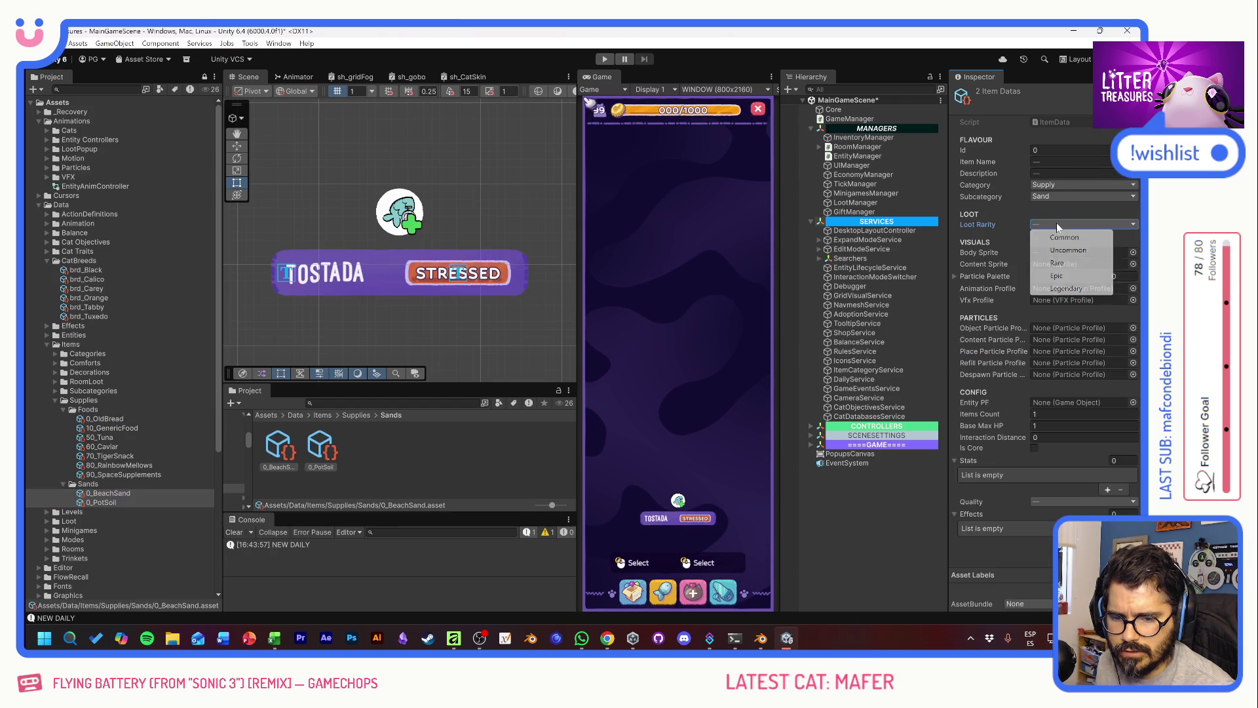
pyautogui.click(1063, 237)
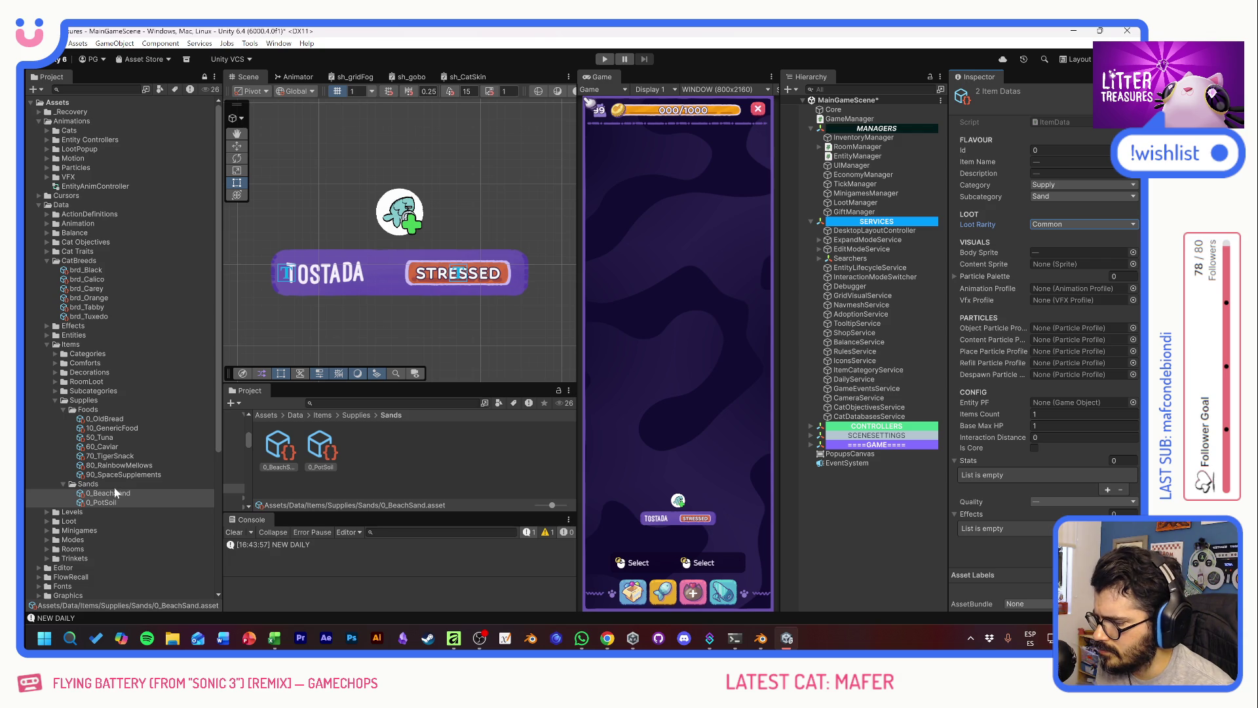
# Step: Check Beach Sand's quality value of 30 on the tier sheet, then reselect Beach Sand
pyautogui.hotkey('alt', 'Tab')
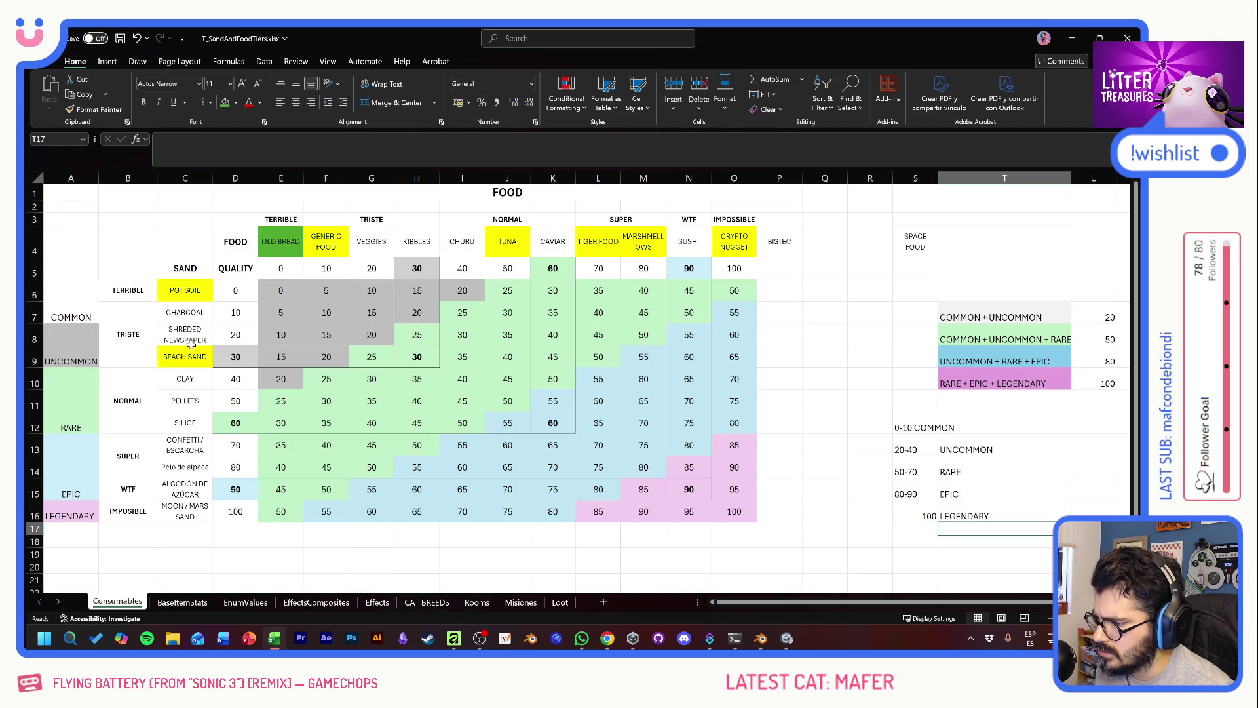
pyautogui.moveTo(184, 357); pyautogui.dragTo(236, 358)
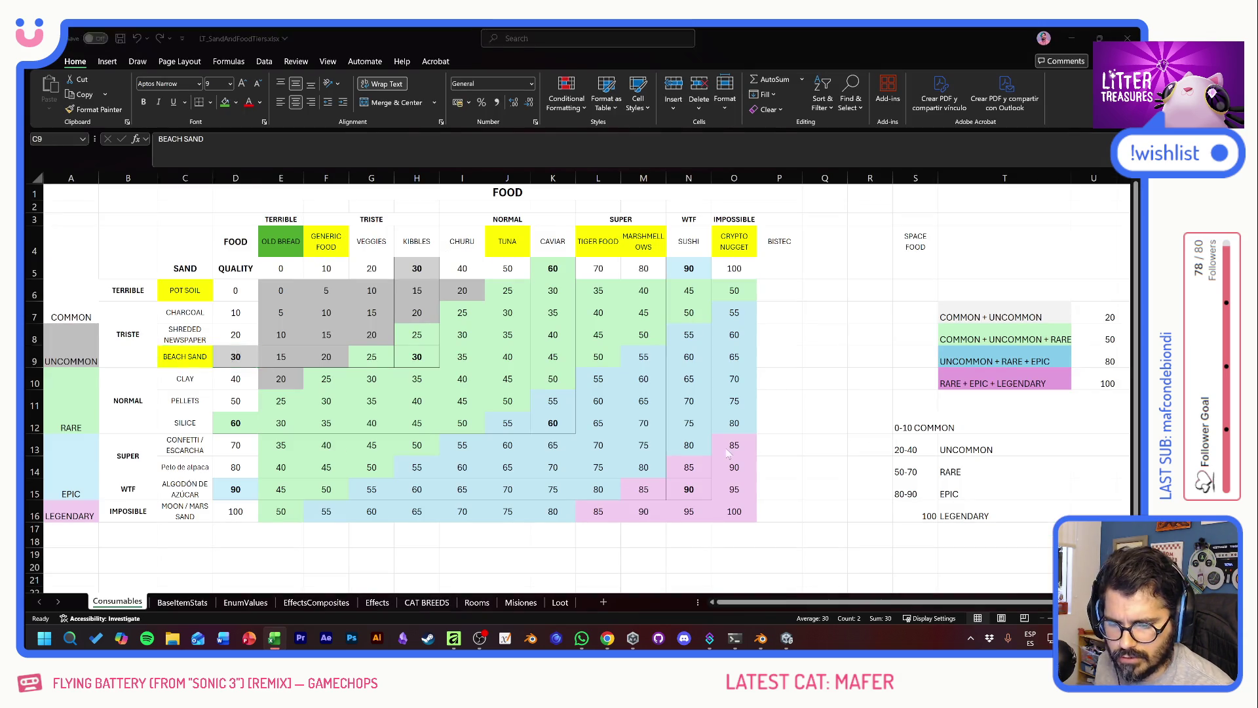
pyautogui.hotkey('alt', 'Tab')
pyautogui.click(137, 473)
pyautogui.click(101, 493)
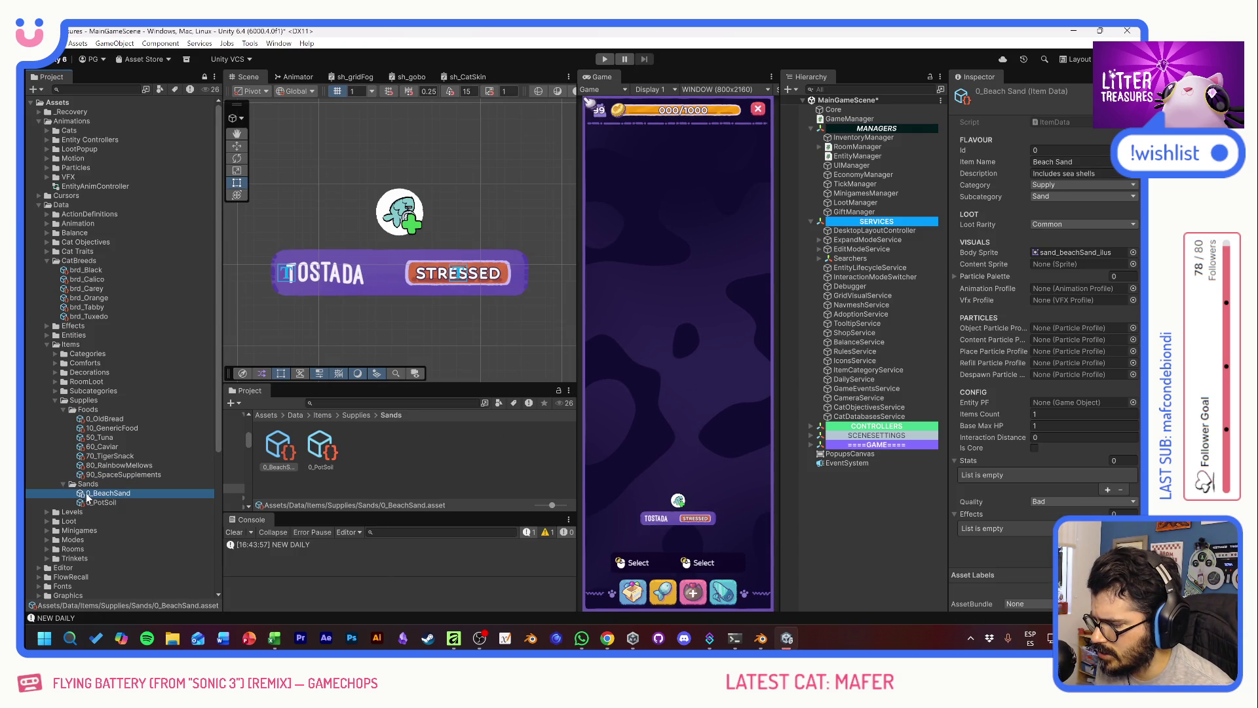
# Step: Rename the 0_BeachSand asset to 30_BeachSand
pyautogui.press('F2')
pyautogui.press('Home')
pyautogui.write('30')
pyautogui.press('Delete')
pyautogui.press('Return')
# Step: Set Beach Sand's loot rarity to Uncommon and keep its quality at Bad
pyautogui.click(1062, 225)
pyautogui.click(1065, 245)
pyautogui.hotkey('alt', 'Tab')
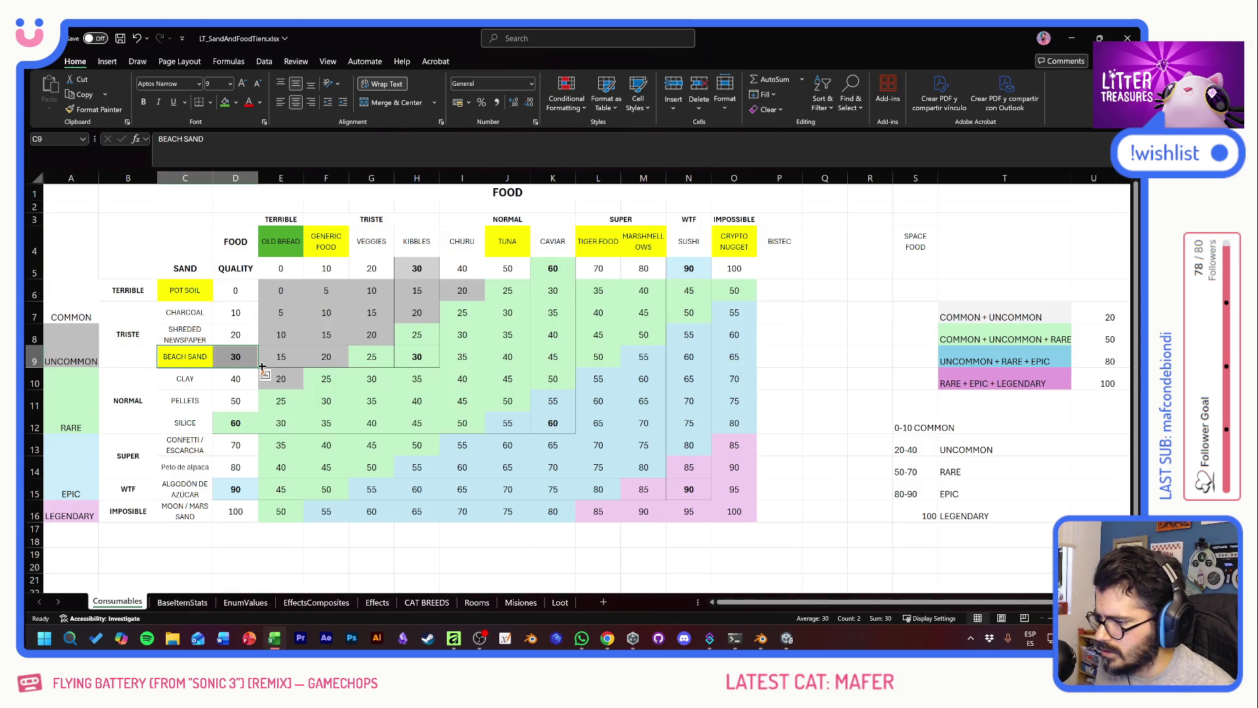
pyautogui.hotkey('alt', 'Tab')
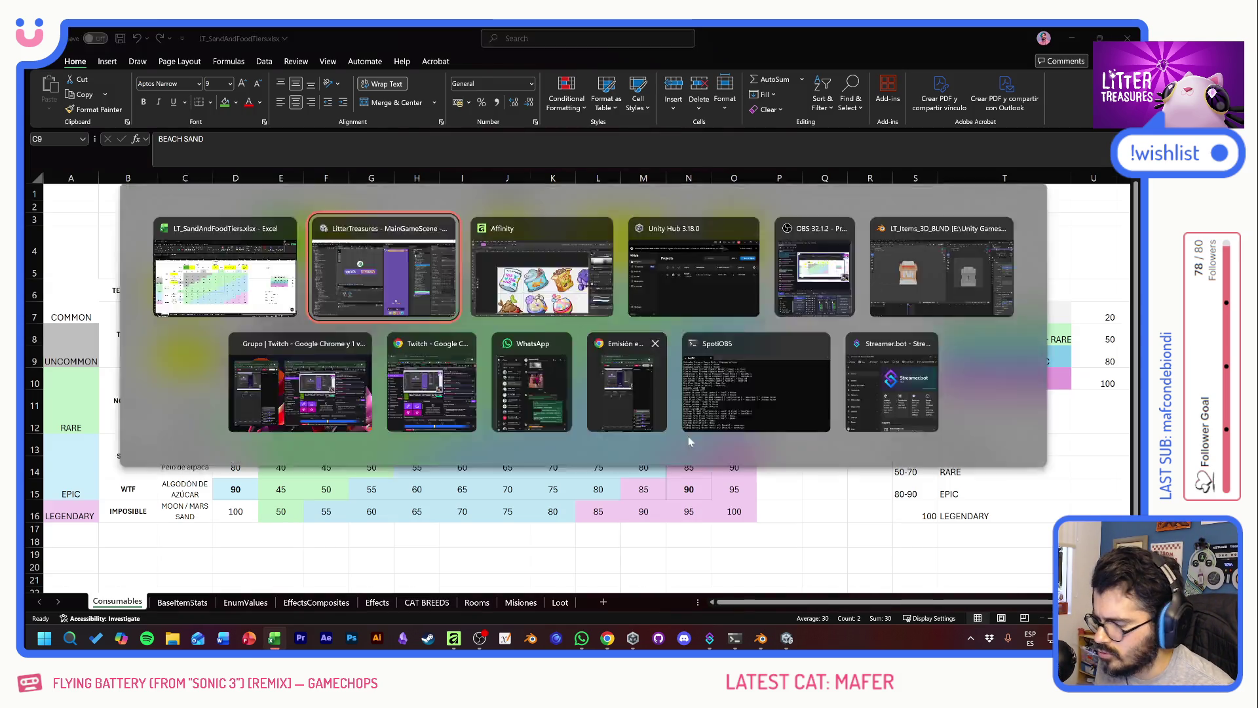
pyautogui.click(1056, 502)
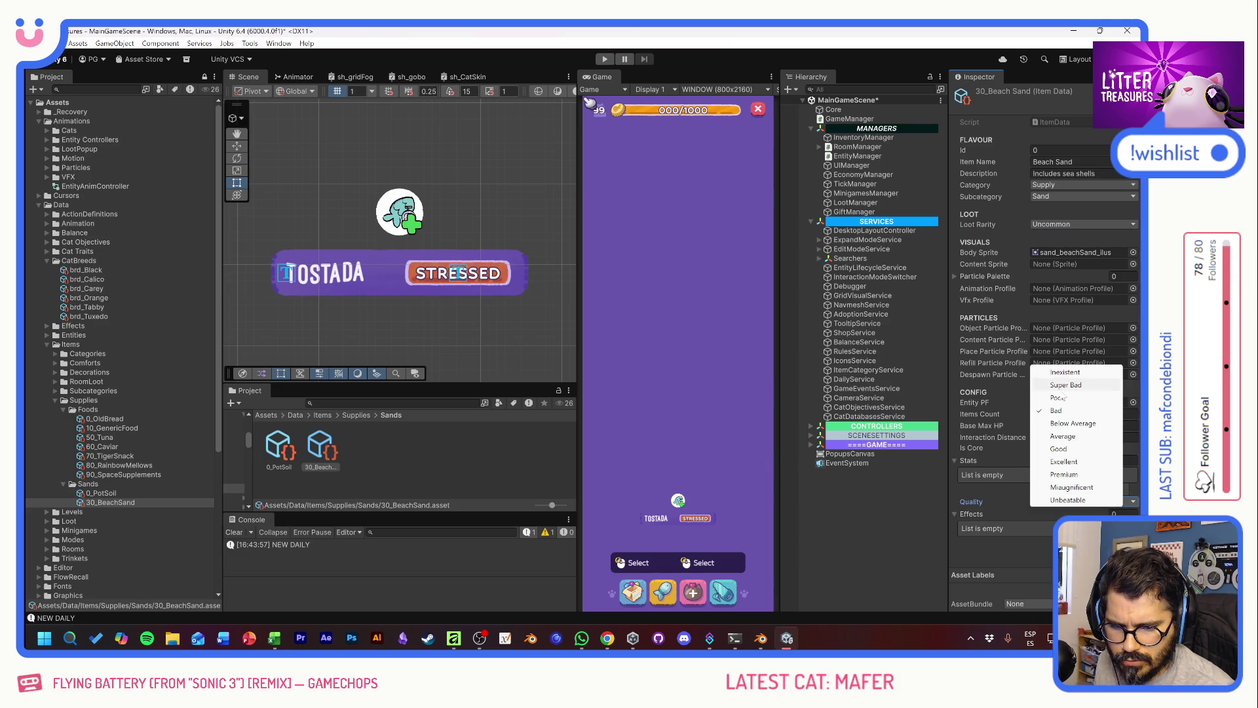
pyautogui.click(1059, 410)
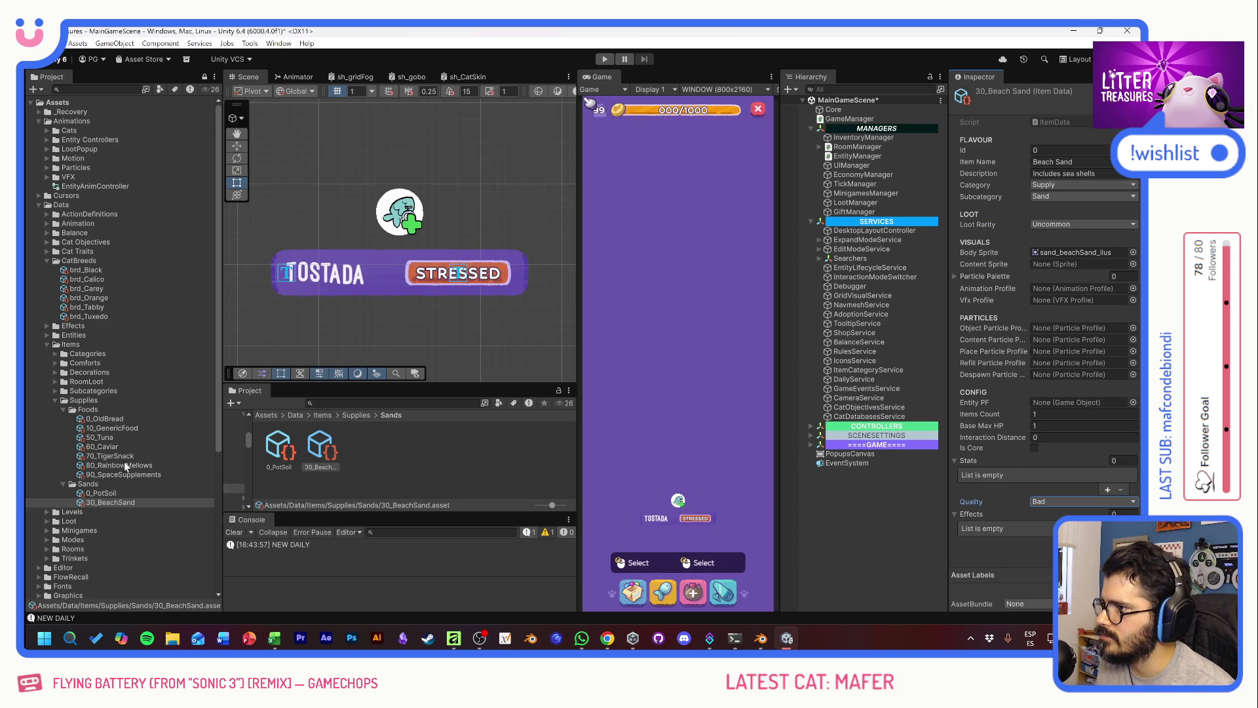
# Step: Look over the food item assets, clear the selection and save with Ctrl+S
pyautogui.click(155, 494)
pyautogui.click(126, 502)
pyautogui.click(127, 418)
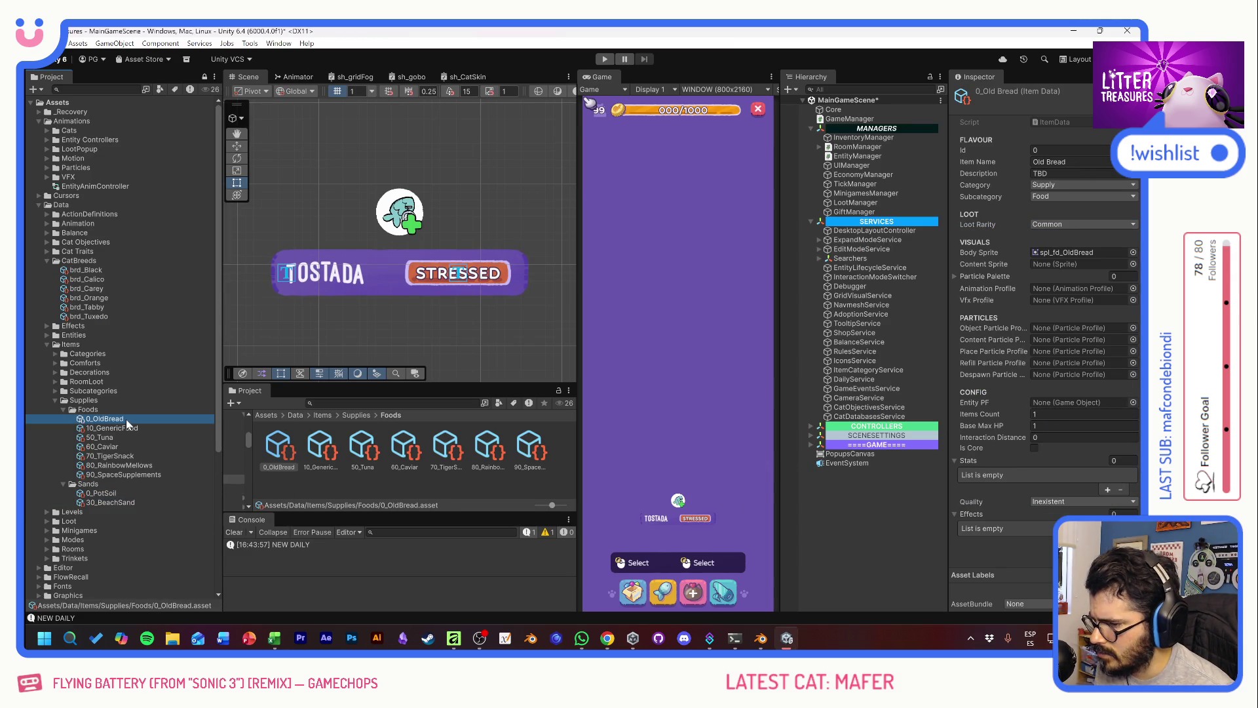
pyautogui.click(367, 483)
pyautogui.hotkey('ctrl', 's')
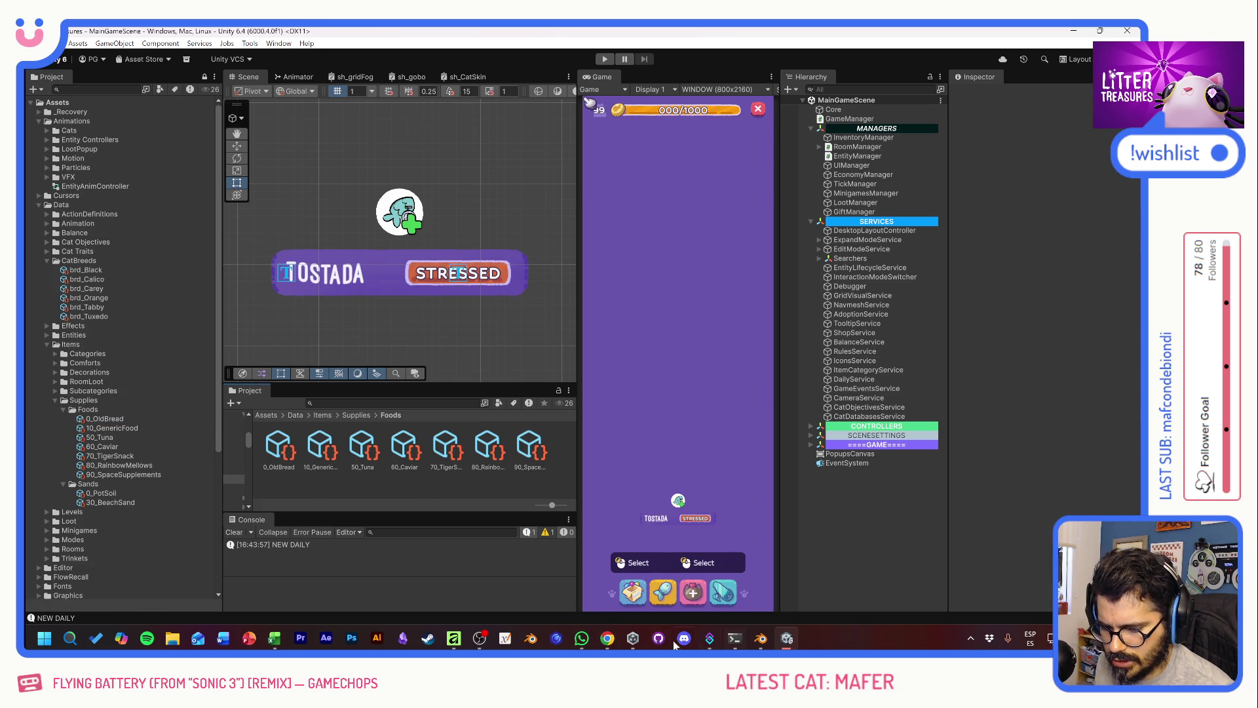
# Step: In GitHub Desktop, enter the commit summary 'Old Bread + Atlas + Supplies Balance'
pyautogui.click(659, 638)
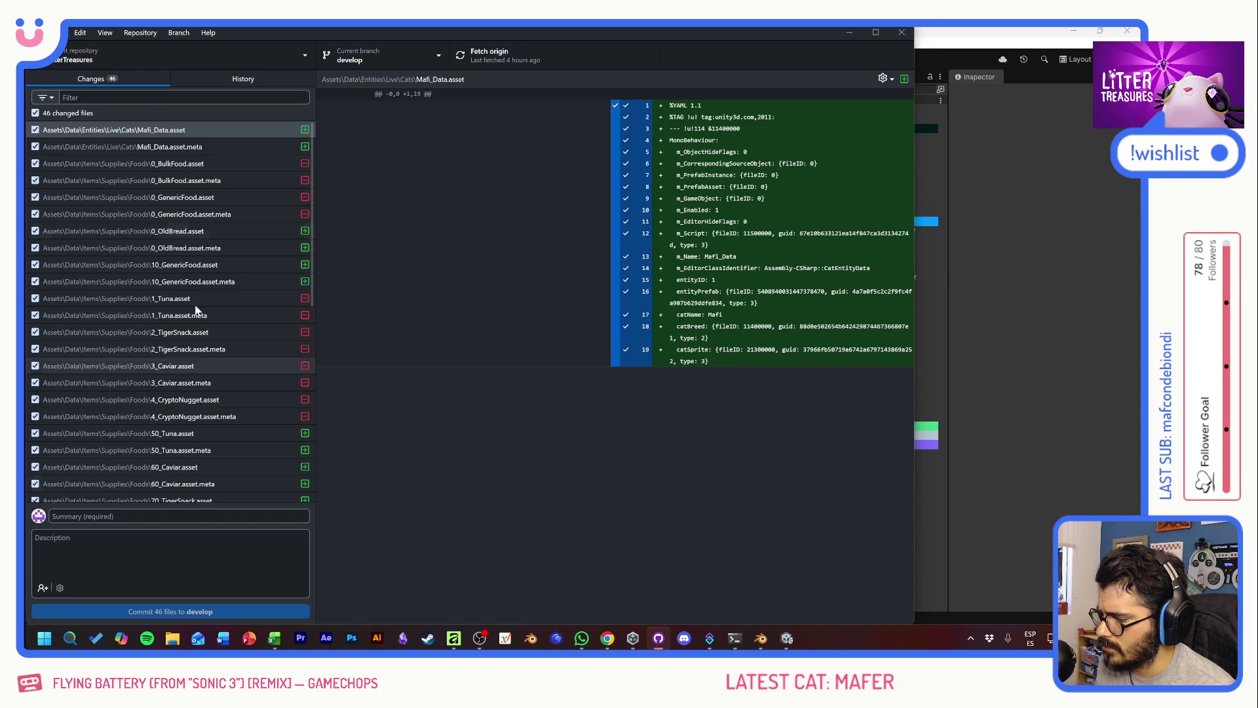
pyautogui.scroll(-5, 242, 353)
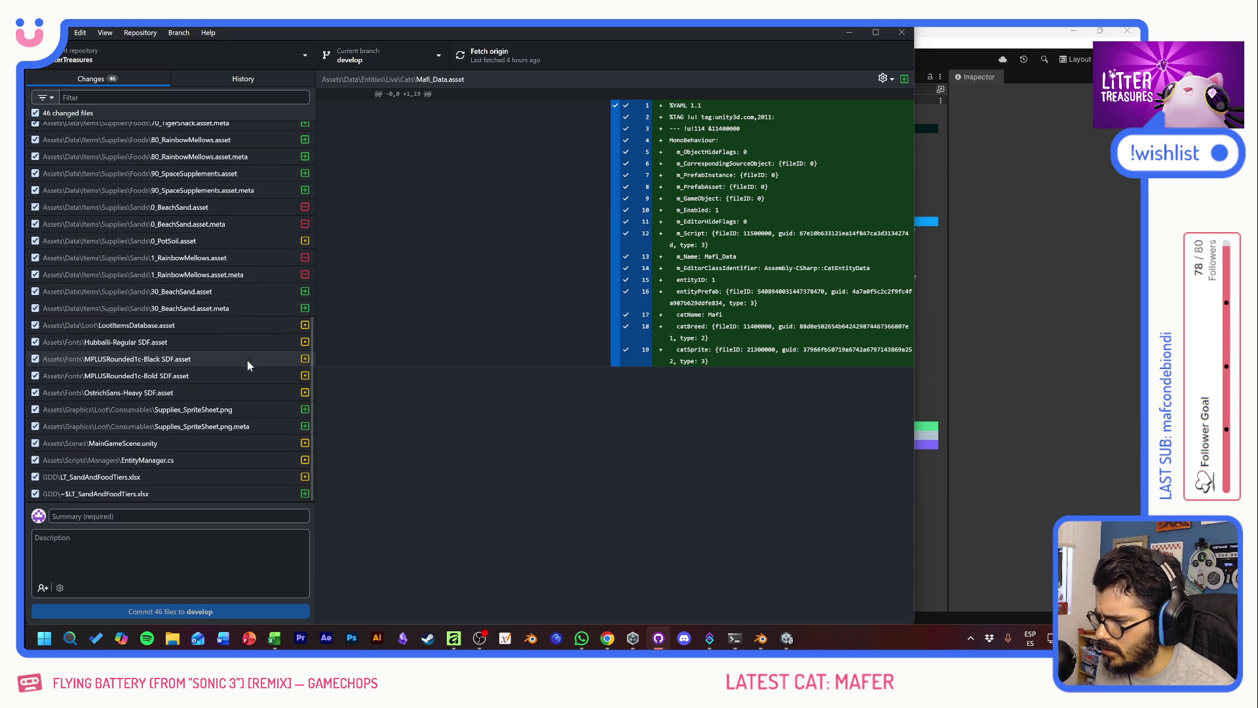
pyautogui.click(177, 516)
pyautogui.write('oLD bREAD +')
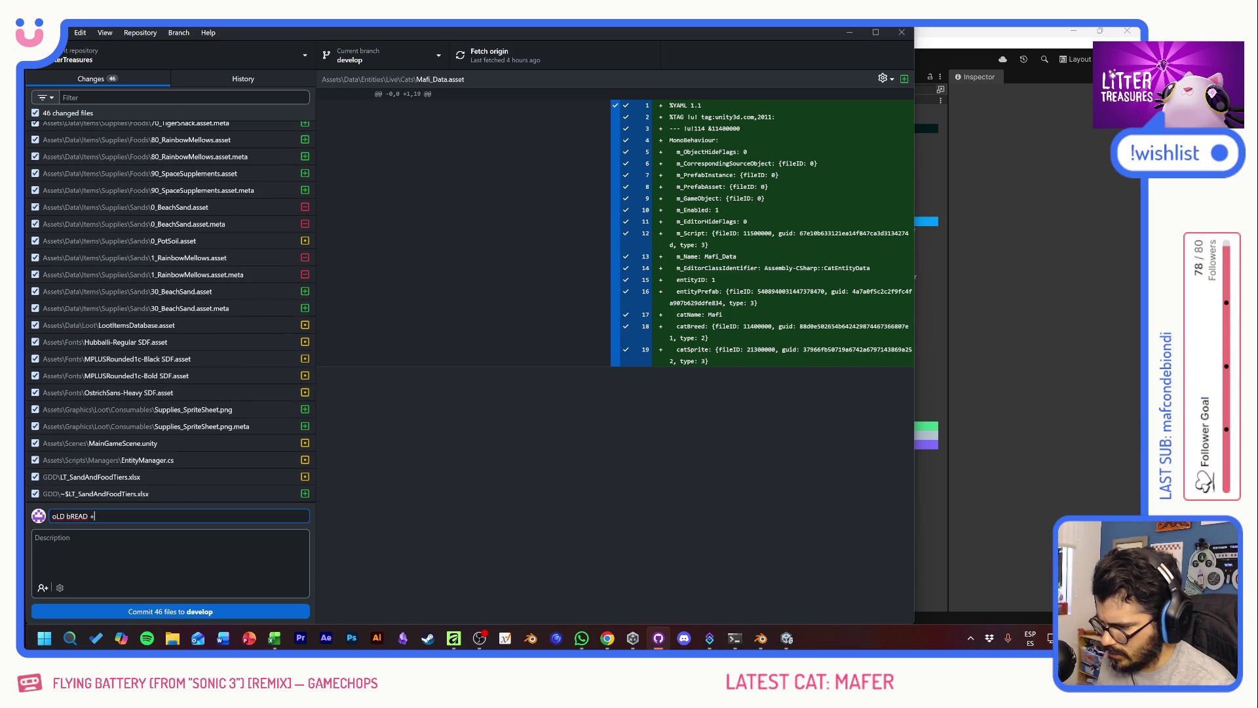
pyautogui.press('BackSpace')
pyautogui.press('BackSpace')
pyautogui.press('BackSpace')
pyautogui.write('Old')
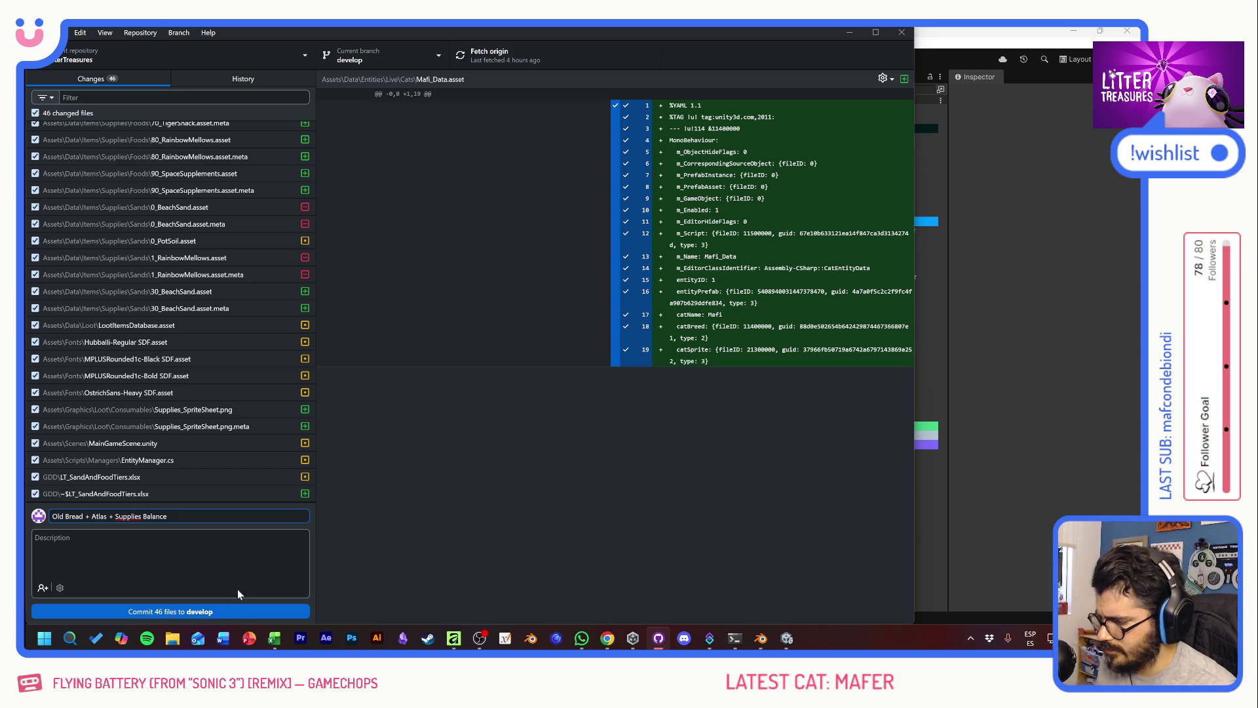
# Step: Commit the 46 changed files to develop and push them to origin
pyautogui.click(230, 611)
pyautogui.click(477, 53)
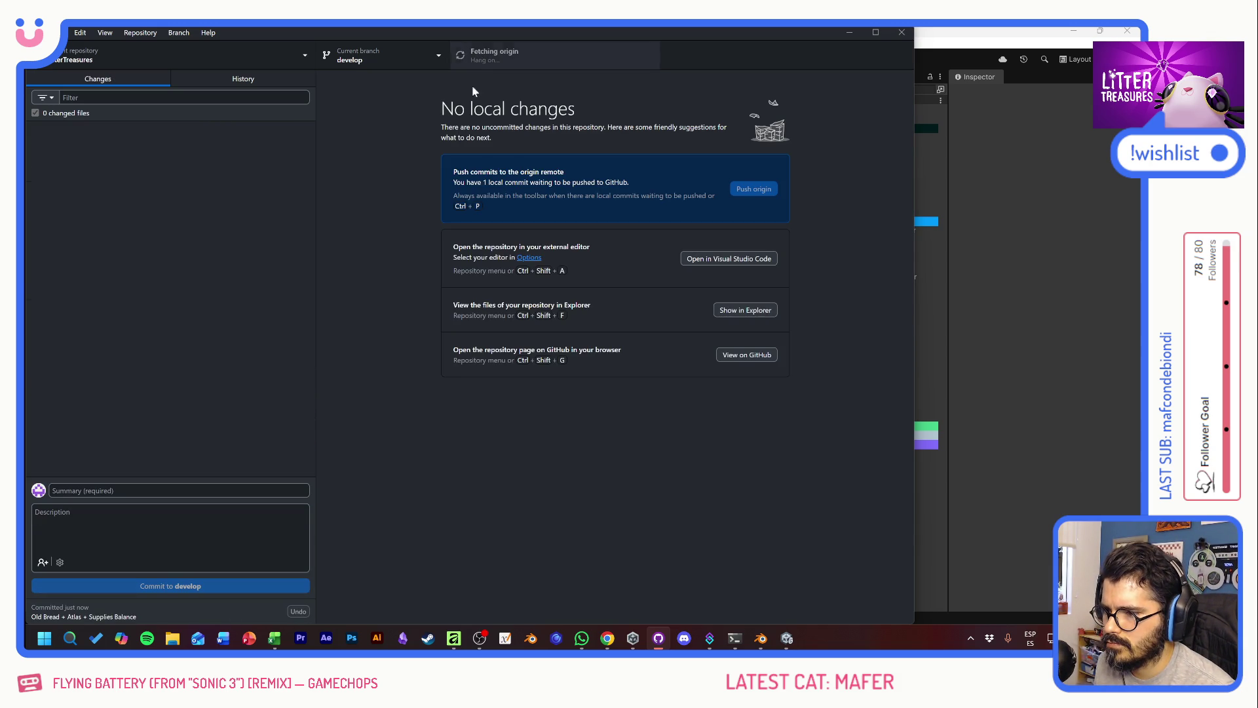
pyautogui.click(472, 58)
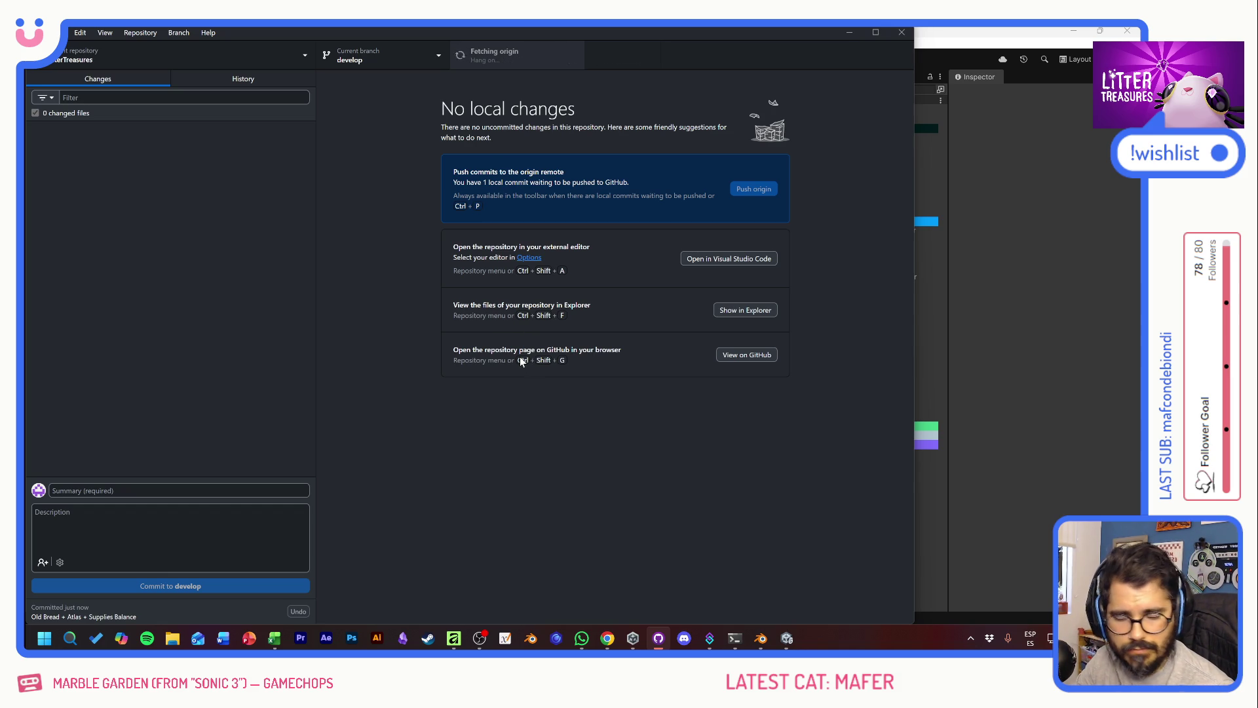
pyautogui.click(958, 42)
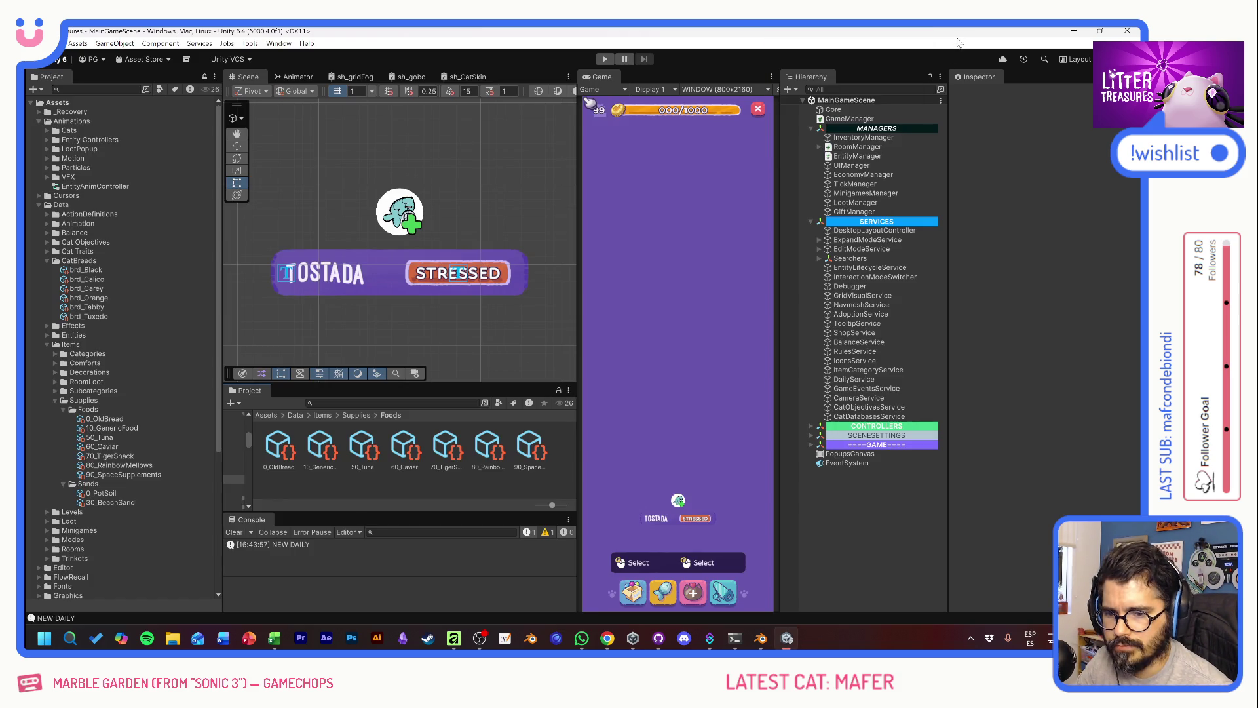
# Step: Enter COMMON in legend cell T12 and give it a light grey fill
pyautogui.hotkey('alt', 'Tab')
pyautogui.hotkey('alt', 'Tab')
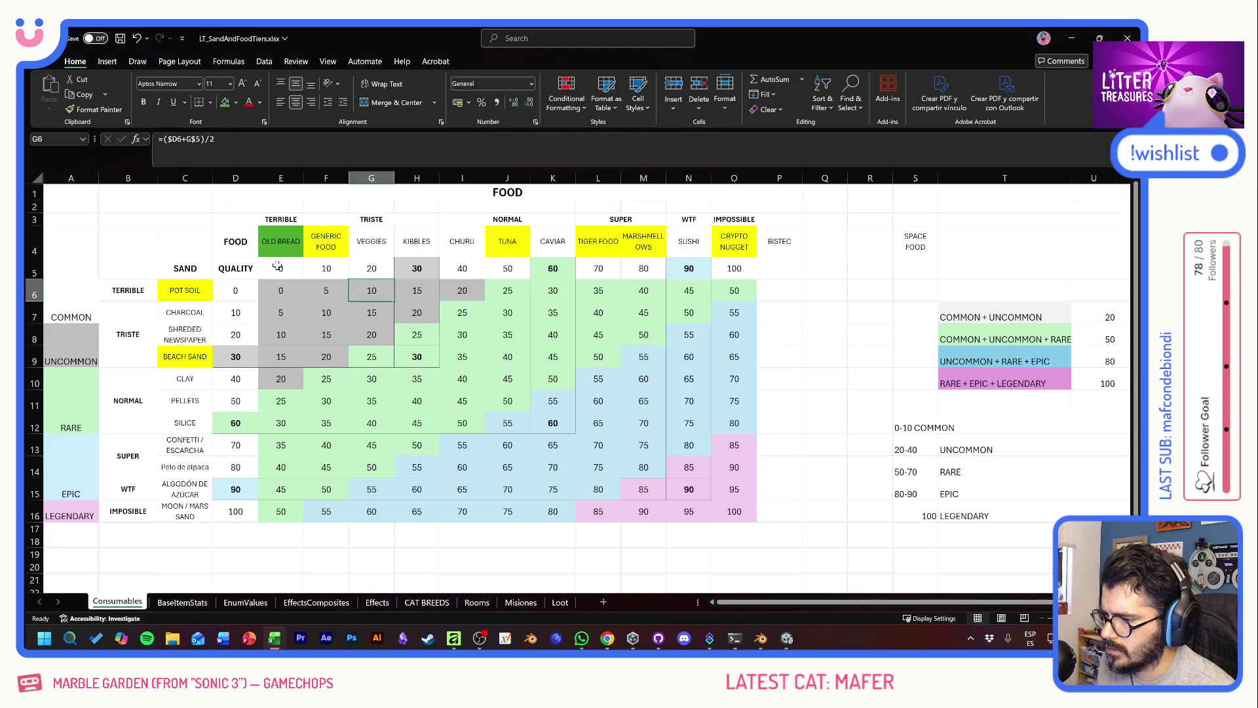
pyautogui.click(273, 241)
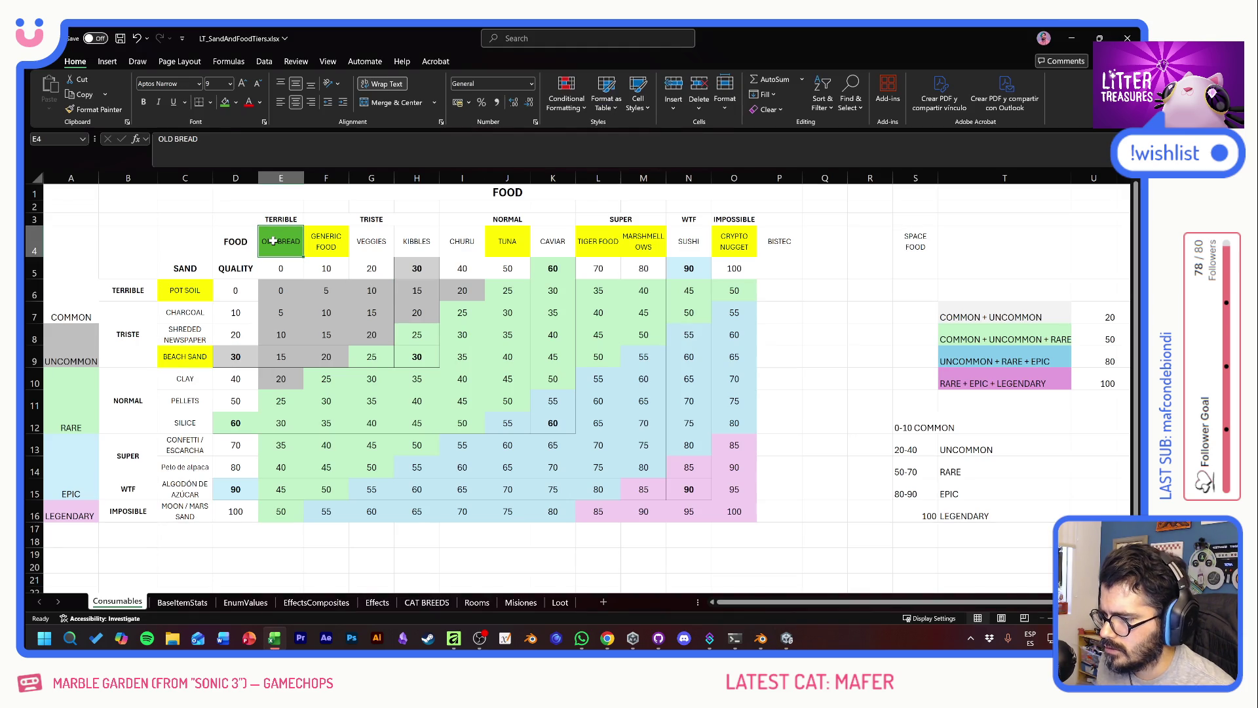
pyautogui.click(959, 427)
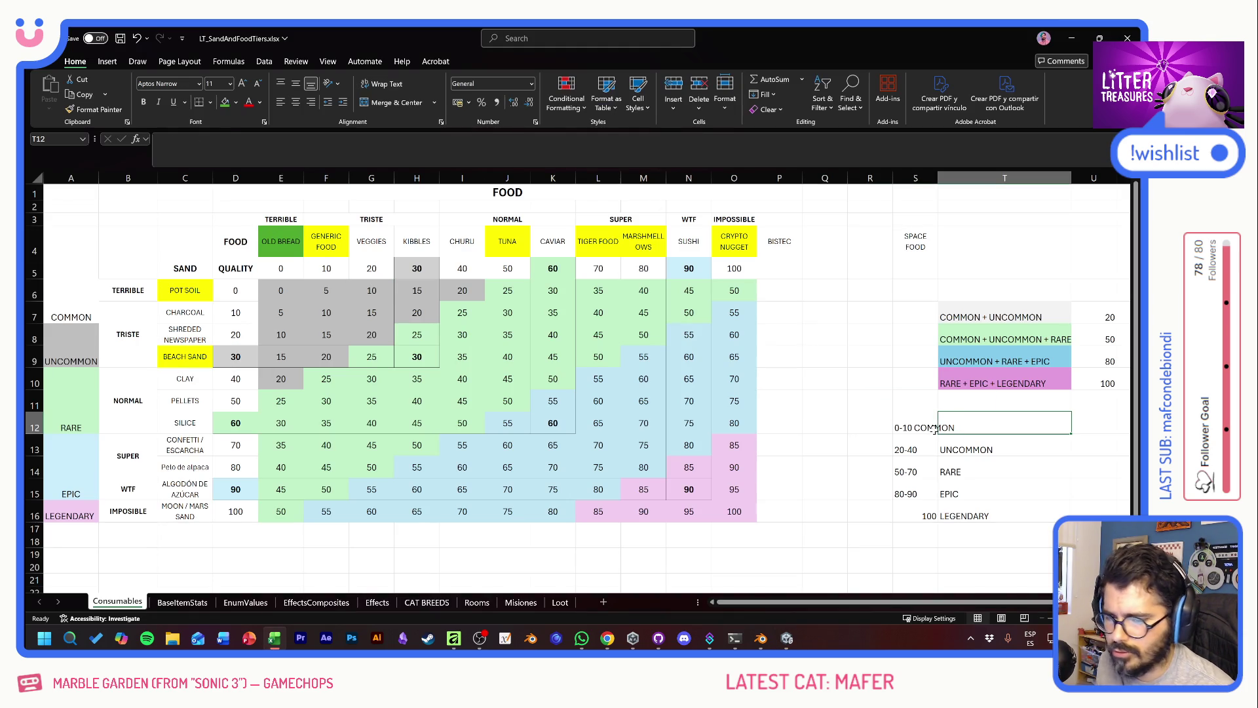
pyautogui.write('commo')
pyautogui.press('BackSpace')
pyautogui.press('BackSpace')
pyautogui.press('BackSpace')
pyautogui.write('COMMON')
pyautogui.press('Return')
pyautogui.click(236, 103)
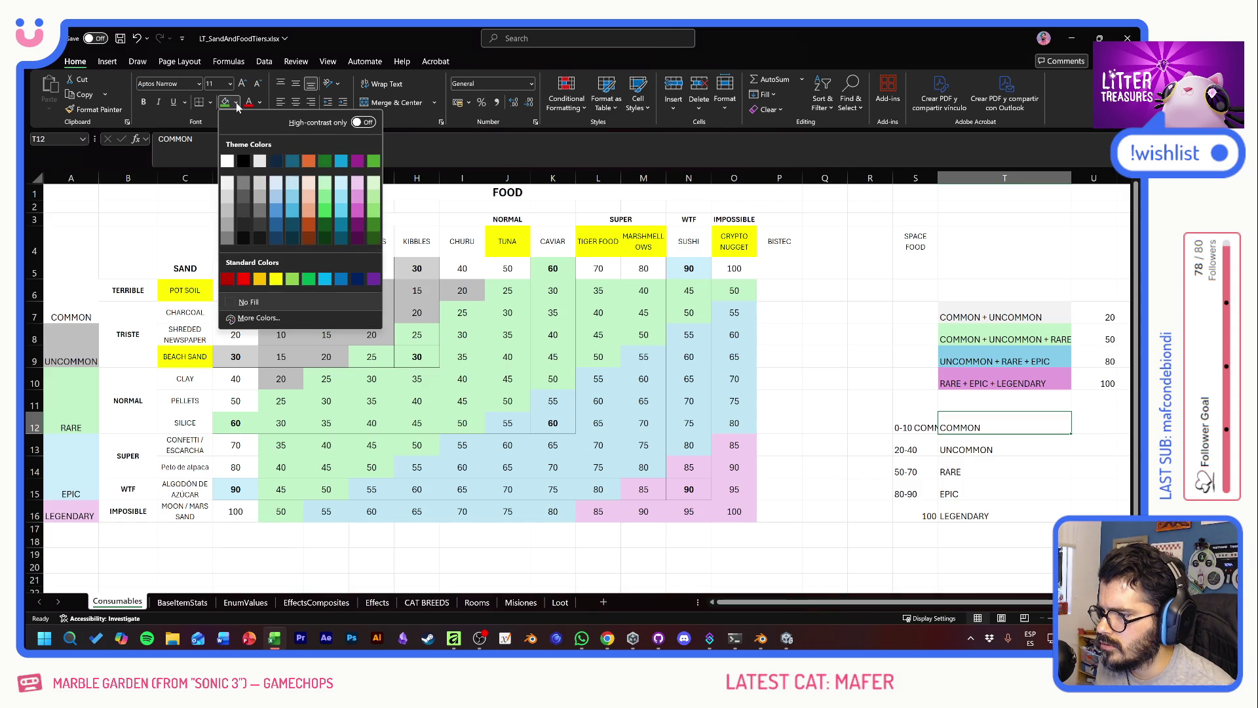
pyautogui.click(260, 190)
# Step: Fill the UNCOMMON legend cell light green and the RARE cell light blue
pyautogui.click(945, 452)
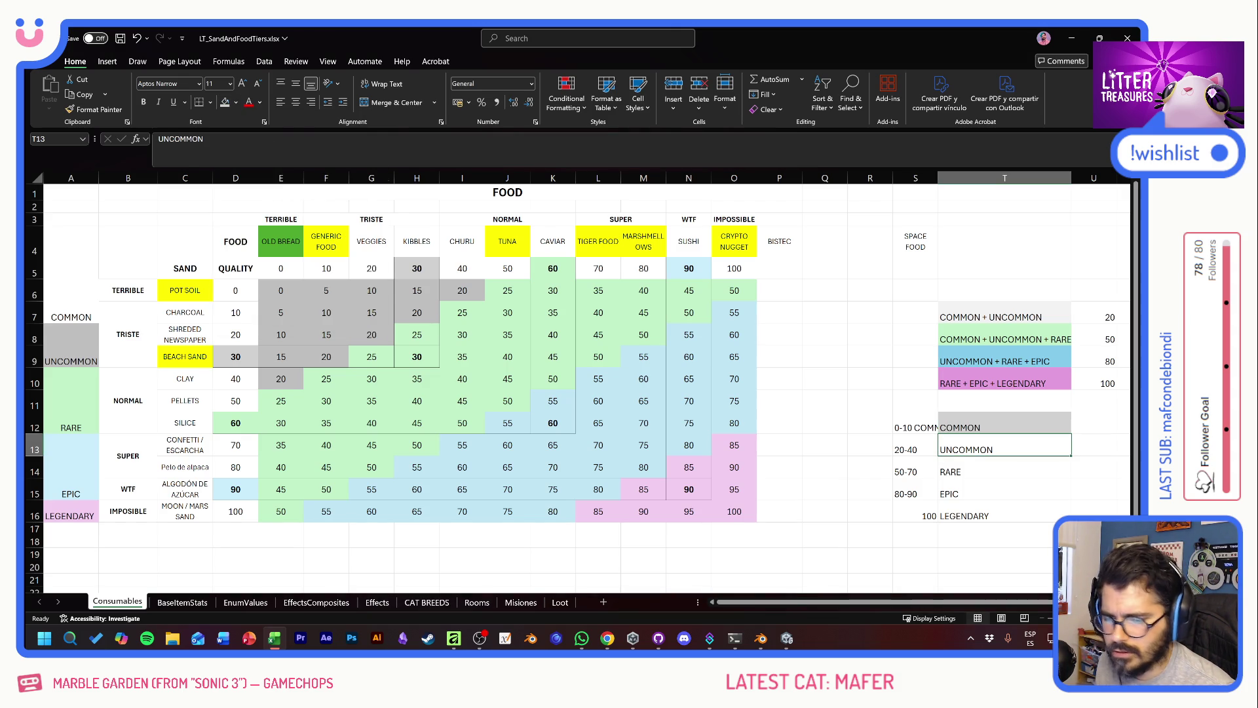
pyautogui.click(235, 103)
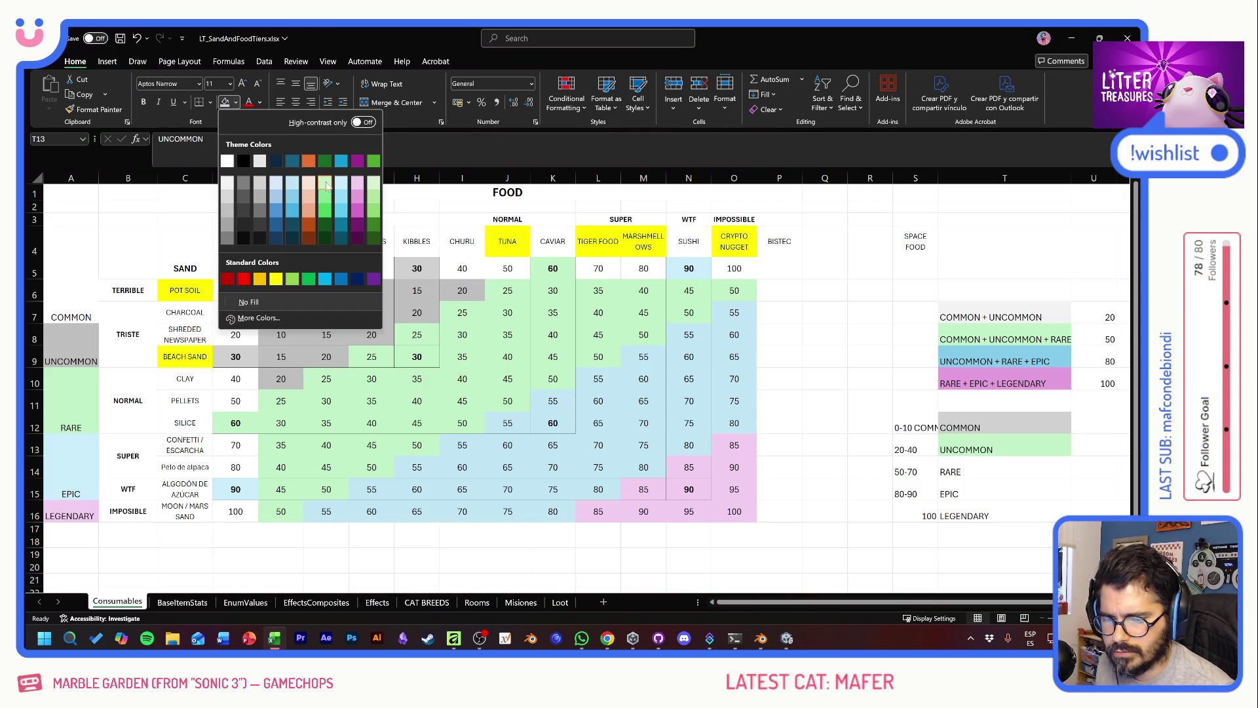
pyautogui.click(325, 186)
pyautogui.click(976, 465)
pyautogui.click(236, 102)
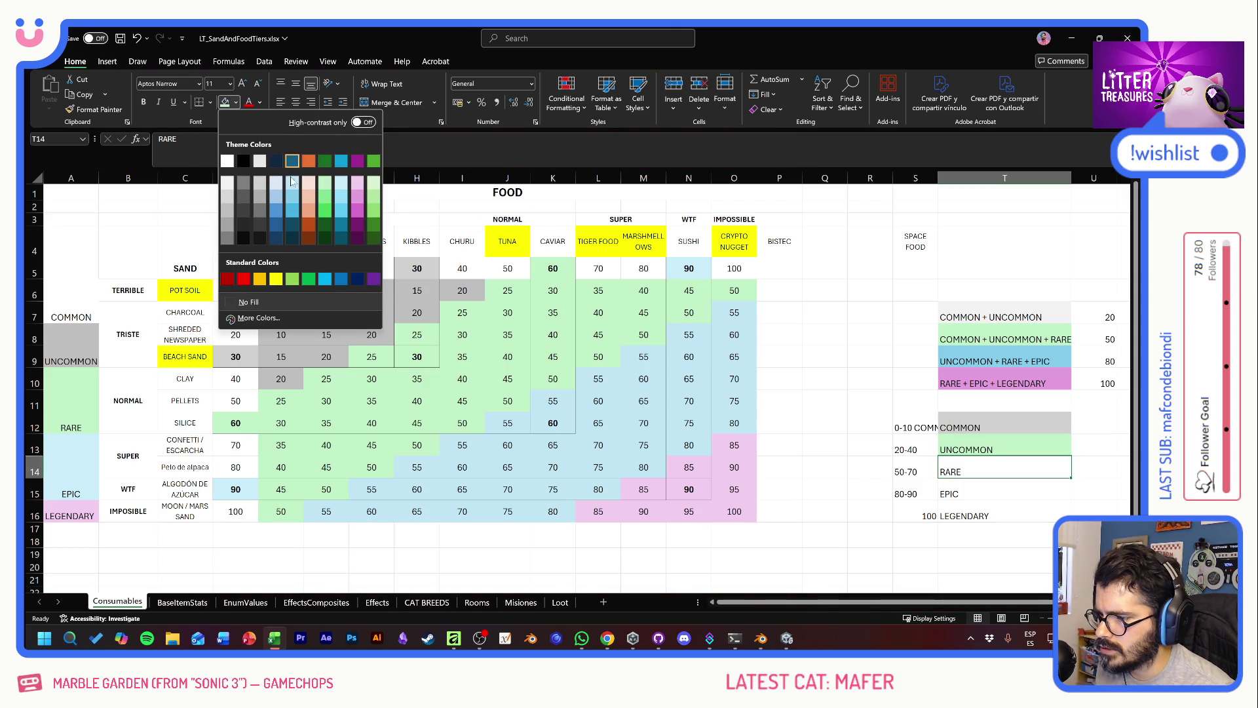
pyautogui.click(292, 185)
# Step: Fill the EPIC legend cell light pink and the LEGENDARY cell light peach
pyautogui.press('Down')
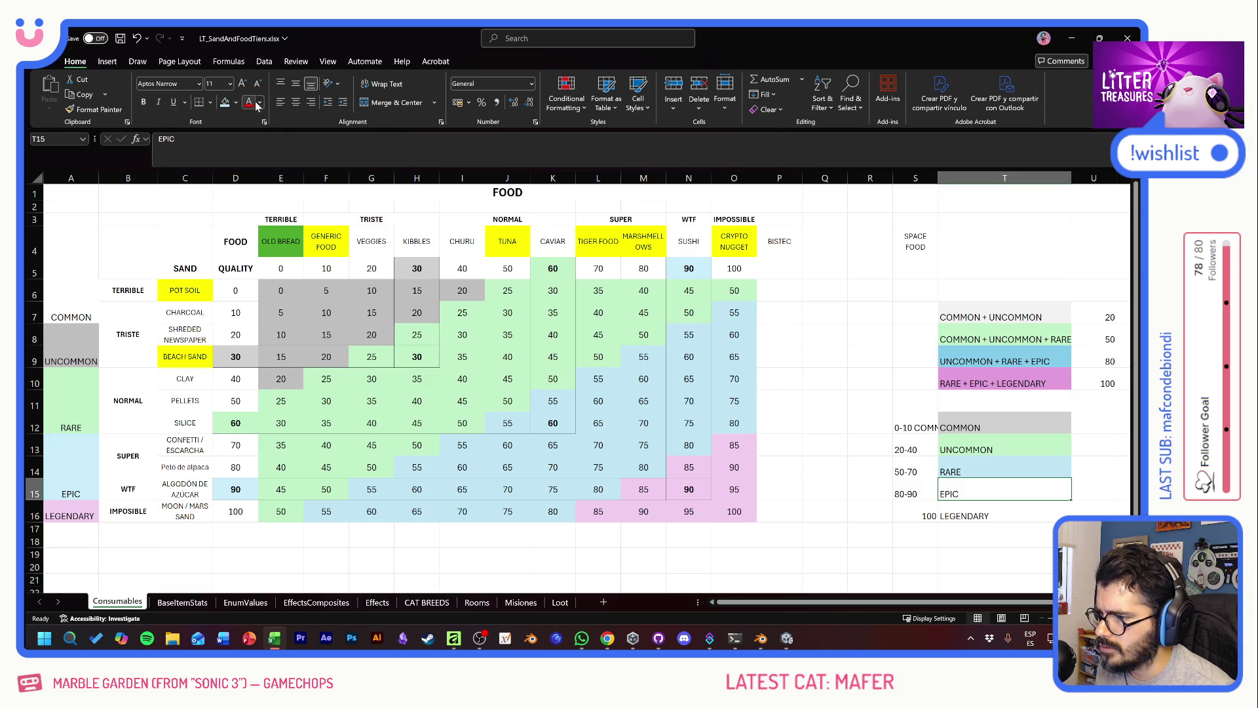
pyautogui.click(235, 102)
pyautogui.click(342, 185)
pyautogui.click(979, 511)
pyautogui.click(235, 102)
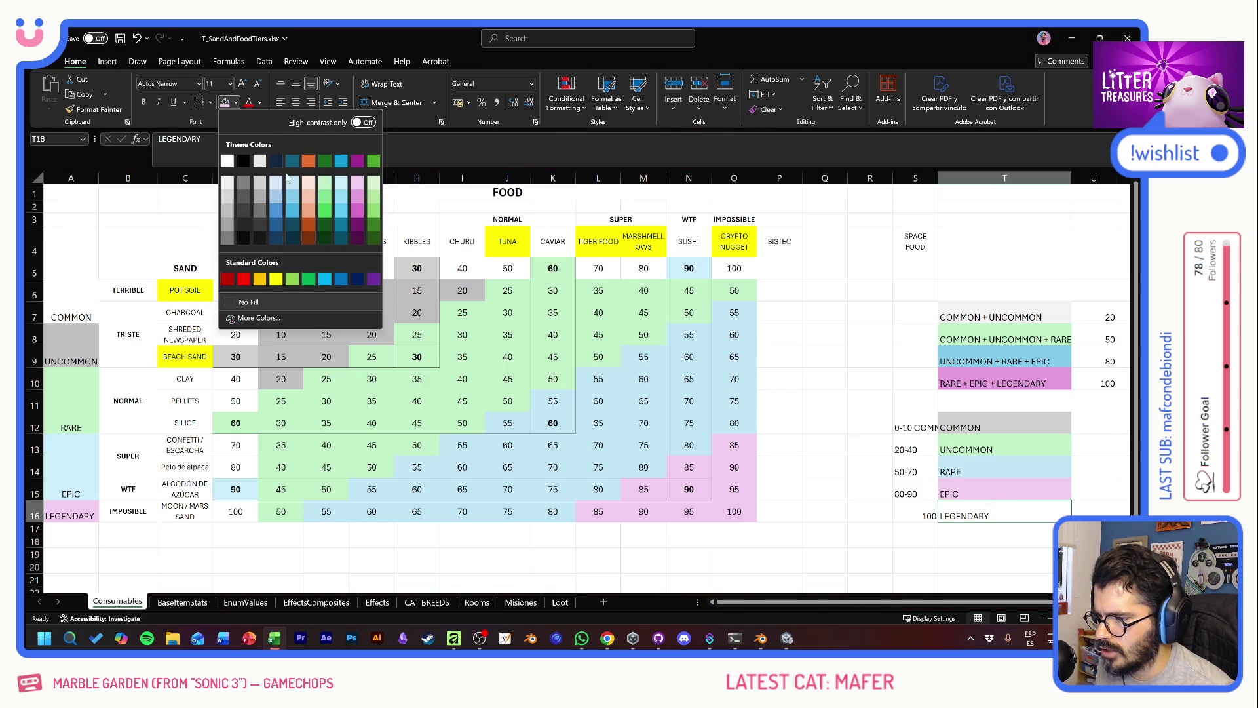
pyautogui.click(308, 185)
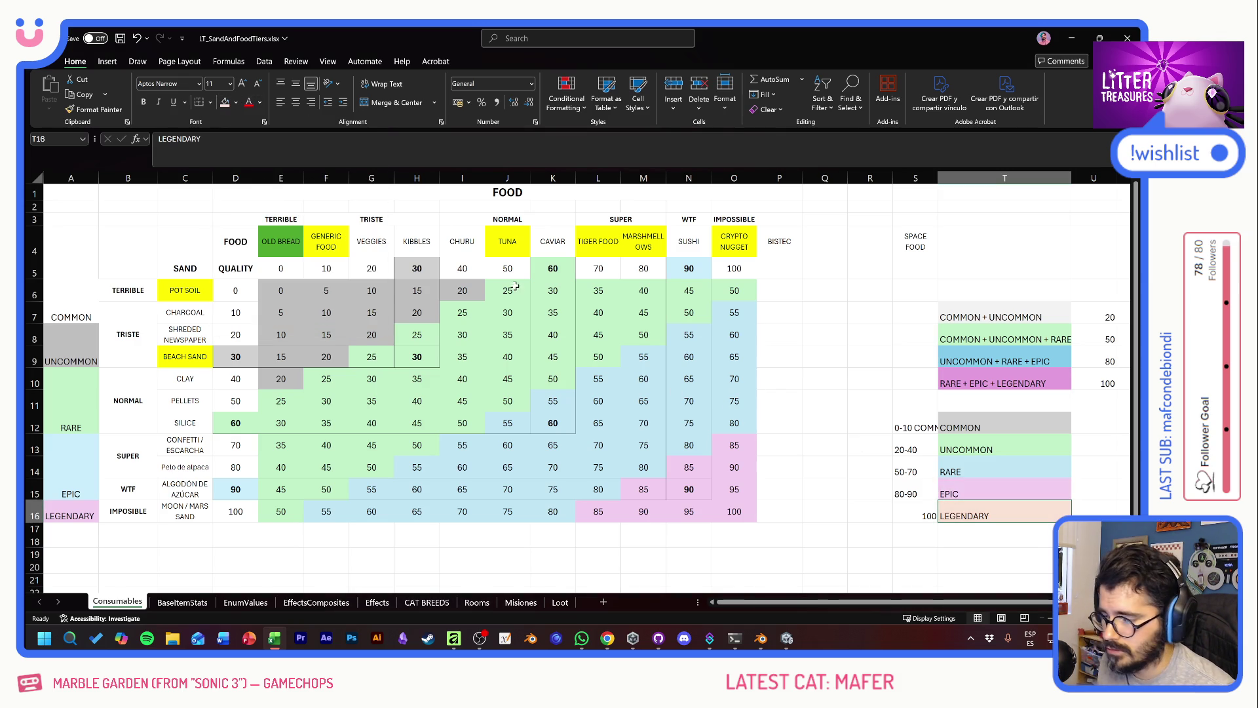
pyautogui.click(287, 245)
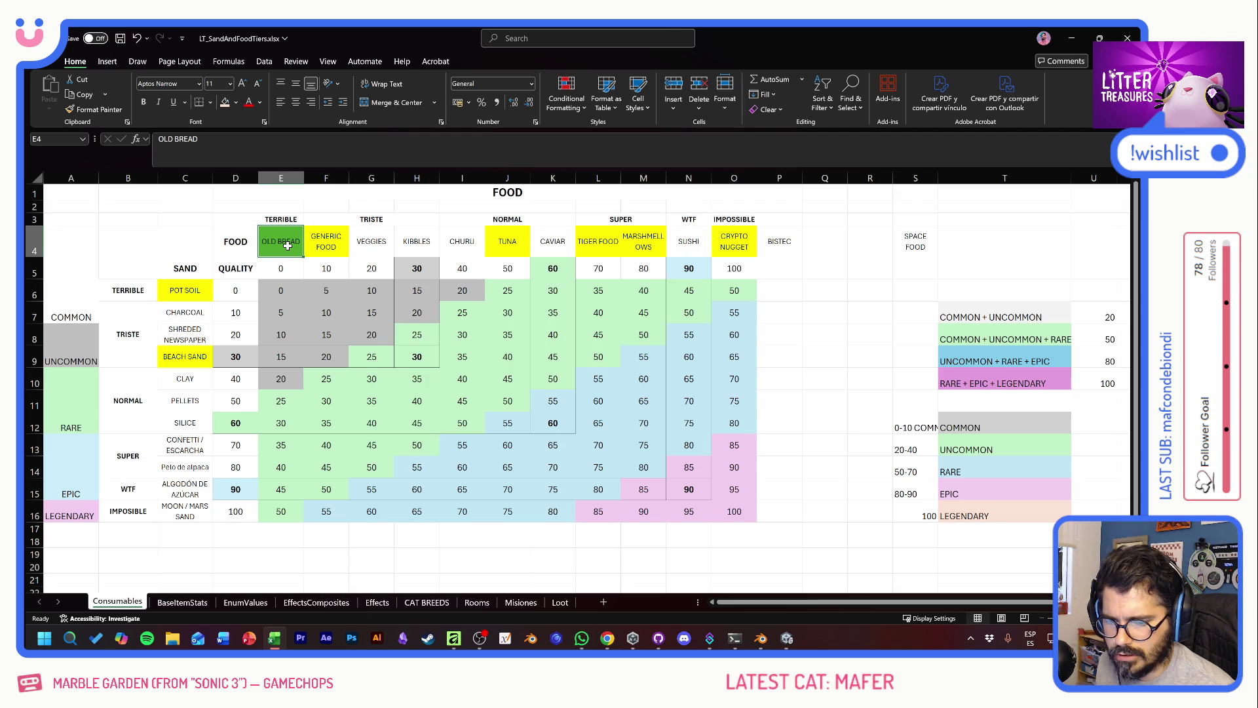
# Step: Fill the OLD BREAD and GENERIC FOOD headers grey
pyautogui.keyDown('ctrl'); pyautogui.click(322, 243); pyautogui.keyUp('ctrl')
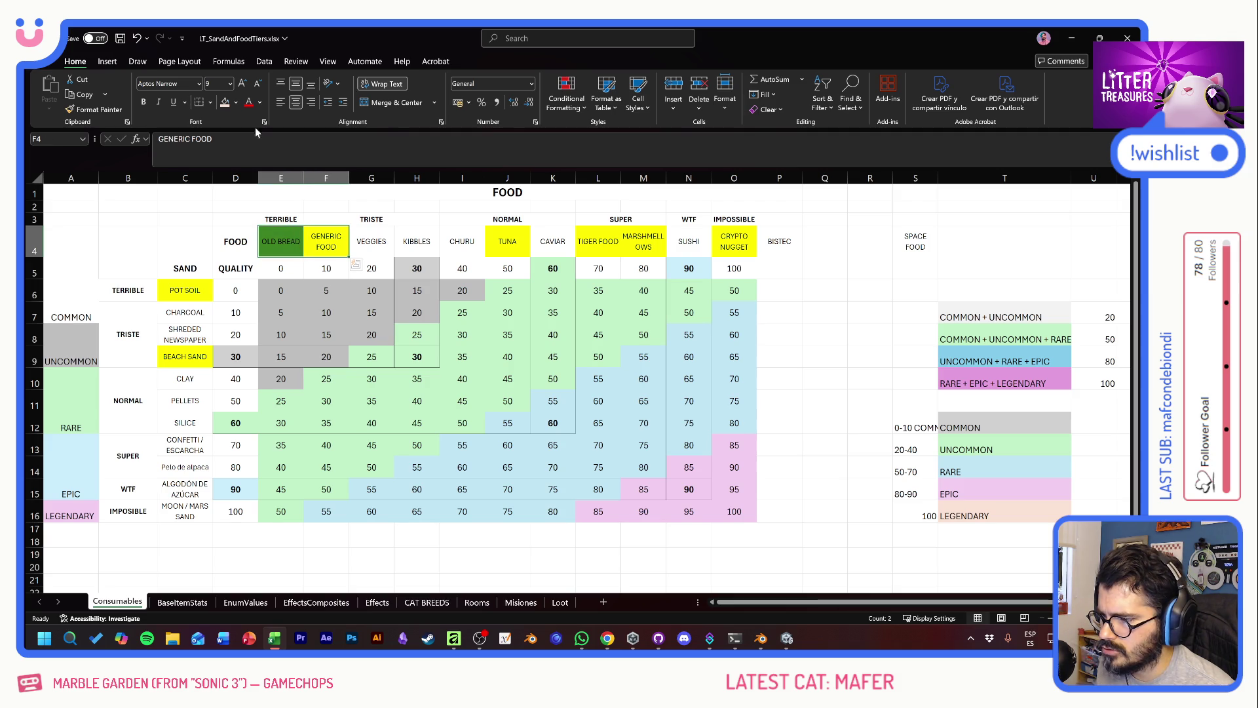
pyautogui.click(237, 103)
pyautogui.click(261, 186)
pyautogui.click(367, 207)
pyautogui.click(365, 236)
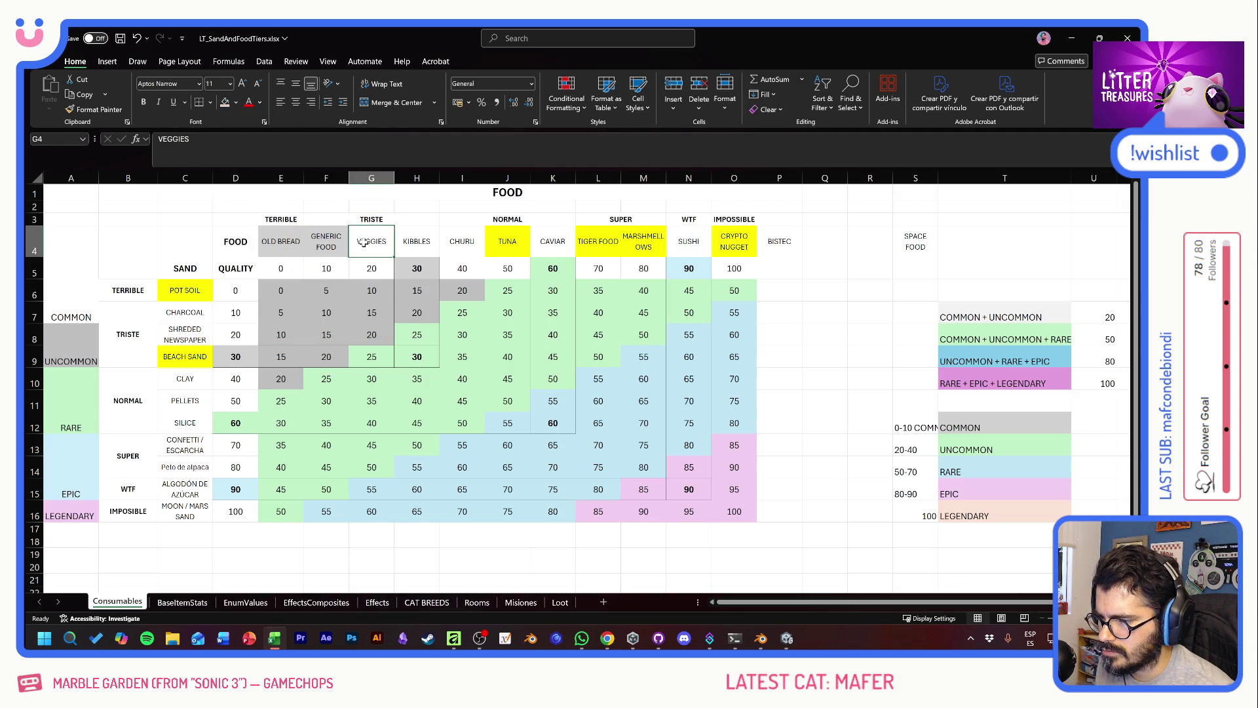
pyautogui.click(324, 240)
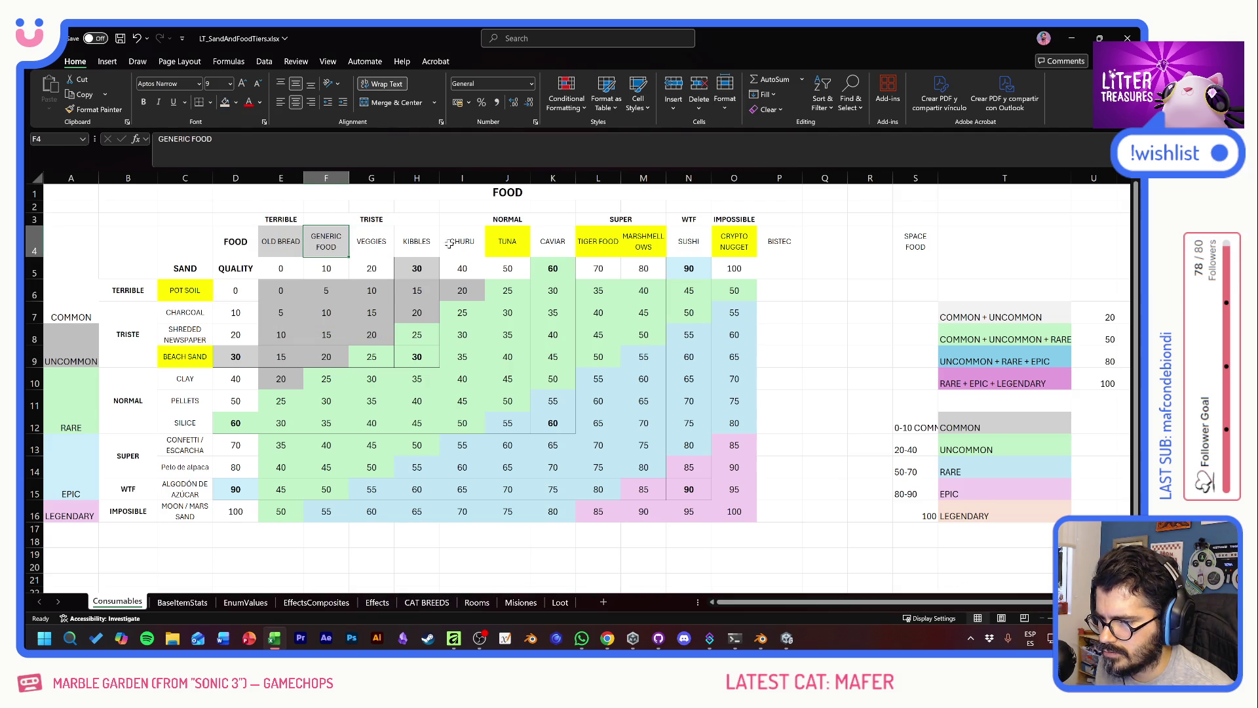
# Step: Fill the TUNA and TIGER FOOD headers light blue and MARSHMELLOWS light pink
pyautogui.click(509, 239)
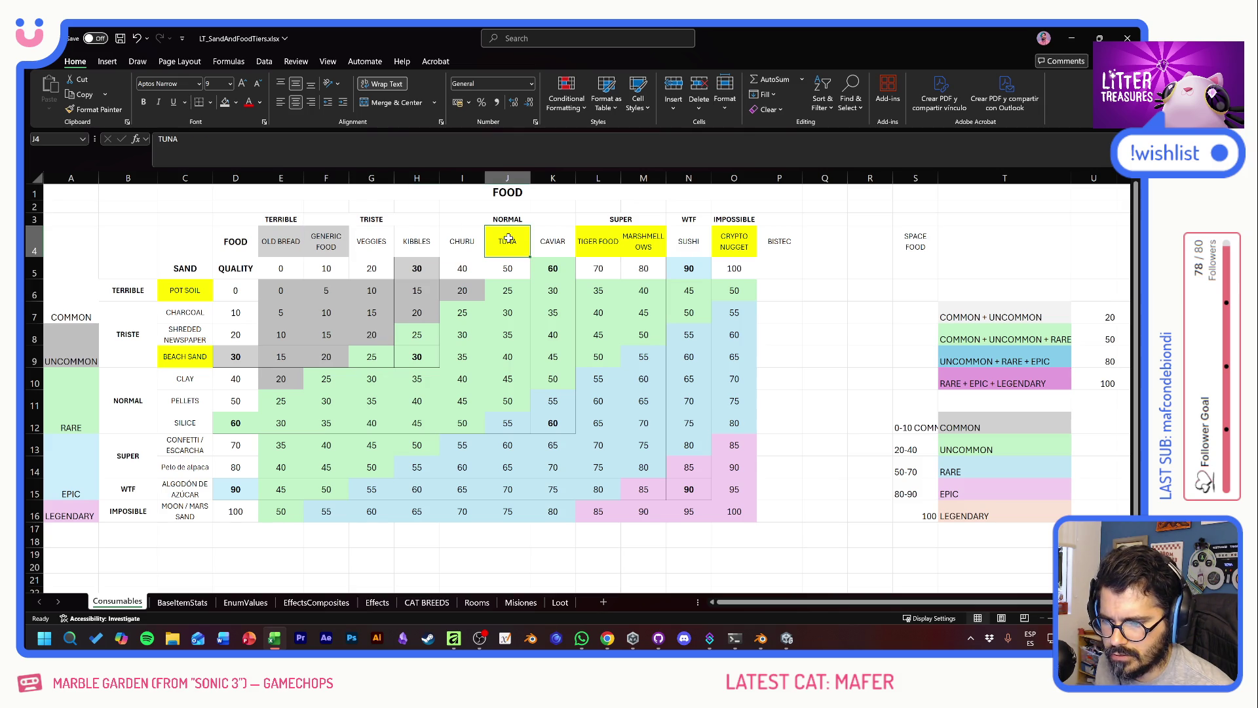
pyautogui.moveTo(508, 238); pyautogui.dragTo(594, 242)
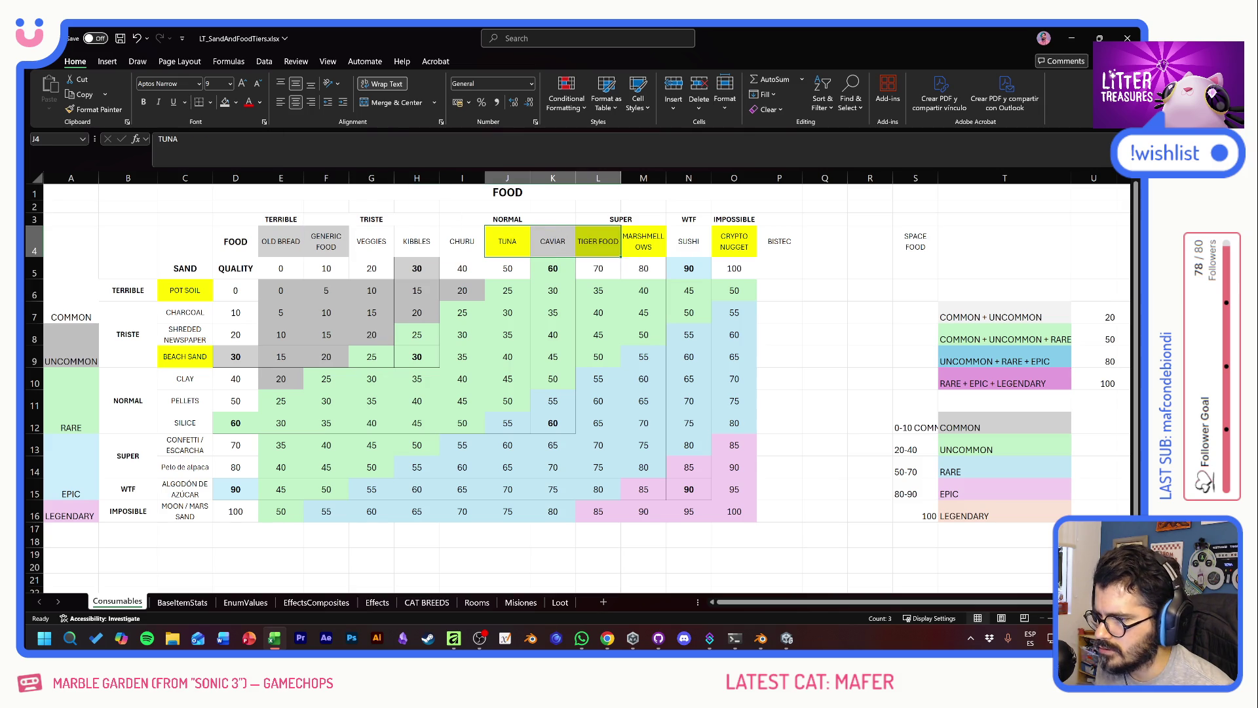
pyautogui.click(510, 242)
pyautogui.keyDown('ctrl'); pyautogui.click(615, 244); pyautogui.keyUp('ctrl')
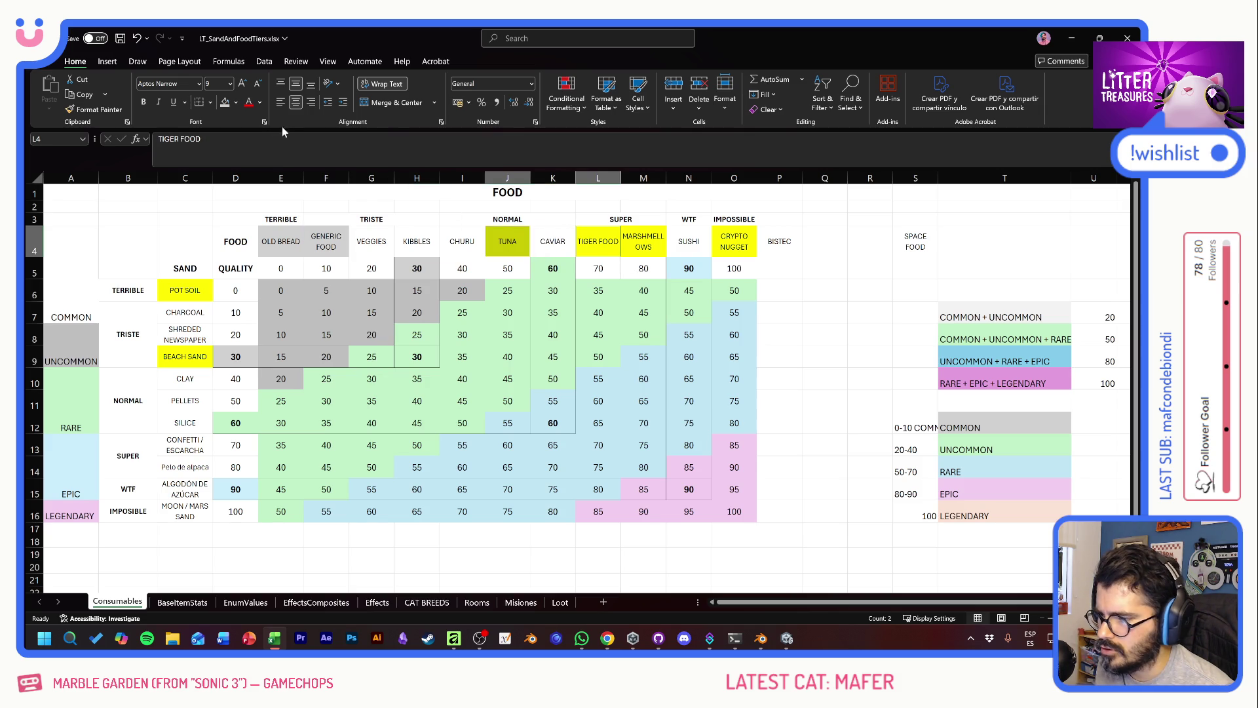
pyautogui.click(236, 103)
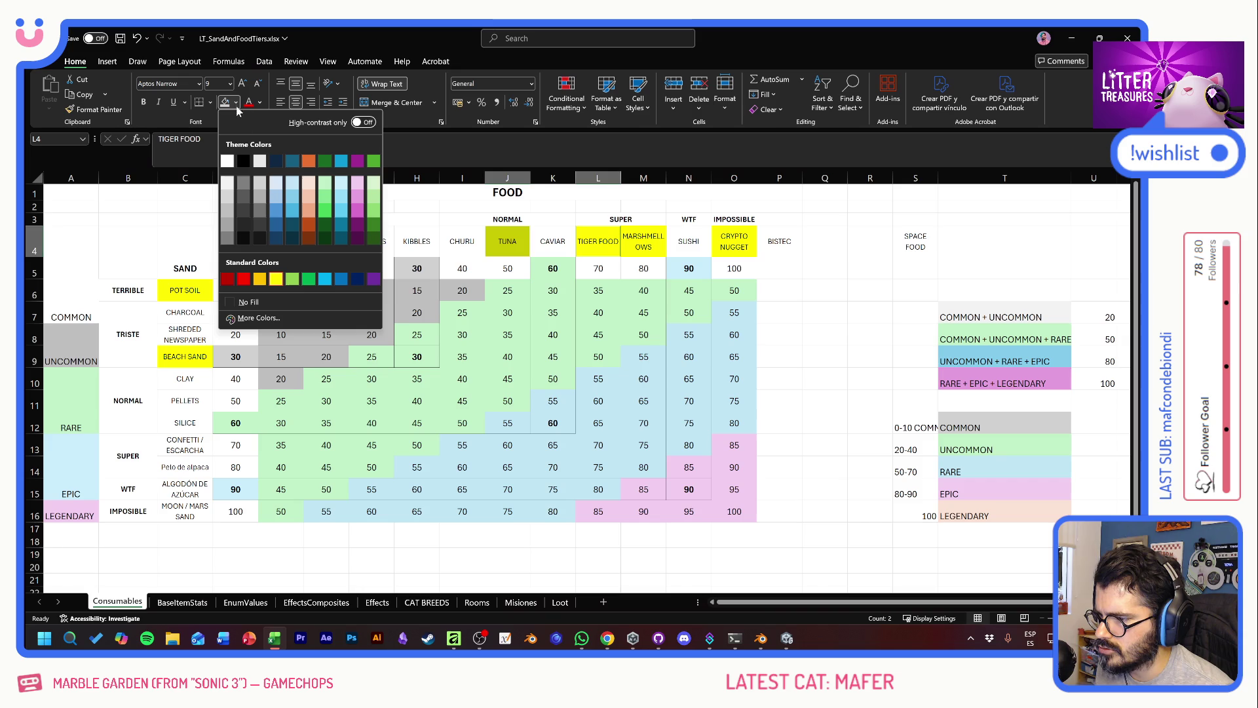
pyautogui.click(292, 185)
pyautogui.click(648, 248)
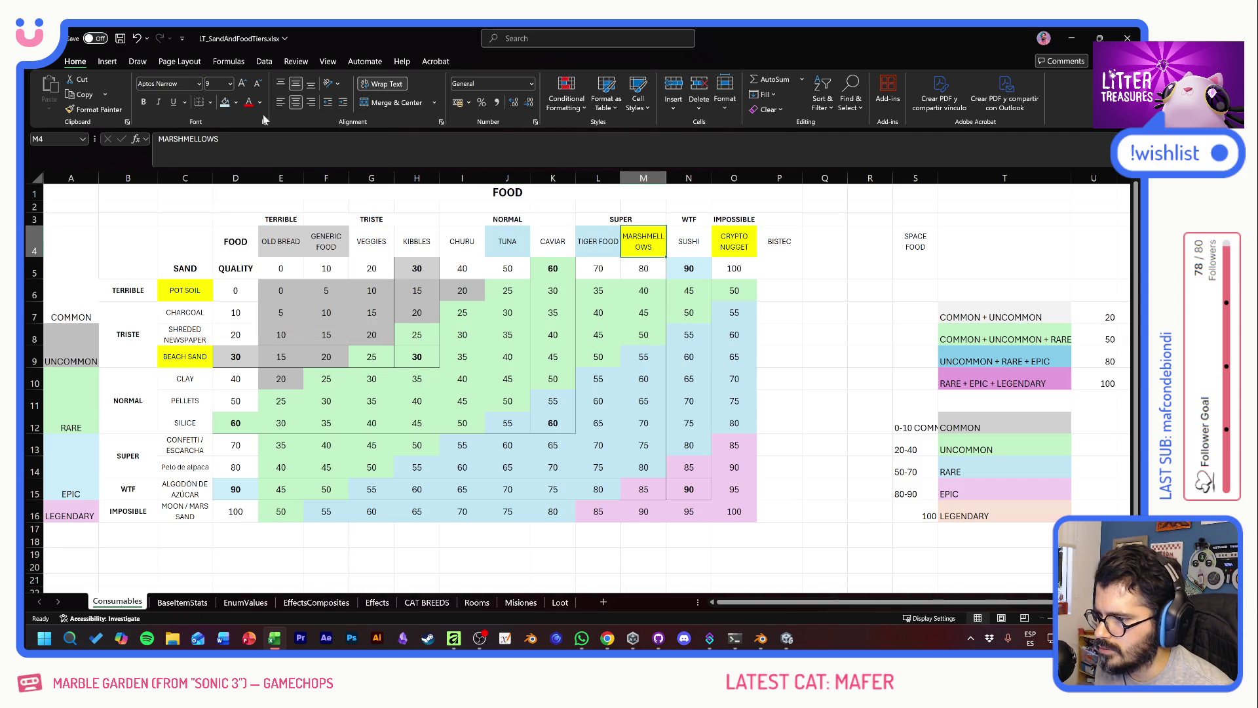
pyautogui.click(236, 102)
pyautogui.click(338, 166)
# Step: Replace the CRYPTO NUGGET header with a copy of the SPACE FOOD label
pyautogui.click(734, 242)
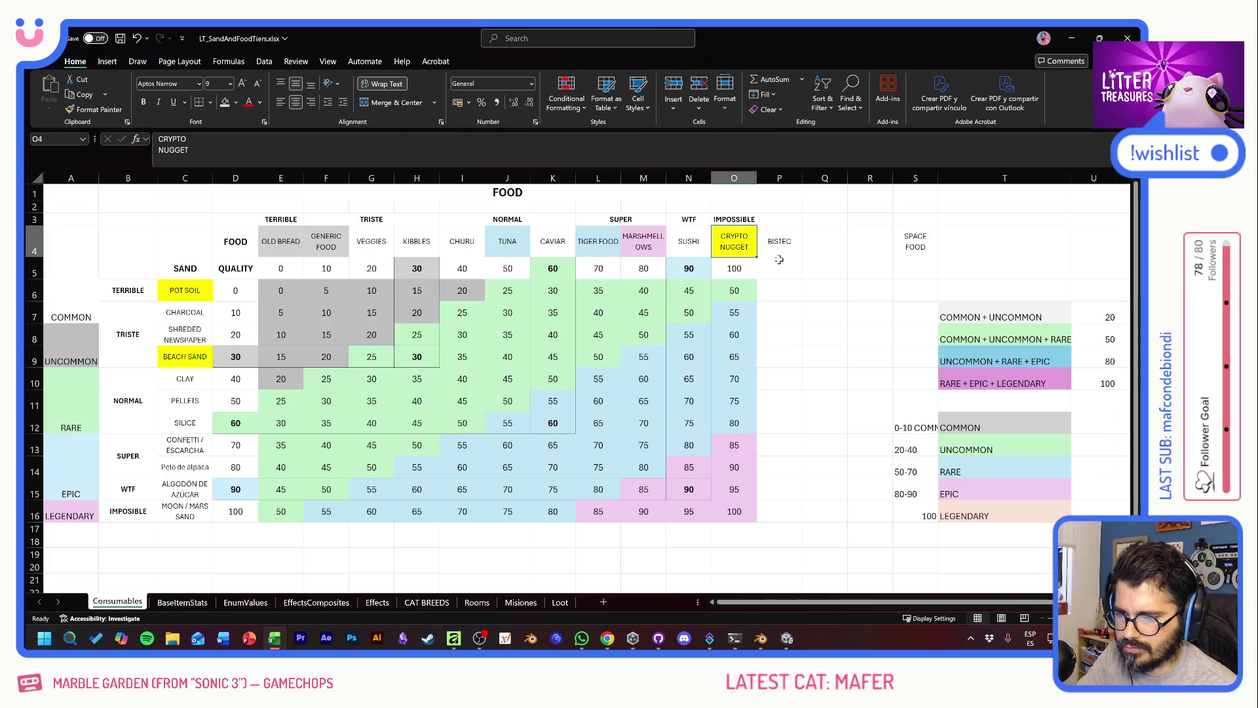
pyautogui.click(917, 244)
pyautogui.hotkey('ctrl', 'c')
pyautogui.click(738, 242)
pyautogui.hotkey('ctrl', 'v')
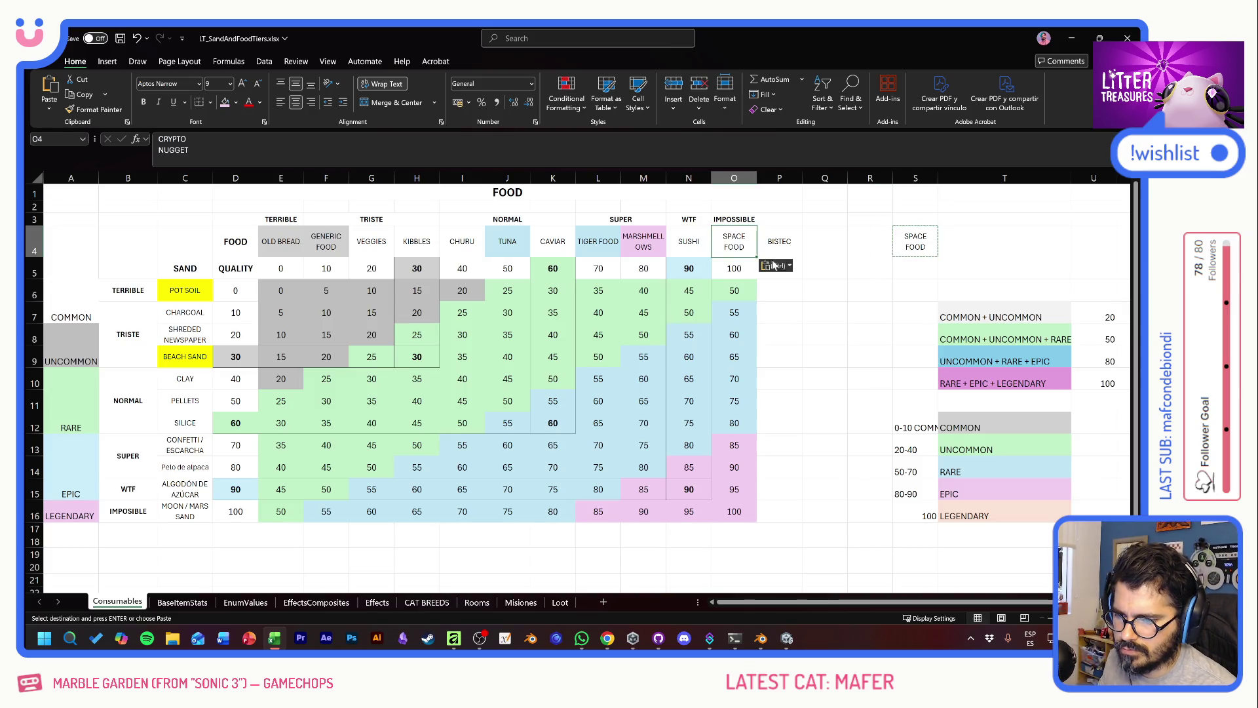
pyautogui.click(853, 262)
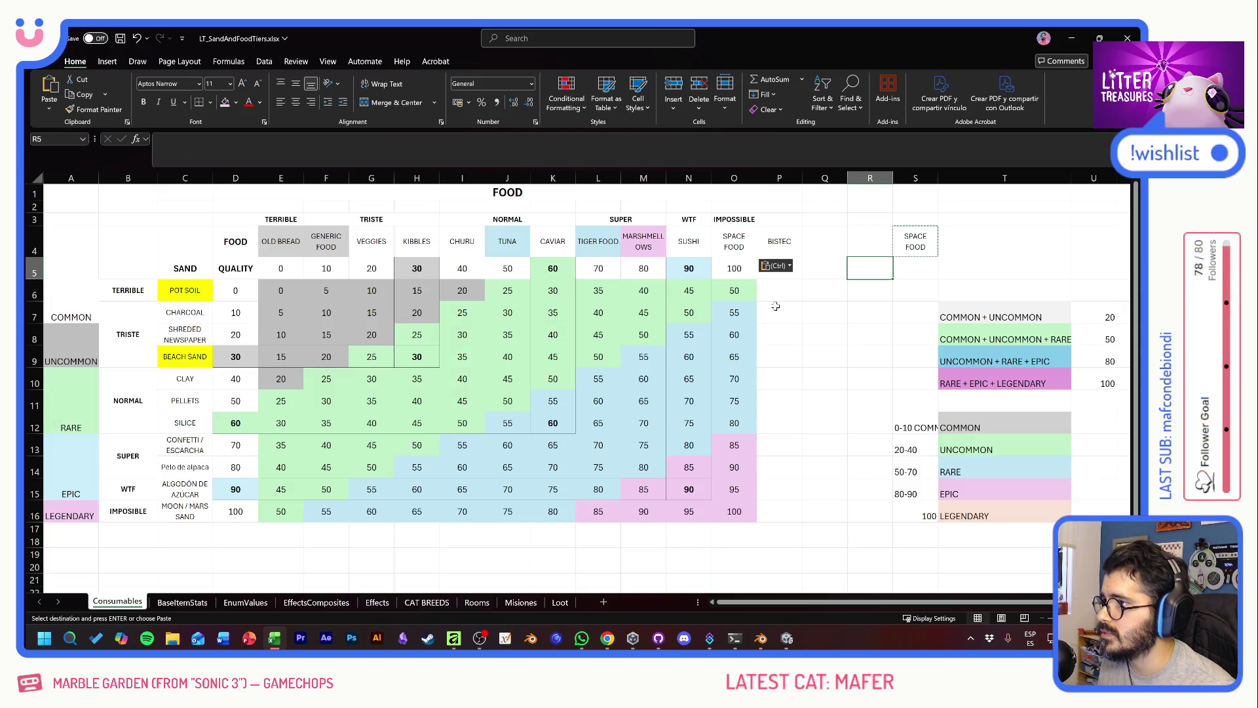
pyautogui.click(833, 358)
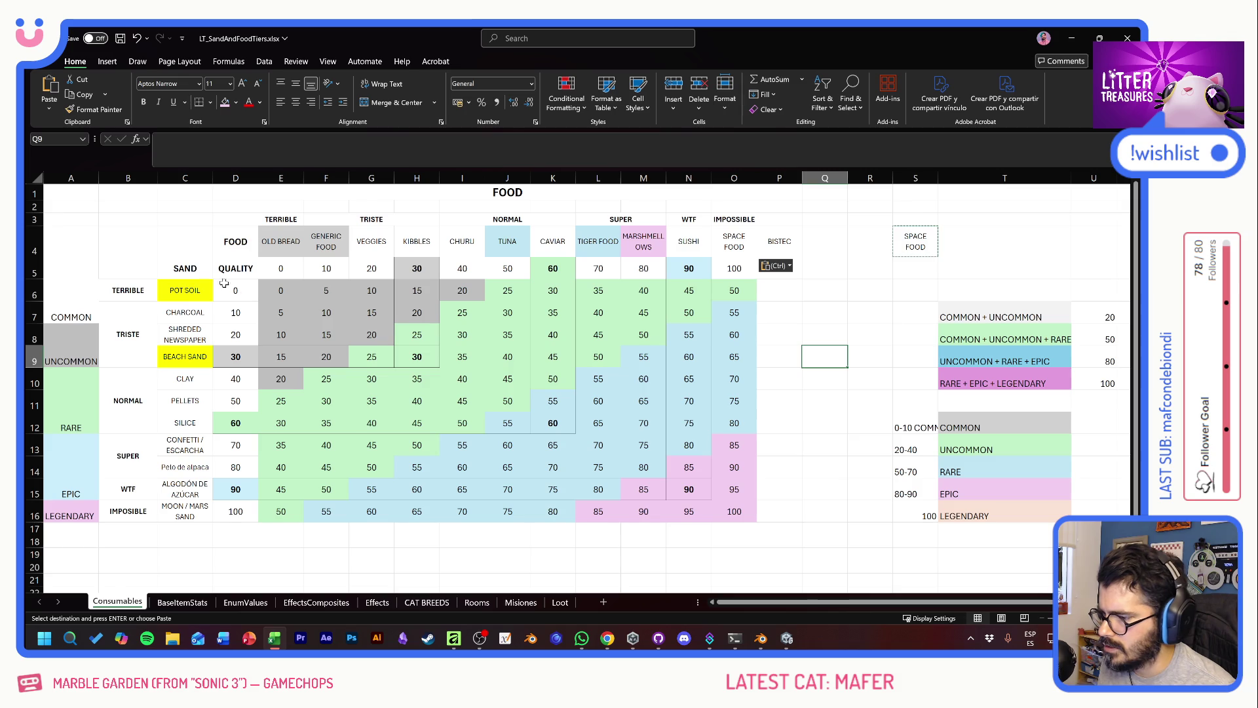
# Step: Remove the yellow fill from the POT SOIL and BEACH SAND cells
pyautogui.click(187, 292)
pyautogui.click(236, 103)
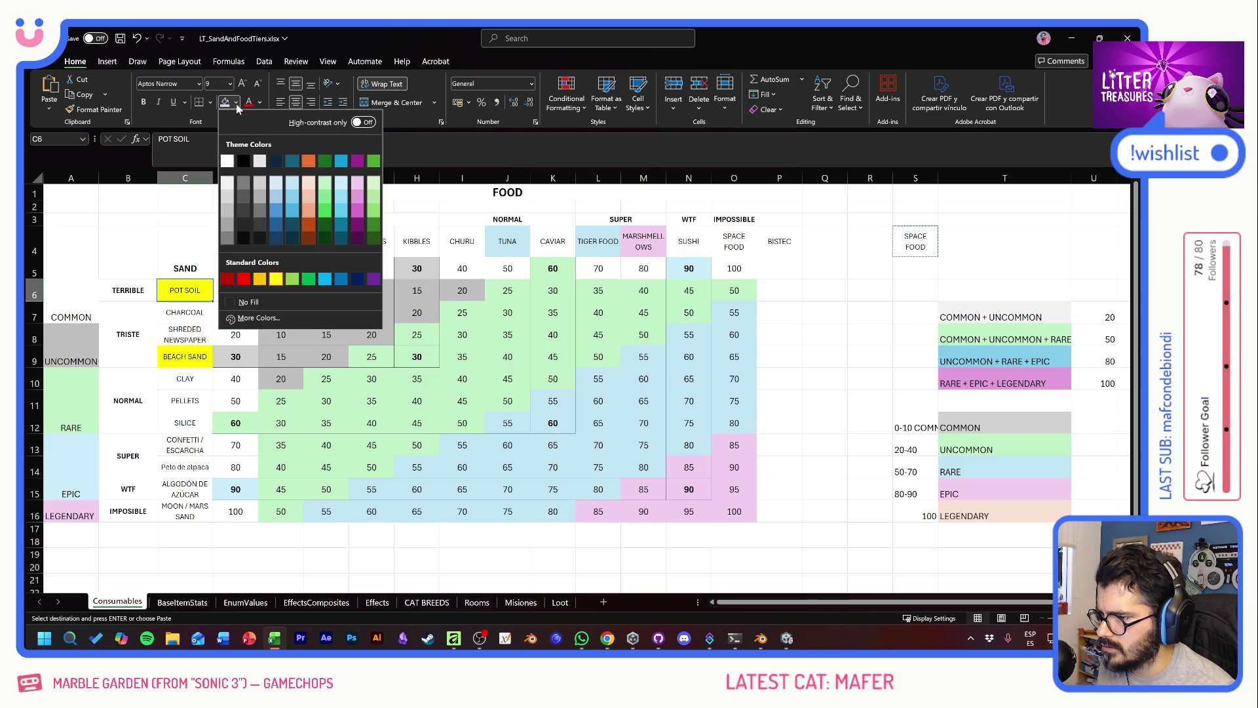
pyautogui.click(239, 309)
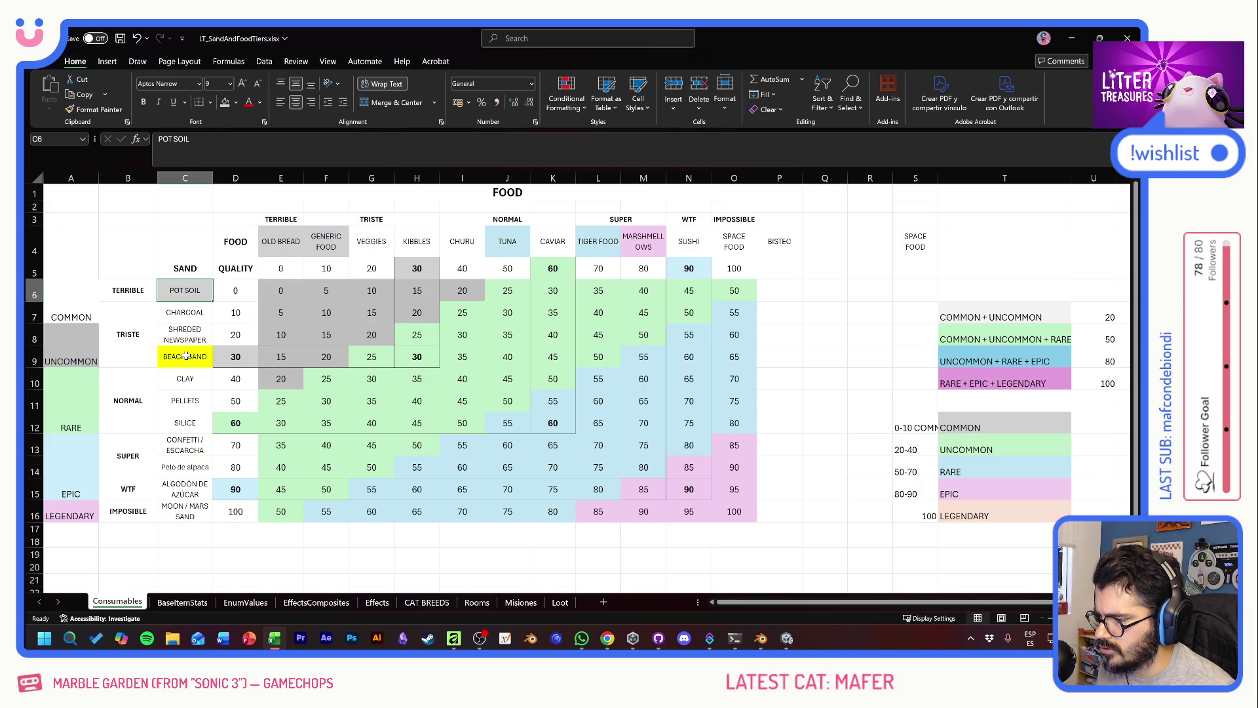
pyautogui.click(186, 356)
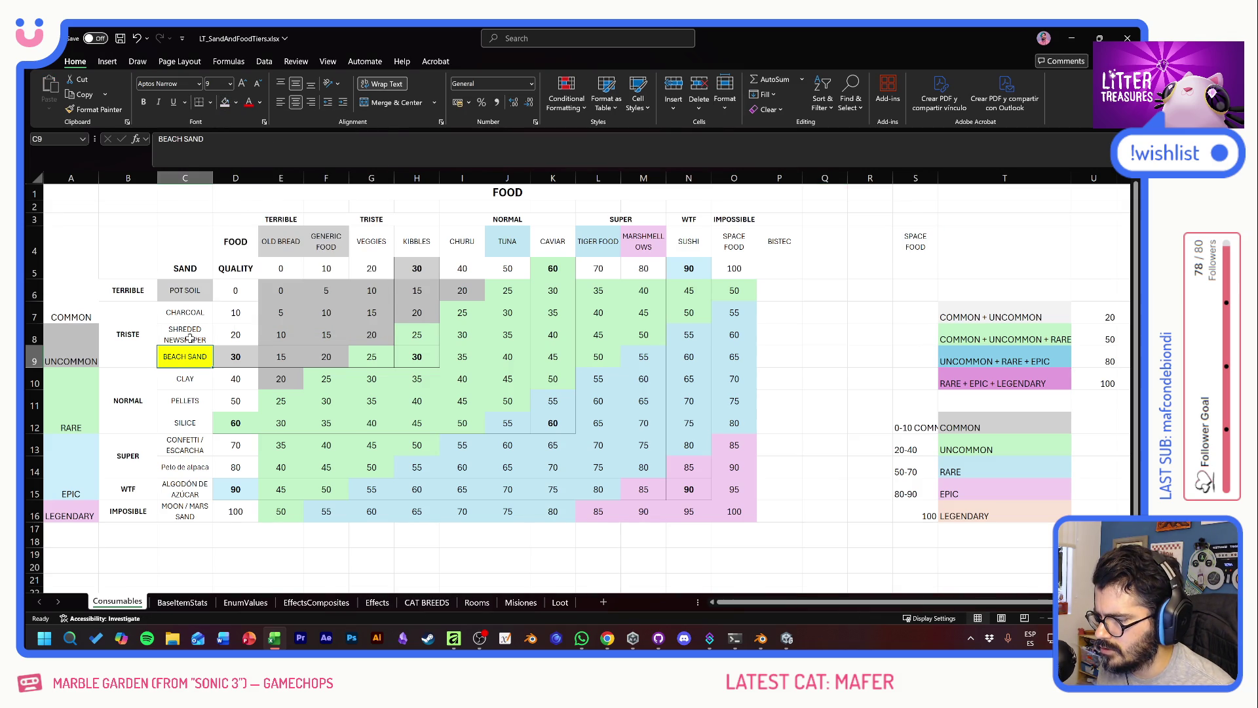
pyautogui.click(261, 103)
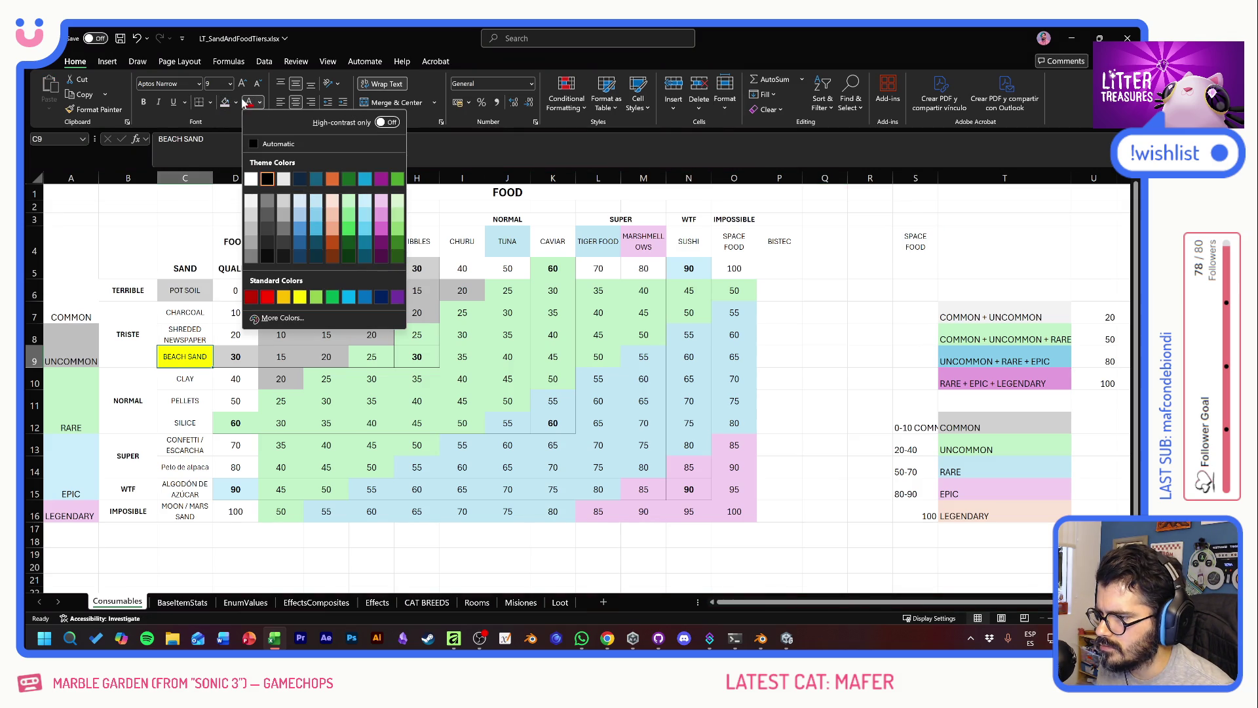
pyautogui.press('Escape')
pyautogui.click(255, 294)
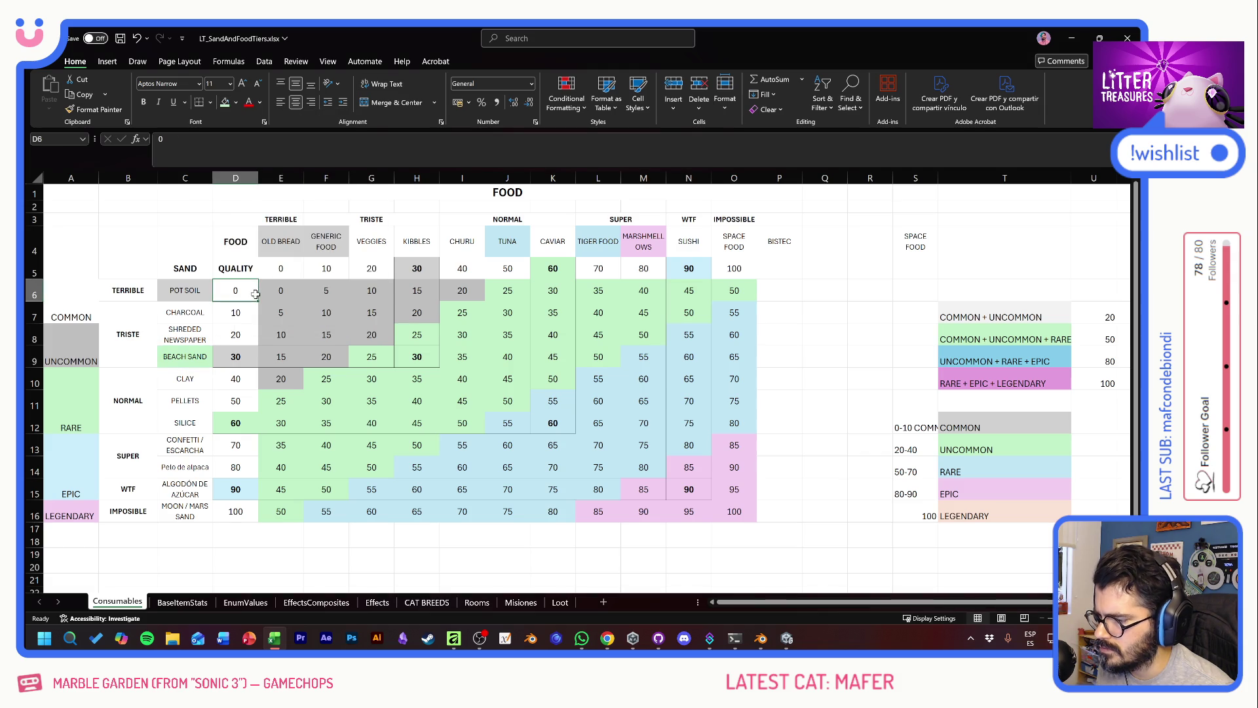
pyautogui.moveTo(185, 291); pyautogui.dragTo(184, 512)
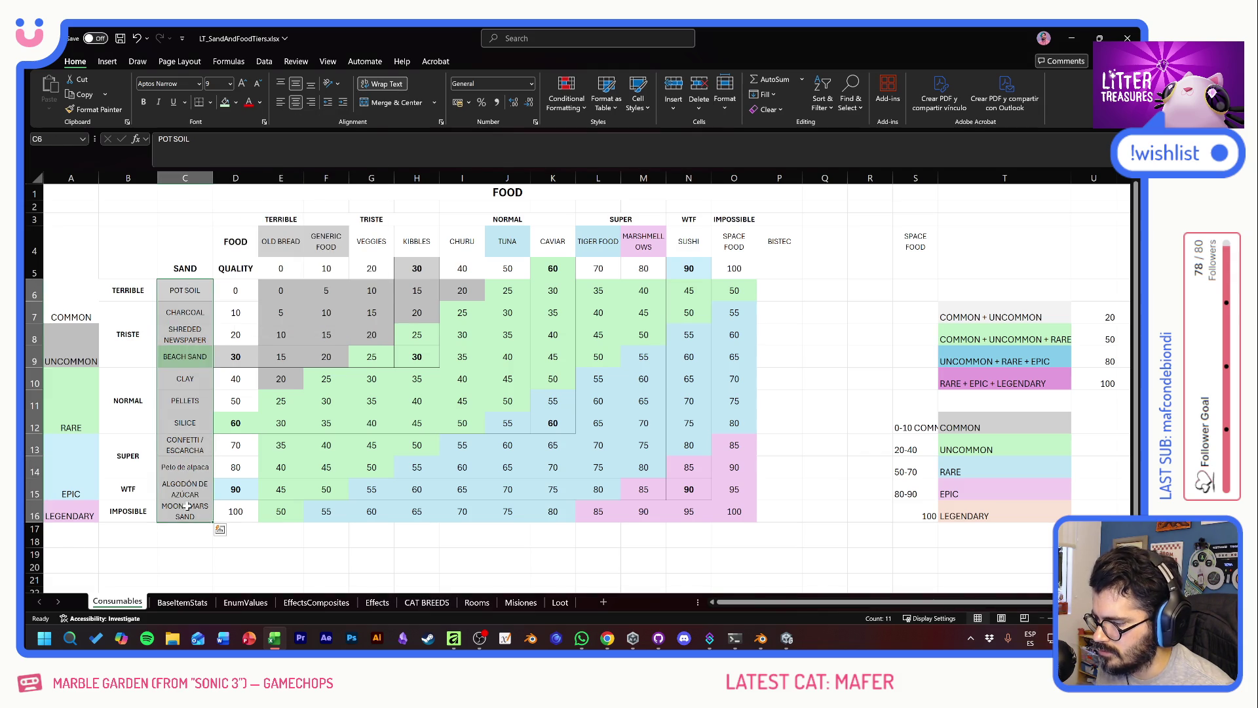
pyautogui.click(279, 540)
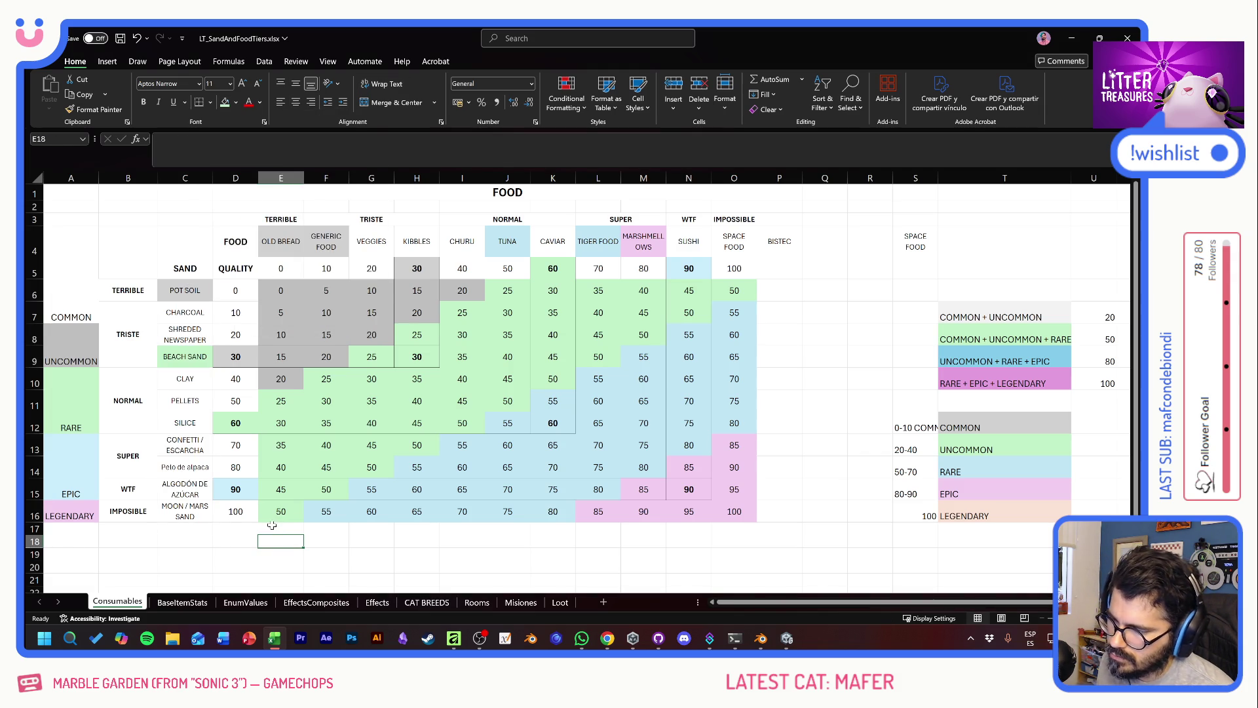
# Step: Review the rarity labels and begin editing the 20-40 UNCOMMON range
pyautogui.click(72, 312)
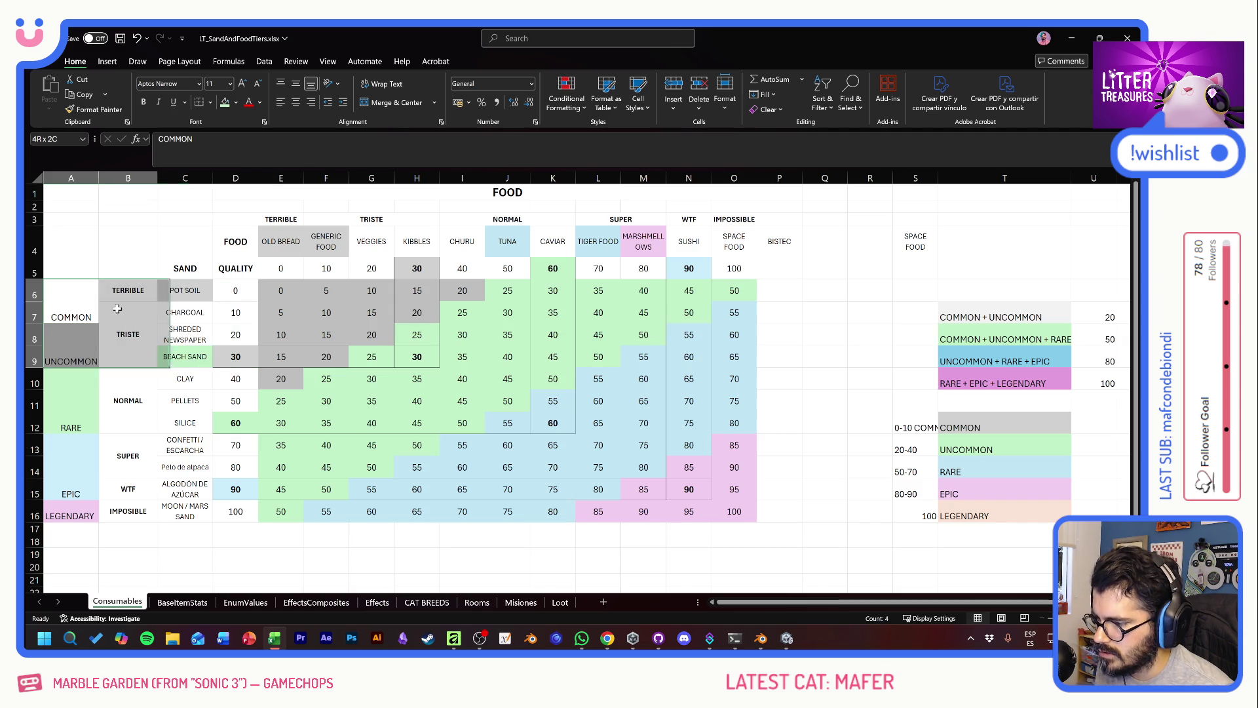
pyautogui.click(77, 343)
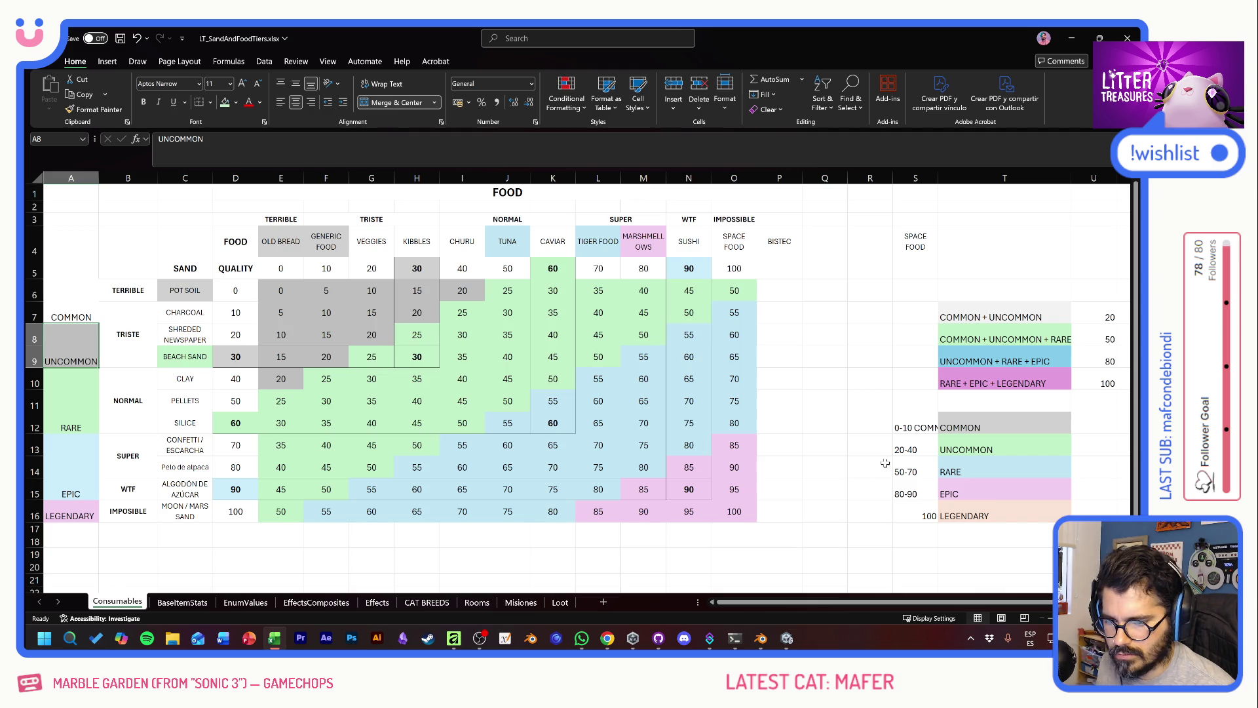
pyautogui.click(911, 429)
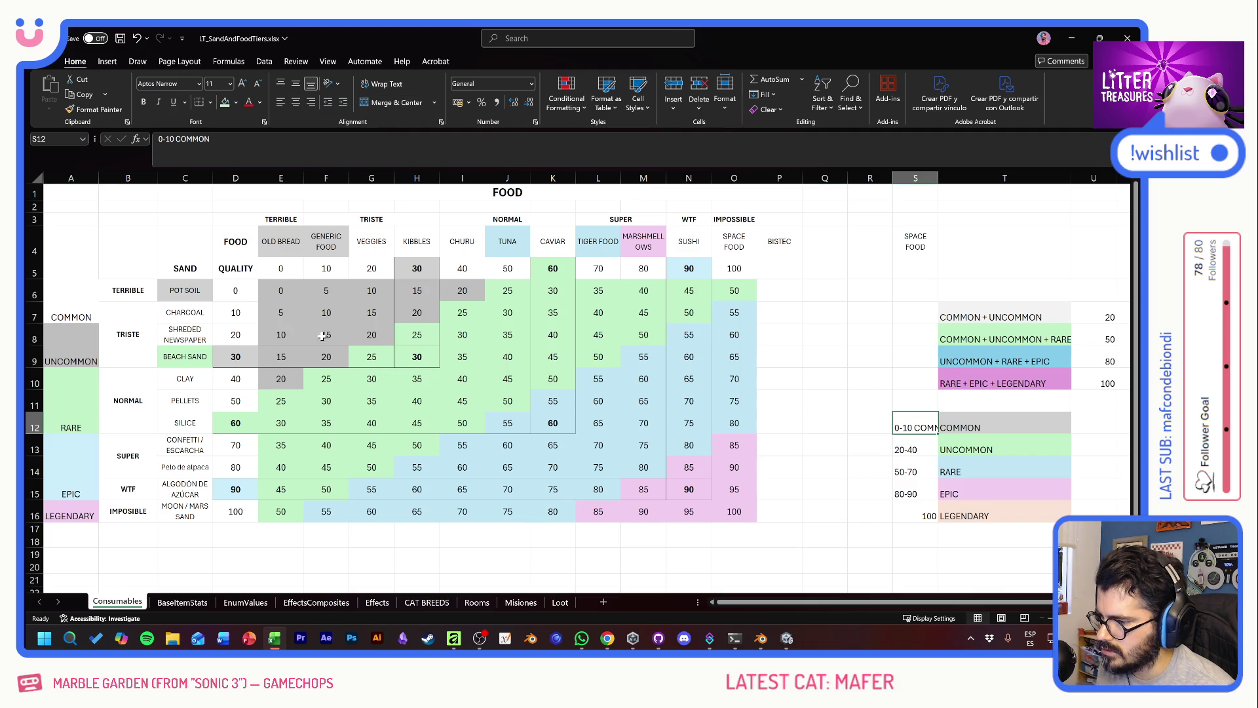
pyautogui.click(241, 314)
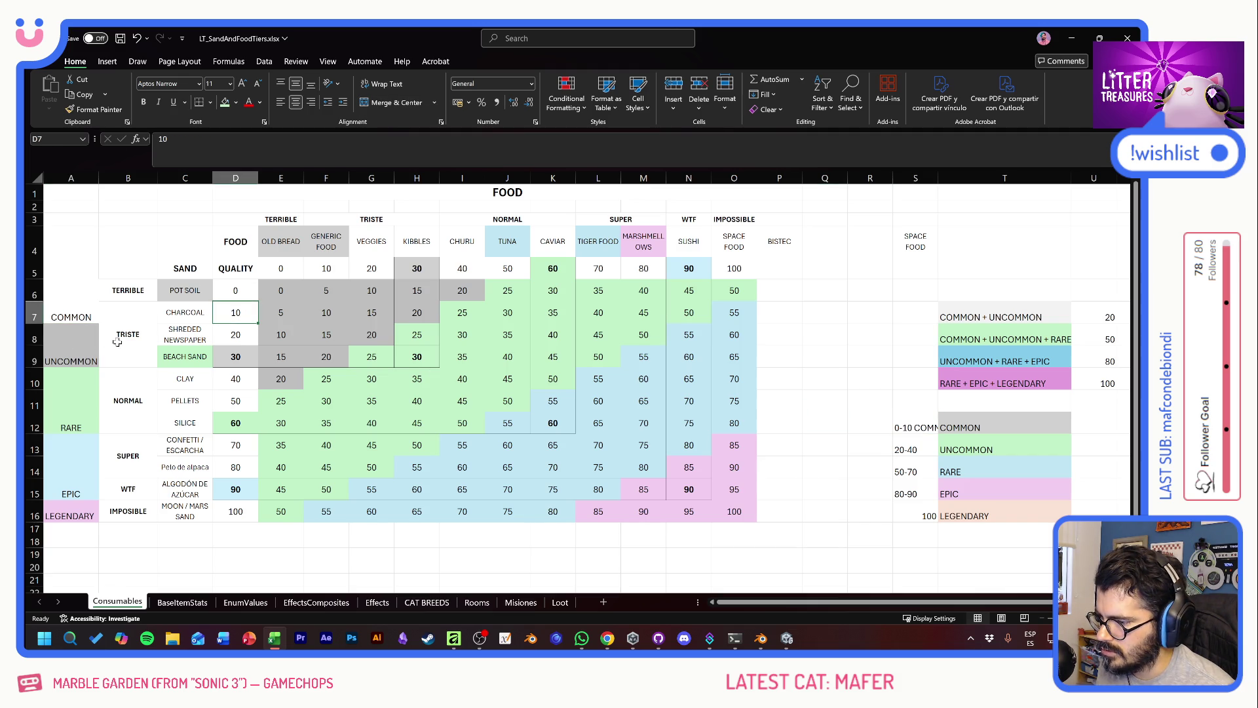
pyautogui.doubleClick(911, 449)
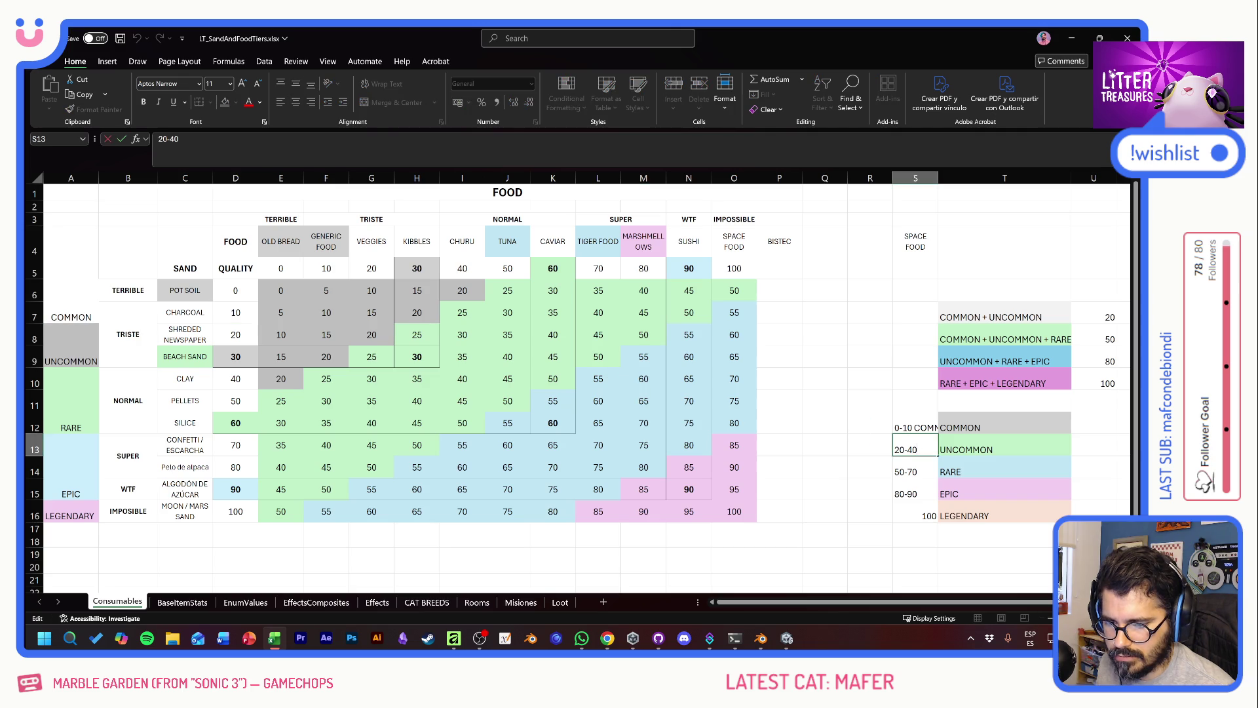
# Step: Change the UNCOMMON range to 20-30 and the RARE range to 40-60
pyautogui.write('3')
pyautogui.press('Return')
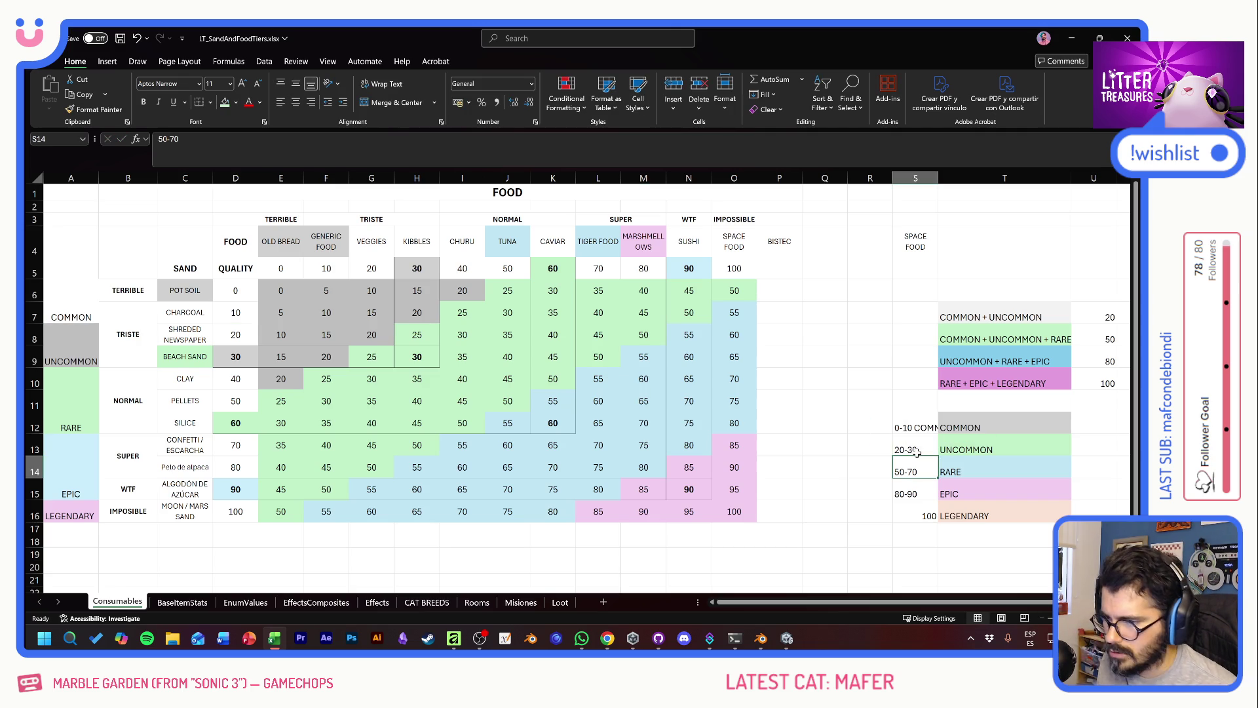
pyautogui.click(421, 249)
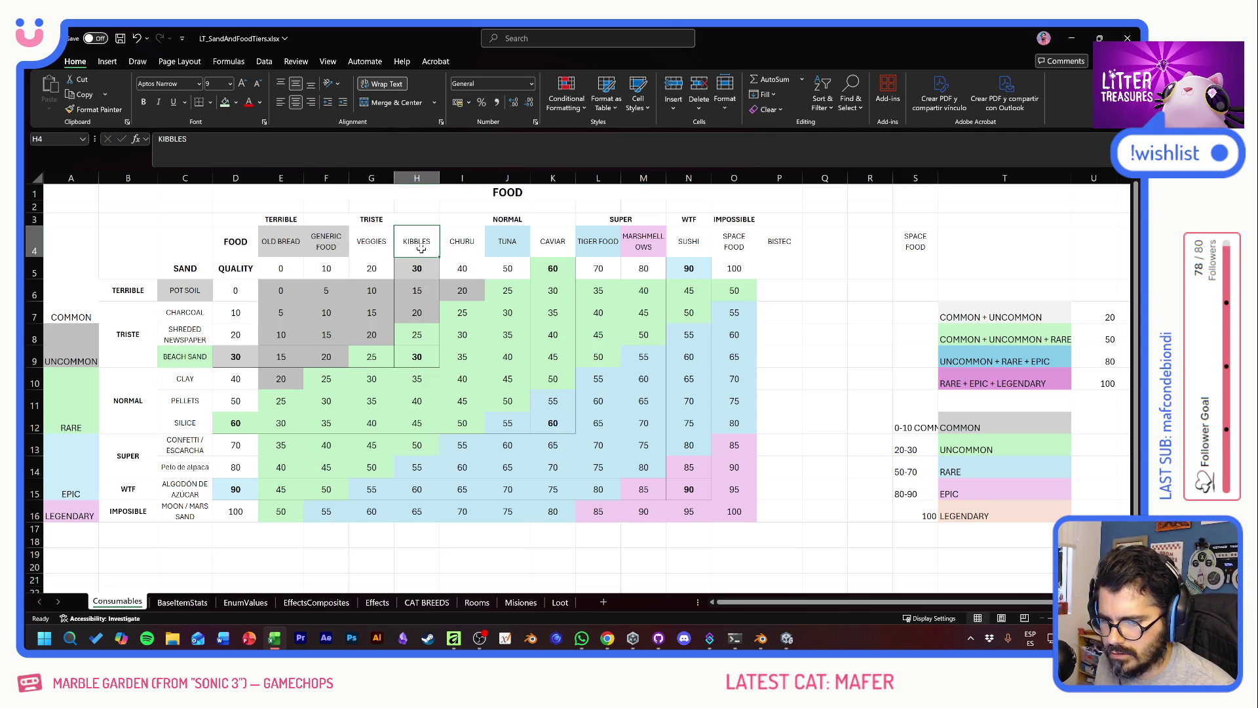
pyautogui.click(77, 405)
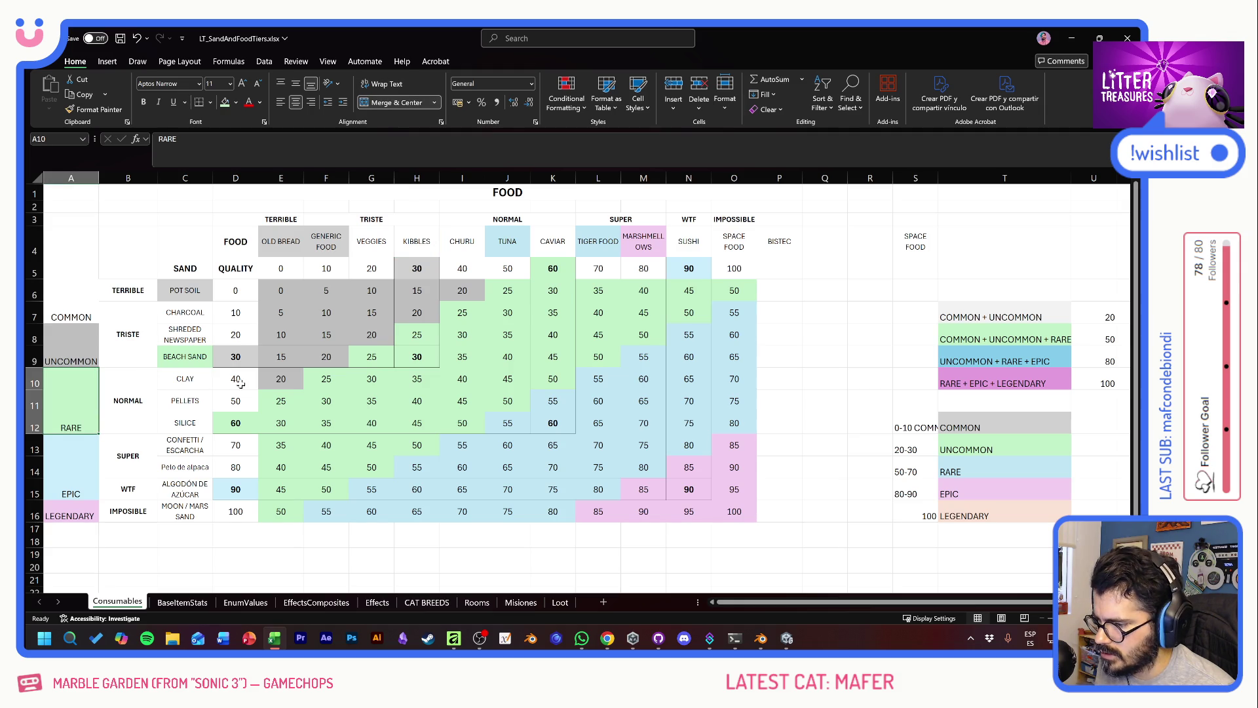
pyautogui.doubleClick(913, 469)
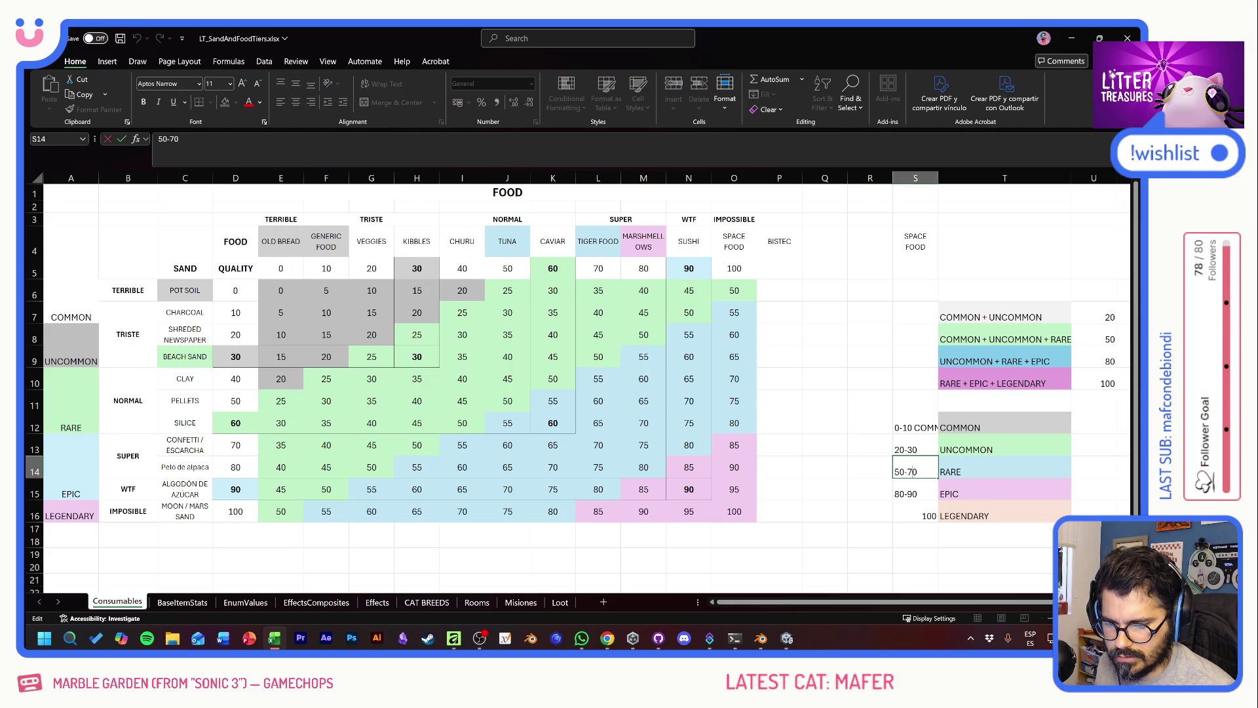
pyautogui.doubleClick(907, 471)
pyautogui.write('40')
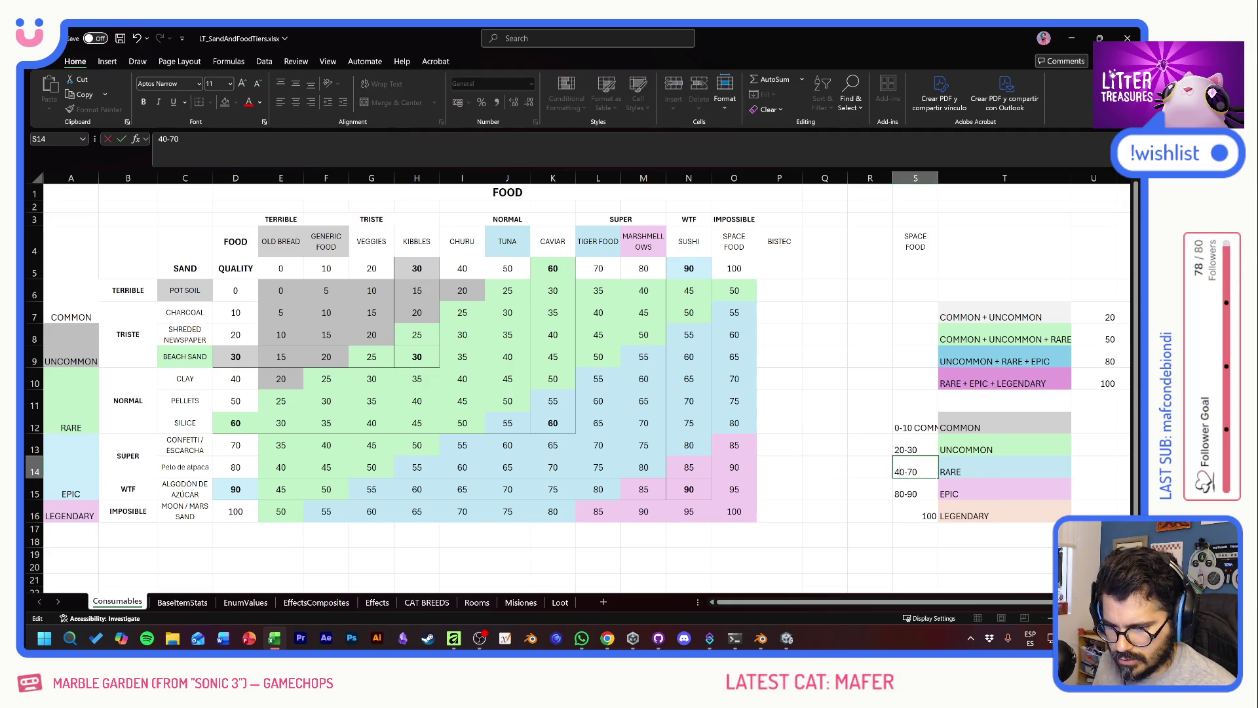
pyautogui.doubleClick(909, 470)
pyautogui.write('60')
pyautogui.press('Return')
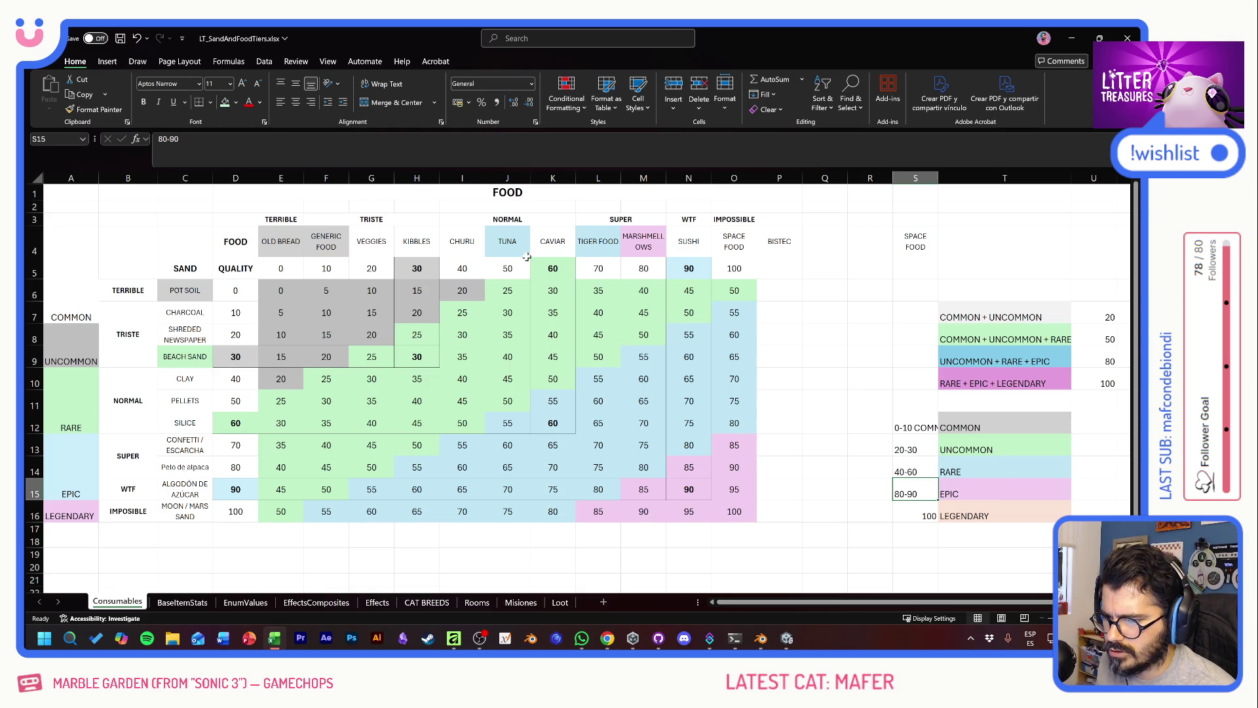
# Step: Give the TIGER FOOD header a light purple fill and review the LEGENDARY row
pyautogui.click(593, 243)
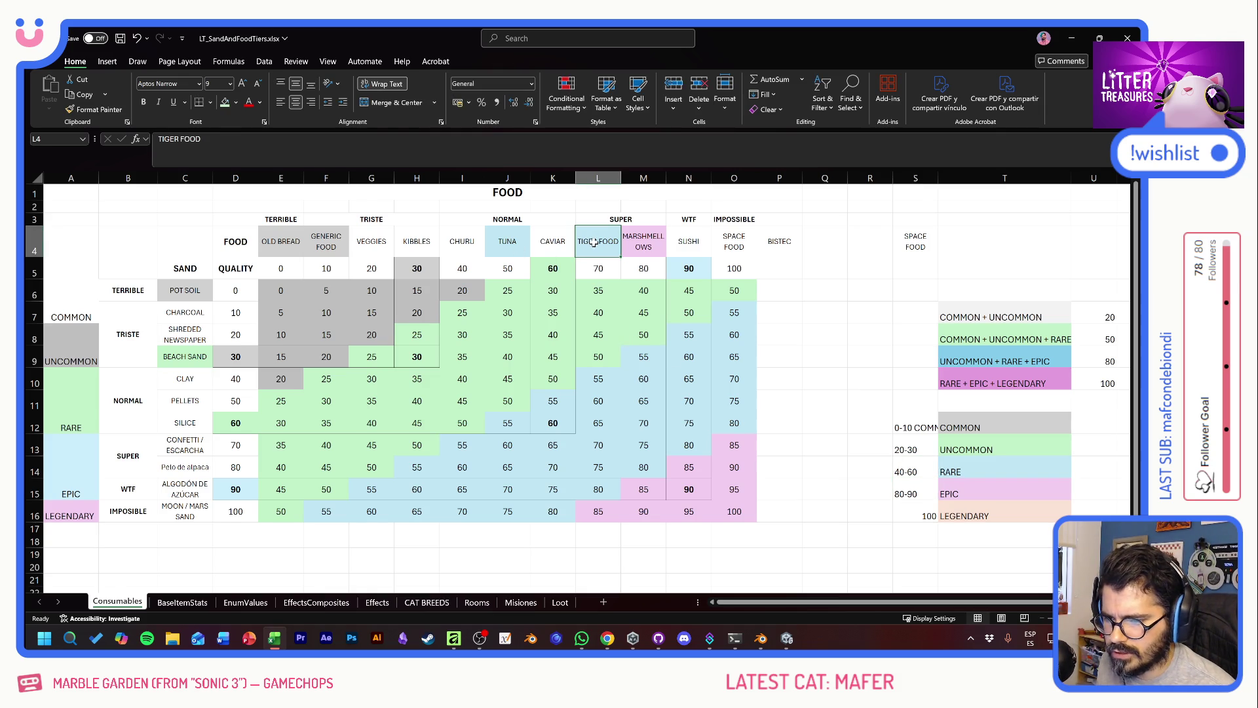
pyautogui.click(237, 103)
pyautogui.click(355, 183)
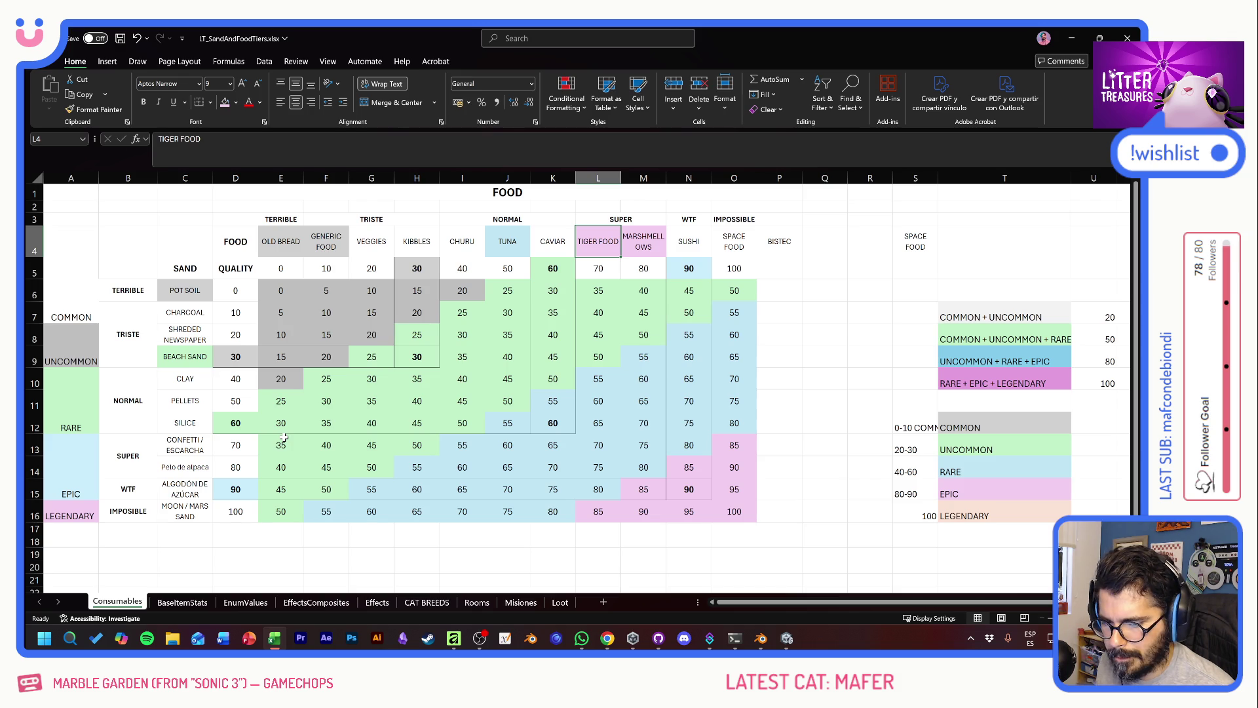
pyautogui.click(65, 515)
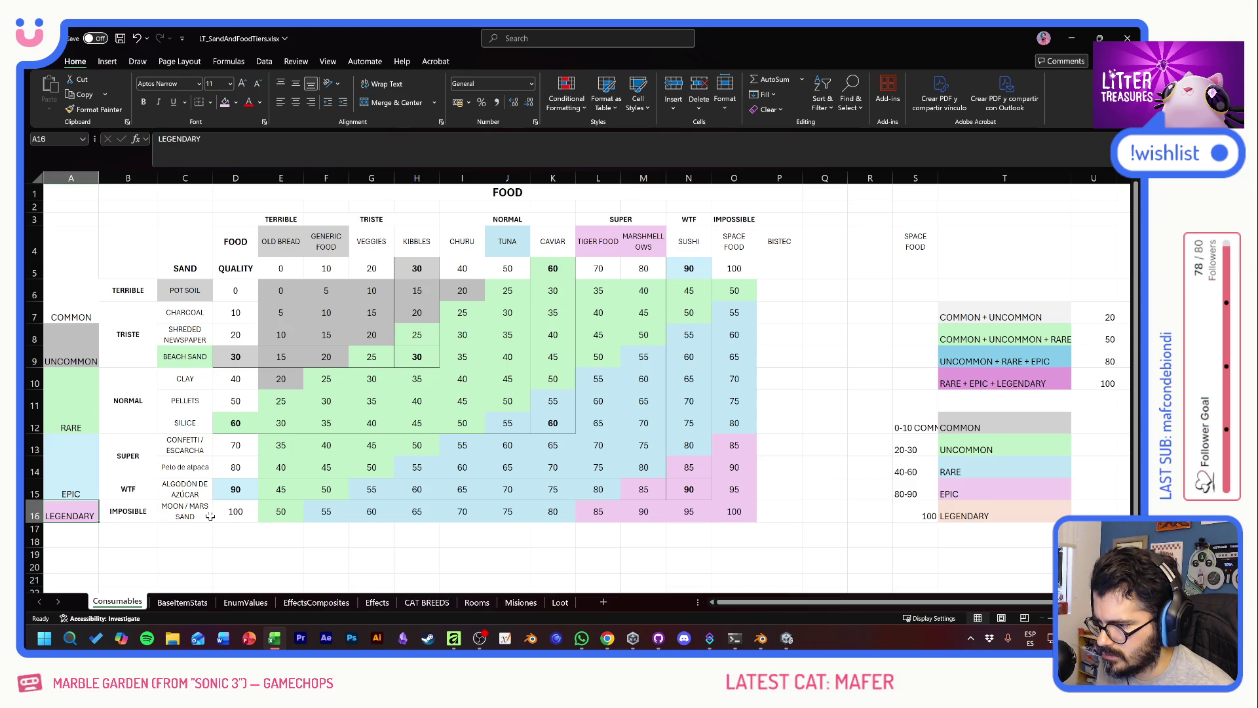
pyautogui.moveTo(268, 291); pyautogui.dragTo(325, 313)
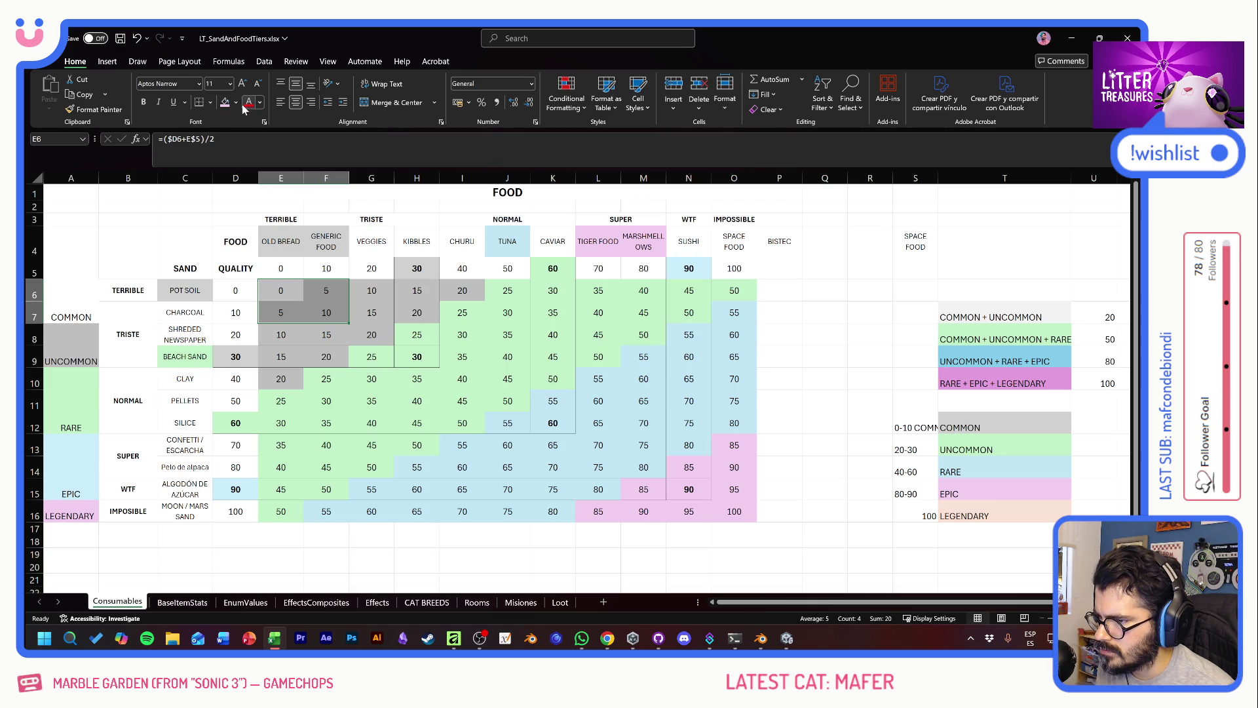
pyautogui.click(70, 515)
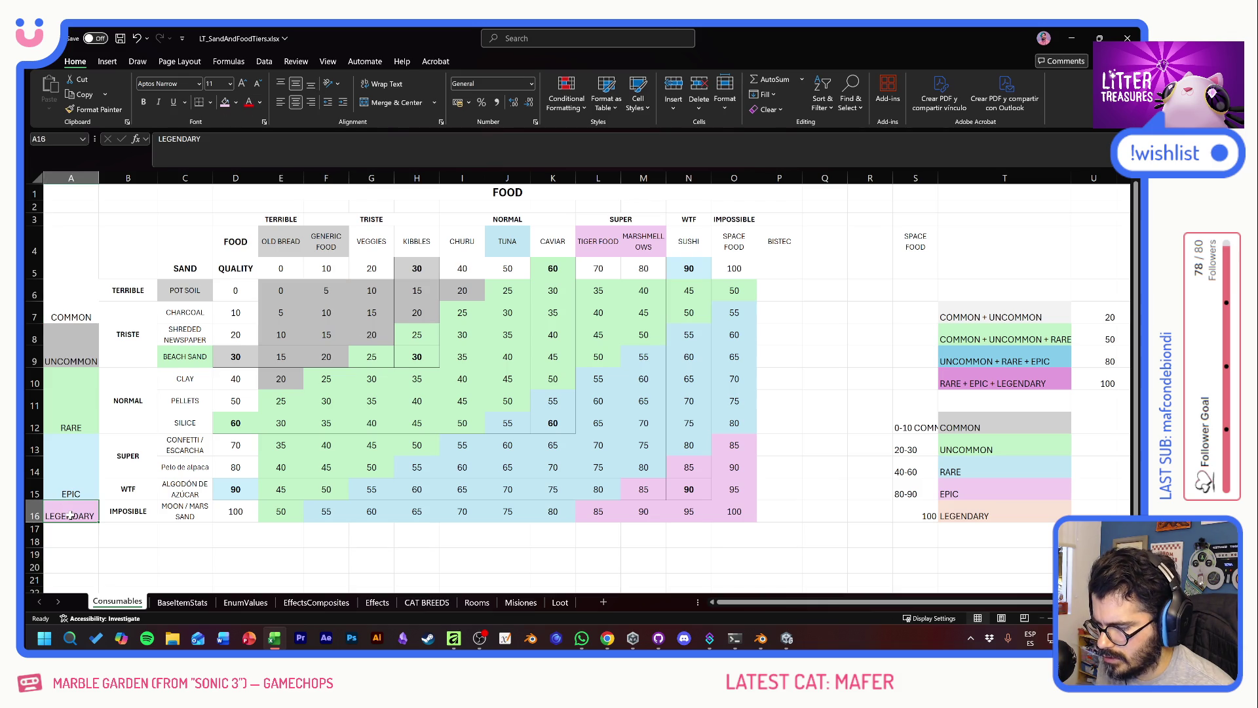
pyautogui.moveTo(89, 516); pyautogui.dragTo(319, 517)
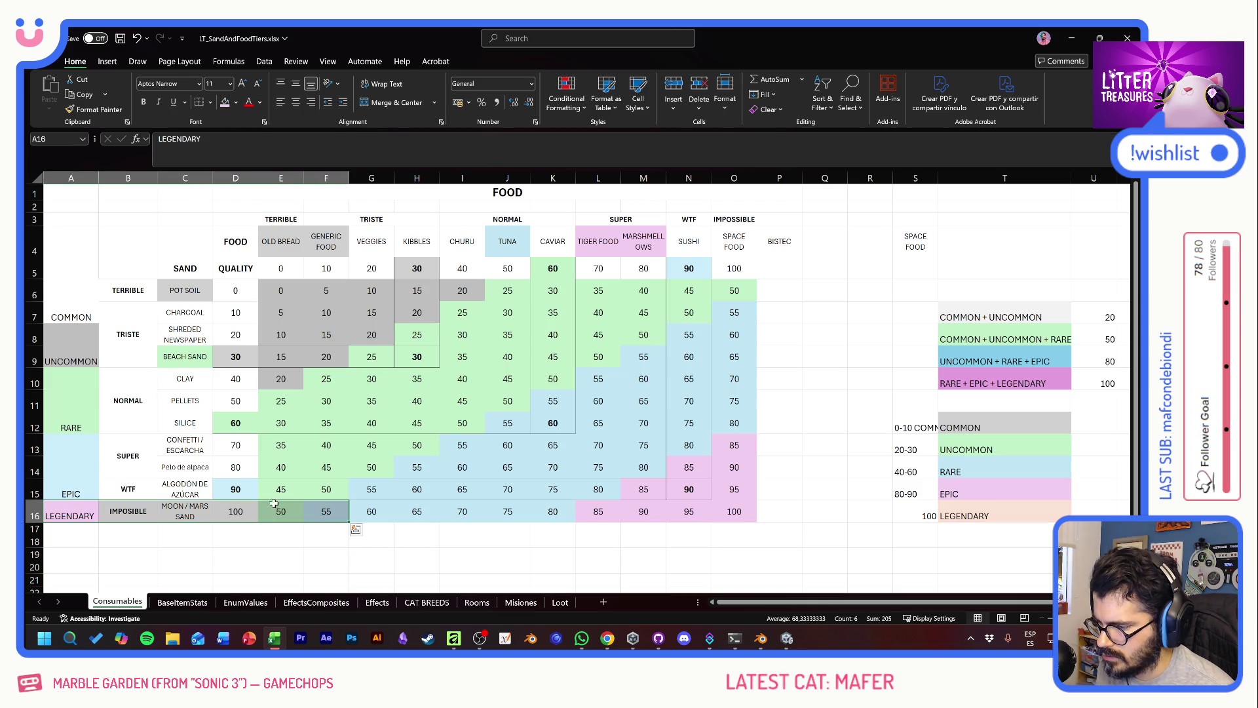
pyautogui.click(236, 511)
pyautogui.press('Up')
pyautogui.press('Up')
pyautogui.press('Up')
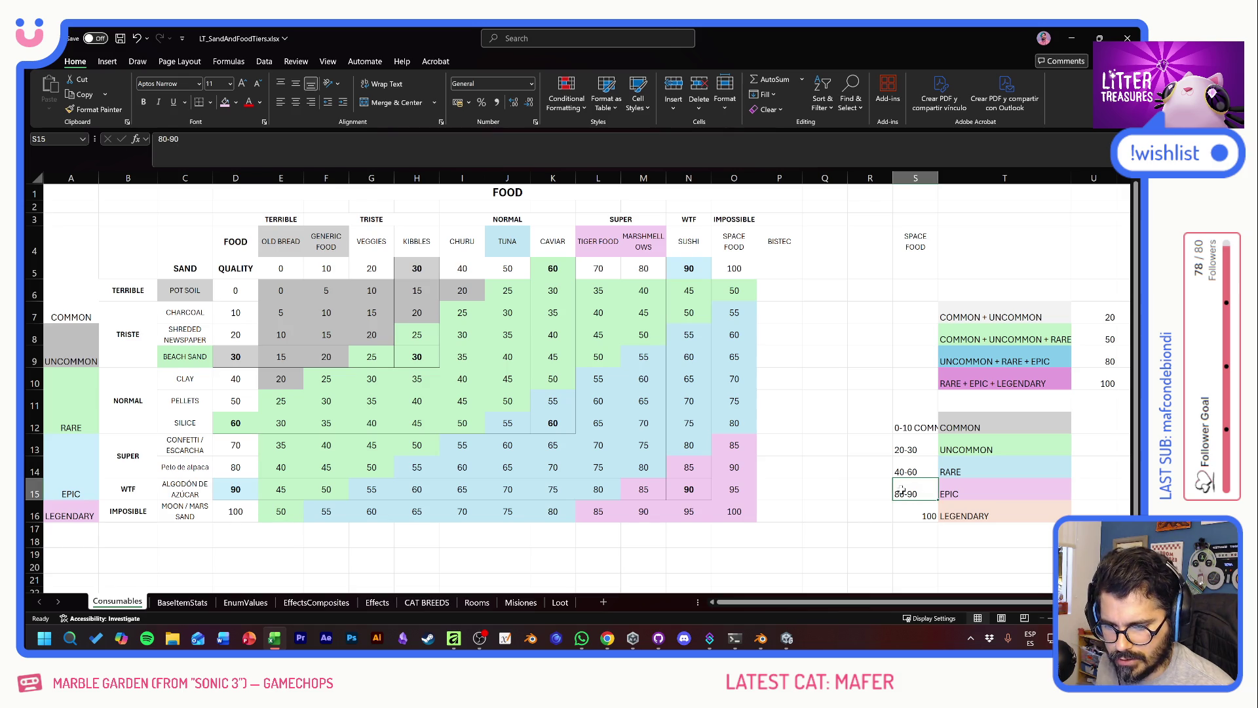
# Step: Change the EPIC range in S15 to 70-90, then select 70_TigerSnack in Unity
pyautogui.doubleClick(919, 494)
pyautogui.press('Delete')
pyautogui.write('7')
pyautogui.press('Return')
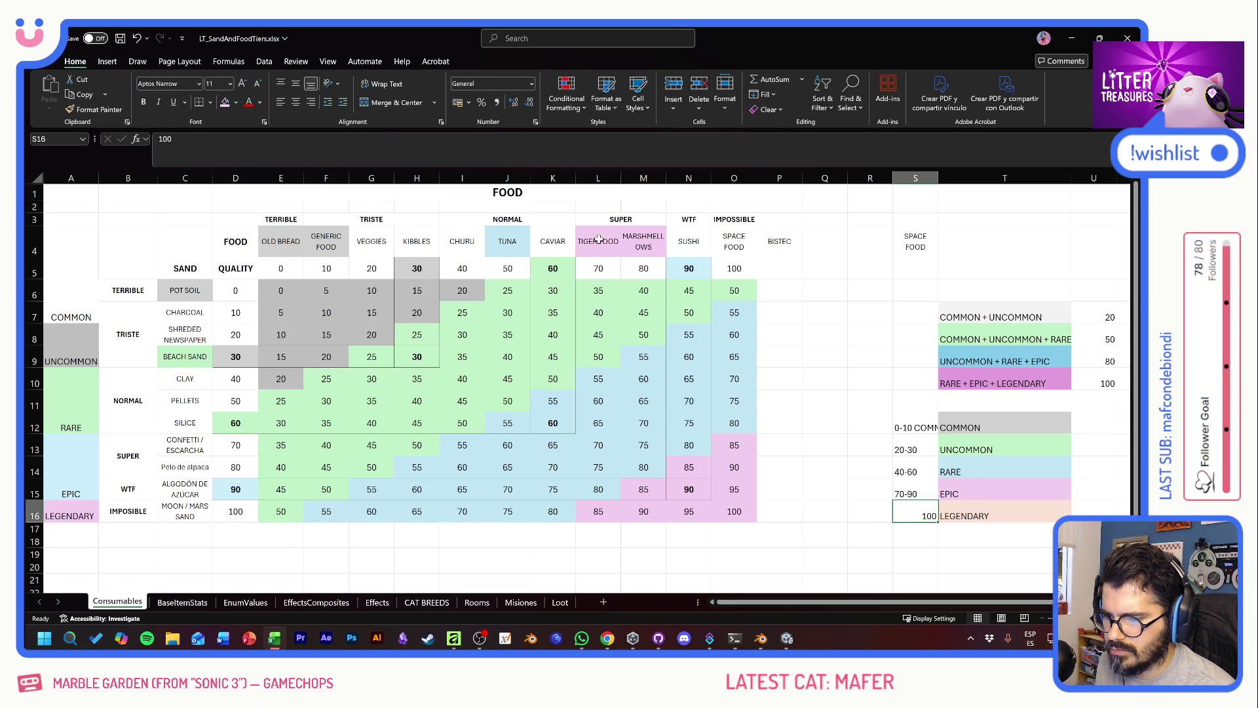
pyautogui.hotkey('alt', 'Tab')
pyautogui.click(112, 456)
# Step: Set the loot rarity of 70_TigerSnack and 80_RainbowMellows to Epic
pyautogui.keyDown('shift'); pyautogui.click(131, 465); pyautogui.keyUp('shift')
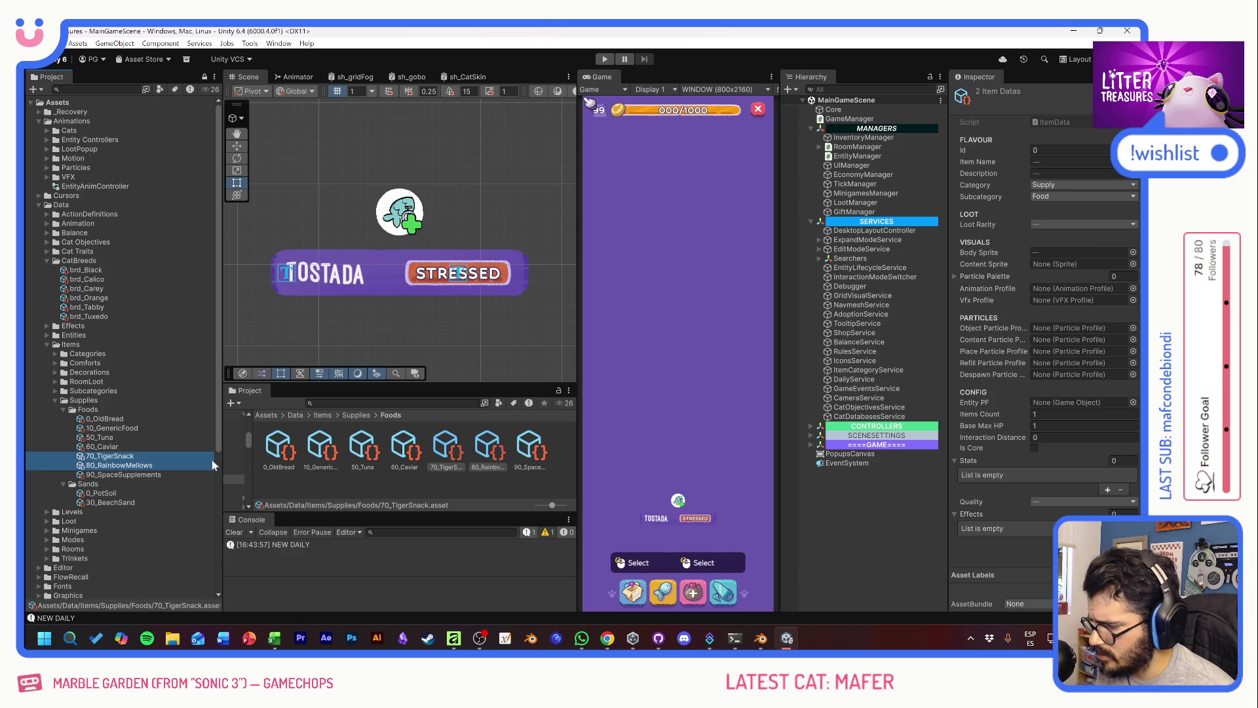
pyautogui.click(1043, 224)
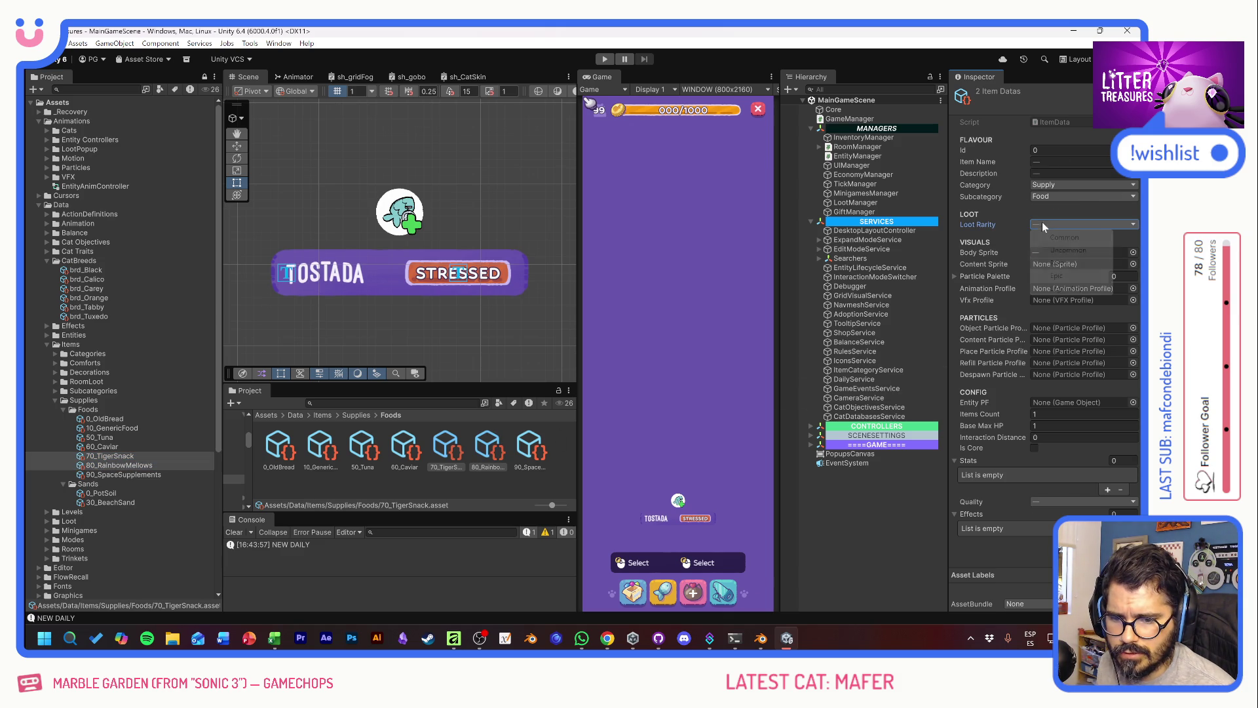
pyautogui.click(1058, 276)
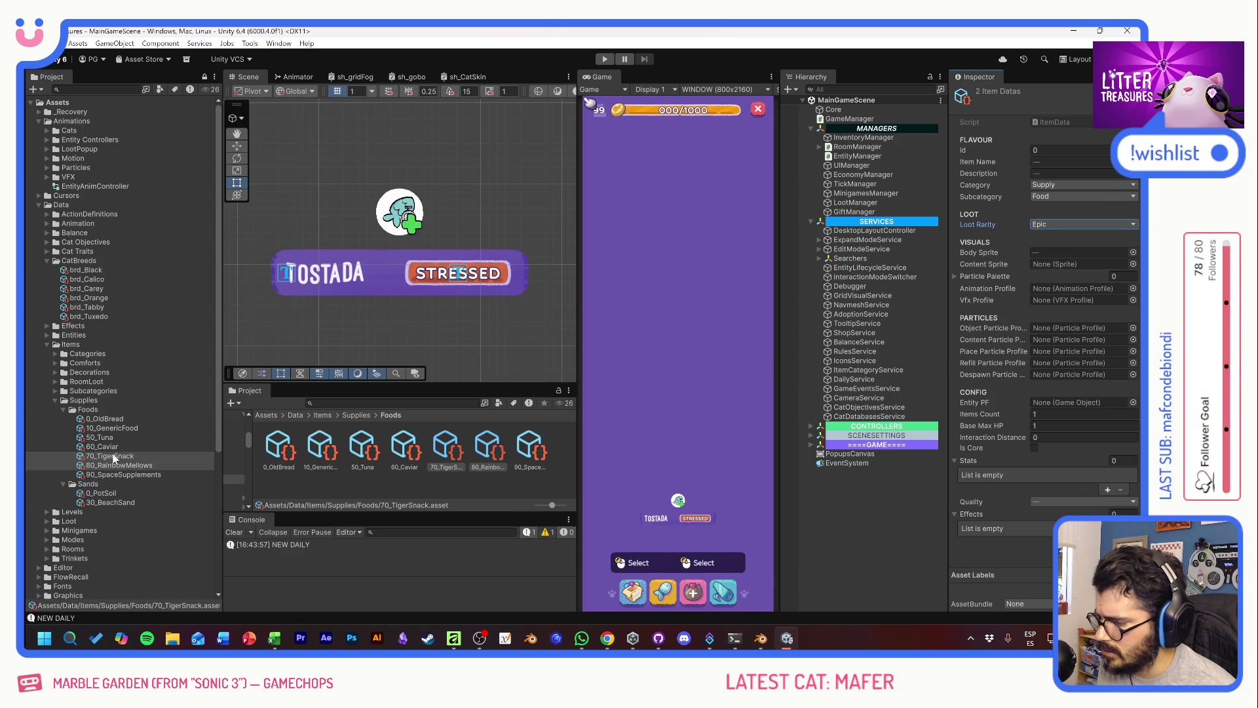
# Step: Check the Excel rarity table, then set 60_Caviar and 50_Tuna loot rarity to Rare
pyautogui.hotkey('alt', 'Tab')
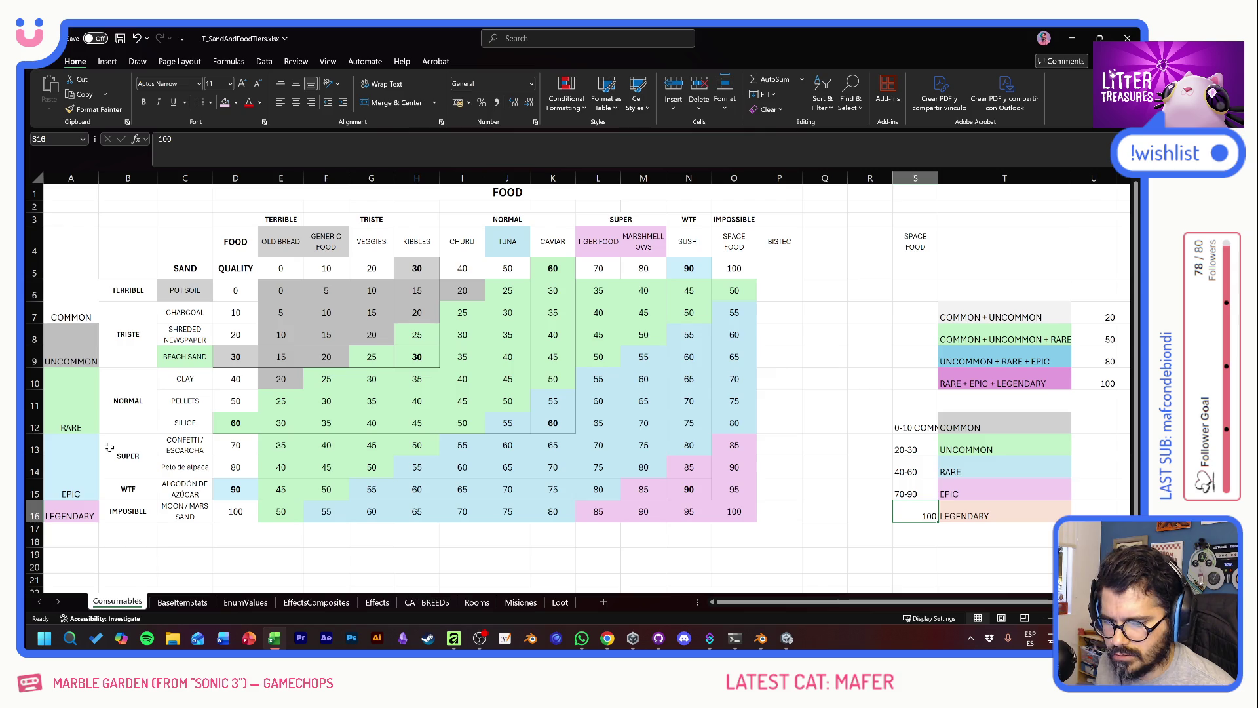
pyautogui.hotkey('alt', 'Tab')
pyautogui.click(131, 446)
pyautogui.keyDown('ctrl'); pyautogui.click(179, 438); pyautogui.keyUp('ctrl')
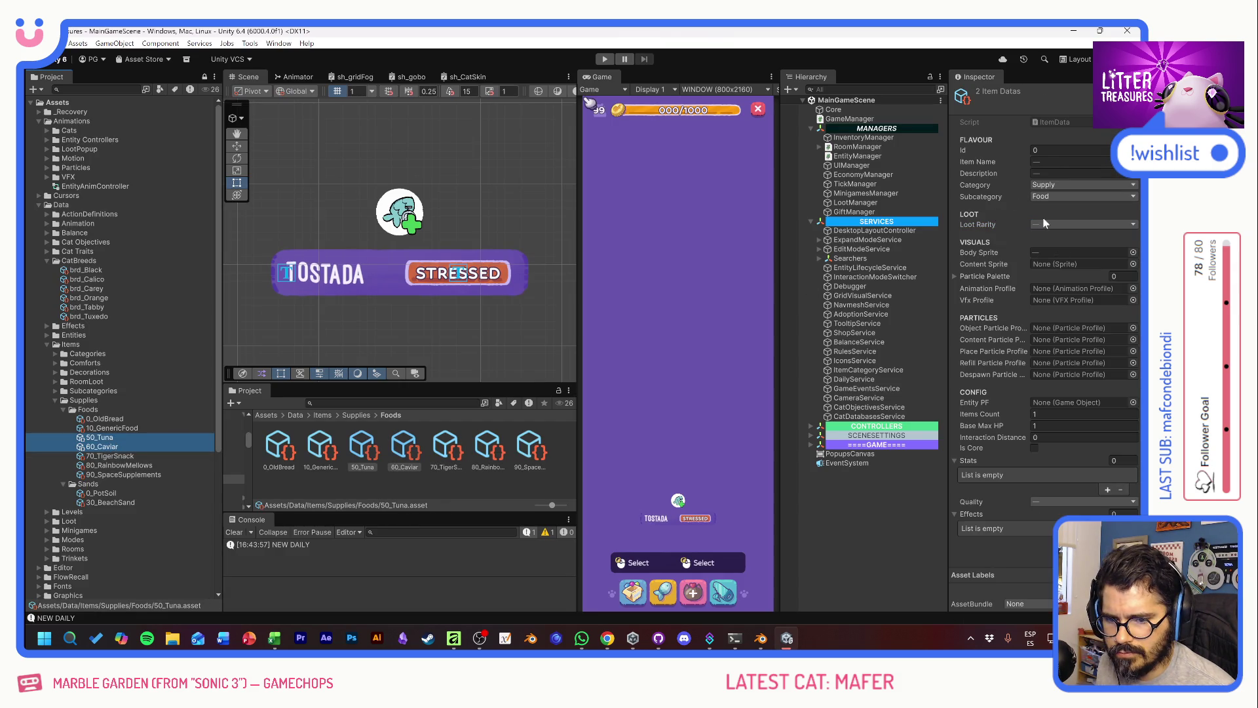
pyautogui.click(1084, 224)
pyautogui.click(1062, 262)
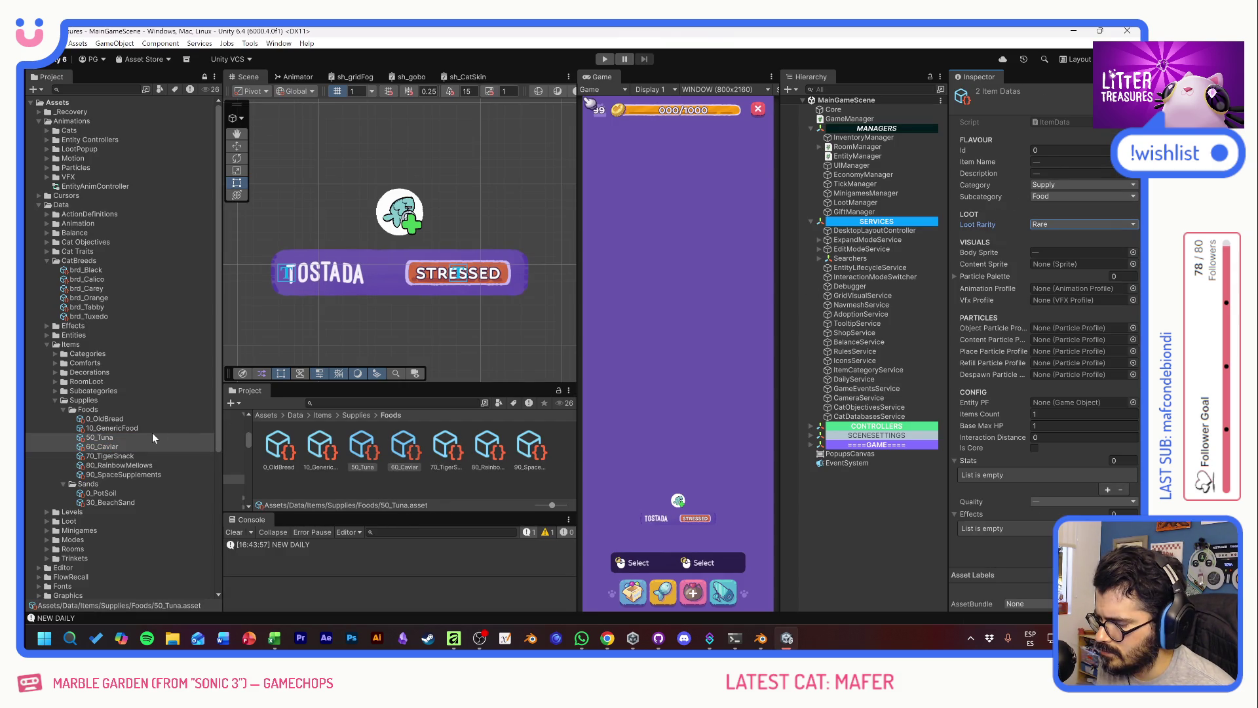
# Step: In Excel, select the VEGGIES through TUNA and KIBBLES headers and save the workbook
pyautogui.hotkey('alt', 'Tab')
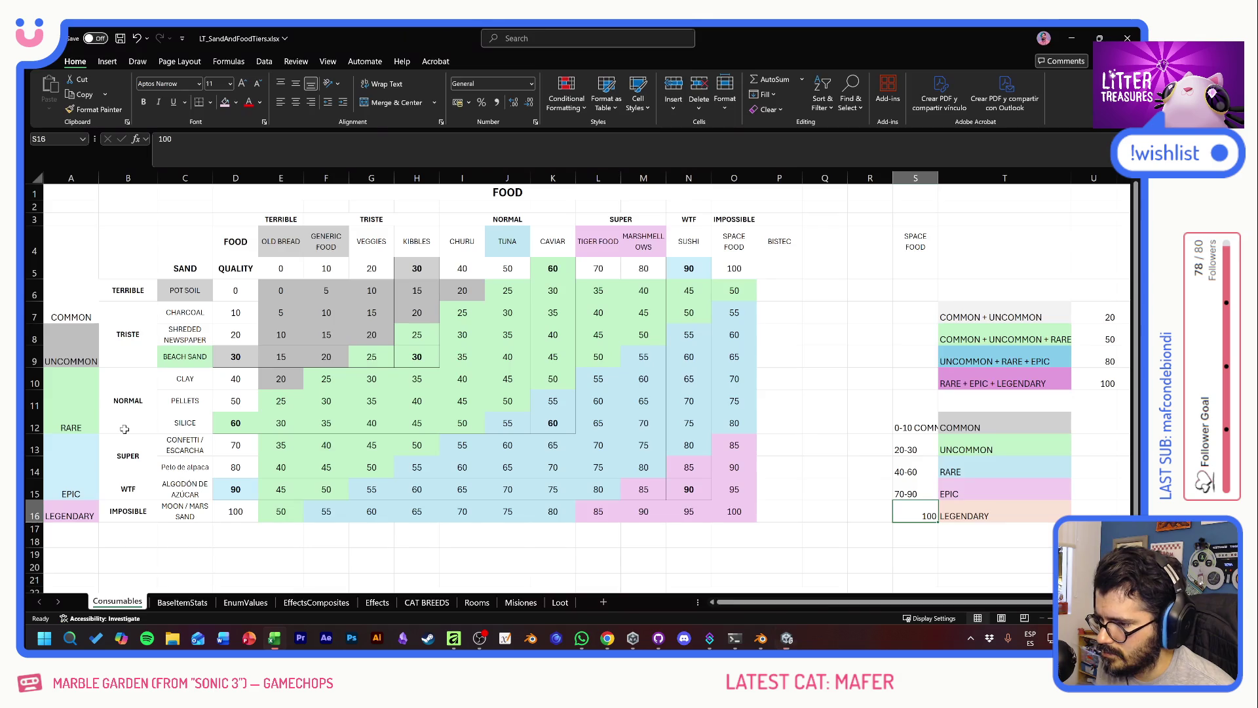
pyautogui.moveTo(373, 237); pyautogui.dragTo(493, 243)
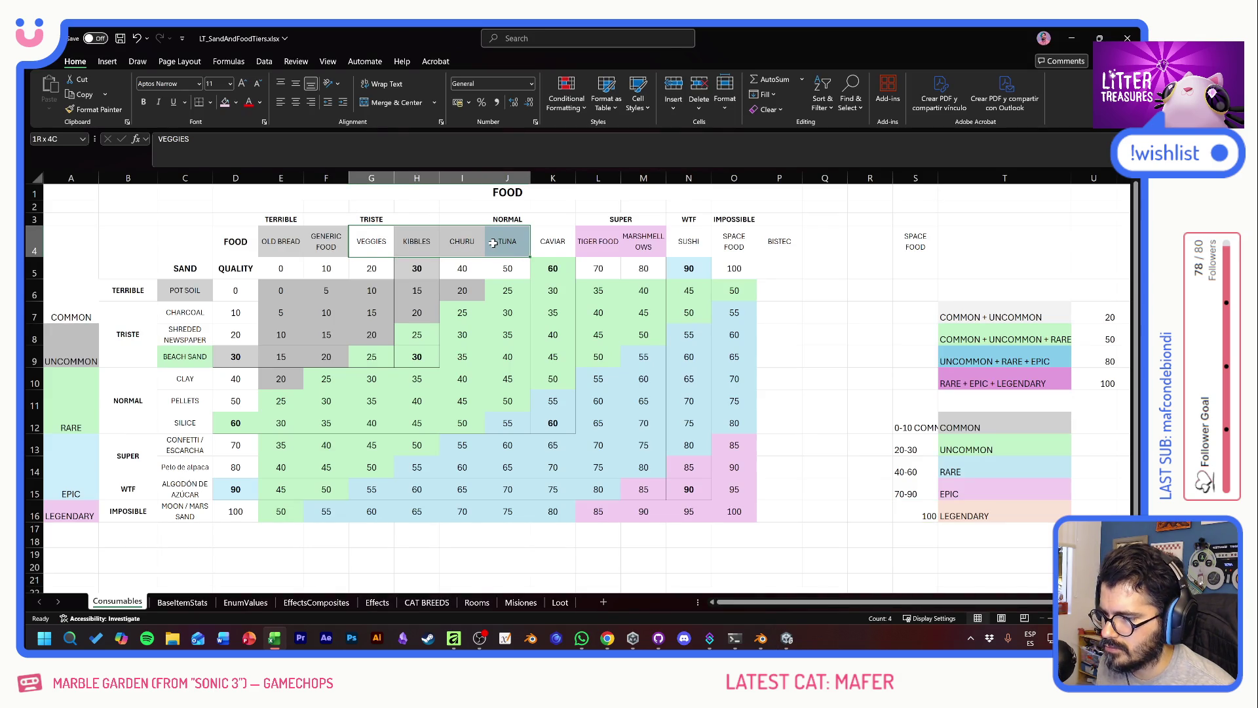
pyautogui.click(432, 244)
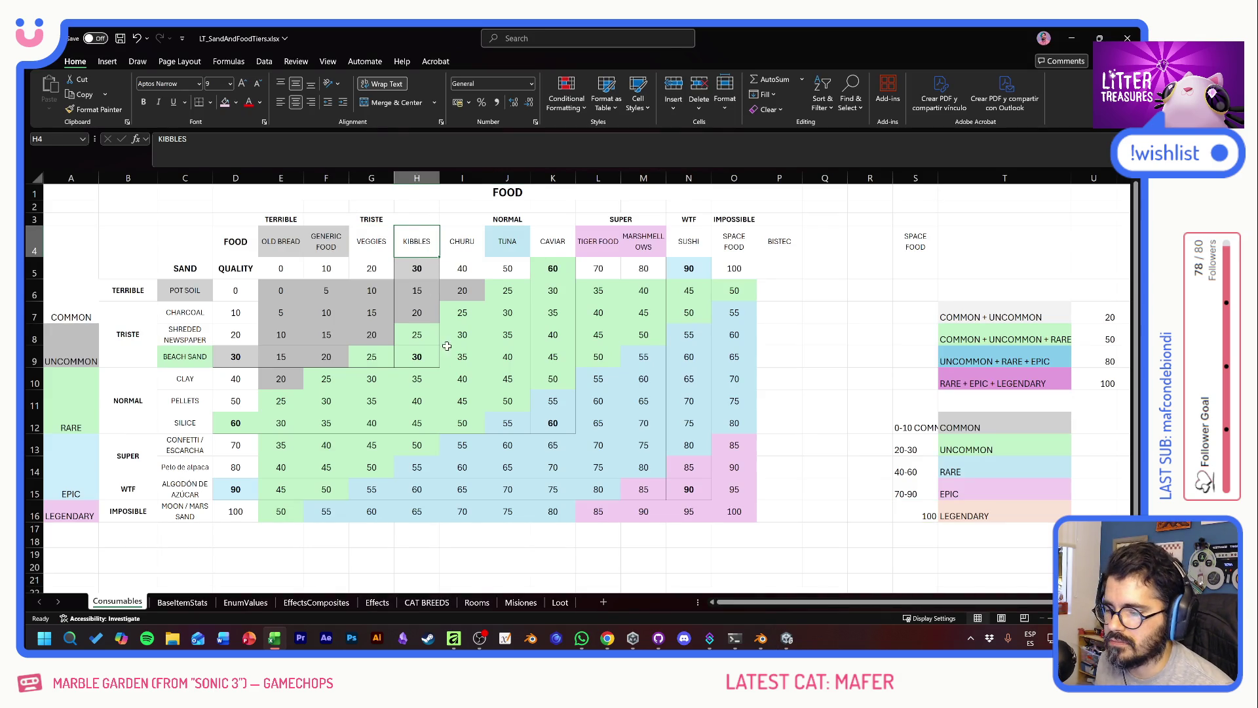
pyautogui.hotkey('ctrl', 's')
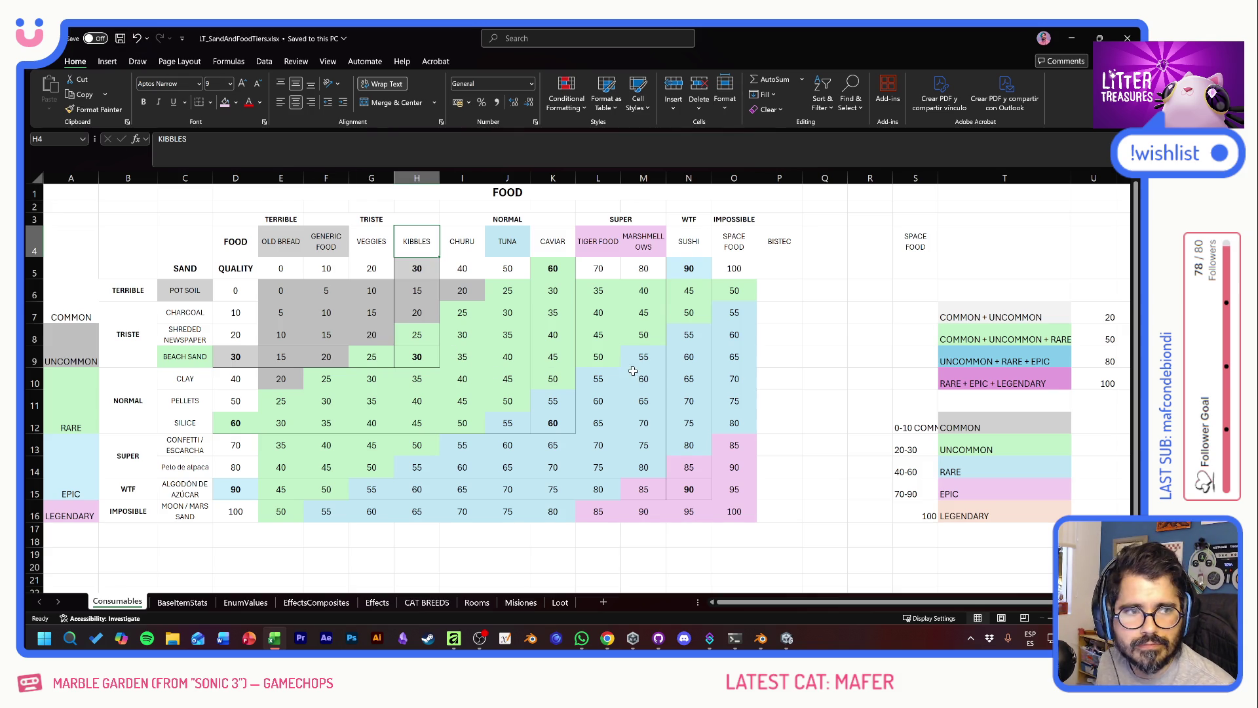
# Step: Compare the sand quality values D6–D9 with 30_BeachSand, leaving its quality at Bad
pyautogui.hotkey('alt', 'Tab')
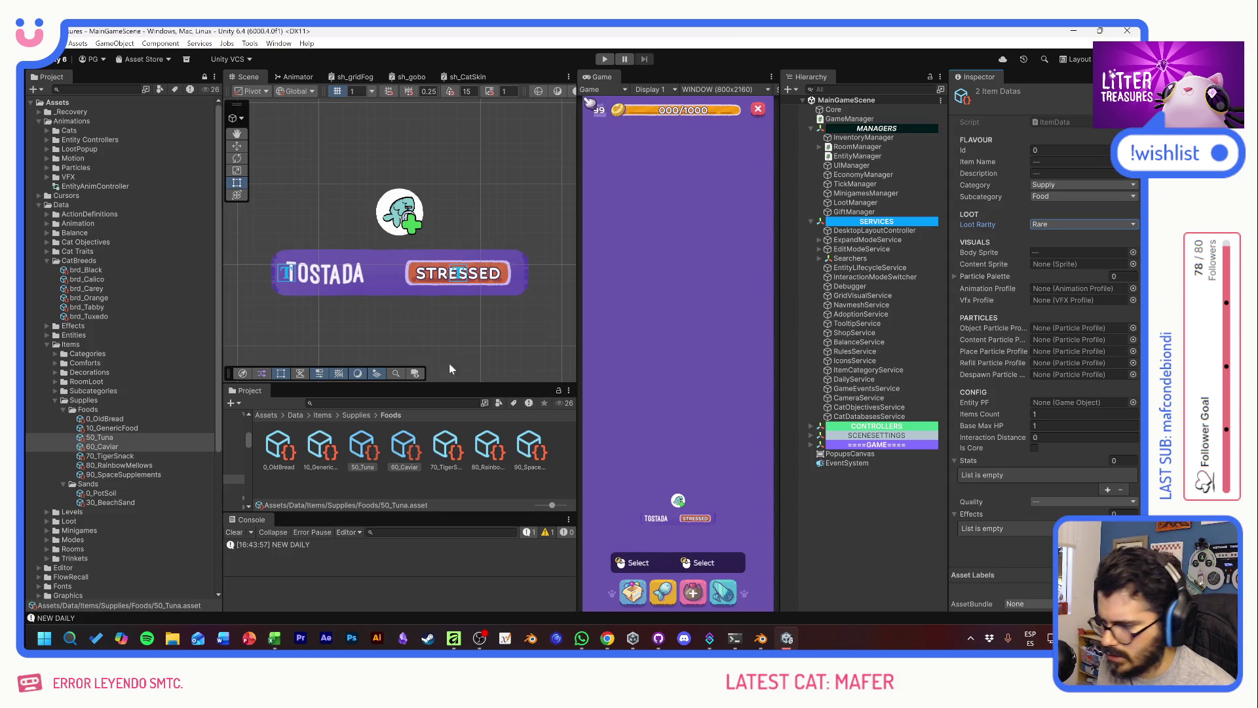
pyautogui.hotkey('alt', 'Tab')
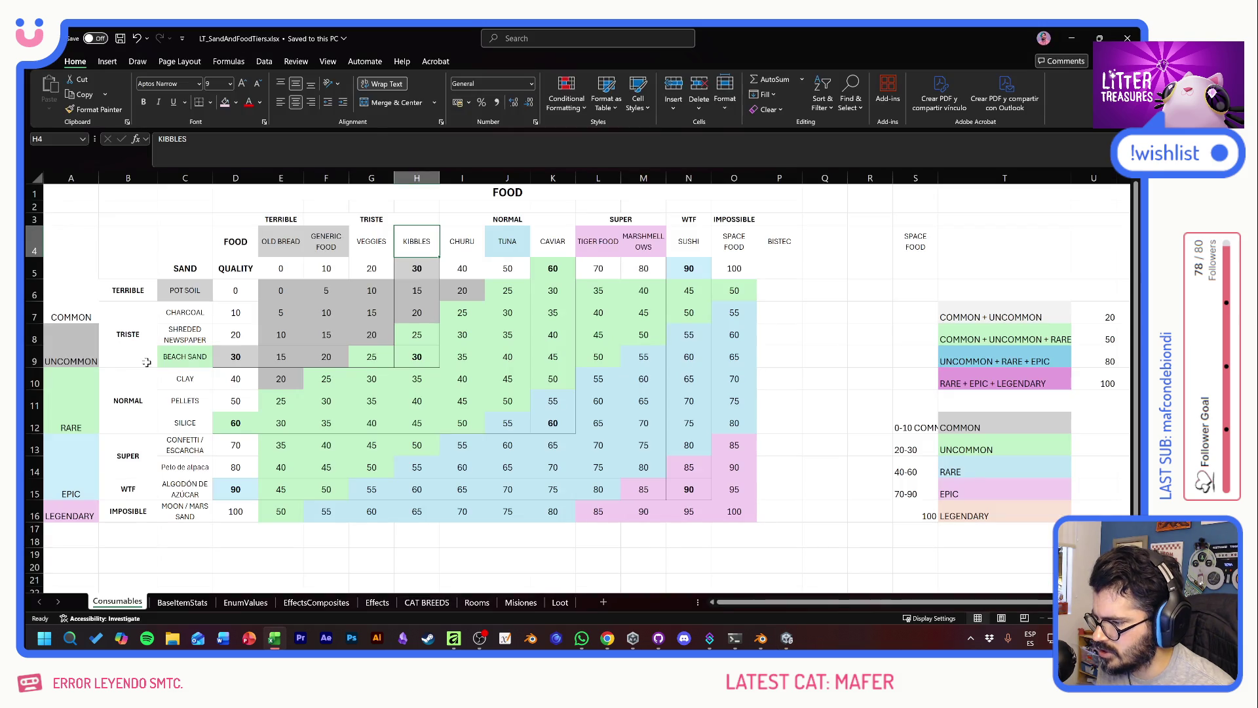
pyautogui.click(179, 359)
pyautogui.hotkey('alt', 'Tab')
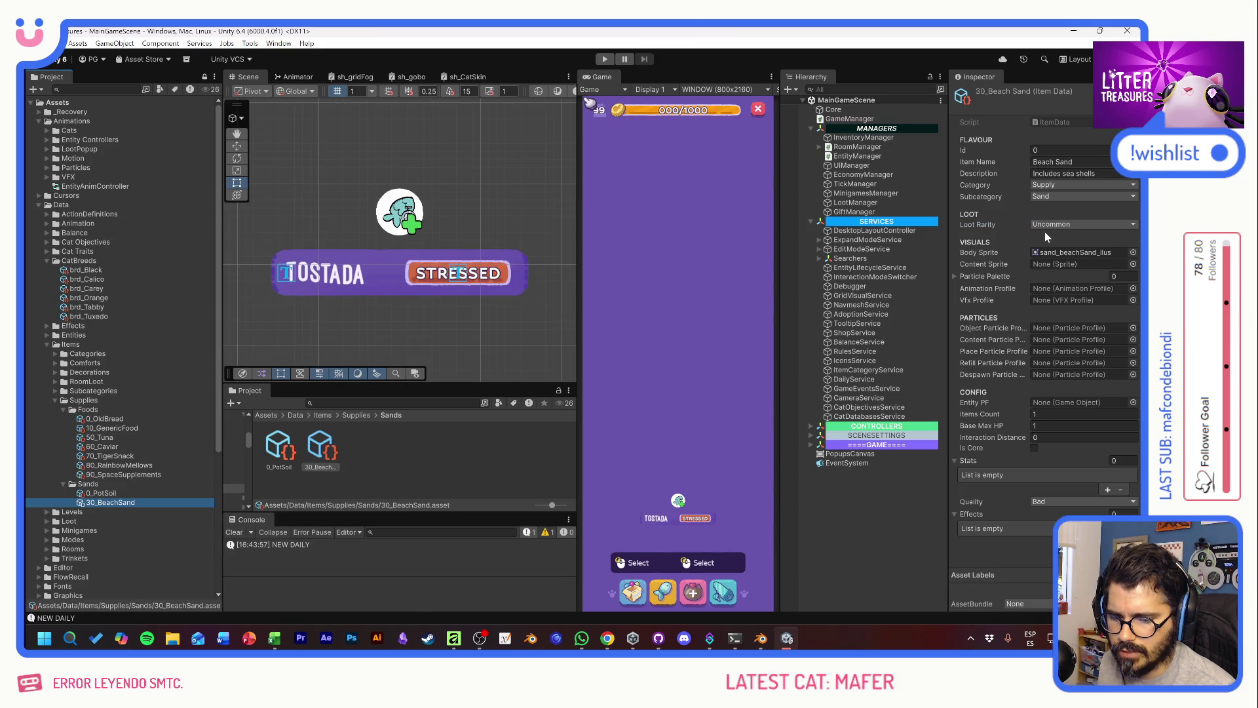
pyautogui.hotkey('alt', 'Tab')
pyautogui.click(236, 296)
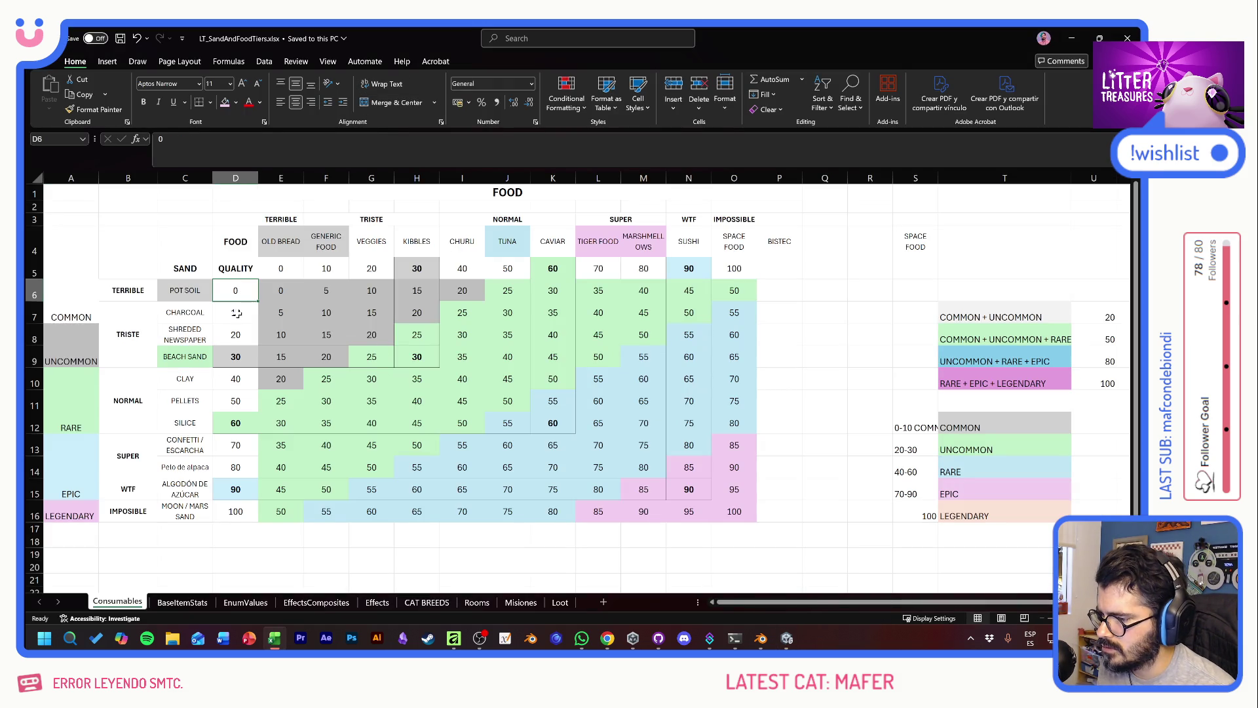
pyautogui.moveTo(239, 290); pyautogui.dragTo(236, 357)
pyautogui.hotkey('alt', 'Tab')
pyautogui.click(1061, 502)
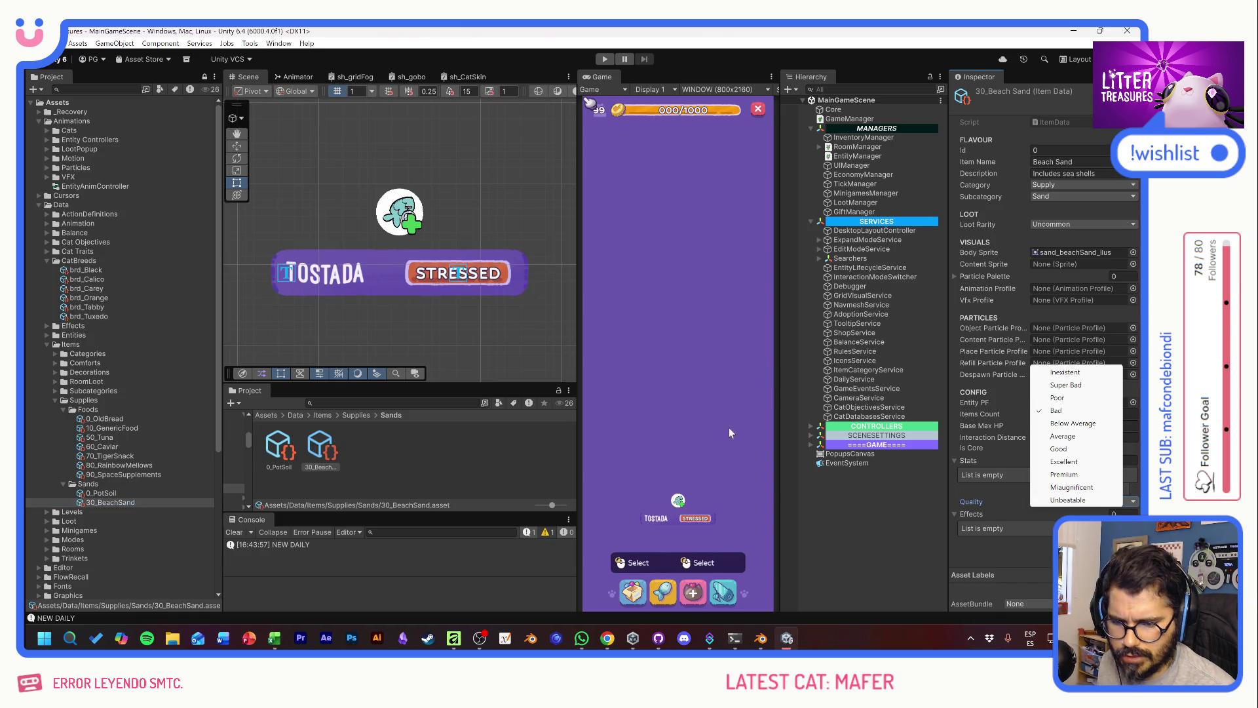
pyautogui.press('Escape')
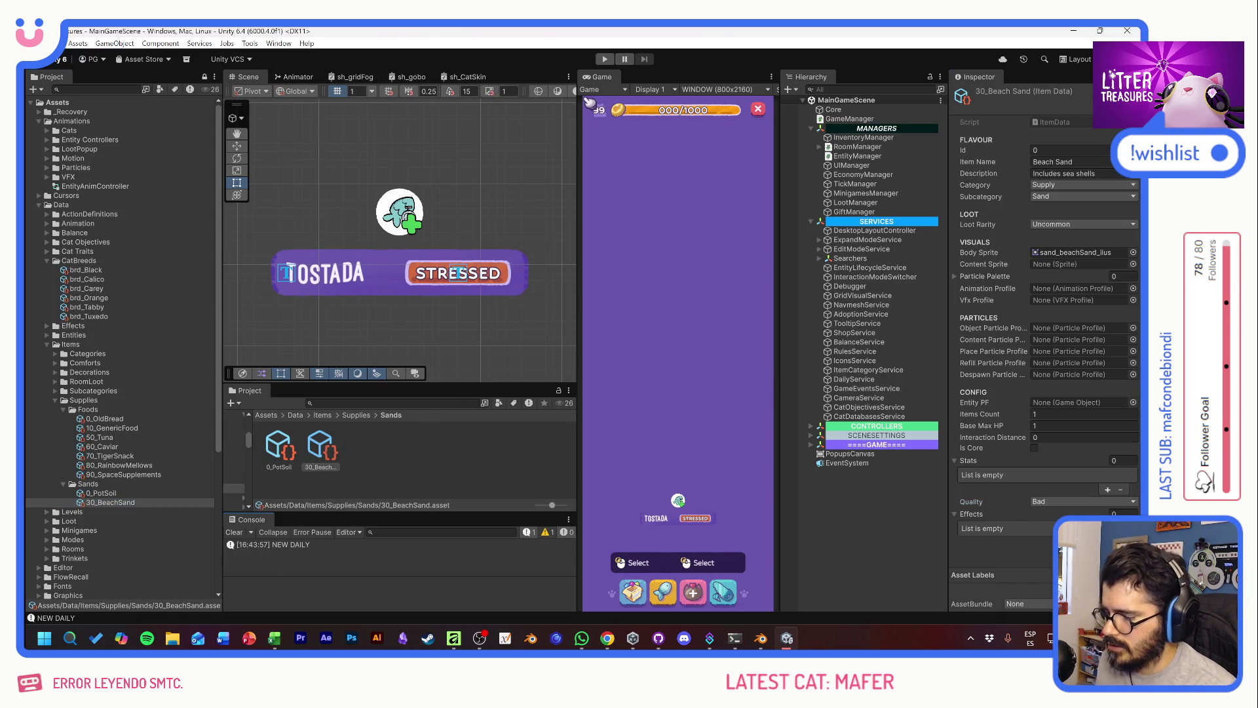
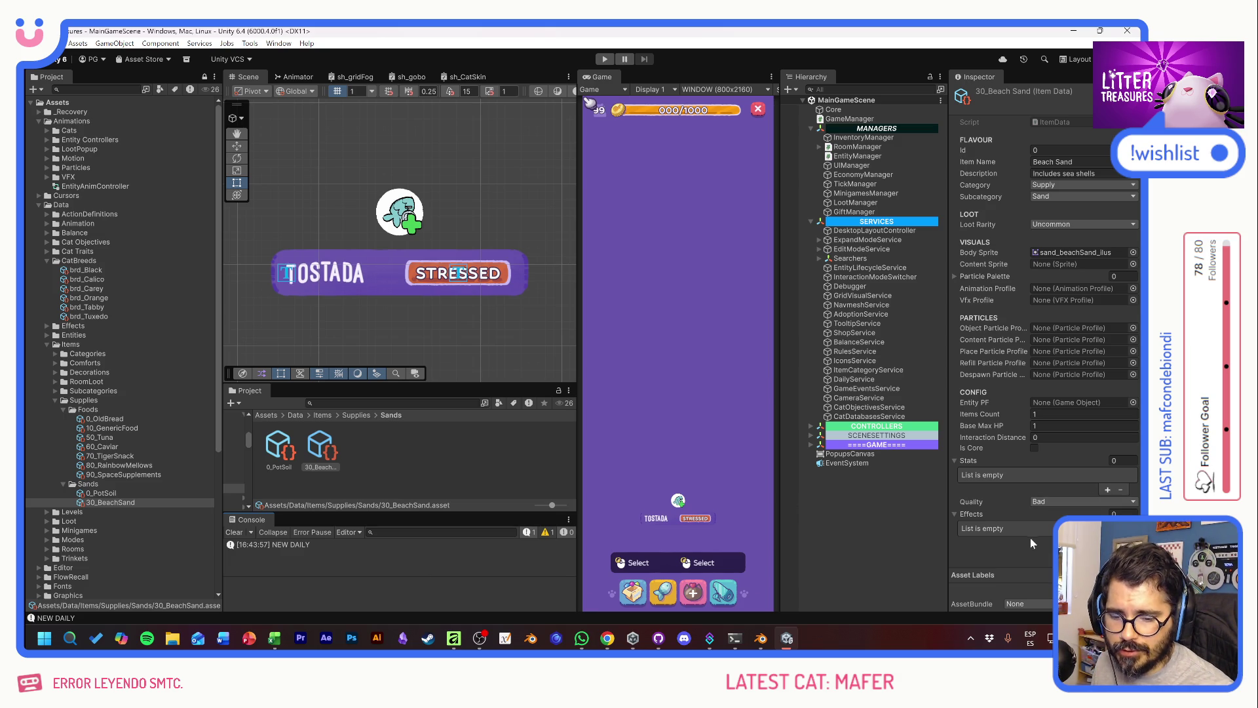
# Step: Open ItemData.cs from Unity's Project panel in Visual Studio and focus its code
pyautogui.doubleClick(1044, 121)
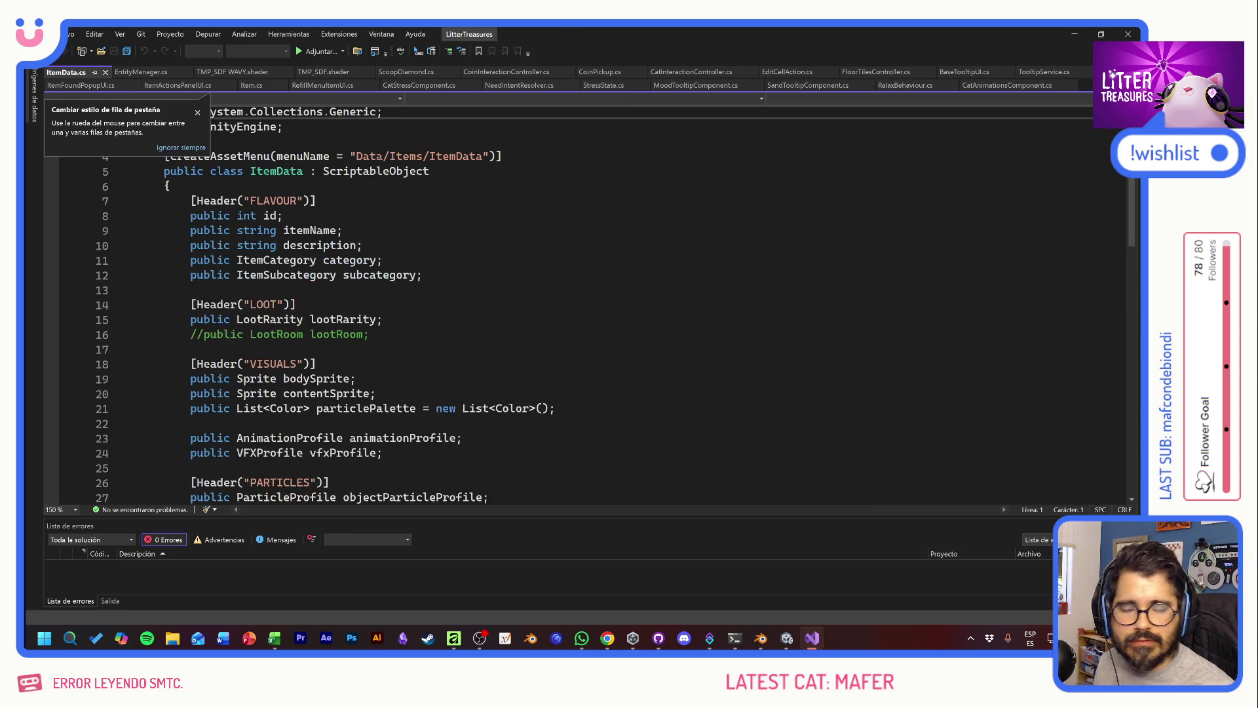
pyautogui.click(483, 320)
# Step: Go to the definition of the QualityTier enum from ItemData
pyautogui.scroll(-3, 590, 294)
pyautogui.scroll(-7, 590, 295)
pyautogui.scroll(-2, 590, 295)
pyautogui.scroll(3, 590, 295)
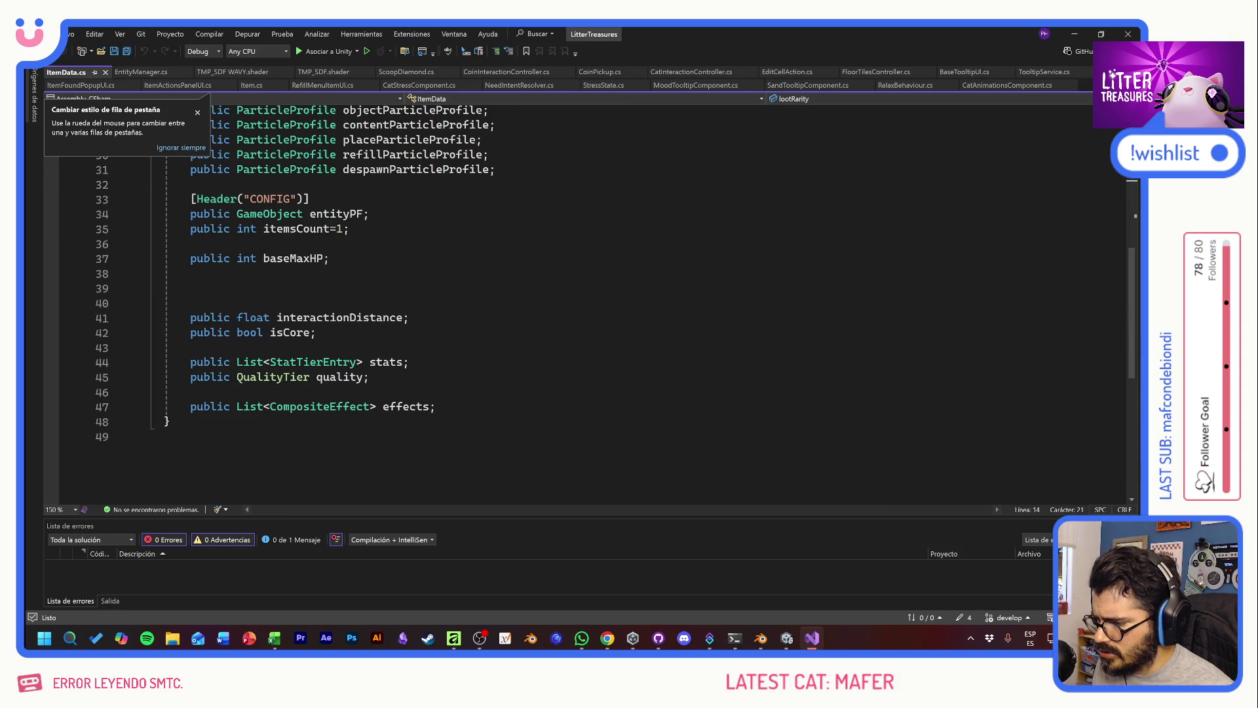
pyautogui.keyDown('ctrl'); pyautogui.click(273, 377); pyautogui.keyUp('ctrl')
pyautogui.click(255, 259)
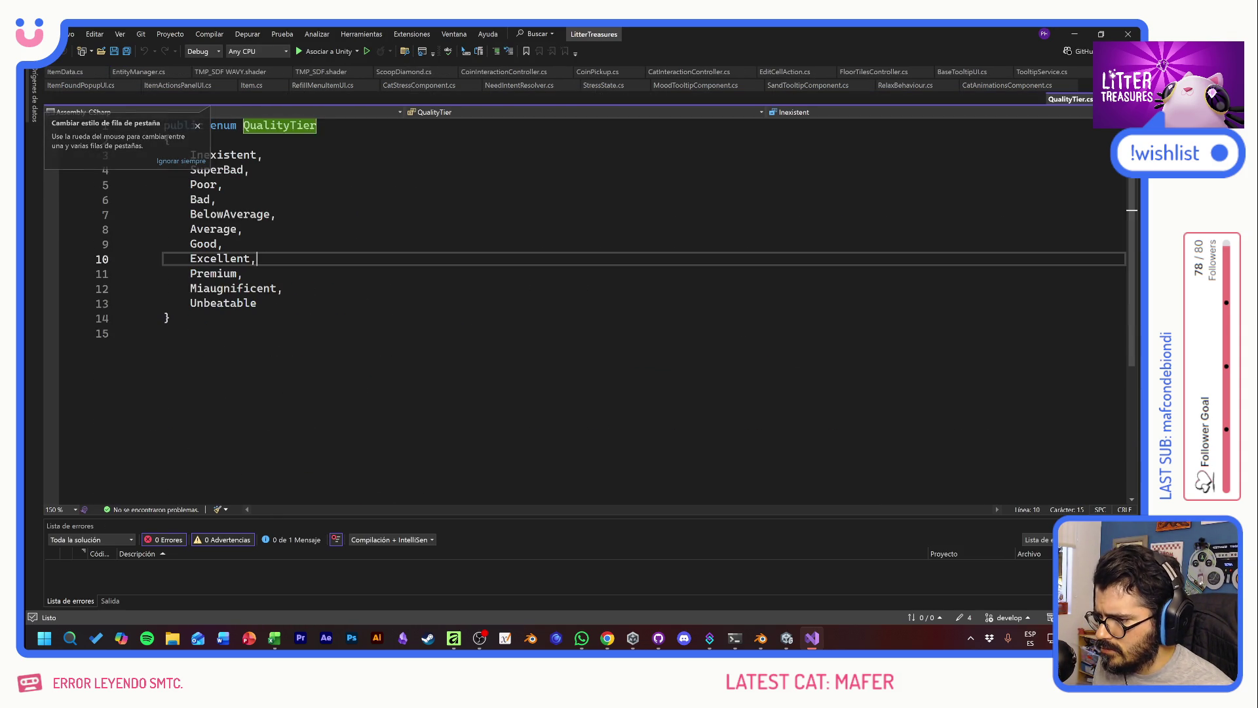
# Step: Rename the enum value Inexistent to _0 across all references
pyautogui.doubleClick(248, 169)
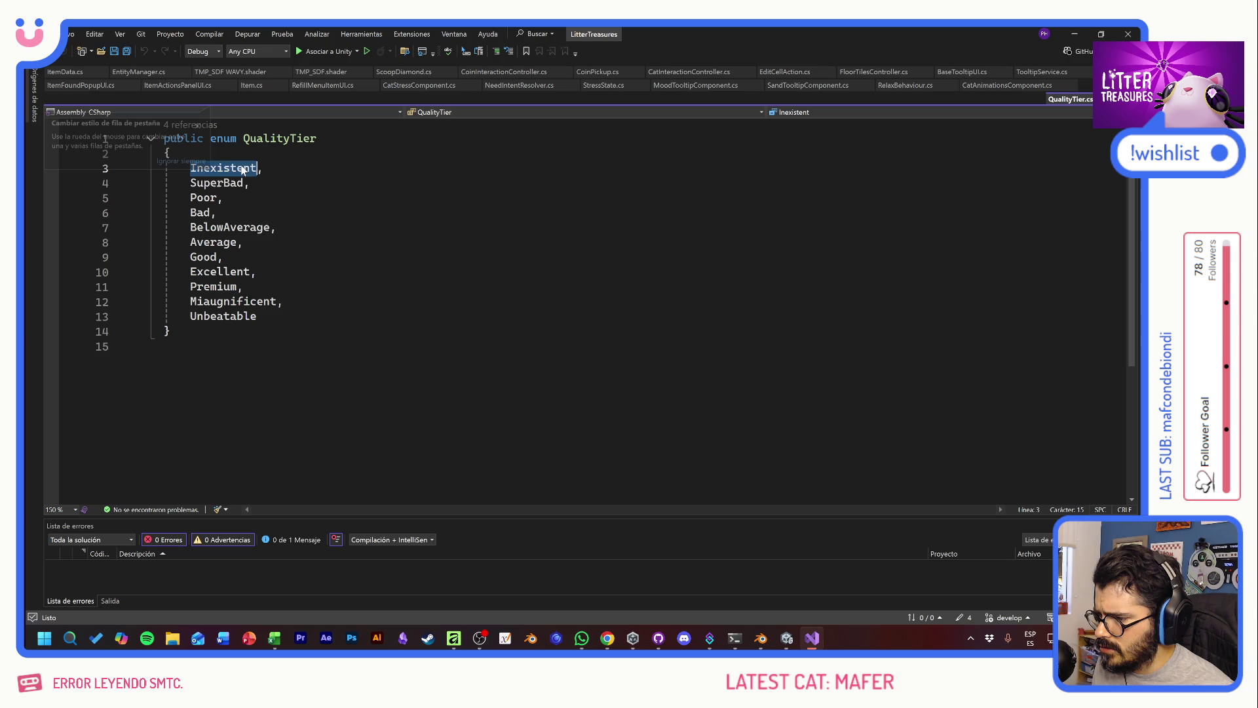
pyautogui.rightClick(247, 172)
pyautogui.click(289, 187)
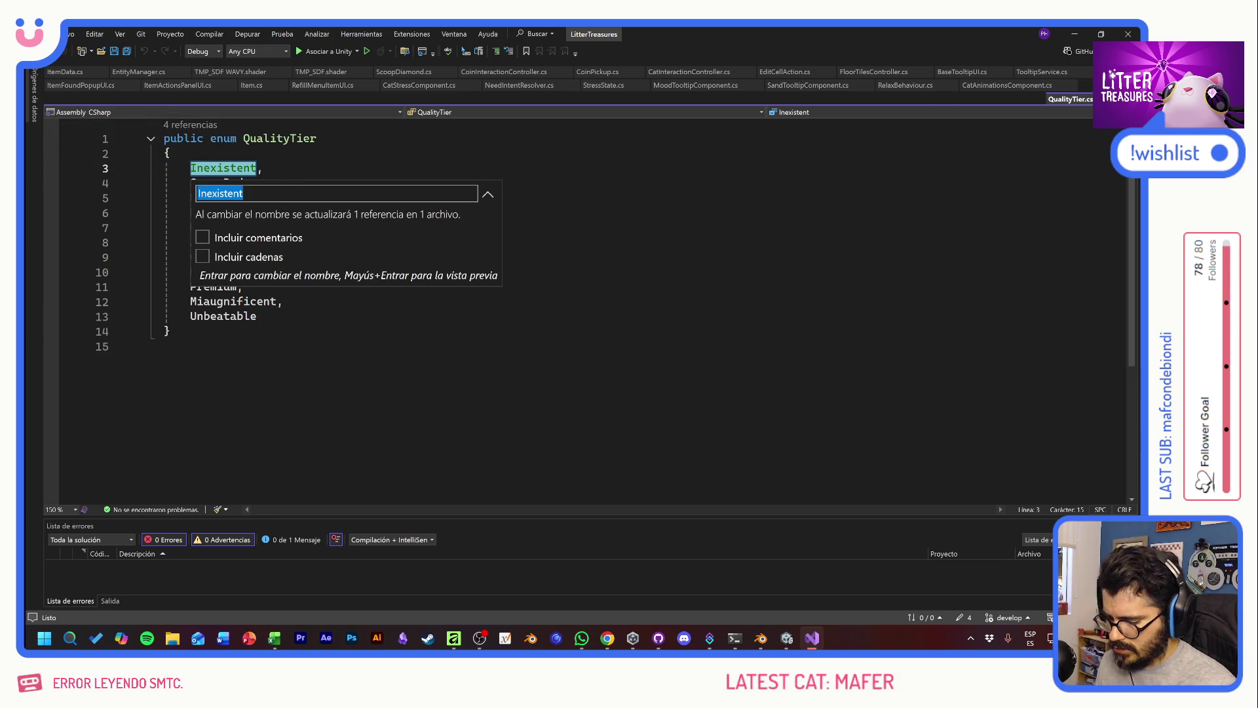
pyautogui.write('0')
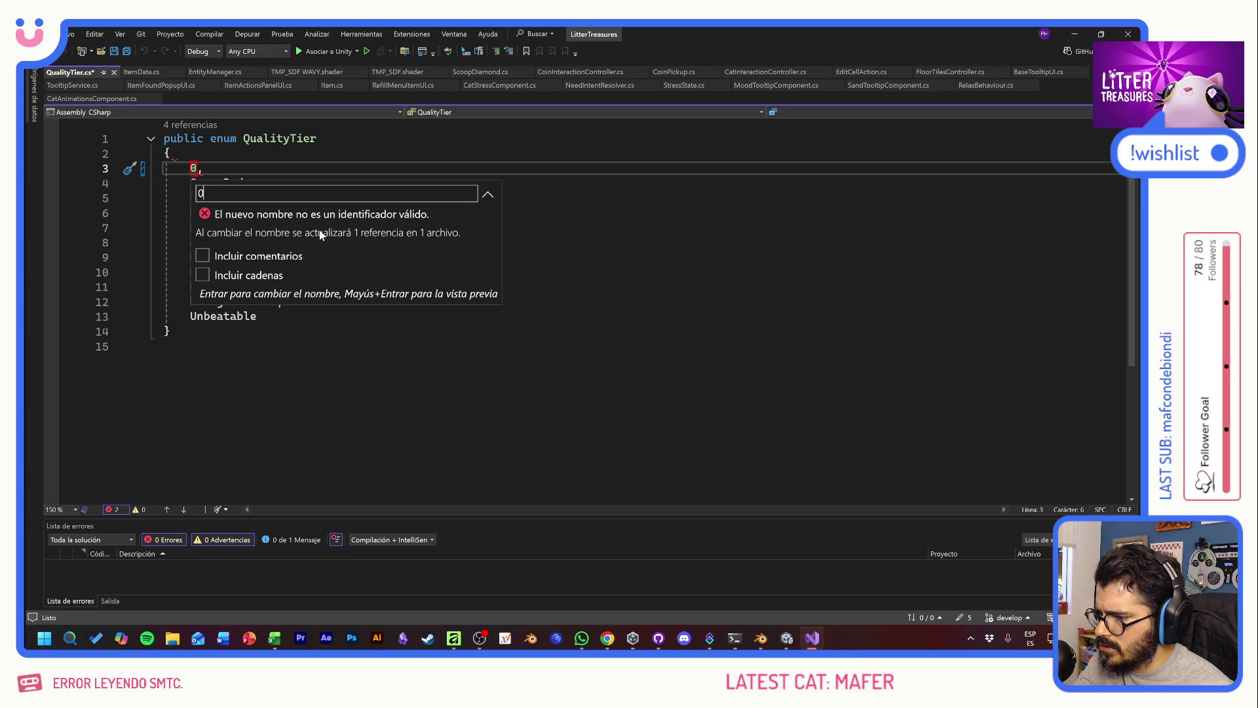
pyautogui.doubleClick(201, 193)
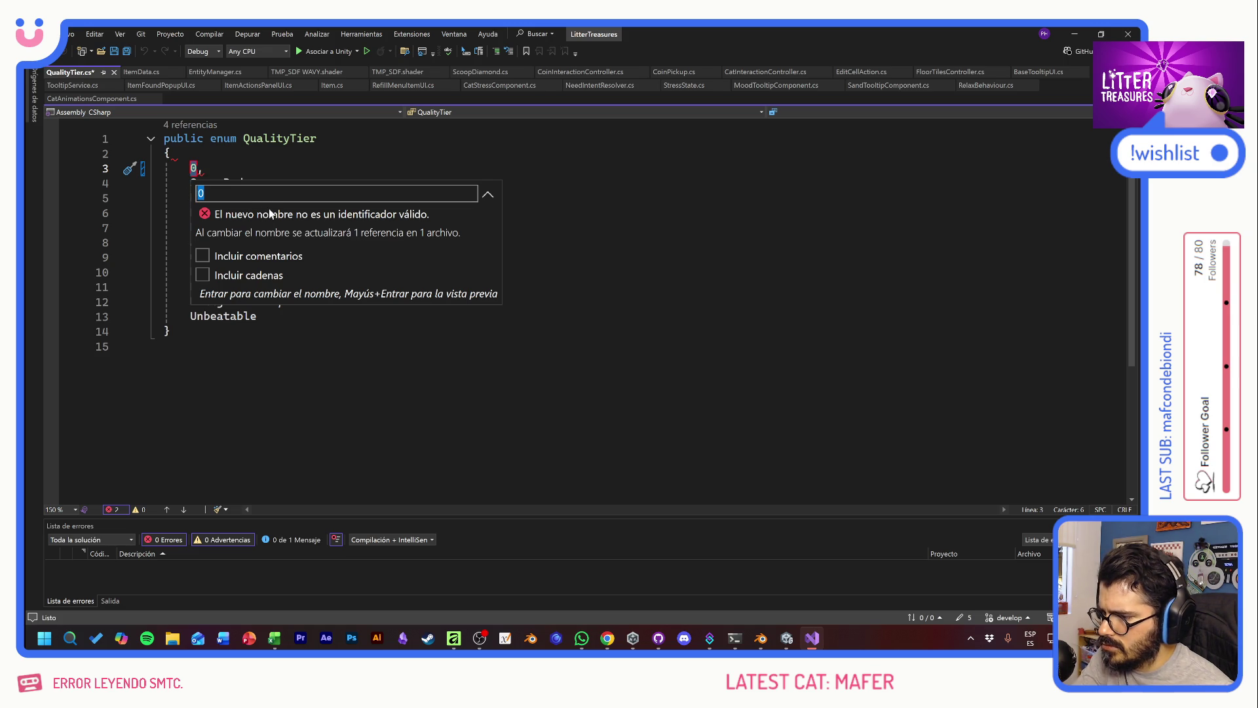
pyautogui.write('10')
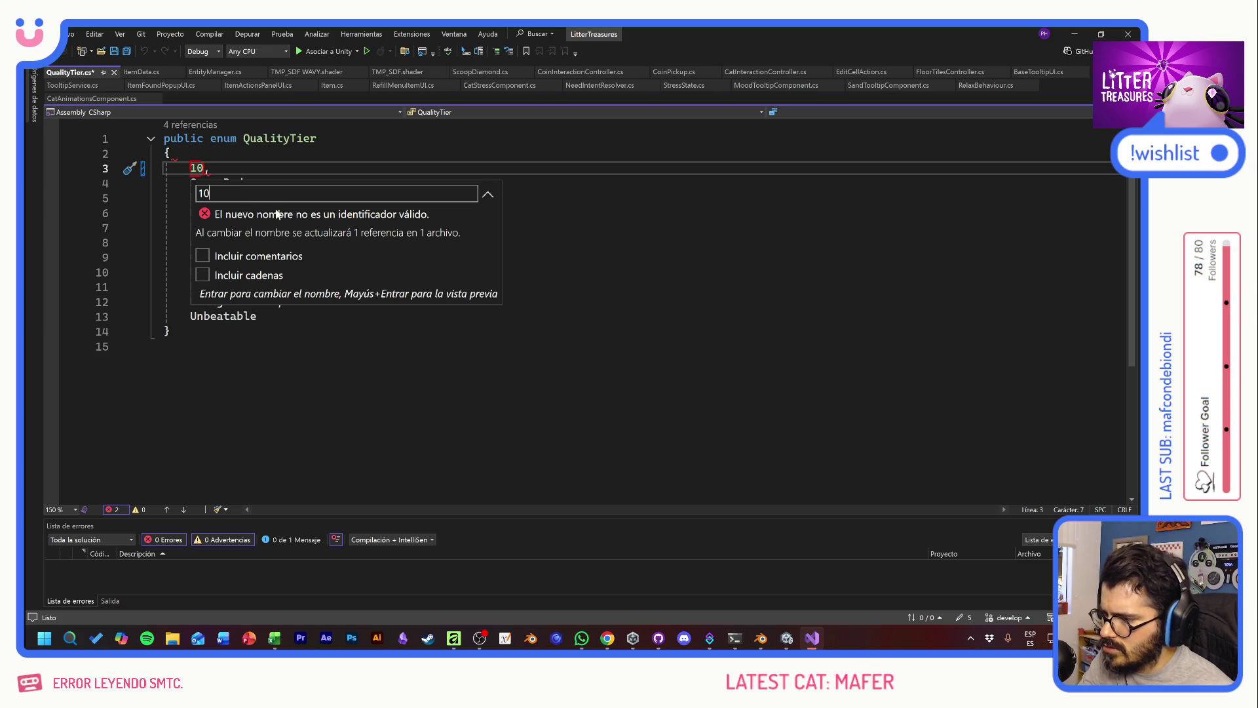
pyautogui.hotkey('ctrl', 'a')
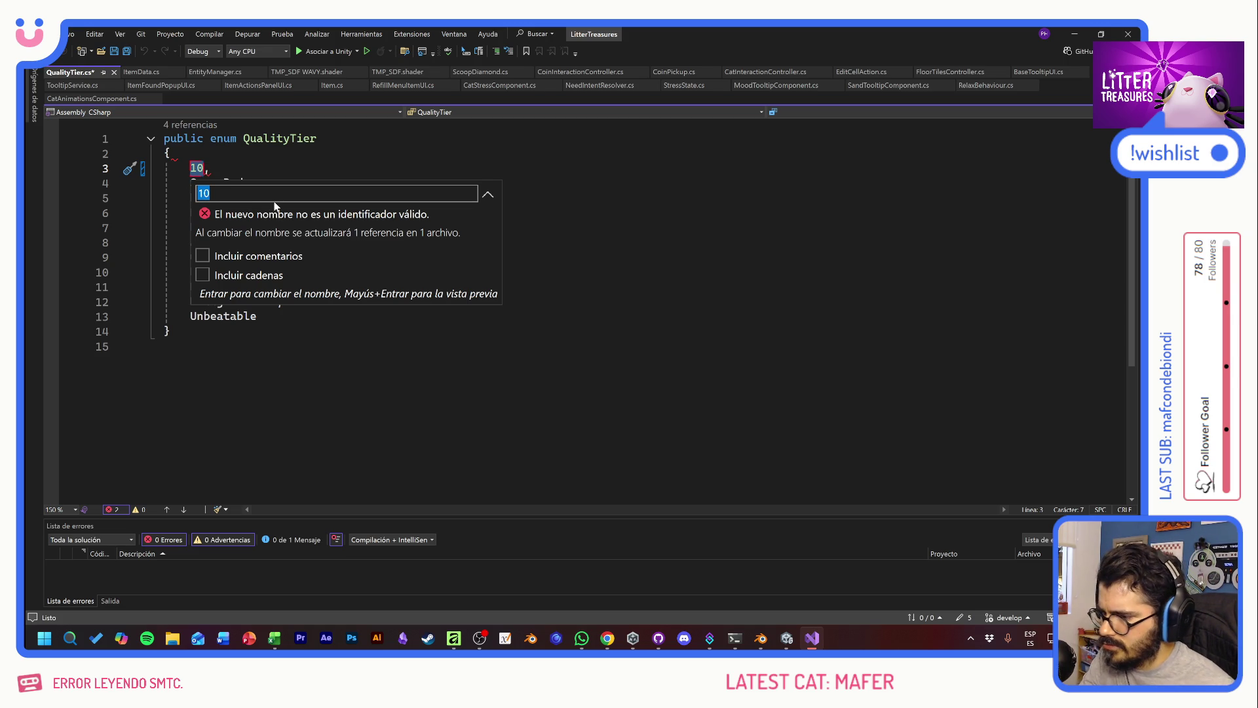
pyautogui.press('Home')
pyautogui.press('Delete')
pyautogui.write('_')
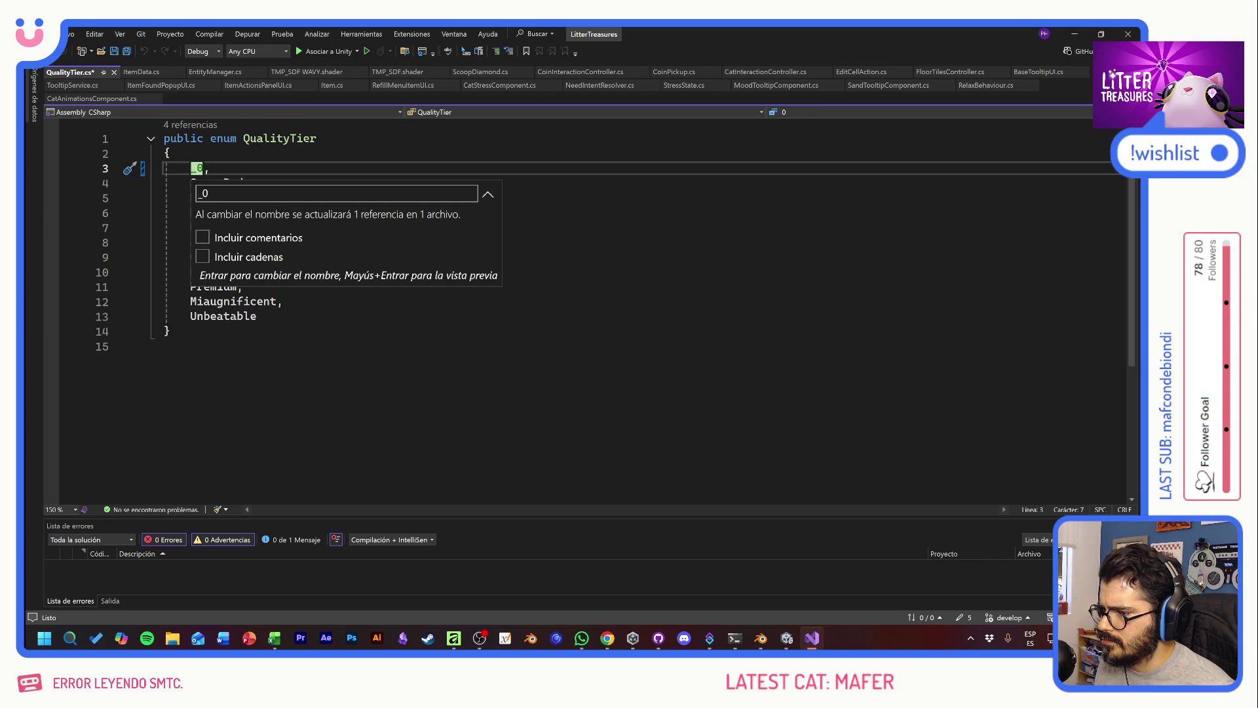
pyautogui.press('Return')
pyautogui.doubleClick(231, 183)
# Step: Rename SuperBad to _10 and Poor to _20
pyautogui.rightClick(230, 185)
pyautogui.click(275, 198)
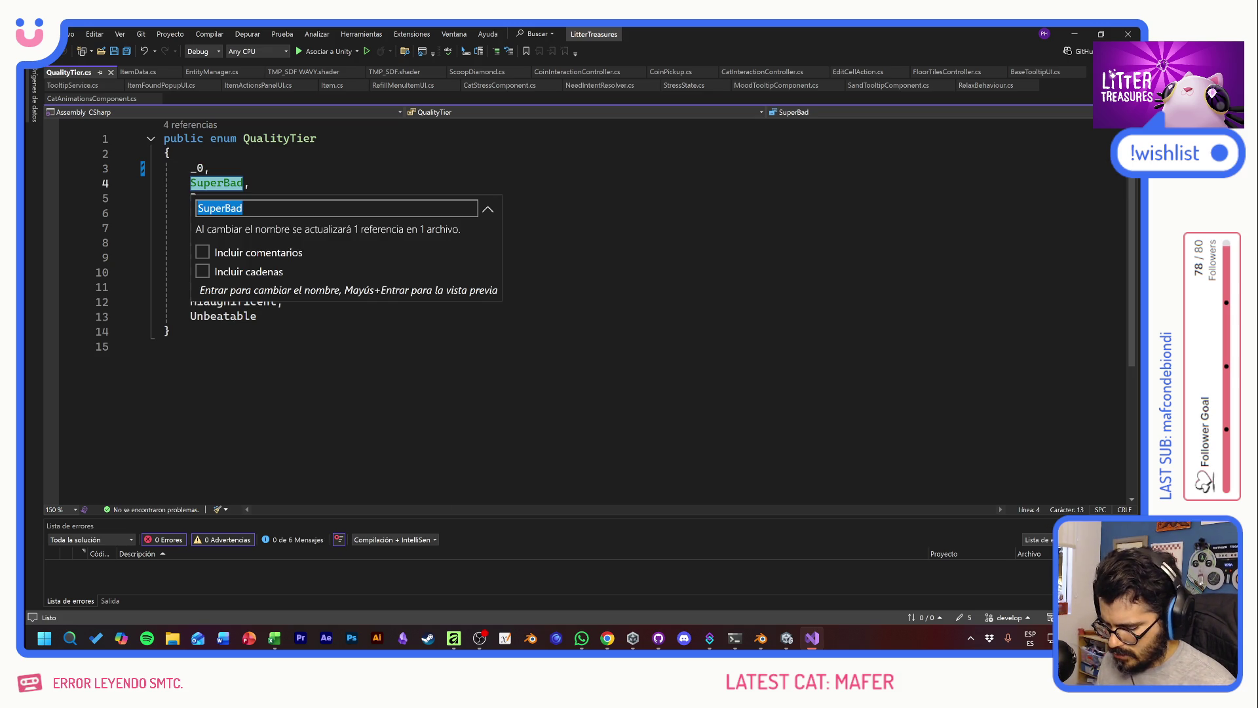
pyautogui.write('_10,')
pyautogui.press('Return')
pyautogui.doubleClick(203, 198)
pyautogui.rightClick(204, 198)
pyautogui.click(249, 213)
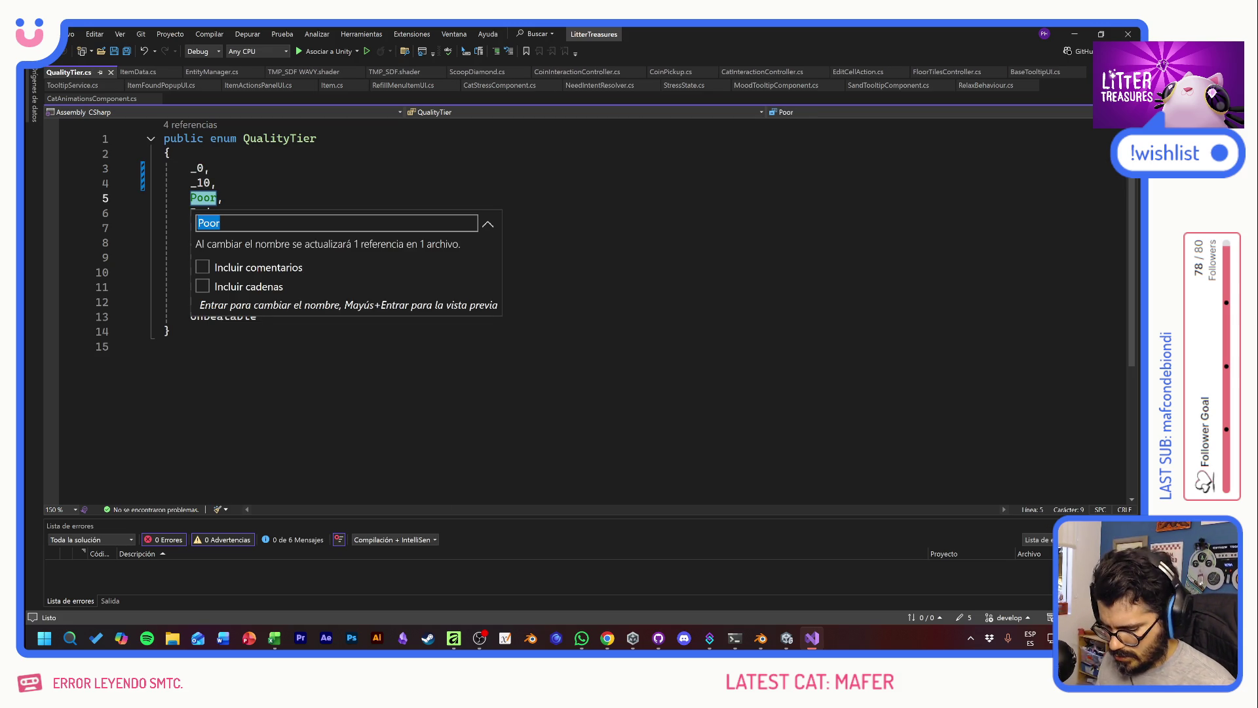
pyautogui.write(':20')
pyautogui.press('Home')
pyautogui.press('Delete')
pyautogui.write('?')
pyautogui.press('BackSpace')
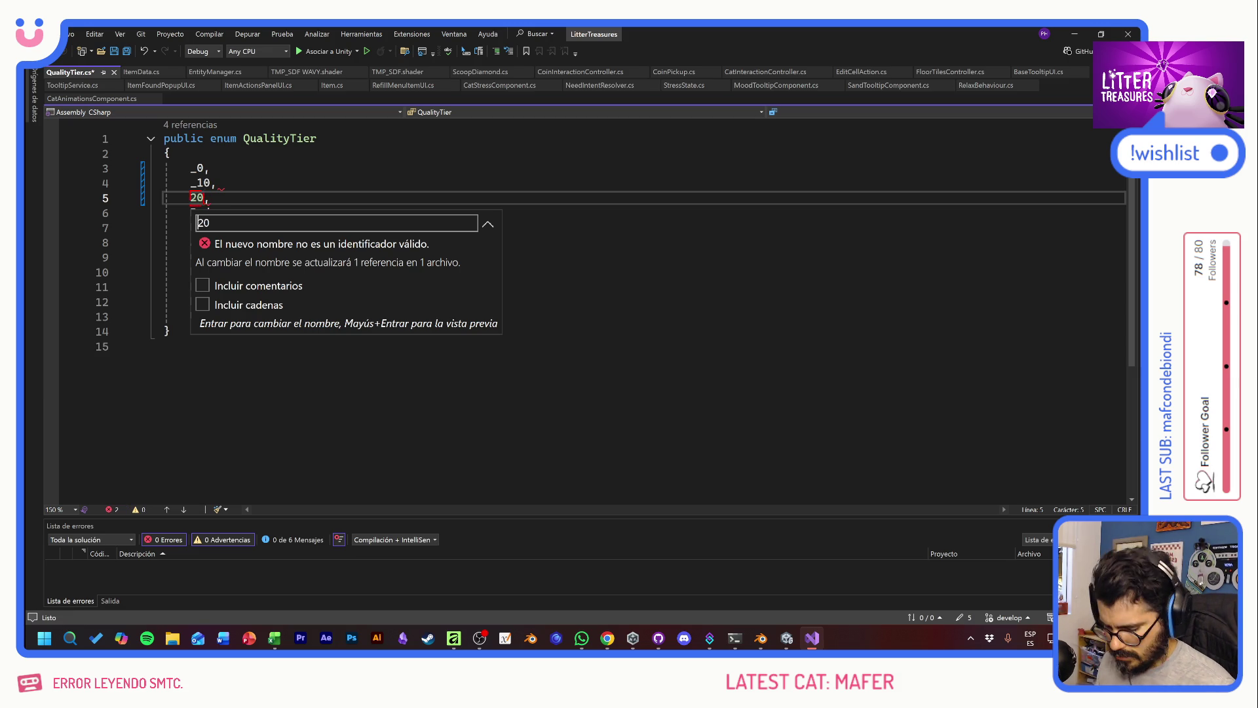
pyautogui.write('_')
pyautogui.press('Return')
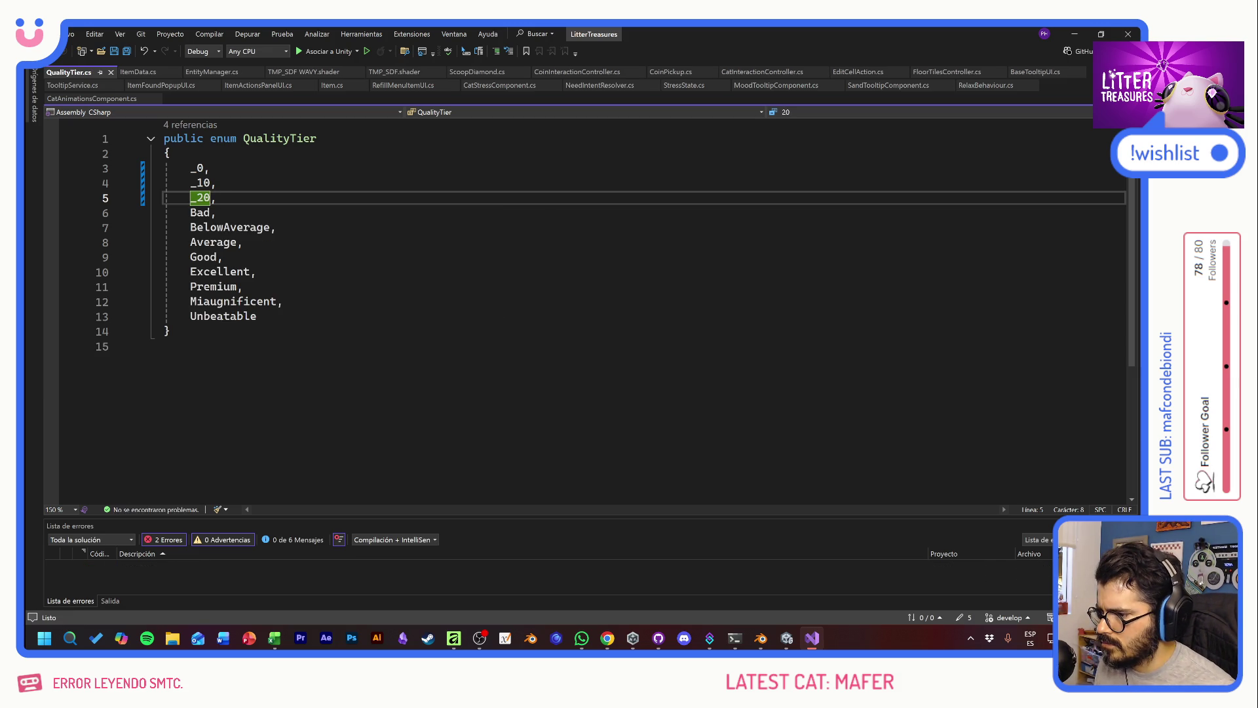
# Step: Rename Bad to _30 and BelowAverage to _40
pyautogui.rightClick(206, 214)
pyautogui.click(239, 235)
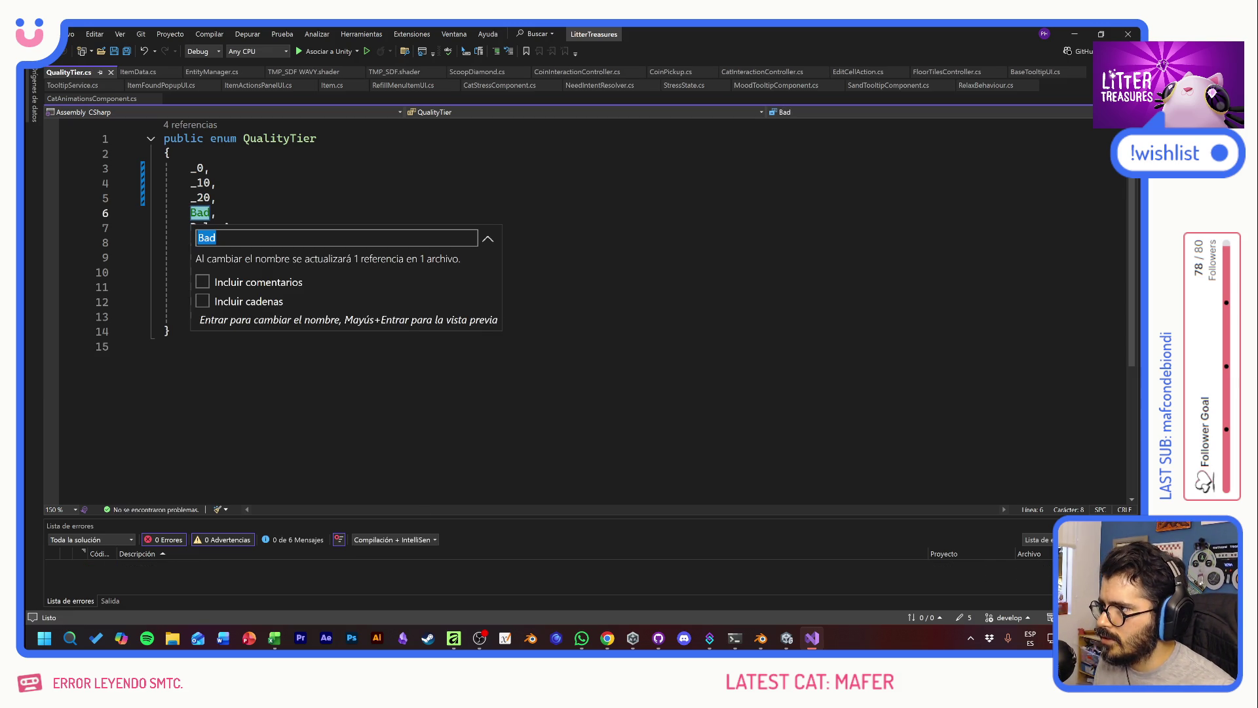
pyautogui.press('BackSpace')
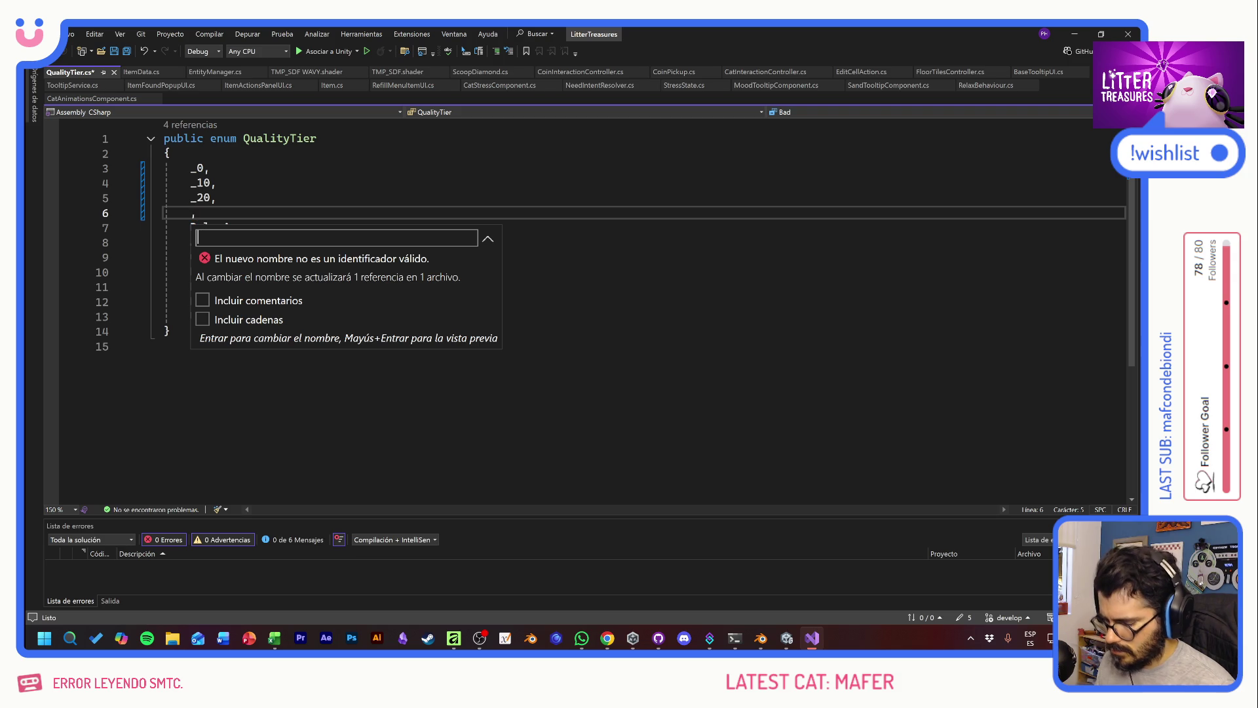
pyautogui.write('_30')
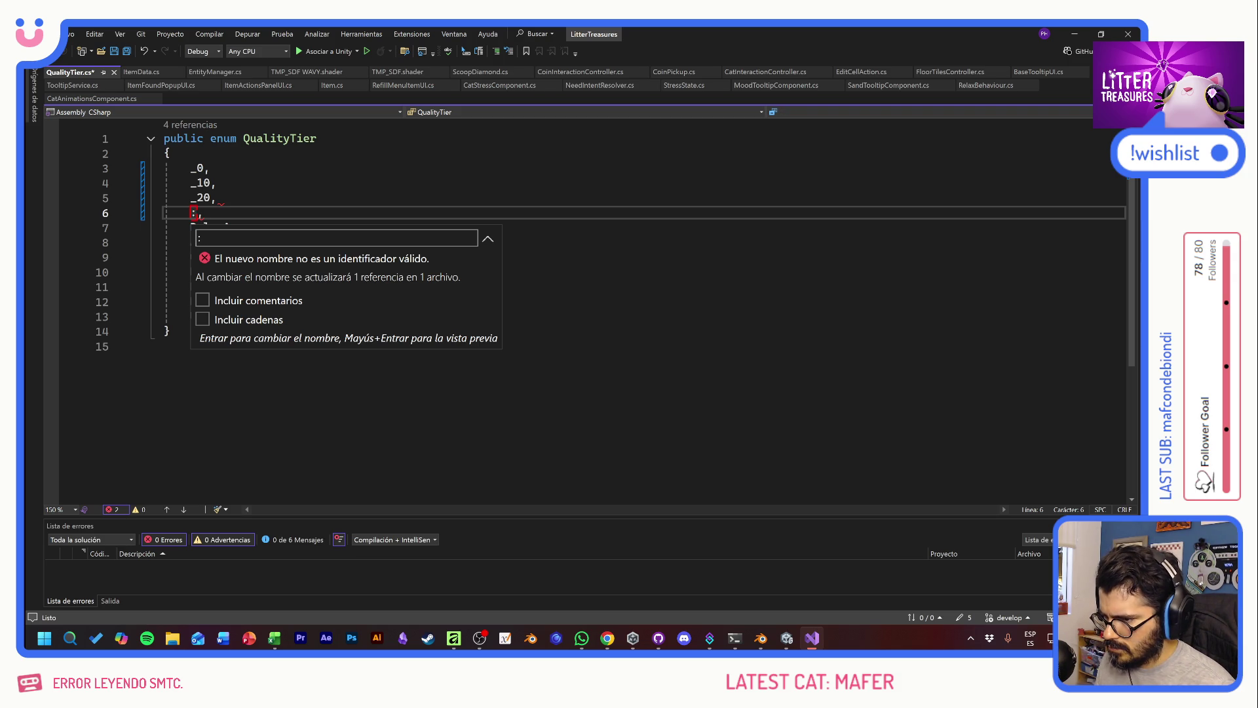
pyautogui.press('BackSpace')
pyautogui.write('_30')
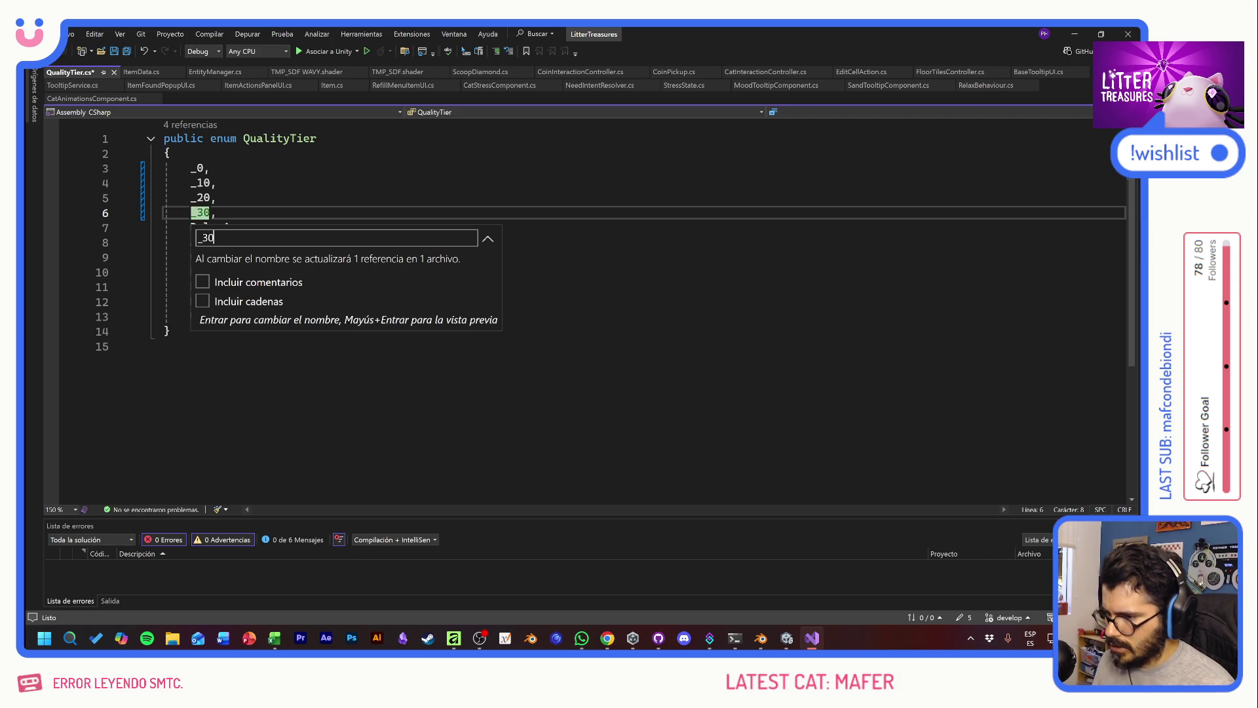
pyautogui.press('Return')
pyautogui.doubleClick(251, 228)
pyautogui.rightClick(251, 229)
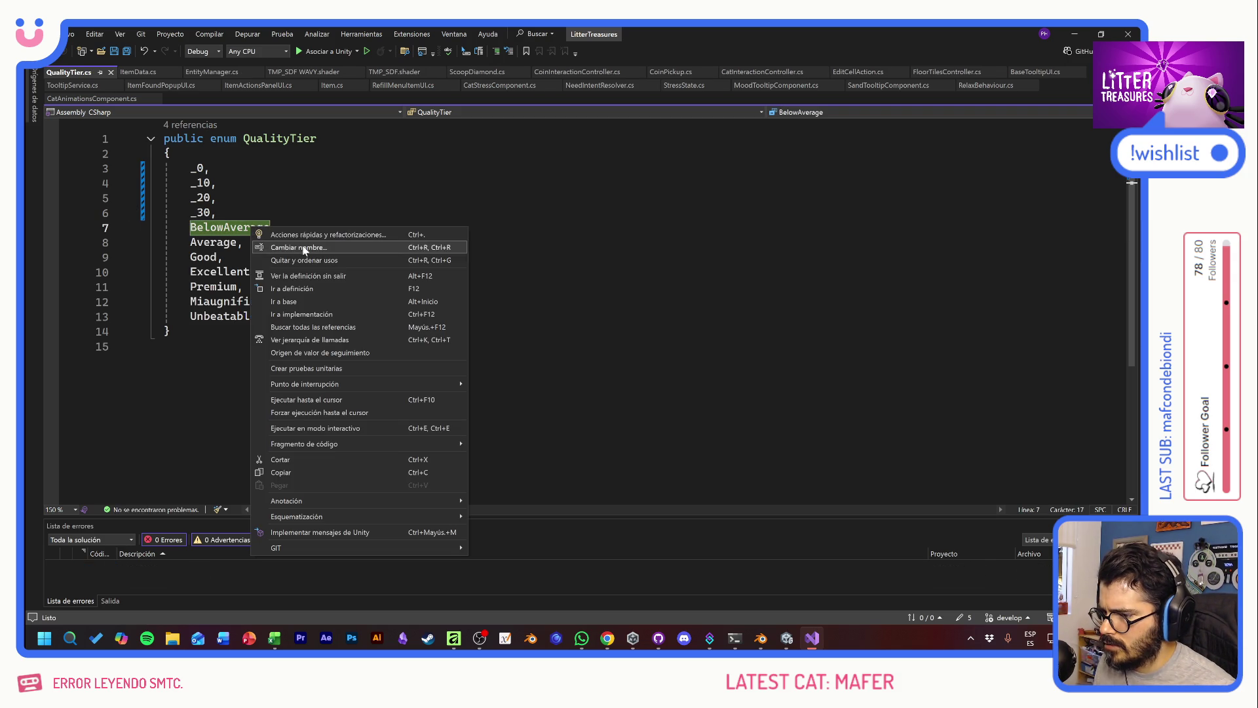
pyautogui.click(298, 247)
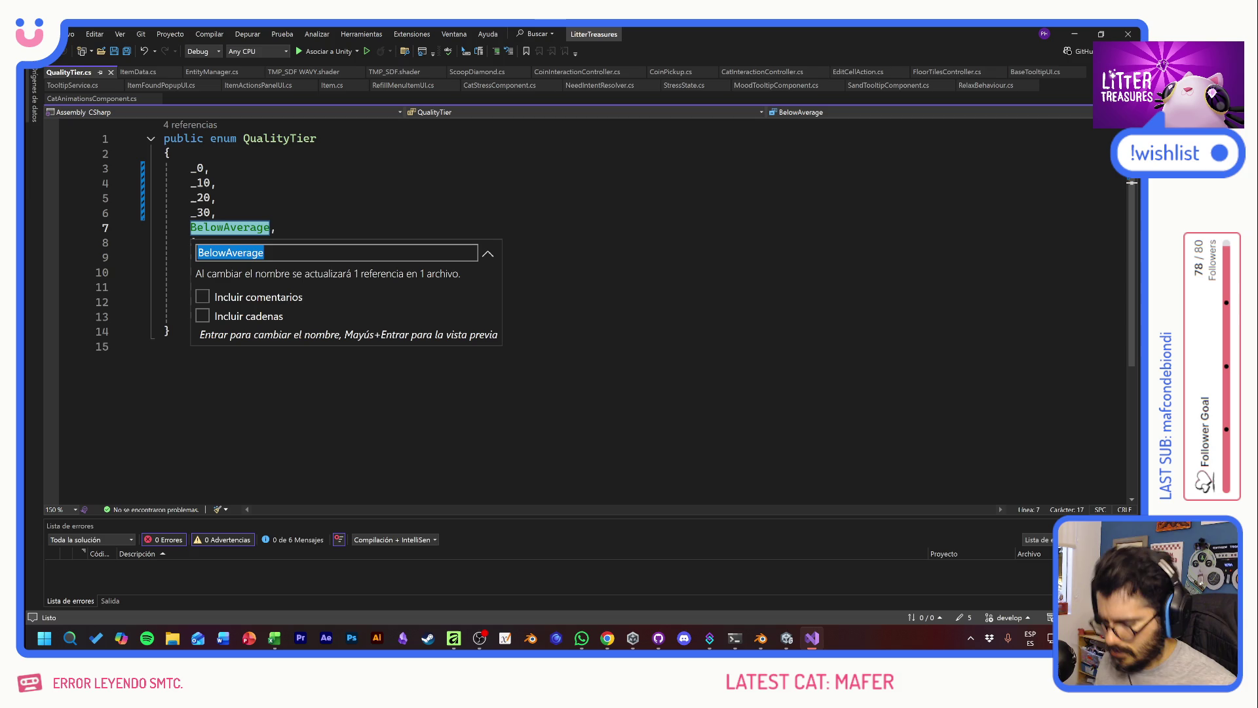
pyautogui.press('BackSpace')
pyautogui.write('40')
pyautogui.press('Return')
# Step: Rename Average to _50 and begin renaming Good
pyautogui.click(213, 242)
pyautogui.rightClick(216, 242)
pyautogui.click(275, 255)
pyautogui.write('_50')
pyautogui.press('Return')
pyautogui.click(209, 257)
pyautogui.rightClick(220, 255)
pyautogui.click(237, 276)
# Step: Rename Good to _60, Excellent to _70 and Premium to _80
pyautogui.write('_')
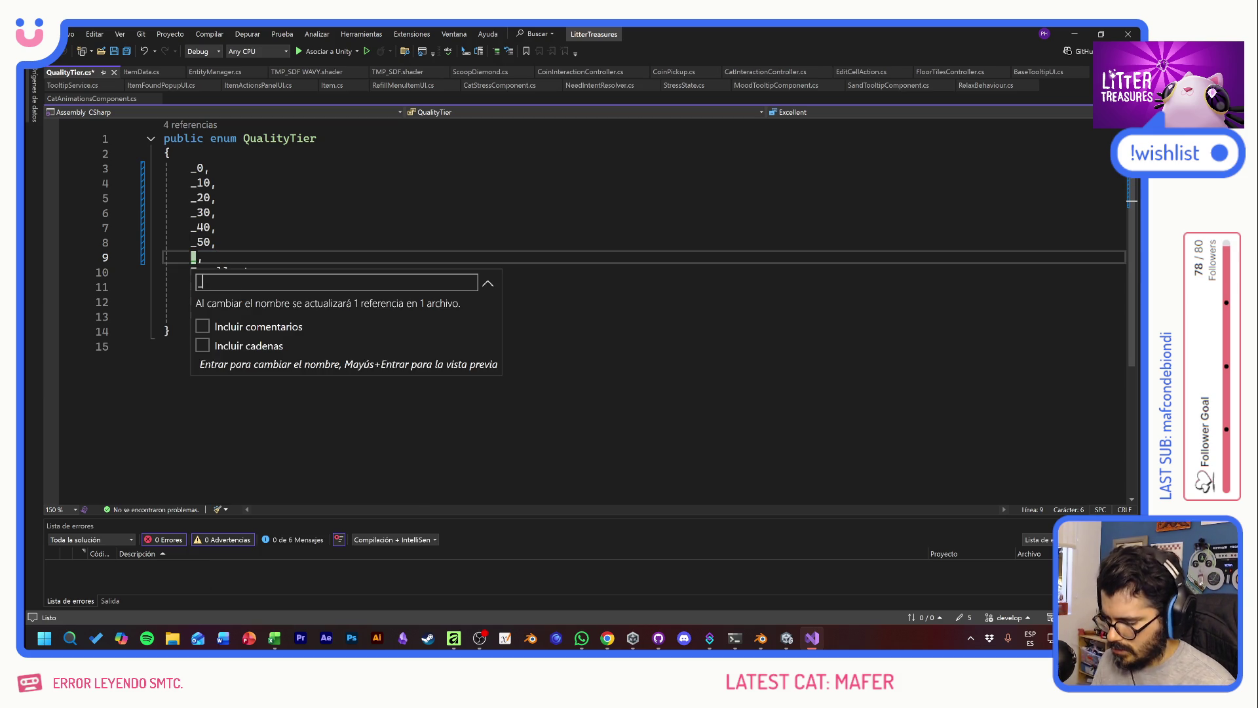
pyautogui.write('60')
pyautogui.press('Return')
pyautogui.click(221, 272)
pyautogui.rightClick(225, 275)
pyautogui.click(269, 295)
pyautogui.write('_')
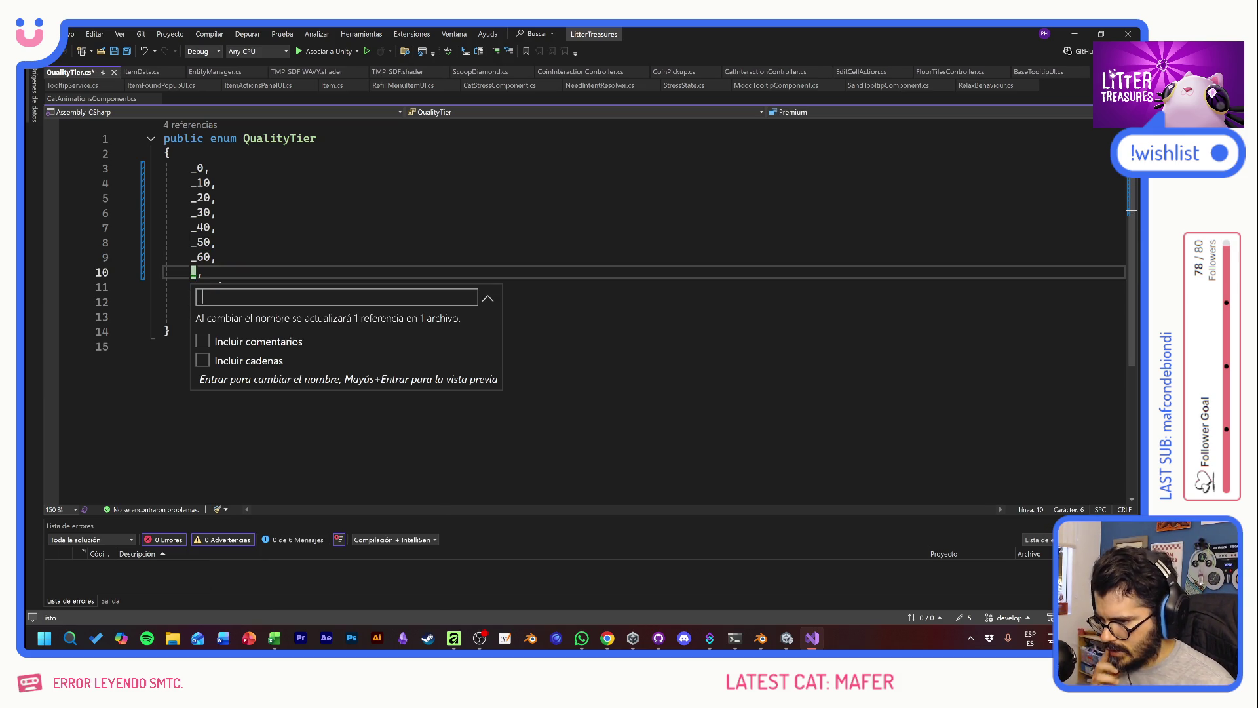
pyautogui.write('70')
pyautogui.press('Return')
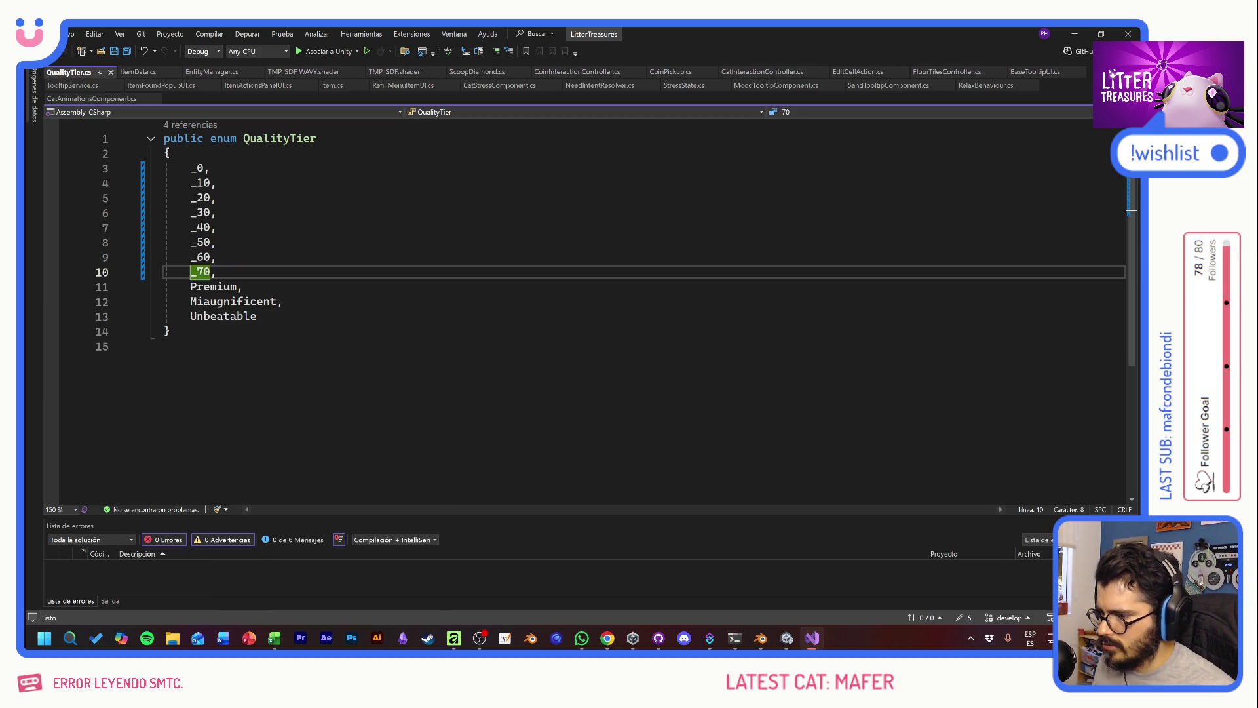
pyautogui.click(210, 286)
pyautogui.rightClick(211, 286)
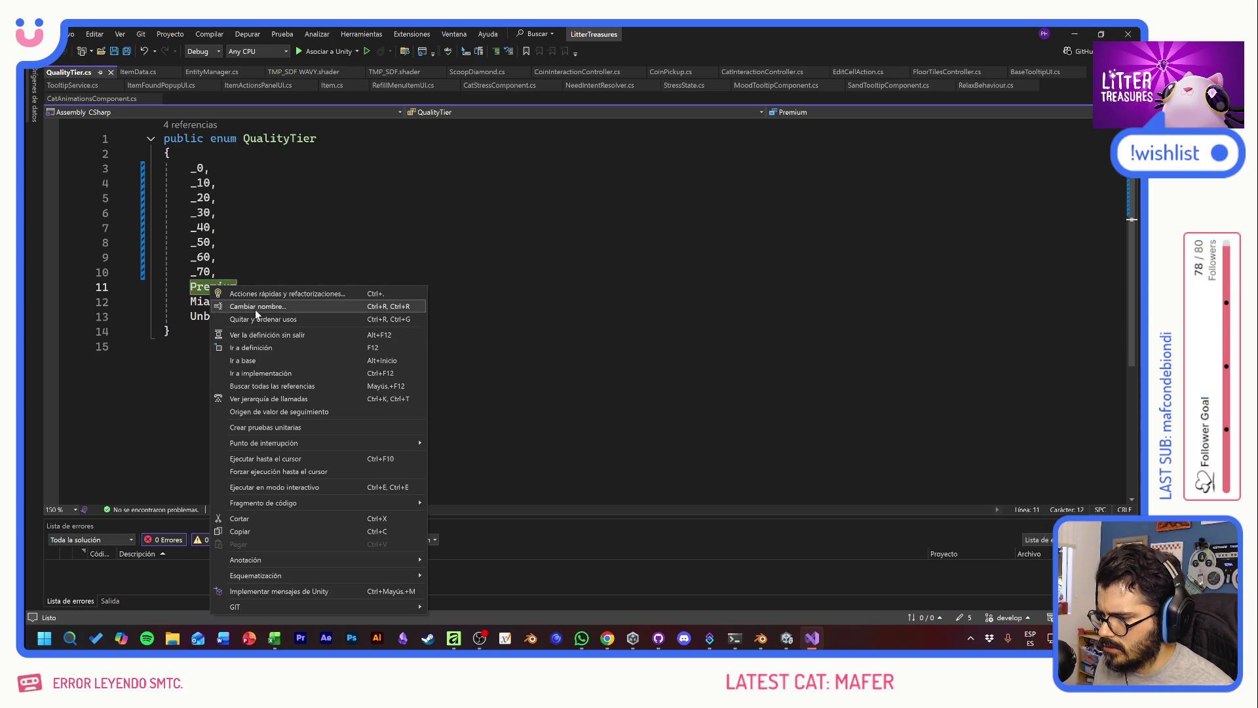
pyautogui.click(255, 310)
pyautogui.write('_80')
pyautogui.press('Return')
# Step: Rename Miaugnificent to _90 and Unbeatable to _100, then save QualityTier.cs
pyautogui.click(230, 302)
pyautogui.rightClick(230, 303)
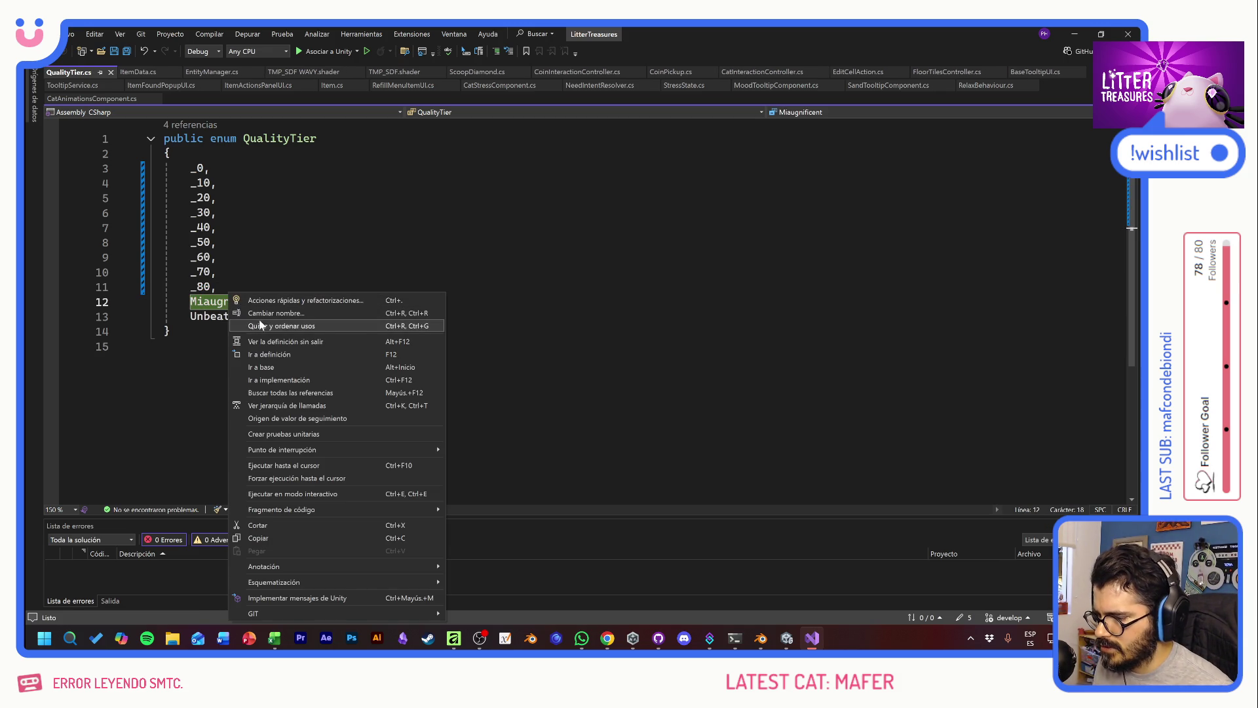
pyautogui.click(265, 315)
pyautogui.write('_90')
pyautogui.press('Return')
pyautogui.click(223, 318)
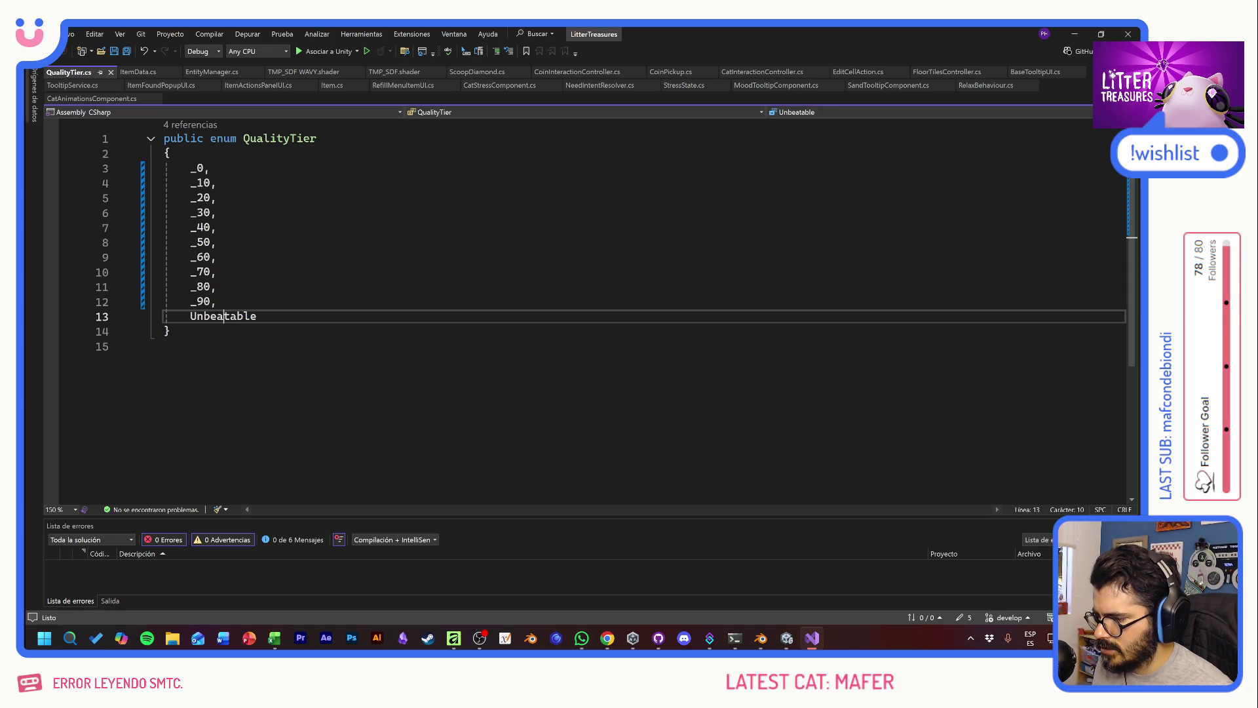
pyautogui.rightClick(218, 318)
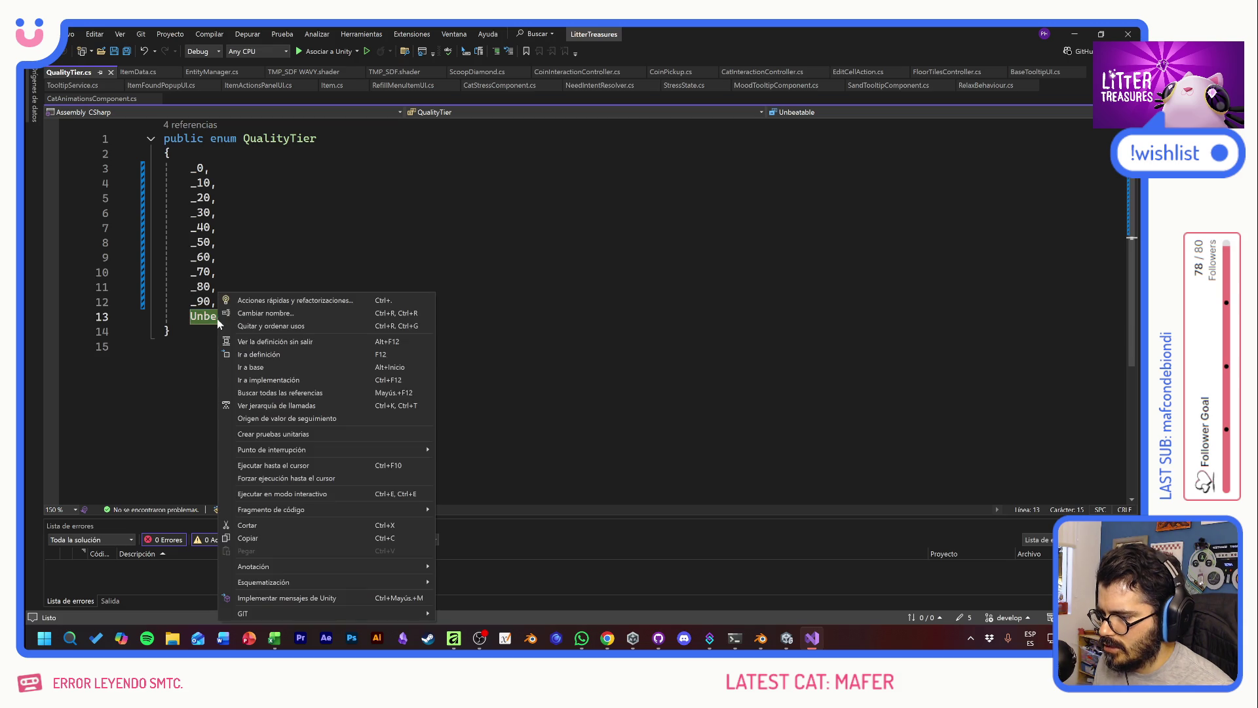
pyautogui.click(265, 308)
pyautogui.press('BackSpace')
pyautogui.write('_')
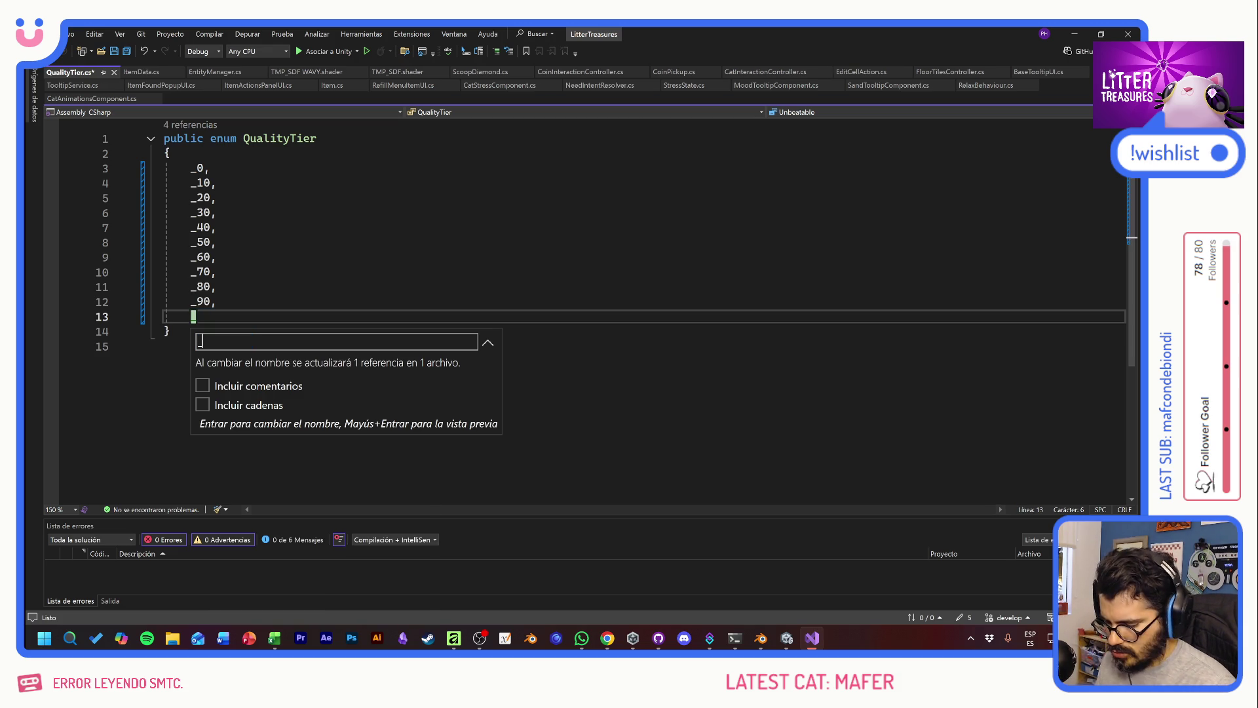
pyautogui.write('100')
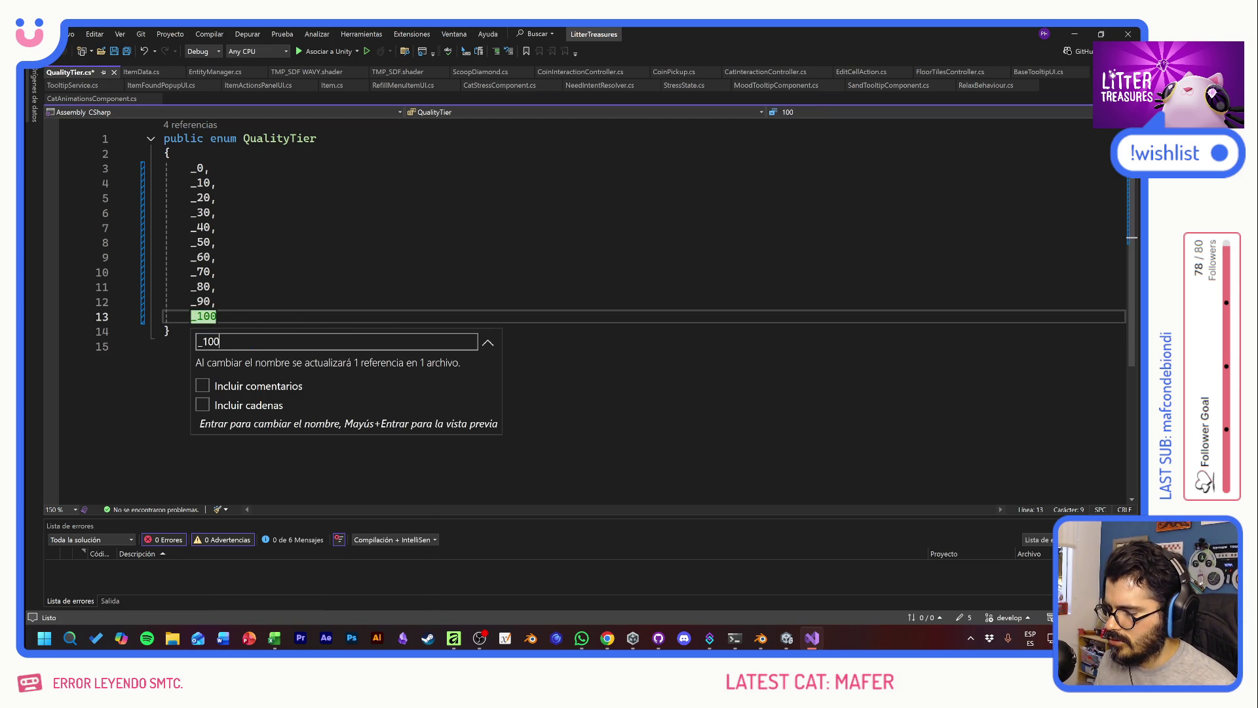
pyautogui.press('Return')
pyautogui.hotkey('ctrl', 's')
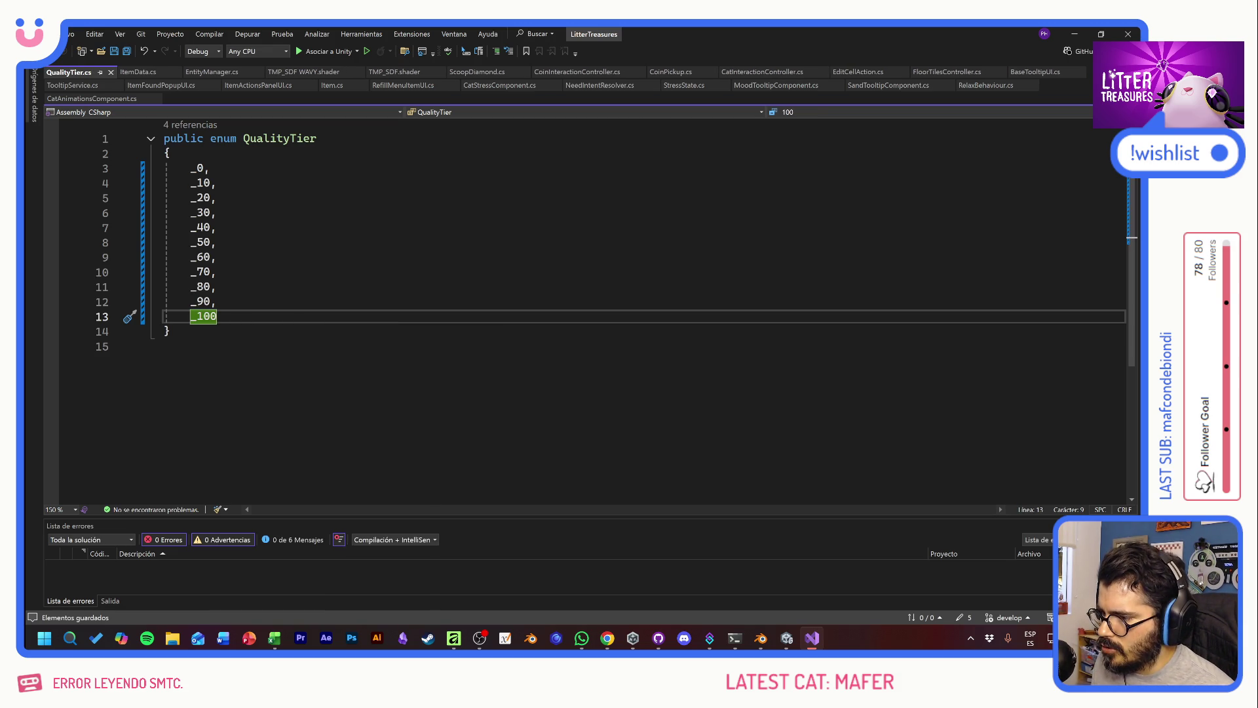
pyautogui.hotkey('alt', 'Tab')
pyautogui.hotkey('alt', 'Tab')
pyautogui.hotkey('alt', 'Tab')
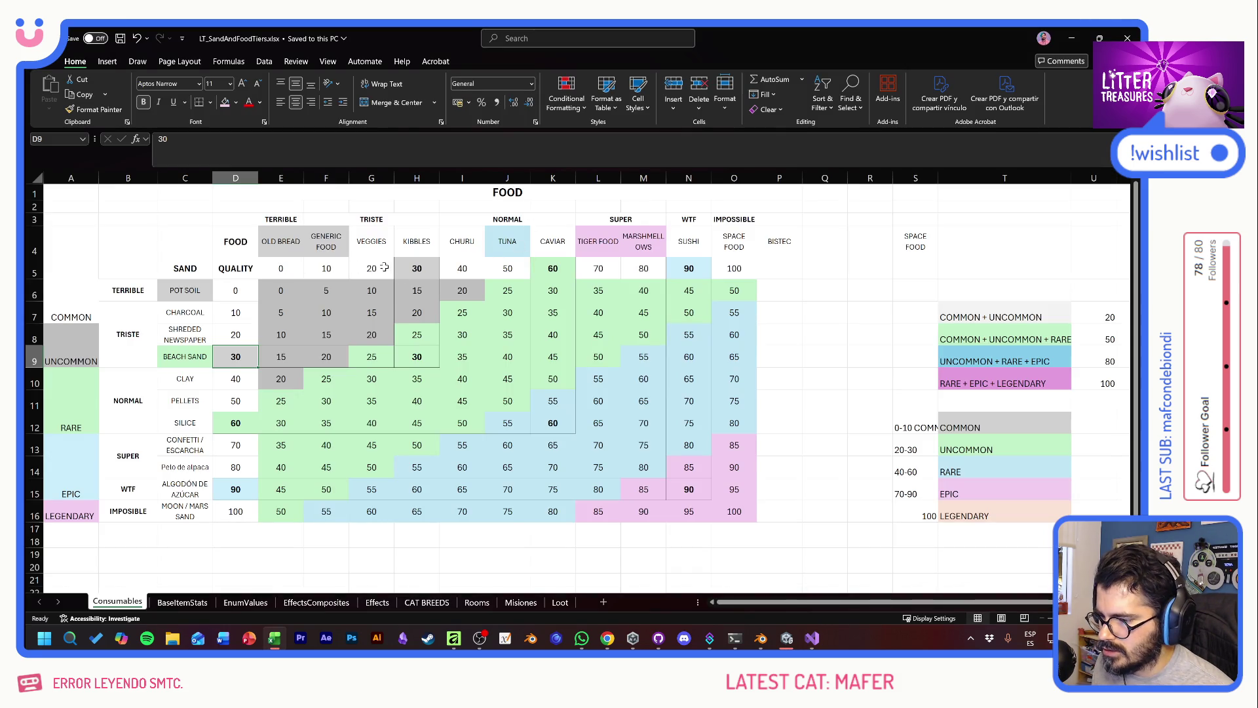
# Step: Return through Visual Studio to Unity and select the first food item asset
pyautogui.hotkey('alt', 'Tab')
pyautogui.hotkey('alt', 'Tab')
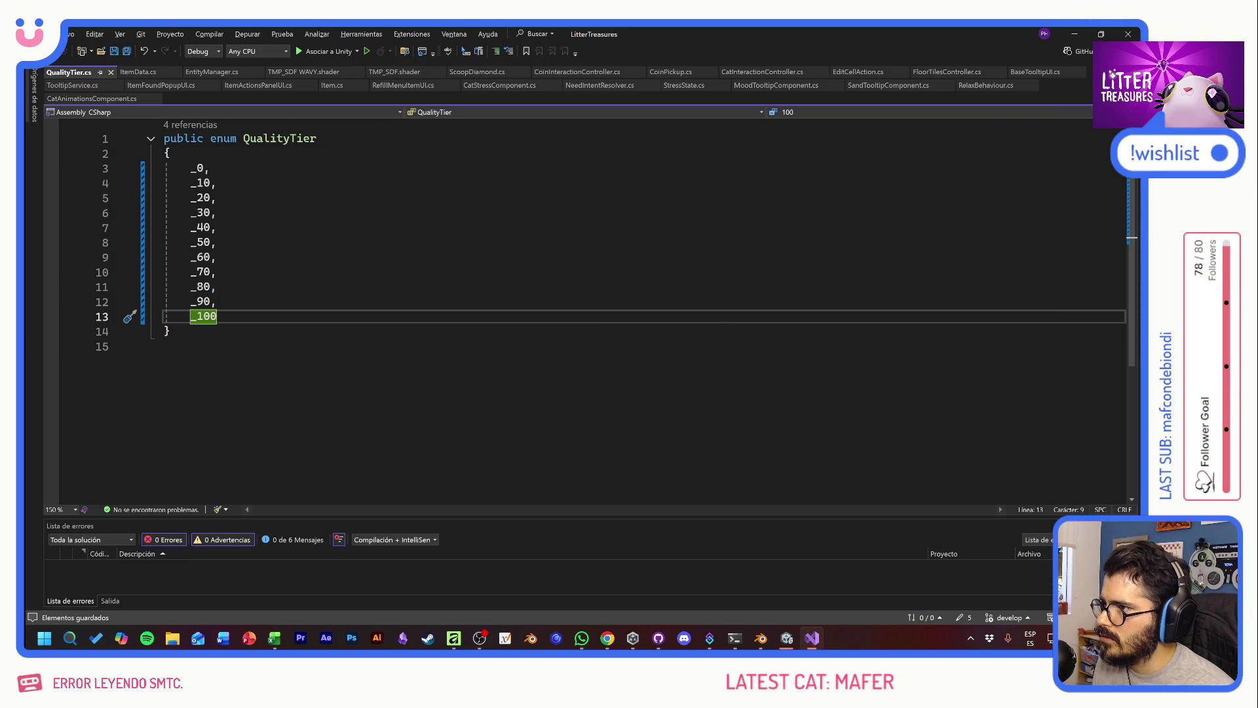
pyautogui.hotkey('alt', 'Tab')
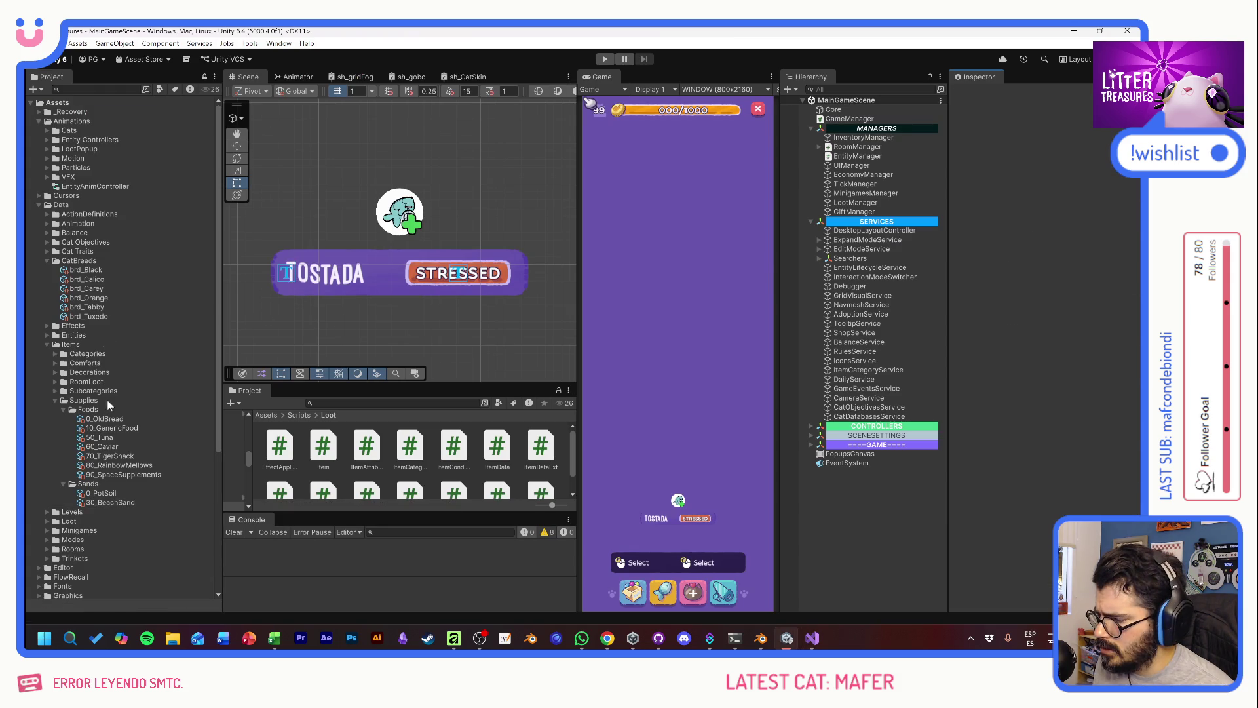
pyautogui.click(104, 419)
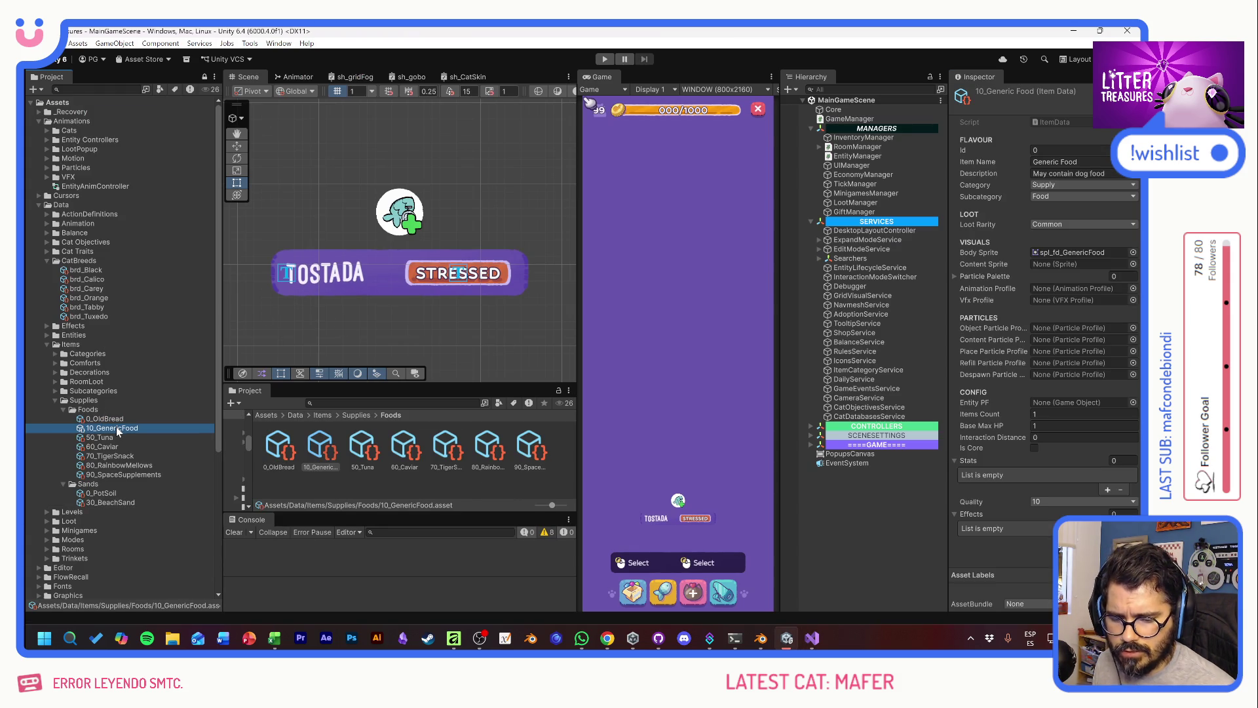
# Step: Step through Caviar, Rainbow Mellows and Pot Soil assets (qualities 60, 80, 0), then return to Visual Studio
pyautogui.press('Down')
pyautogui.press('Down')
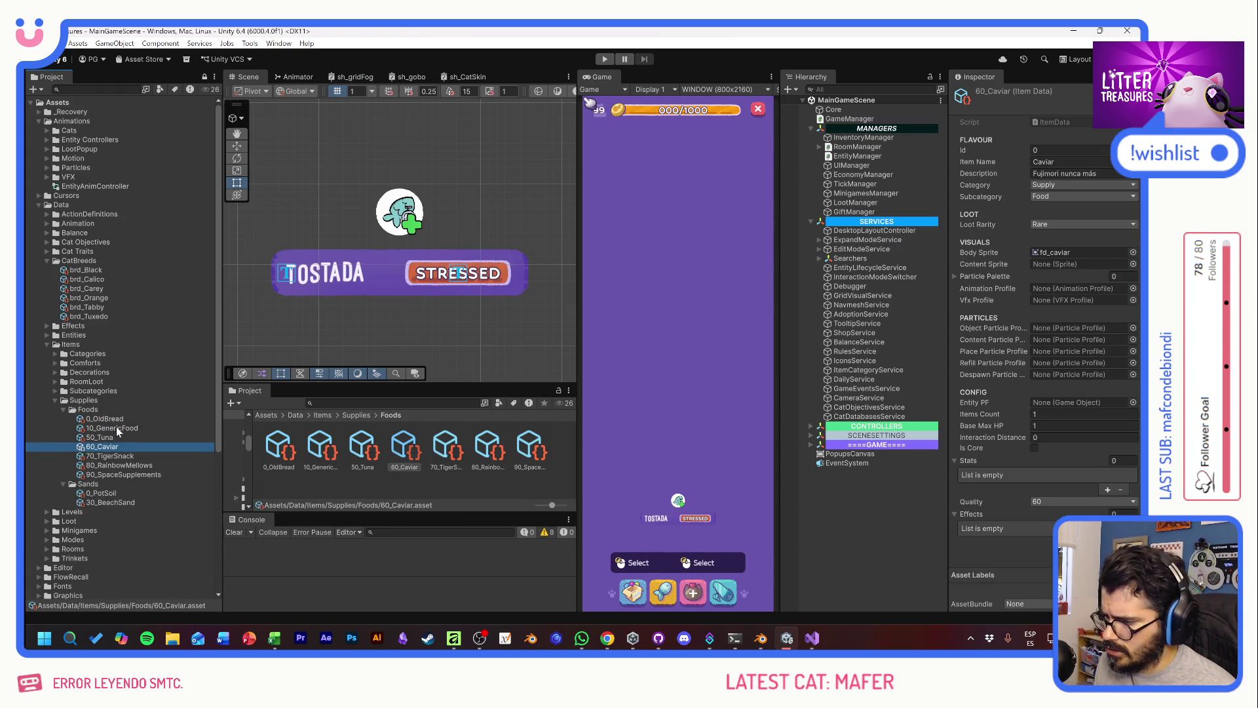
pyautogui.press('Down')
pyautogui.press('Down')
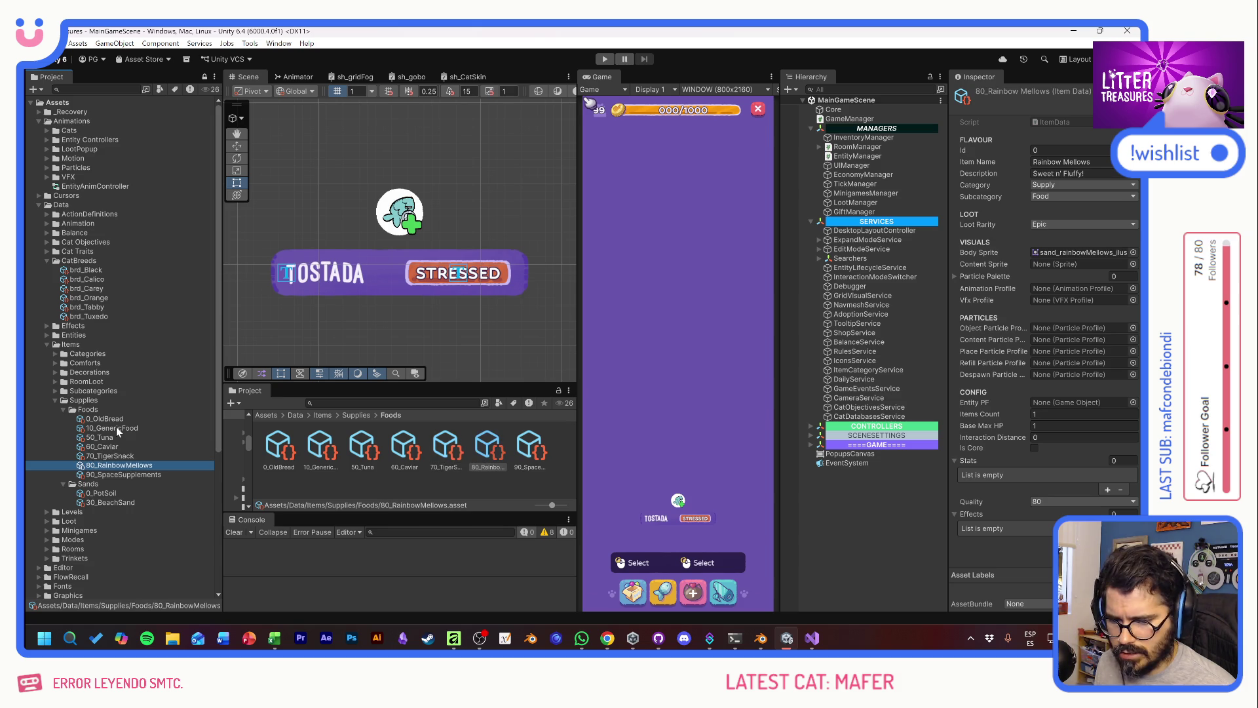
pyautogui.press('Down')
pyautogui.press('Down')
pyautogui.press('Down')
pyautogui.press('Down')
pyautogui.press('Up')
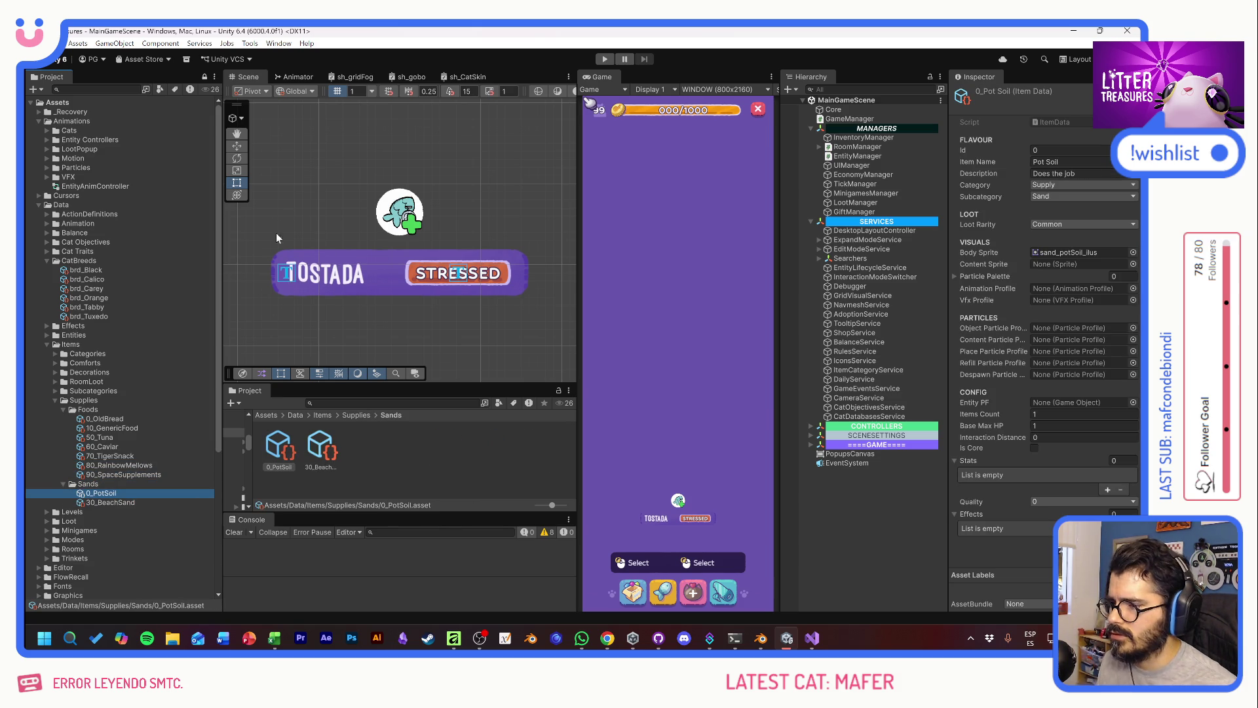
pyautogui.hotkey('alt', 'Tab')
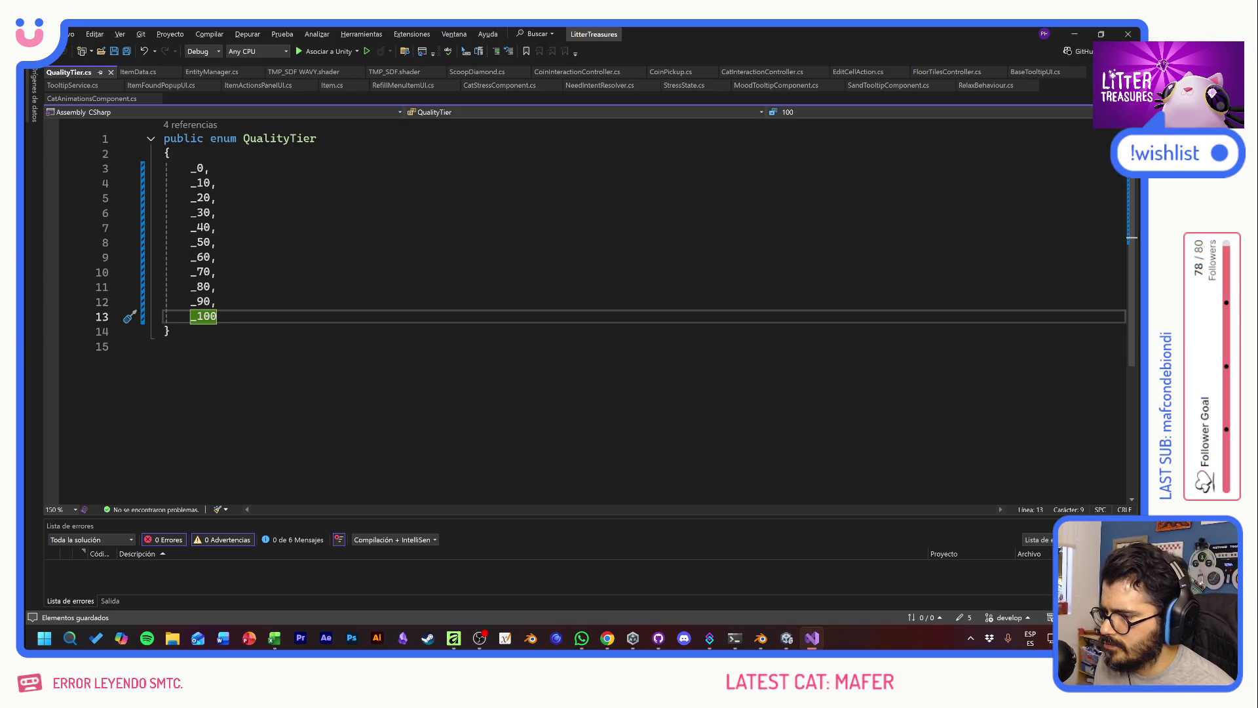
# Step: Select the KIBBLES header in H4 of the Excel table, then bring up the Affinity item sheet
pyautogui.hotkey('alt', 'Tab')
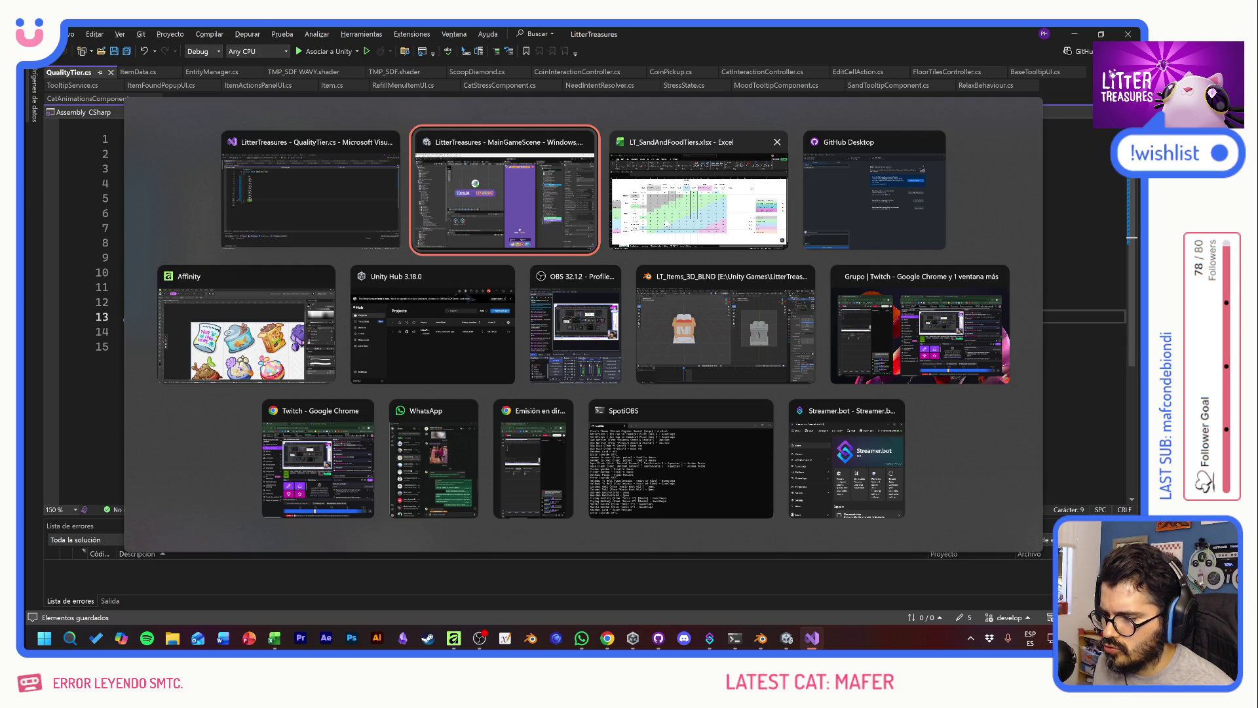
pyautogui.click(667, 223)
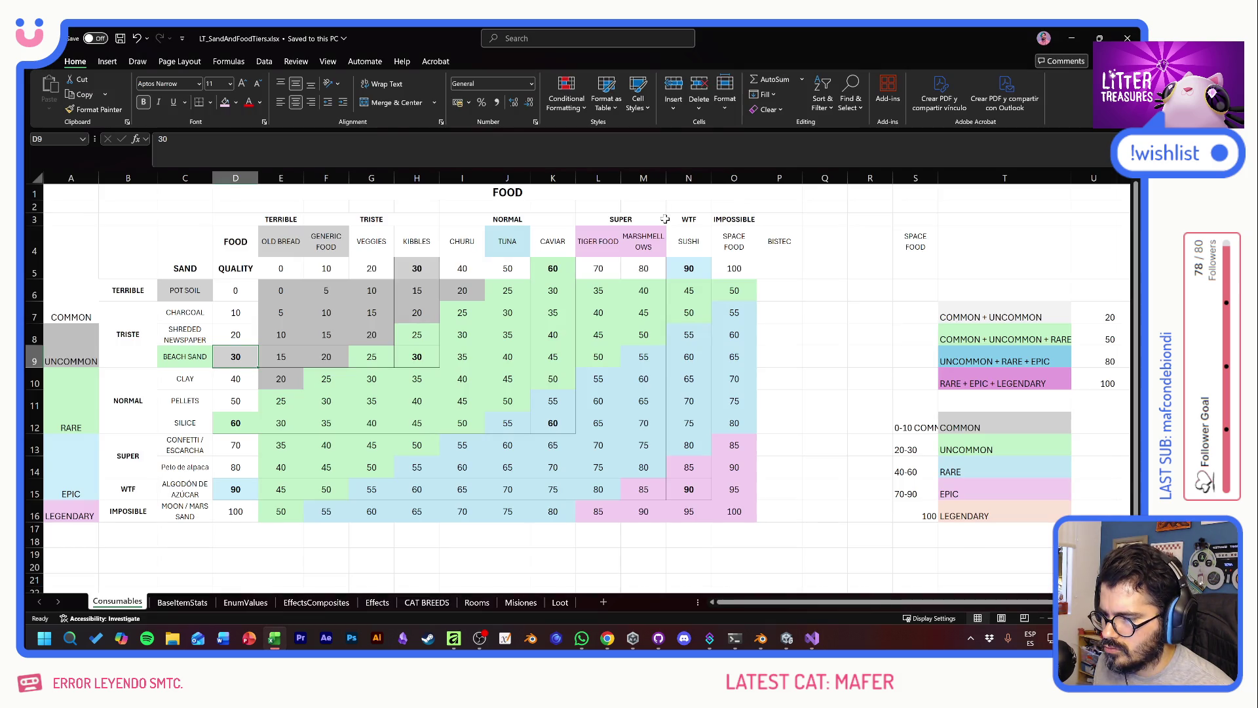
pyautogui.click(423, 243)
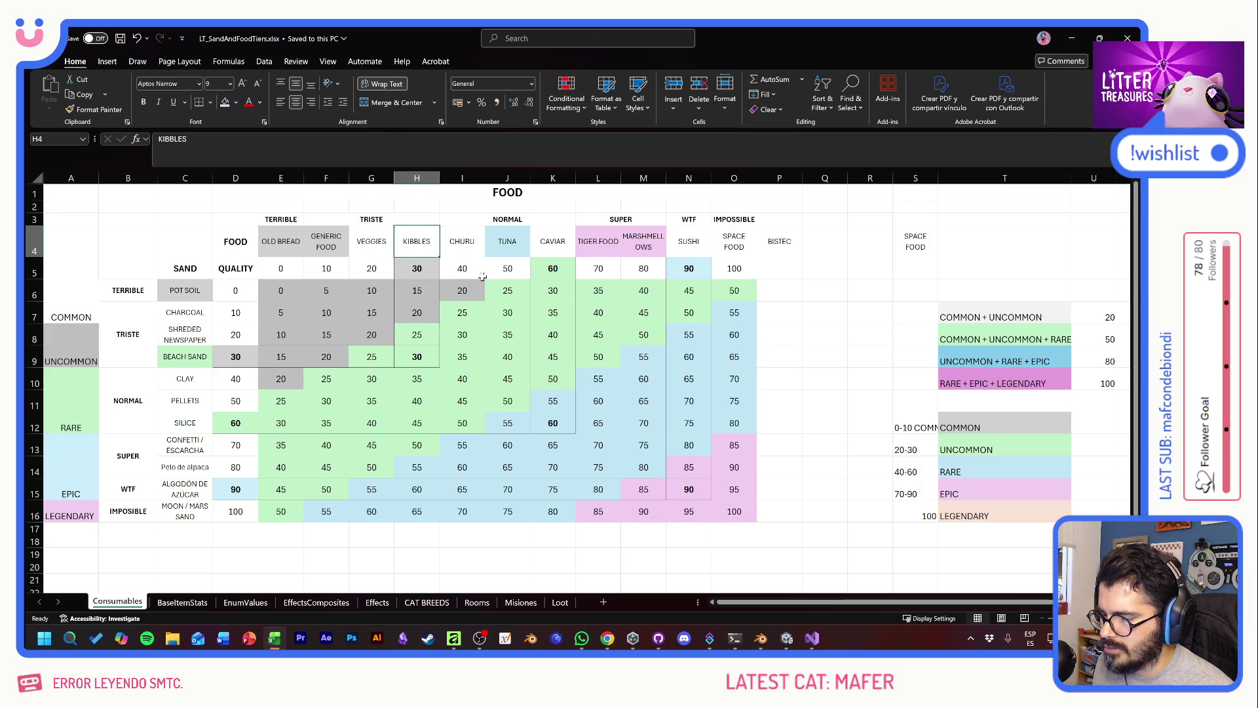
pyautogui.hotkey('alt', 'Tab')
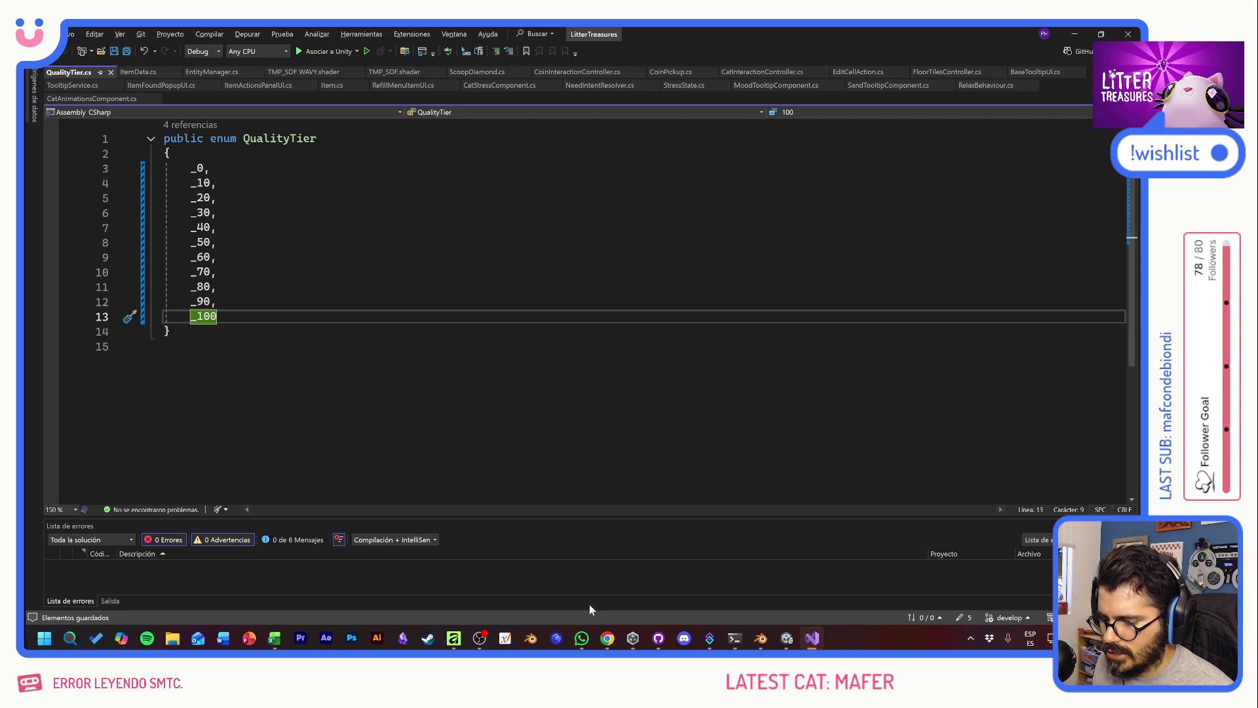
pyautogui.hotkey('alt', 'Tab')
pyautogui.press('Tab')
pyautogui.press('Tab')
pyautogui.press('Tab')
pyautogui.press('Tab')
pyautogui.hotkey('shift', 'Tab')
# Step: Scroll to the toast icon and add a new pixel layer named DRAFT
pyautogui.hscroll(3, 415, 369)
pyautogui.hscroll(5, 404, 354)
pyautogui.hscroll(4, 491, 370)
pyautogui.hscroll(1, 585, 386)
pyautogui.hscroll(2, 585, 386)
pyautogui.scroll(1, 529, 394)
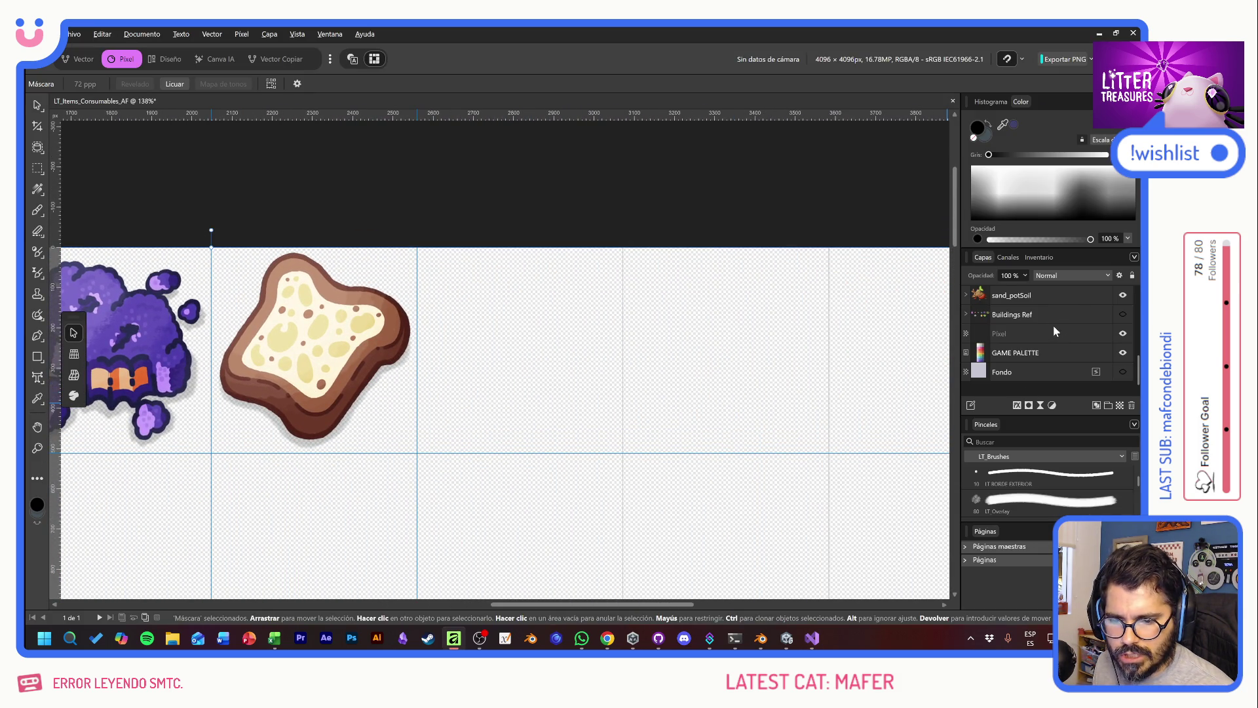
pyautogui.scroll(5, 1056, 325)
pyautogui.scroll(5, 1052, 328)
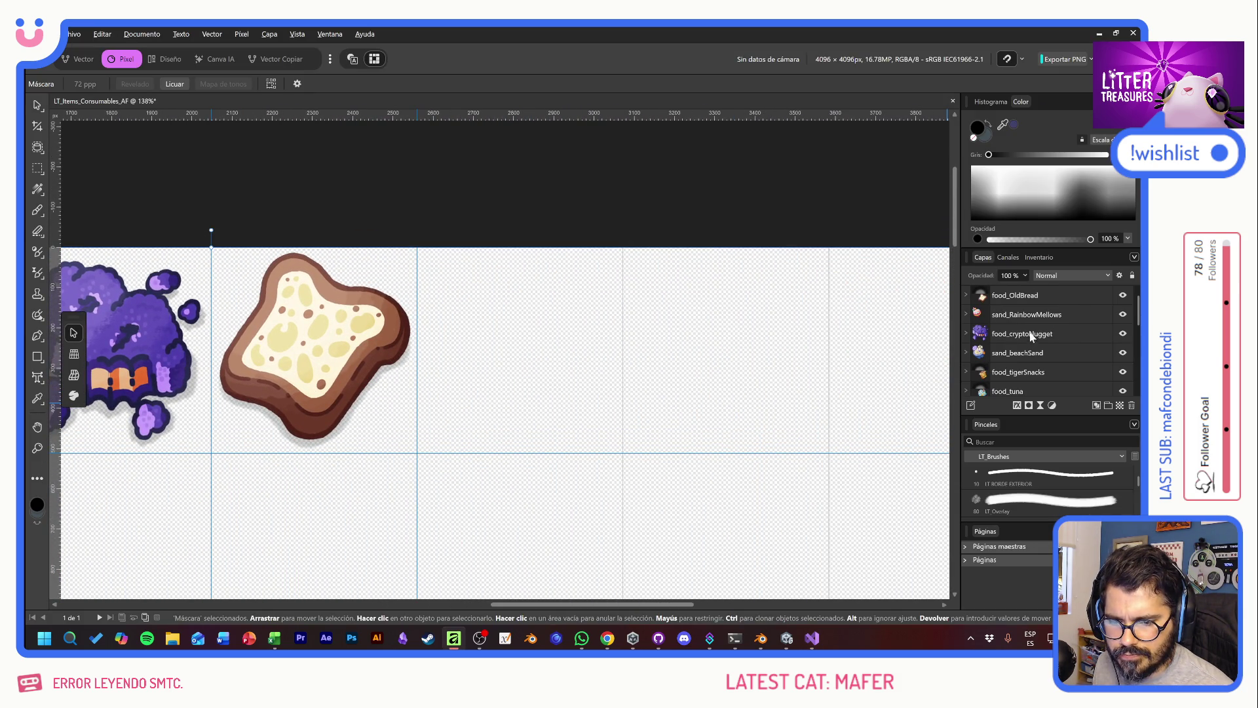
pyautogui.click(1118, 404)
pyautogui.doubleClick(1019, 372)
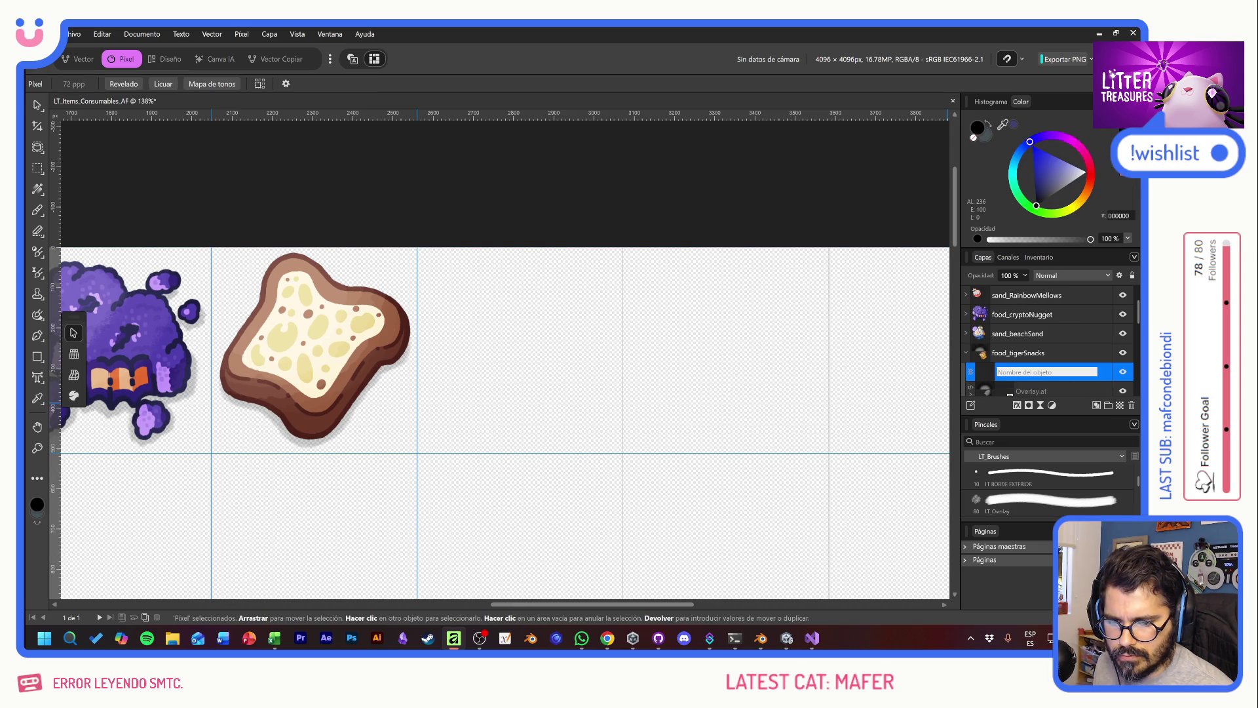
pyautogui.write('0')
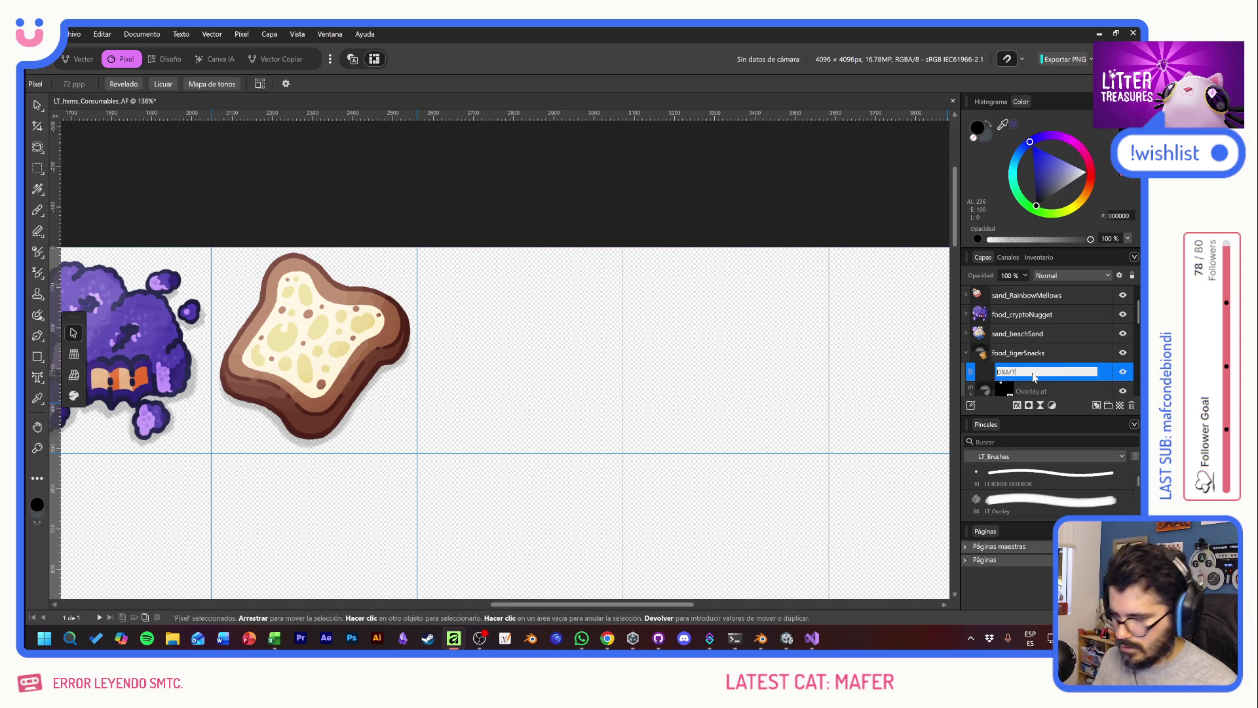
pyautogui.press('Return')
# Step: Show the lavender Fondo background and choose the Drafts 2 sketching brush
pyautogui.scroll(-5, 1108, 359)
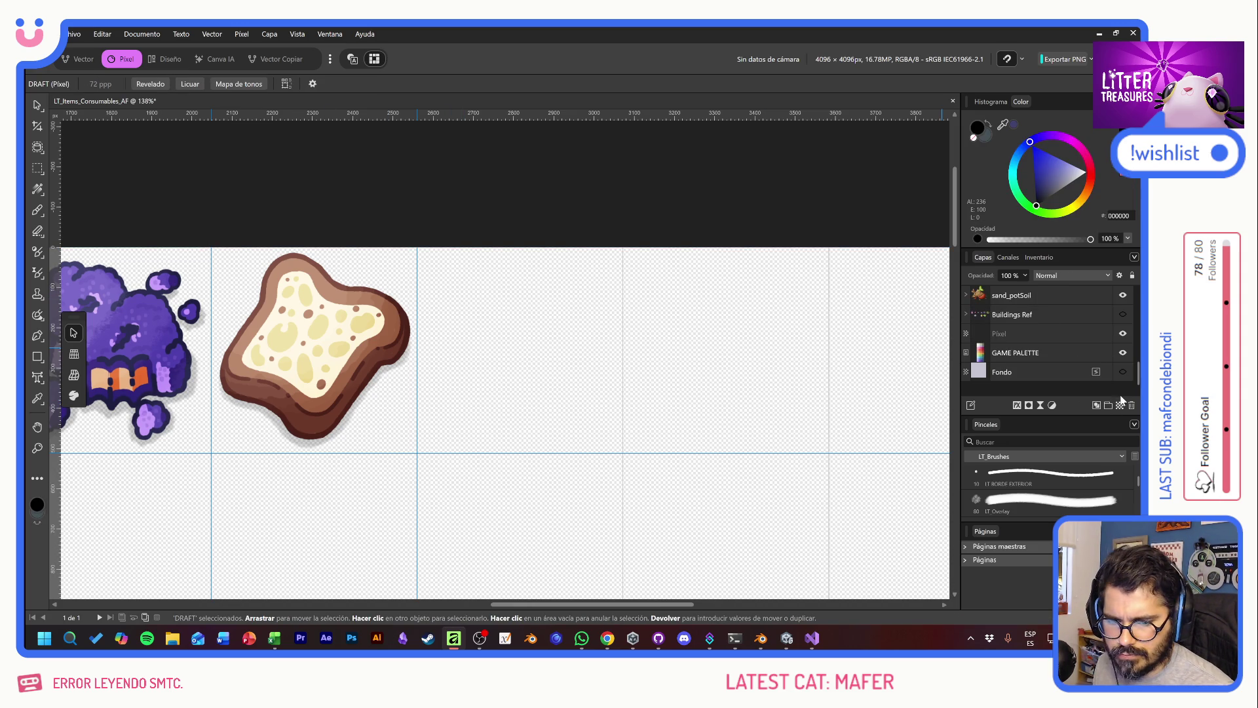
pyautogui.click(1124, 371)
pyautogui.press('b')
pyautogui.moveTo(587, 322); pyautogui.dragTo(515, 352)
pyautogui.hotkey('ctrl', 'z')
pyautogui.scroll(-2, 1022, 488)
pyautogui.scroll(-2, 1022, 488)
pyautogui.scroll(1, 1023, 488)
pyautogui.click(1034, 505)
pyautogui.moveTo(525, 333)
pyautogui.mouseDown()
pyautogui.moveTo(409, 340)
pyautogui.moveTo(514, 449)
pyautogui.mouseUp()
pyautogui.hotkey('ctrl', 'z')
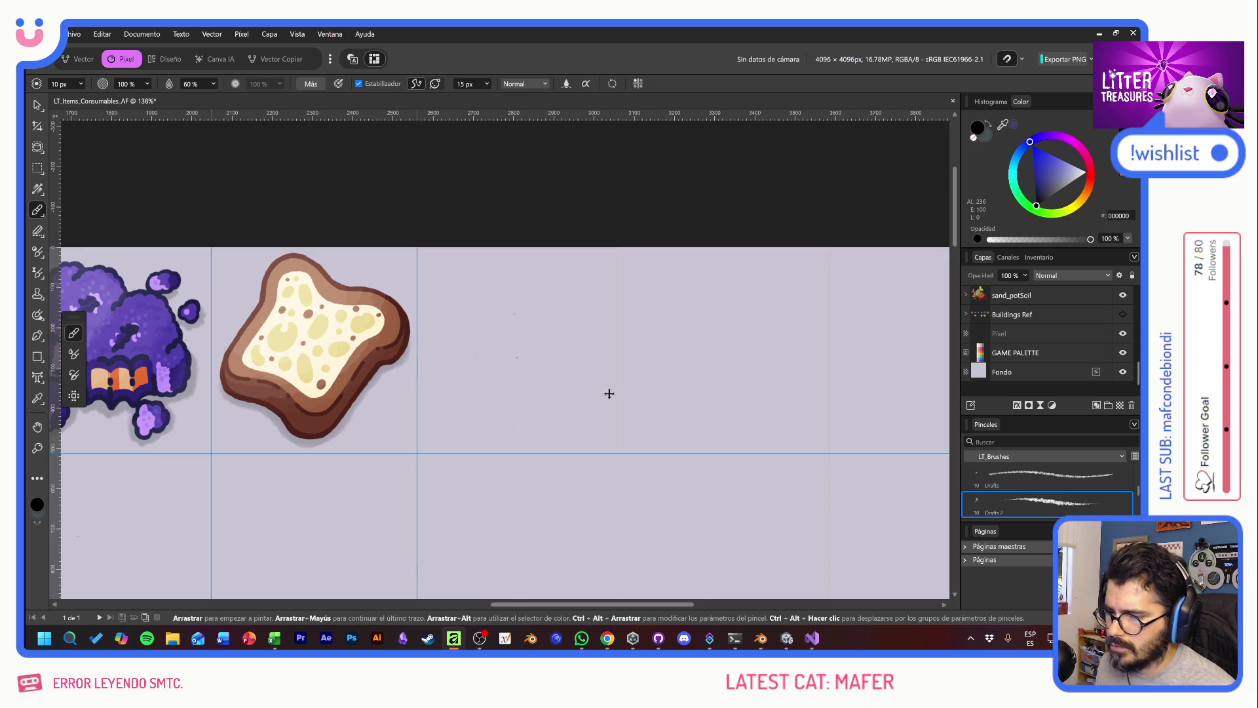
# Step: Place a vertical guide beside the toast and move the DRAFT layer to the top
pyautogui.scroll(3, 604, 391)
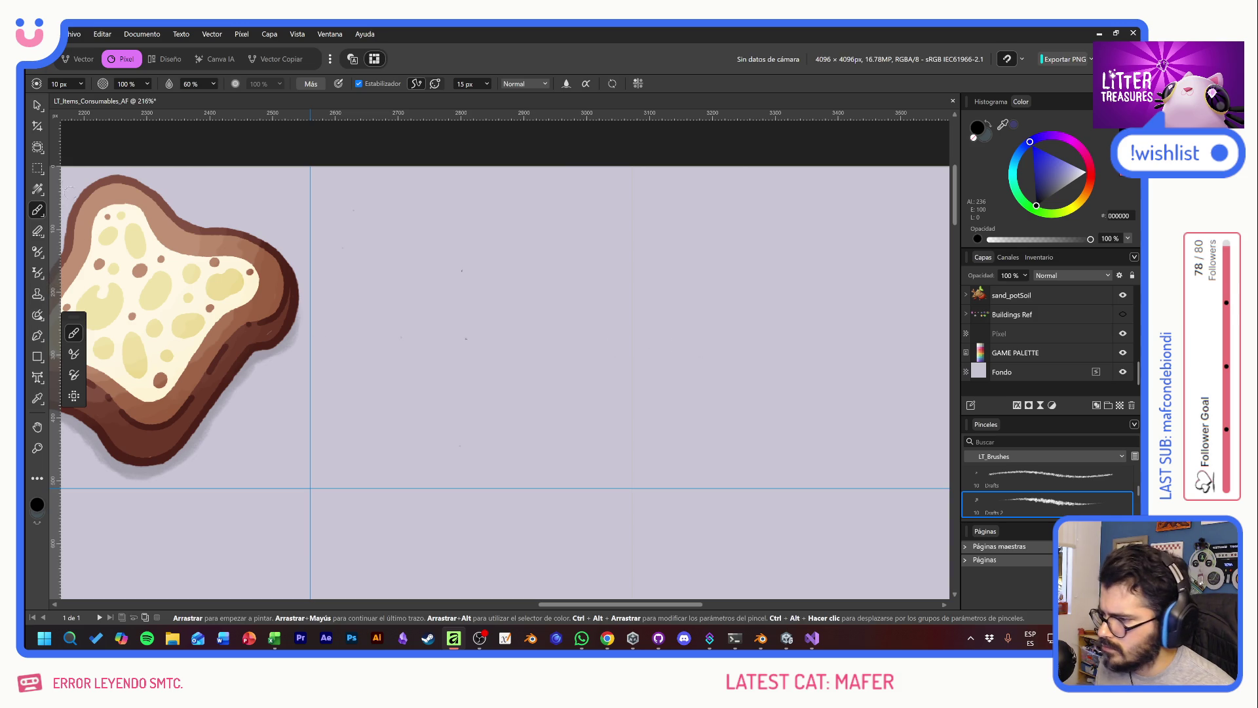
pyautogui.hscroll(-3, 245, 294)
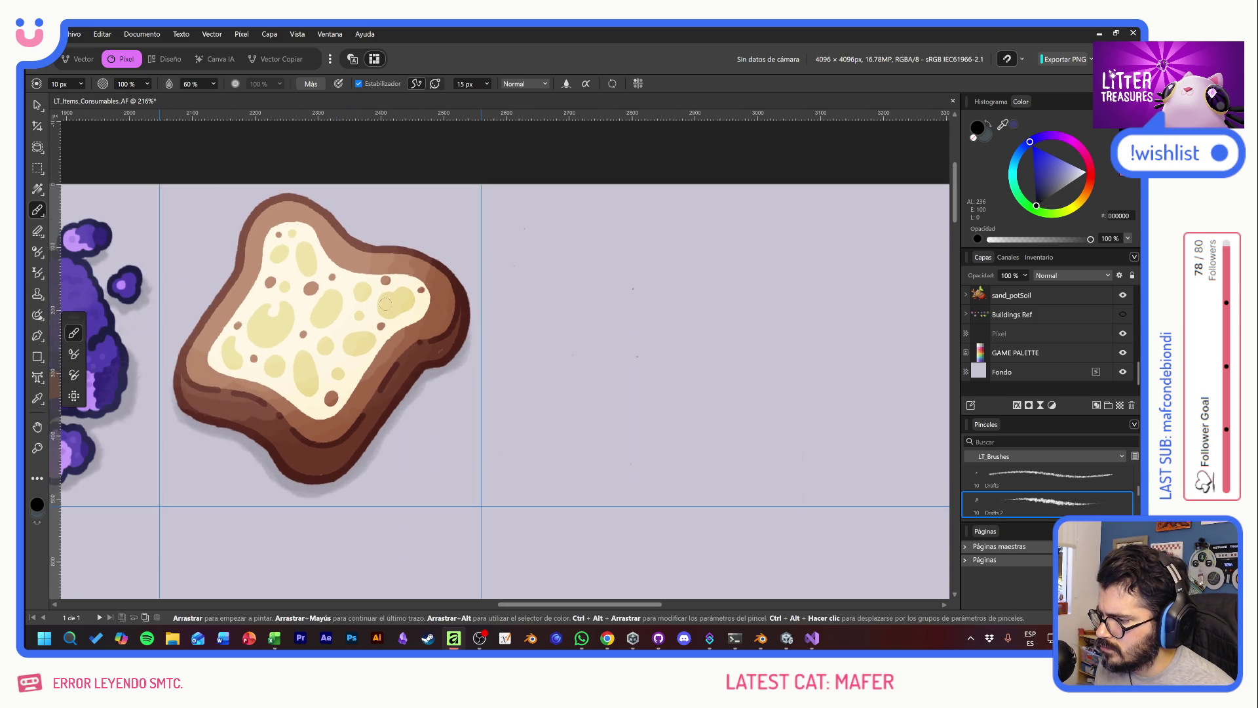
pyautogui.click(37, 103)
pyautogui.moveTo(57, 135); pyautogui.dragTo(811, 290)
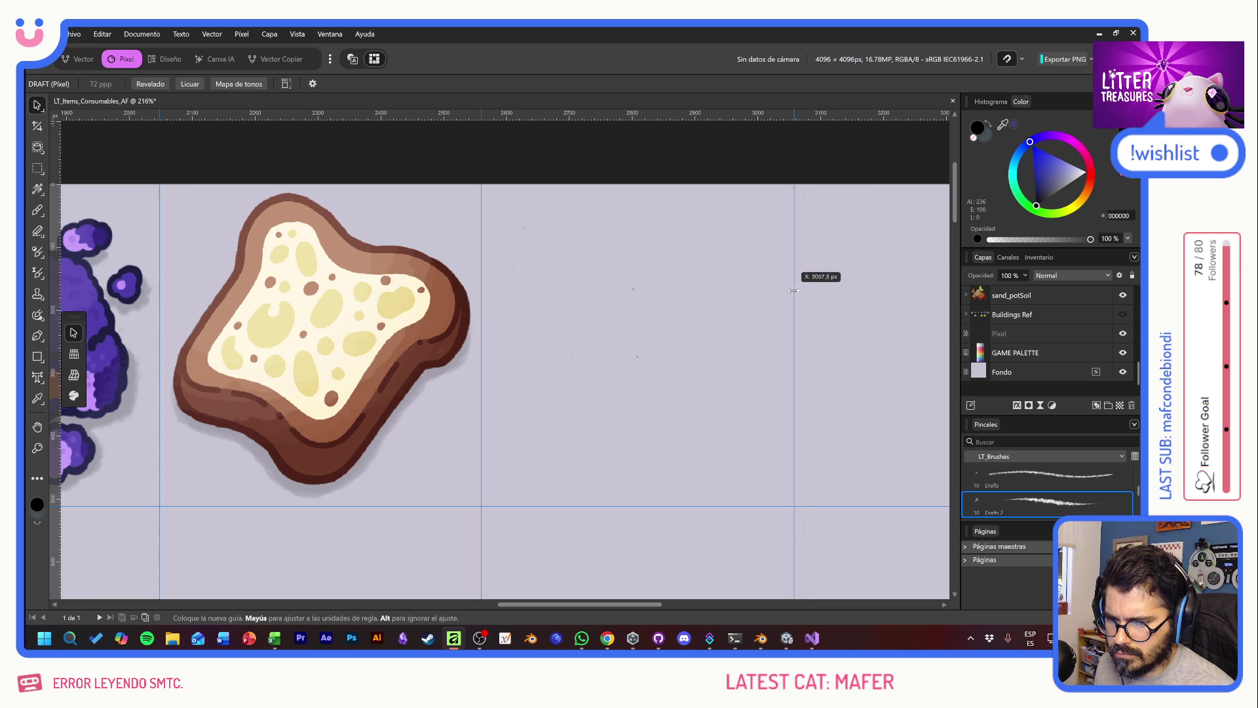
pyautogui.moveTo(810, 291); pyautogui.dragTo(803, 290)
pyautogui.click(37, 210)
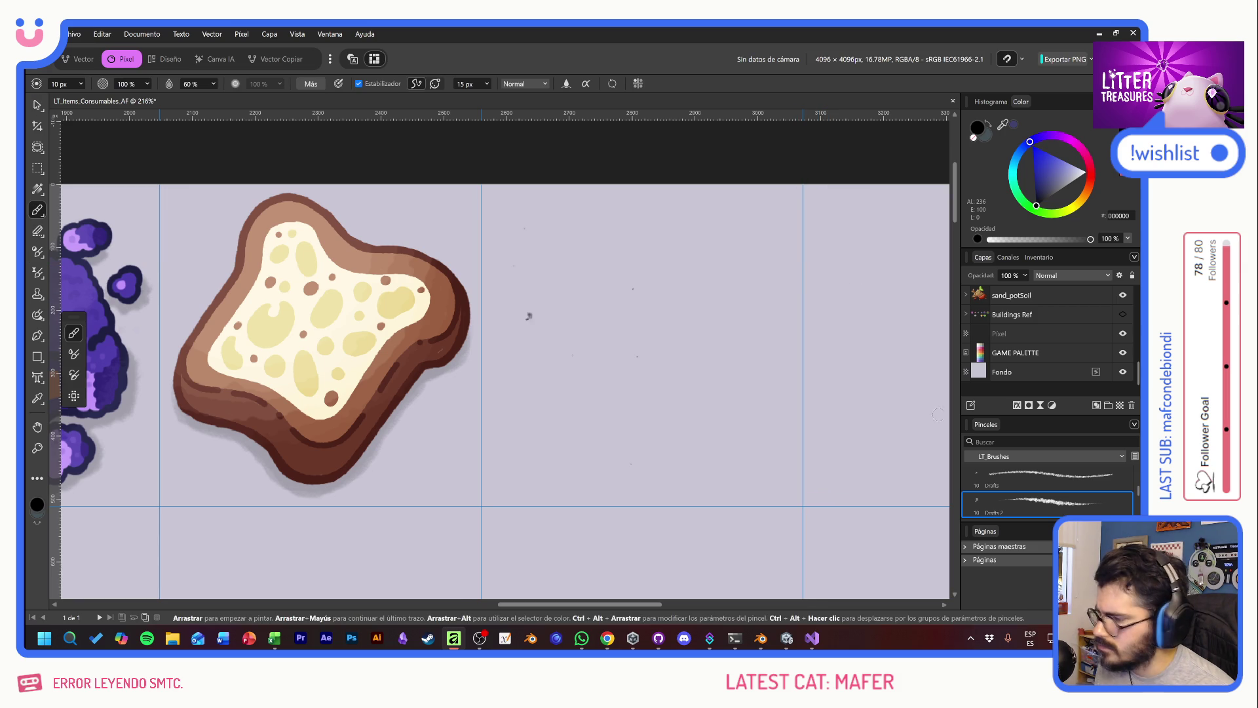
pyautogui.scroll(3, 1075, 331)
pyautogui.scroll(2, 1078, 334)
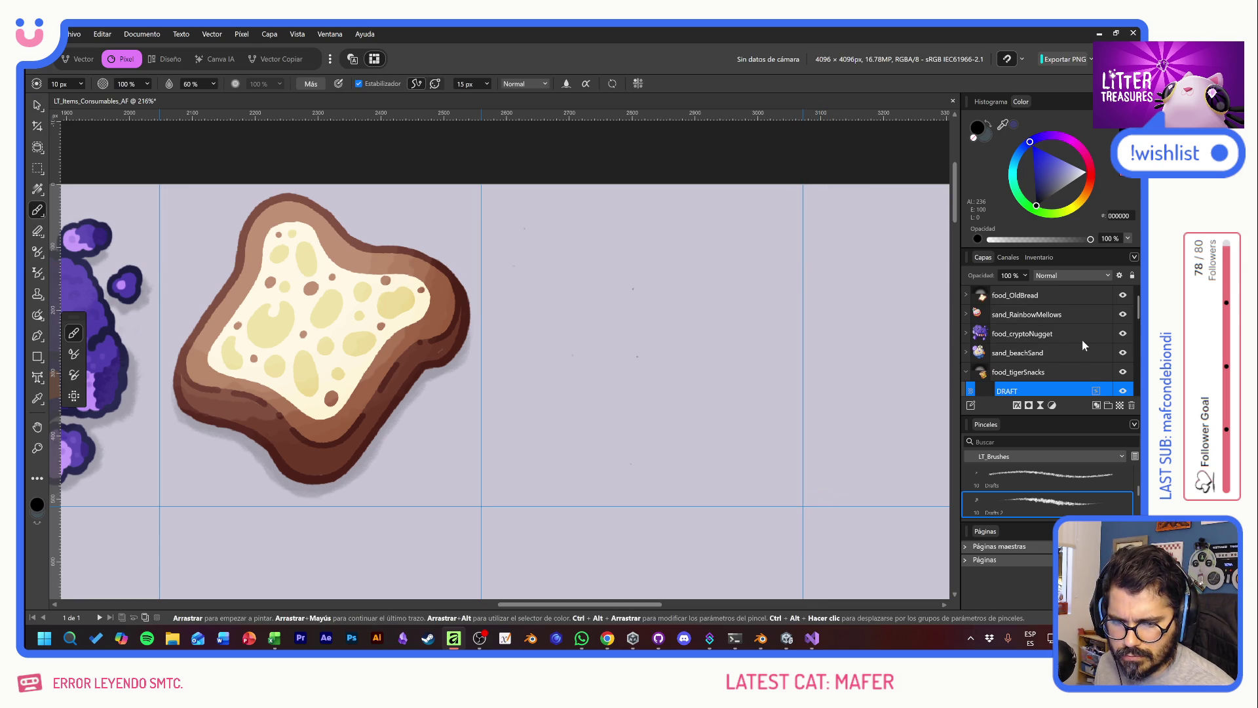
pyautogui.moveTo(1044, 384); pyautogui.dragTo(1030, 290)
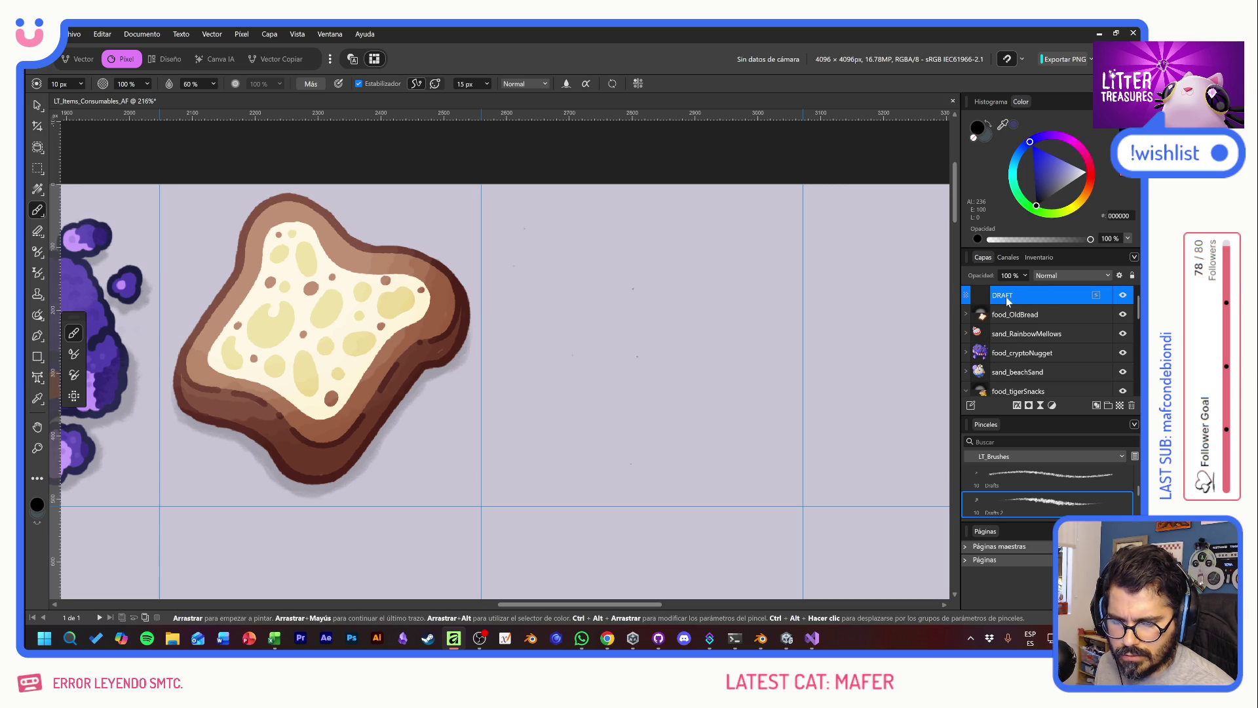
pyautogui.moveTo(601, 310)
pyautogui.mouseDown()
pyautogui.moveTo(595, 395)
pyautogui.moveTo(517, 387)
pyautogui.mouseUp()
pyautogui.hotkey('ctrl', 'z')
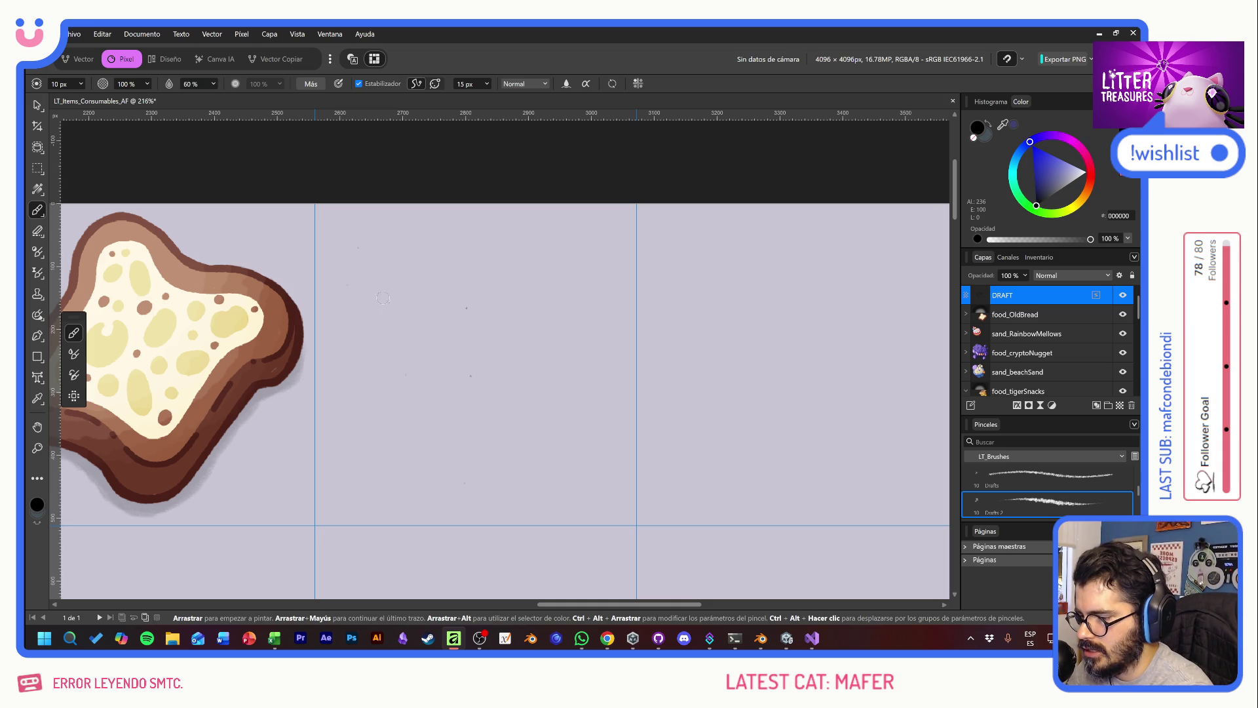
# Step: Sketch two crossed tilted ovals right of the toast with stabilising turned off
pyautogui.moveTo(368, 269); pyautogui.dragTo(414, 267)
pyautogui.moveTo(402, 310)
pyautogui.mouseDown()
pyautogui.moveTo(380, 243)
pyautogui.moveTo(416, 269)
pyautogui.mouseUp()
pyautogui.click(359, 84)
pyautogui.hotkey('ctrl', 'z')
pyautogui.hotkey('ctrl', 'z')
pyautogui.hotkey('ctrl', 'z')
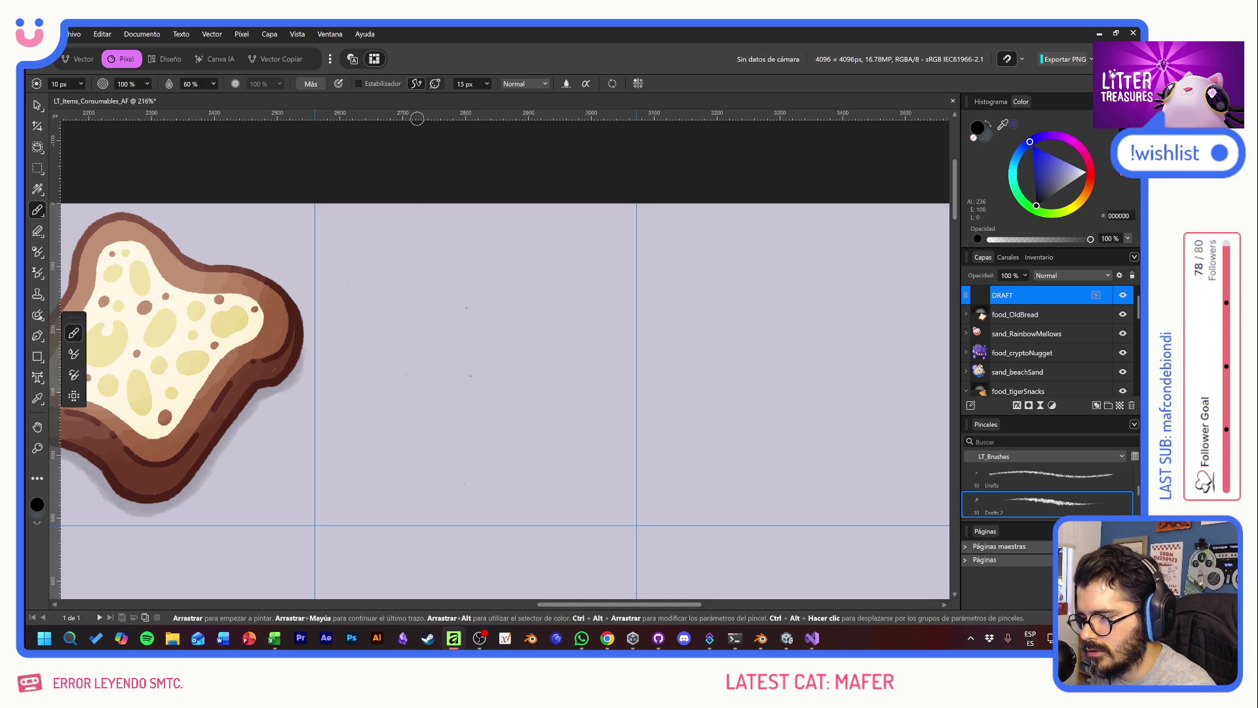
pyautogui.moveTo(455, 251)
pyautogui.mouseDown()
pyautogui.moveTo(424, 359)
pyautogui.moveTo(383, 311)
pyautogui.mouseUp()
pyautogui.moveTo(421, 251)
pyautogui.mouseDown()
pyautogui.moveTo(430, 262)
pyautogui.moveTo(387, 248)
pyautogui.moveTo(412, 243)
pyautogui.mouseUp()
pyautogui.hotkey('ctrl', 'z')
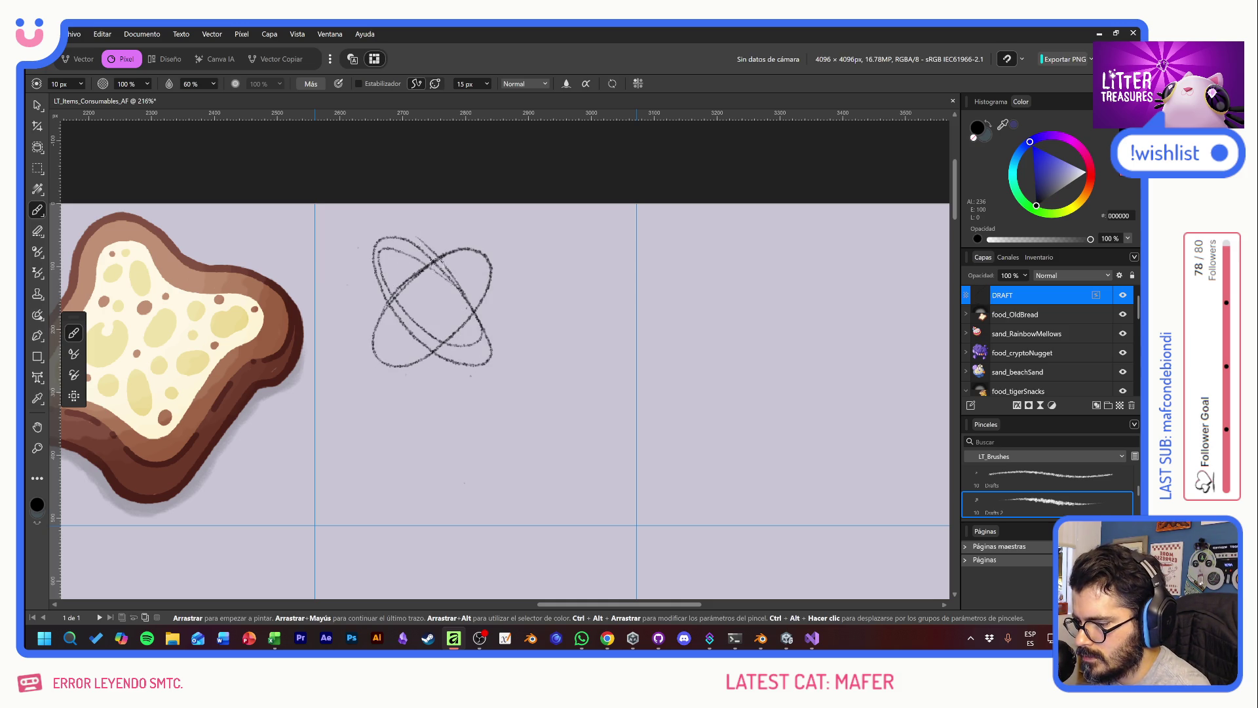
# Step: Draw a second oval crossing the first, then a donut ring with an inner hole below right
pyautogui.moveTo(377, 317)
pyautogui.mouseDown()
pyautogui.moveTo(447, 304)
pyautogui.moveTo(489, 361)
pyautogui.moveTo(475, 318)
pyautogui.moveTo(500, 272)
pyautogui.moveTo(412, 255)
pyautogui.moveTo(377, 314)
pyautogui.moveTo(436, 236)
pyautogui.moveTo(372, 295)
pyautogui.moveTo(419, 239)
pyautogui.mouseUp()
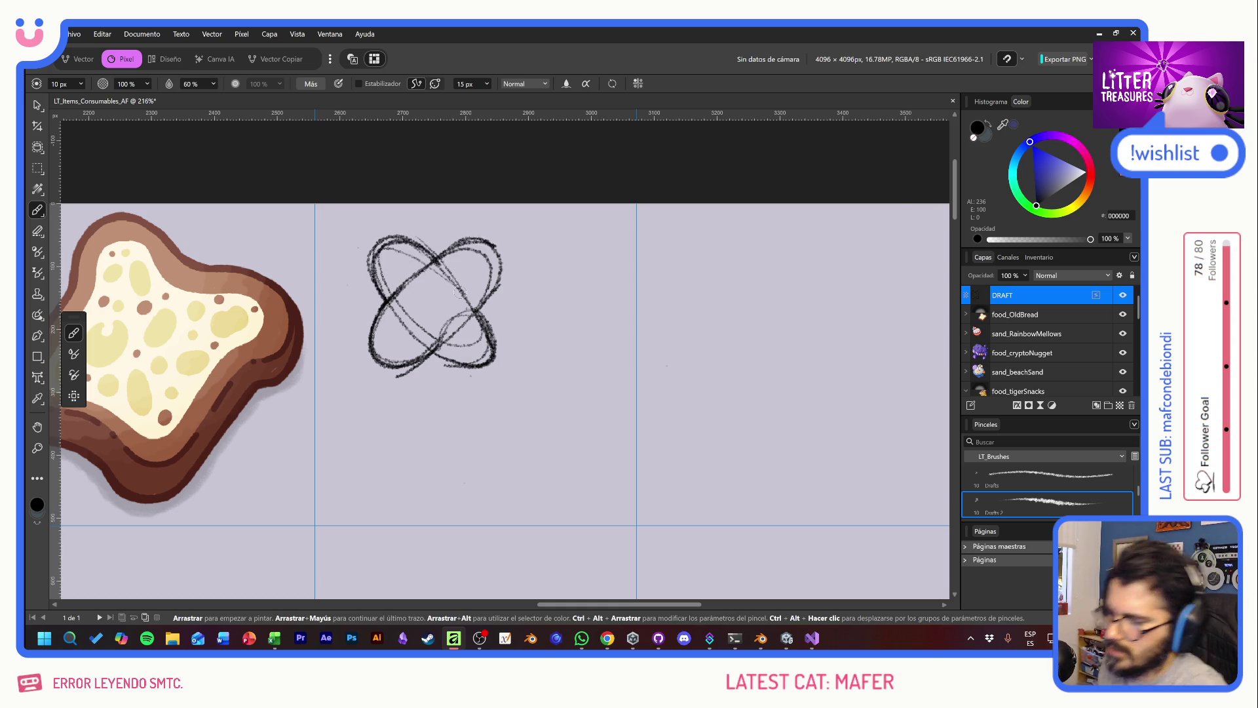
pyautogui.moveTo(488, 313); pyautogui.dragTo(427, 346)
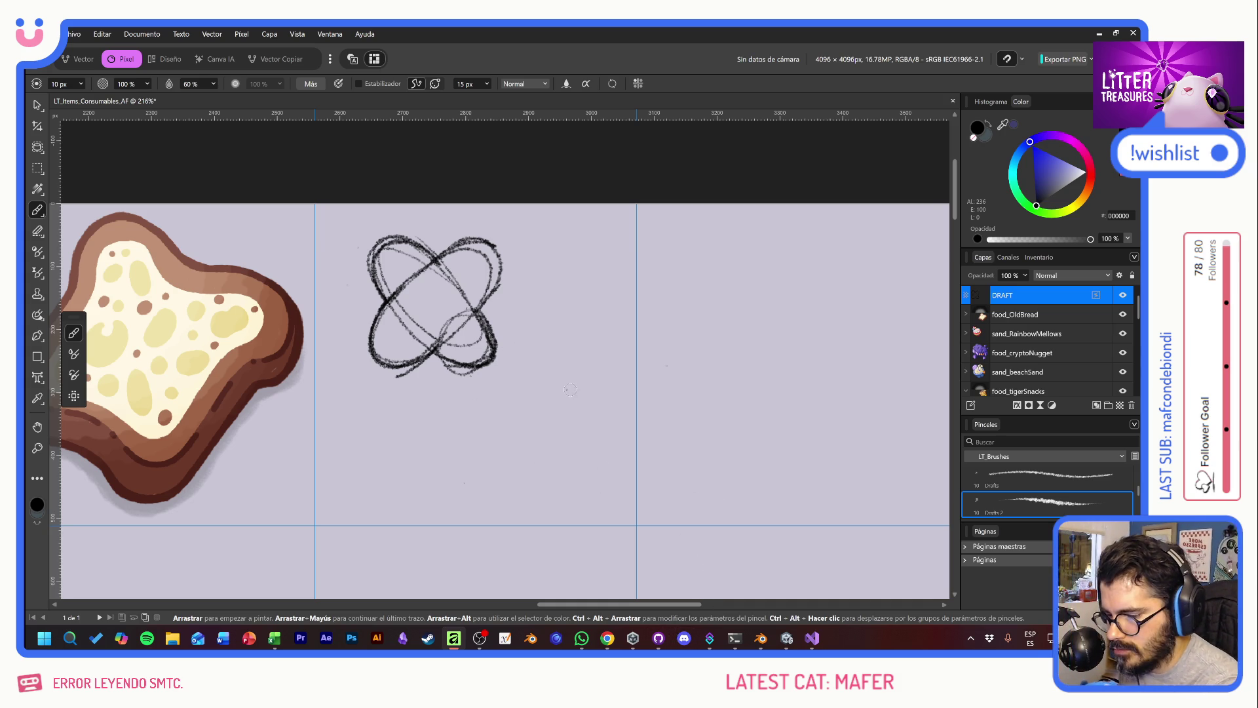
pyautogui.moveTo(583, 366); pyautogui.dragTo(502, 376)
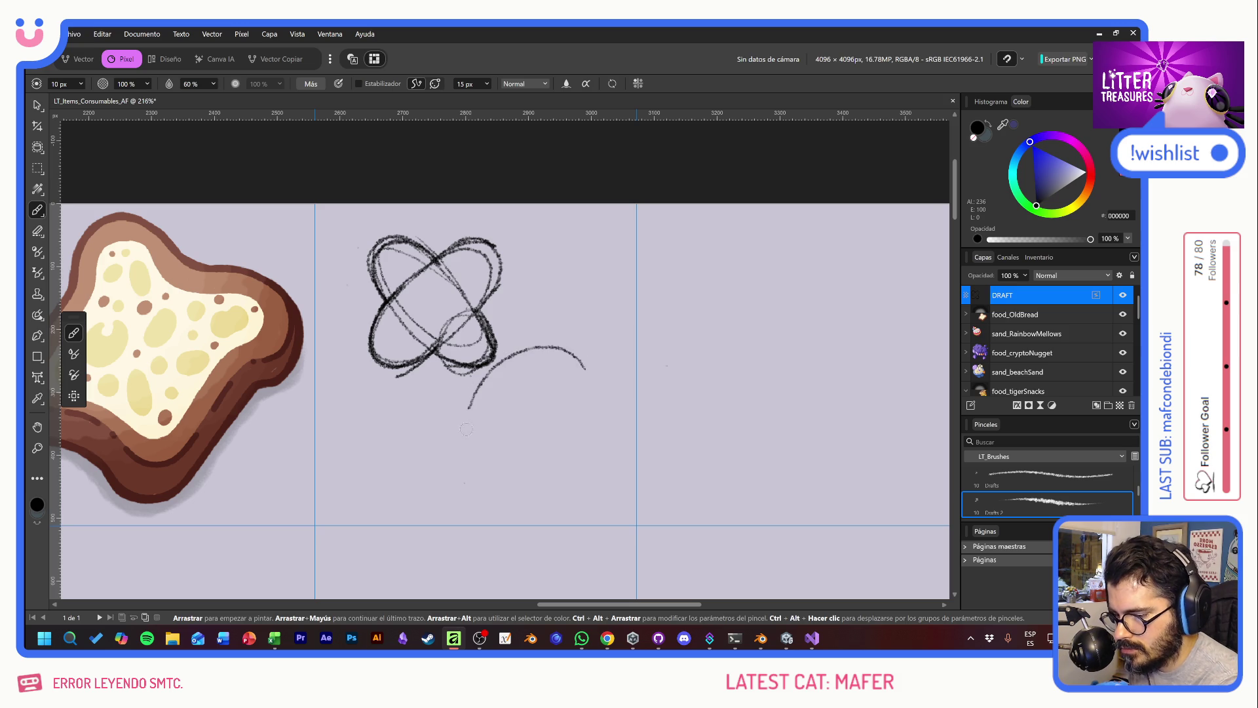
pyautogui.hotkey('ctrl', 'z')
pyautogui.moveTo(577, 348)
pyautogui.mouseDown()
pyautogui.moveTo(499, 377)
pyautogui.moveTo(570, 407)
pyautogui.mouseUp()
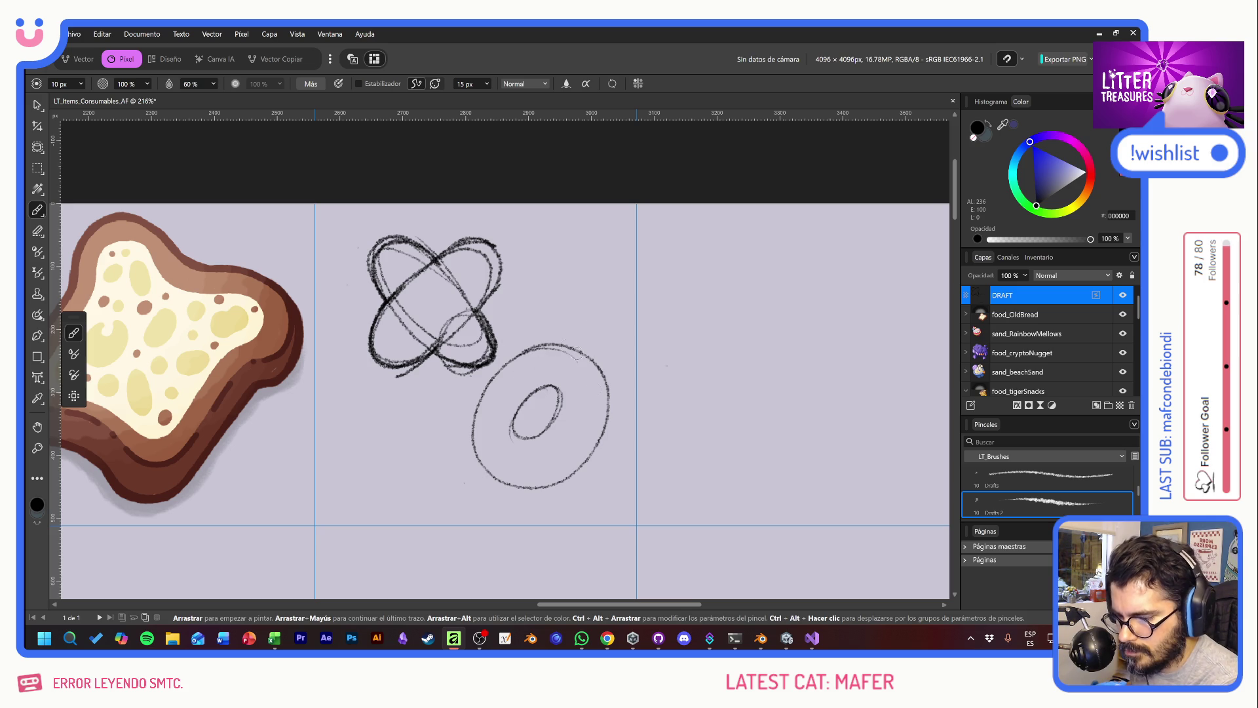
pyautogui.moveTo(579, 354)
pyautogui.mouseDown()
pyautogui.moveTo(506, 482)
pyautogui.moveTo(585, 415)
pyautogui.moveTo(523, 443)
pyautogui.moveTo(535, 365)
pyautogui.mouseUp()
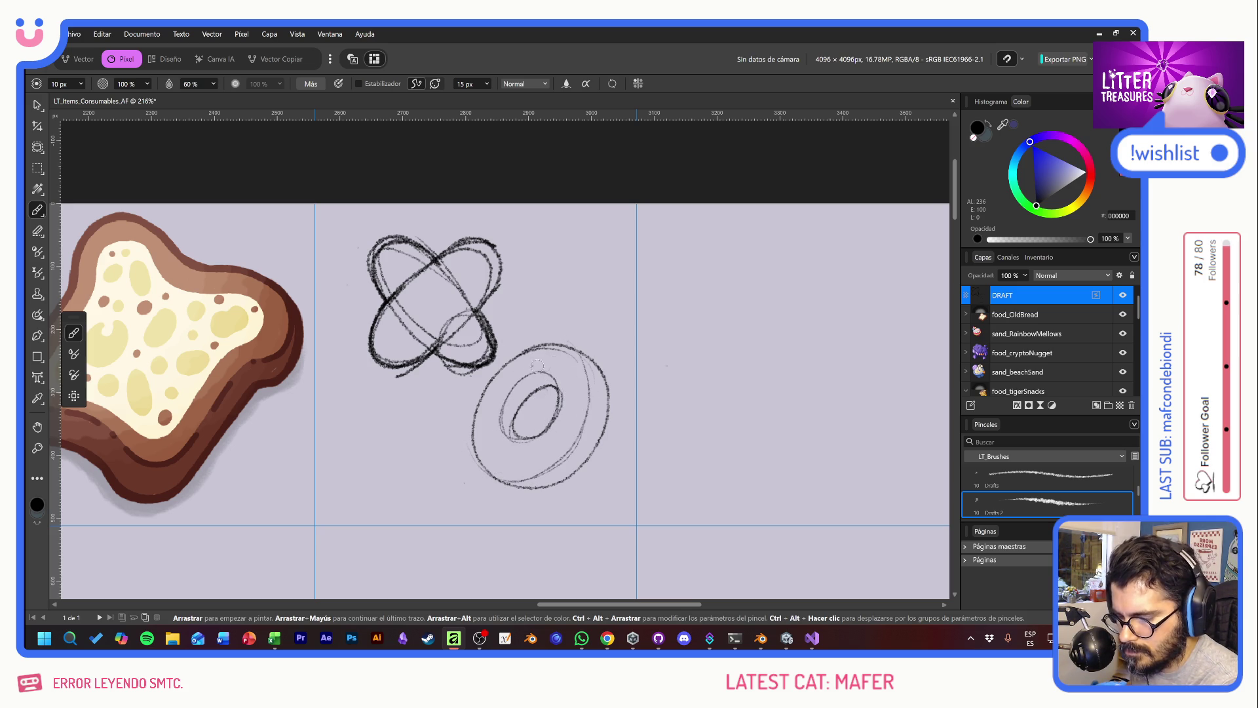
# Step: Hatch shading across the X's centre, lower-left and upper-right loops
pyautogui.moveTo(372, 349)
pyautogui.mouseDown()
pyautogui.moveTo(476, 266)
pyautogui.moveTo(402, 345)
pyautogui.mouseUp()
pyautogui.moveTo(480, 288); pyautogui.dragTo(466, 241)
pyautogui.moveTo(382, 368)
pyautogui.mouseDown()
pyautogui.moveTo(462, 293)
pyautogui.moveTo(476, 259)
pyautogui.mouseUp()
pyautogui.moveTo(470, 307); pyautogui.dragTo(485, 246)
pyautogui.moveTo(488, 295); pyautogui.dragTo(479, 251)
pyautogui.moveTo(429, 356)
pyautogui.mouseDown()
pyautogui.moveTo(456, 332)
pyautogui.moveTo(444, 325)
pyautogui.moveTo(474, 308)
pyautogui.moveTo(481, 320)
pyautogui.mouseUp()
pyautogui.moveTo(457, 272)
pyautogui.mouseDown()
pyautogui.moveTo(480, 301)
pyautogui.moveTo(478, 344)
pyautogui.moveTo(488, 323)
pyautogui.moveTo(454, 360)
pyautogui.moveTo(465, 366)
pyautogui.moveTo(485, 317)
pyautogui.moveTo(475, 366)
pyautogui.moveTo(494, 331)
pyautogui.mouseUp()
# Step: Add dark hatching on the X's left lobe and try an erase in the middle, then undo it
pyautogui.press('e')
pyautogui.press('b')
pyautogui.moveTo(375, 249)
pyautogui.mouseDown()
pyautogui.moveTo(404, 295)
pyautogui.moveTo(388, 295)
pyautogui.moveTo(383, 263)
pyautogui.mouseUp()
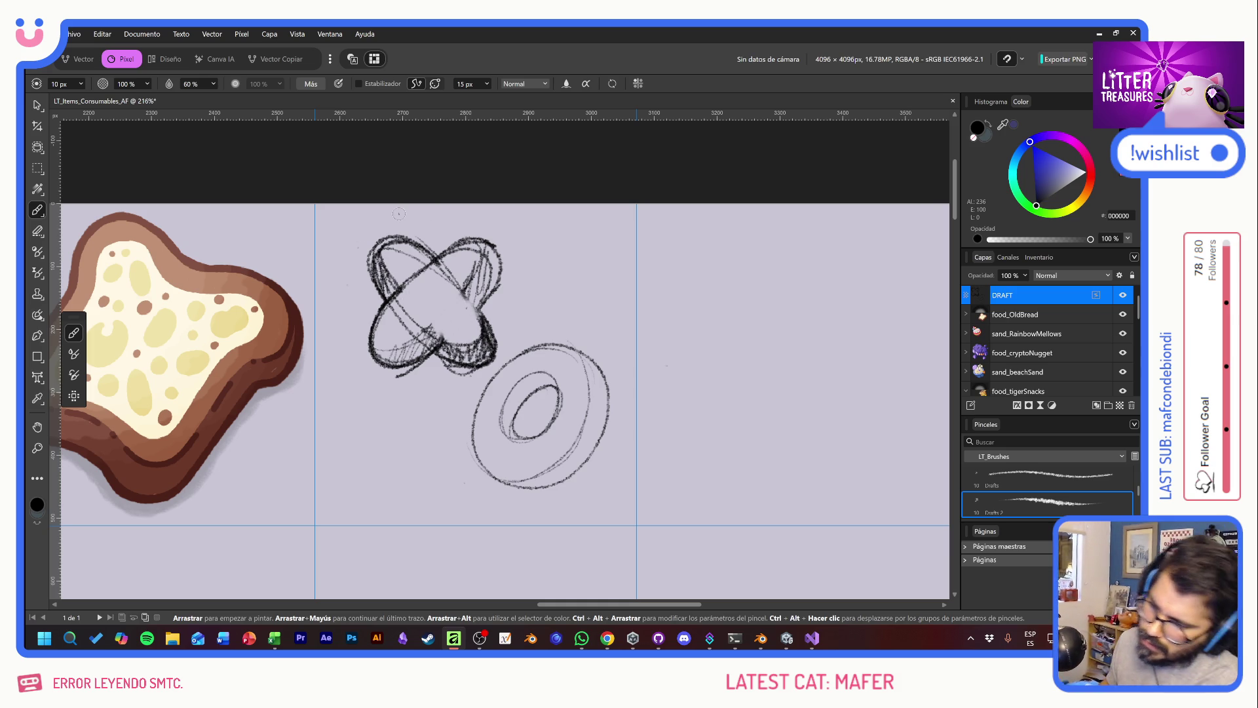
pyautogui.press('e')
pyautogui.moveTo(423, 275)
pyautogui.mouseDown()
pyautogui.moveTo(401, 288)
pyautogui.moveTo(431, 279)
pyautogui.mouseUp()
pyautogui.hotkey('ctrl', 'z')
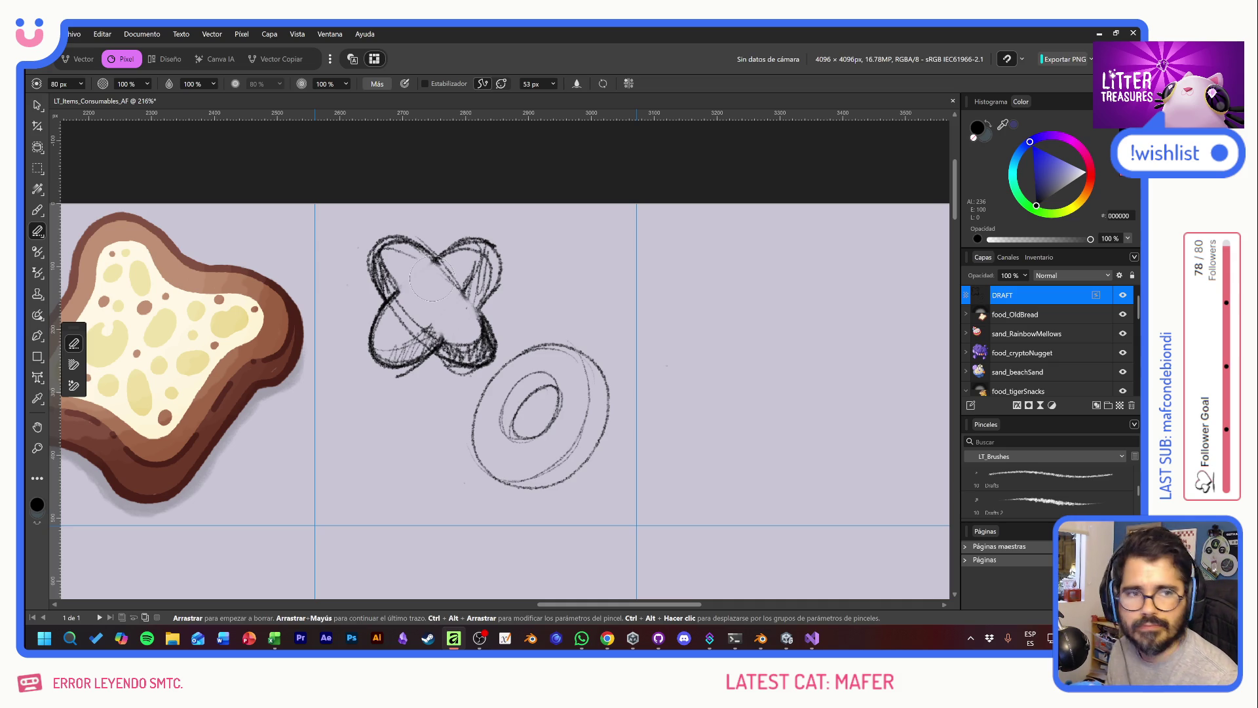
# Step: Sketch an oval above the donut with hatching along its lower edge
pyautogui.press('b')
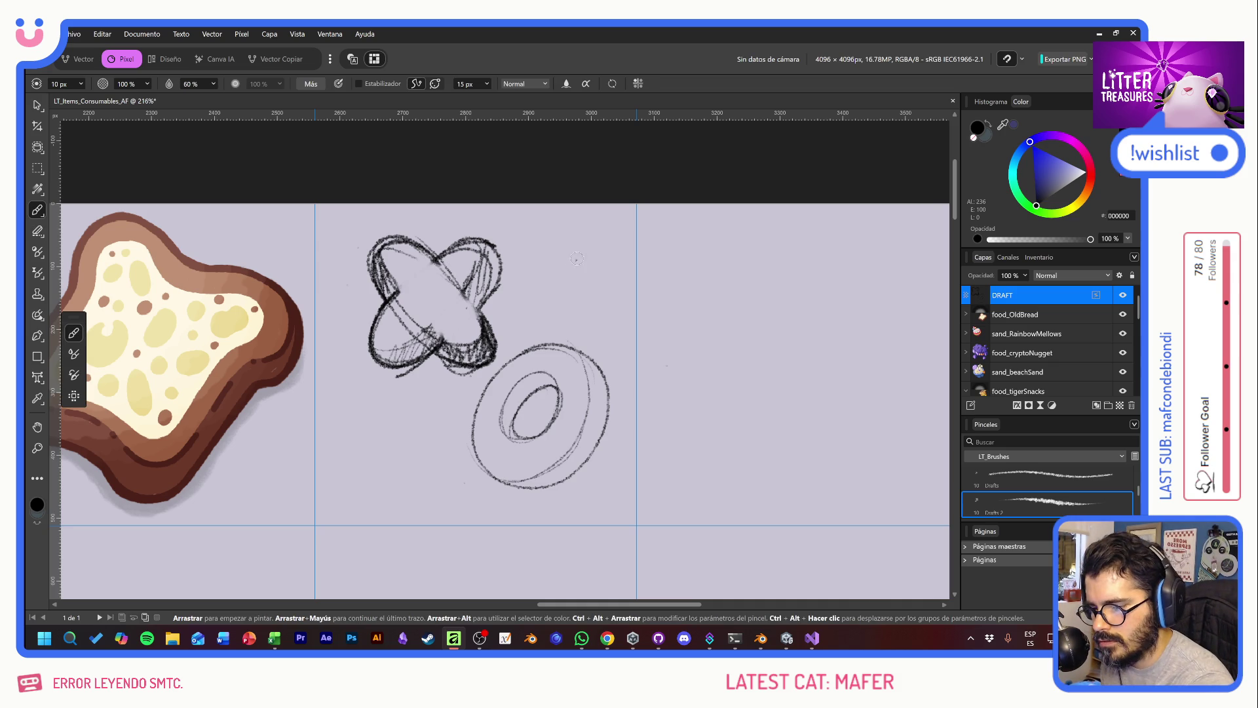
pyautogui.moveTo(575, 254); pyautogui.dragTo(565, 255)
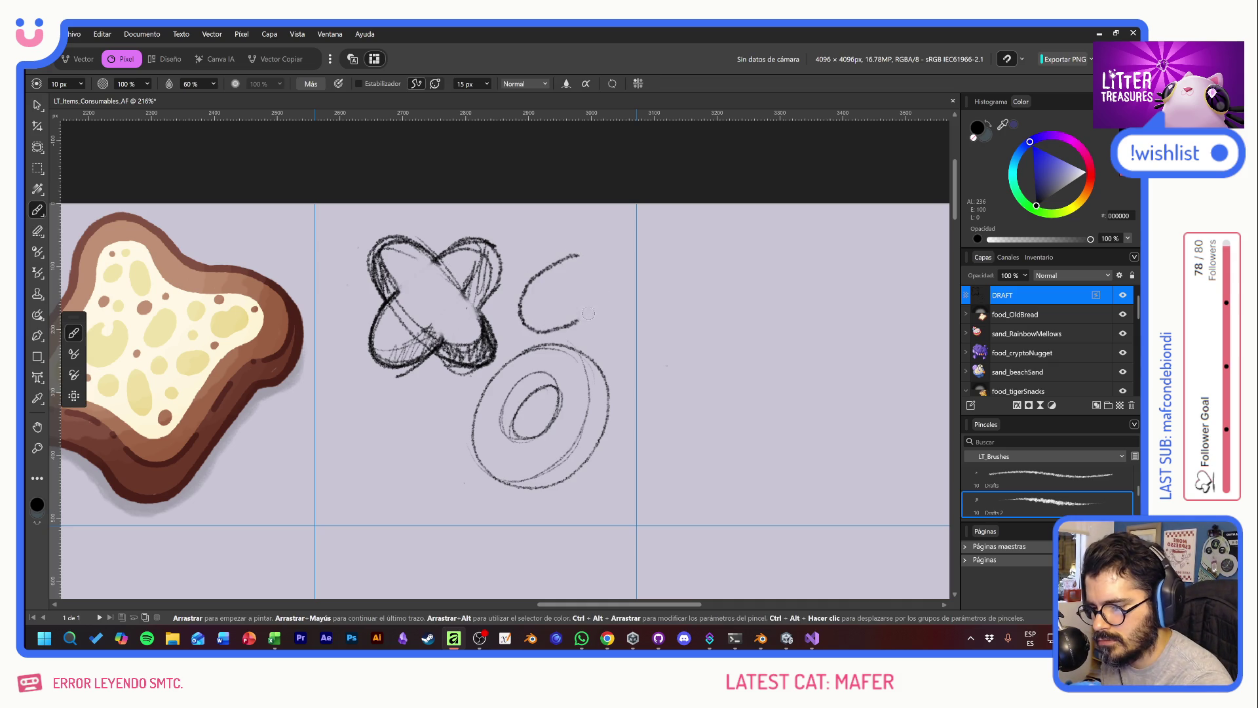
pyautogui.moveTo(521, 315)
pyautogui.mouseDown()
pyautogui.moveTo(590, 274)
pyautogui.moveTo(570, 302)
pyautogui.moveTo(544, 314)
pyautogui.moveTo(593, 265)
pyautogui.moveTo(590, 303)
pyautogui.mouseUp()
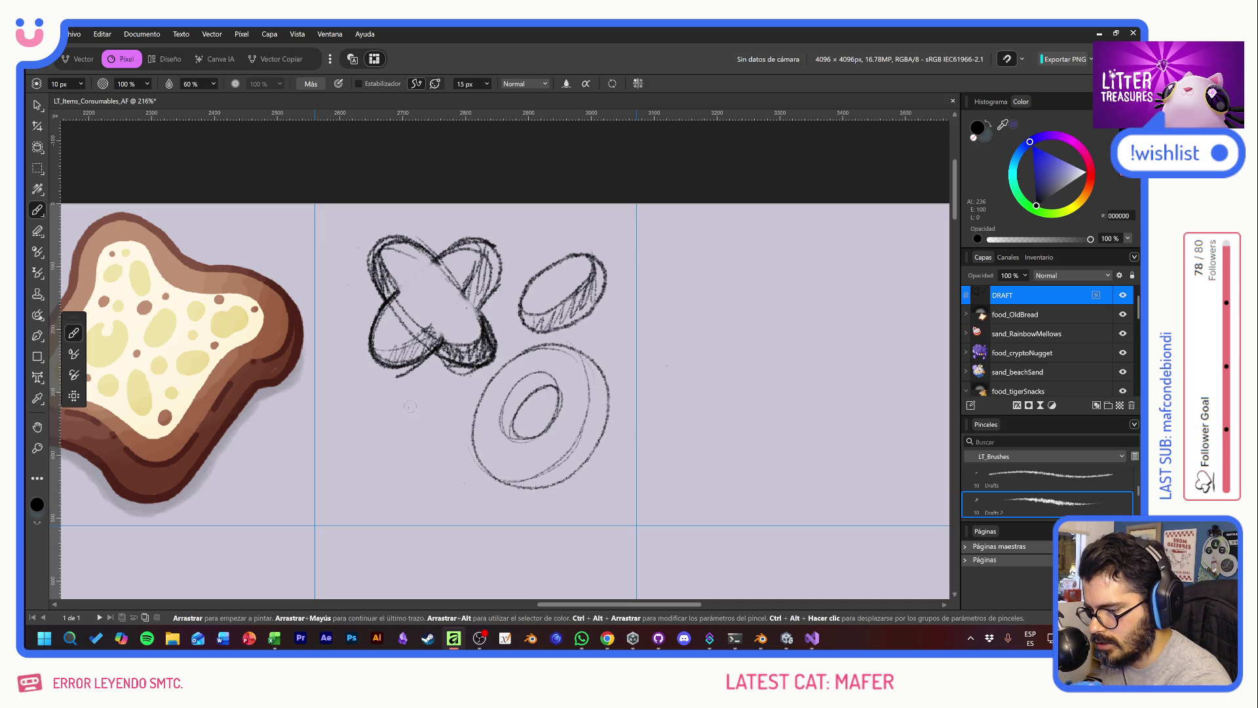
# Step: Draw a bean shape with an inner contour left of the donut and shade its sides
pyautogui.moveTo(418, 405); pyautogui.dragTo(421, 405)
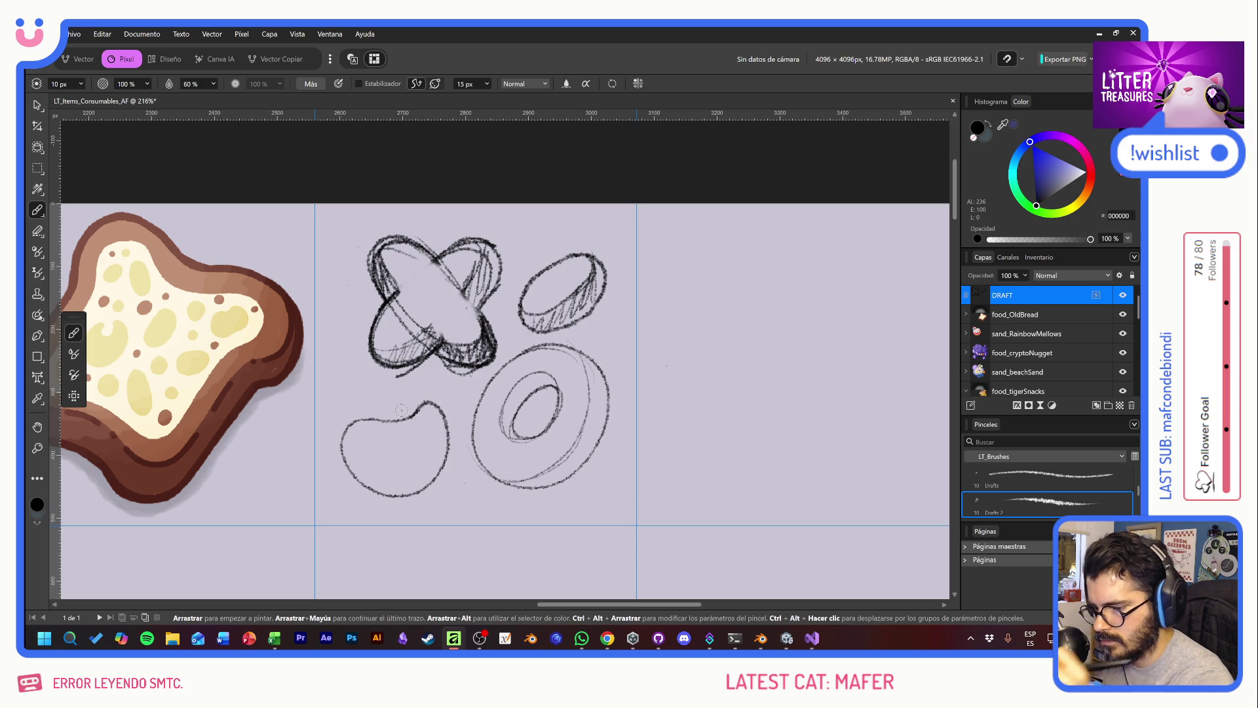
pyautogui.hotkey('ctrl', 'z')
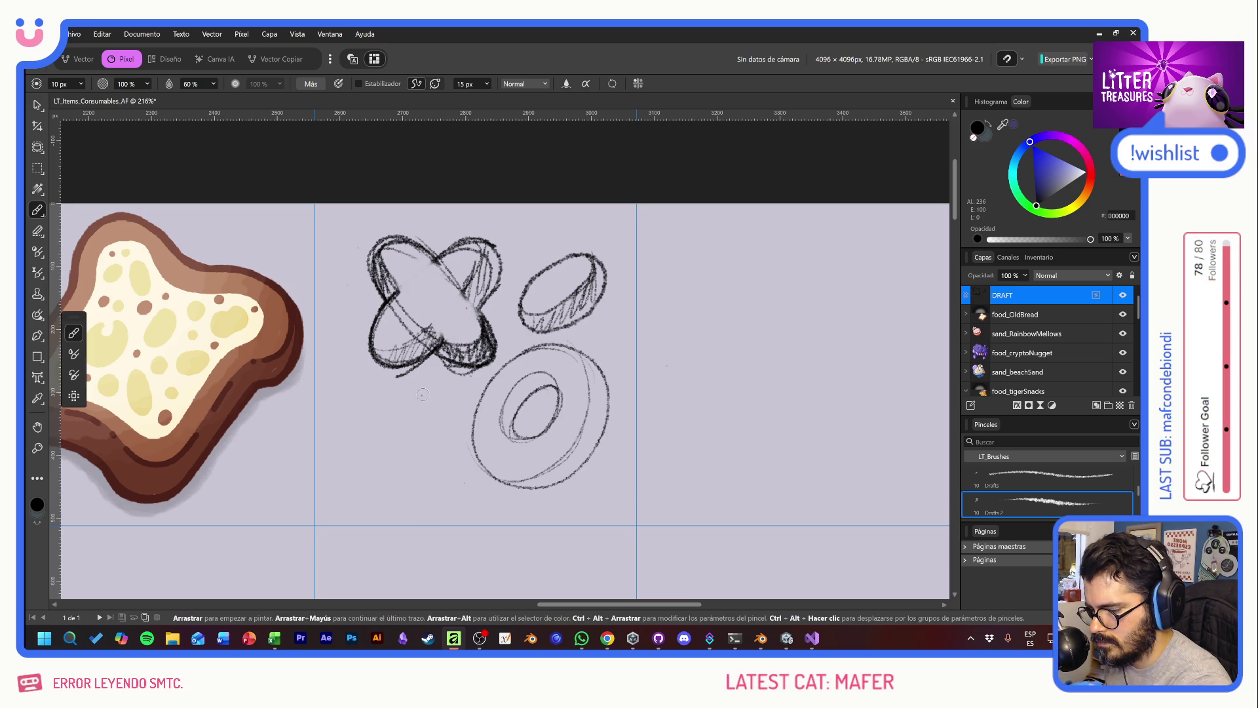
pyautogui.moveTo(430, 394); pyautogui.dragTo(417, 503)
pyautogui.moveTo(392, 419)
pyautogui.mouseDown()
pyautogui.moveTo(418, 494)
pyautogui.moveTo(354, 422)
pyautogui.moveTo(441, 424)
pyautogui.mouseUp()
pyautogui.moveTo(383, 459)
pyautogui.mouseDown()
pyautogui.moveTo(444, 410)
pyautogui.moveTo(411, 452)
pyautogui.moveTo(403, 388)
pyautogui.moveTo(357, 486)
pyautogui.moveTo(419, 464)
pyautogui.moveTo(408, 466)
pyautogui.mouseUp()
pyautogui.moveTo(354, 426)
pyautogui.mouseDown()
pyautogui.moveTo(421, 490)
pyautogui.moveTo(359, 452)
pyautogui.moveTo(380, 492)
pyautogui.moveTo(396, 506)
pyautogui.moveTo(422, 502)
pyautogui.mouseUp()
pyautogui.moveTo(446, 400); pyautogui.dragTo(410, 447)
# Step: Add small hatched pebbles around the X and donut, then switch to the Move tool
pyautogui.moveTo(531, 225)
pyautogui.mouseDown()
pyautogui.moveTo(532, 262)
pyautogui.moveTo(556, 249)
pyautogui.moveTo(543, 262)
pyautogui.mouseUp()
pyautogui.moveTo(452, 463)
pyautogui.mouseDown()
pyautogui.moveTo(438, 488)
pyautogui.moveTo(474, 467)
pyautogui.moveTo(456, 503)
pyautogui.mouseUp()
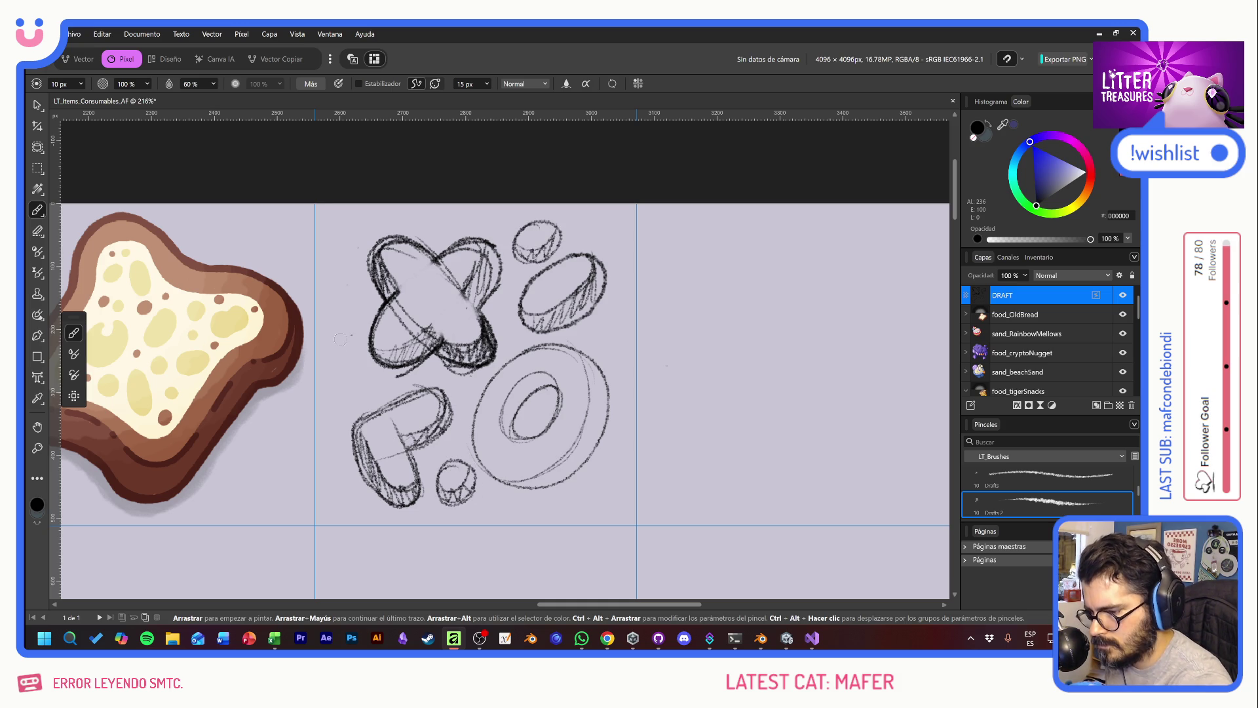
pyautogui.moveTo(351, 291)
pyautogui.mouseDown()
pyautogui.moveTo(331, 320)
pyautogui.moveTo(366, 295)
pyautogui.mouseUp()
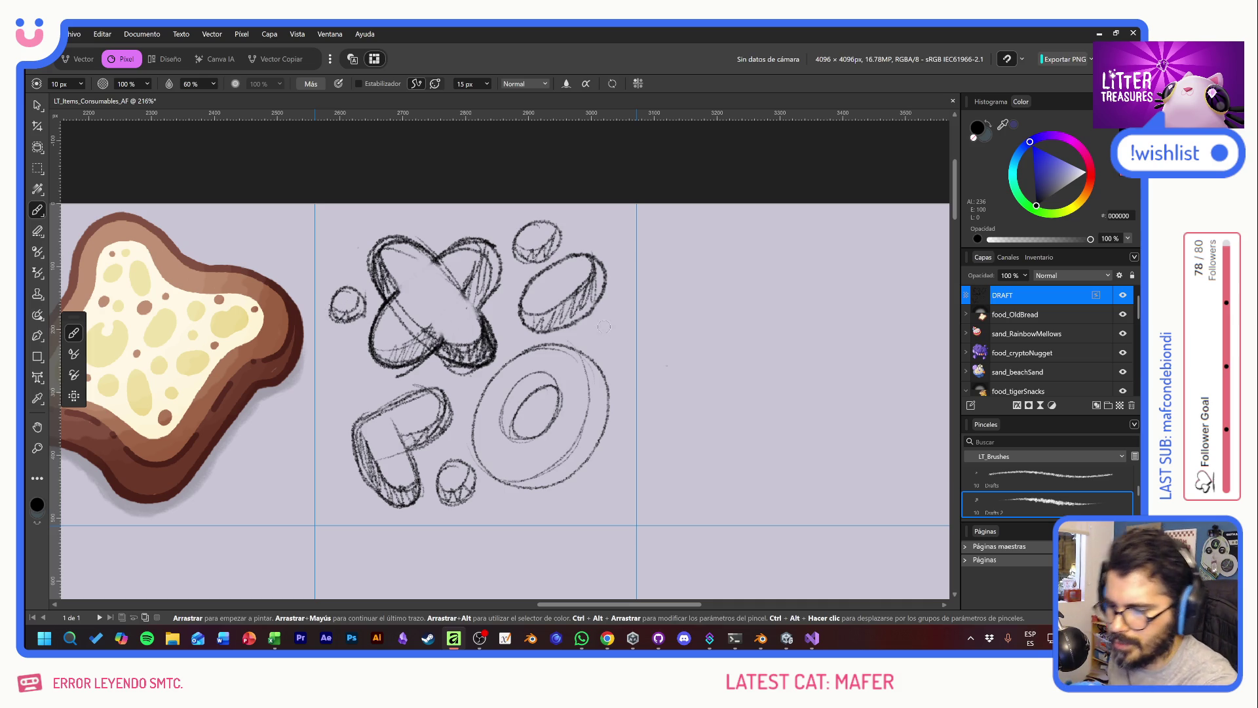
pyautogui.moveTo(601, 323)
pyautogui.mouseDown()
pyautogui.moveTo(598, 340)
pyautogui.moveTo(618, 335)
pyautogui.mouseUp()
pyautogui.moveTo(601, 472)
pyautogui.mouseDown()
pyautogui.moveTo(620, 477)
pyautogui.moveTo(607, 500)
pyautogui.mouseUp()
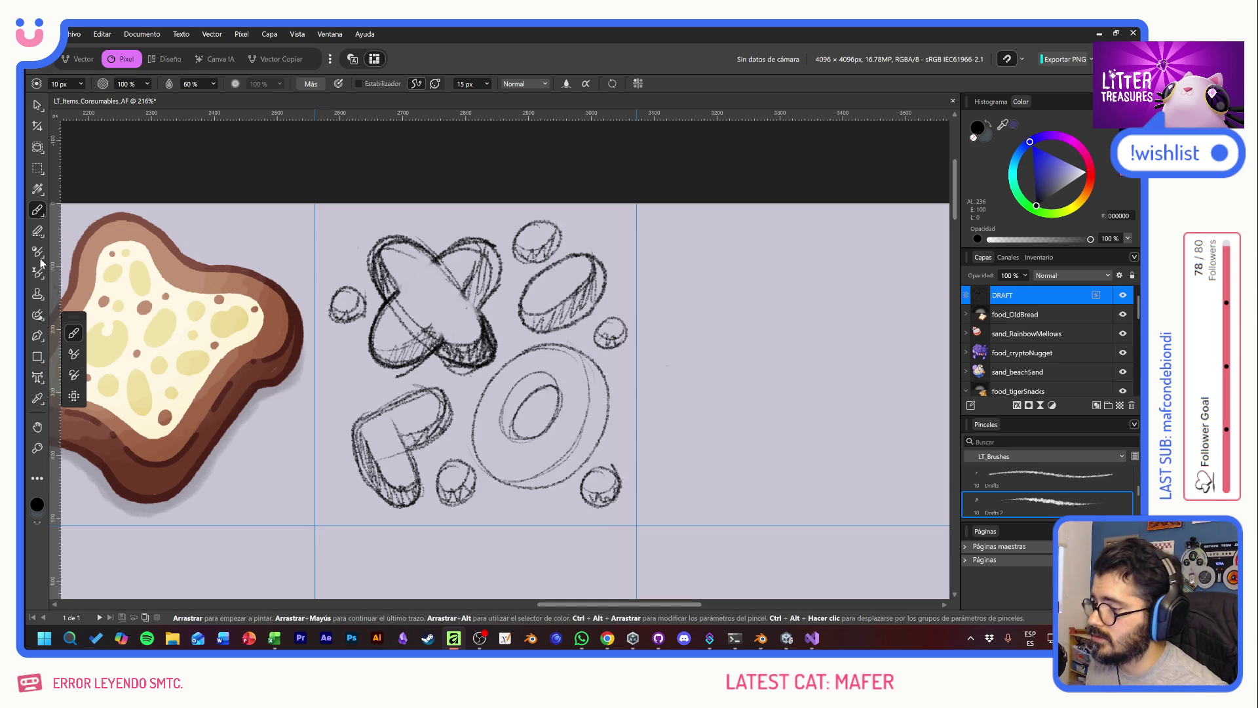
pyautogui.rightClick(41, 107)
pyautogui.click(98, 103)
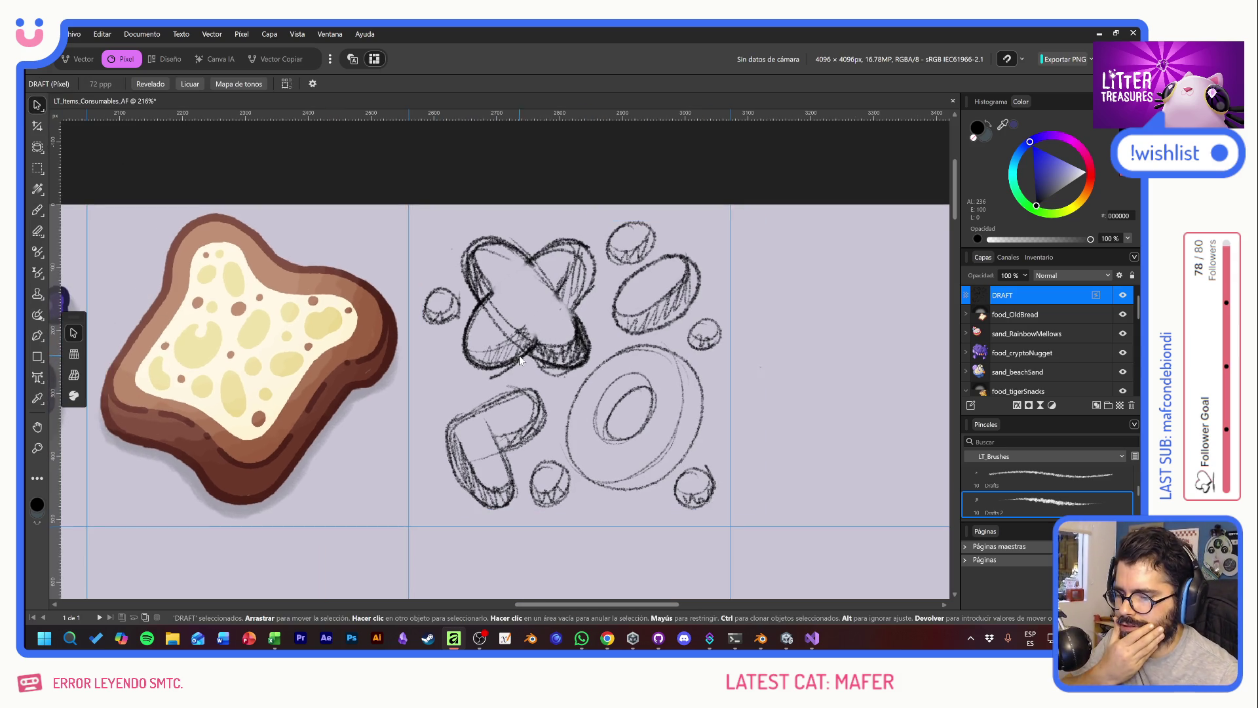
# Step: Try resizing and rotating the DRAFT sketch about -5.8°, then undo and clear the selection
pyautogui.hscroll(-10, 460, 388)
pyautogui.hscroll(-4, 539, 379)
pyautogui.hscroll(-3, 506, 388)
pyautogui.hscroll(-3, 664, 409)
pyautogui.hscroll(-3, 460, 414)
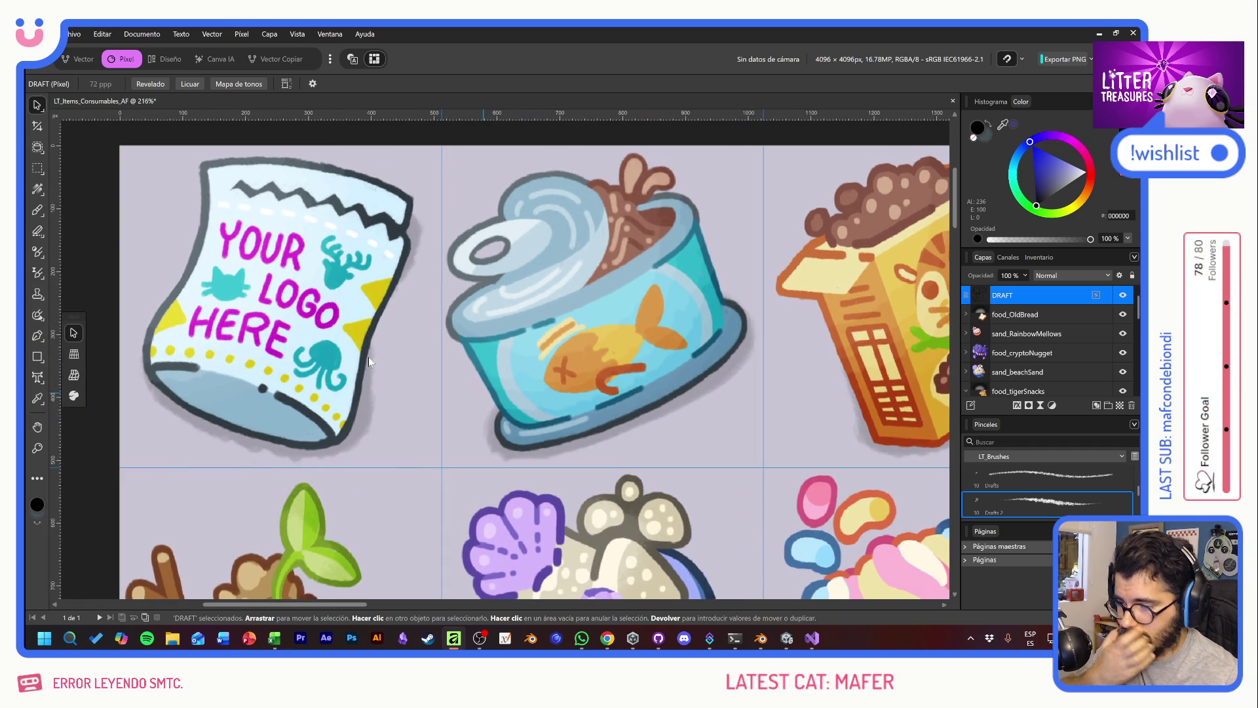
pyautogui.hscroll(2, 619, 302)
pyautogui.hscroll(5, 284, 308)
pyautogui.hscroll(5, 284, 308)
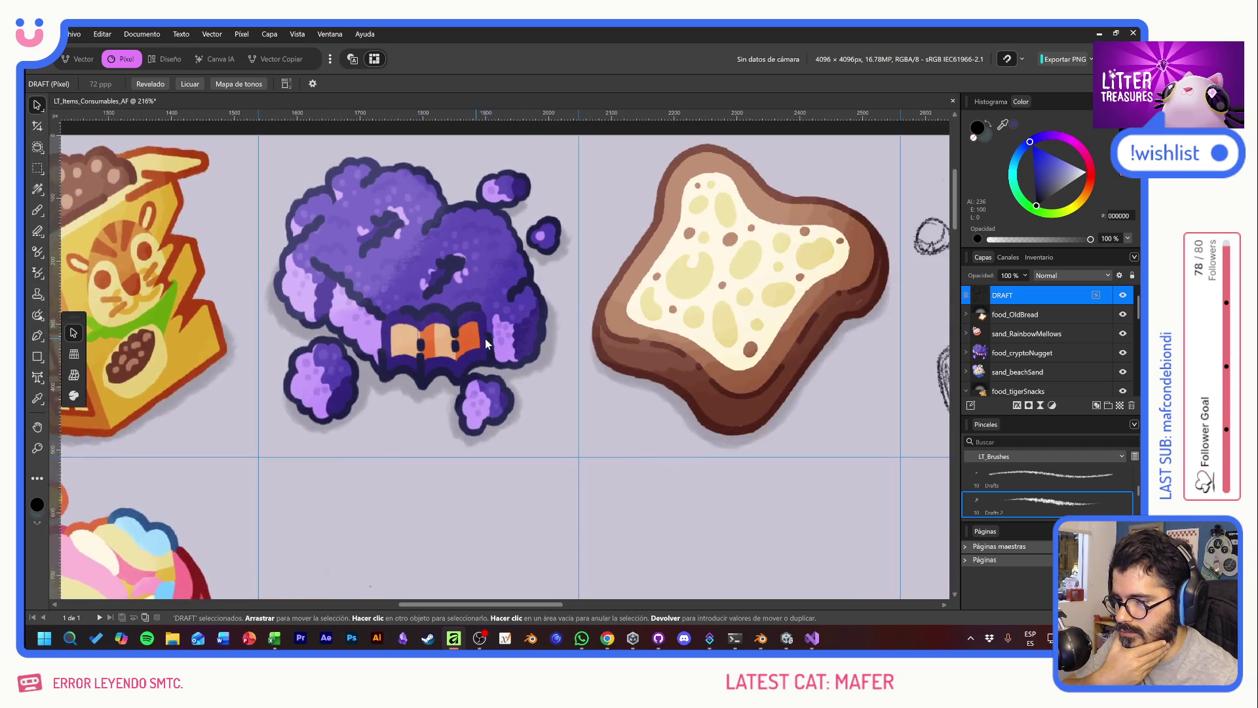
pyautogui.hscroll(5, 315, 327)
pyautogui.hscroll(2, 348, 354)
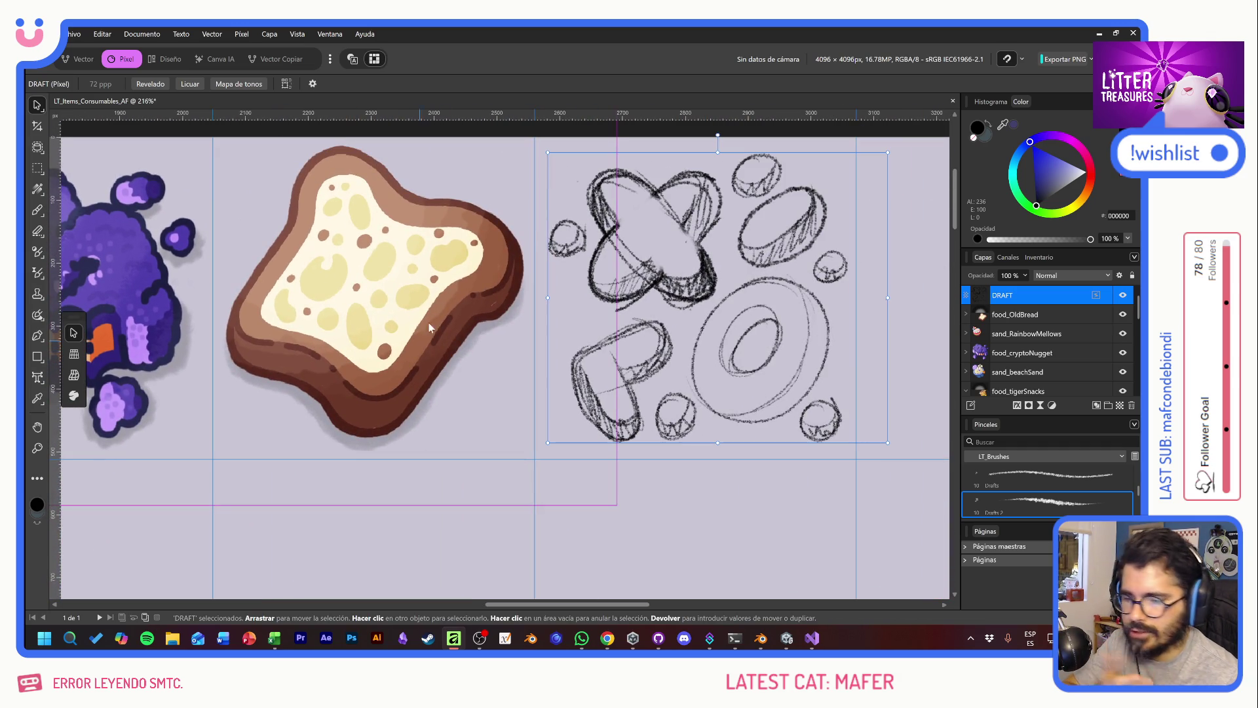
pyautogui.hscroll(3, 524, 328)
pyautogui.scroll(1, 531, 354)
pyautogui.moveTo(713, 496); pyautogui.dragTo(706, 490)
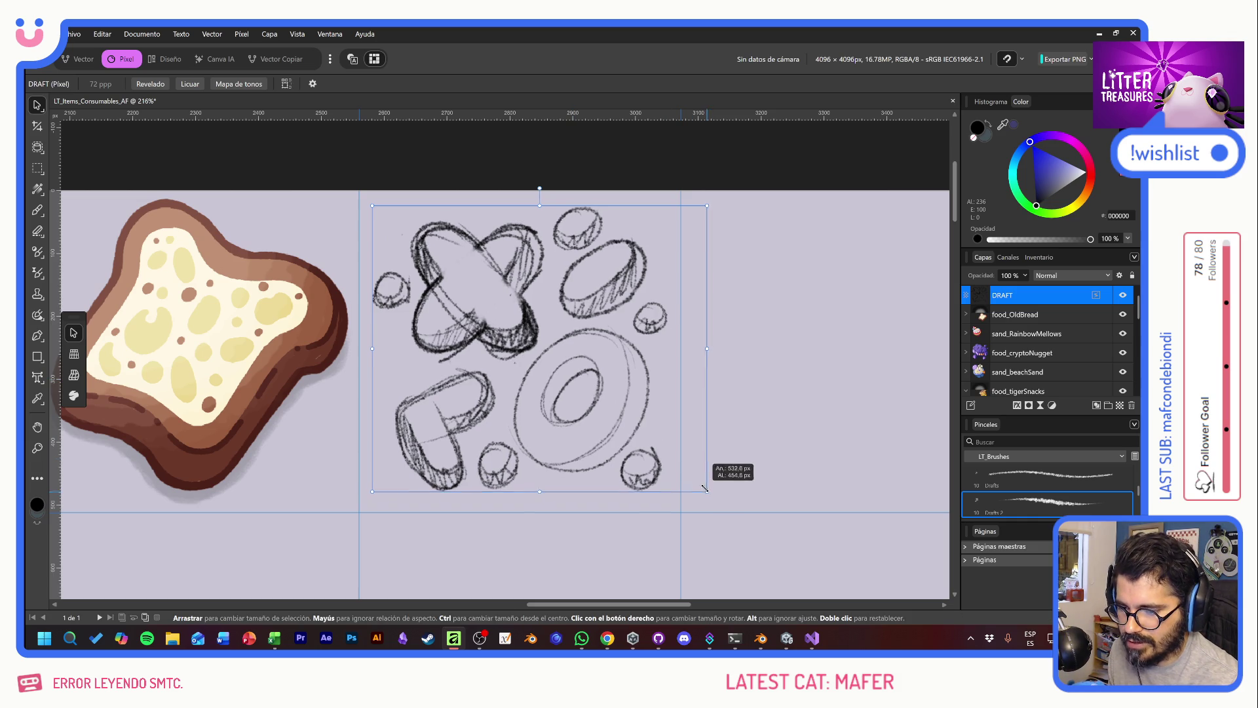
pyautogui.moveTo(516, 331); pyautogui.dragTo(512, 337)
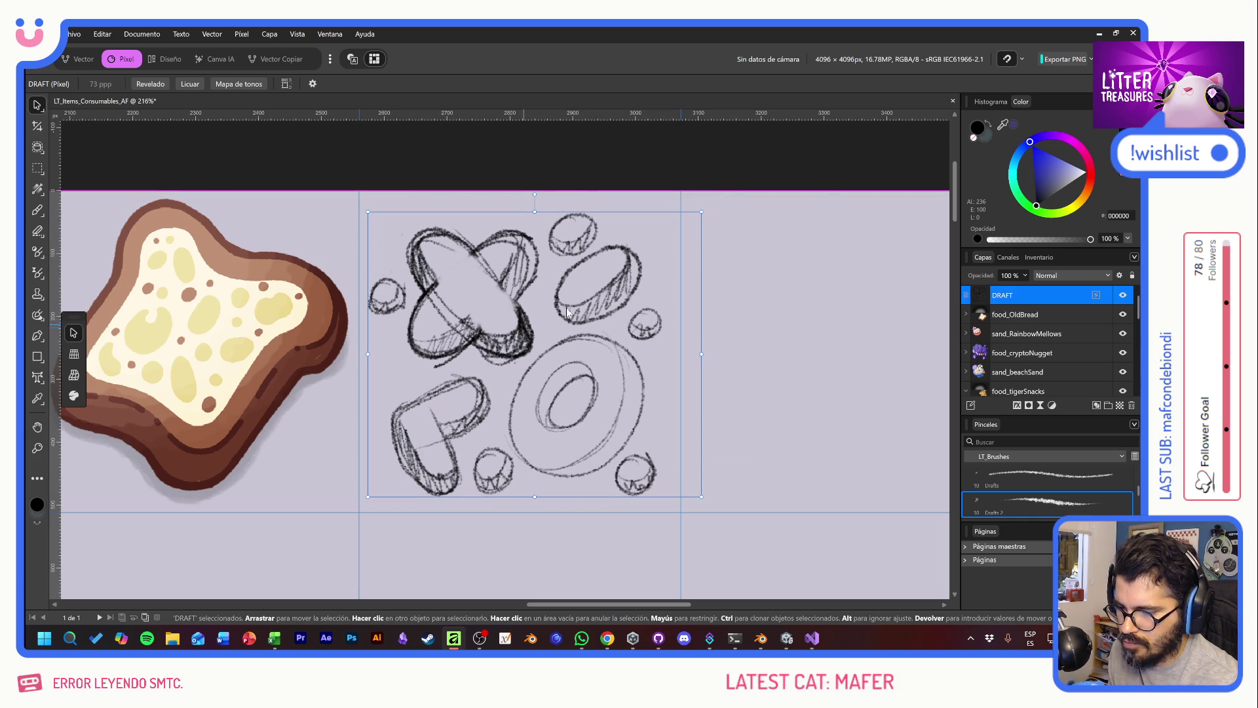
pyautogui.moveTo(704, 208); pyautogui.dragTo(704, 233)
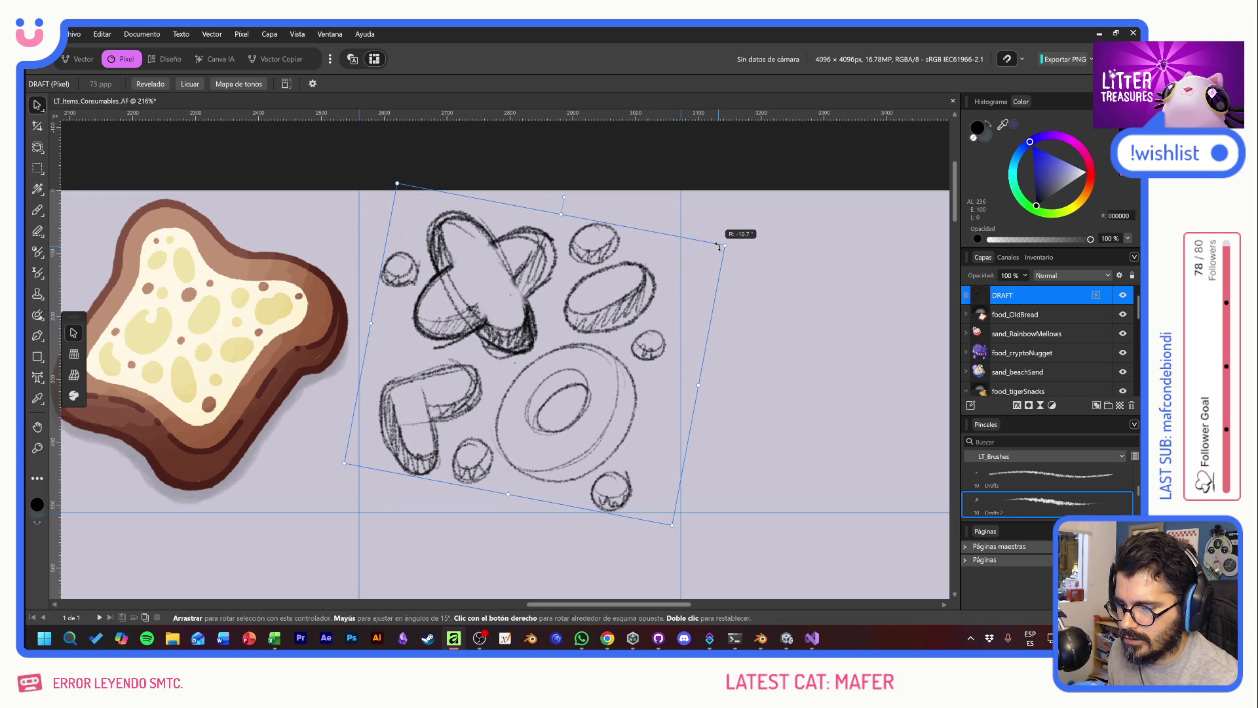
pyautogui.moveTo(613, 269); pyautogui.dragTo(617, 262)
pyautogui.hotkey('ctrl', 'z')
pyautogui.hotkey('ctrl', 'z')
pyautogui.hotkey('ctrl', 'z')
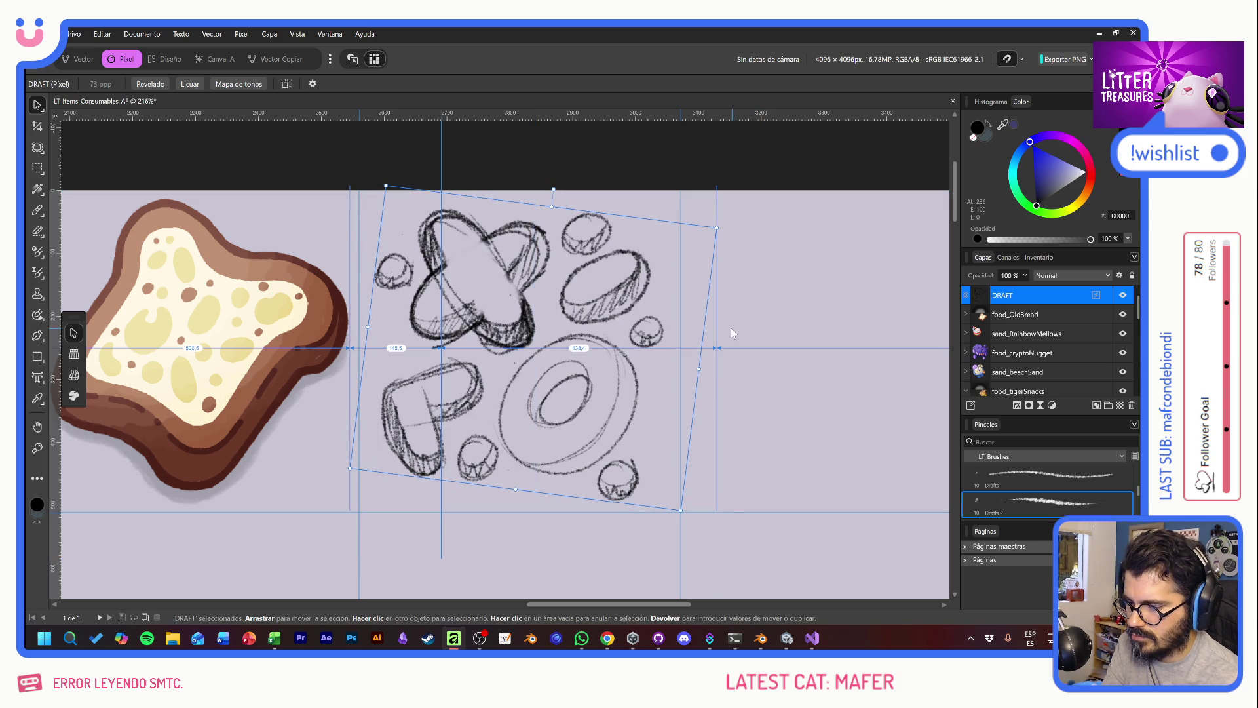
pyautogui.click(819, 348)
pyautogui.click(655, 167)
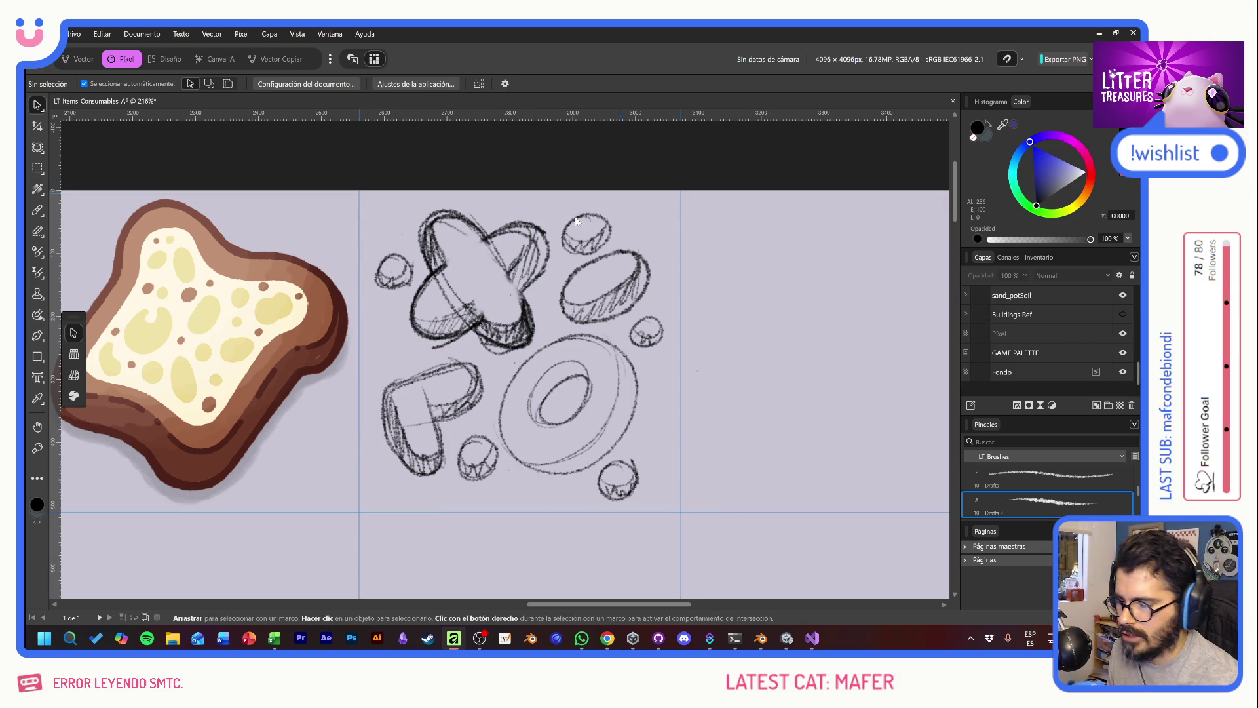
# Step: Pan to the GAME PALETTE image and drag it toward the new food sketches
pyautogui.hscroll(-3, 553, 246)
pyautogui.hscroll(1, 478, 243)
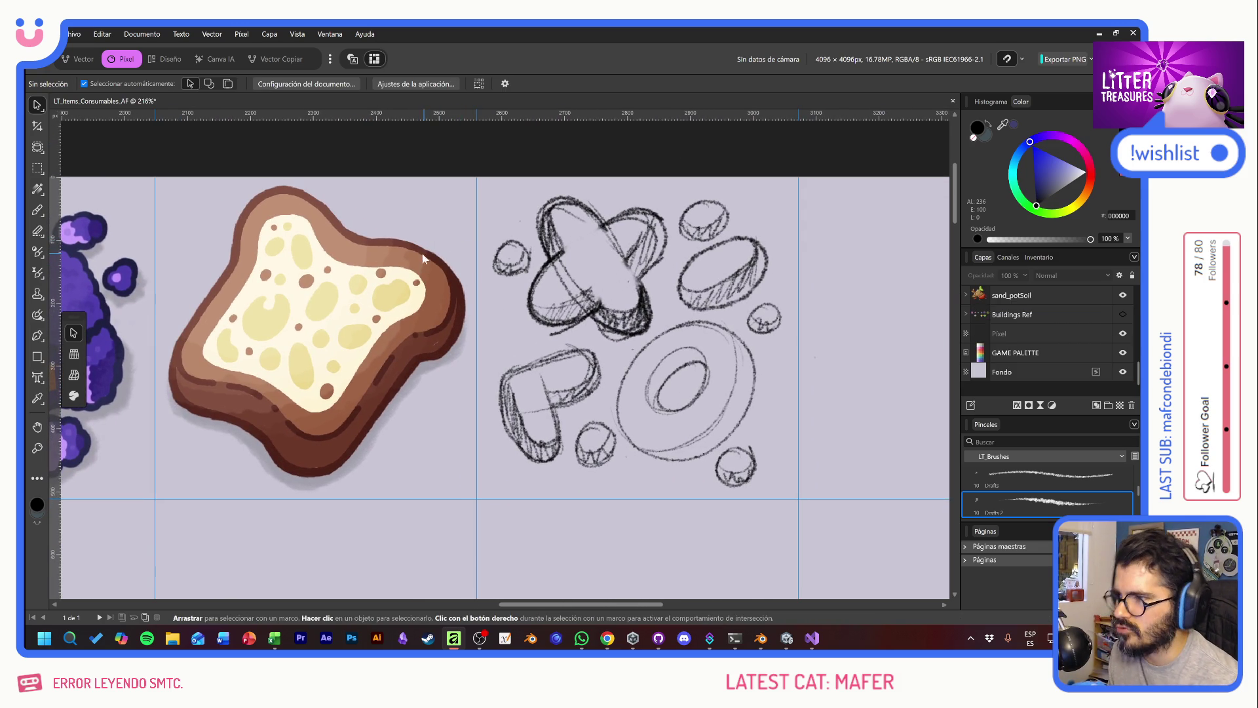
pyautogui.hscroll(-5, 441, 289)
pyautogui.hscroll(-5, 539, 271)
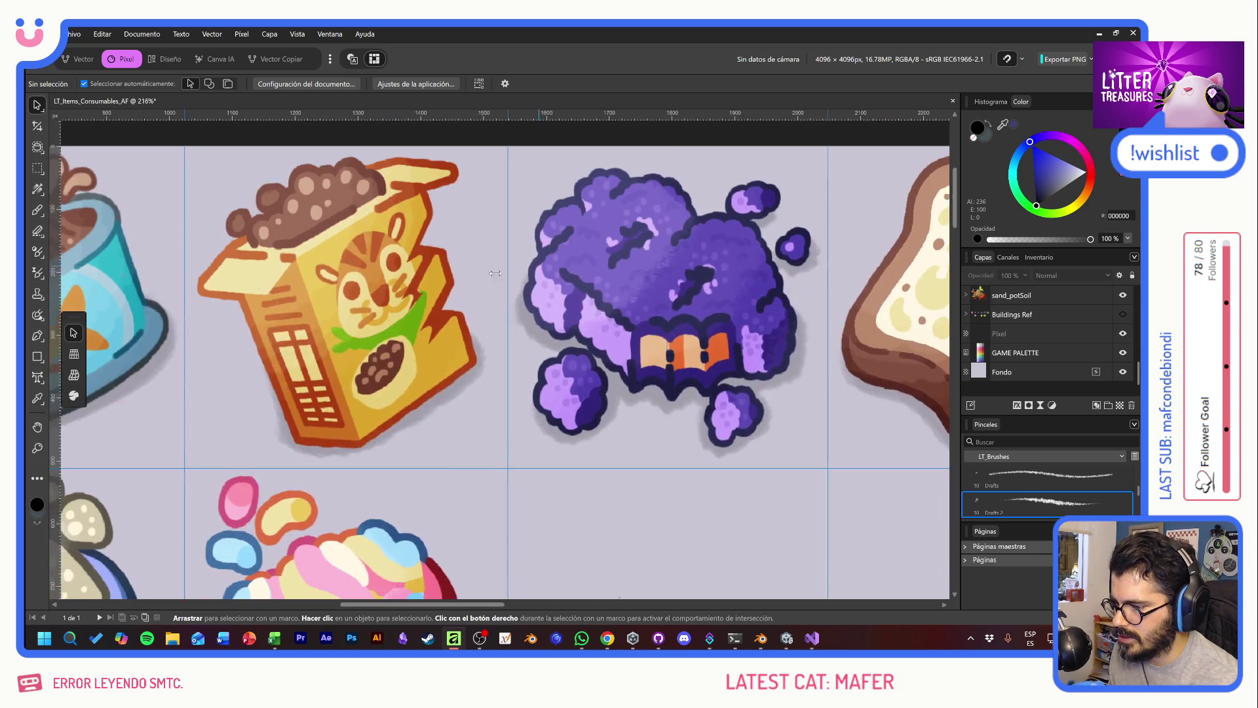
pyautogui.hscroll(-1, 442, 277)
pyautogui.hscroll(-2, 442, 277)
pyautogui.hscroll(-1, 541, 299)
pyautogui.hscroll(-2, 478, 316)
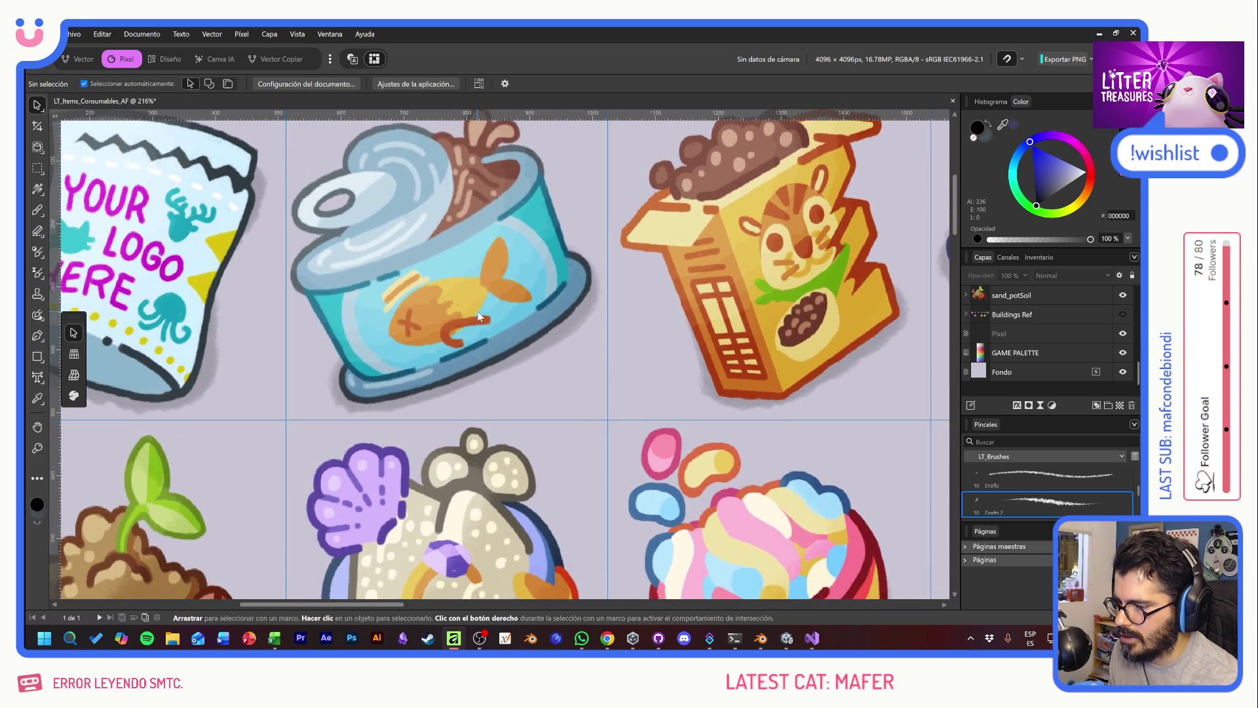
pyautogui.scroll(-3, 529, 344)
pyautogui.scroll(-3, 466, 211)
pyautogui.hscroll(2, 466, 211)
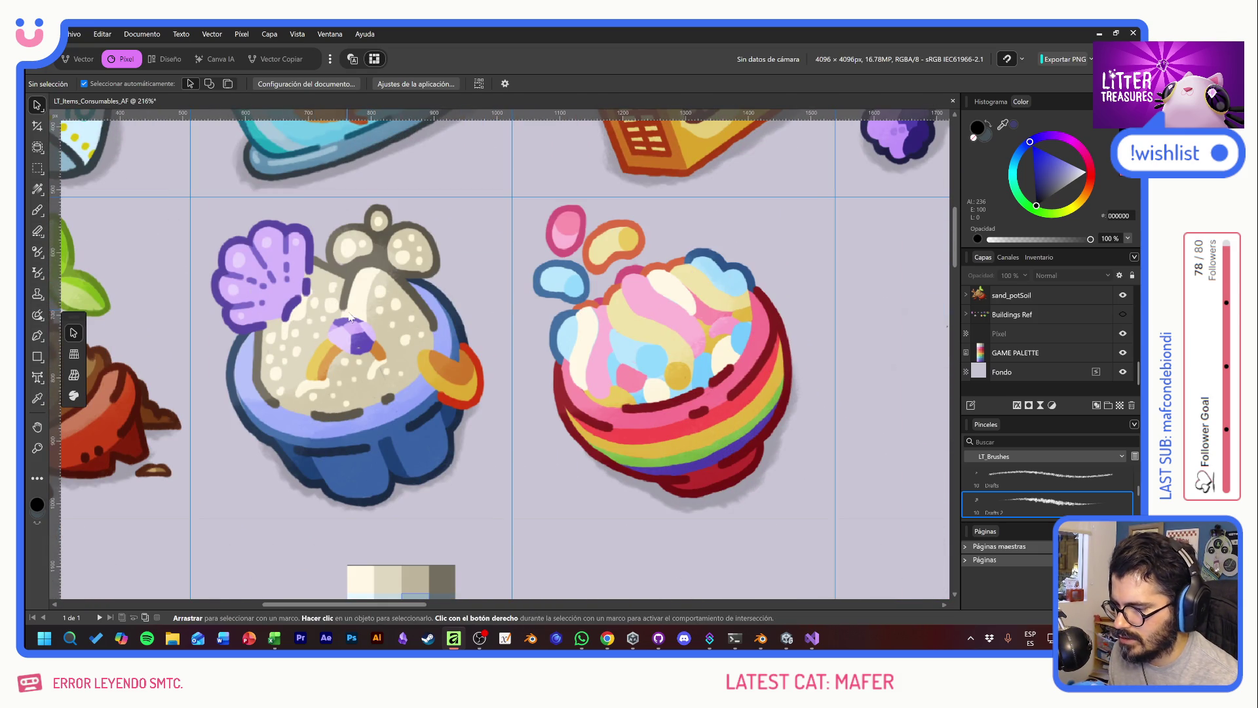
pyautogui.scroll(-5, 530, 241)
pyautogui.moveTo(407, 392)
pyautogui.mouseDown()
pyautogui.moveTo(168, 476)
pyautogui.moveTo(592, 380)
pyautogui.mouseUp()
pyautogui.hscroll(5, 619, 315)
pyautogui.scroll(4, 296, 441)
pyautogui.hscroll(2, 296, 441)
pyautogui.hscroll(3, 262, 447)
pyautogui.scroll(2, 376, 486)
pyautogui.hscroll(4, 375, 487)
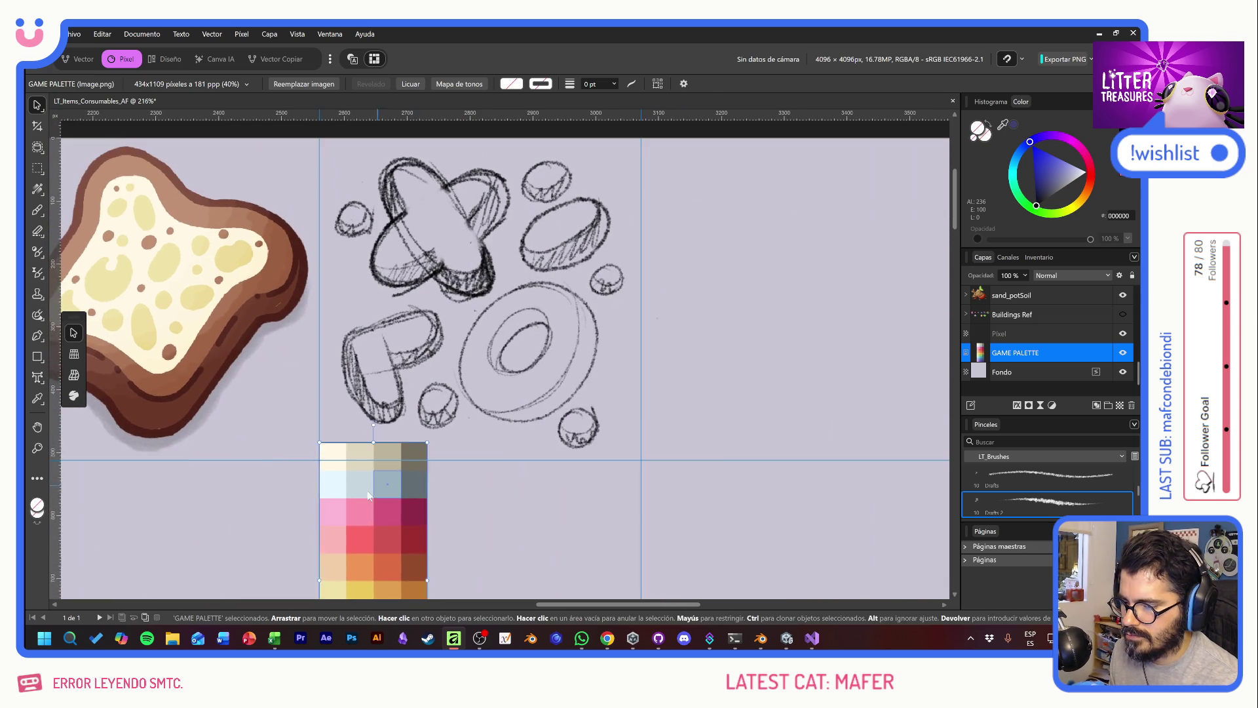
# Step: Place the palette right of the sketches and add a new empty pixel layer
pyautogui.moveTo(376, 486); pyautogui.dragTo(747, 273)
pyautogui.click(1053, 340)
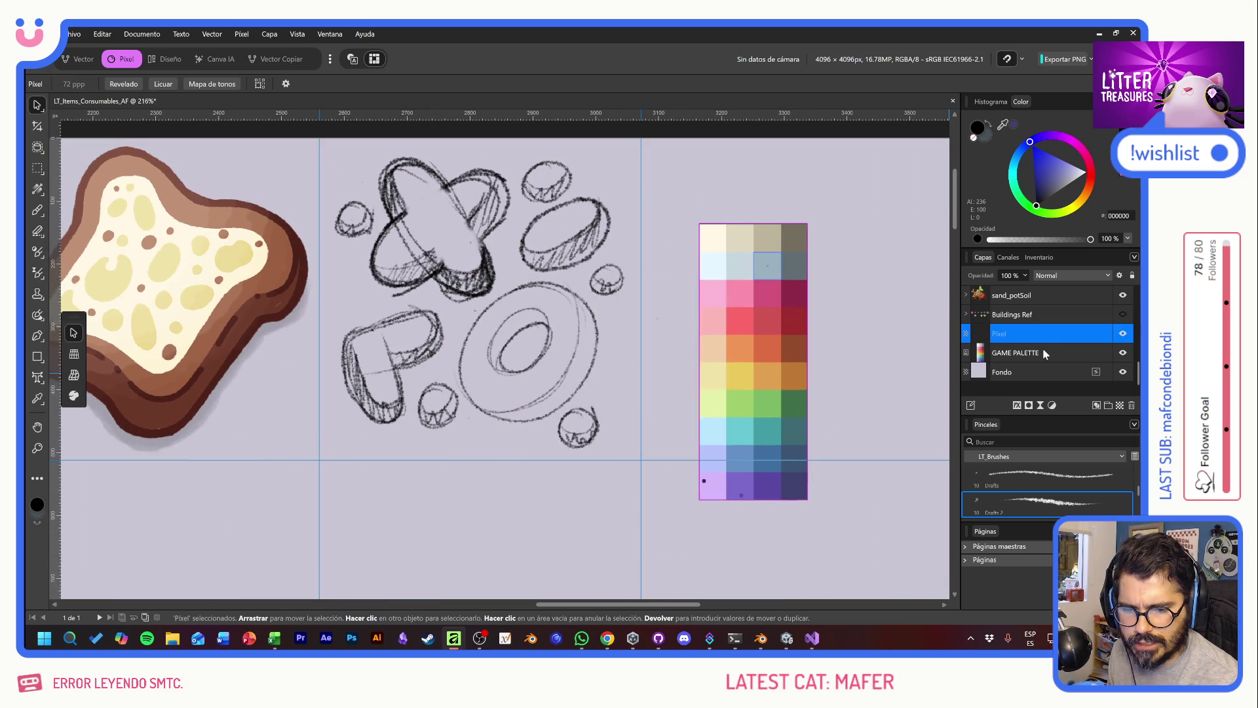
pyautogui.scroll(5, 1049, 337)
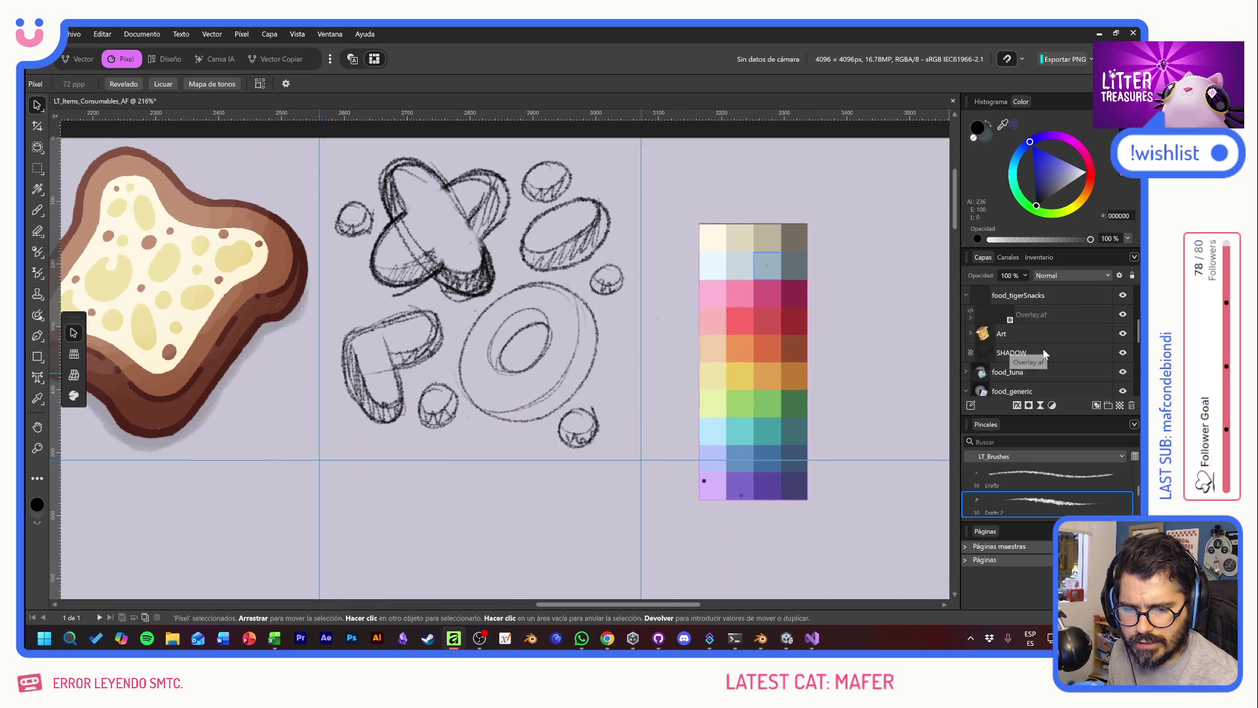
pyautogui.click(1119, 406)
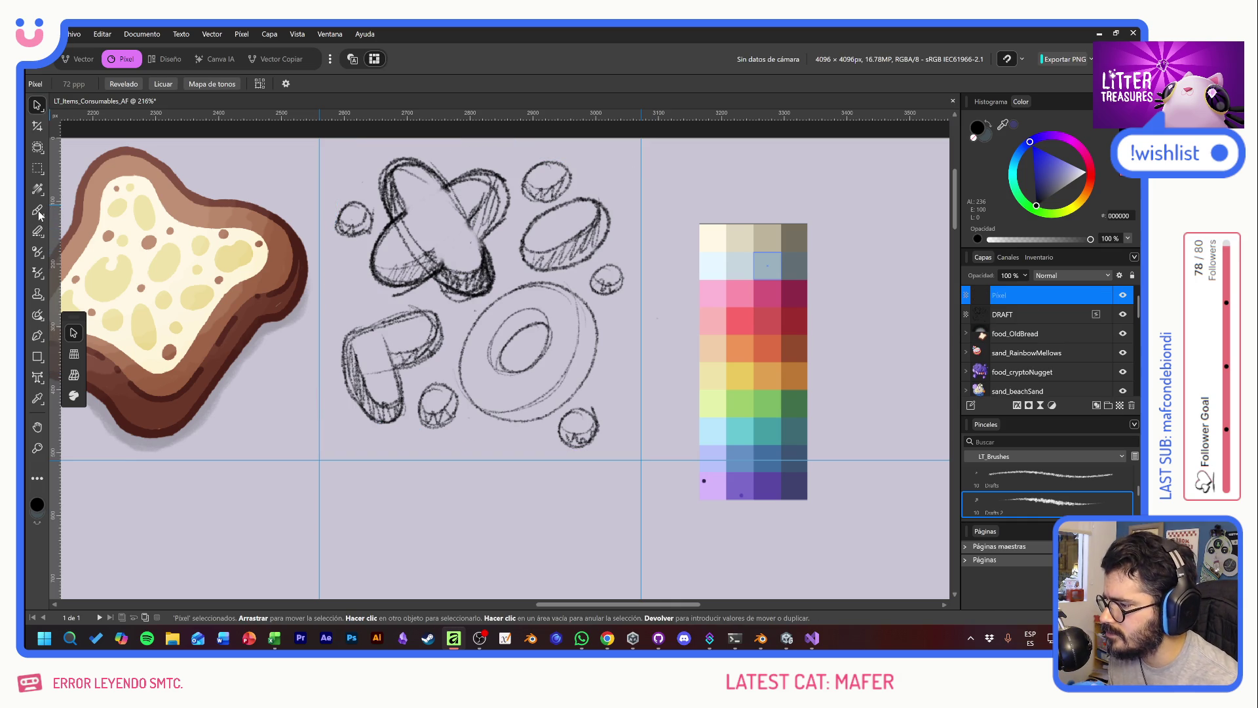
# Step: Pick the LT_NEW brush and sample the toast crust's brown BF9073 as paint colour
pyautogui.press('b')
pyautogui.scroll(2, 1063, 488)
pyautogui.scroll(2, 1063, 492)
pyautogui.click(1046, 479)
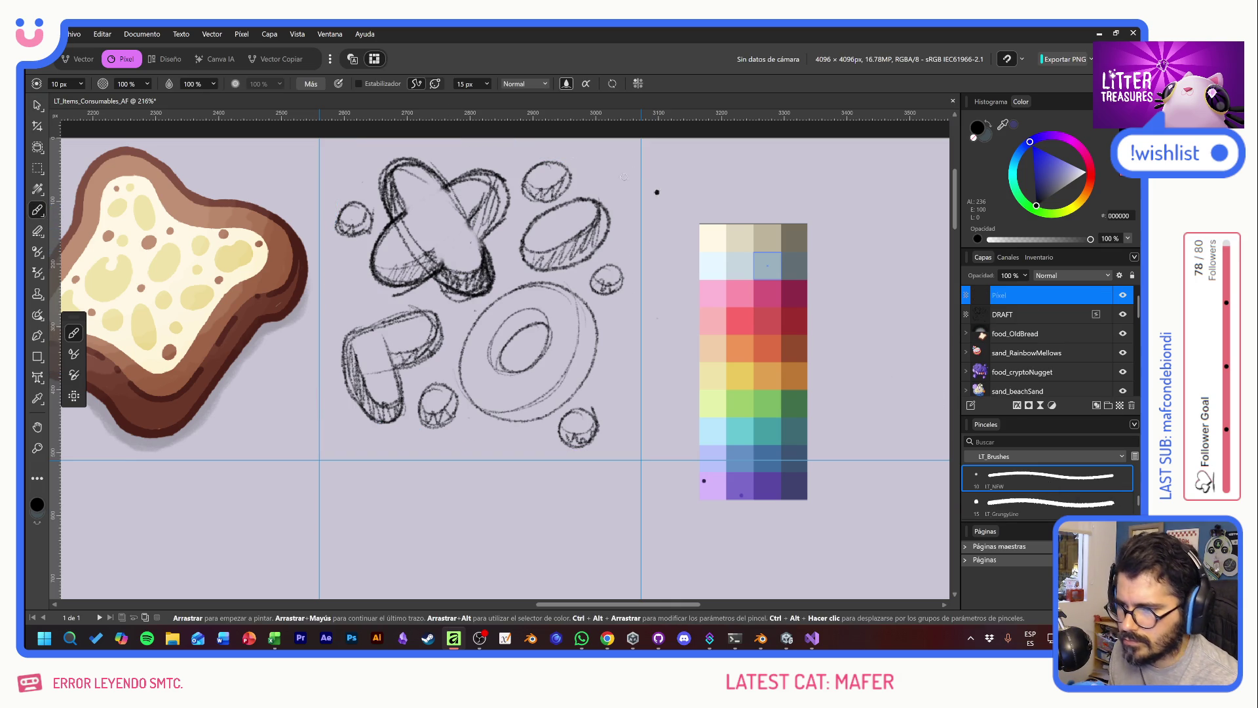
pyautogui.moveTo(712, 171); pyautogui.dragTo(709, 183)
pyautogui.hotkey('ctrl', 'z')
pyautogui.click(714, 245)
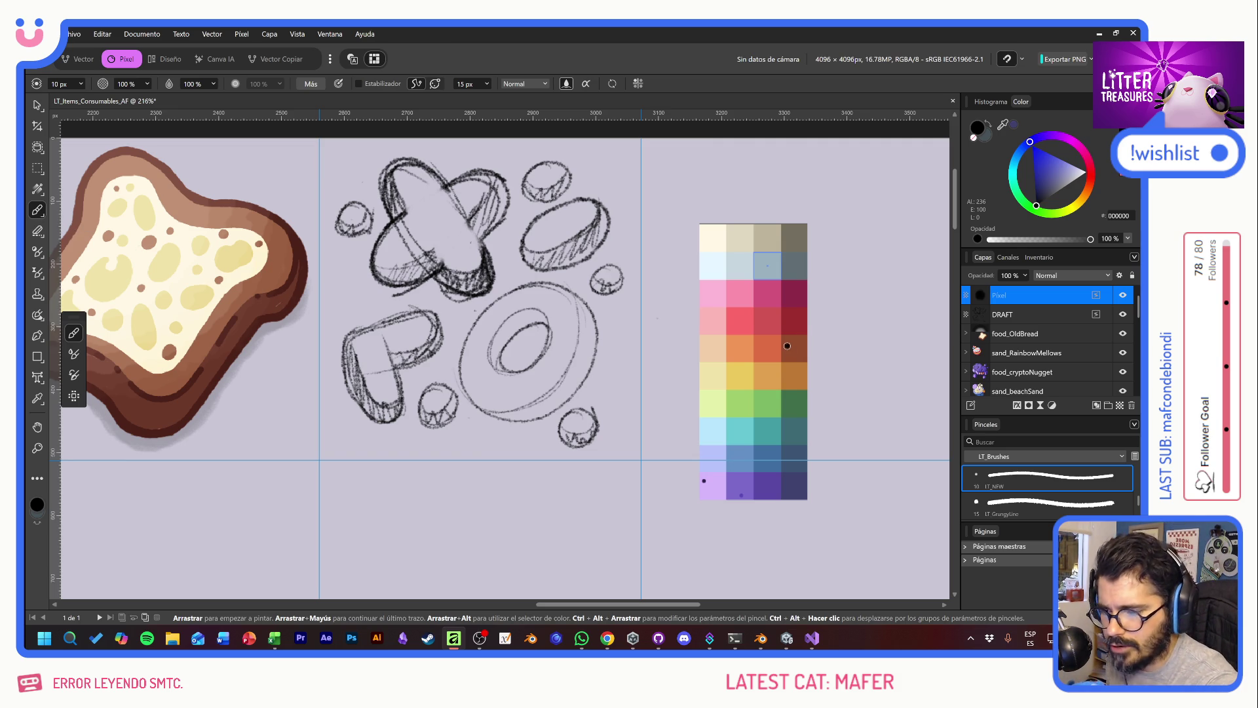
pyautogui.keyDown('alt'); pyautogui.click(210, 211); pyautogui.keyUp('alt')
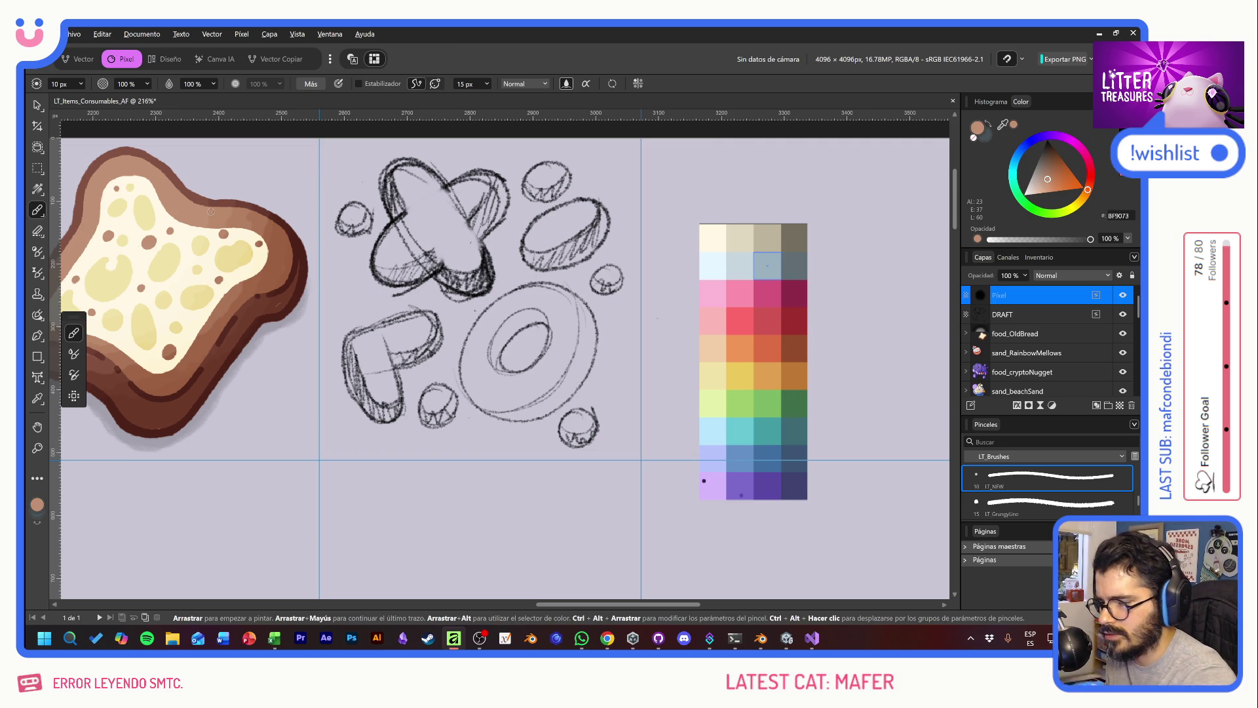
# Step: Paint a small brown test blob, then a light beige one sampled from the finished artwork
pyautogui.moveTo(666, 165)
pyautogui.mouseDown()
pyautogui.moveTo(685, 165)
pyautogui.moveTo(671, 171)
pyautogui.mouseUp()
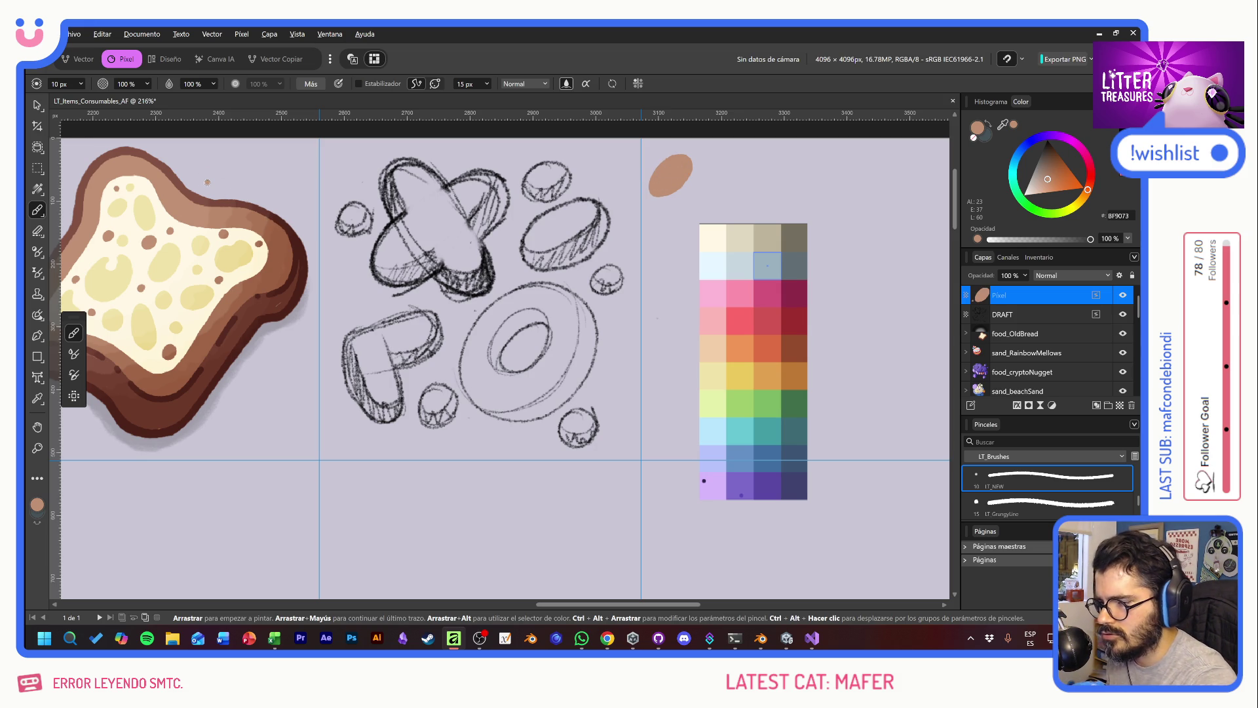
pyautogui.moveTo(207, 182); pyautogui.dragTo(888, 447)
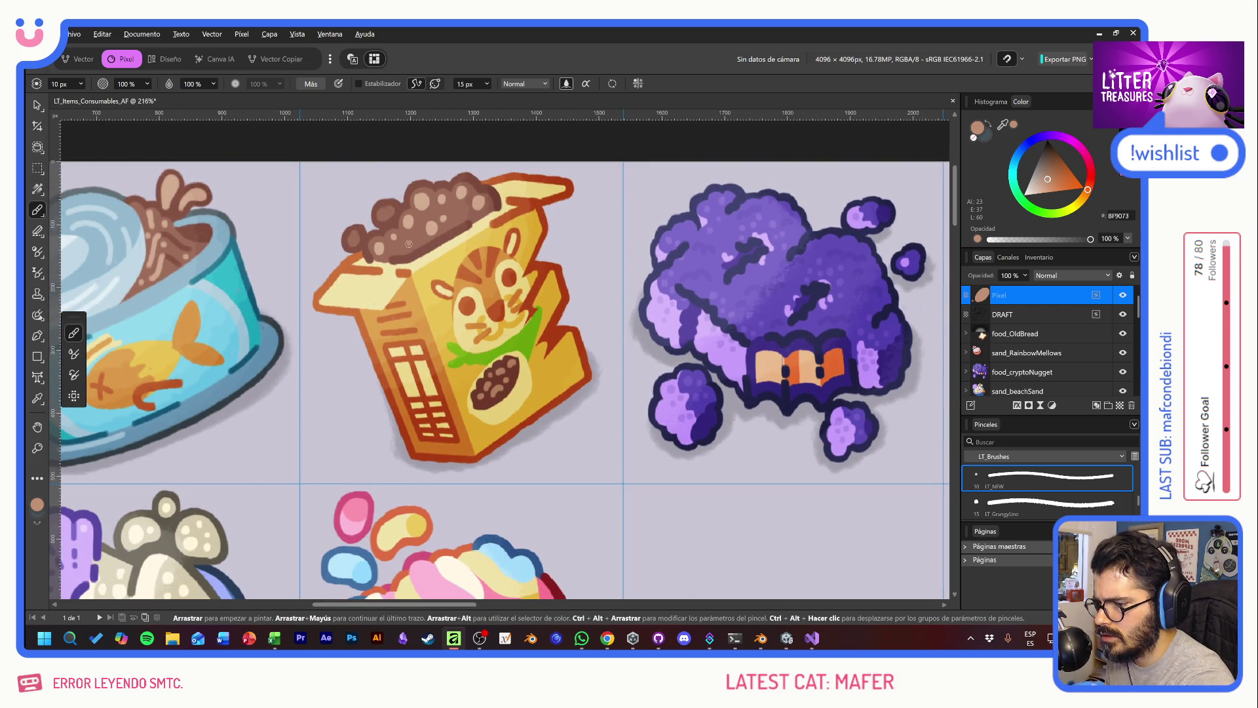
pyautogui.keyDown('alt'); pyautogui.click(423, 203); pyautogui.keyUp('alt')
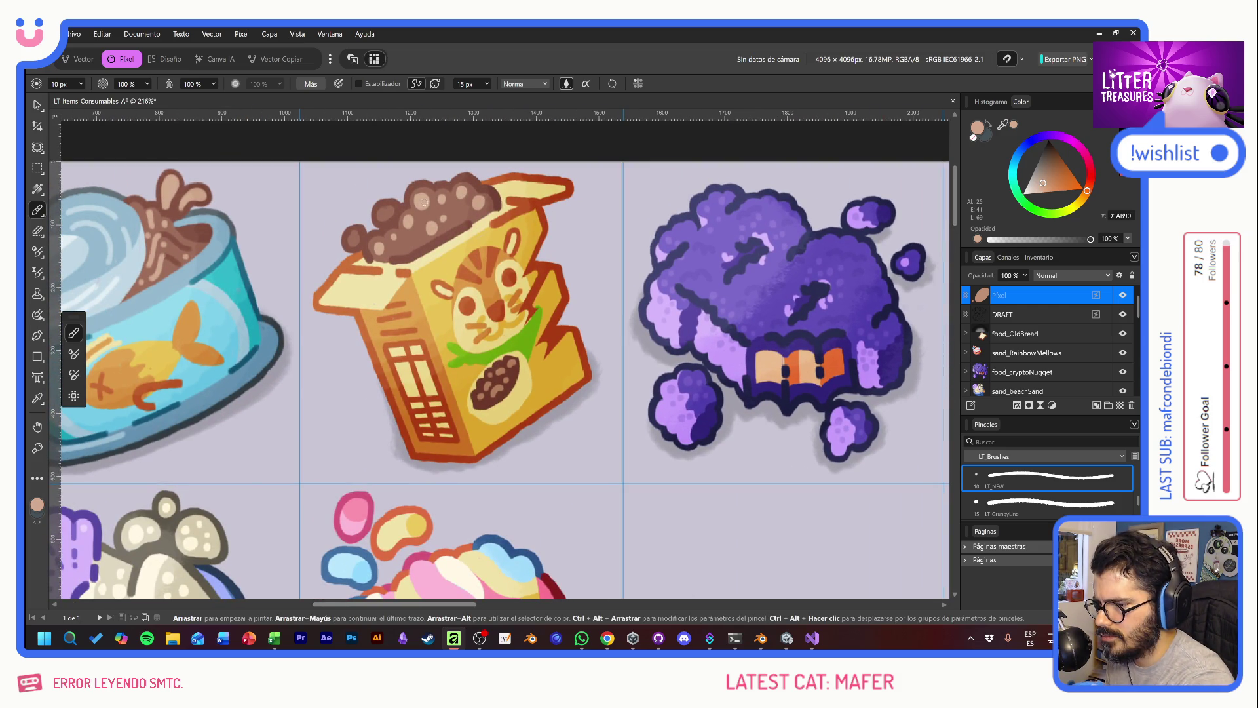
pyautogui.moveTo(779, 332); pyautogui.dragTo(235, 401)
pyautogui.moveTo(667, 405); pyautogui.dragTo(221, 364)
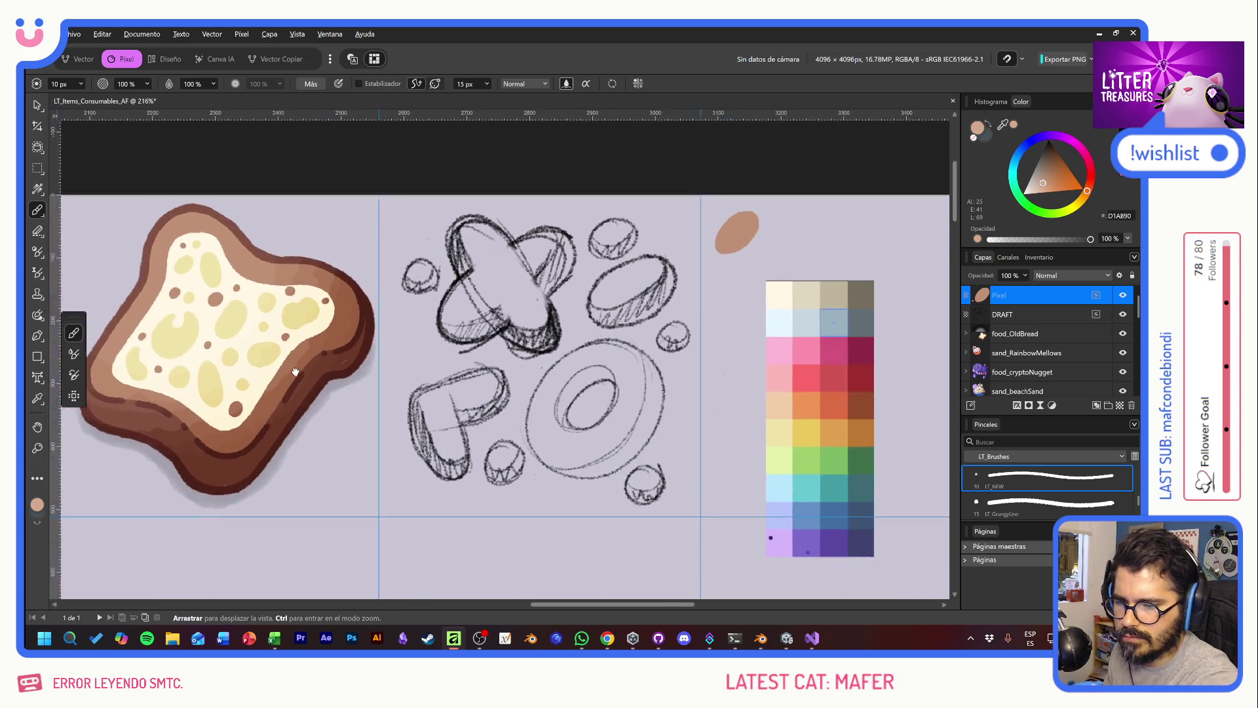
pyautogui.moveTo(641, 225); pyautogui.dragTo(647, 240)
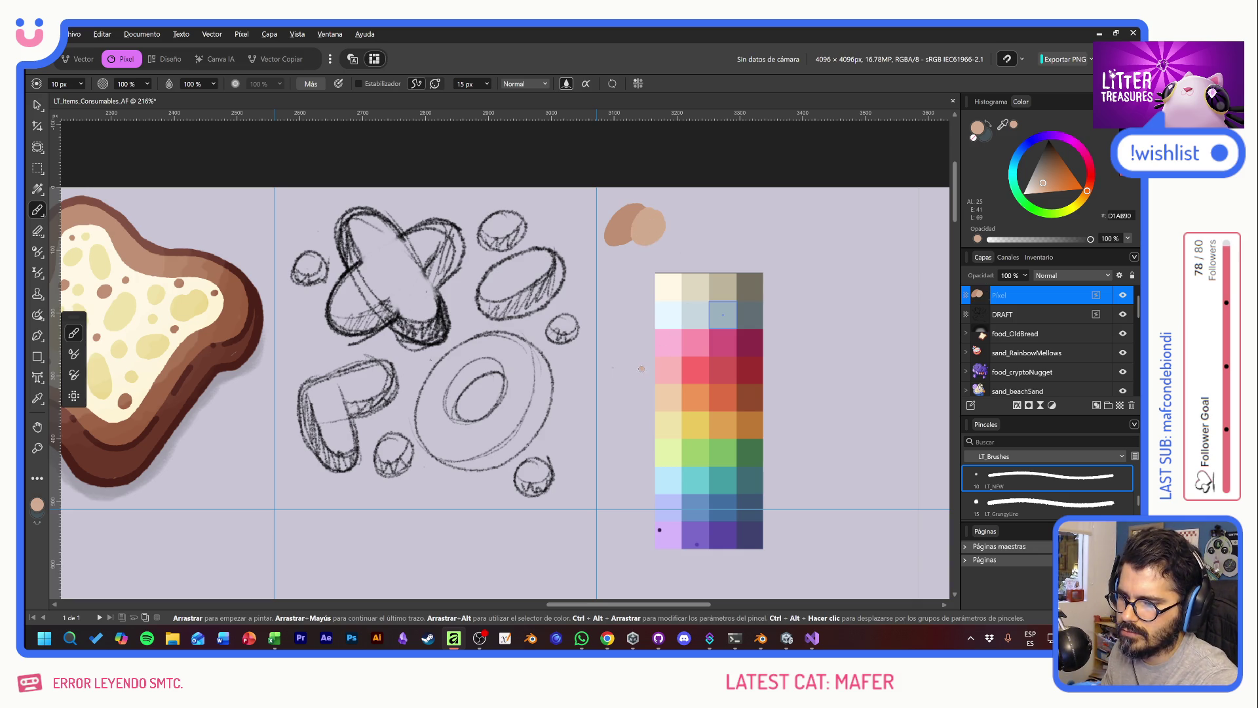
# Step: Paint a darker brown blob beside the tan ones and pick a red-brown from the palette
pyautogui.moveTo(641, 369); pyautogui.dragTo(804, 371)
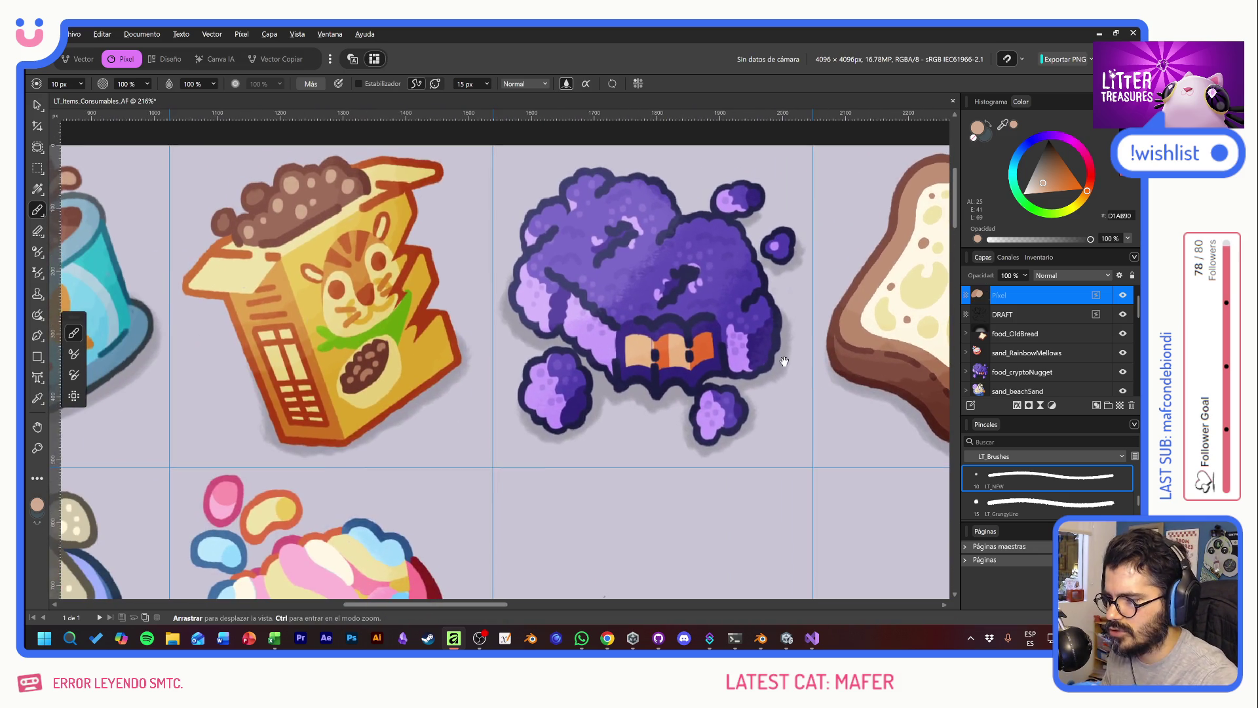
pyautogui.moveTo(485, 358); pyautogui.dragTo(697, 388)
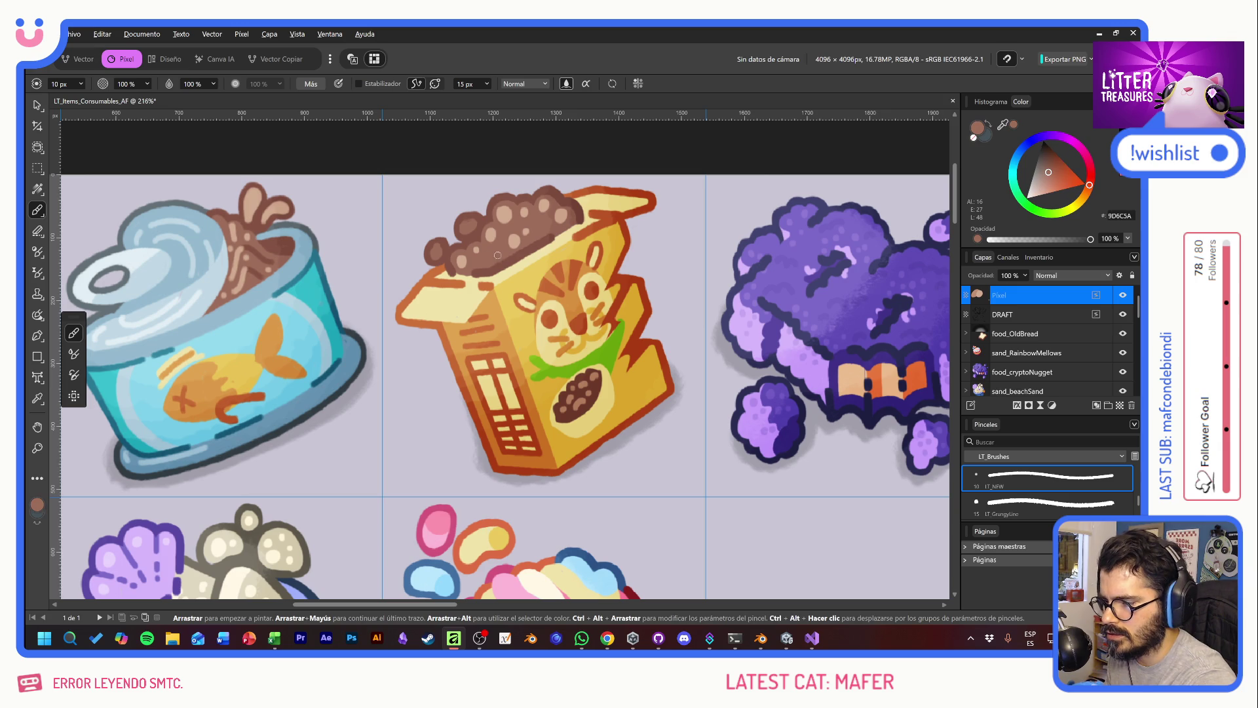
pyautogui.moveTo(852, 367); pyautogui.dragTo(308, 377)
pyautogui.moveTo(734, 387); pyautogui.dragTo(177, 401)
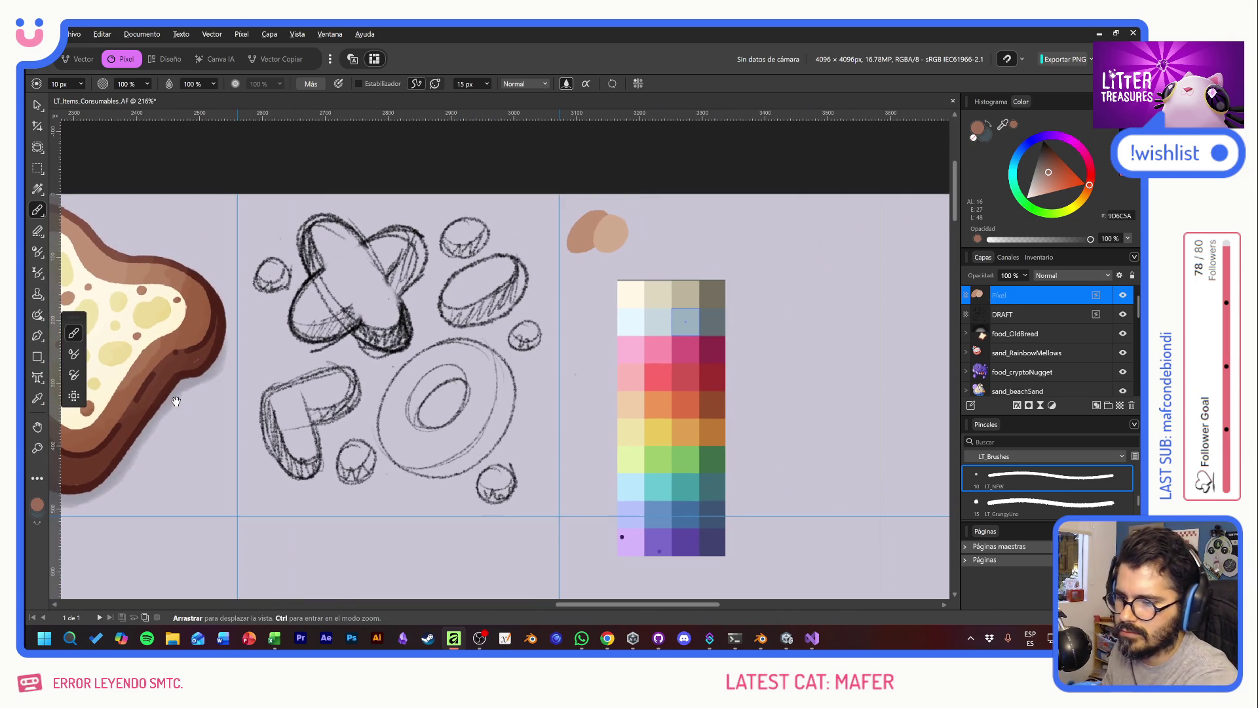
pyautogui.moveTo(672, 216)
pyautogui.mouseDown()
pyautogui.moveTo(675, 239)
pyautogui.moveTo(648, 231)
pyautogui.moveTo(663, 231)
pyautogui.mouseUp()
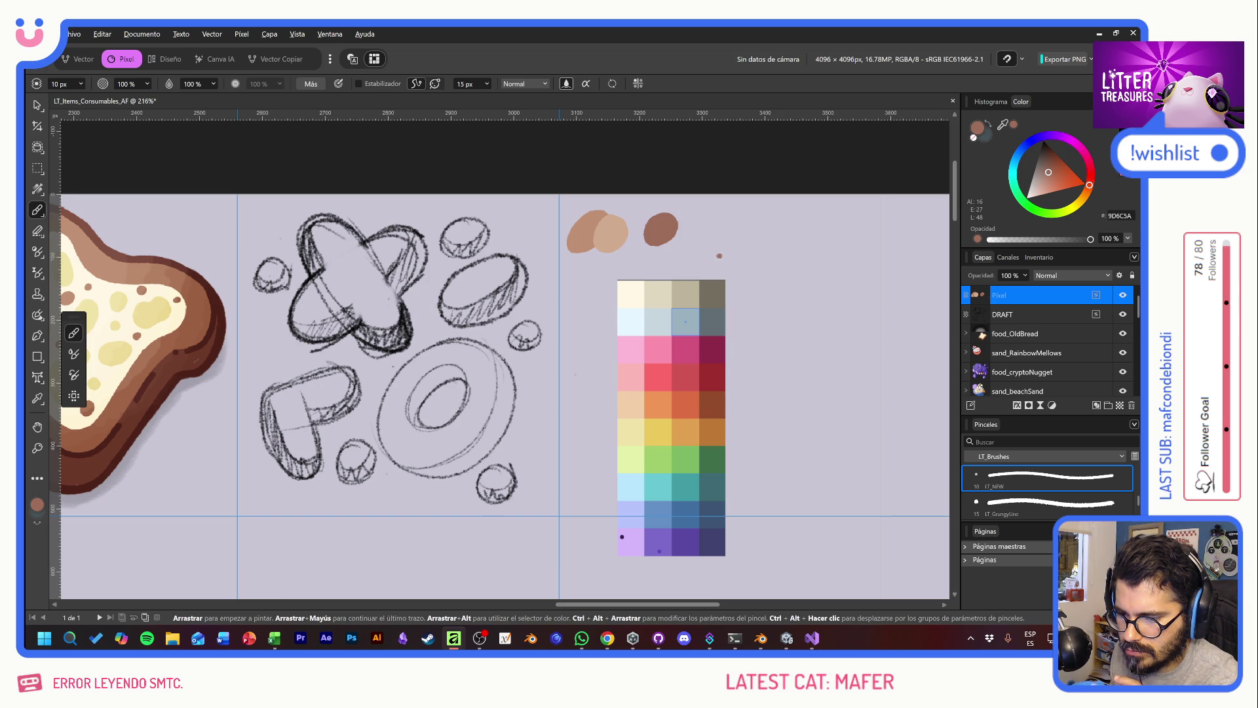
pyautogui.keyDown('alt'); pyautogui.click(711, 401); pyautogui.keyUp('alt')
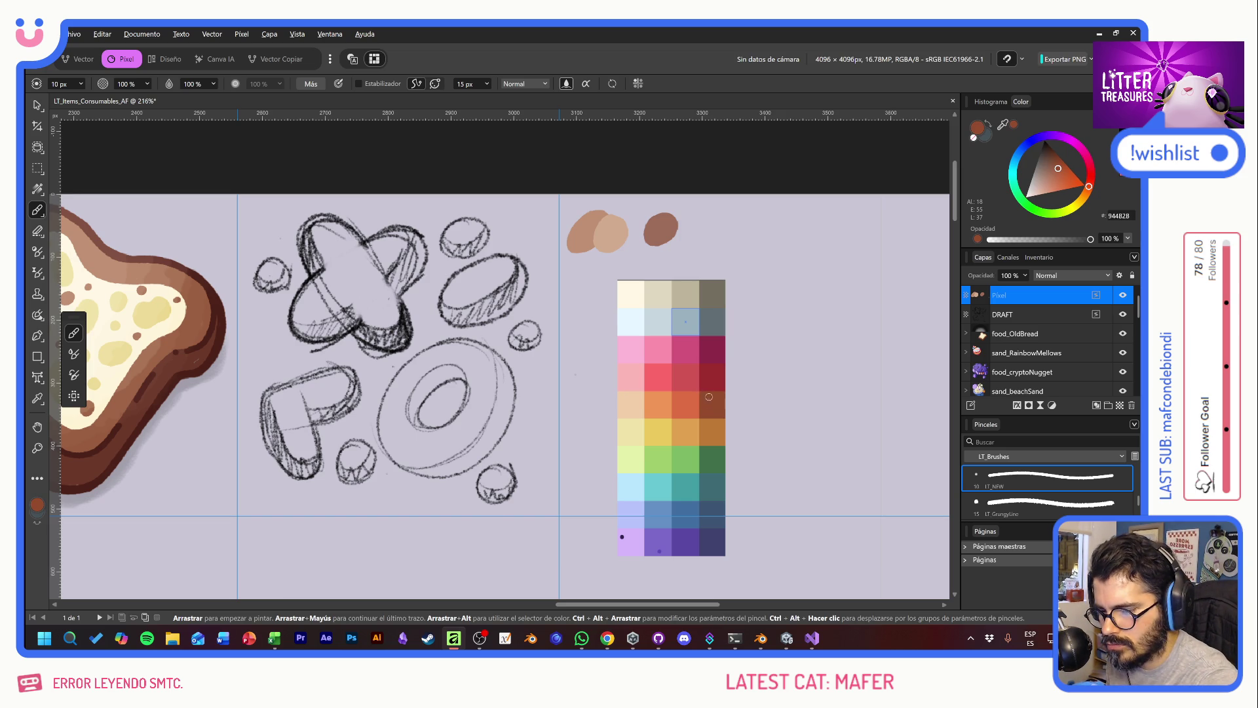
# Step: Try red-brown, pale yellow and deeper yellow over the brown blob, undoing each
pyautogui.moveTo(682, 222)
pyautogui.mouseDown()
pyautogui.moveTo(665, 238)
pyautogui.moveTo(682, 233)
pyautogui.mouseUp()
pyautogui.hotkey('ctrl', 'z')
pyautogui.hotkey('ctrl', 'z')
pyautogui.hotkey('ctrl', 'z')
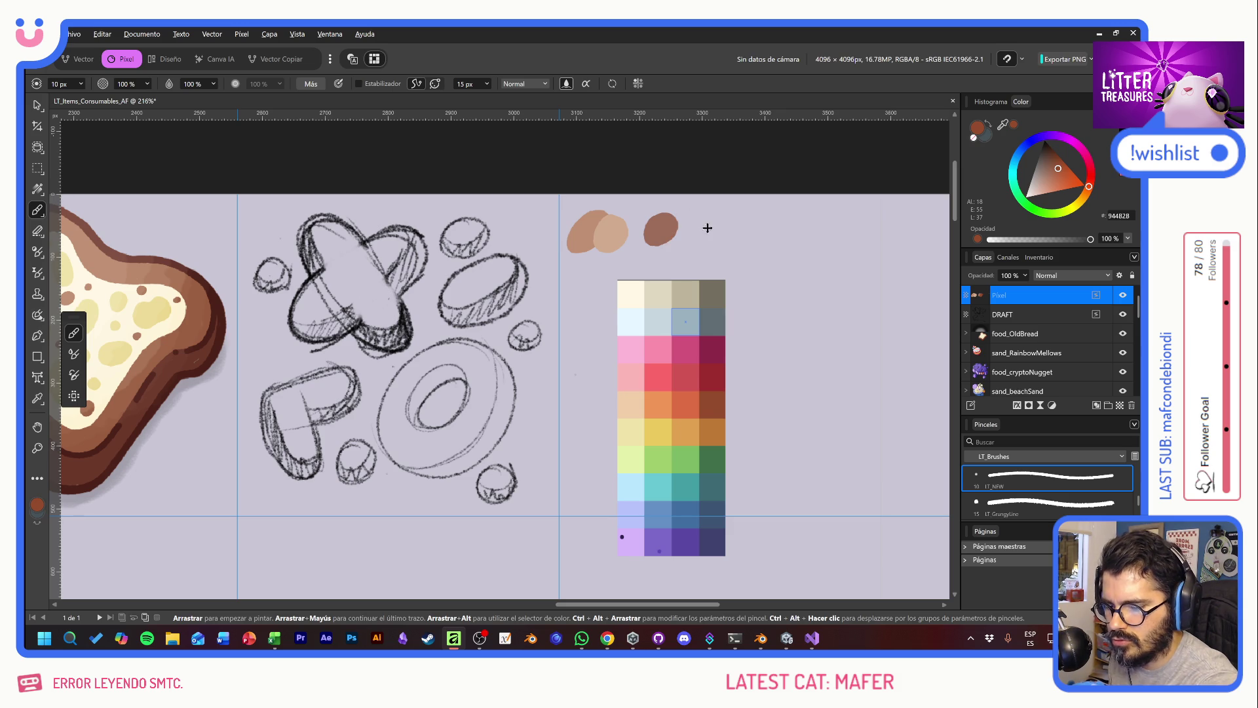
pyautogui.keyDown('alt'); pyautogui.click(688, 462); pyautogui.keyUp('alt')
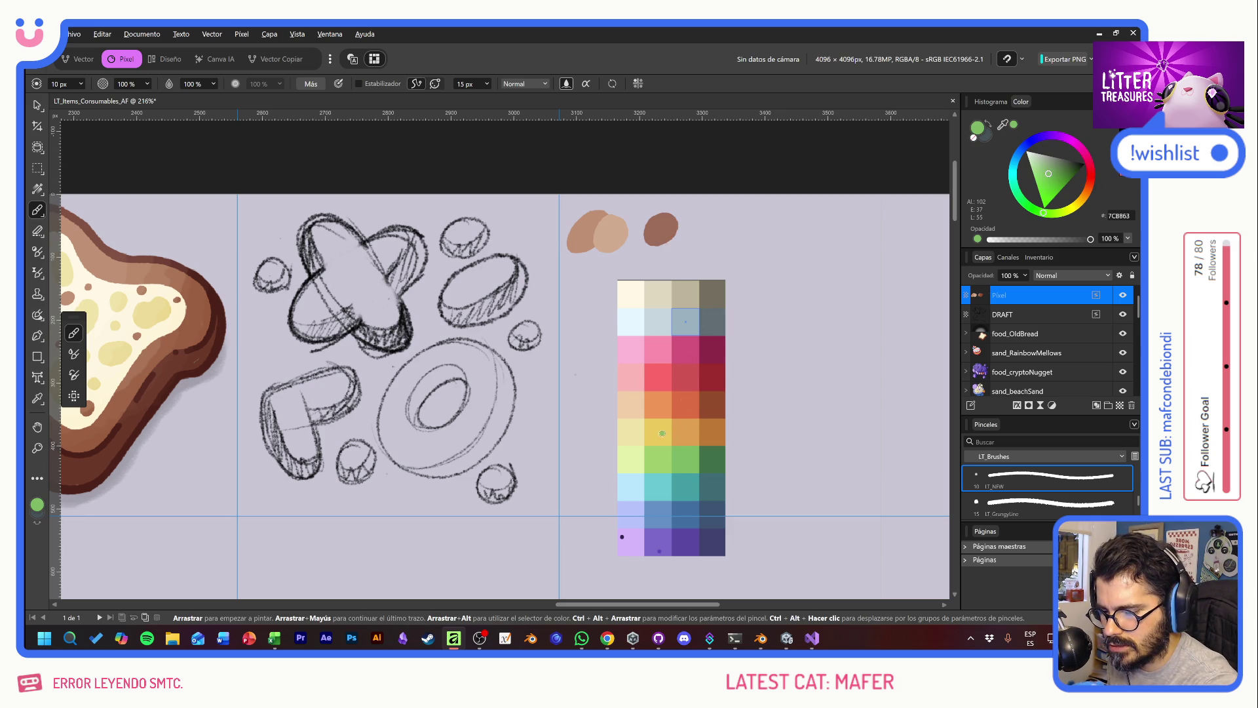
pyautogui.keyDown('alt'); pyautogui.click(637, 427); pyautogui.keyUp('alt')
pyautogui.moveTo(662, 229); pyautogui.dragTo(659, 233)
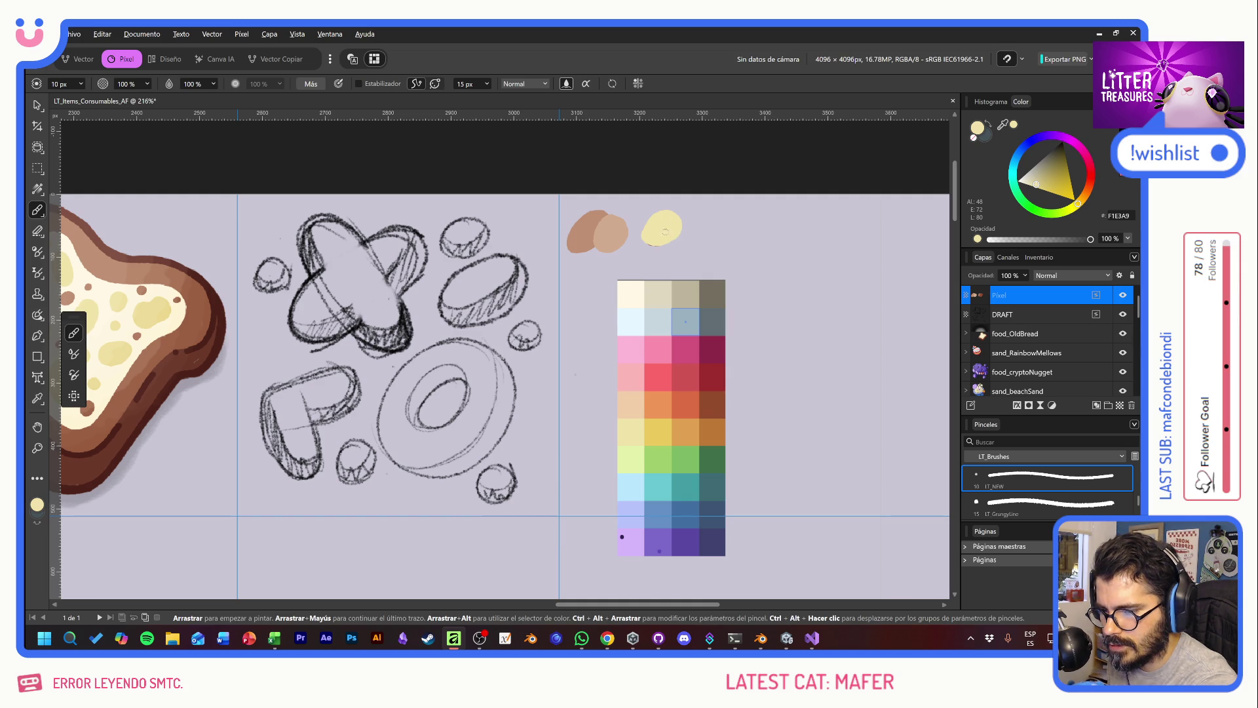
pyautogui.keyDown('alt'); pyautogui.click(654, 433); pyautogui.keyUp('alt')
pyautogui.moveTo(681, 222)
pyautogui.mouseDown()
pyautogui.moveTo(667, 240)
pyautogui.moveTo(679, 230)
pyautogui.mouseUp()
pyautogui.hotkey('ctrl', 'z')
pyautogui.hotkey('ctrl', 'z')
pyautogui.hotkey('ctrl', 'z')
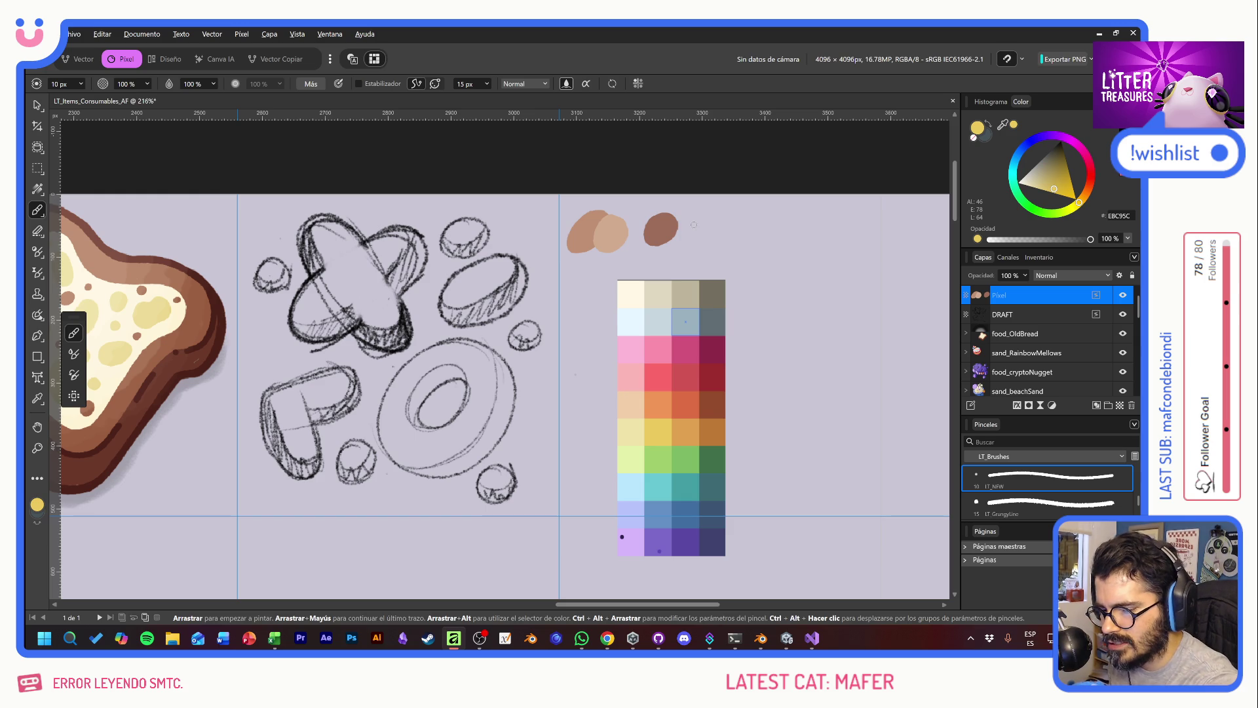
# Step: Paint a peach blob, shade the brown blob's left edge dark brown and the orange blob's right edge orange-red
pyautogui.keyDown('alt'); pyautogui.click(631, 405); pyautogui.keyUp('alt')
pyautogui.moveTo(660, 230); pyautogui.dragTo(674, 239)
pyautogui.keyDown('alt'); pyautogui.click(661, 404); pyautogui.keyUp('alt')
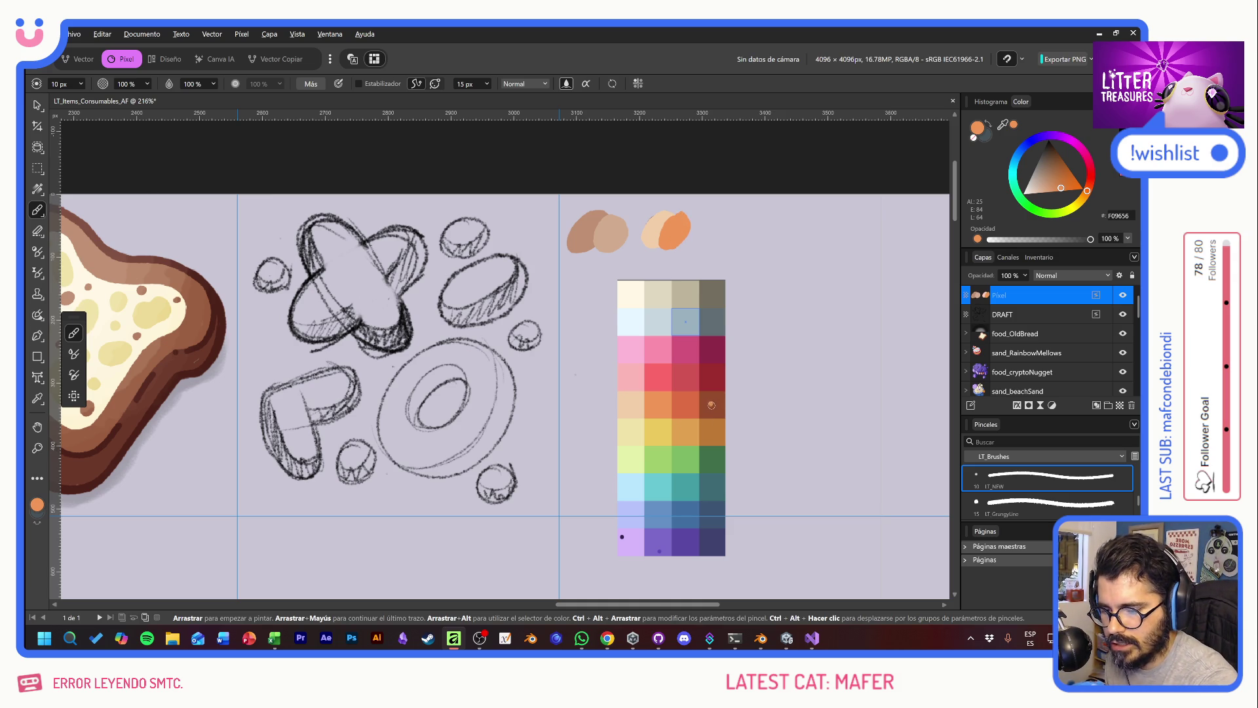
pyautogui.keyDown('alt'); pyautogui.click(107, 238); pyautogui.keyUp('alt')
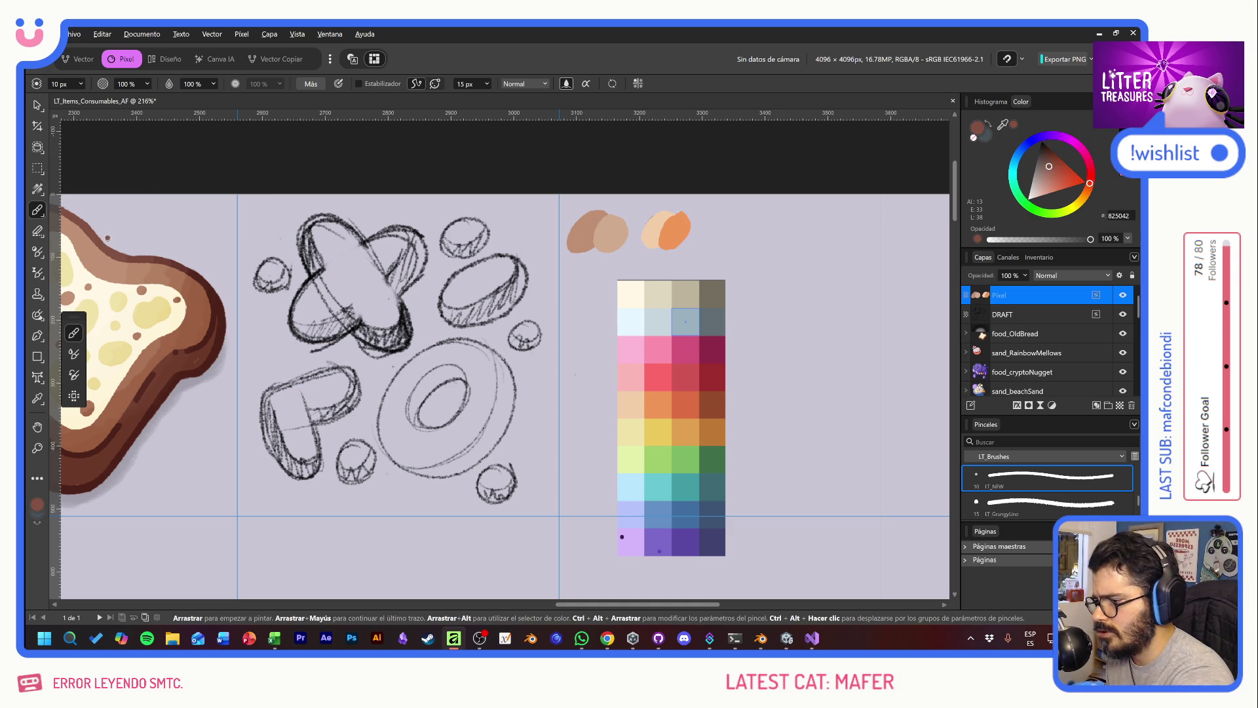
pyautogui.moveTo(606, 211); pyautogui.dragTo(571, 246)
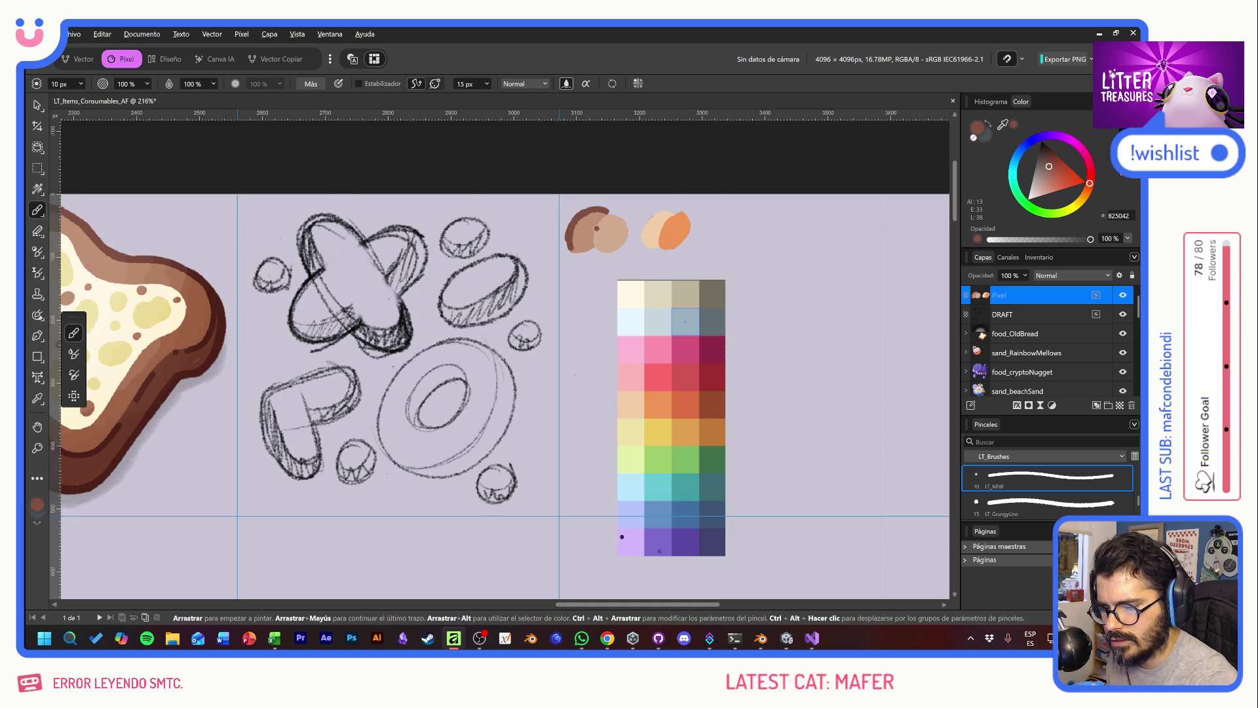
pyautogui.keyDown('alt'); pyautogui.click(692, 404); pyautogui.keyUp('alt')
pyautogui.moveTo(681, 211); pyautogui.dragTo(696, 220)
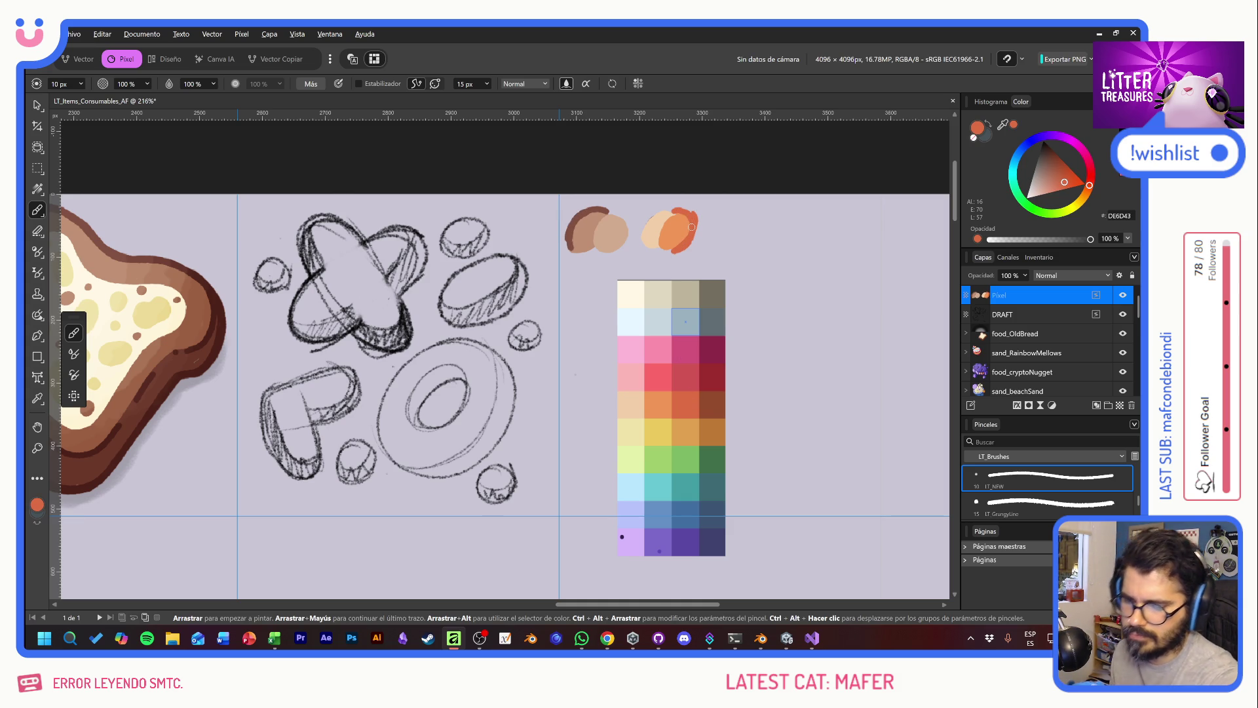
# Step: Add a new empty pixel layer for line work at the top of the stack
pyautogui.hscroll(-8, 590, 262)
pyautogui.hscroll(-6, 577, 288)
pyautogui.hscroll(-3, 561, 311)
pyautogui.hscroll(9, 561, 311)
pyautogui.hscroll(10, 500, 306)
pyautogui.hscroll(2, 500, 306)
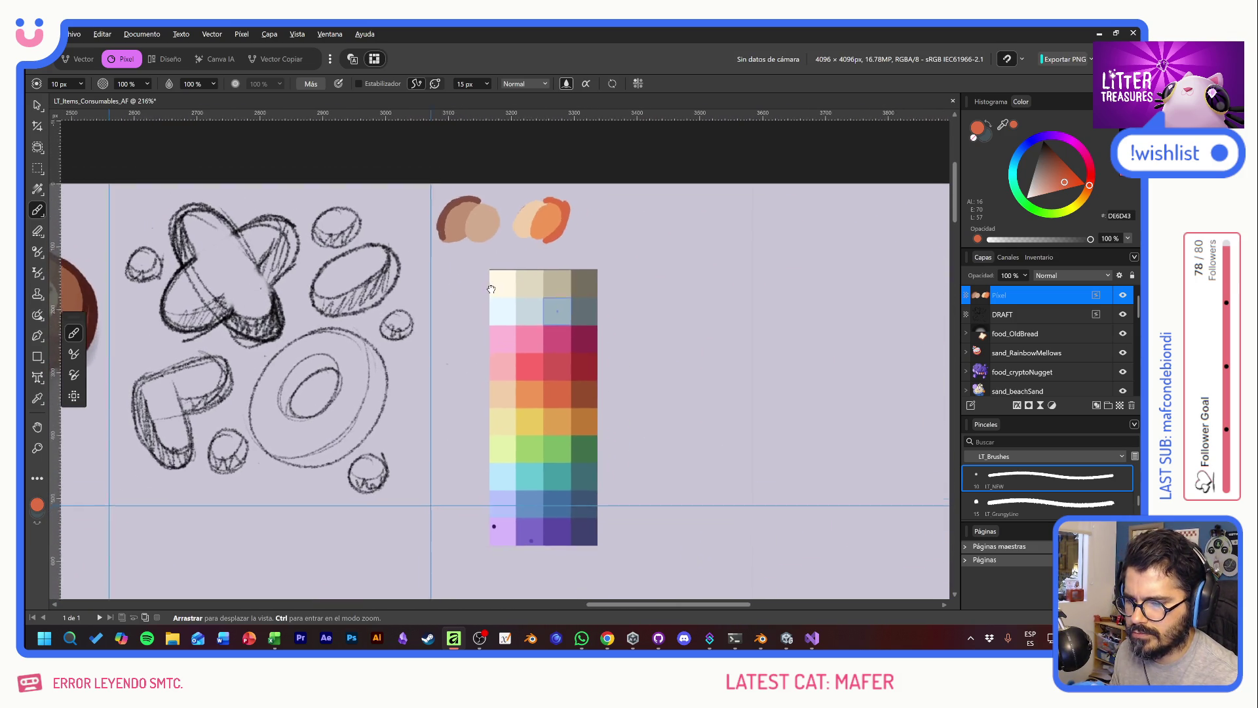
pyautogui.hscroll(-3, 646, 346)
pyautogui.hscroll(-1, 703, 407)
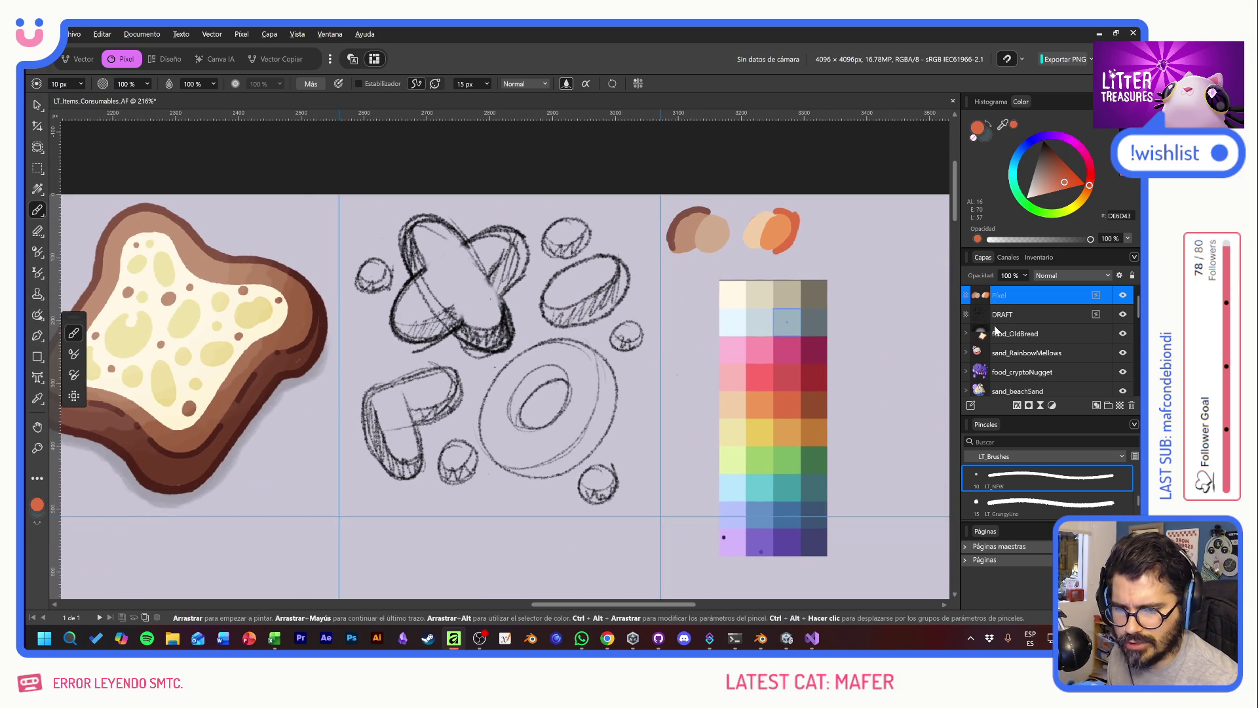
pyautogui.click(1120, 406)
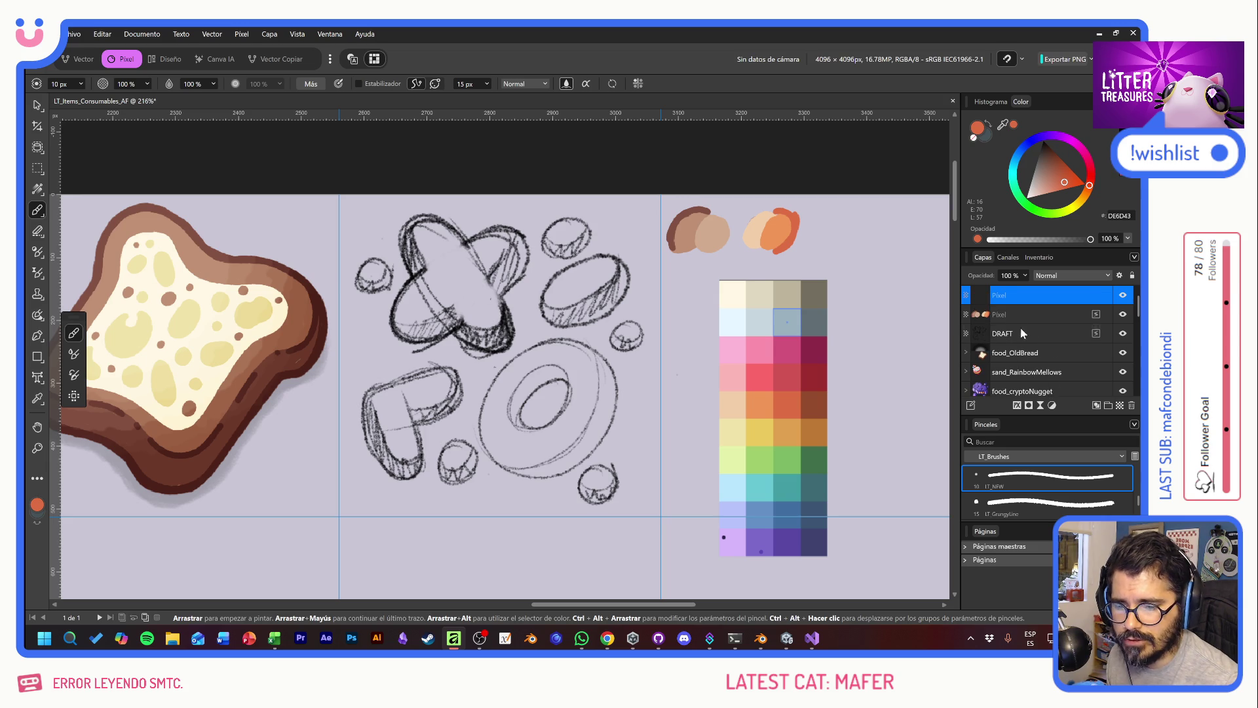
# Step: Move DRAFT to the top at 10% opacity, select the empty layer, enable Estabilizador and sample tan
pyautogui.moveTo(1023, 334)
pyautogui.mouseDown()
pyautogui.moveTo(1028, 292)
pyautogui.moveTo(984, 282)
pyautogui.moveTo(745, 293)
pyautogui.mouseUp()
pyautogui.click(1019, 295)
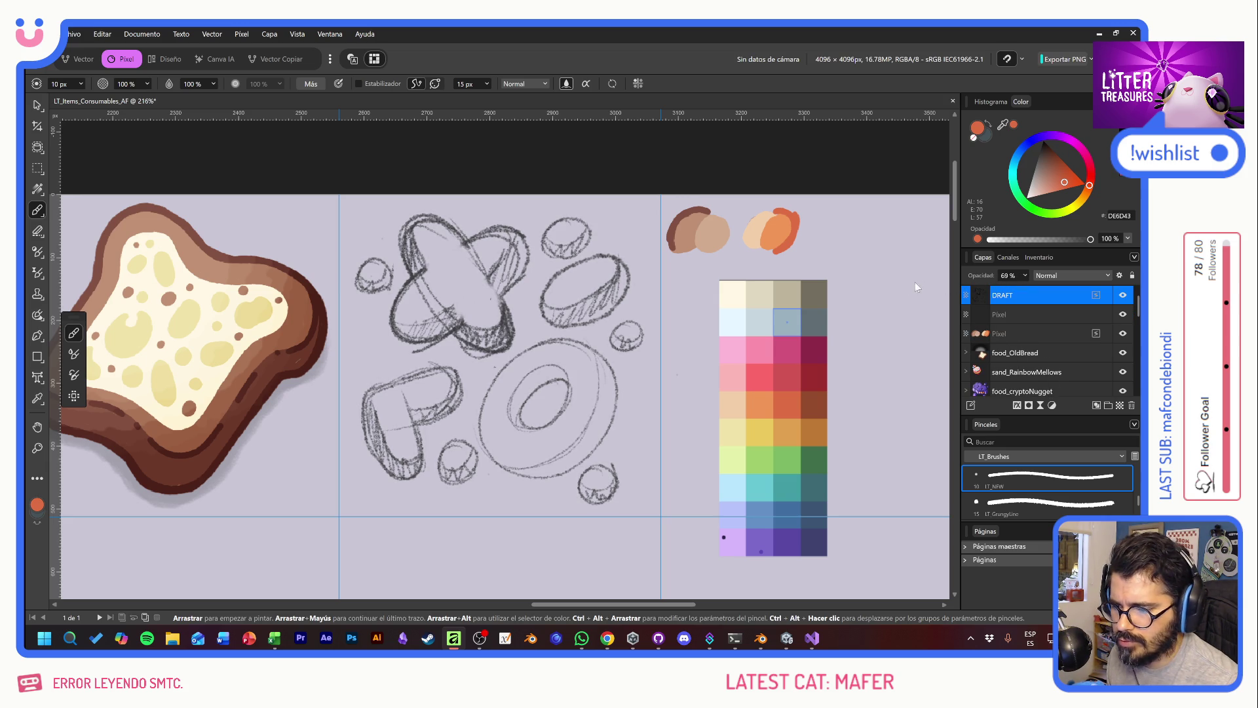
pyautogui.click(1009, 314)
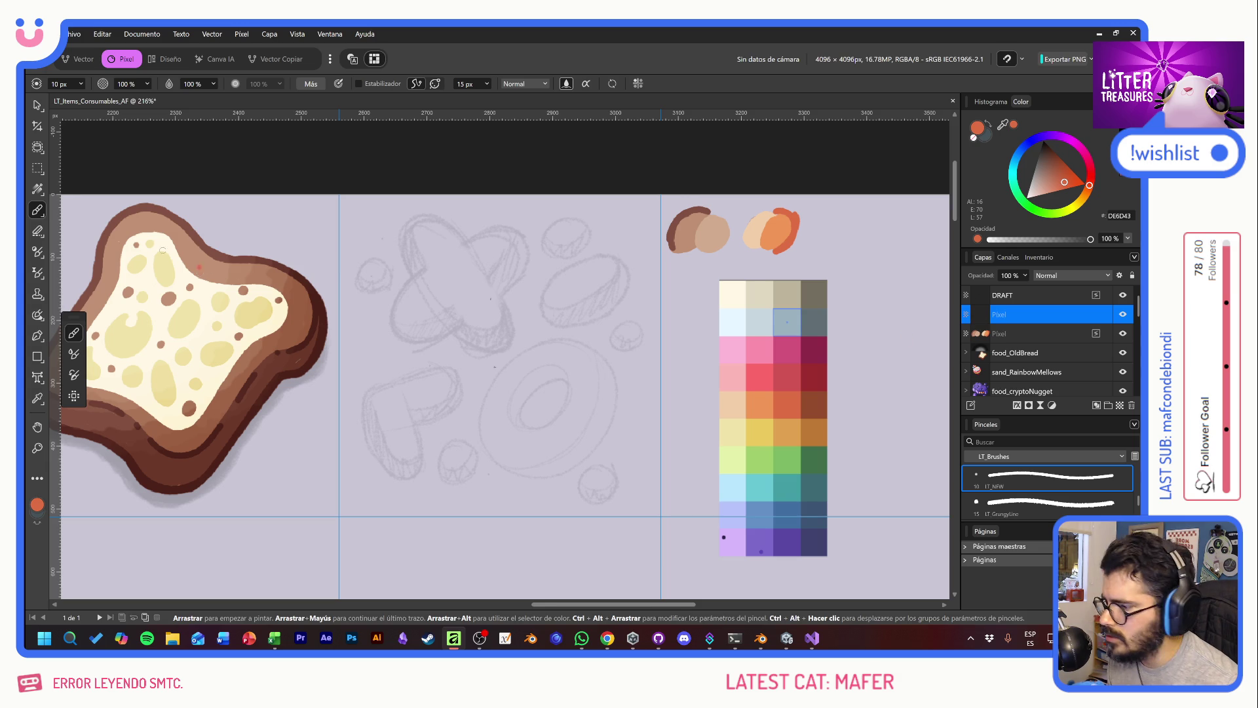
pyautogui.click(359, 84)
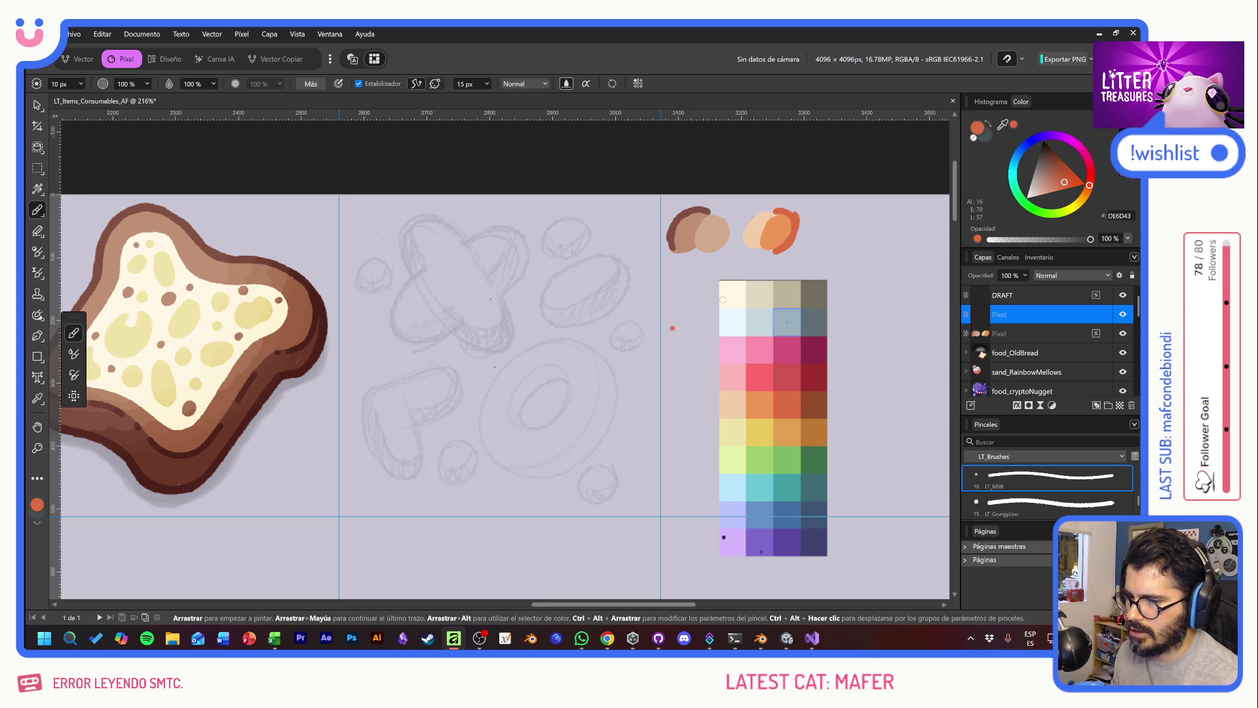
pyautogui.keyDown('alt'); pyautogui.click(714, 232); pyautogui.keyUp('alt')
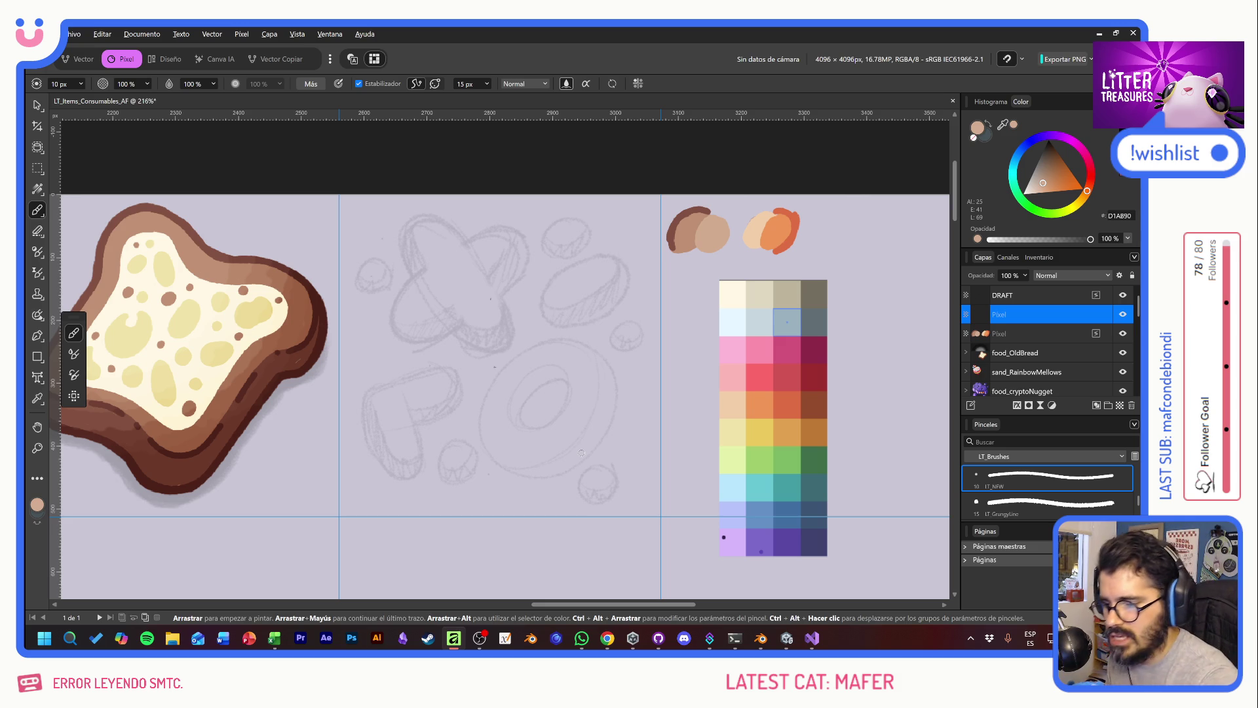
# Step: Trace the two crossed ellipses in light peach, replacing a discarded tan stroke
pyautogui.moveTo(628, 272)
pyautogui.mouseDown()
pyautogui.moveTo(620, 295)
pyautogui.moveTo(624, 262)
pyautogui.mouseUp()
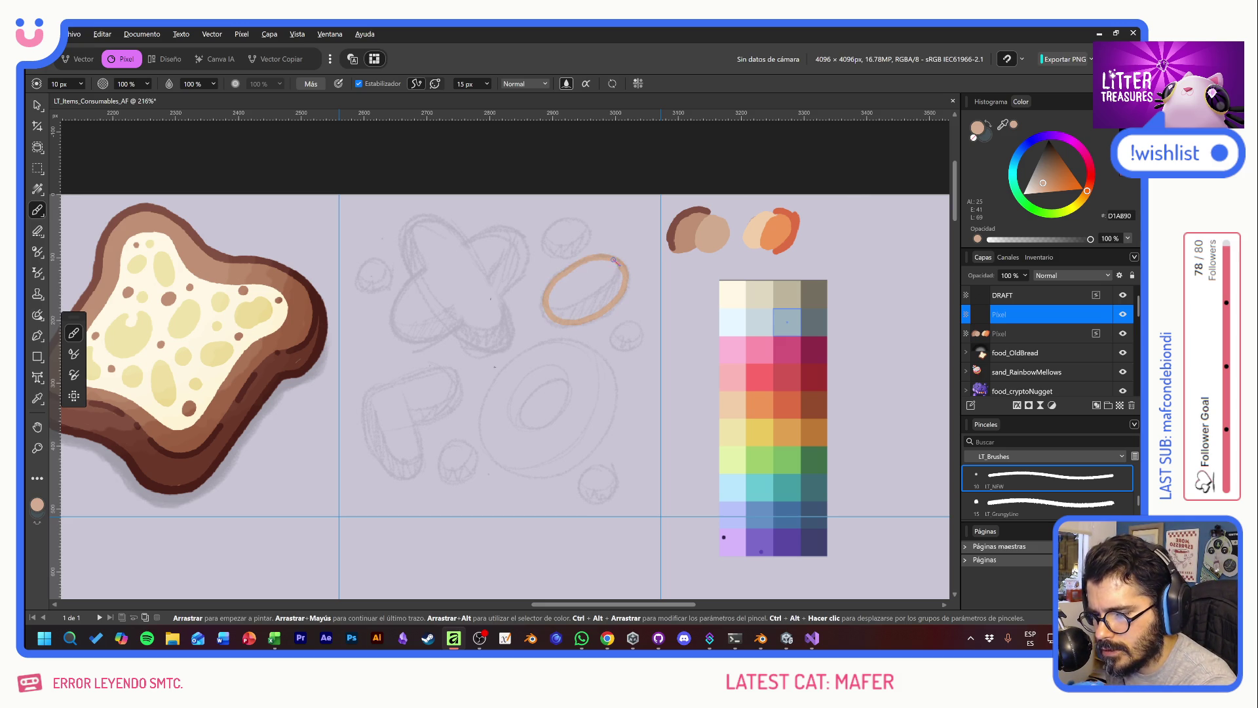
pyautogui.hotkey('ctrl', 'z')
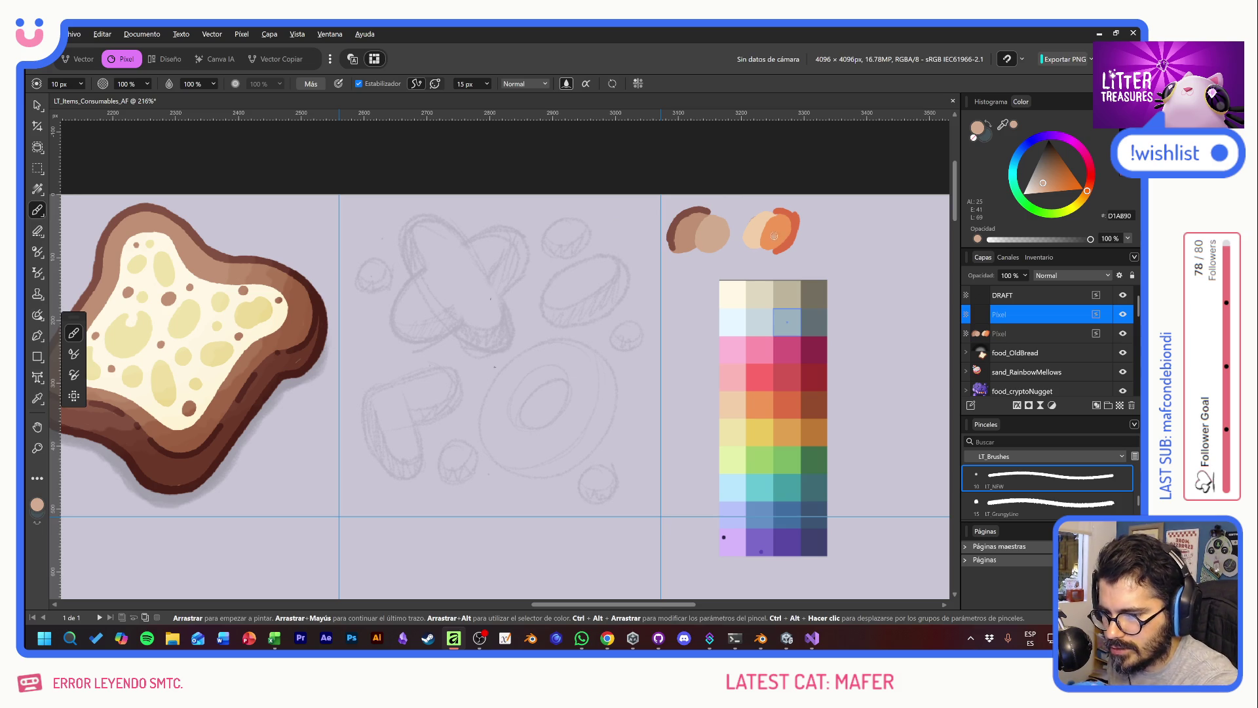
pyautogui.keyDown('alt'); pyautogui.click(753, 216); pyautogui.keyUp('alt')
pyautogui.moveTo(509, 232)
pyautogui.mouseDown()
pyautogui.moveTo(437, 338)
pyautogui.moveTo(476, 305)
pyautogui.moveTo(459, 279)
pyautogui.mouseUp()
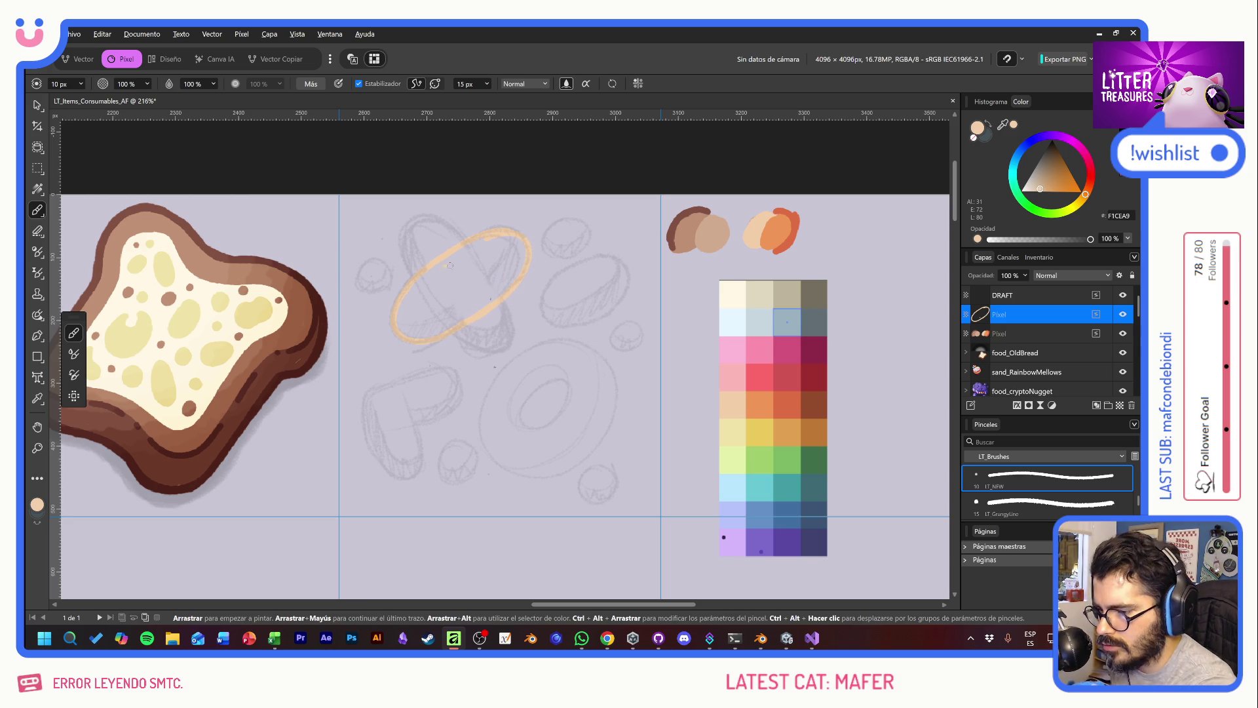
pyautogui.moveTo(472, 255)
pyautogui.mouseDown()
pyautogui.moveTo(459, 235)
pyautogui.moveTo(410, 220)
pyautogui.moveTo(416, 282)
pyautogui.moveTo(462, 336)
pyautogui.moveTo(492, 348)
pyautogui.moveTo(506, 321)
pyautogui.moveTo(468, 253)
pyautogui.mouseUp()
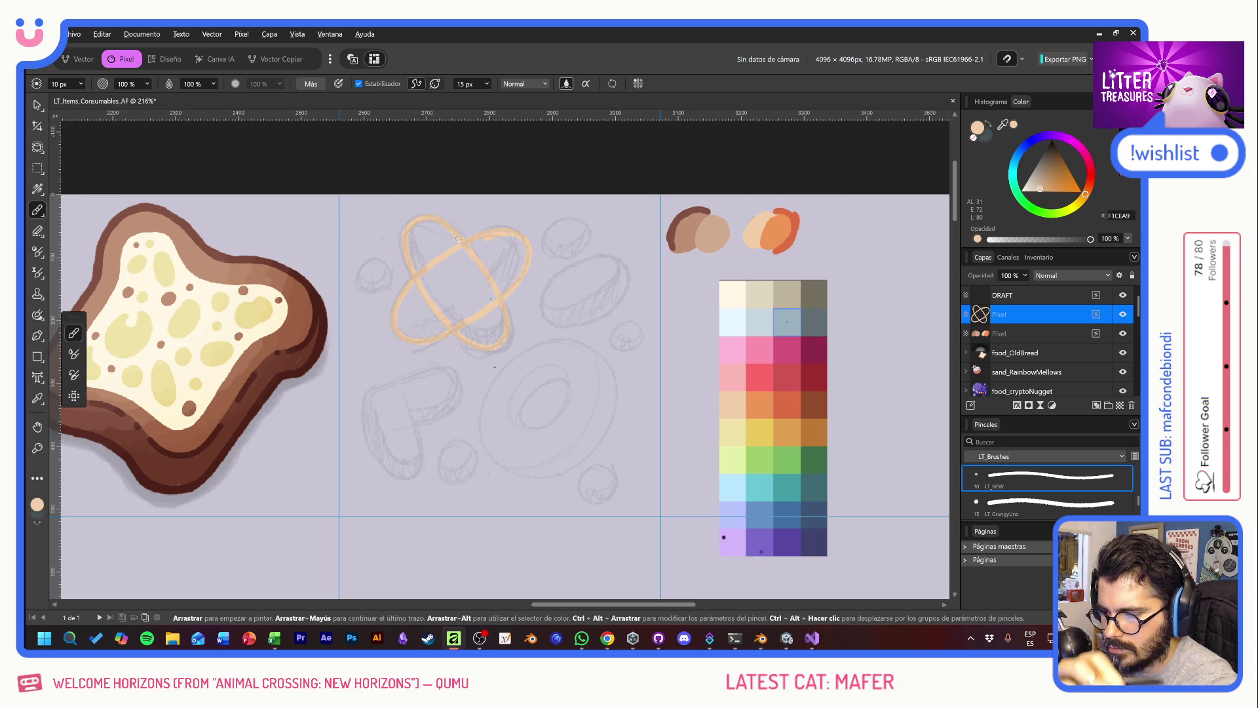
# Step: Outline the donut ring and the small circles at left and top in tan
pyautogui.keyDown('alt'); pyautogui.click(712, 241); pyautogui.keyUp('alt')
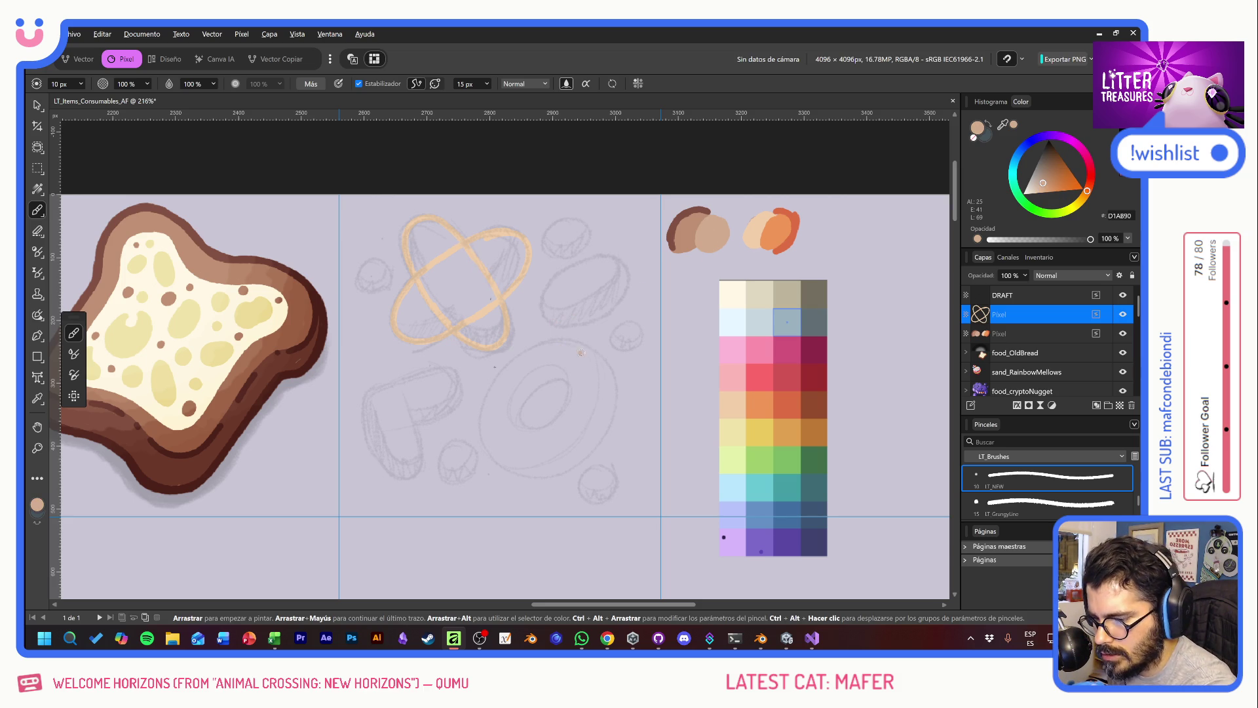
pyautogui.moveTo(597, 361)
pyautogui.mouseDown()
pyautogui.moveTo(551, 343)
pyautogui.moveTo(504, 367)
pyautogui.moveTo(480, 427)
pyautogui.moveTo(505, 468)
pyautogui.moveTo(544, 476)
pyautogui.moveTo(587, 459)
pyautogui.moveTo(612, 413)
pyautogui.moveTo(607, 371)
pyautogui.moveTo(575, 345)
pyautogui.moveTo(522, 399)
pyautogui.moveTo(517, 431)
pyautogui.moveTo(558, 422)
pyautogui.moveTo(570, 383)
pyautogui.moveTo(521, 410)
pyautogui.moveTo(544, 433)
pyautogui.moveTo(570, 389)
pyautogui.moveTo(536, 380)
pyautogui.moveTo(511, 412)
pyautogui.mouseUp()
pyautogui.hotkey('ctrl', 'z')
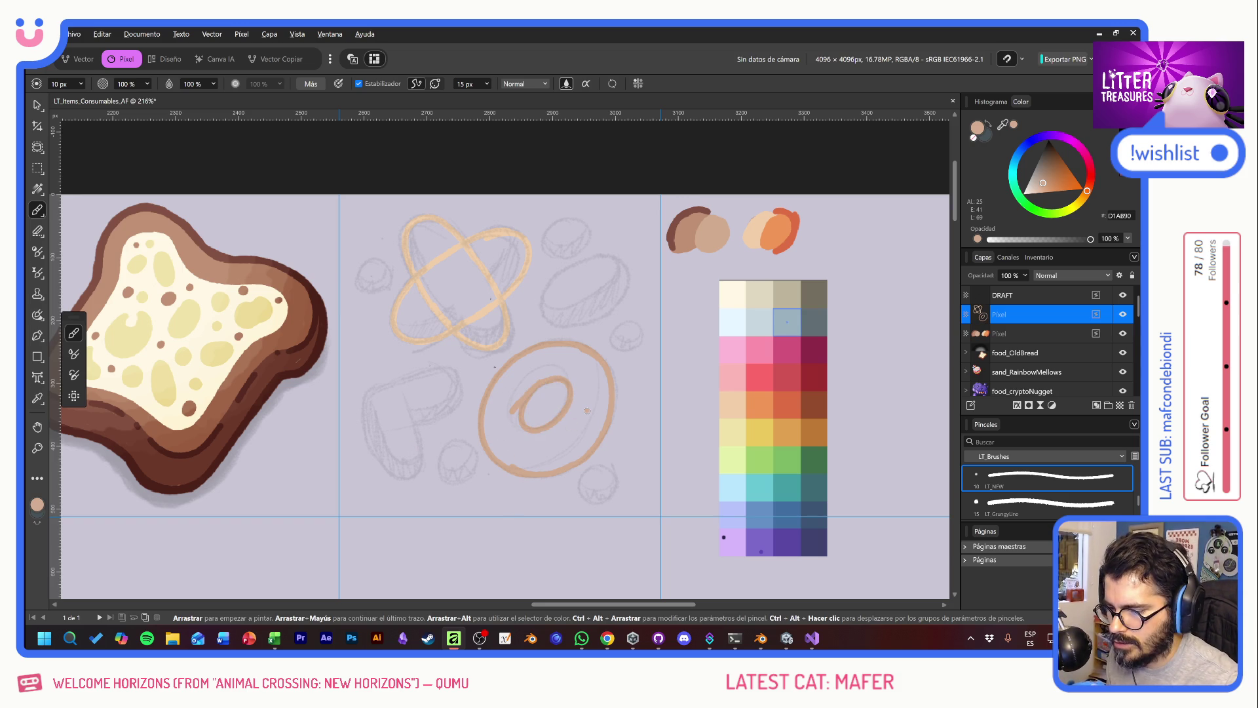
pyautogui.moveTo(392, 272)
pyautogui.mouseDown()
pyautogui.moveTo(377, 293)
pyautogui.moveTo(394, 273)
pyautogui.mouseUp()
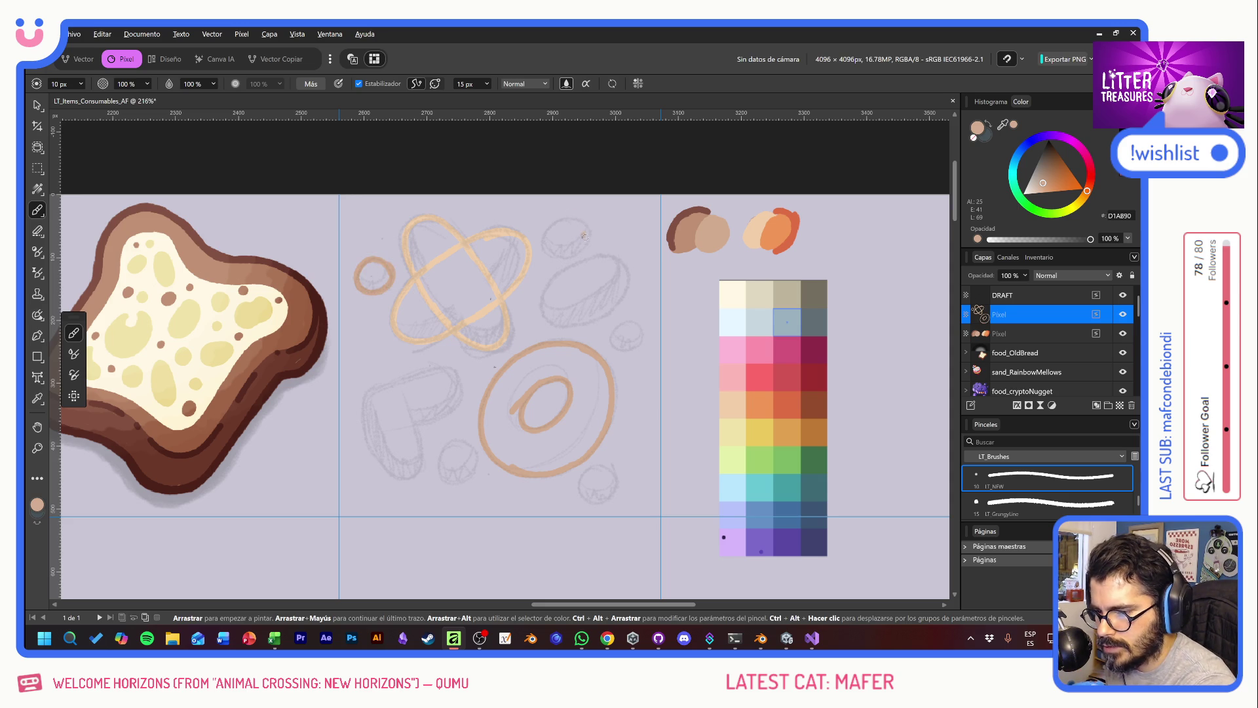
pyautogui.moveTo(585, 243); pyautogui.dragTo(584, 222)
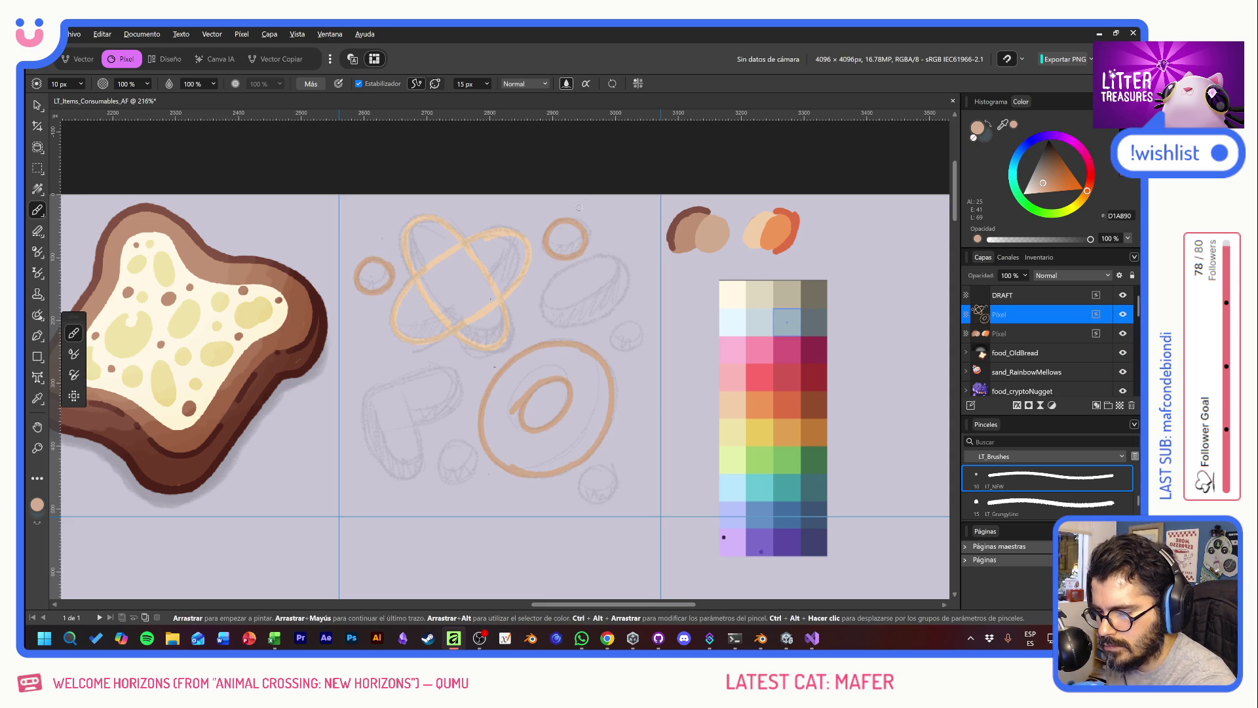
# Step: Outline the upper-right oval in peach, undoing a misplaced small circle below the ring
pyautogui.keyDown('alt'); pyautogui.click(756, 233); pyautogui.keyUp('alt')
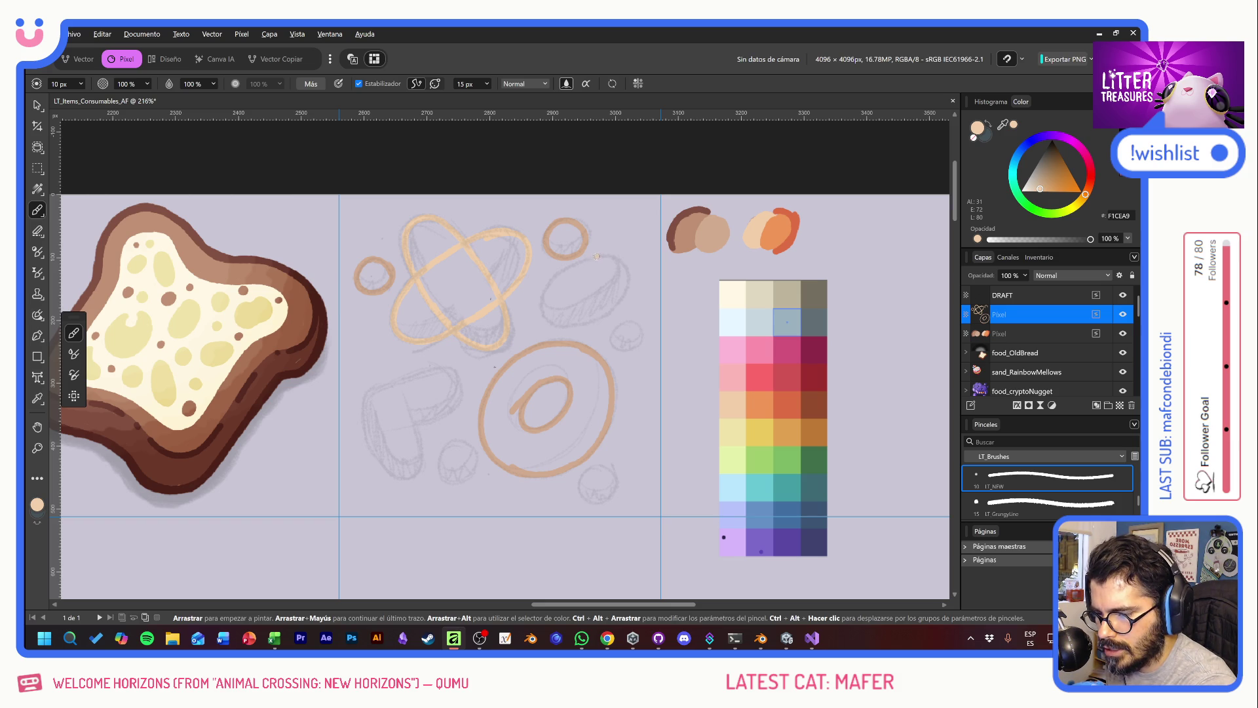
pyautogui.moveTo(595, 258)
pyautogui.mouseDown()
pyautogui.moveTo(620, 289)
pyautogui.moveTo(589, 259)
pyautogui.mouseUp()
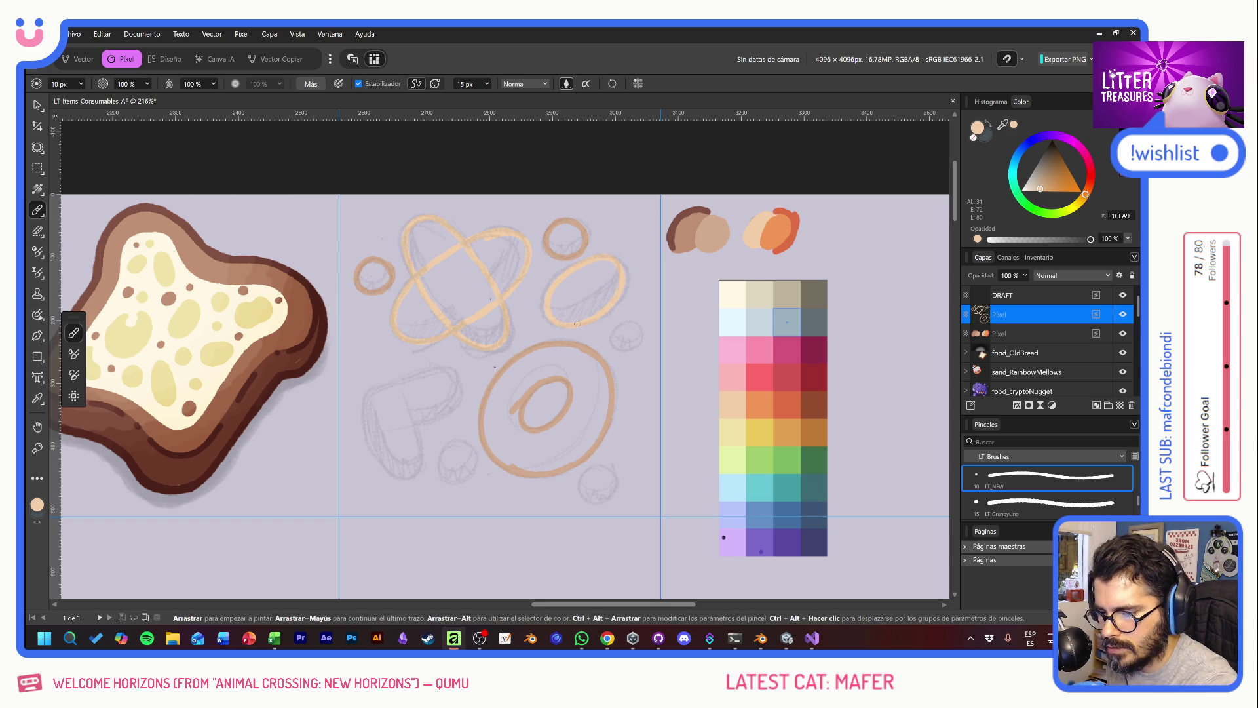
pyautogui.moveTo(602, 473)
pyautogui.mouseDown()
pyautogui.moveTo(603, 461)
pyautogui.moveTo(618, 475)
pyautogui.mouseUp()
pyautogui.hotkey('ctrl', 'z')
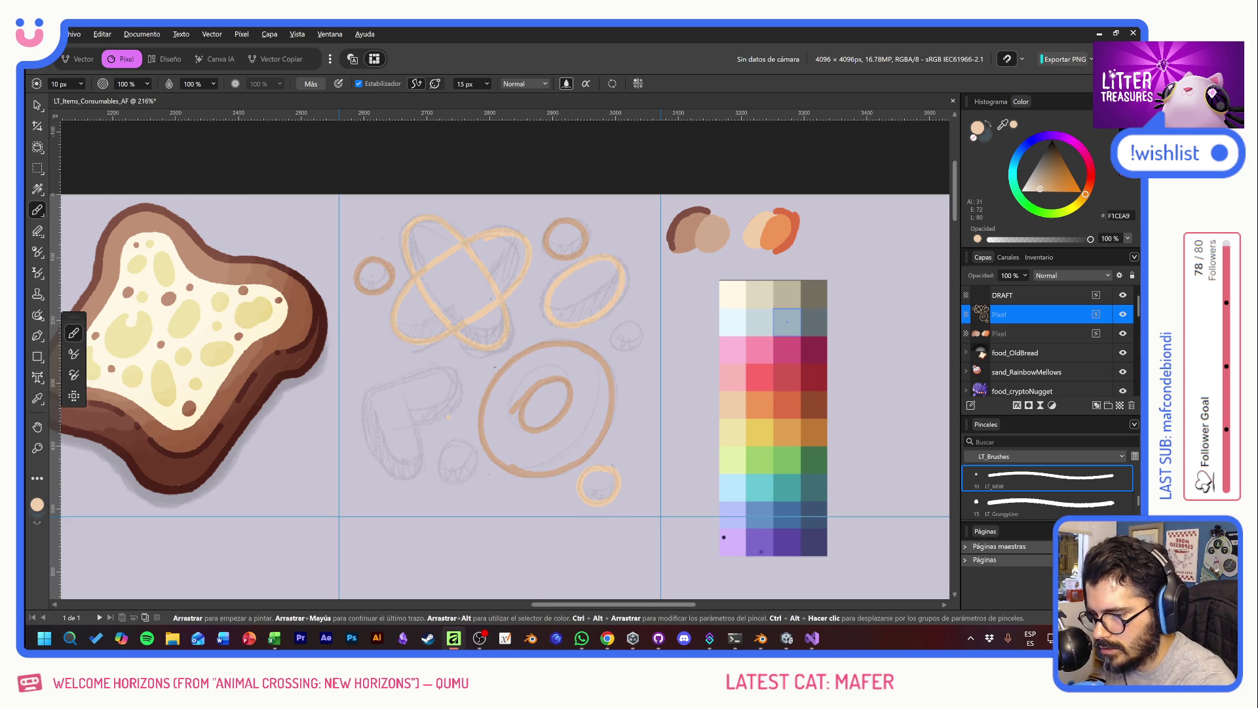
# Step: Ink the heart and right circle in tan, the circle below the heart in peach, then disable Estabilizador and start the peach fill
pyautogui.keyDown('alt'); pyautogui.click(726, 239); pyautogui.keyUp('alt')
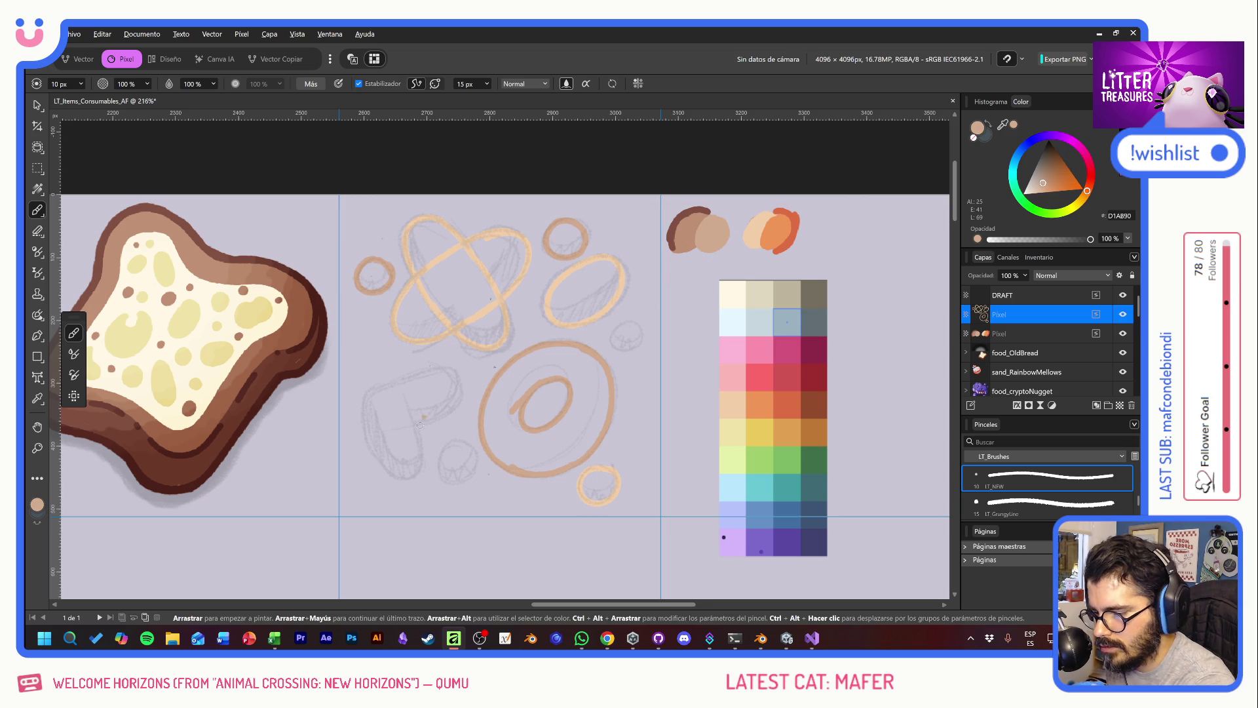
pyautogui.moveTo(414, 426)
pyautogui.mouseDown()
pyautogui.moveTo(367, 412)
pyautogui.moveTo(443, 407)
pyautogui.moveTo(397, 423)
pyautogui.moveTo(405, 435)
pyautogui.mouseUp()
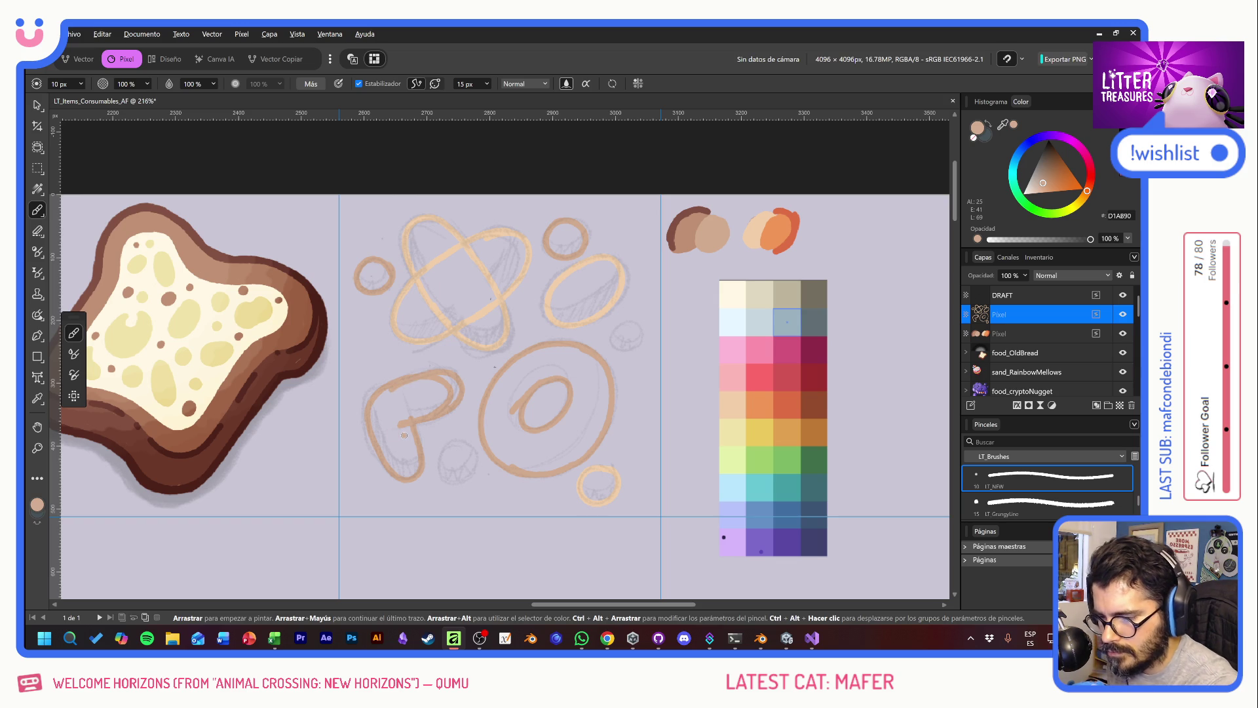
pyautogui.moveTo(635, 328); pyautogui.dragTo(633, 324)
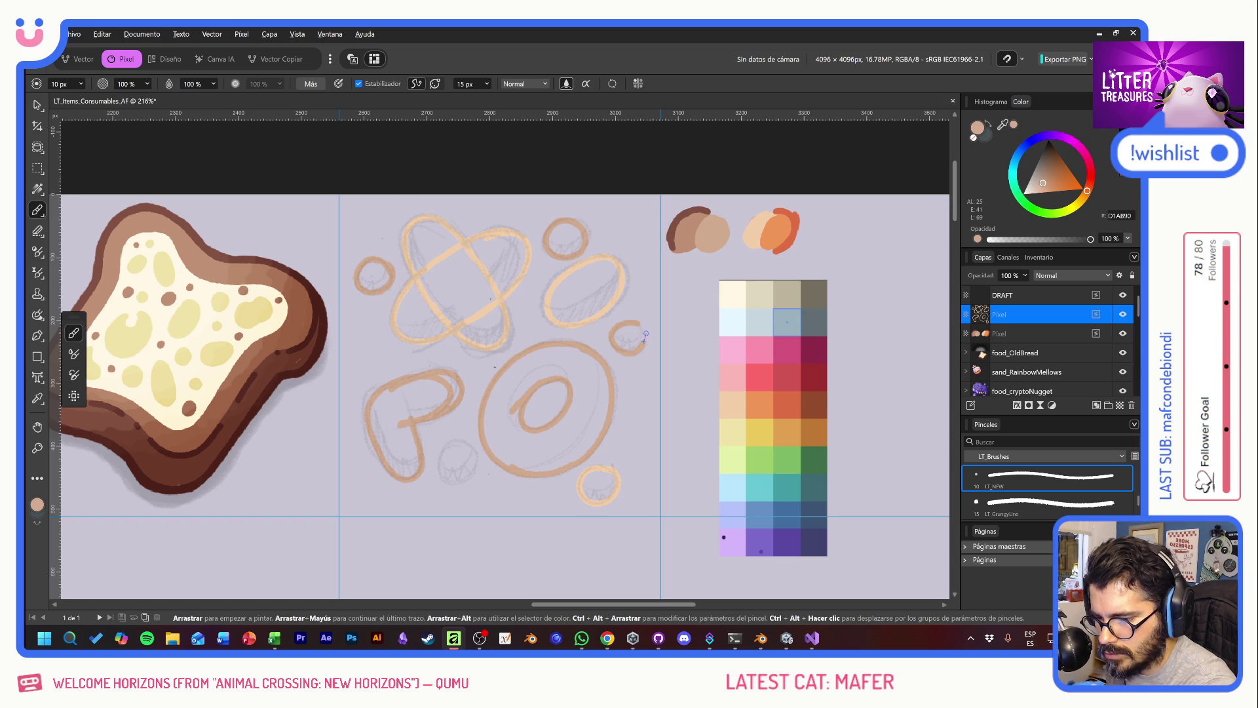
pyautogui.keyDown('alt'); pyautogui.click(751, 231); pyautogui.keyUp('alt')
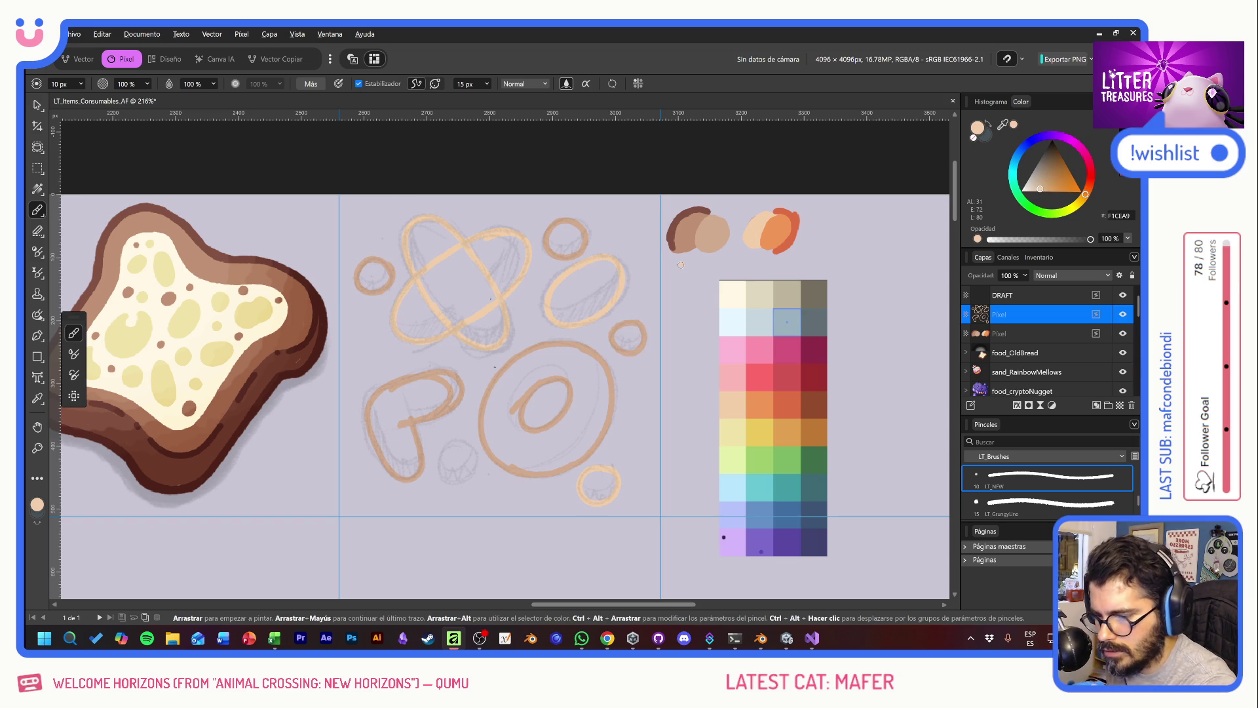
pyautogui.moveTo(460, 450); pyautogui.dragTo(463, 470)
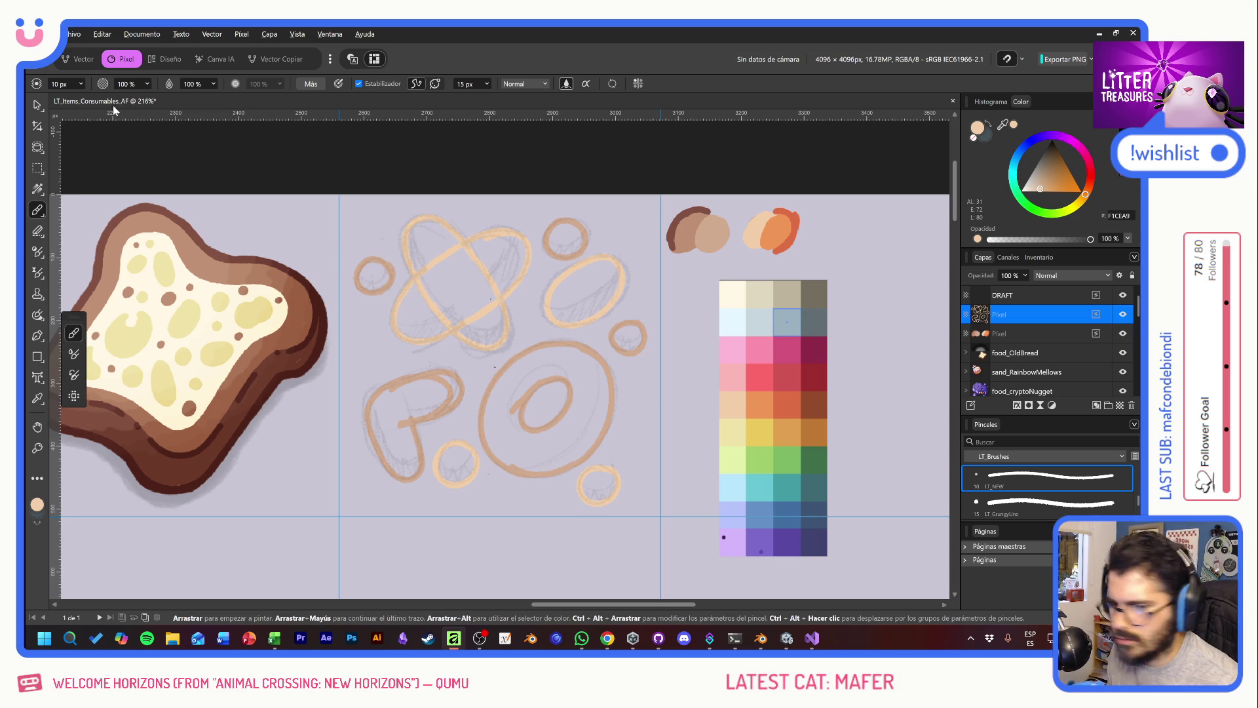
pyautogui.click(359, 84)
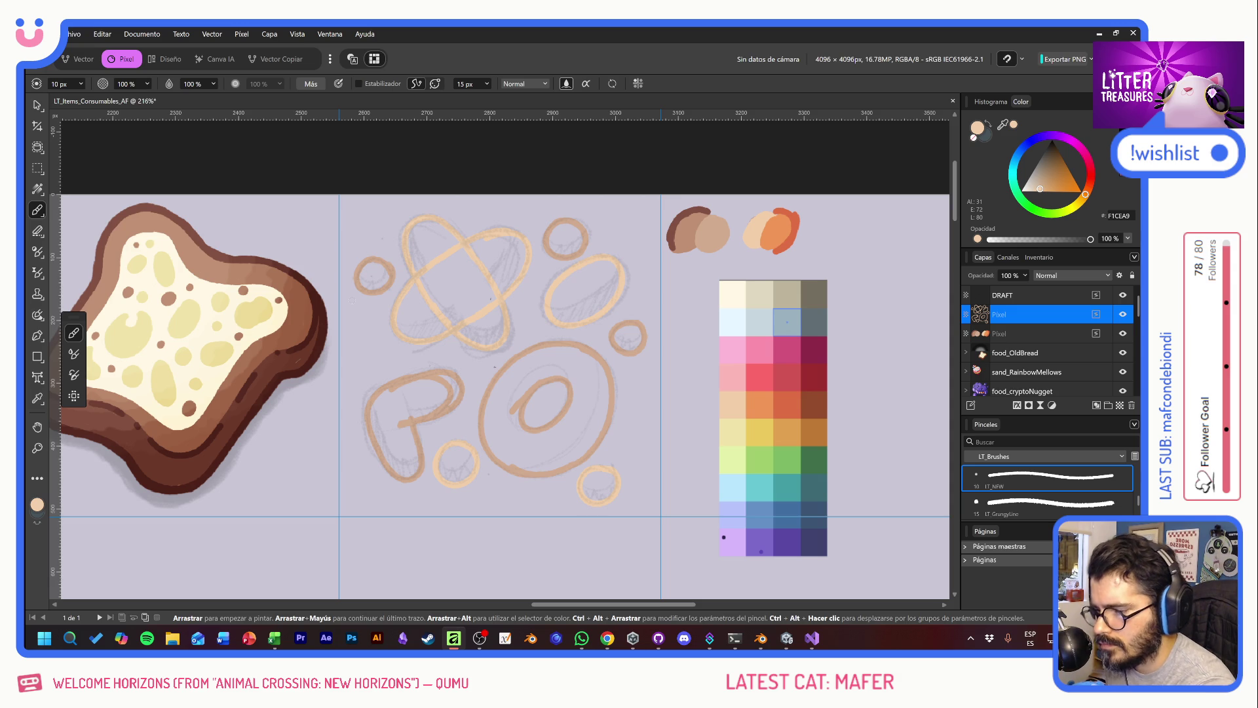
pyautogui.moveTo(401, 306)
pyautogui.mouseDown()
pyautogui.moveTo(404, 326)
pyautogui.moveTo(473, 261)
pyautogui.moveTo(491, 287)
pyautogui.mouseUp()
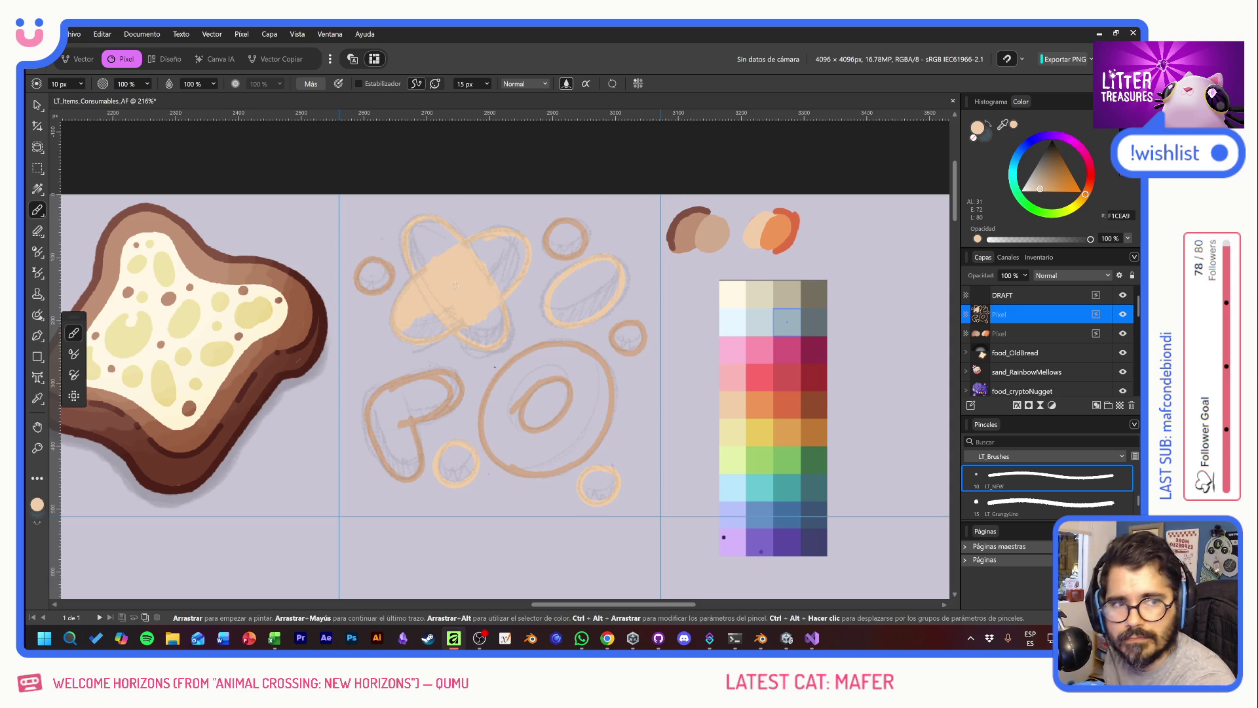
# Step: Fill the whole crossed-ovals shape with flat peach, lobe by lobe
pyautogui.moveTo(436, 257); pyautogui.dragTo(410, 241)
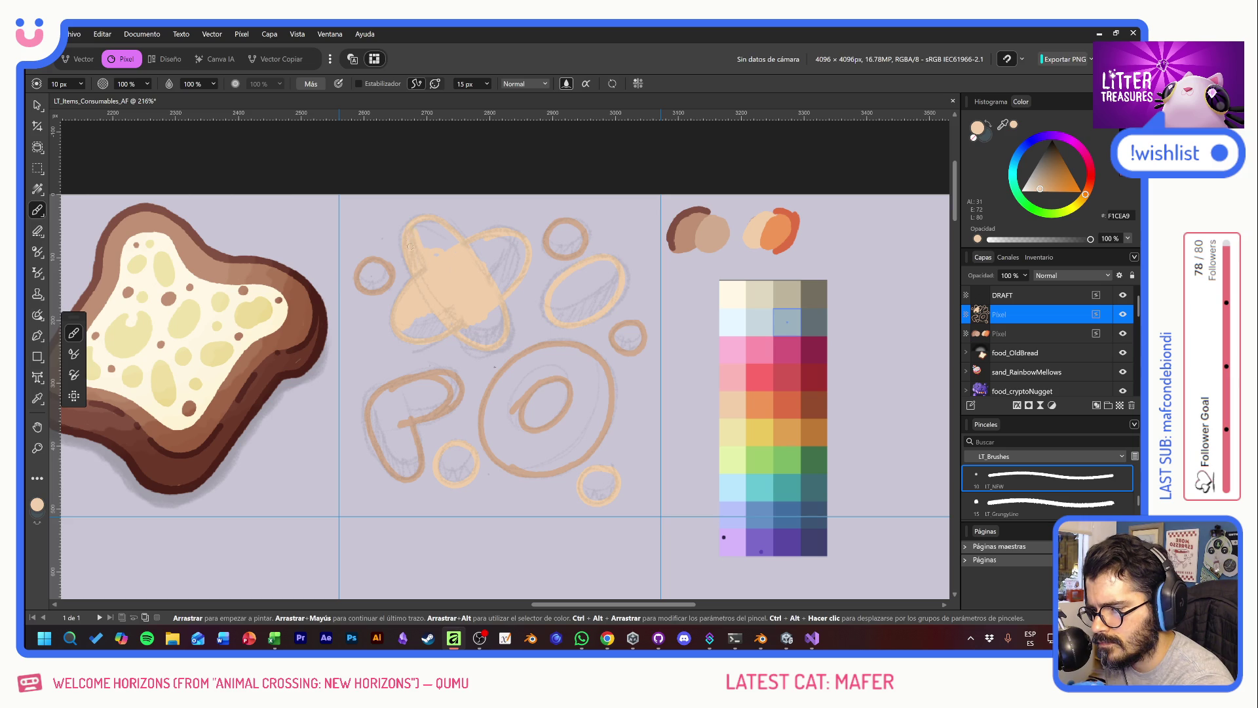
pyautogui.moveTo(426, 229); pyautogui.dragTo(437, 255)
pyautogui.moveTo(412, 326); pyautogui.dragTo(430, 319)
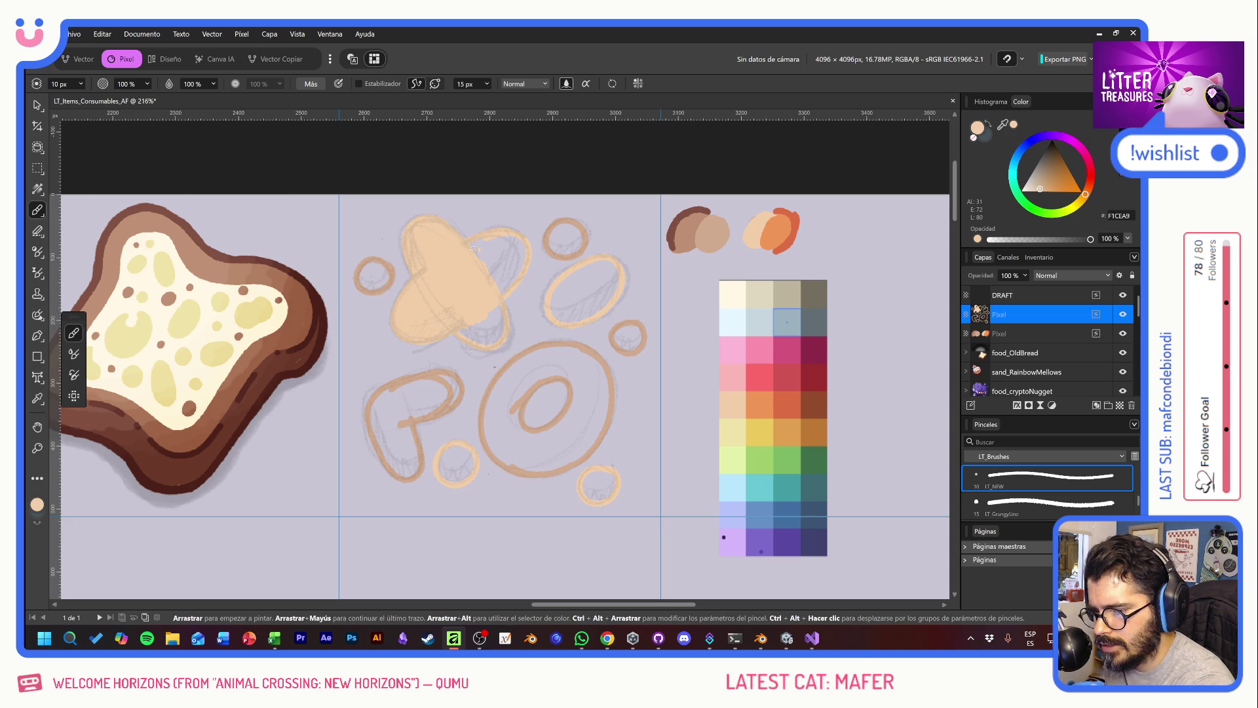
pyautogui.moveTo(493, 238)
pyautogui.mouseDown()
pyautogui.moveTo(506, 289)
pyautogui.moveTo(516, 269)
pyautogui.mouseUp()
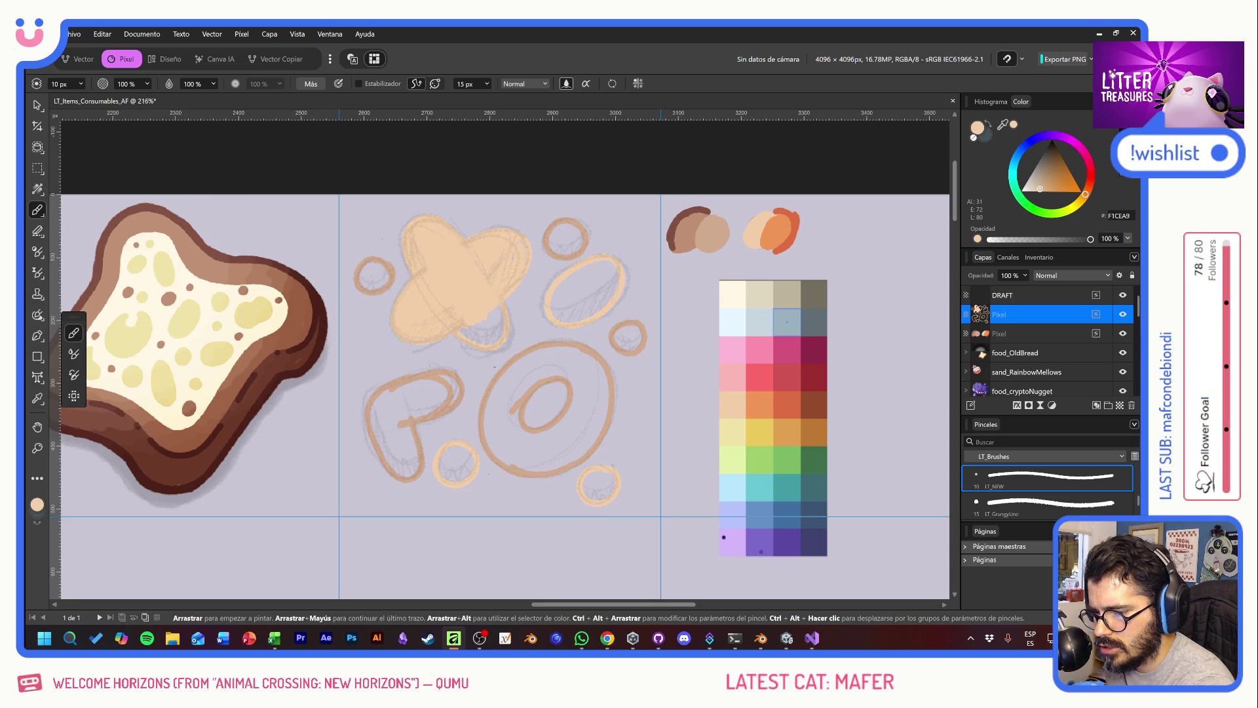
pyautogui.moveTo(471, 335); pyautogui.dragTo(493, 322)
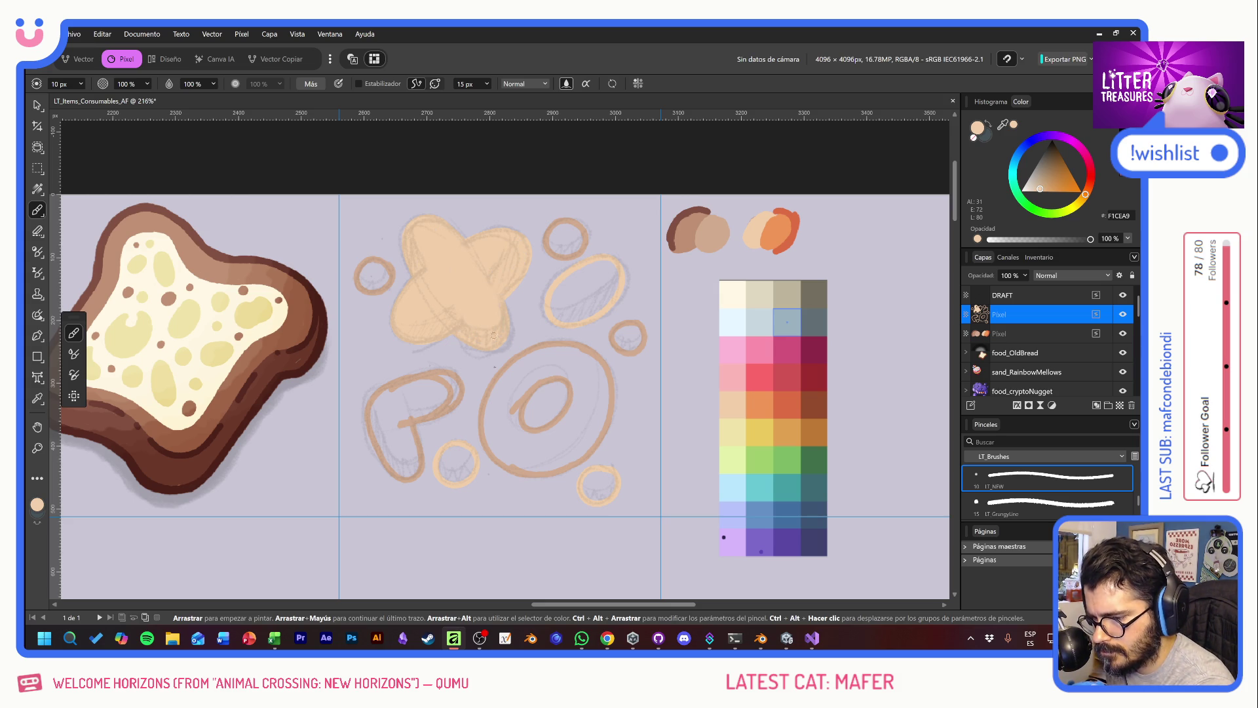
pyautogui.moveTo(555, 291)
pyautogui.mouseDown()
pyautogui.moveTo(574, 308)
pyautogui.moveTo(600, 300)
pyautogui.moveTo(591, 264)
pyautogui.mouseUp()
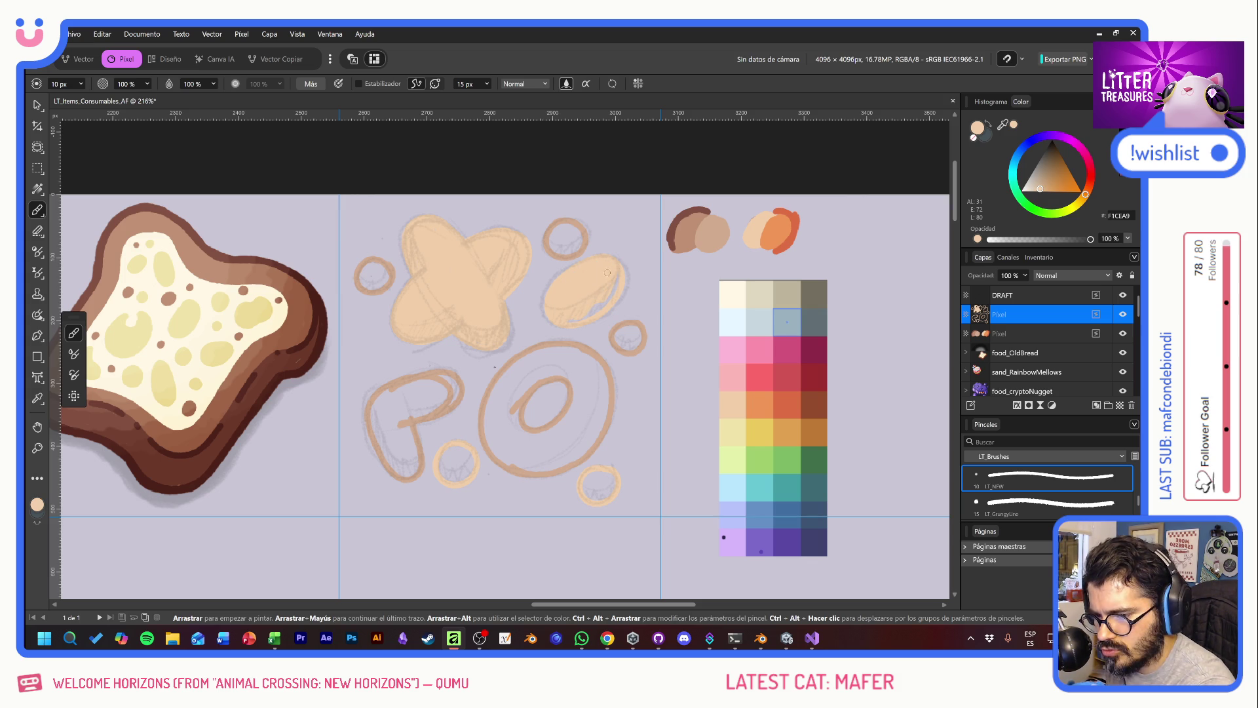
# Step: Fill the right oval and two lower small rings with peach, and the top ring with darker tan
pyautogui.moveTo(614, 293); pyautogui.dragTo(563, 320)
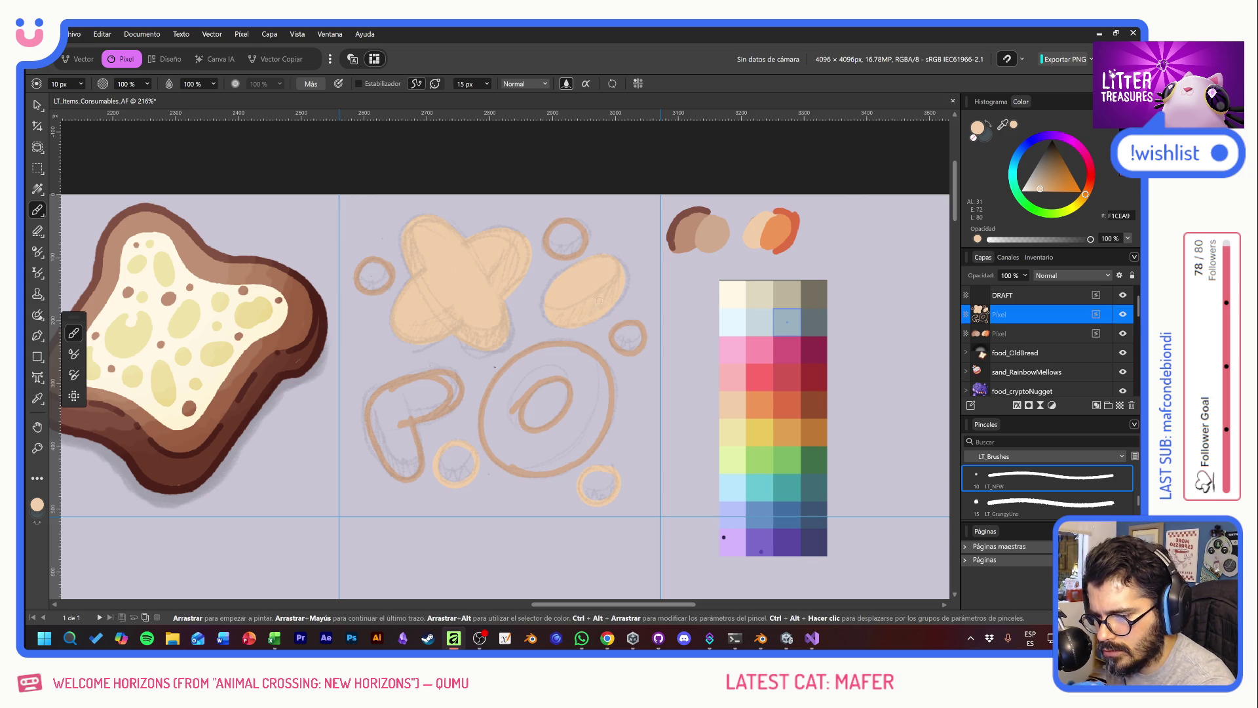
pyautogui.moveTo(590, 477); pyautogui.dragTo(603, 488)
pyautogui.moveTo(441, 467)
pyautogui.mouseDown()
pyautogui.moveTo(468, 447)
pyautogui.moveTo(450, 454)
pyautogui.mouseUp()
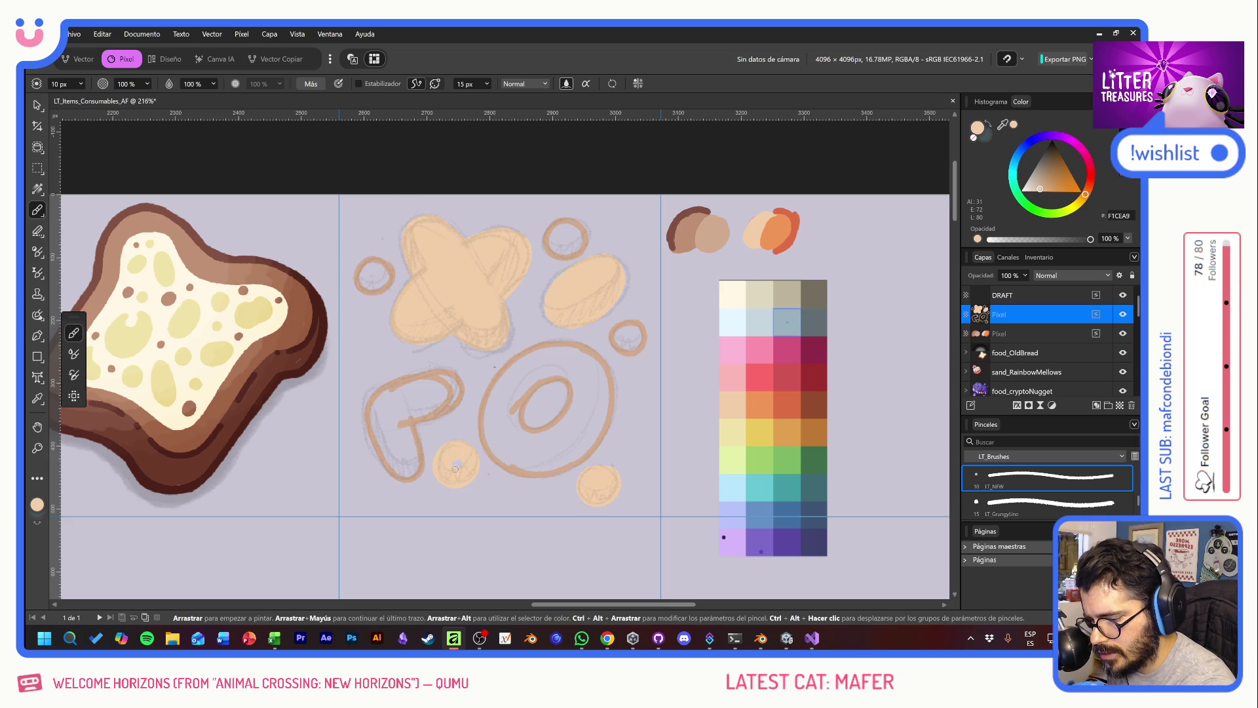
pyautogui.keyDown('alt'); pyautogui.click(696, 224); pyautogui.keyUp('alt')
pyautogui.moveTo(574, 231)
pyautogui.mouseDown()
pyautogui.moveTo(557, 248)
pyautogui.moveTo(571, 240)
pyautogui.mouseUp()
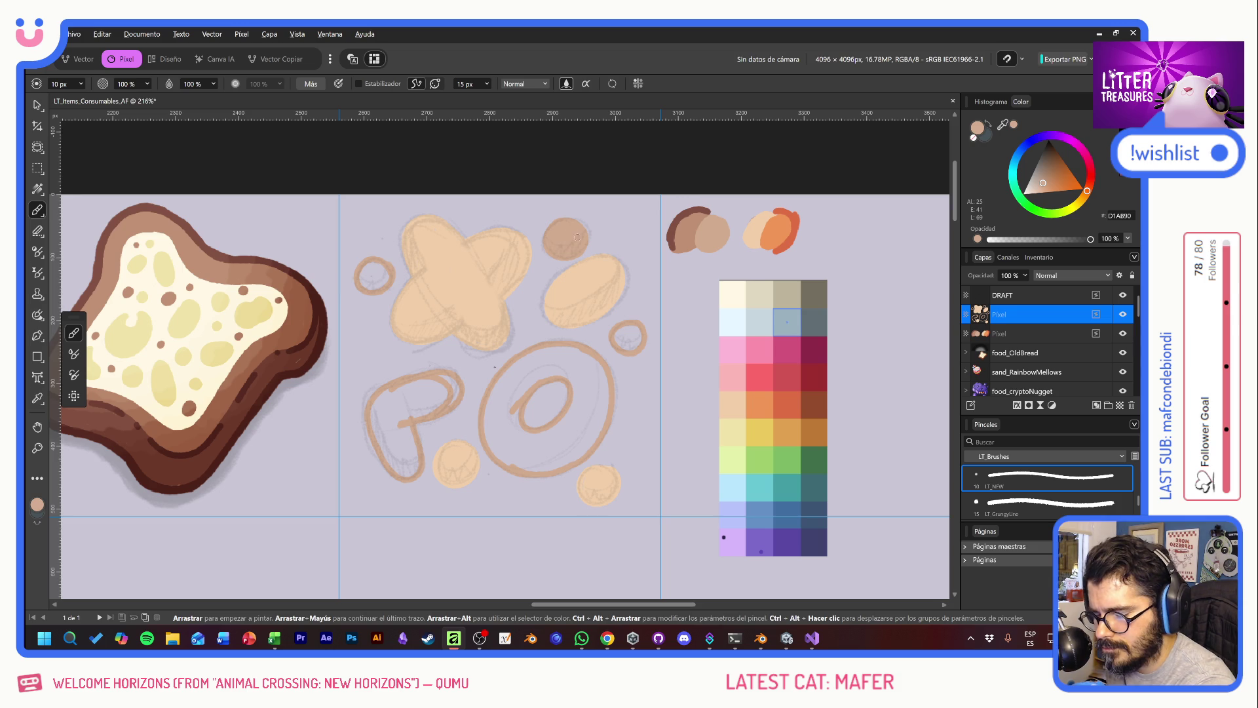
# Step: Block in the right small ring, the P shape's stem and top, and the donut with flat tan
pyautogui.moveTo(638, 328); pyautogui.dragTo(628, 338)
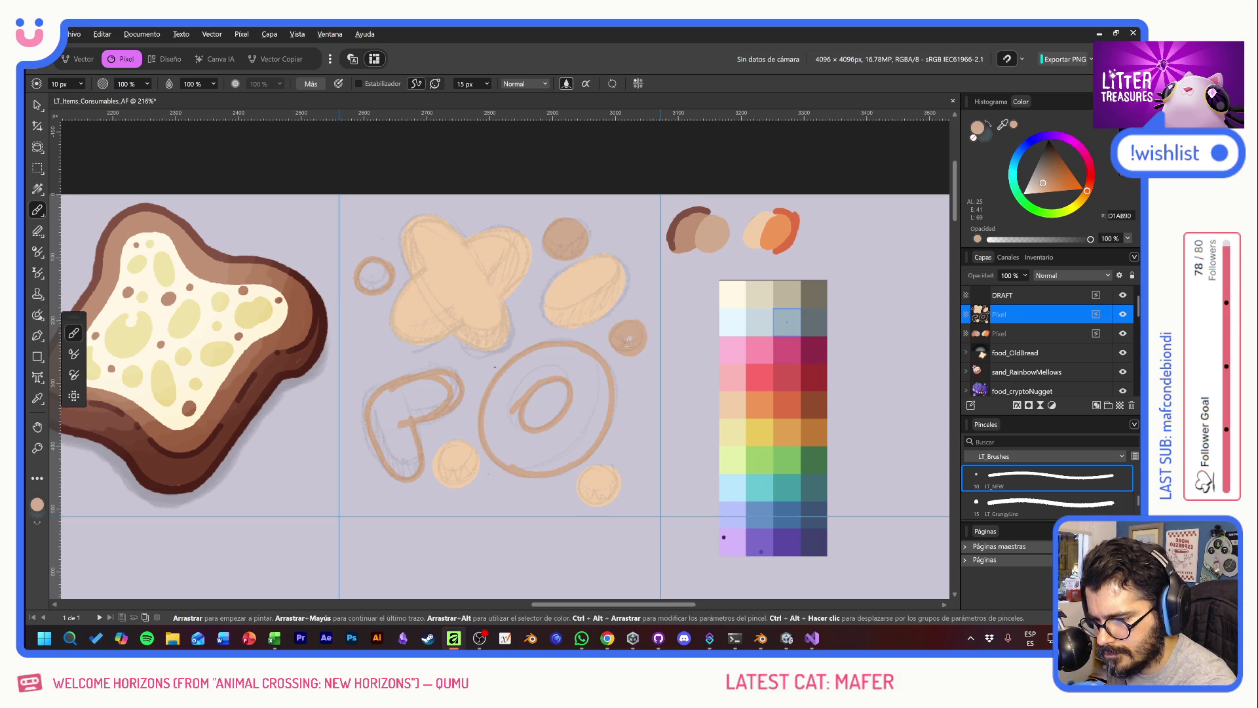
pyautogui.moveTo(375, 421)
pyautogui.mouseDown()
pyautogui.moveTo(408, 422)
pyautogui.moveTo(416, 452)
pyautogui.mouseUp()
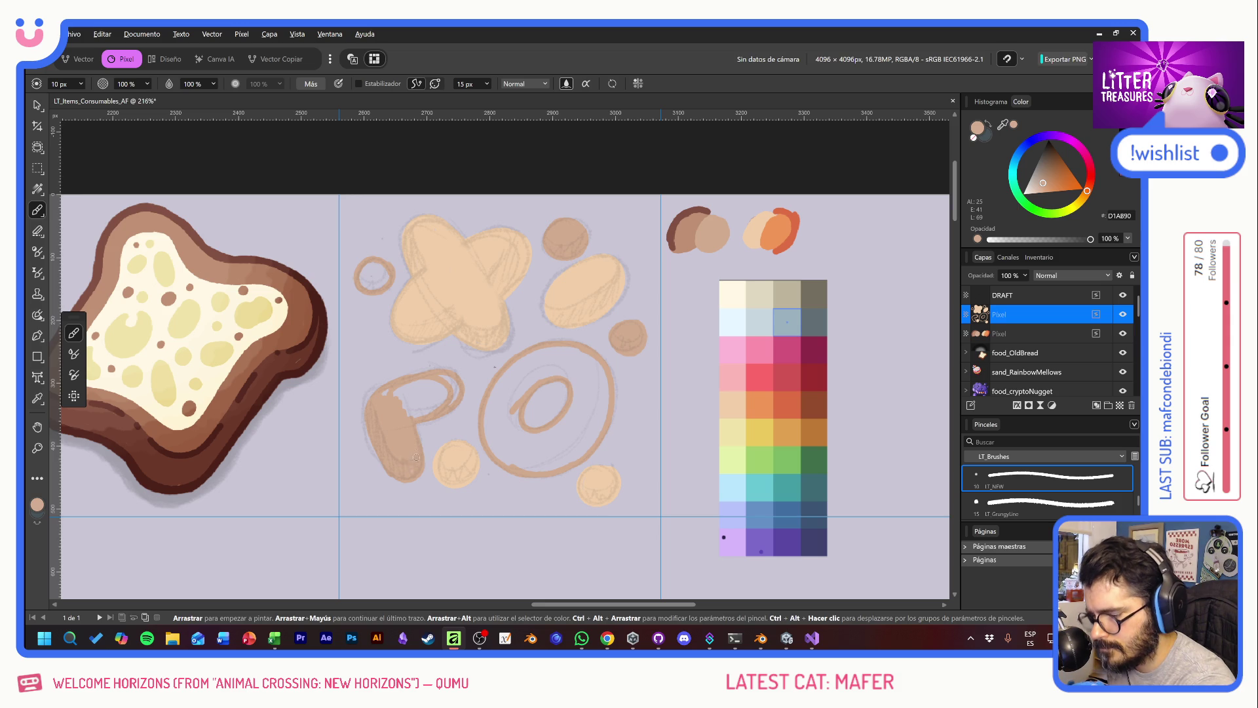
pyautogui.moveTo(417, 401)
pyautogui.mouseDown()
pyautogui.moveTo(389, 400)
pyautogui.moveTo(427, 399)
pyautogui.moveTo(439, 378)
pyautogui.moveTo(518, 413)
pyautogui.moveTo(525, 462)
pyautogui.mouseUp()
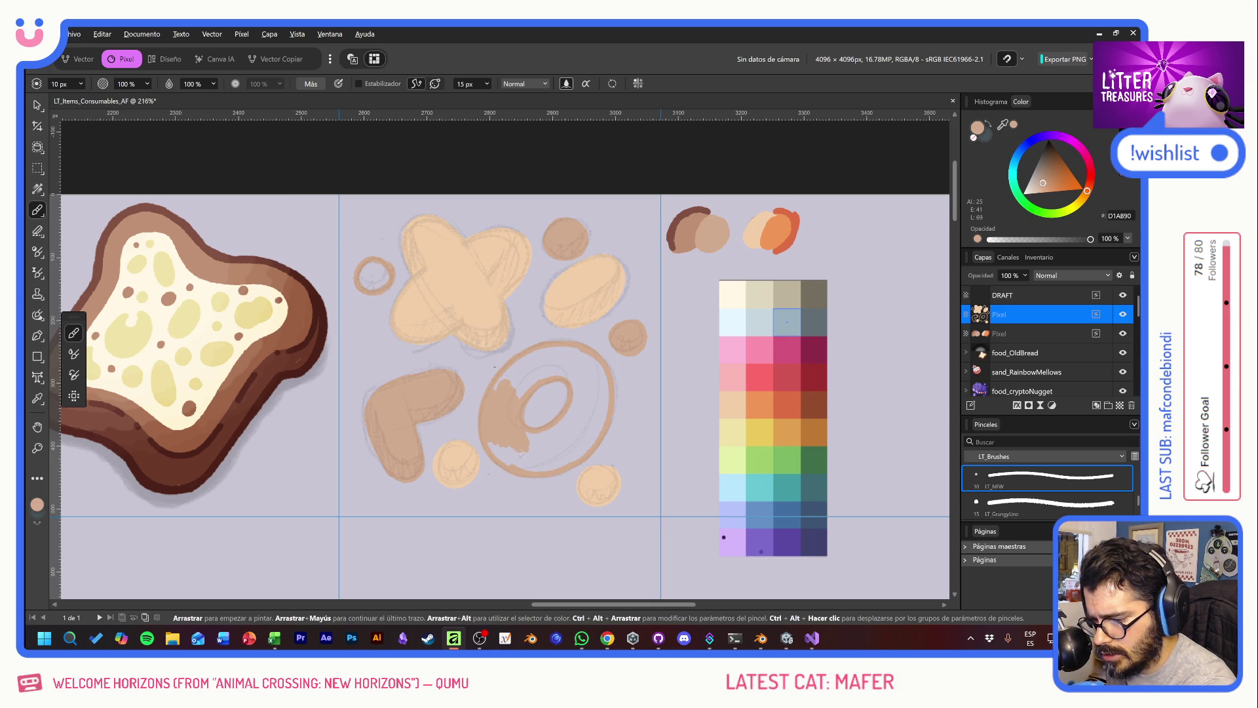
pyautogui.moveTo(528, 393)
pyautogui.mouseDown()
pyautogui.moveTo(509, 372)
pyautogui.moveTo(541, 351)
pyautogui.moveTo(541, 367)
pyautogui.moveTo(593, 357)
pyautogui.moveTo(576, 368)
pyautogui.moveTo(604, 417)
pyautogui.moveTo(535, 443)
pyautogui.mouseUp()
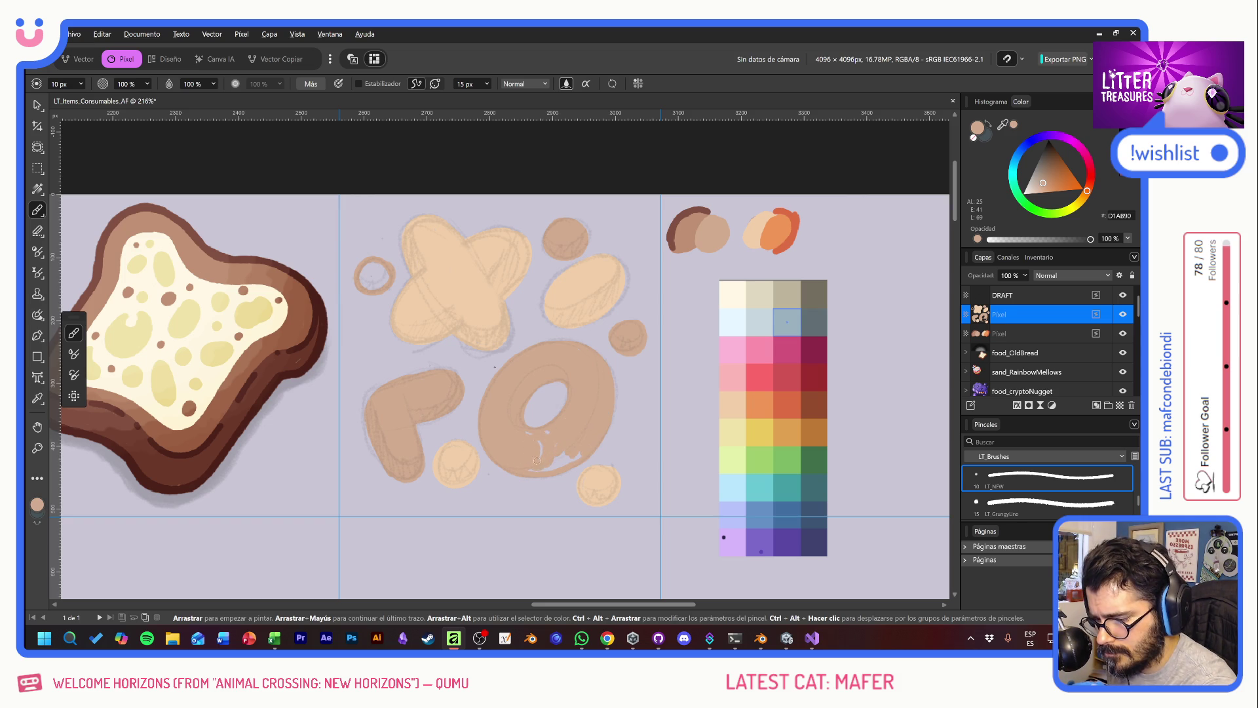
pyautogui.moveTo(537, 470); pyautogui.dragTo(571, 449)
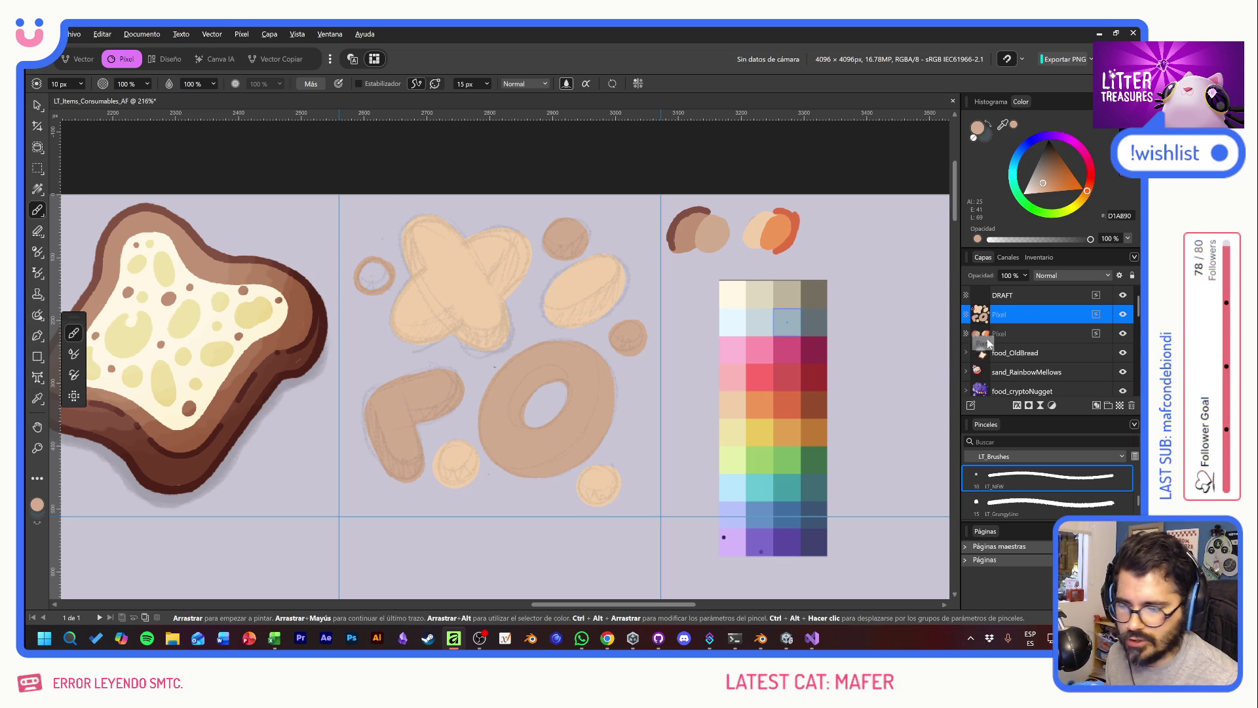
# Step: Add a child shading layer with a darker brown, discarding several trial strokes on the X shape and donut edge
pyautogui.click(1121, 406)
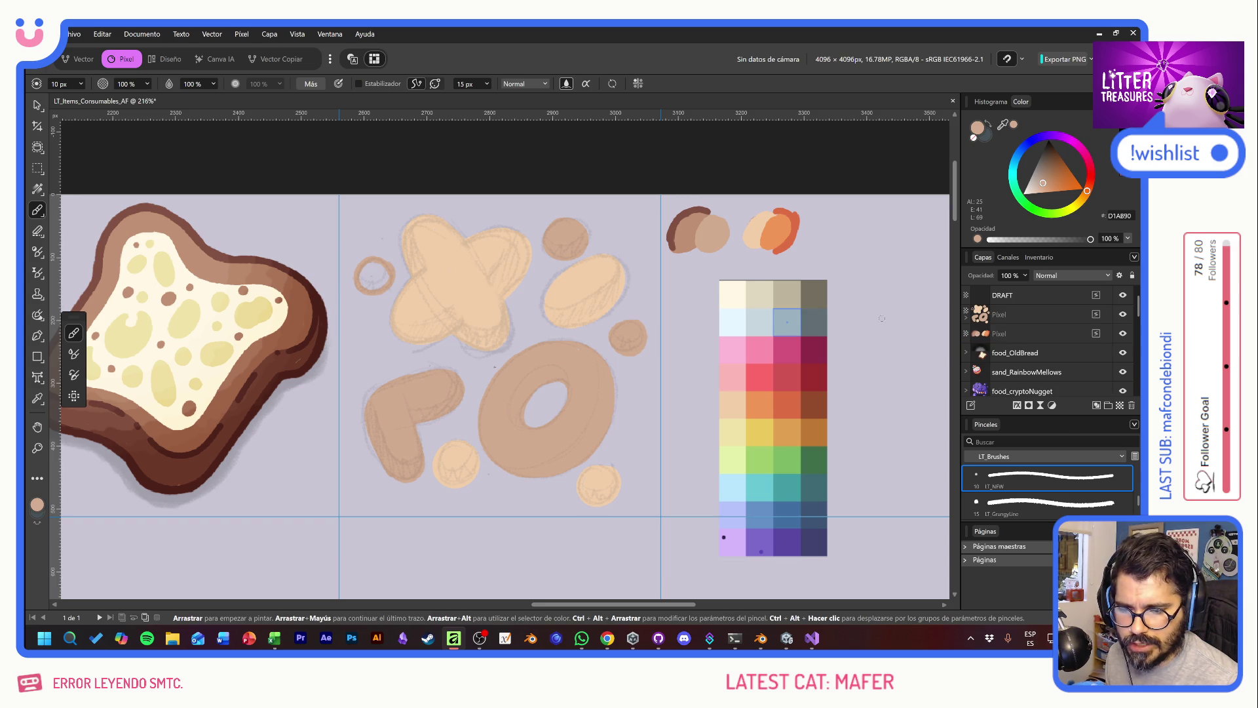
pyautogui.keyDown('alt'); pyautogui.click(687, 235); pyautogui.keyUp('alt')
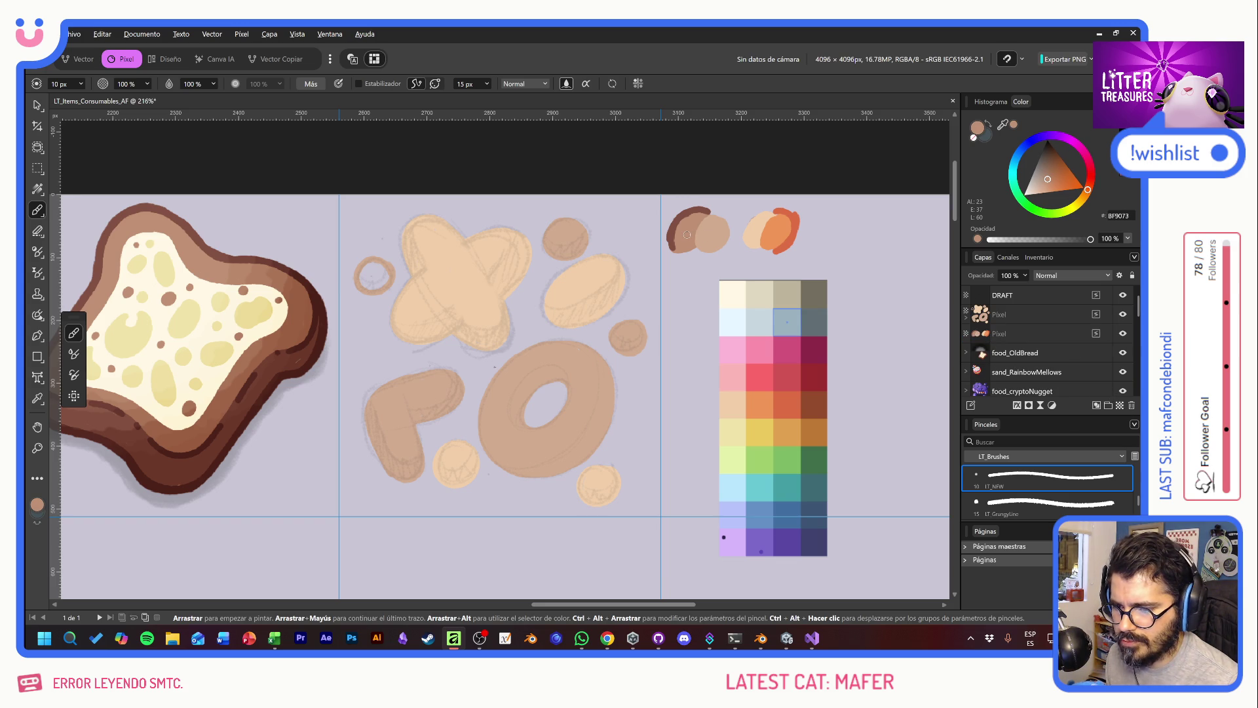
pyautogui.moveTo(516, 271); pyautogui.dragTo(466, 347)
pyautogui.hotkey('ctrl', 'z')
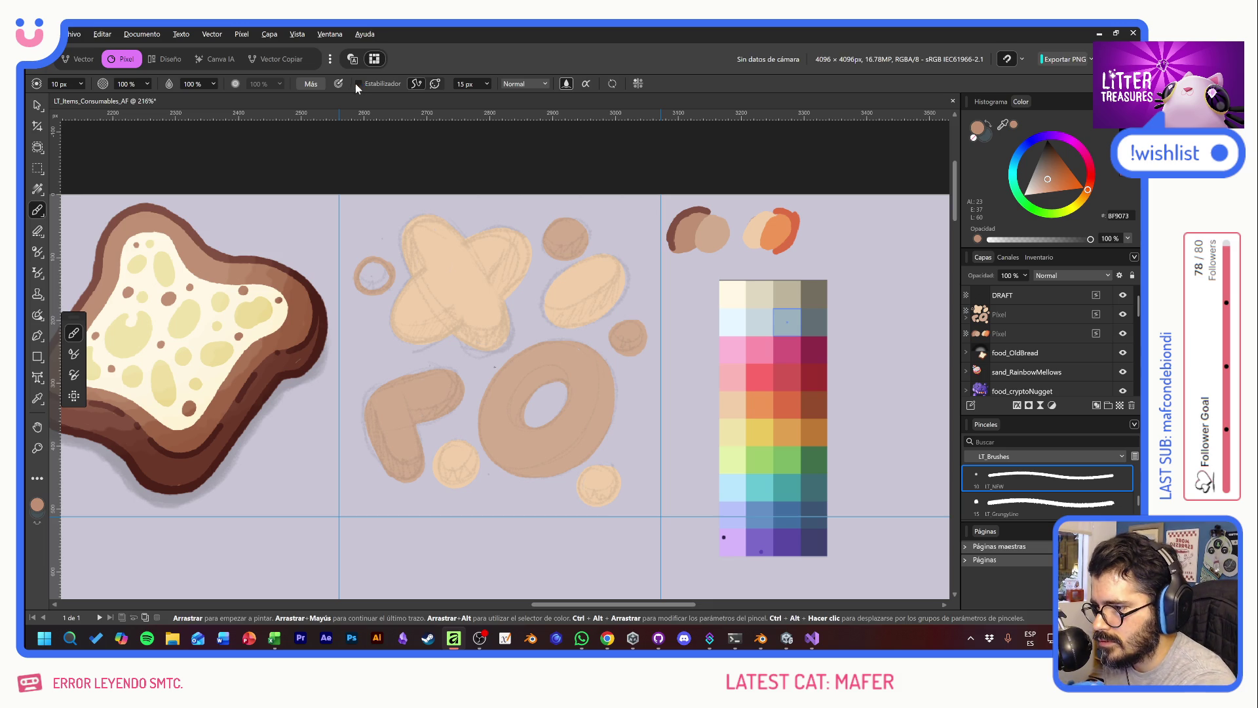
pyautogui.moveTo(474, 438); pyautogui.dragTo(606, 384)
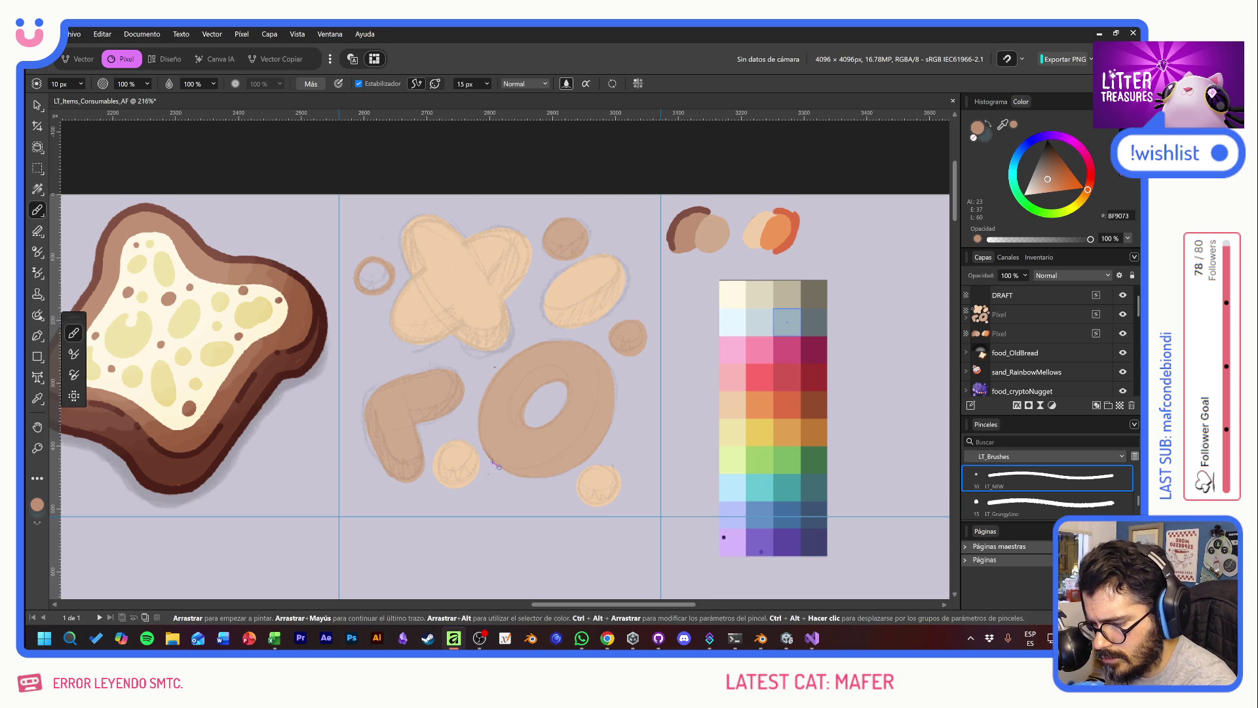
pyautogui.hotkey('ctrl', 'z')
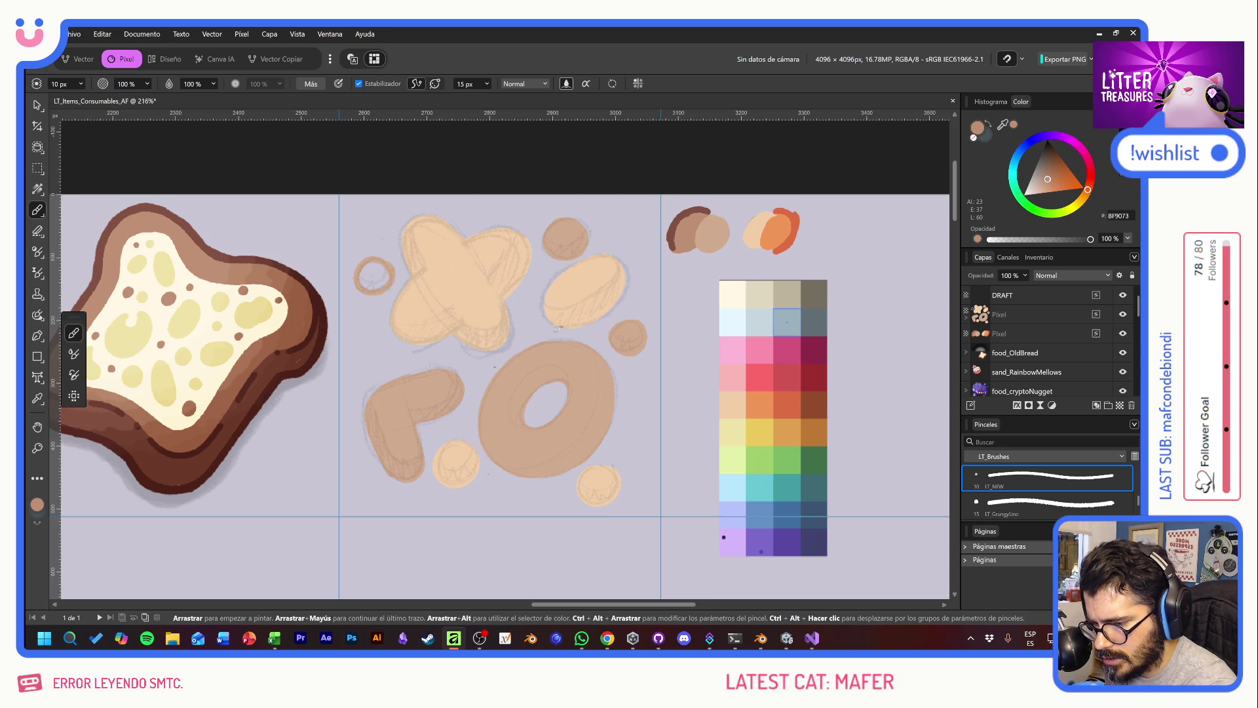
pyautogui.moveTo(574, 336); pyautogui.dragTo(479, 444)
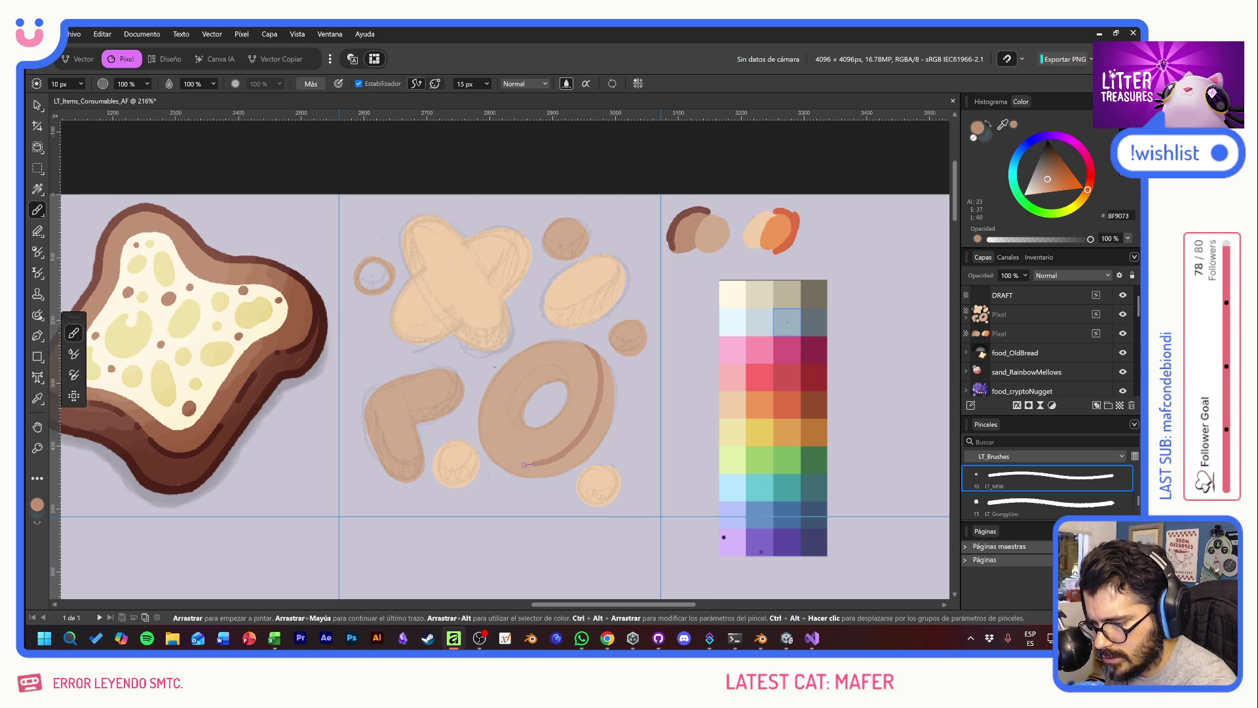
pyautogui.hotkey('ctrl', 'z')
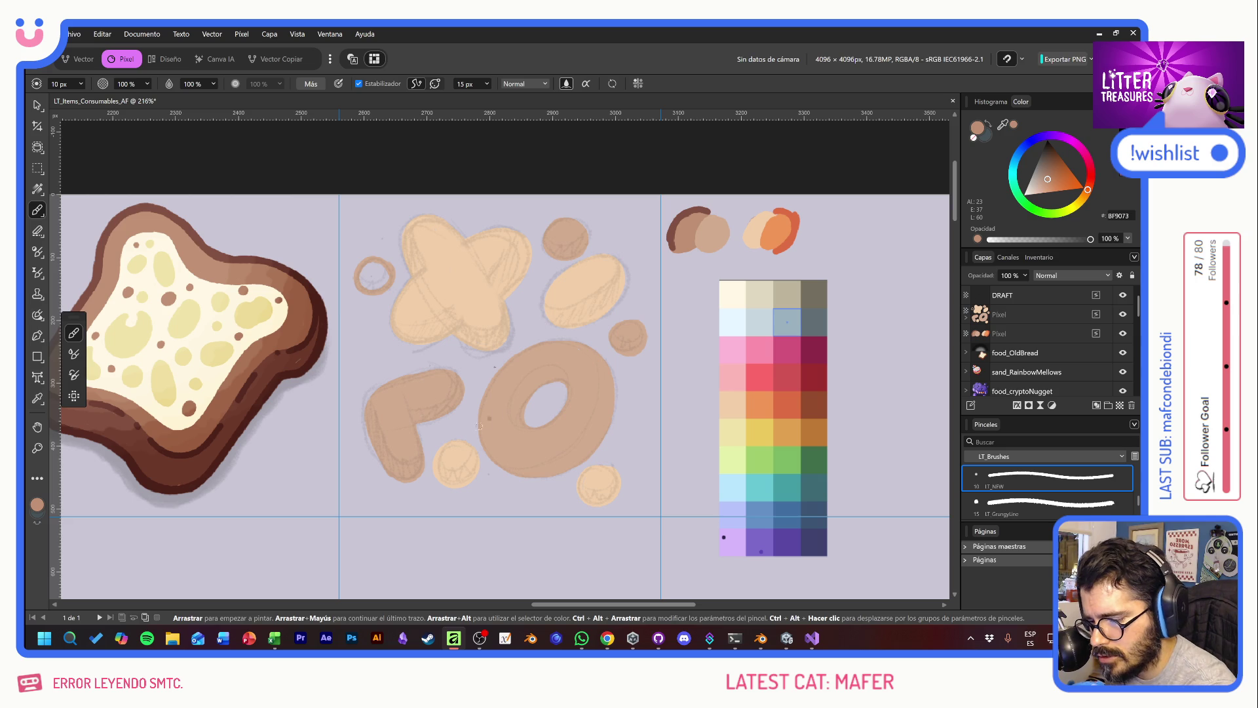
pyautogui.moveTo(477, 445); pyautogui.dragTo(590, 342)
pyautogui.hotkey('ctrl', 'z')
pyautogui.moveTo(479, 454)
pyautogui.mouseDown()
pyautogui.moveTo(576, 335)
pyautogui.moveTo(601, 376)
pyautogui.moveTo(485, 459)
pyautogui.mouseUp()
pyautogui.hotkey('ctrl', 'z')
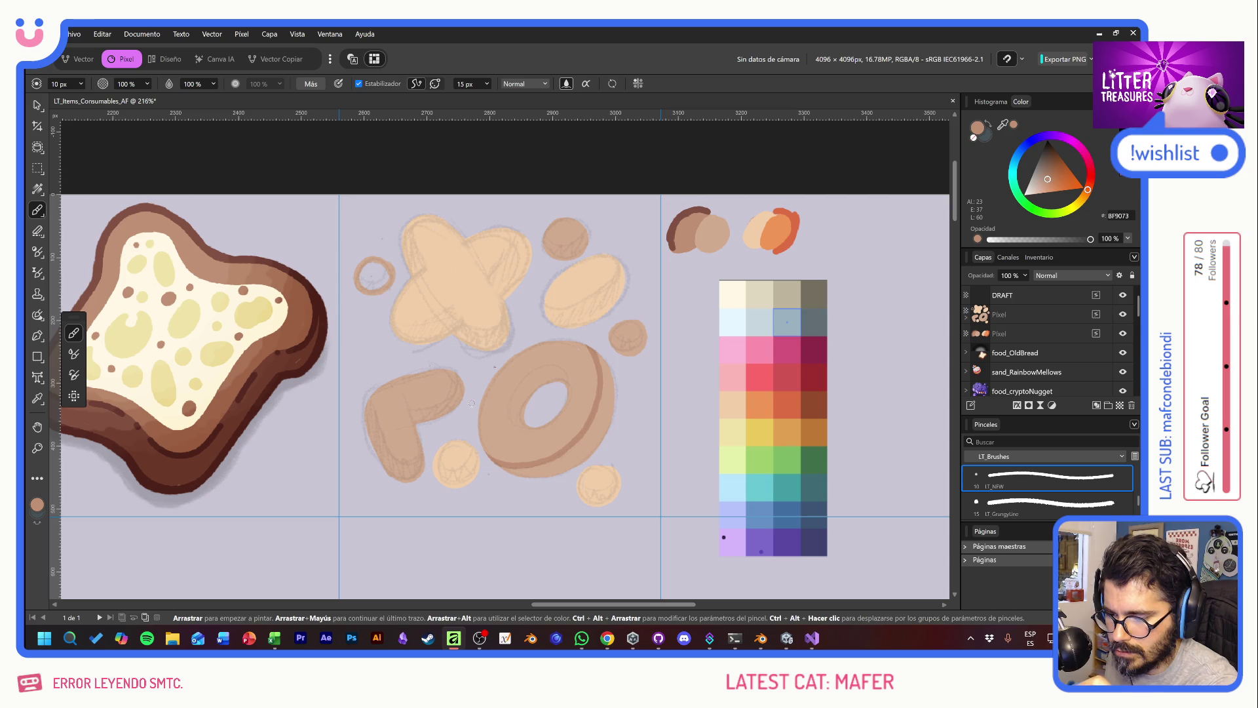
# Step: Shade the donut's hole rim and right and bottom edges, the L shape's edges, and the small blob's lower edge
pyautogui.moveTo(563, 382)
pyautogui.mouseDown()
pyautogui.moveTo(516, 388)
pyautogui.moveTo(522, 420)
pyautogui.mouseUp()
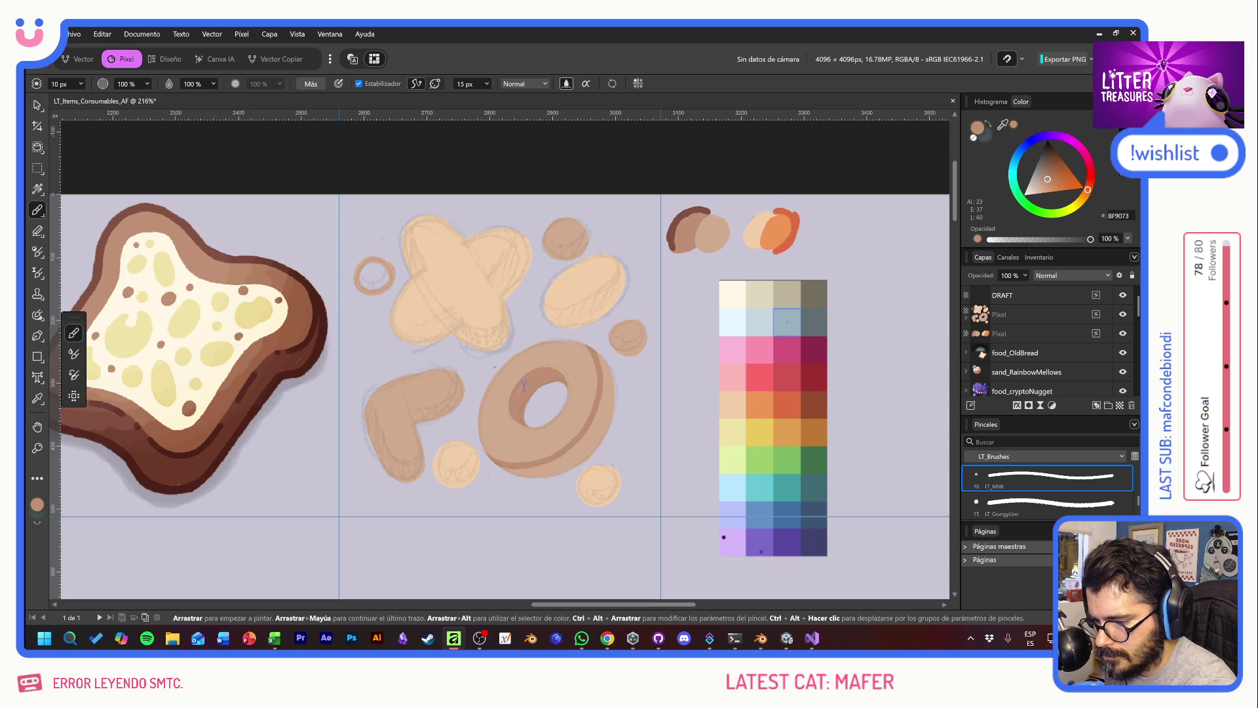
pyautogui.moveTo(600, 352)
pyautogui.mouseDown()
pyautogui.moveTo(610, 420)
pyautogui.moveTo(613, 393)
pyautogui.moveTo(586, 462)
pyautogui.moveTo(560, 462)
pyautogui.moveTo(580, 458)
pyautogui.mouseUp()
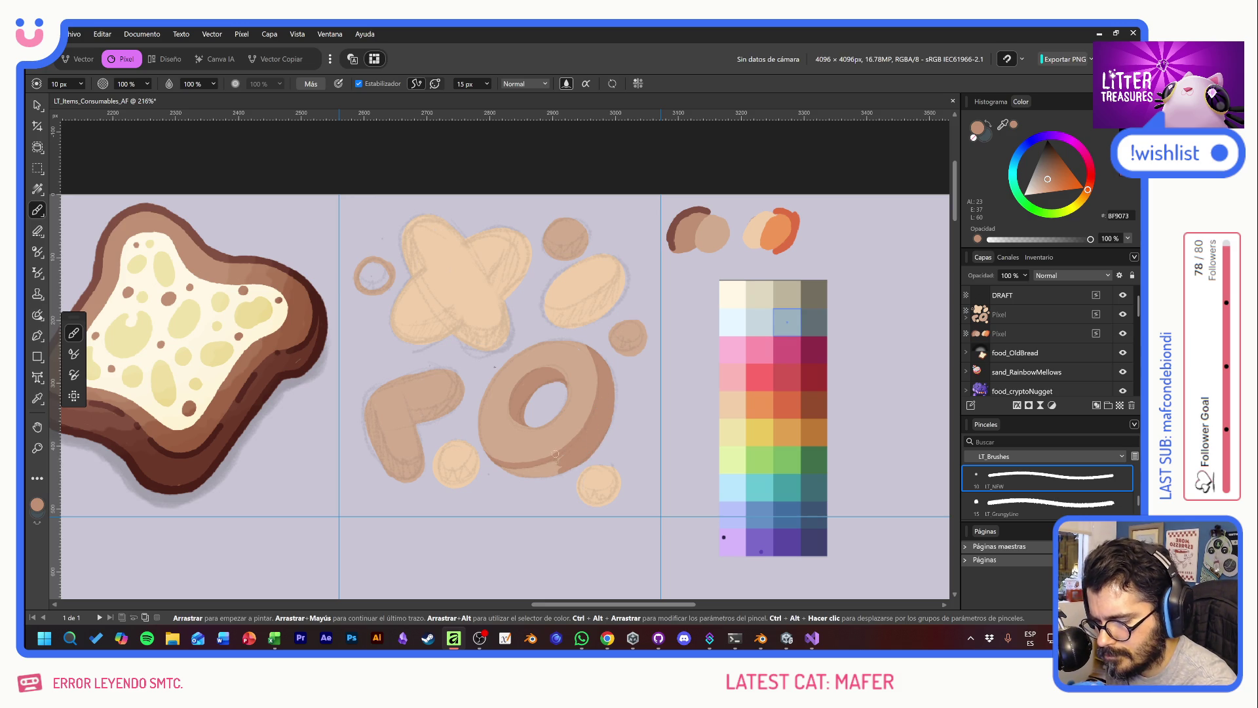
pyautogui.moveTo(500, 468)
pyautogui.mouseDown()
pyautogui.moveTo(565, 454)
pyautogui.moveTo(558, 472)
pyautogui.moveTo(509, 476)
pyautogui.mouseUp()
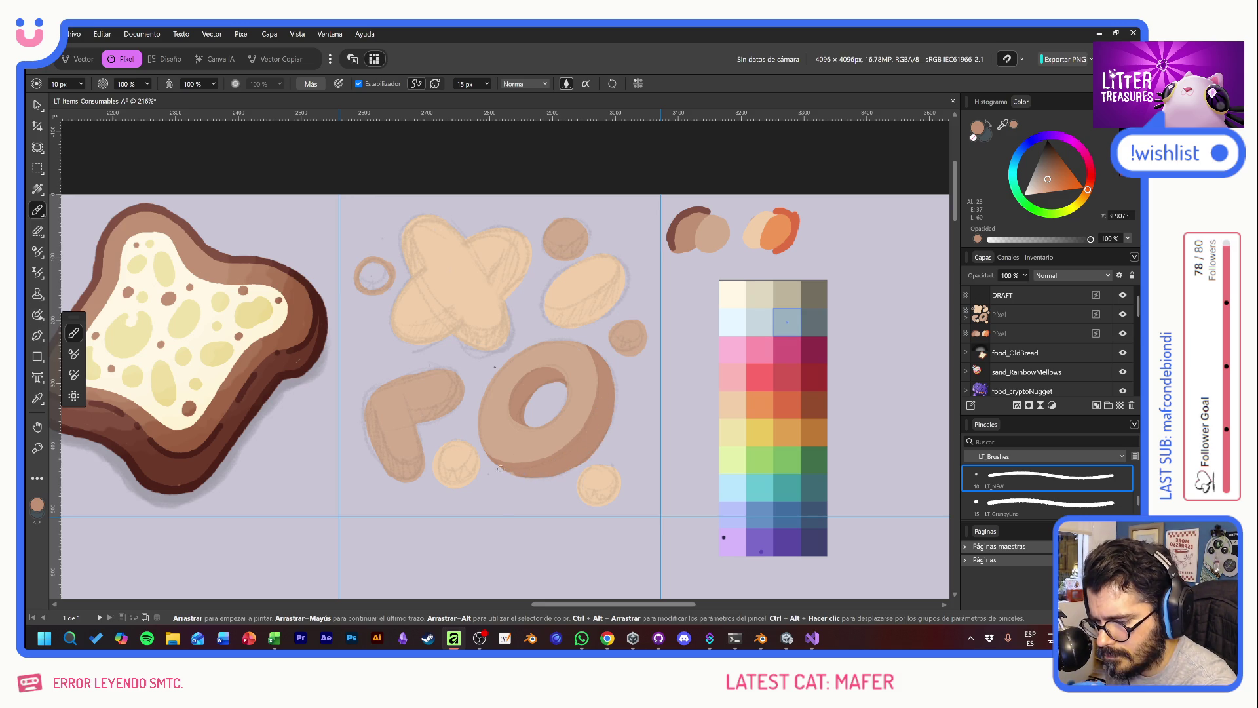
pyautogui.moveTo(375, 383); pyautogui.dragTo(423, 459)
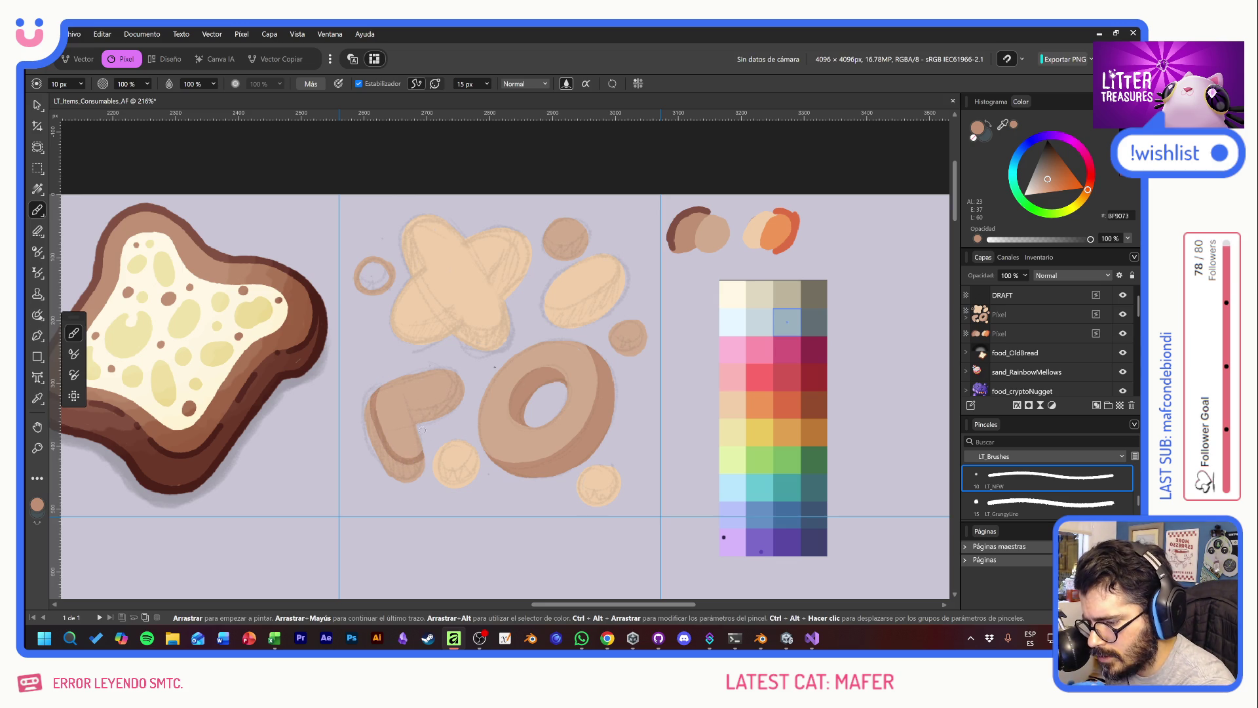
pyautogui.moveTo(413, 410)
pyautogui.mouseDown()
pyautogui.moveTo(446, 399)
pyautogui.moveTo(462, 371)
pyautogui.mouseUp()
pyautogui.moveTo(364, 398)
pyautogui.mouseDown()
pyautogui.moveTo(373, 457)
pyautogui.moveTo(401, 479)
pyautogui.moveTo(423, 459)
pyautogui.moveTo(403, 485)
pyautogui.mouseUp()
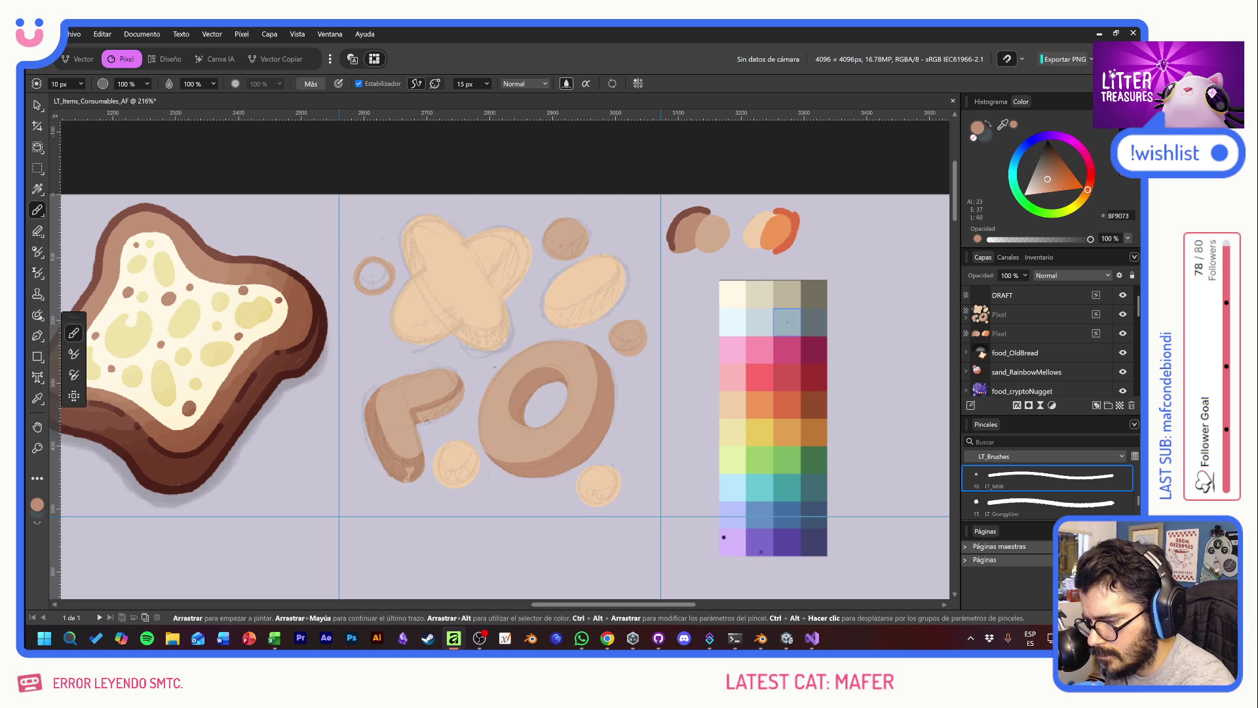
pyautogui.moveTo(539, 233)
pyautogui.mouseDown()
pyautogui.moveTo(557, 251)
pyautogui.moveTo(584, 227)
pyautogui.mouseUp()
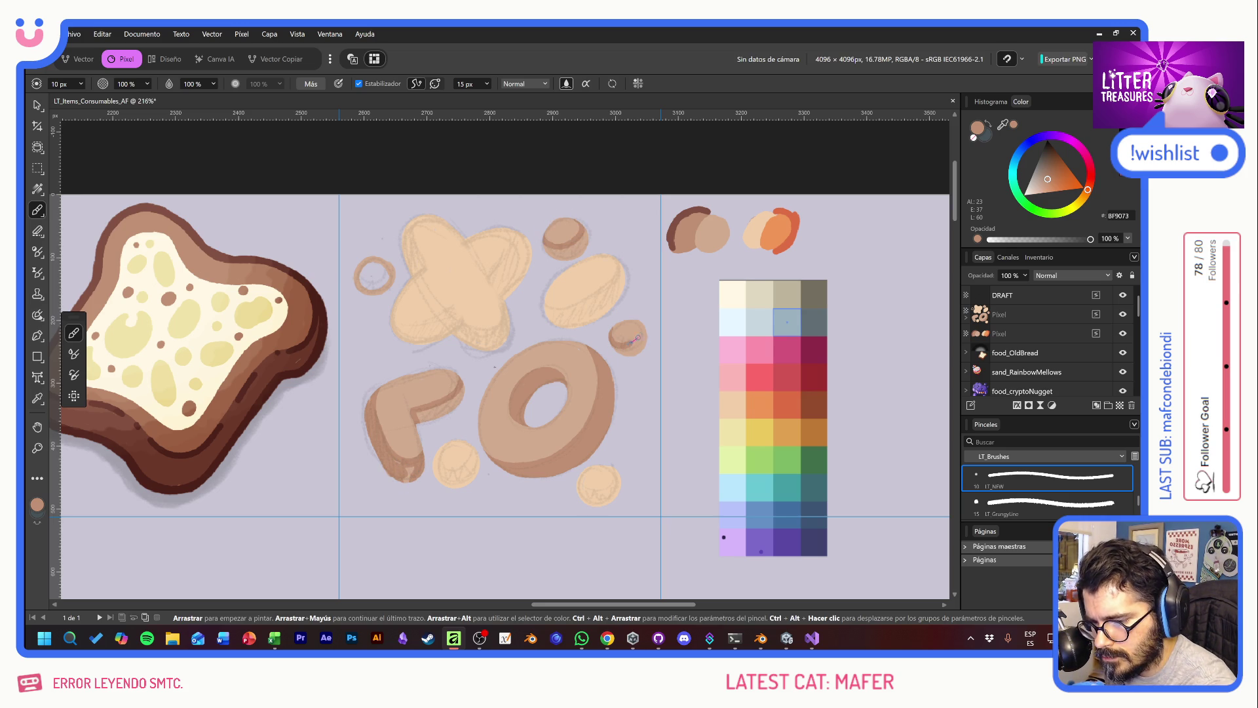